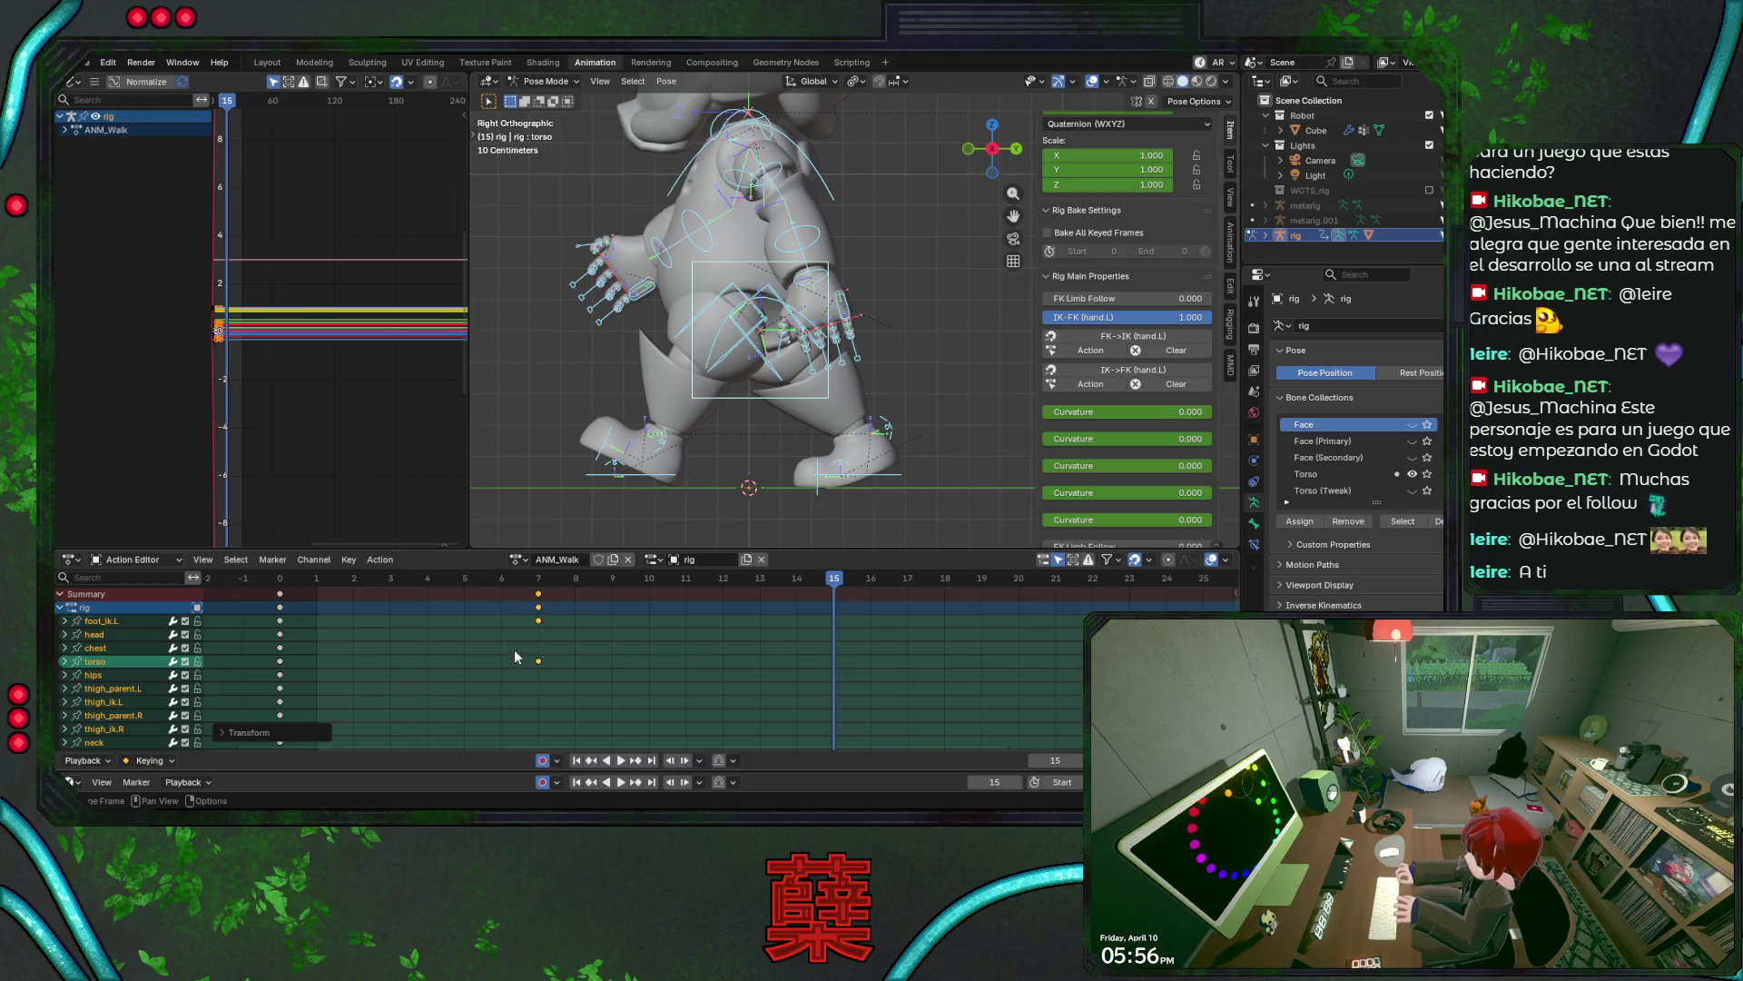
# - Move the mid-stride ANM_Walk keys from frame 7 to frame 8 and play the loop
pyautogui.press('g')
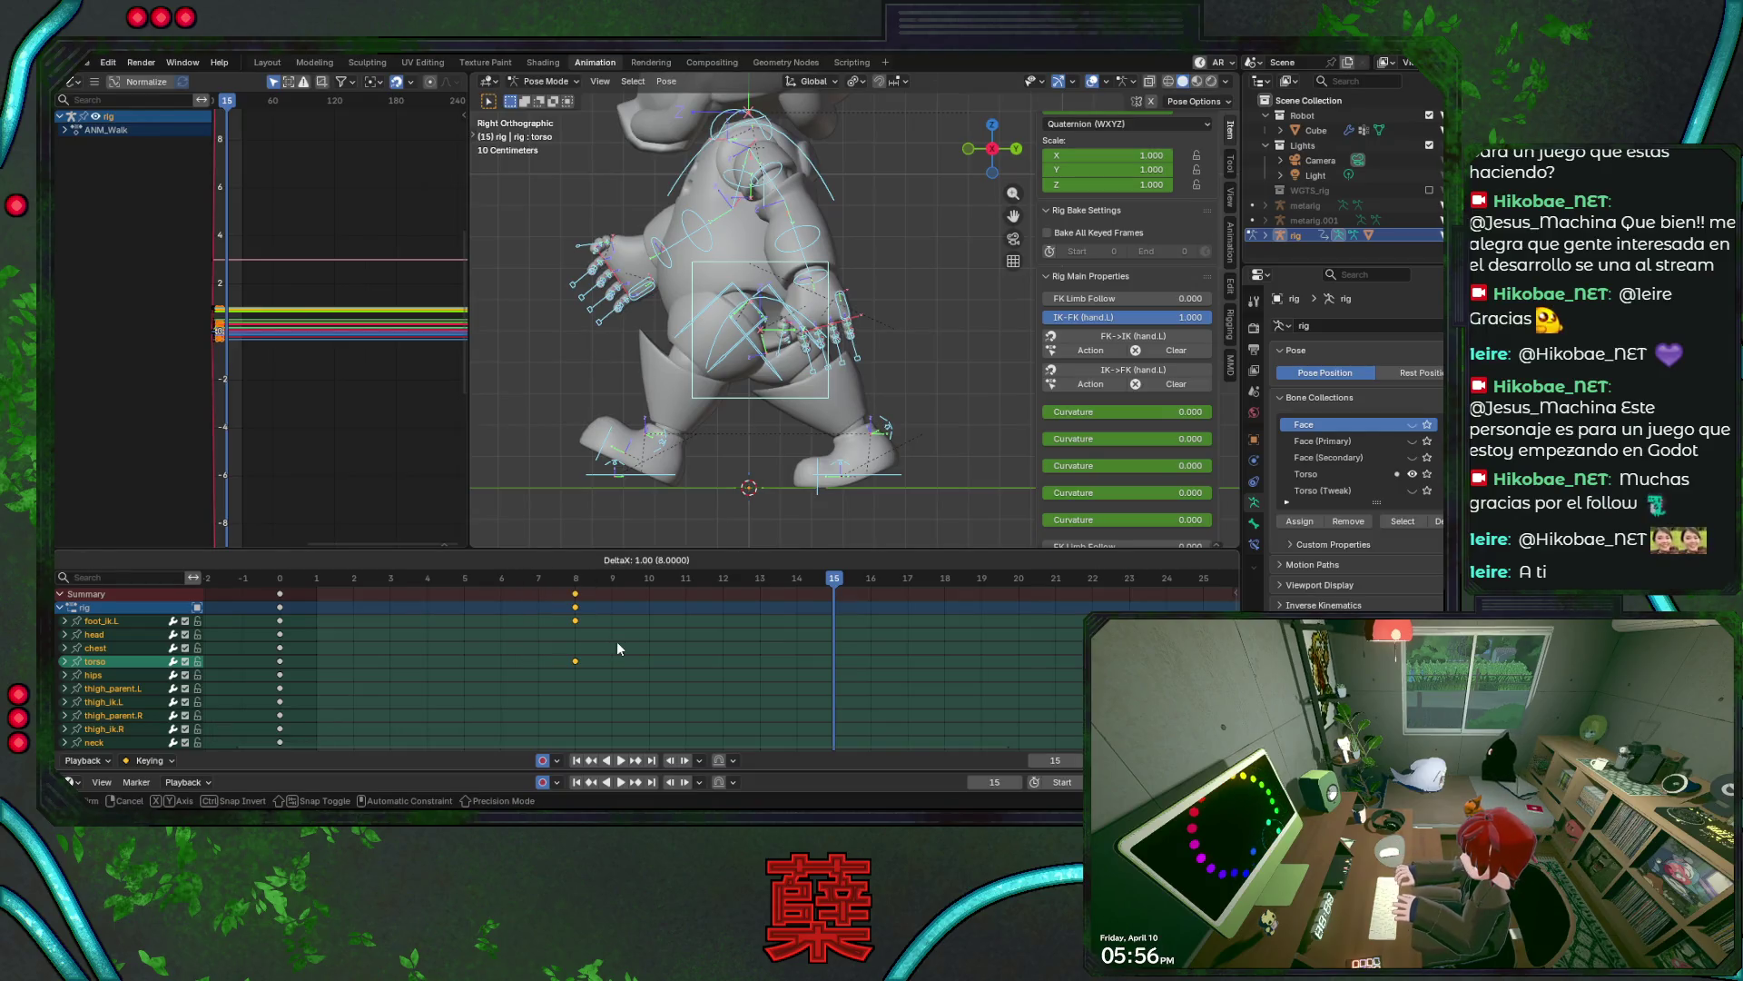
pyautogui.click(617, 647)
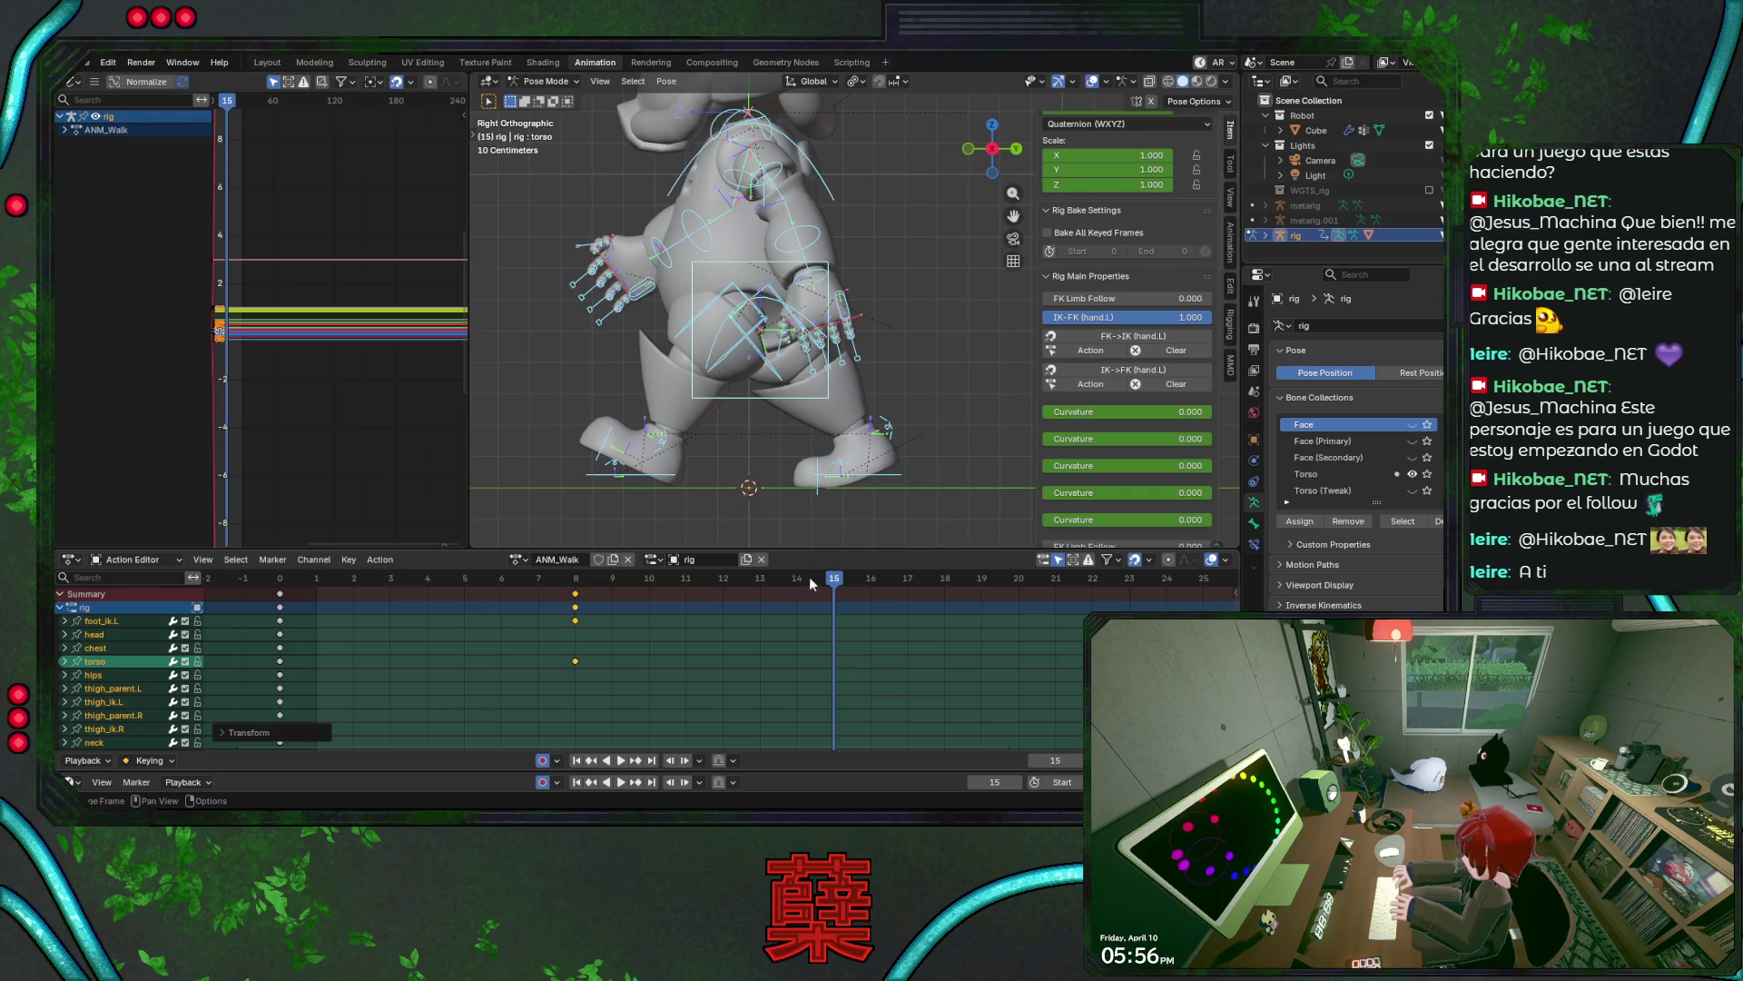
pyautogui.press('space')
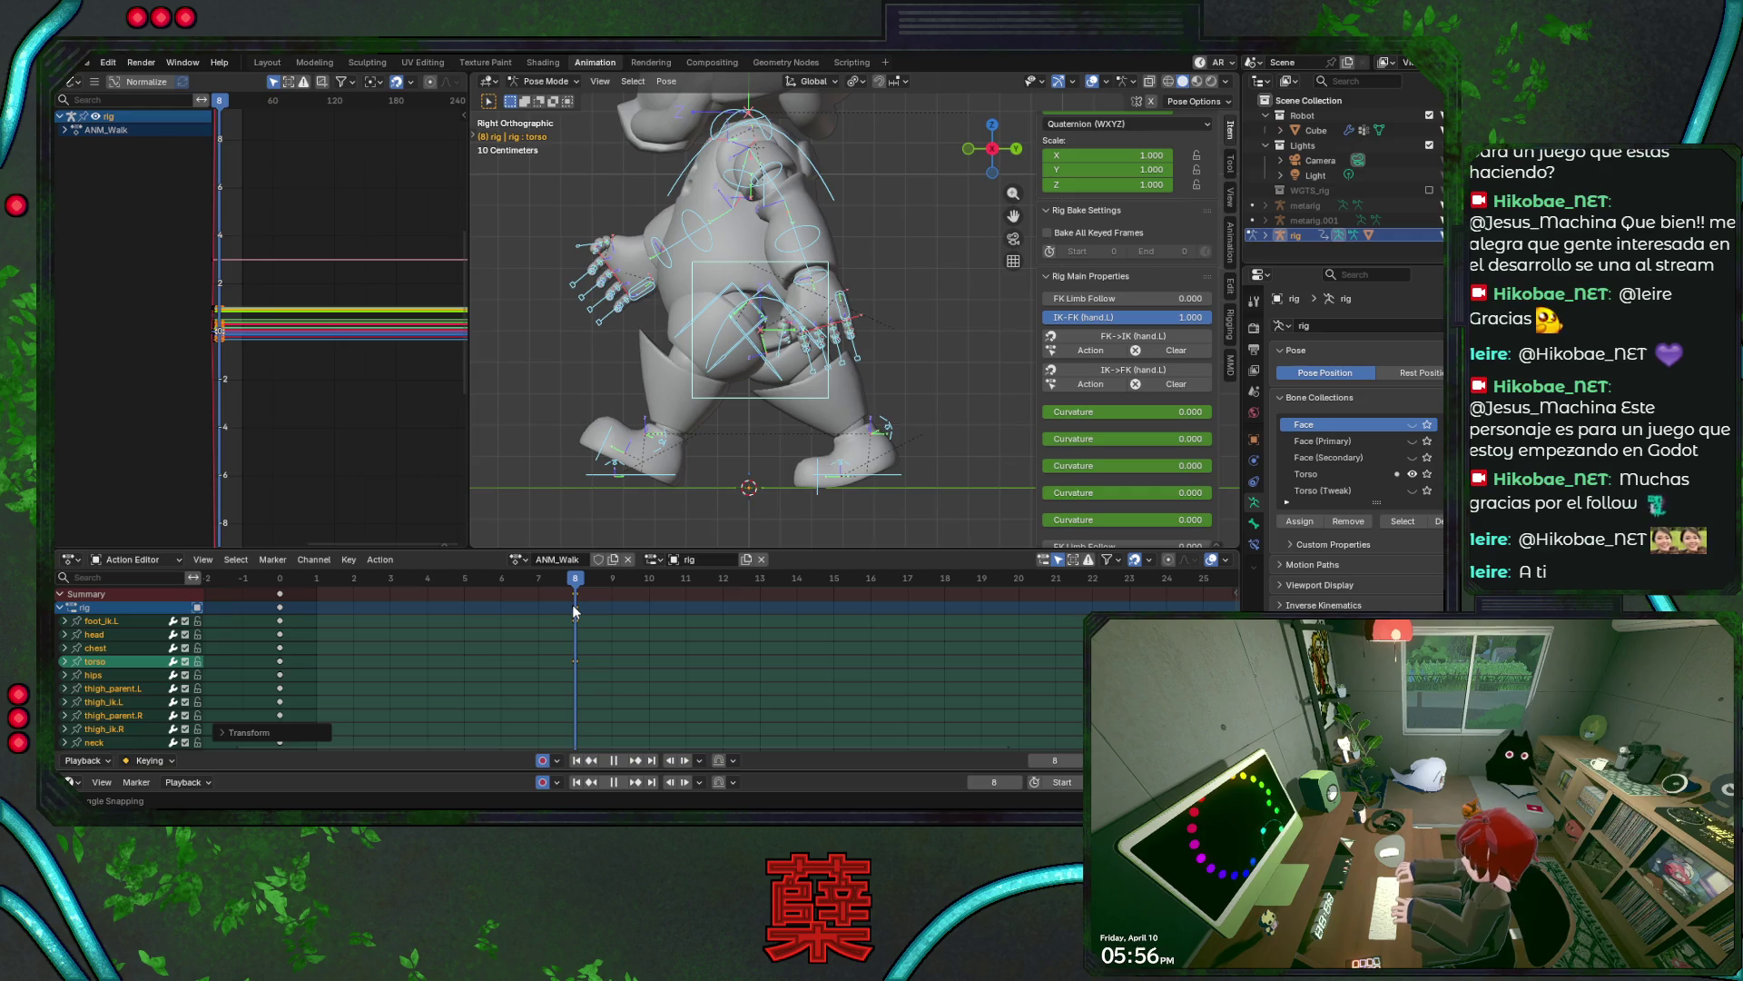
pyautogui.press('space')
# - Save BaseRobot.blend and scrub forward from frame 0 to review the walk poses
pyautogui.hotkey('ctrl', 's')
pyautogui.click(280, 578)
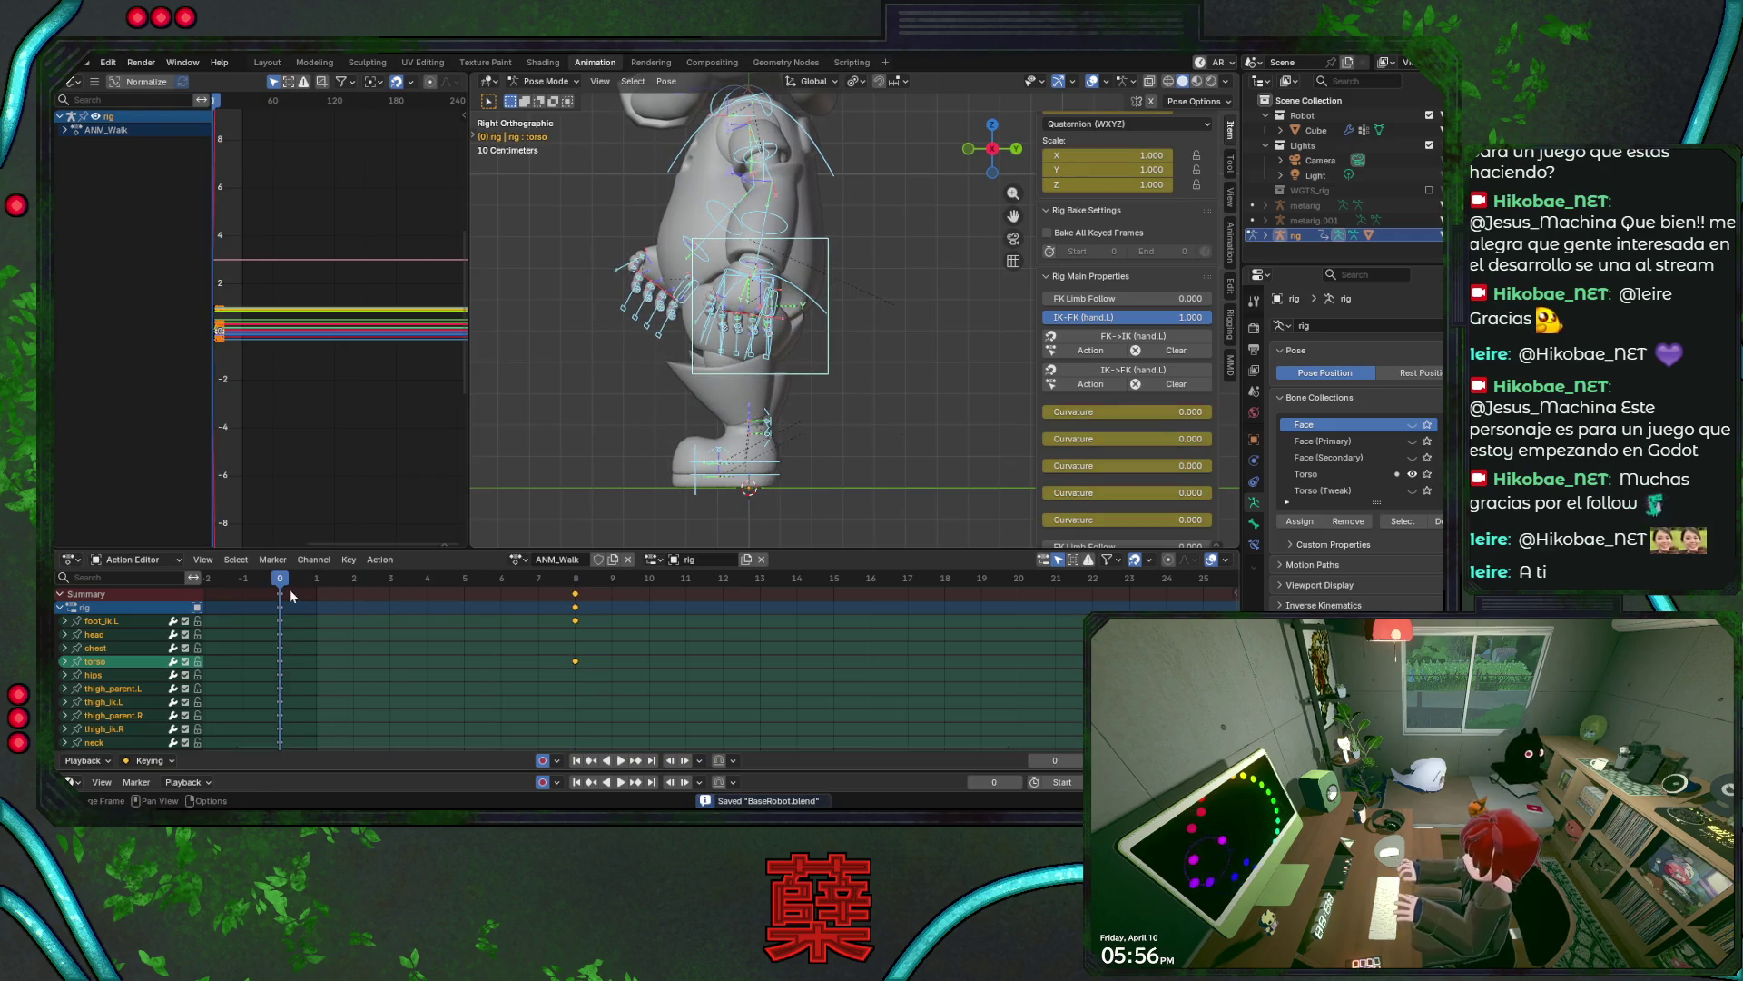
pyautogui.moveTo(291, 595); pyautogui.dragTo(579, 603)
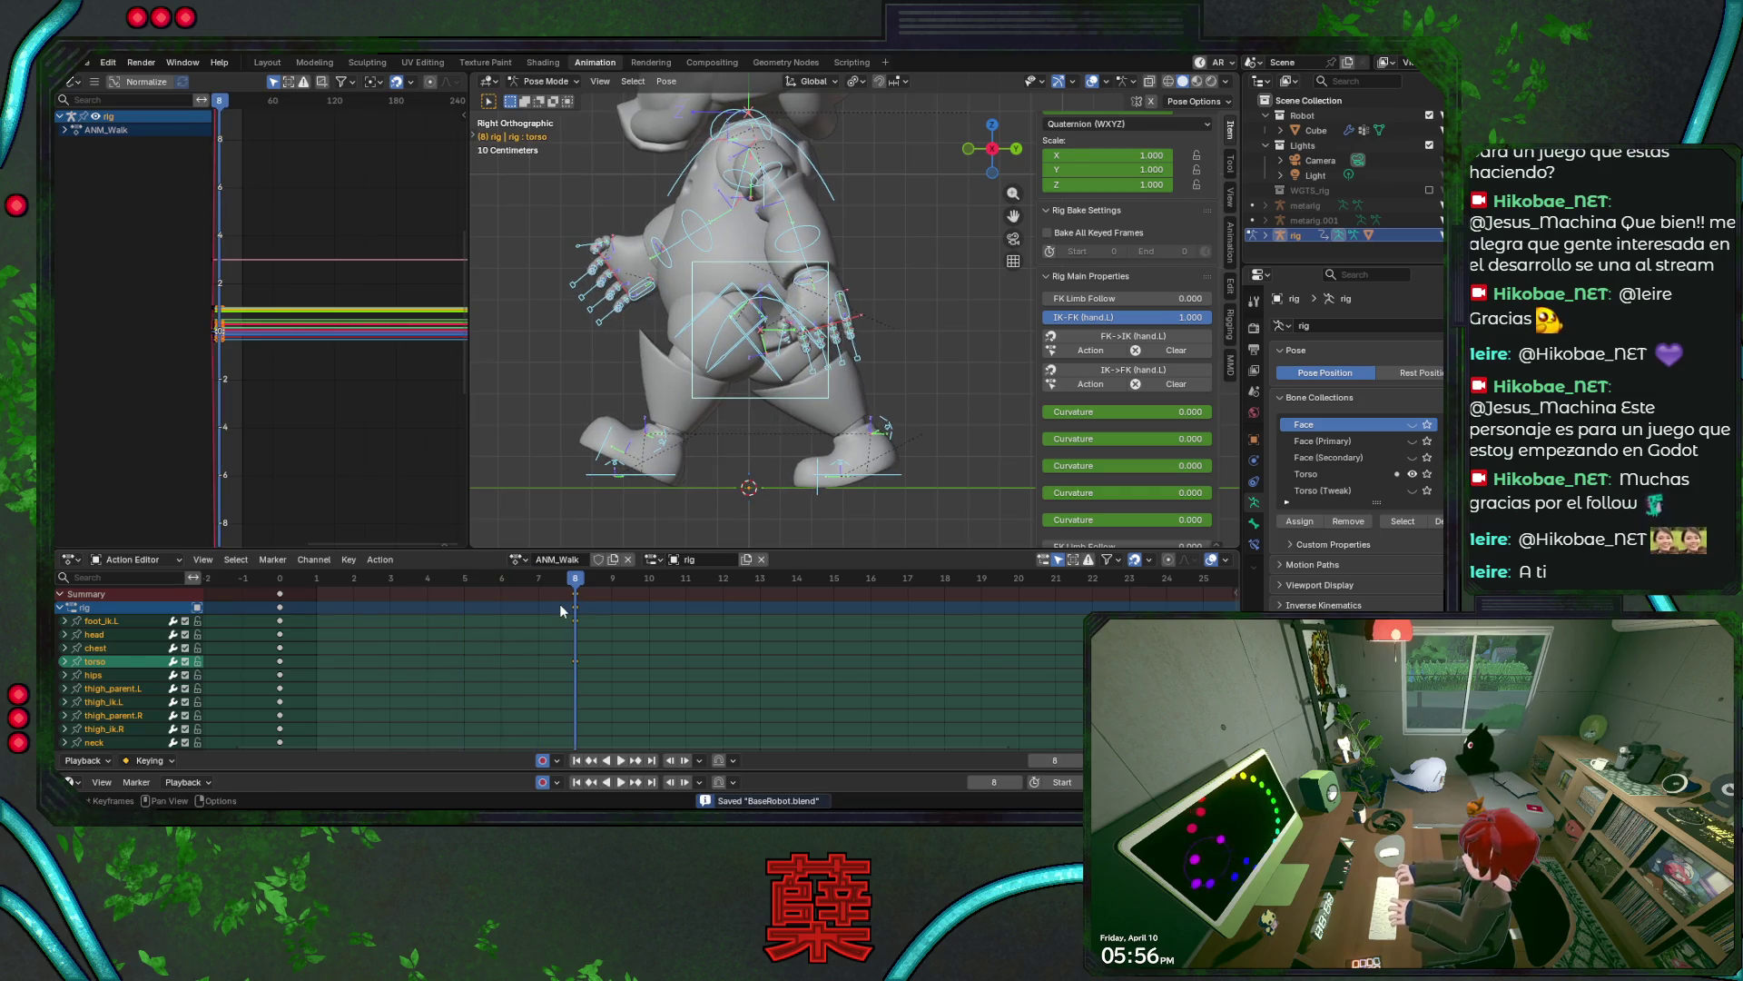
# - Turn on Normalize in the Graph Editor and zoom in on the curves near frame 0
pyautogui.click(145, 82)
pyautogui.press('Home')
pyautogui.scroll(-5, 397, 327)
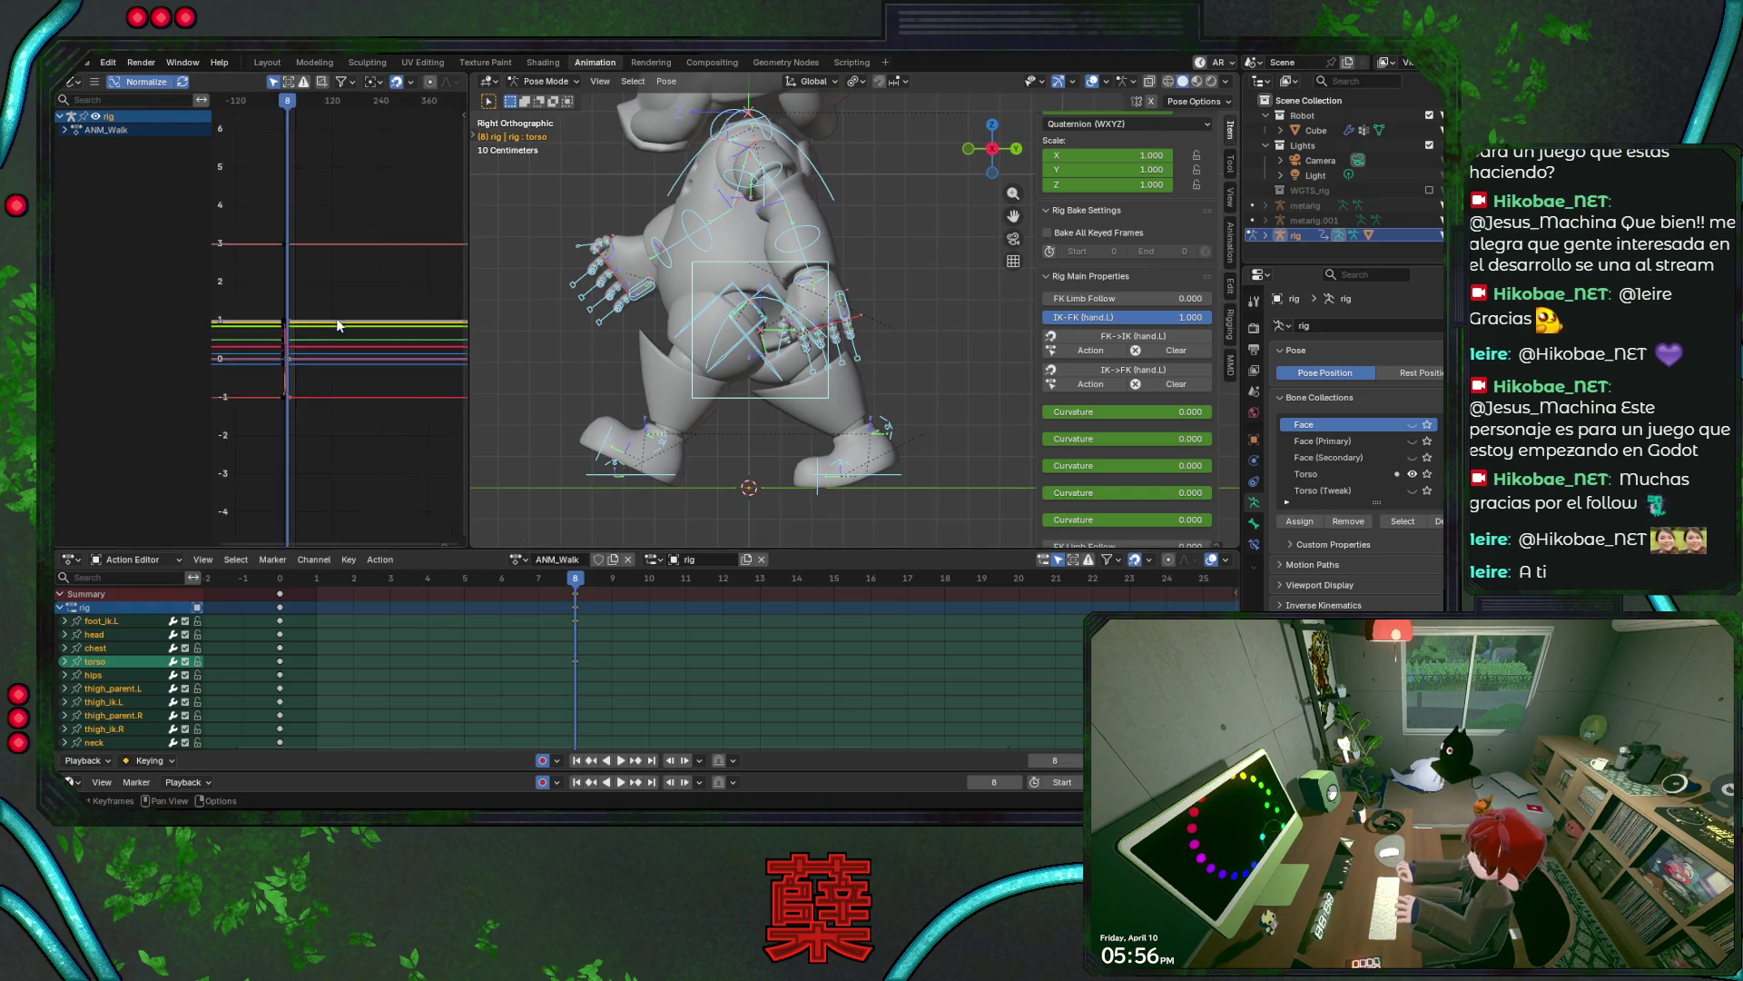
pyautogui.scroll(5, 336, 367)
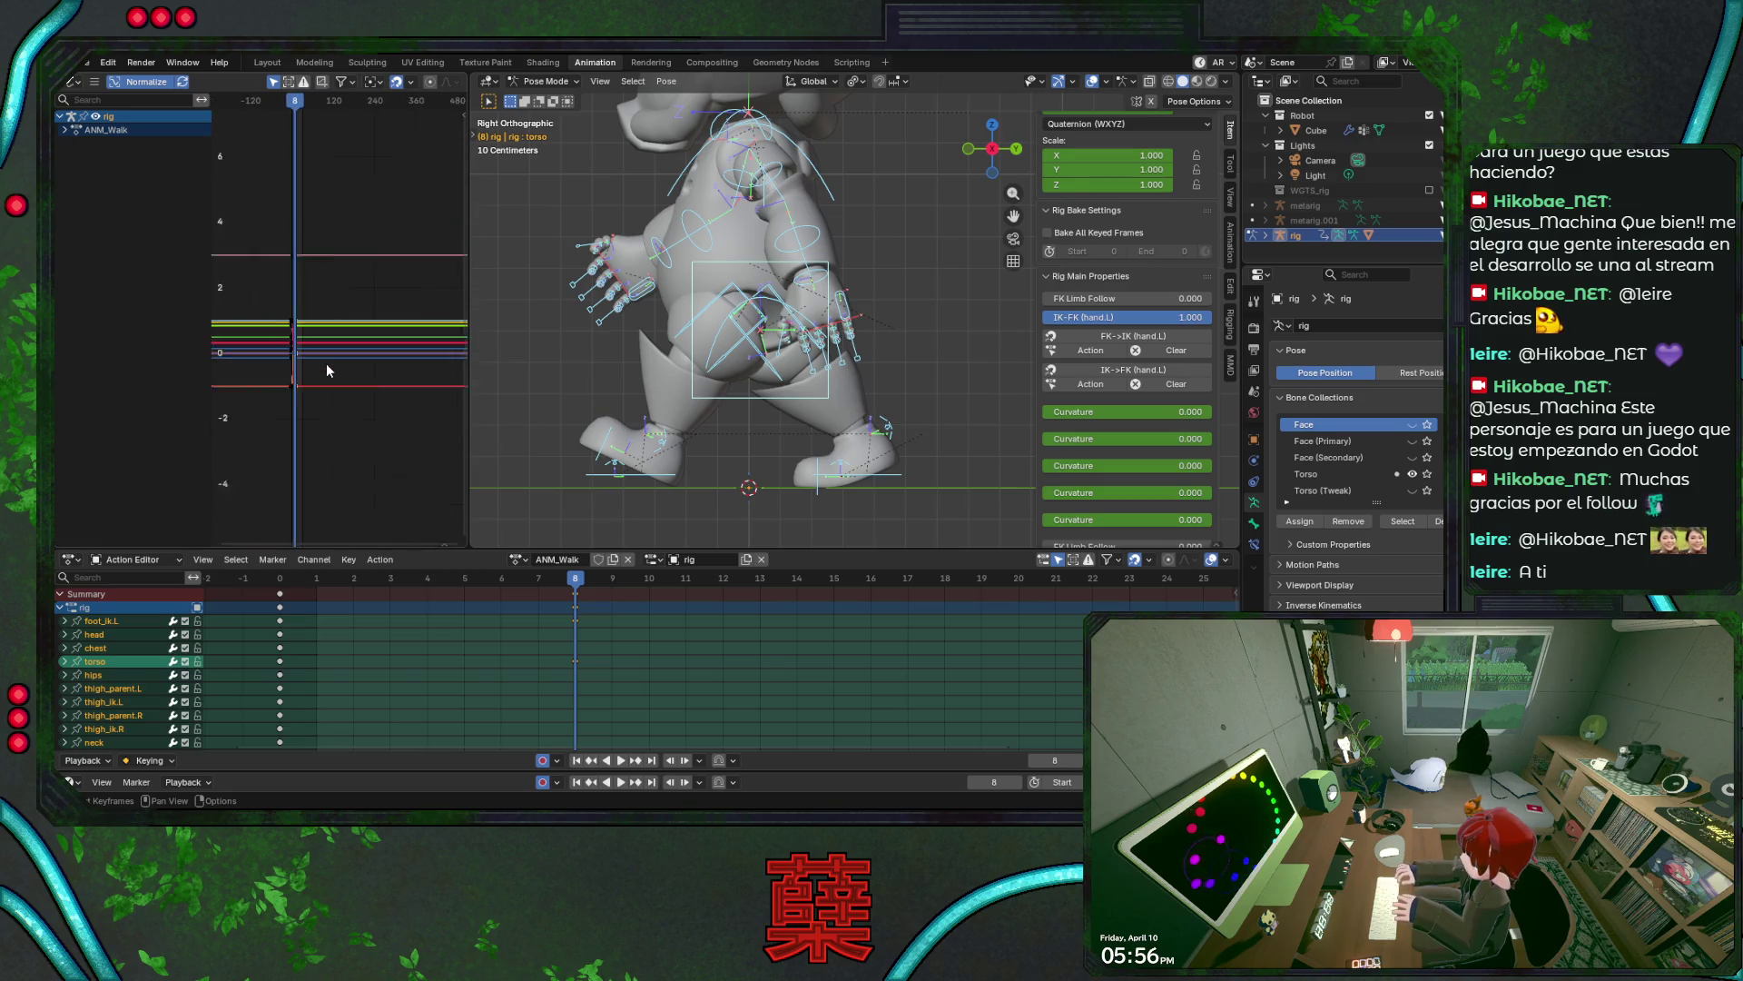
pyautogui.scroll(5, 275, 392)
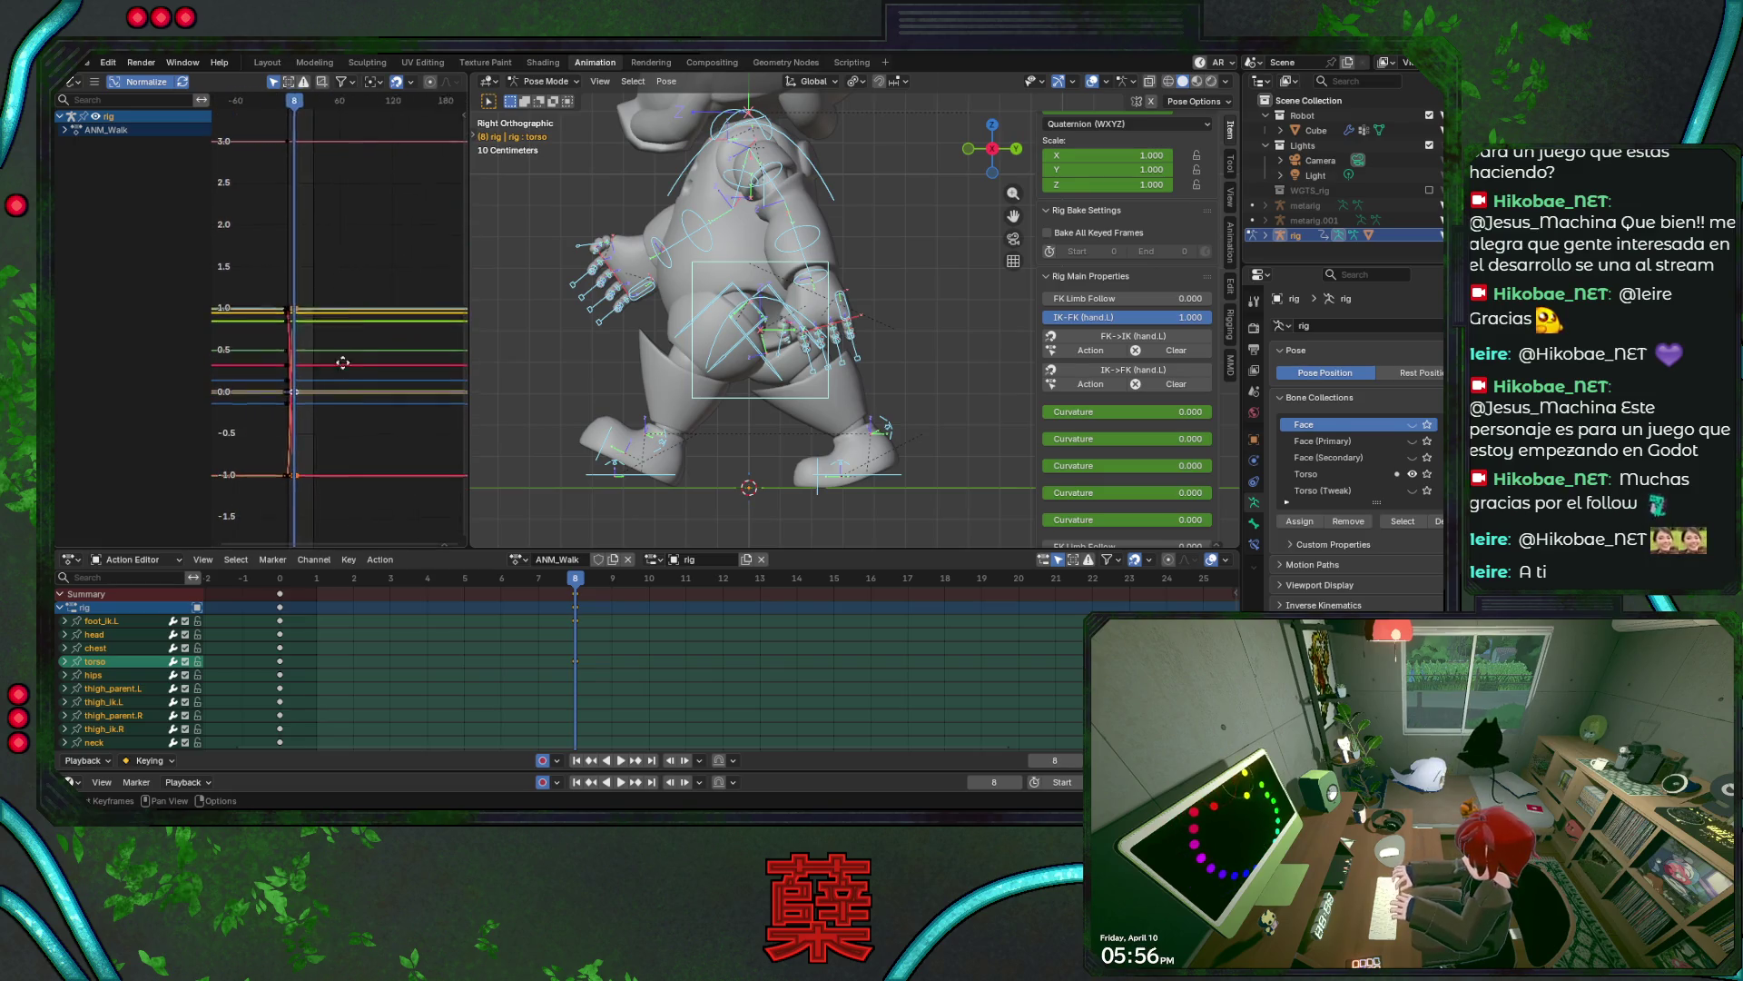
pyautogui.moveTo(324, 375); pyautogui.dragTo(303, 359, button='middle')
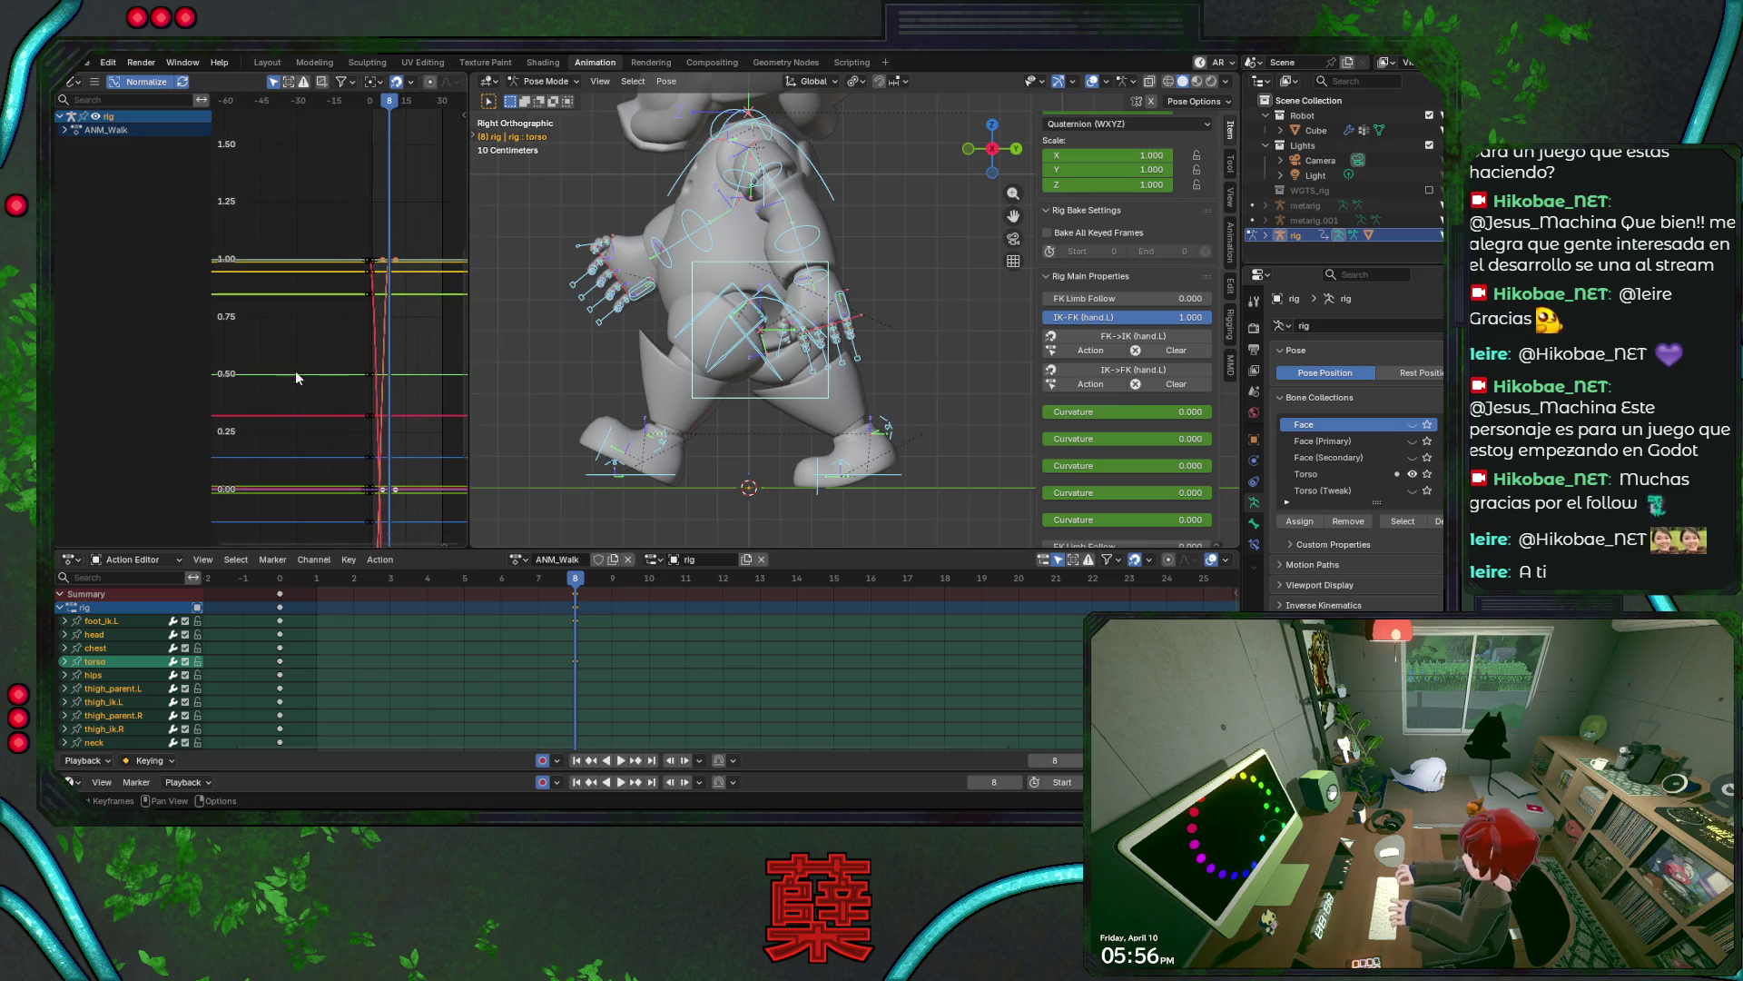
pyautogui.scroll(3, 355, 333)
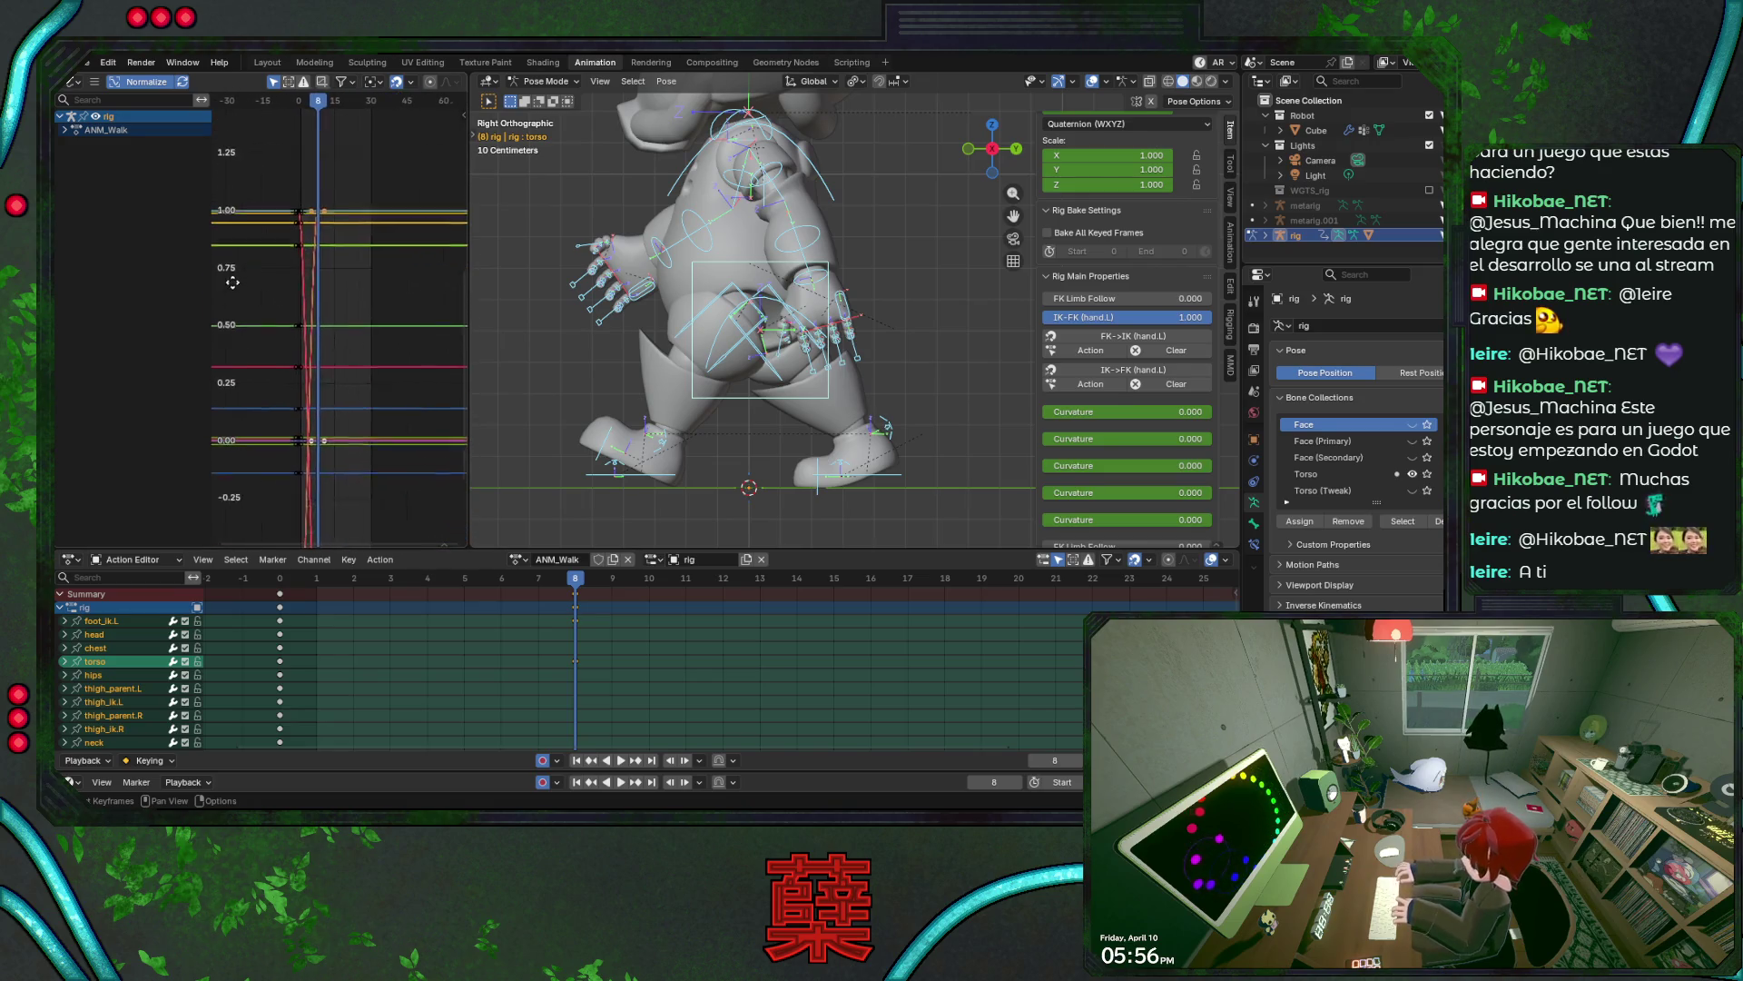
pyautogui.moveTo(340, 345); pyautogui.dragTo(354, 367, button='middle')
pyautogui.scroll(-3, 383, 363)
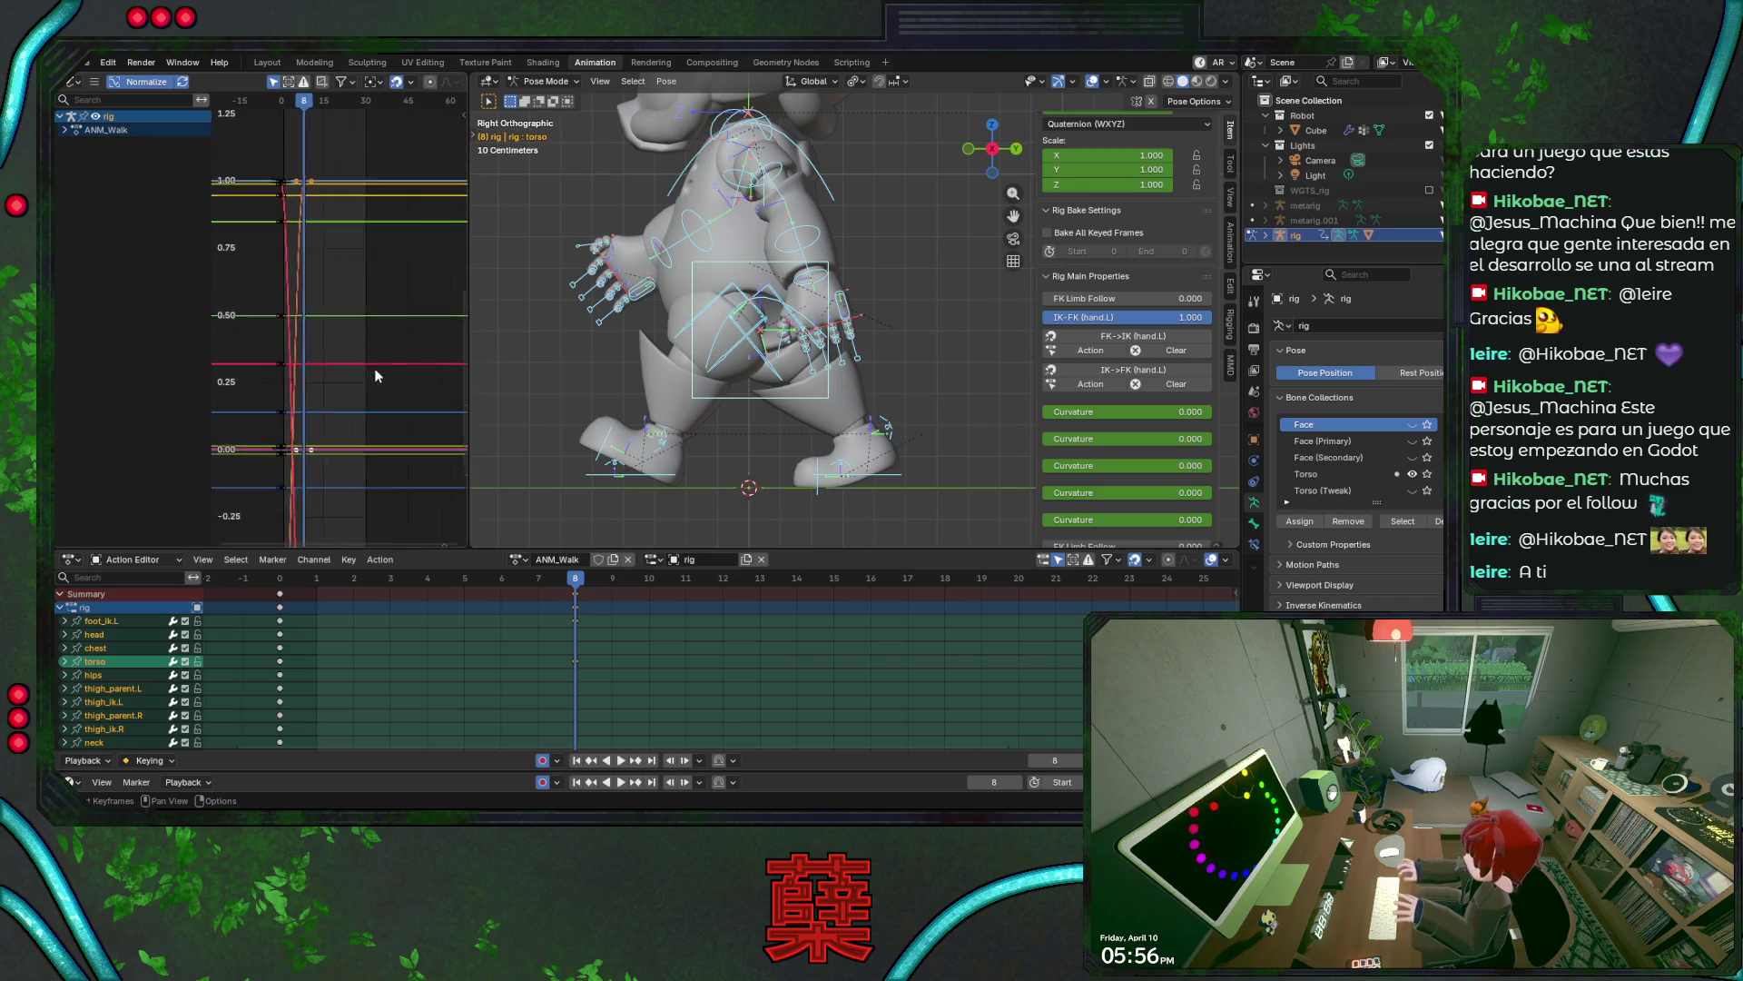
pyautogui.moveTo(368, 386); pyautogui.dragTo(362, 342, button='middle')
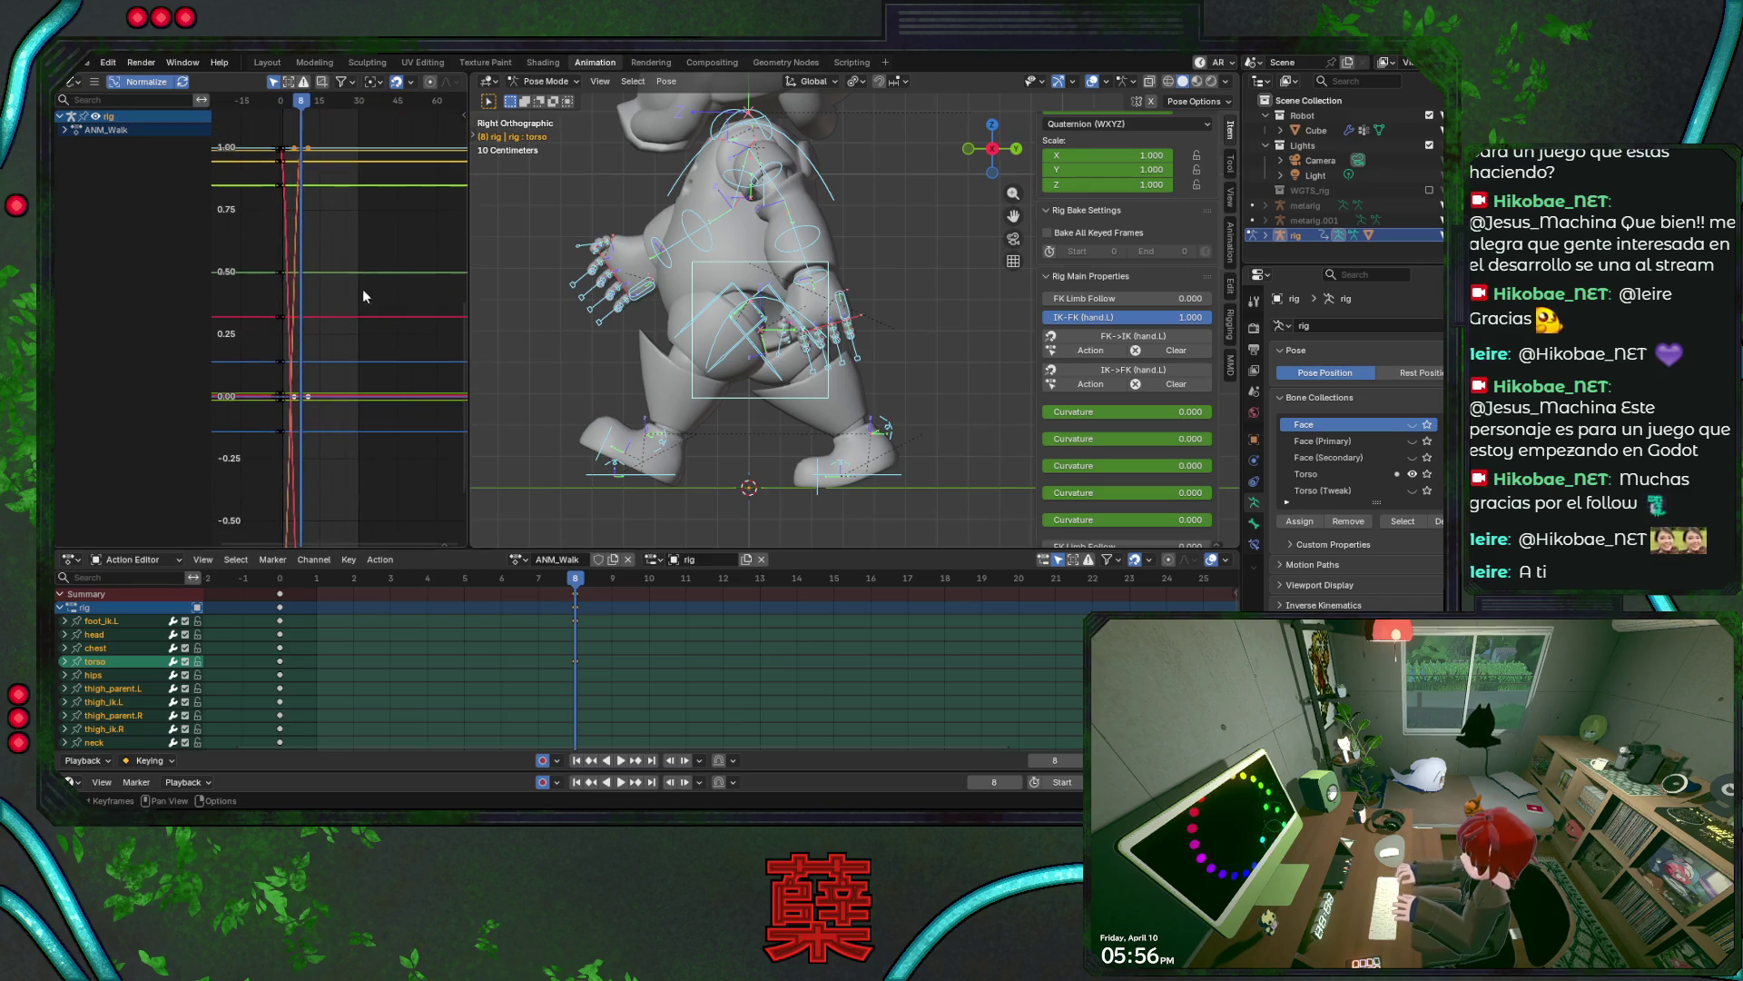
# - Pick the head channel's keys, play and save the loop, and keep only the frame-0 keys selected
pyautogui.click(549, 634)
pyautogui.hotkey('ctrl', 's')
pyautogui.press('space')
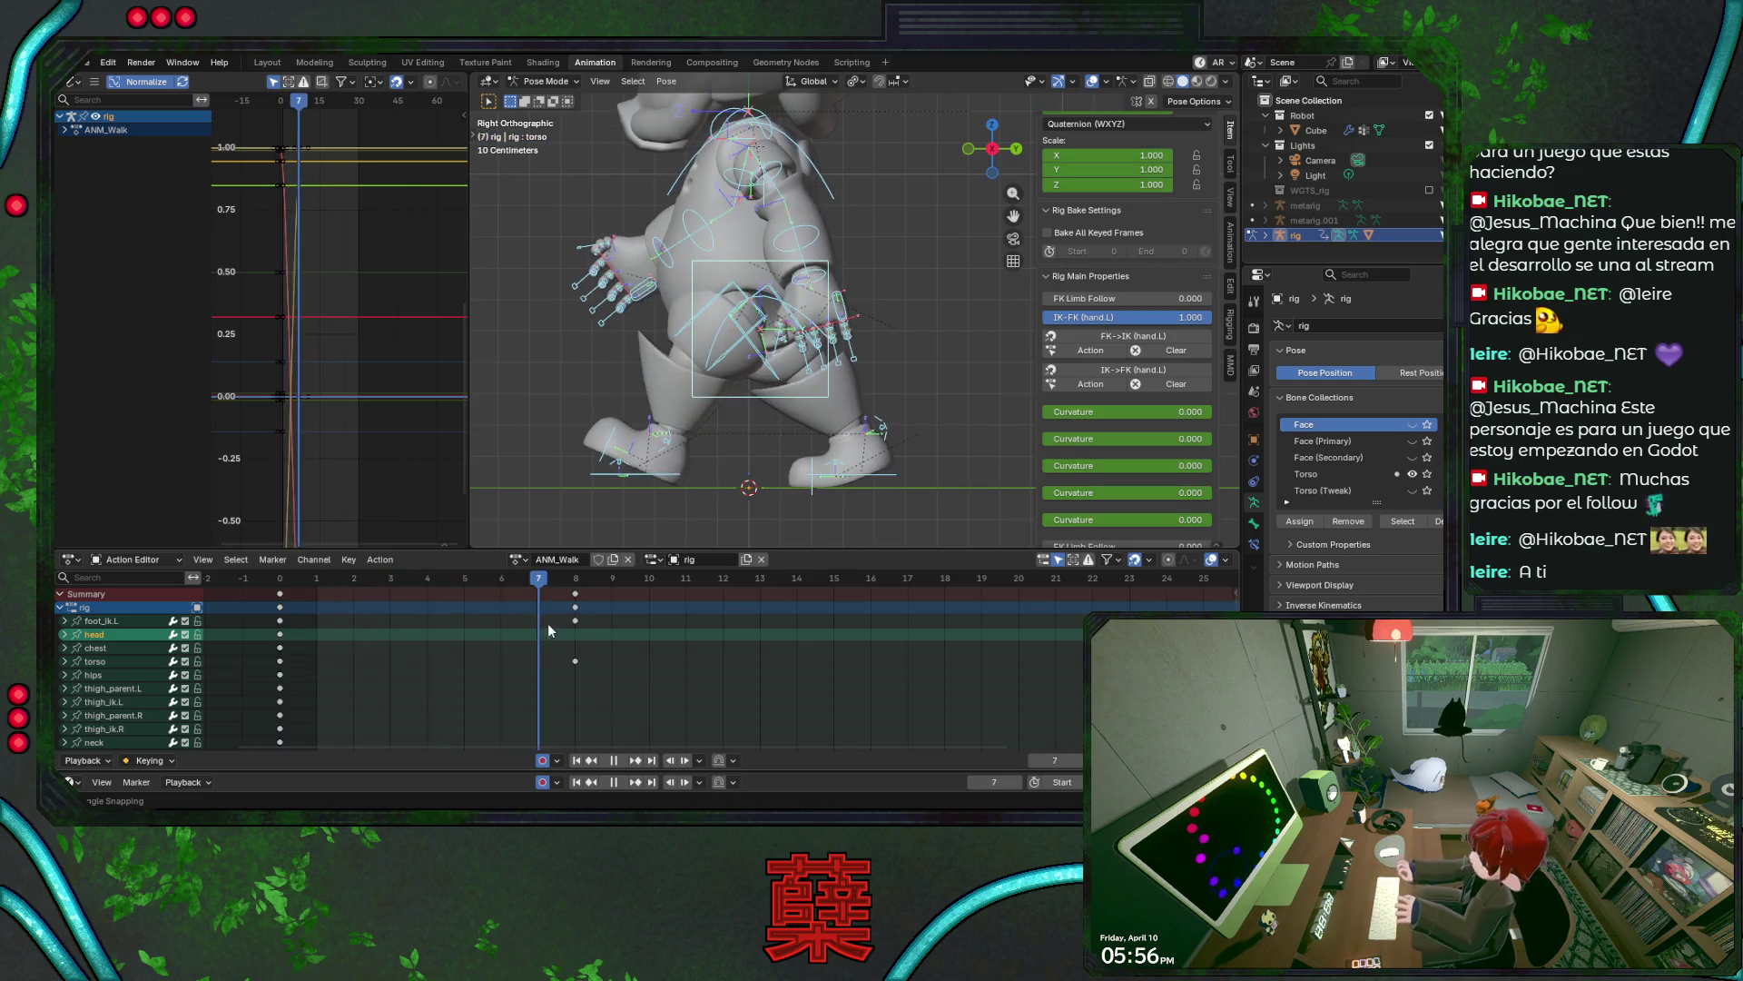
pyautogui.press('space')
pyautogui.hotkey('ctrl', 's')
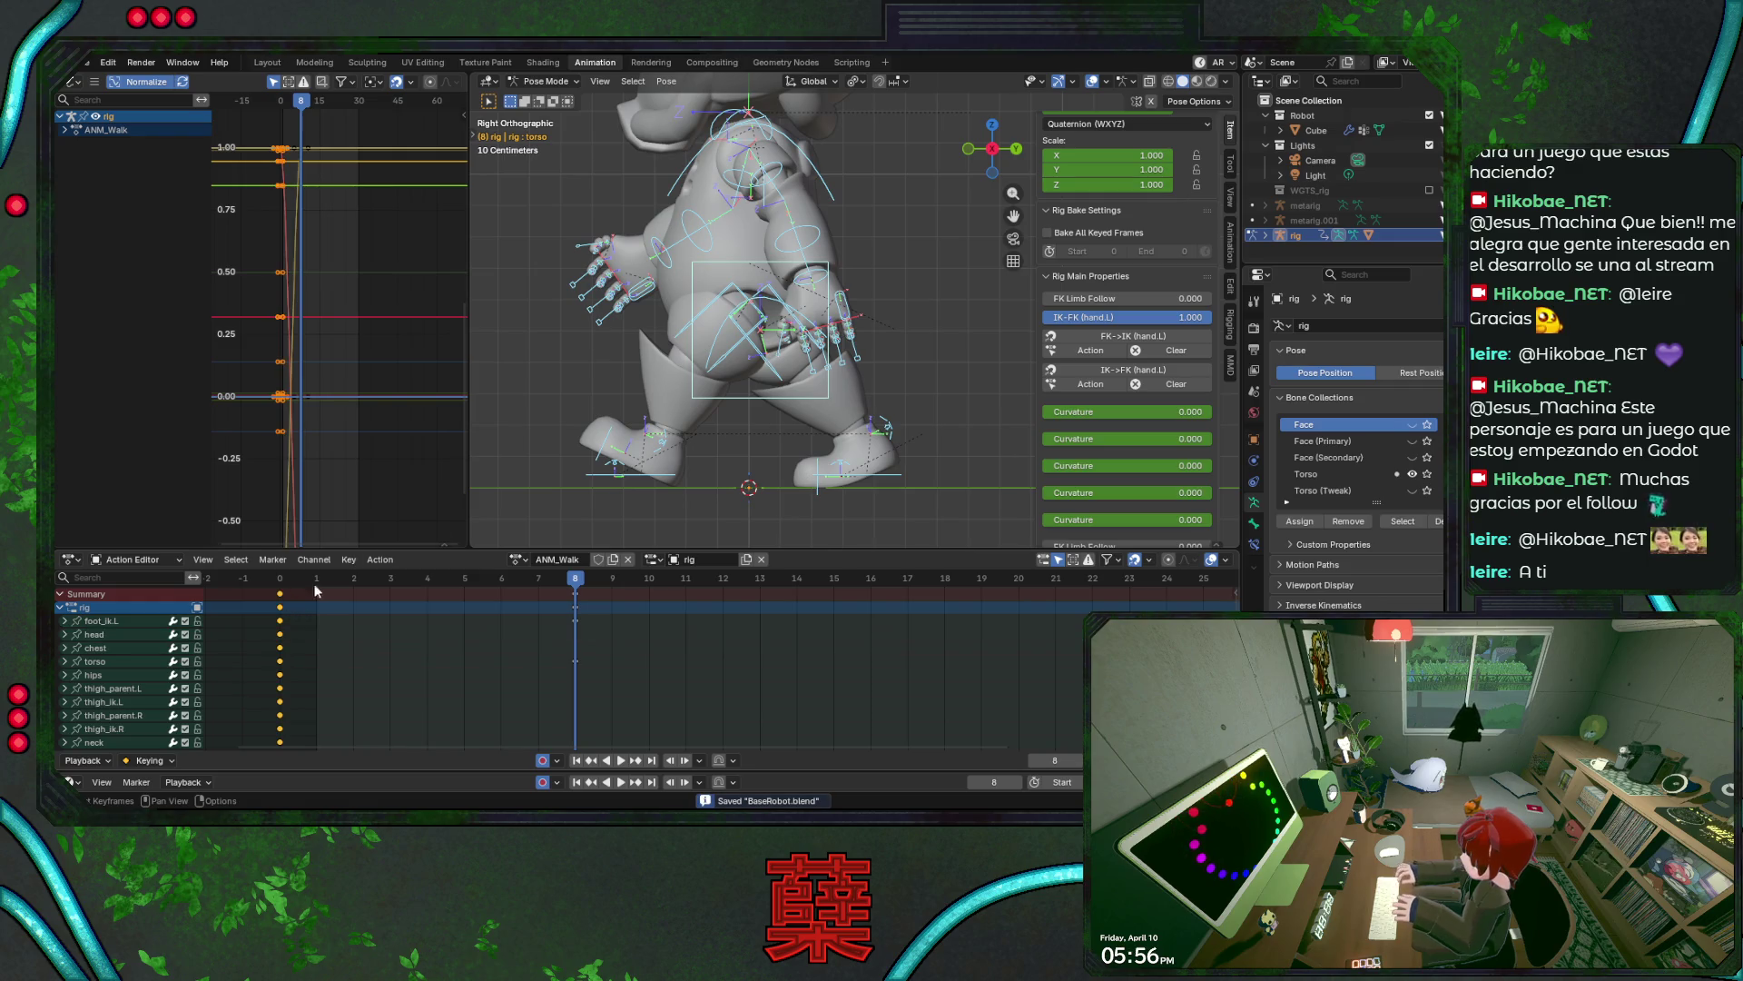
pyautogui.press('a')
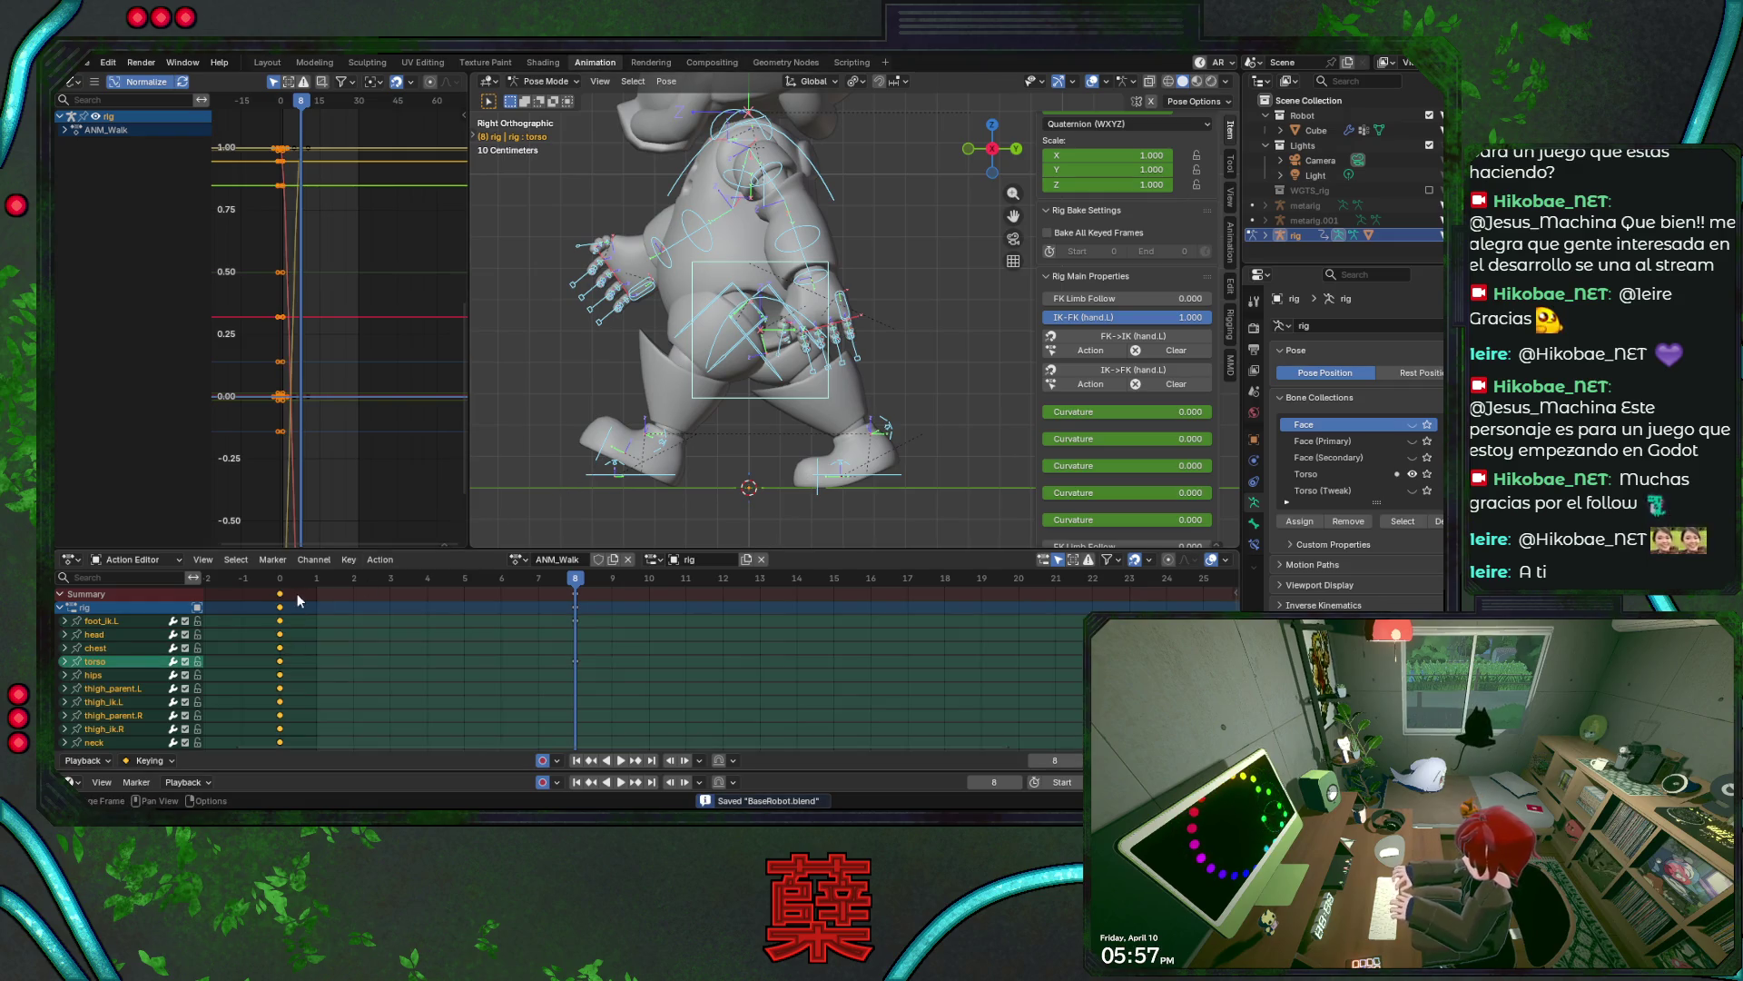
pyautogui.click(281, 606)
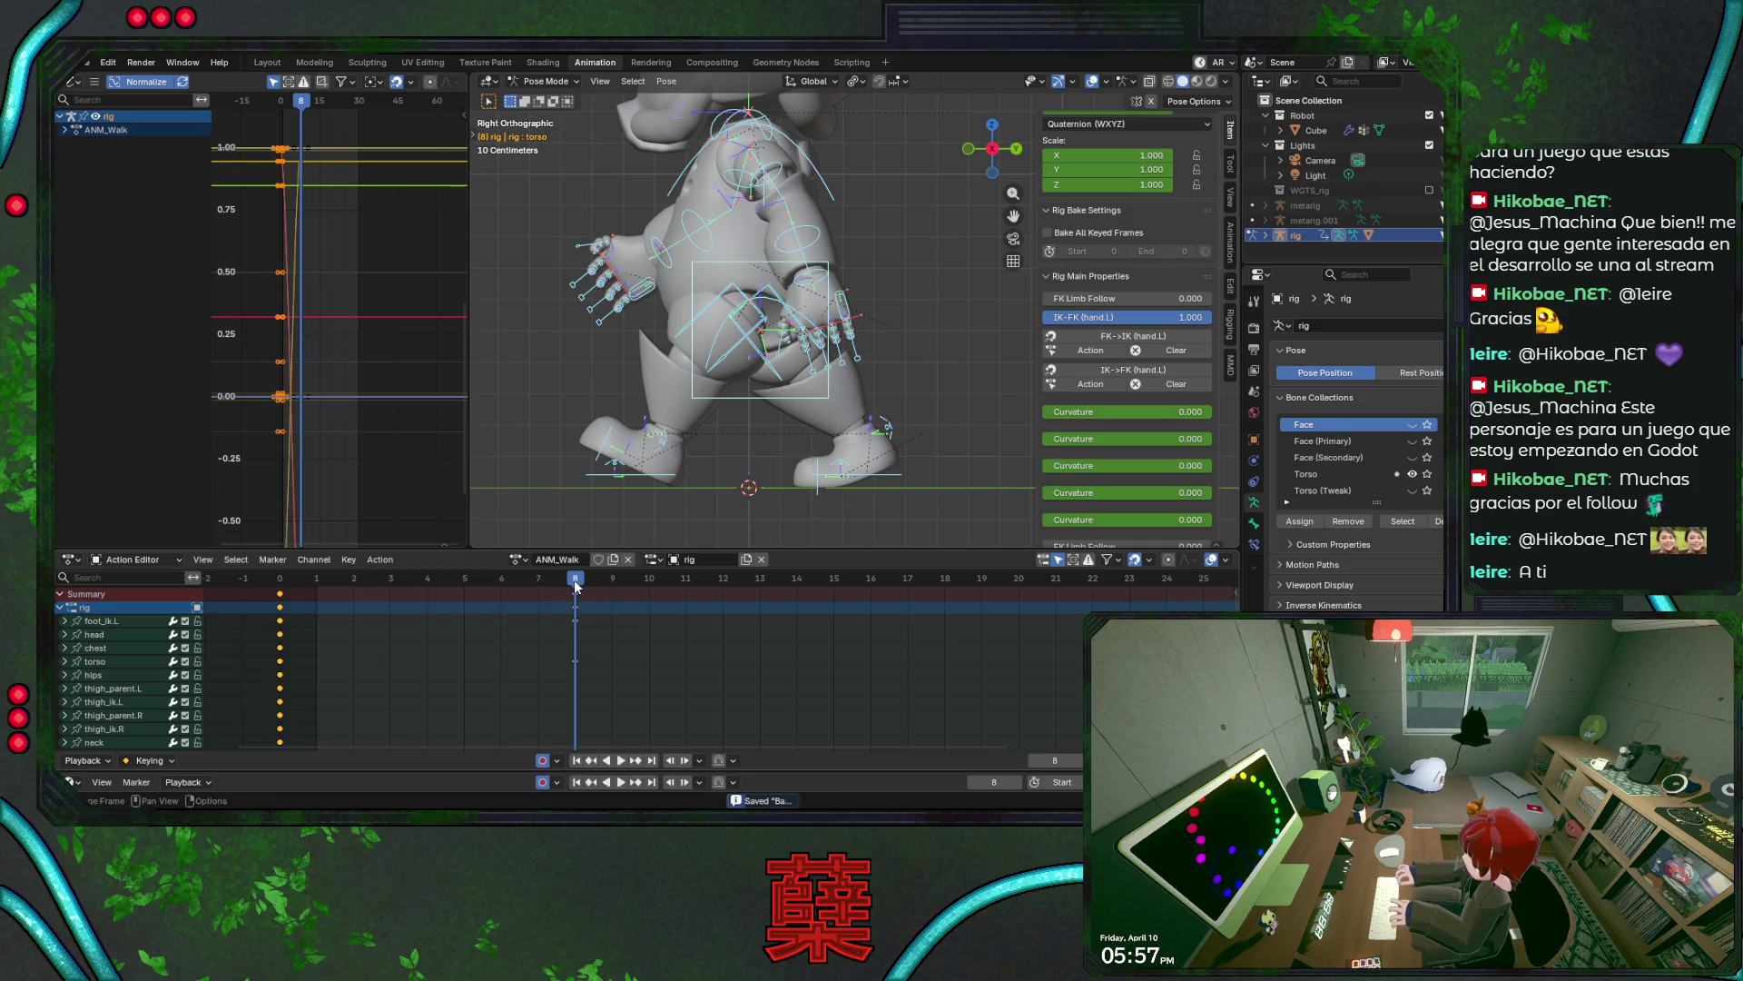
# - Copy the frame-0 pose and Paste Flipped at frame 12 in the Dope Sheet
pyautogui.press('space')
pyautogui.rightClick(723, 592)
pyautogui.moveTo(727, 603)
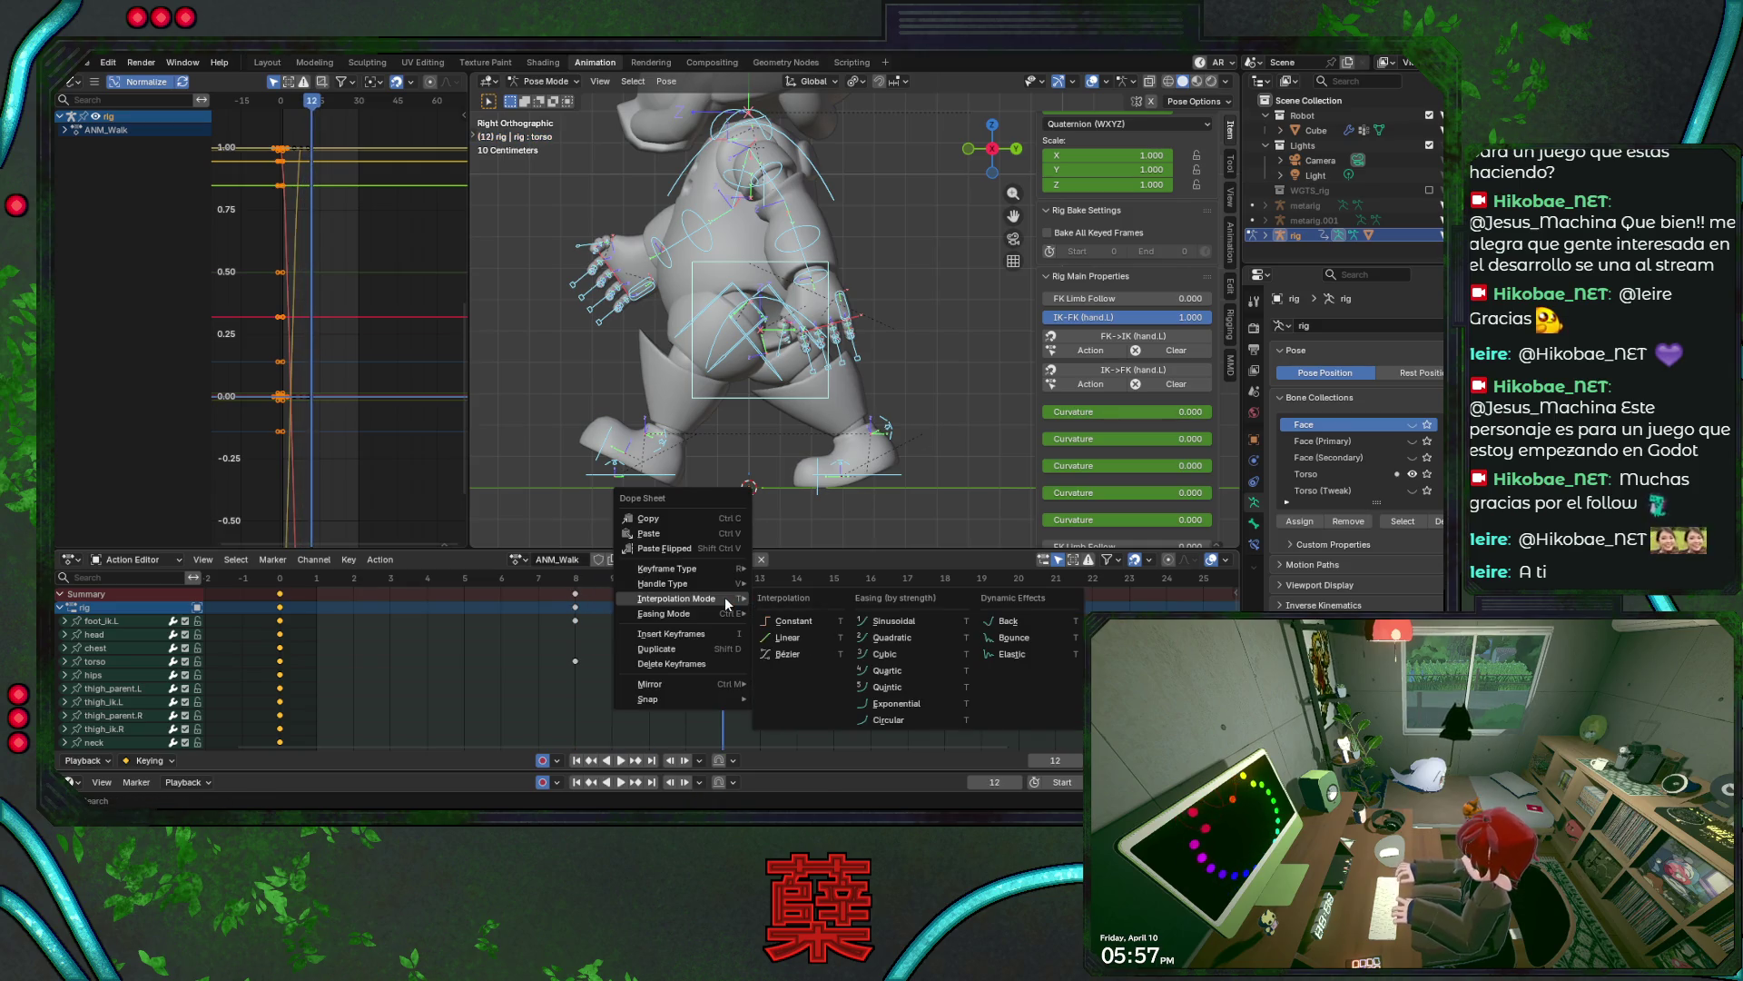
pyautogui.click(714, 548)
# - Move the frame-8 keys to frame 6, save, and play back the updated loop
pyautogui.click(576, 593)
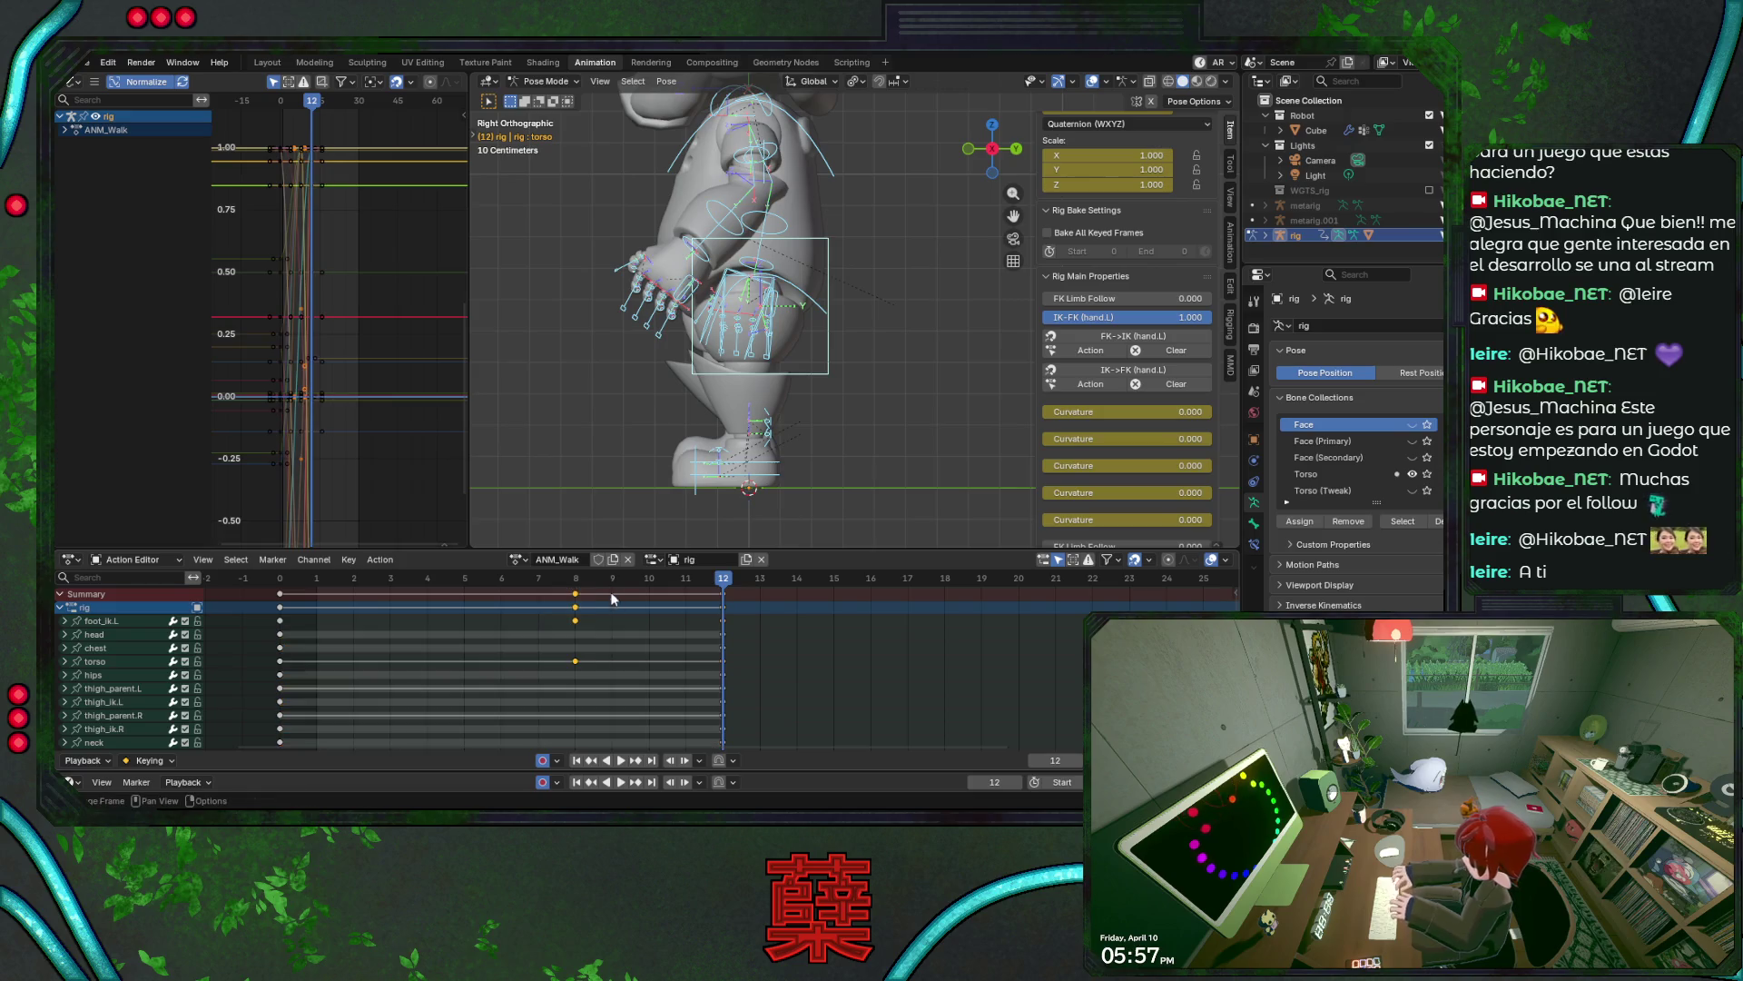
pyautogui.press('g')
pyautogui.click(553, 624)
pyautogui.hotkey('ctrl', 's')
pyautogui.press('space')
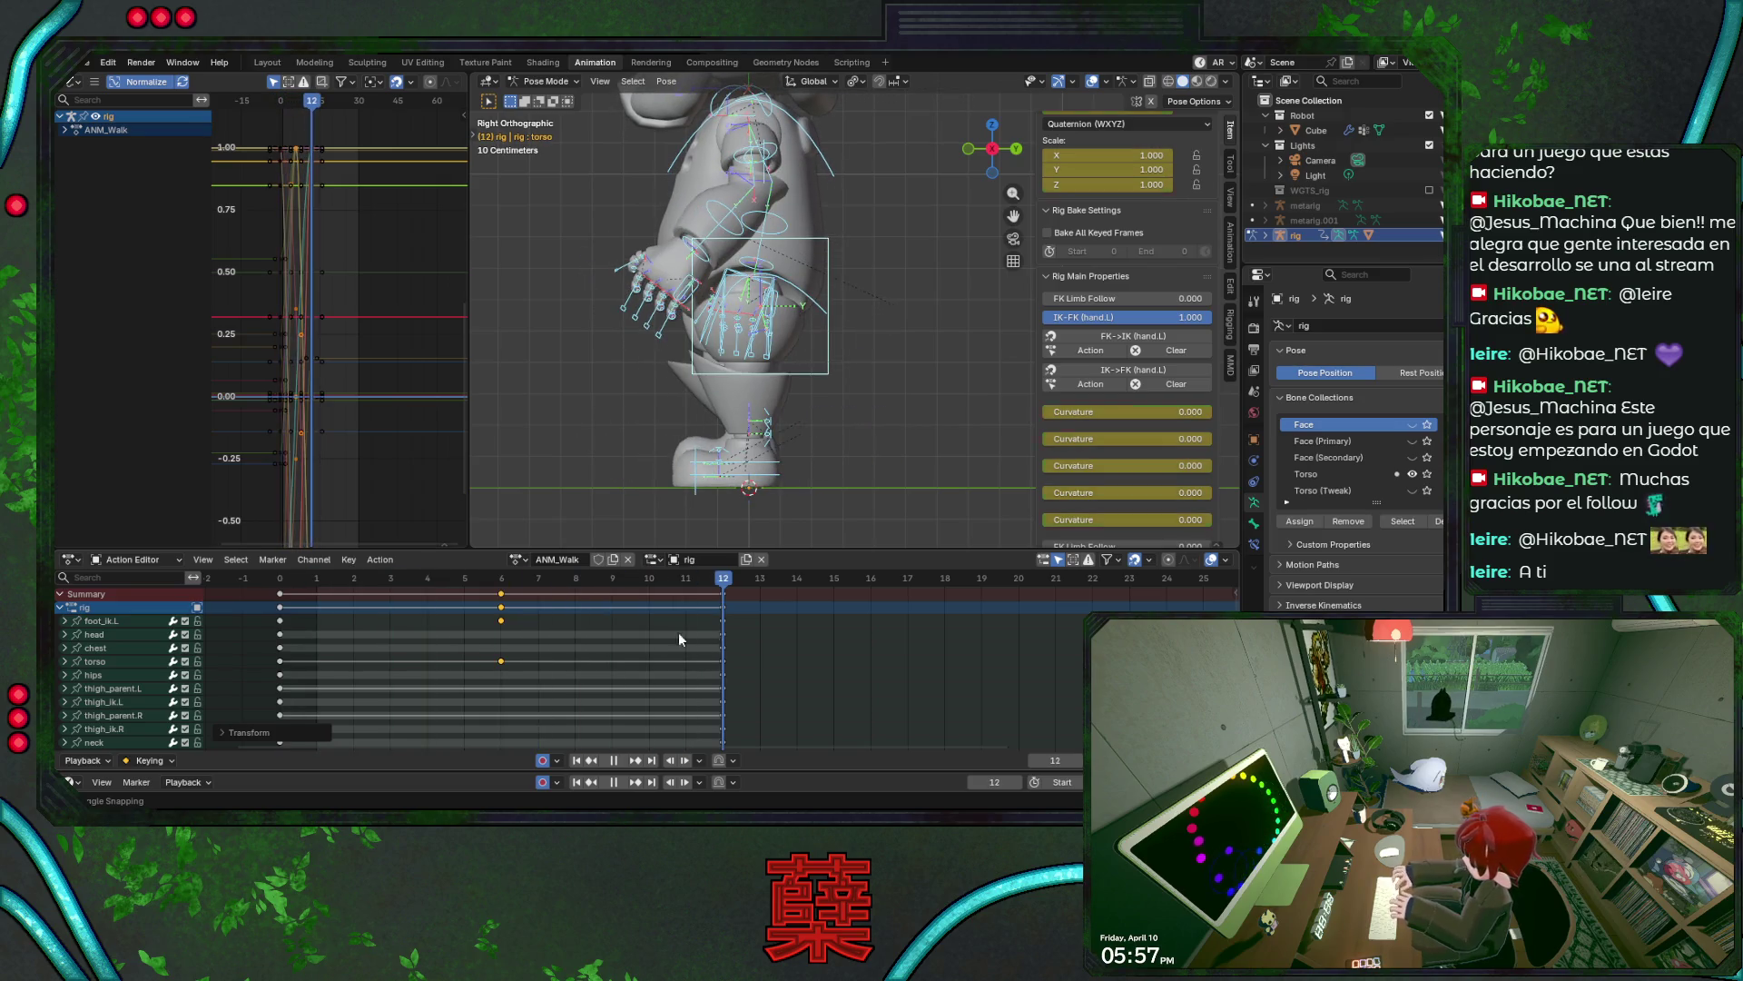
pyautogui.press('Escape')
pyautogui.hotkey('ctrl', 's')
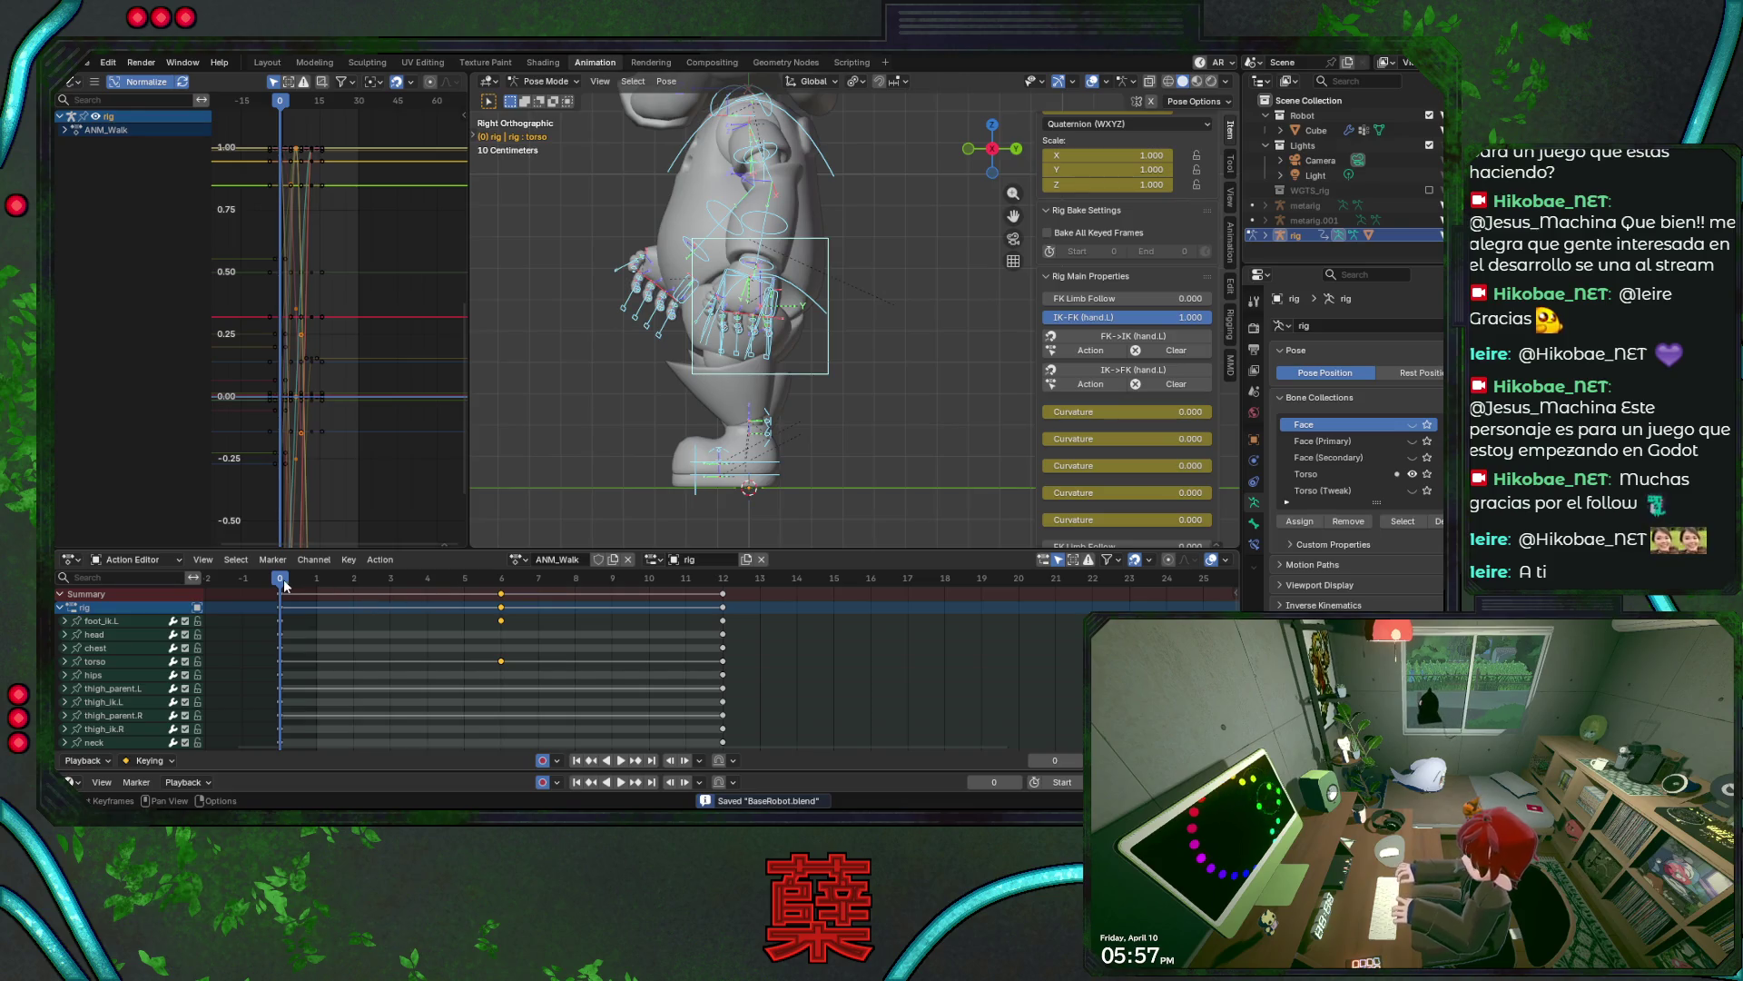
pyautogui.scroll(-2, 732, 646)
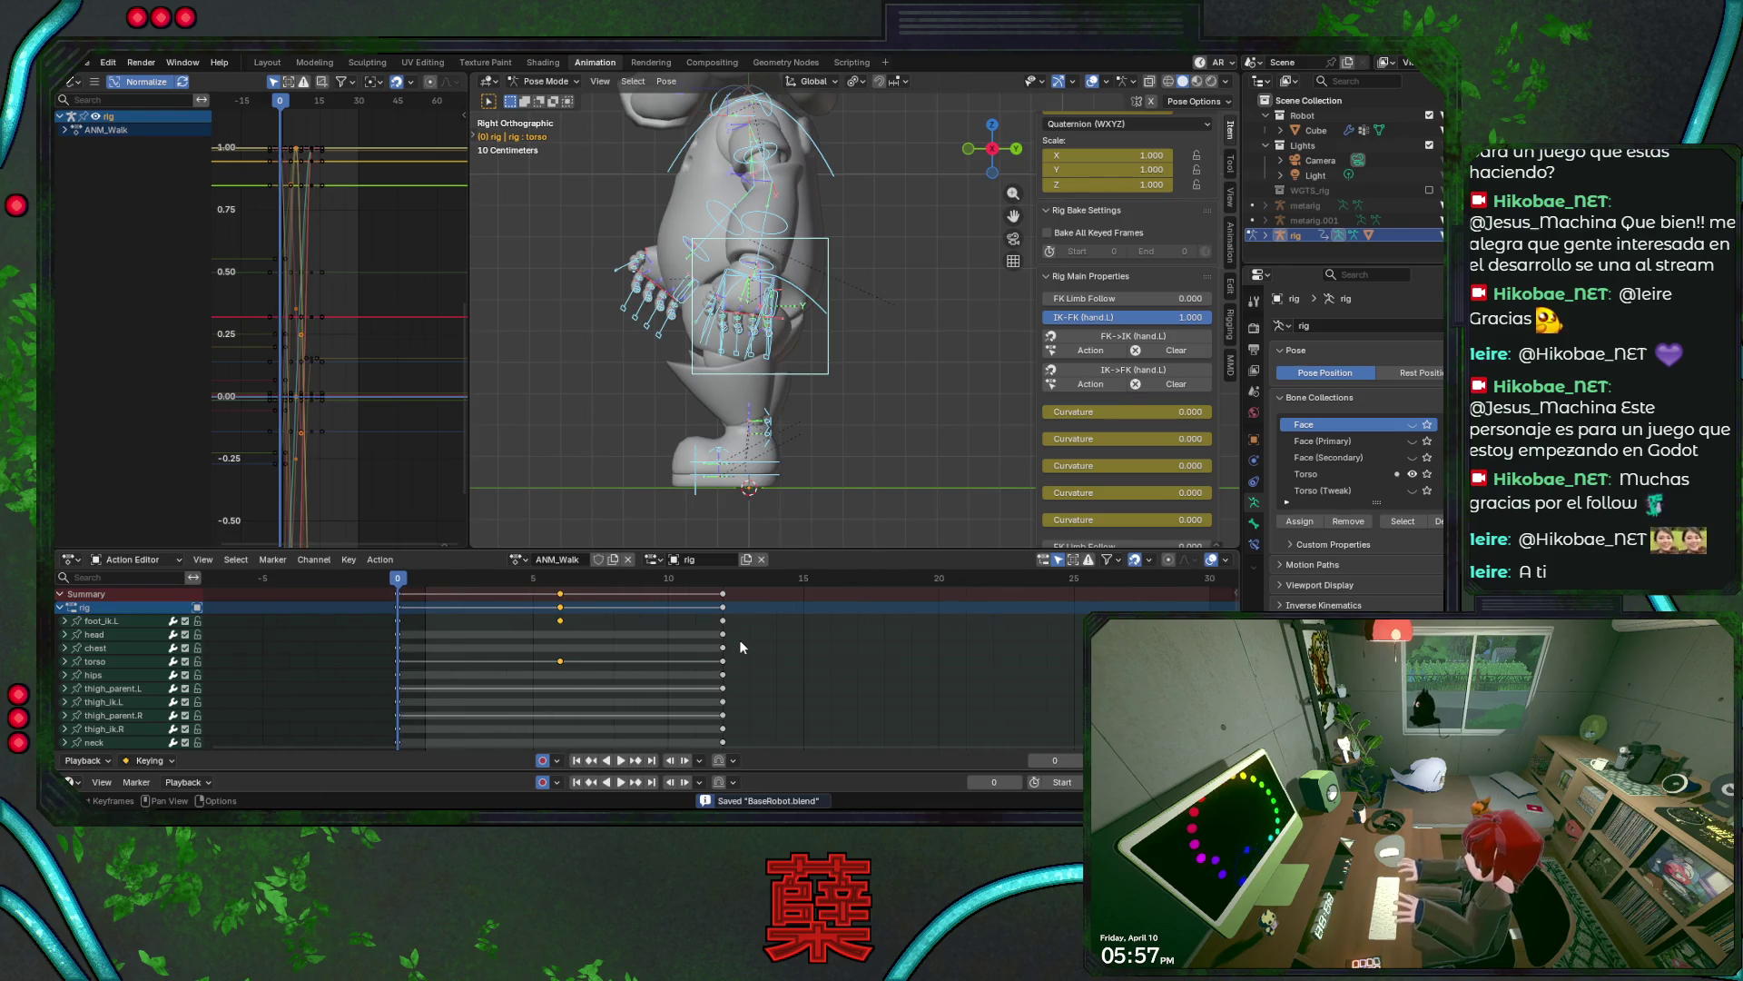
pyautogui.moveTo(759, 649); pyautogui.dragTo(748, 660, button='middle')
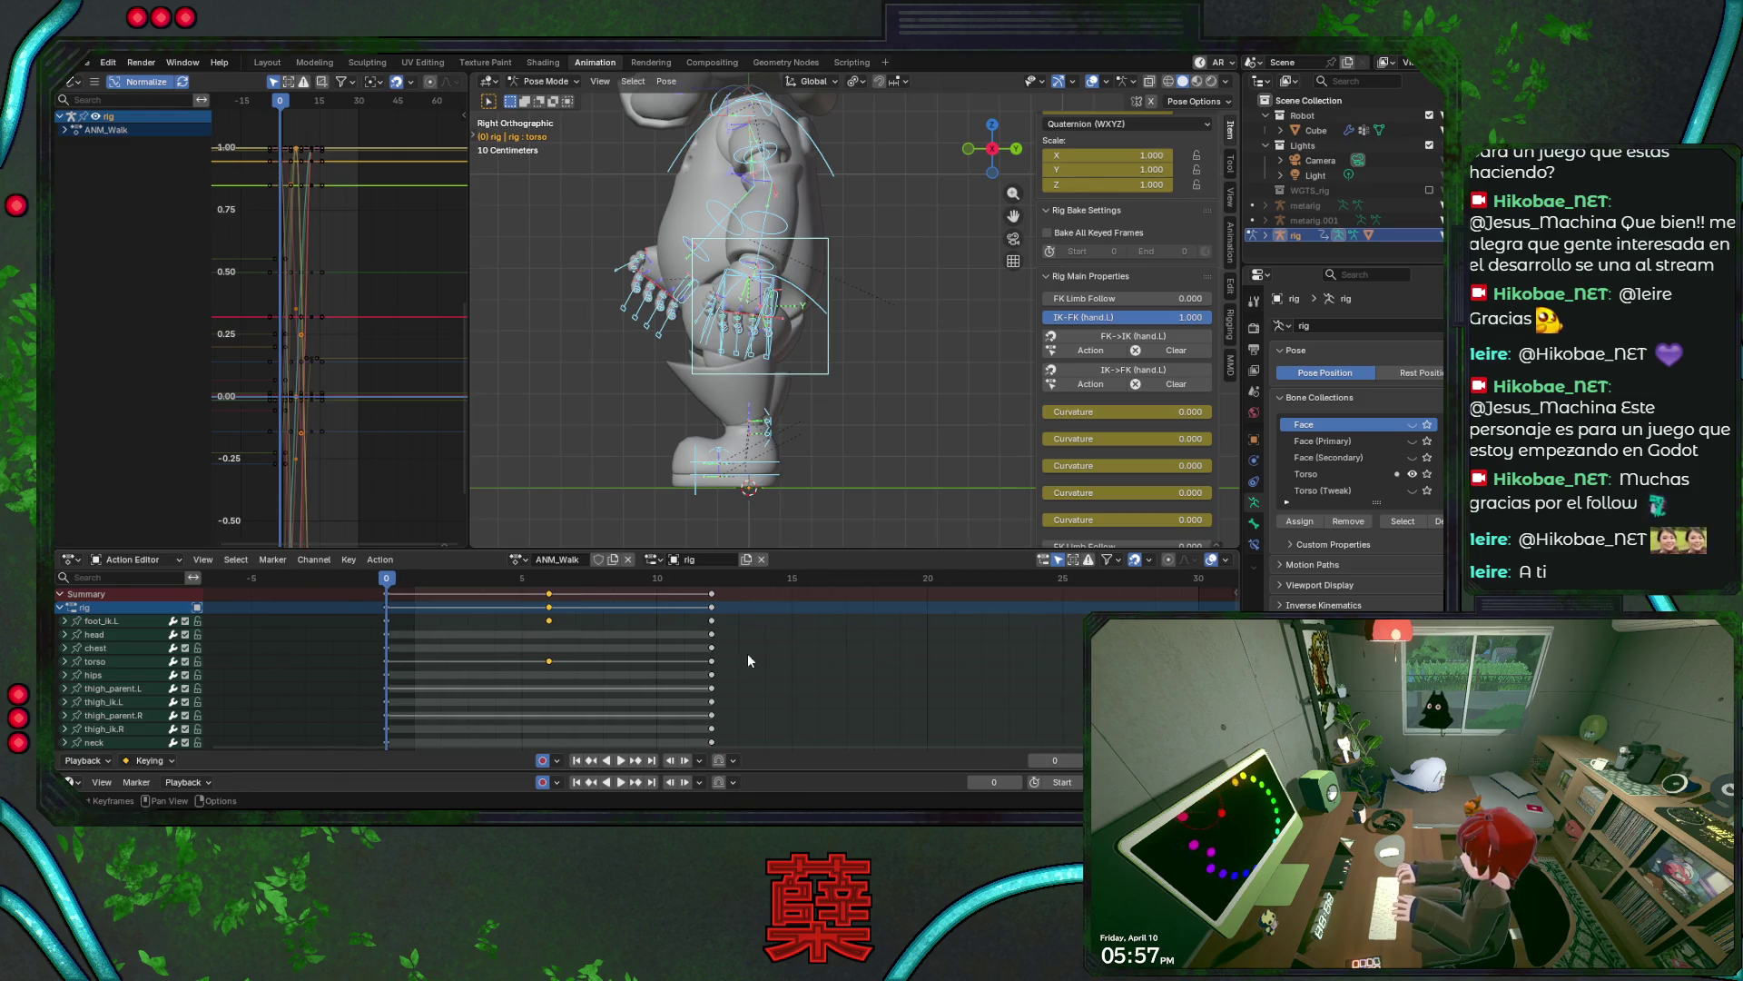
pyautogui.scroll(1, 748, 661)
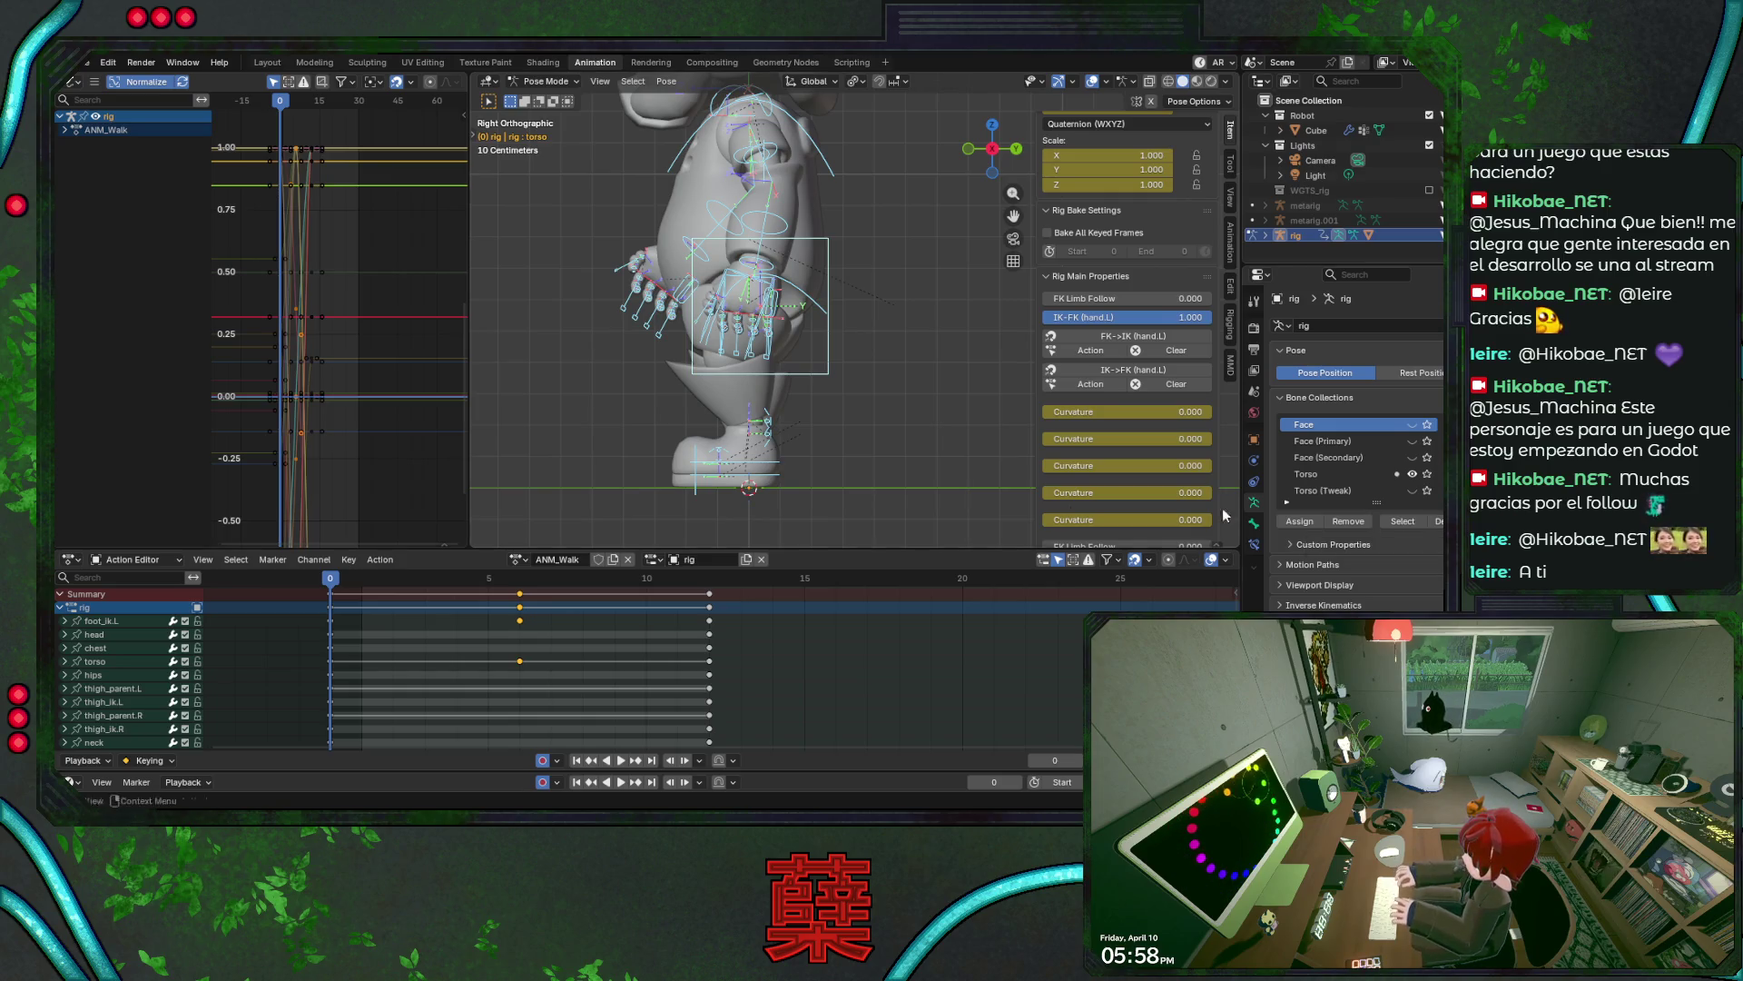
pyautogui.click(879, 445)
# - Save, then select foot_ik.L and play and scrub the walk to check the left foot
pyautogui.hotkey('ctrl', 's')
pyautogui.click(763, 466)
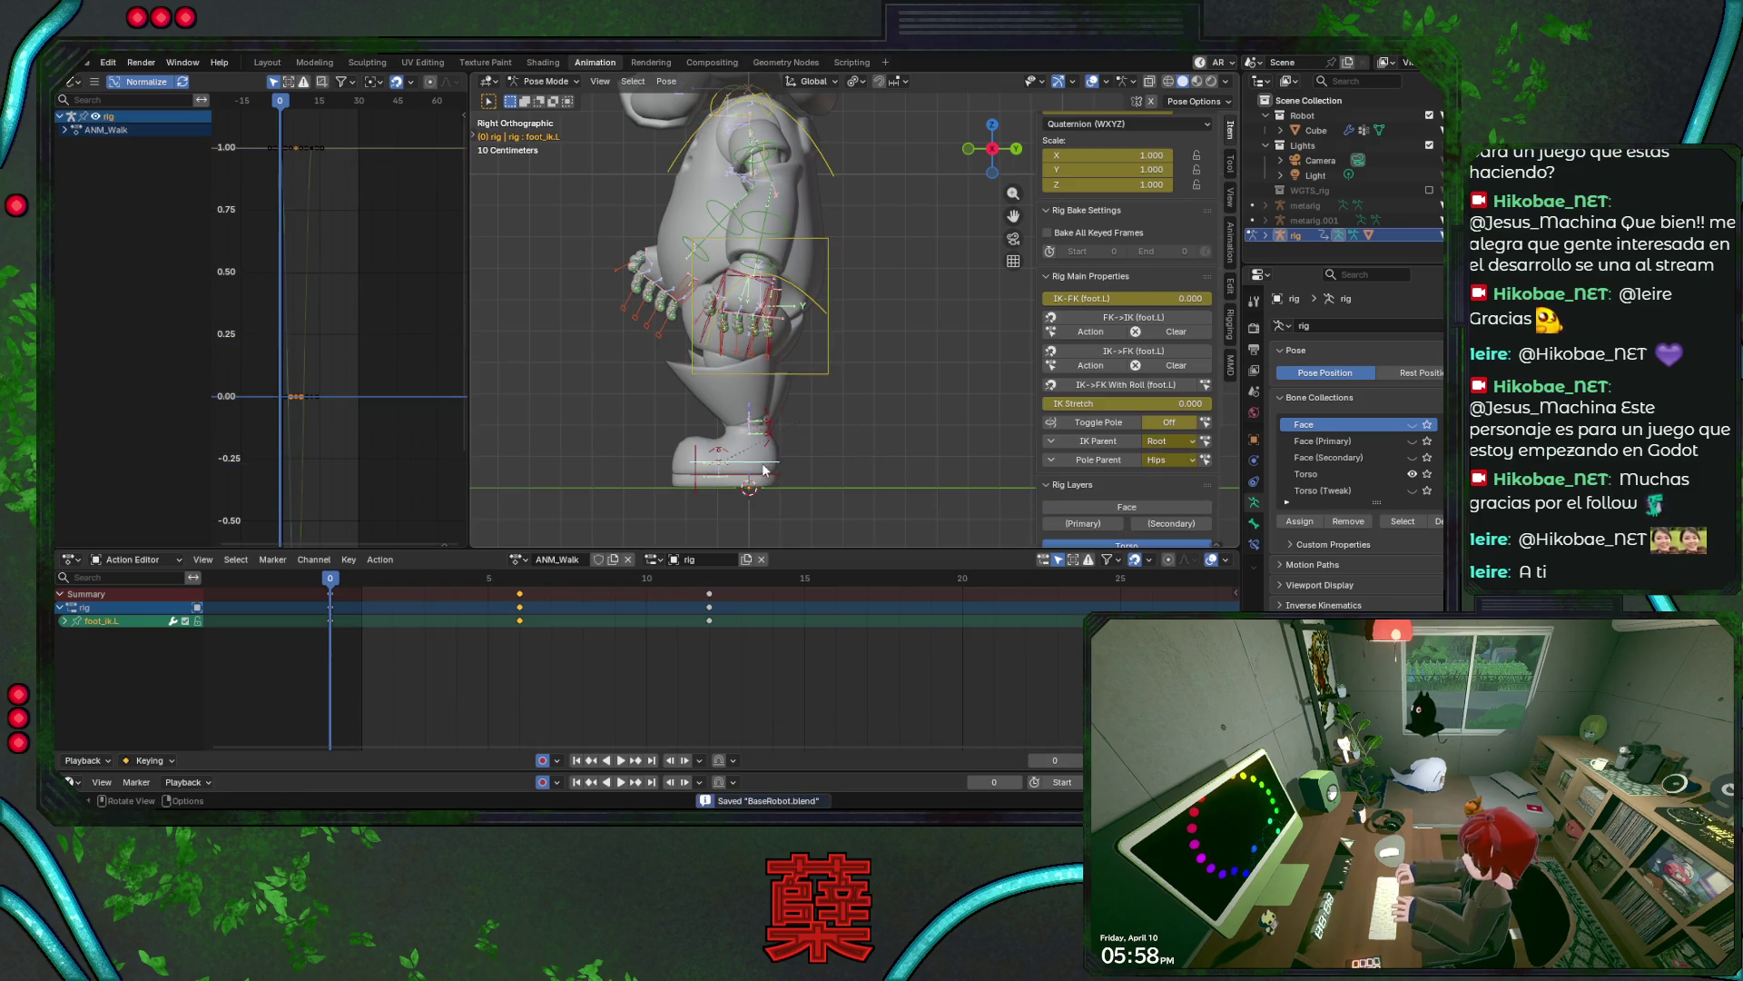
pyautogui.press('space')
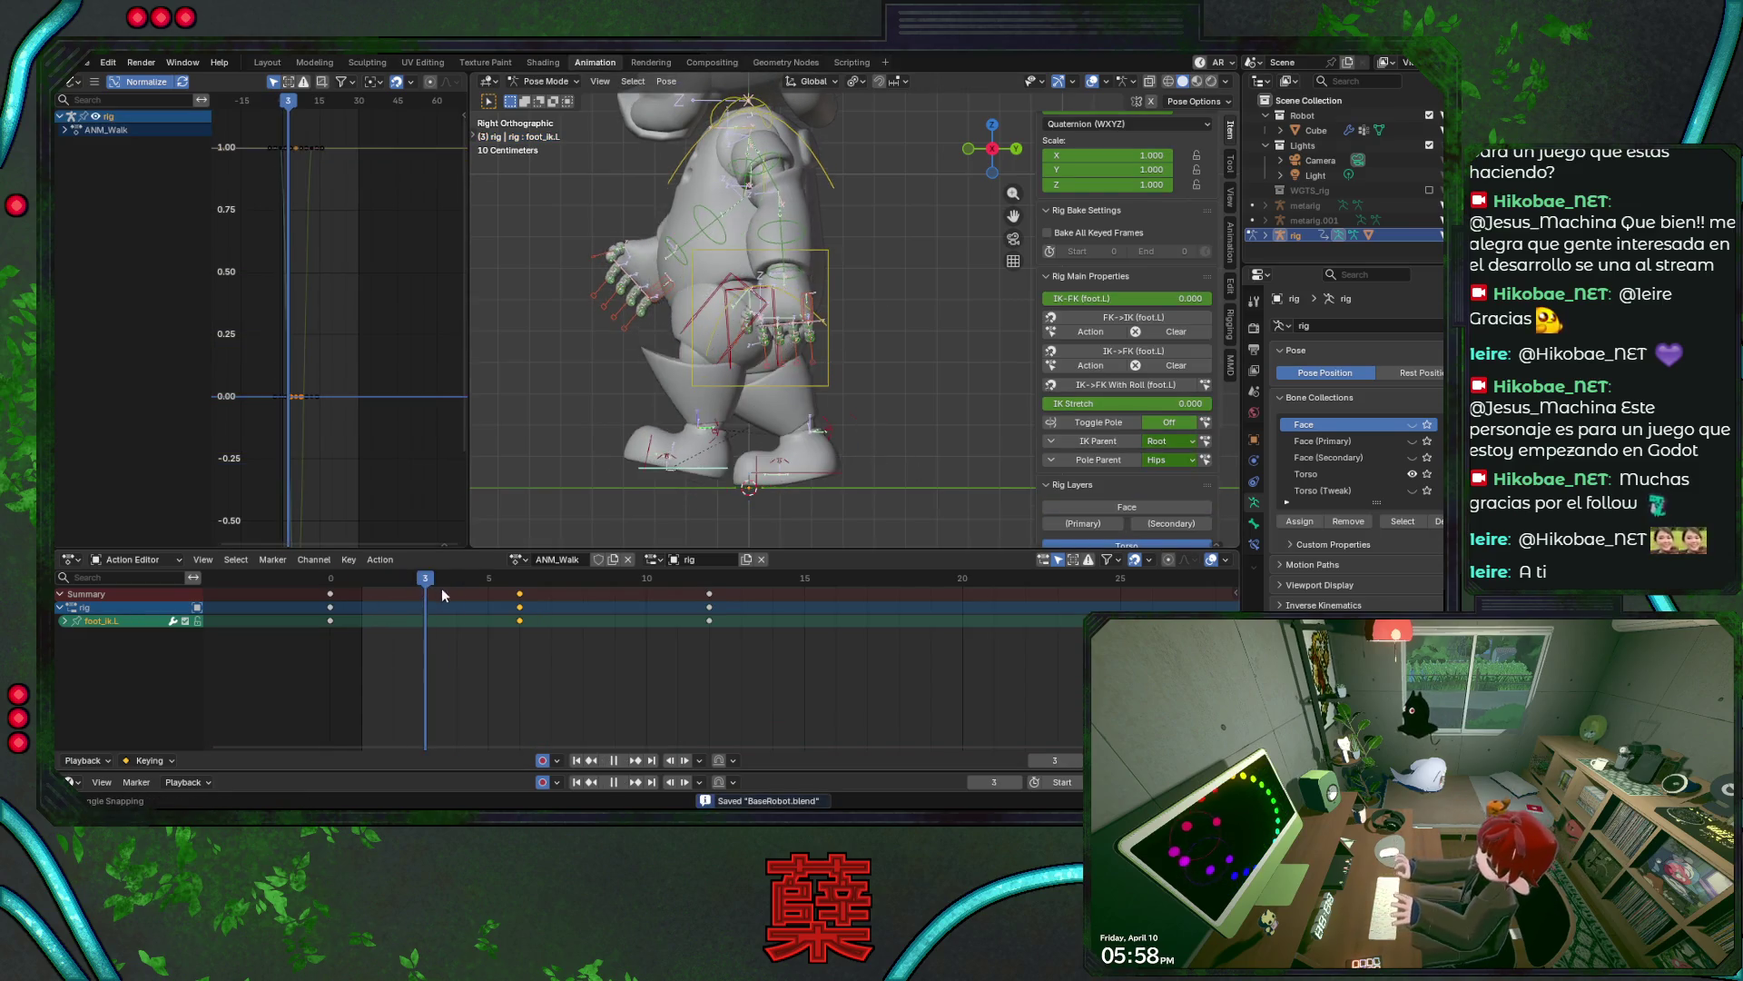
pyautogui.moveTo(531, 611)
pyautogui.mouseDown()
pyautogui.moveTo(329, 608)
pyautogui.moveTo(420, 607)
pyautogui.moveTo(338, 618)
pyautogui.moveTo(445, 629)
pyautogui.moveTo(330, 629)
pyautogui.moveTo(514, 590)
pyautogui.mouseUp()
# - Check foot_ik.R, try pasting heel keys on foot_heel_ik.R at frame 4, then undo and save
pyautogui.click(794, 489)
pyautogui.hotkey('ctrl', 's')
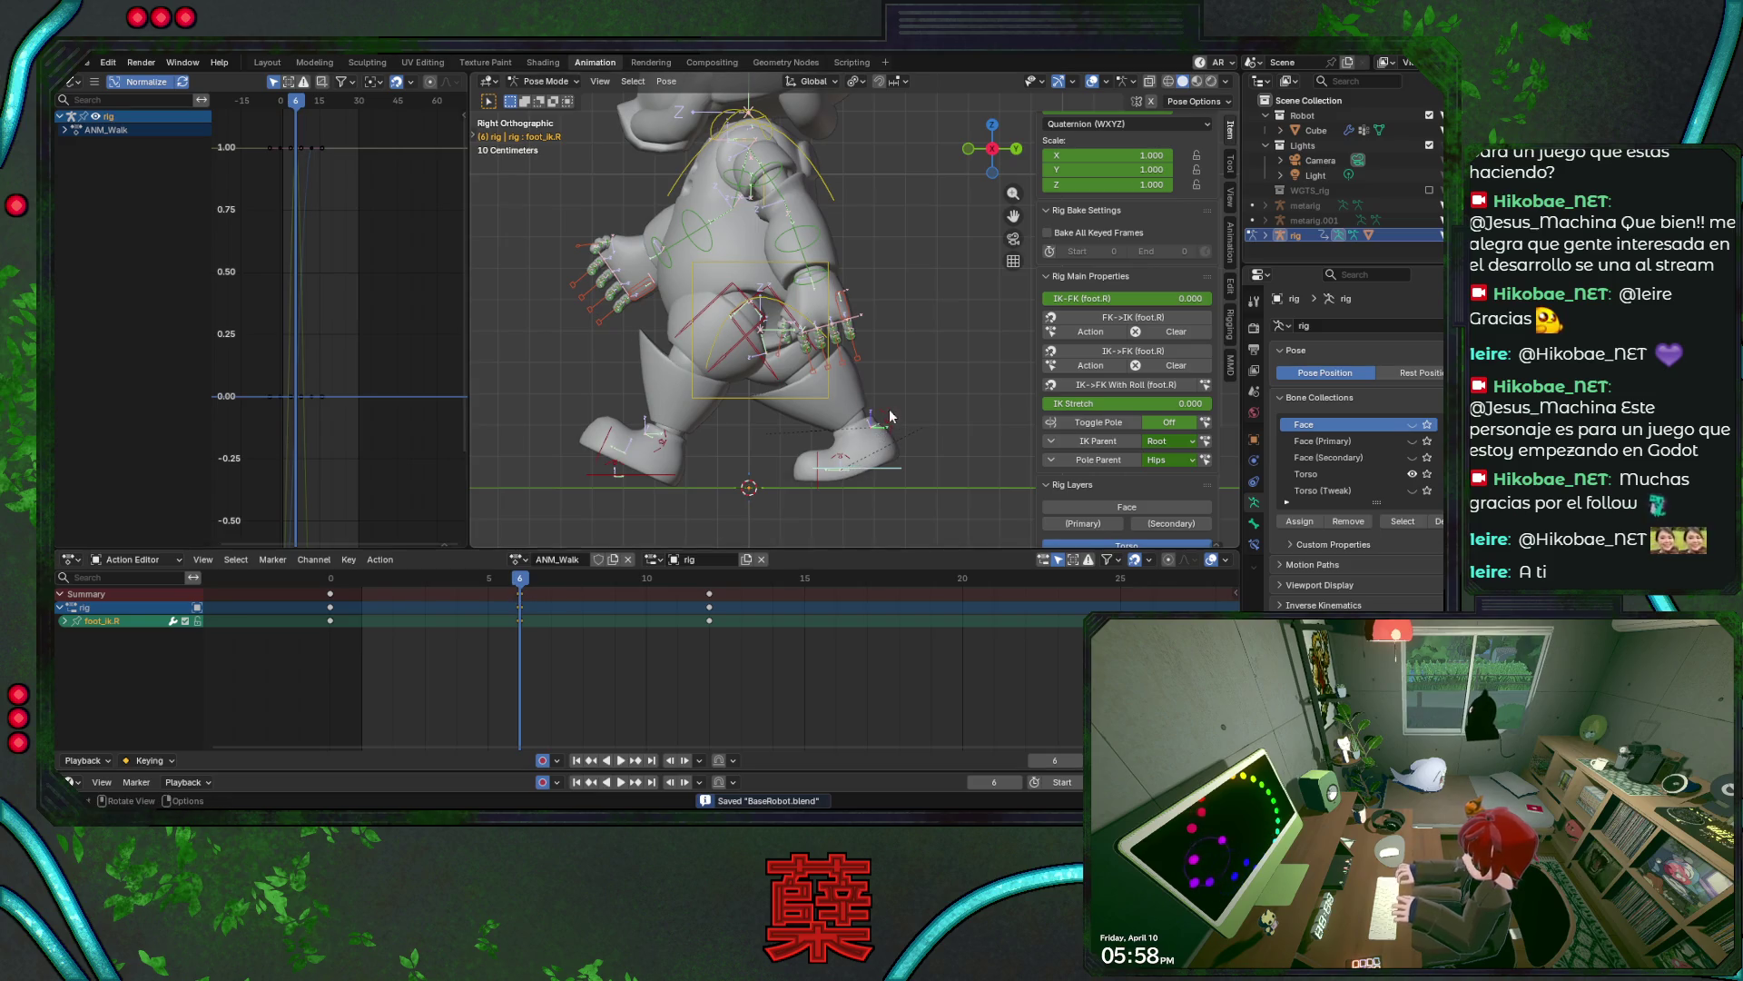
pyautogui.click(890, 416)
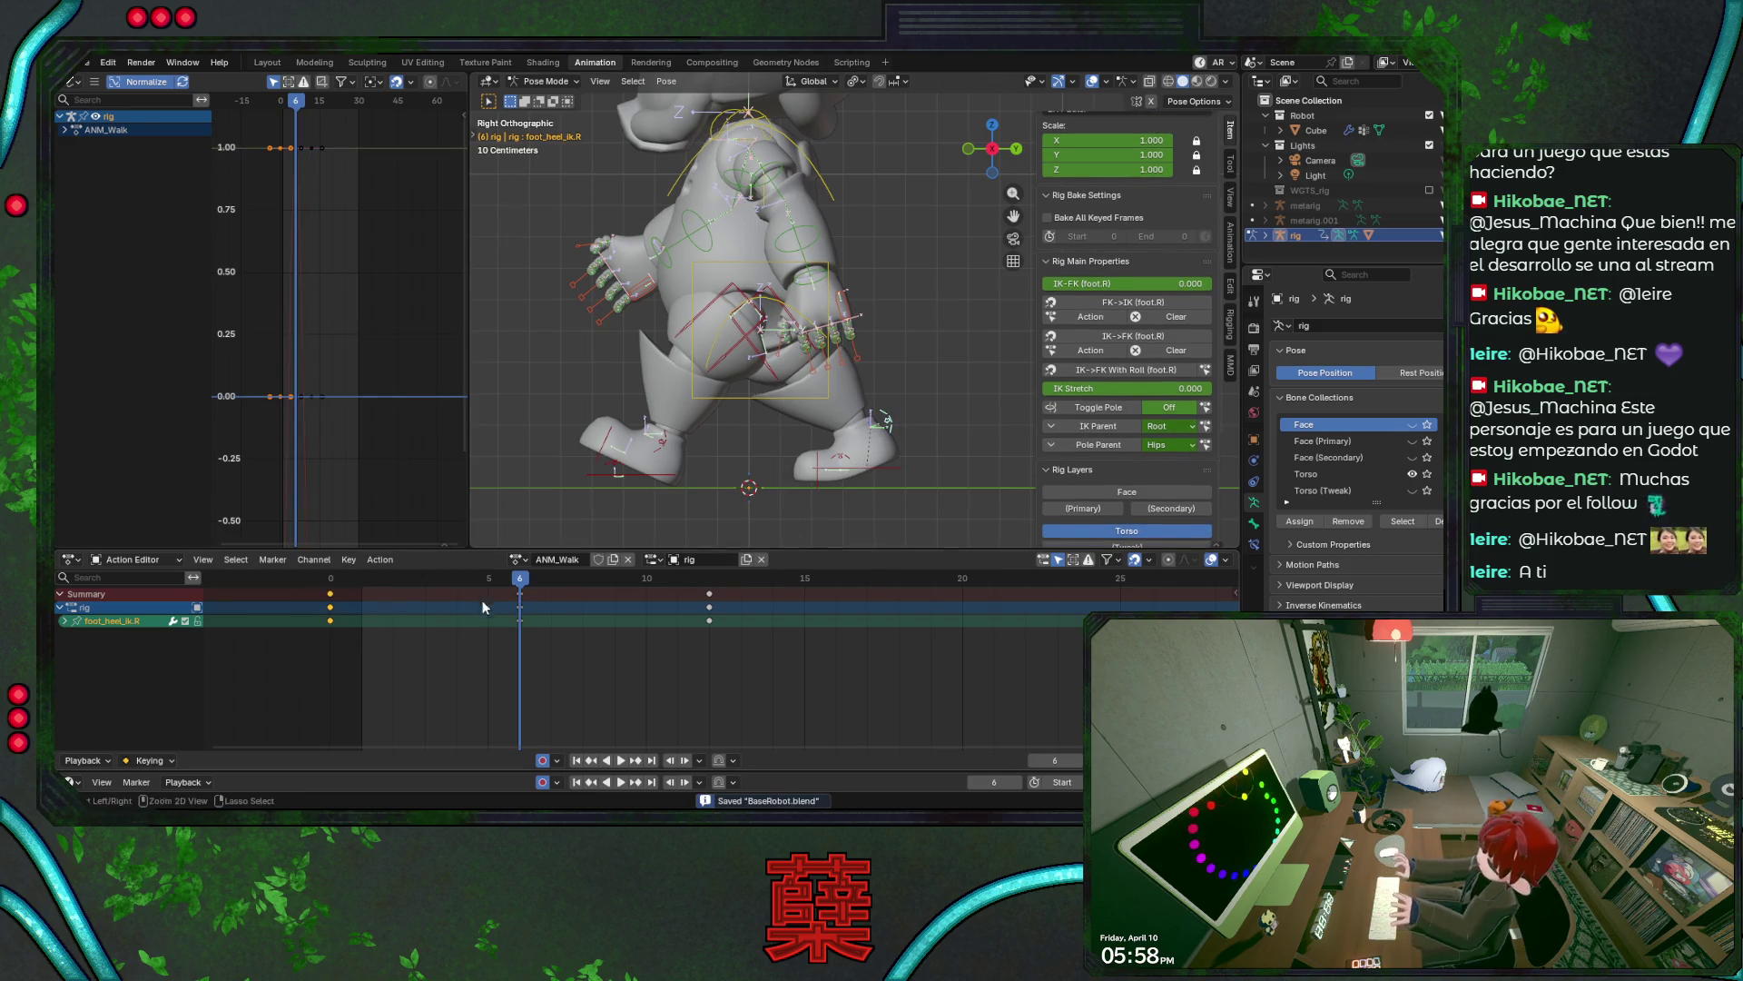
pyautogui.moveTo(502, 577); pyautogui.dragTo(457, 578)
pyautogui.hotkey('ctrl', 'v')
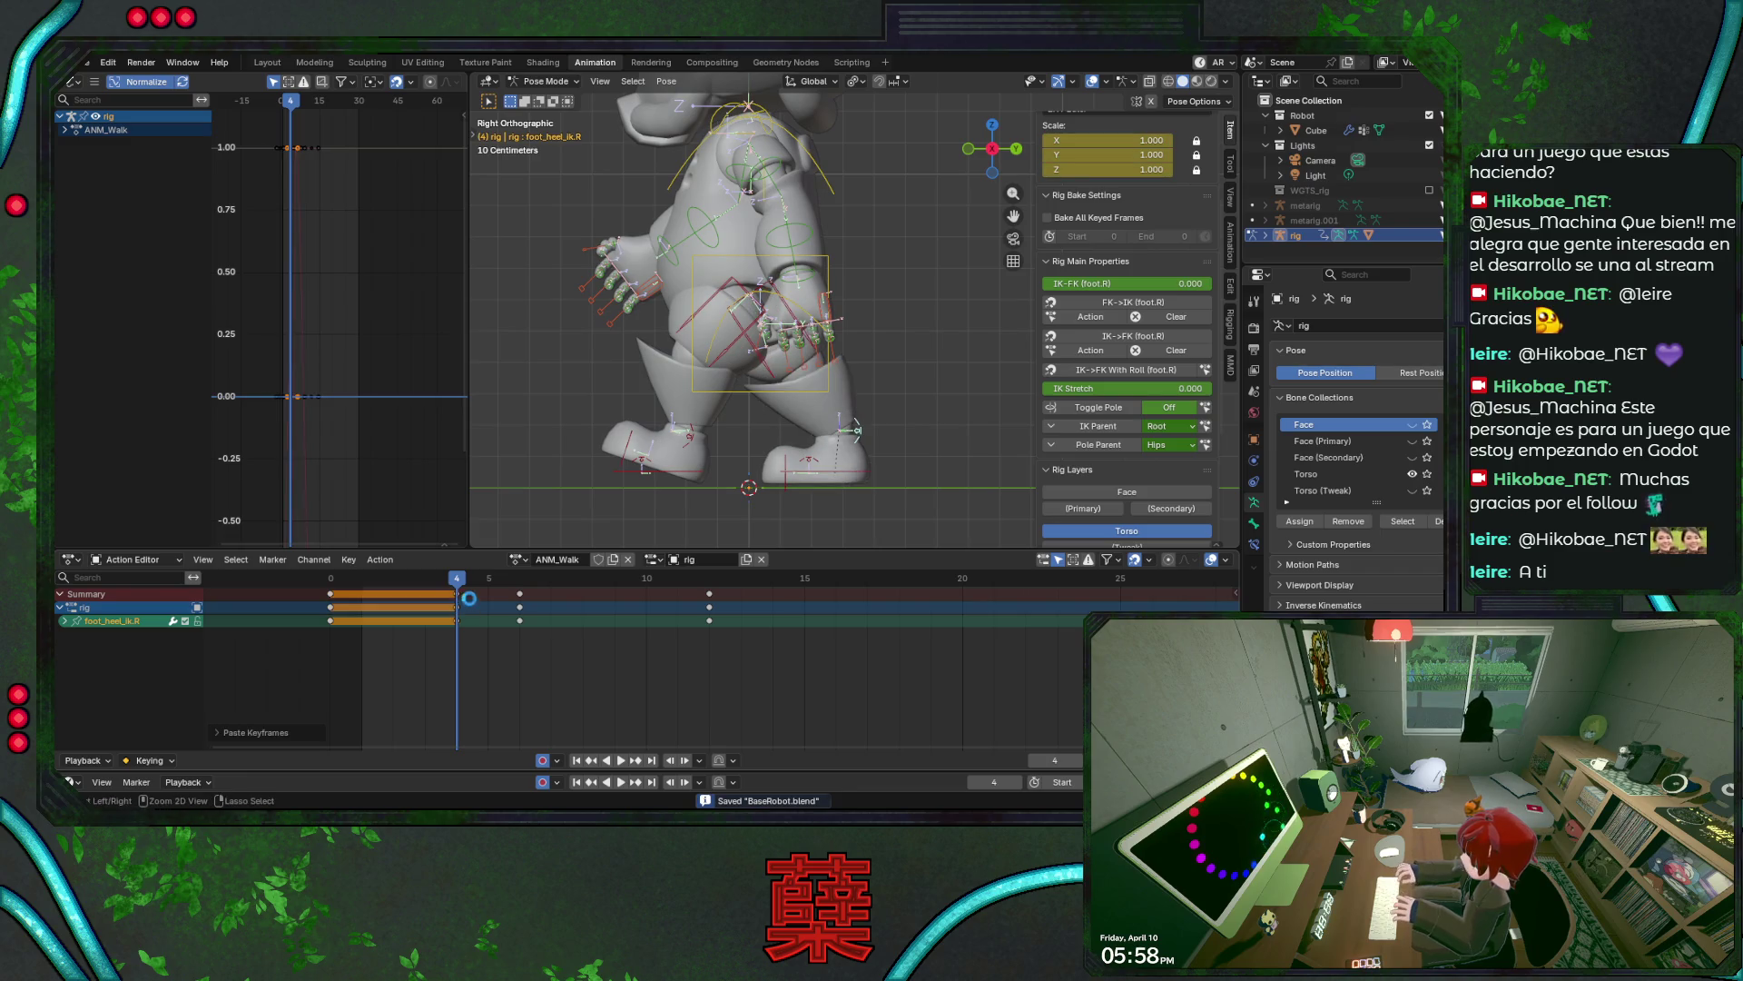
pyautogui.press('space')
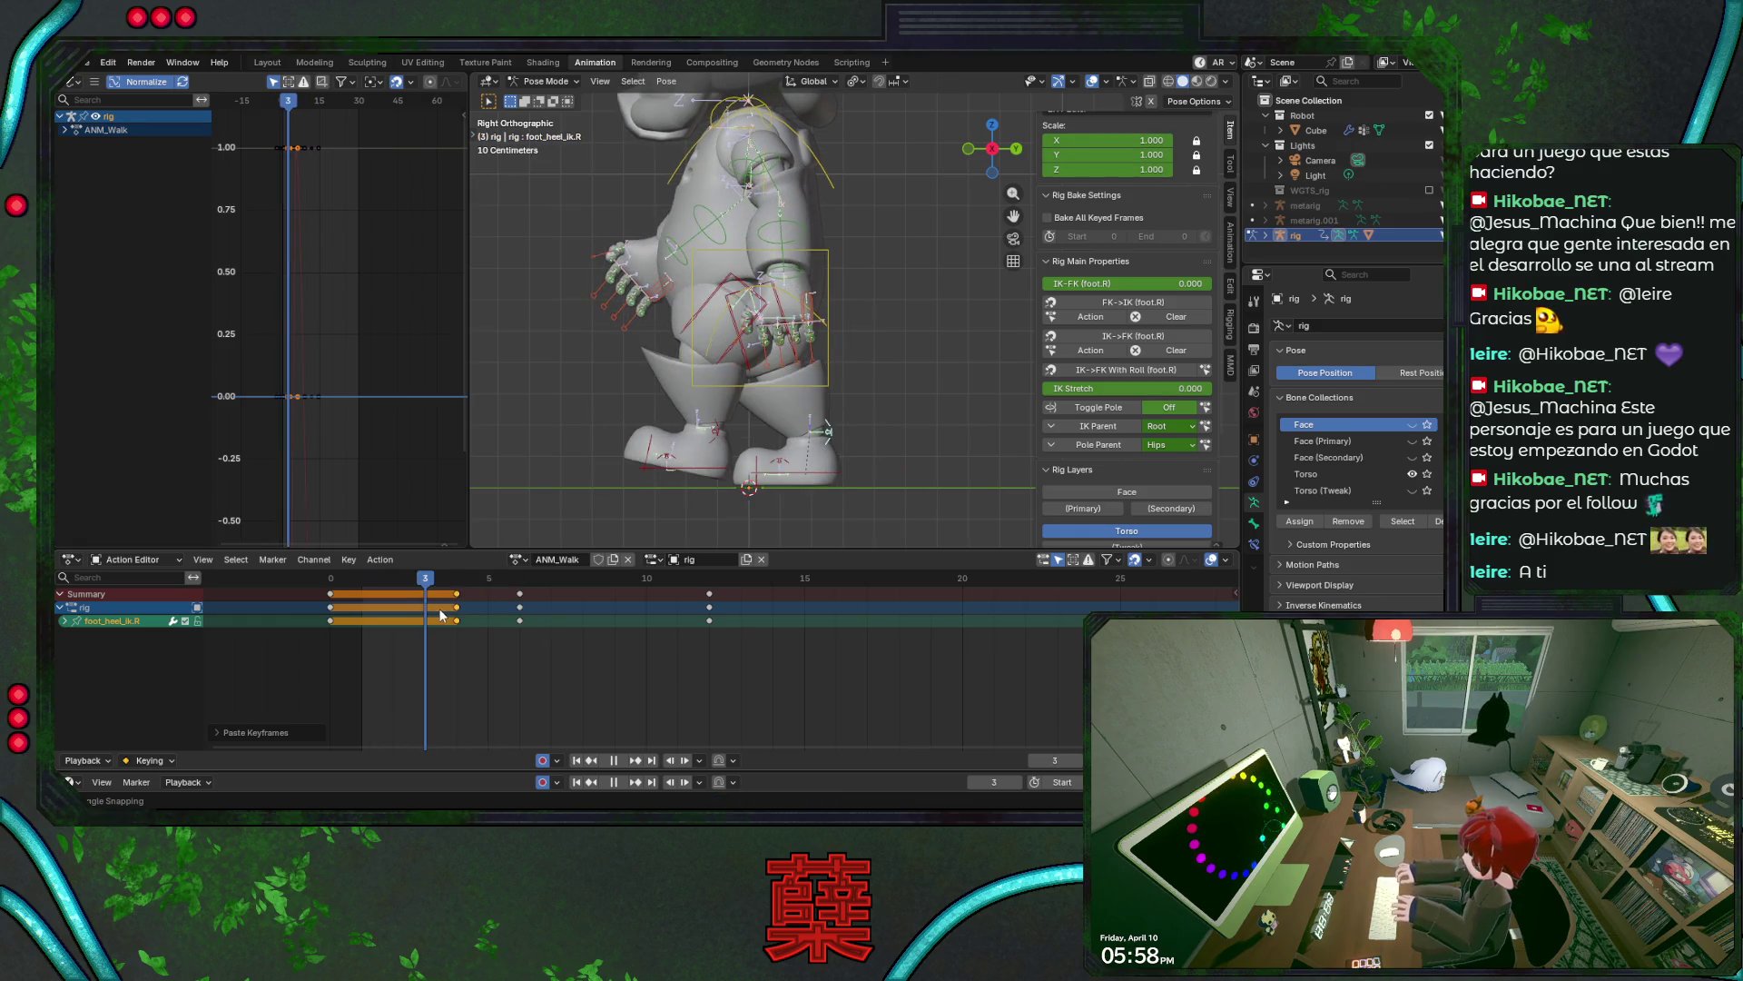
pyautogui.press('space')
pyautogui.hotkey('ctrl', 'z')
pyautogui.hotkey('ctrl', 's')
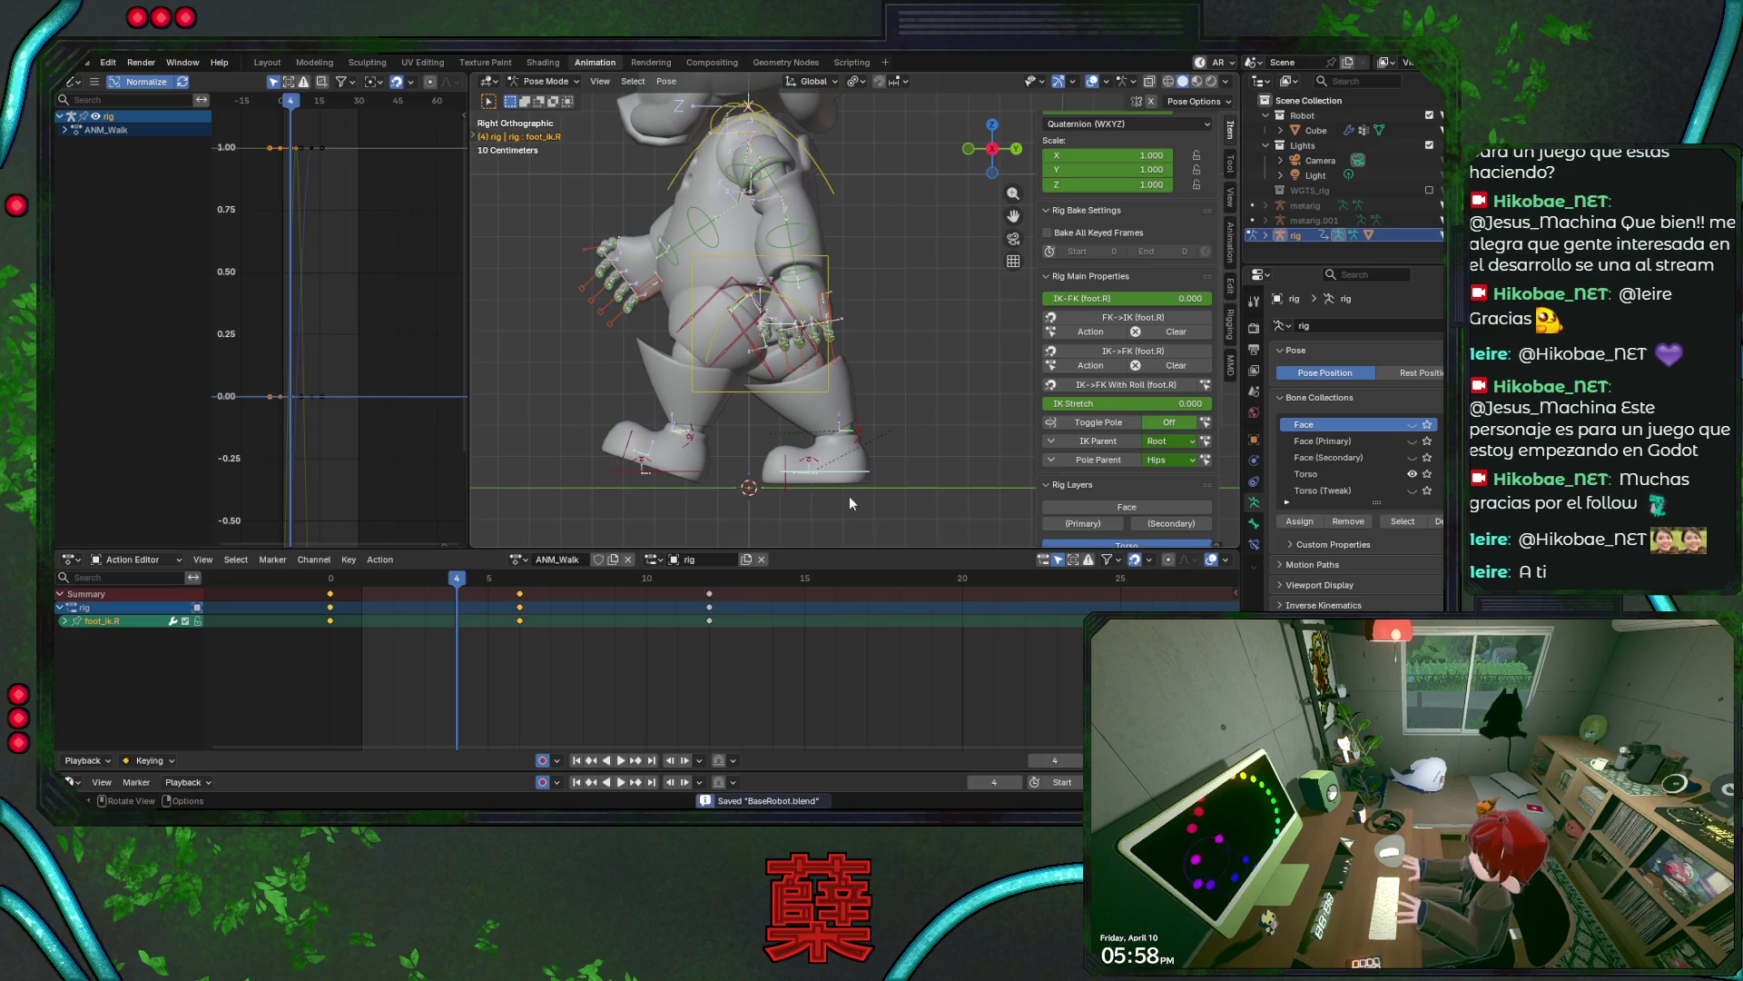
# - Return to frame 0, box-select the frame-0 keys, and preview the walk
pyautogui.moveTo(438, 578); pyautogui.dragTo(331, 580)
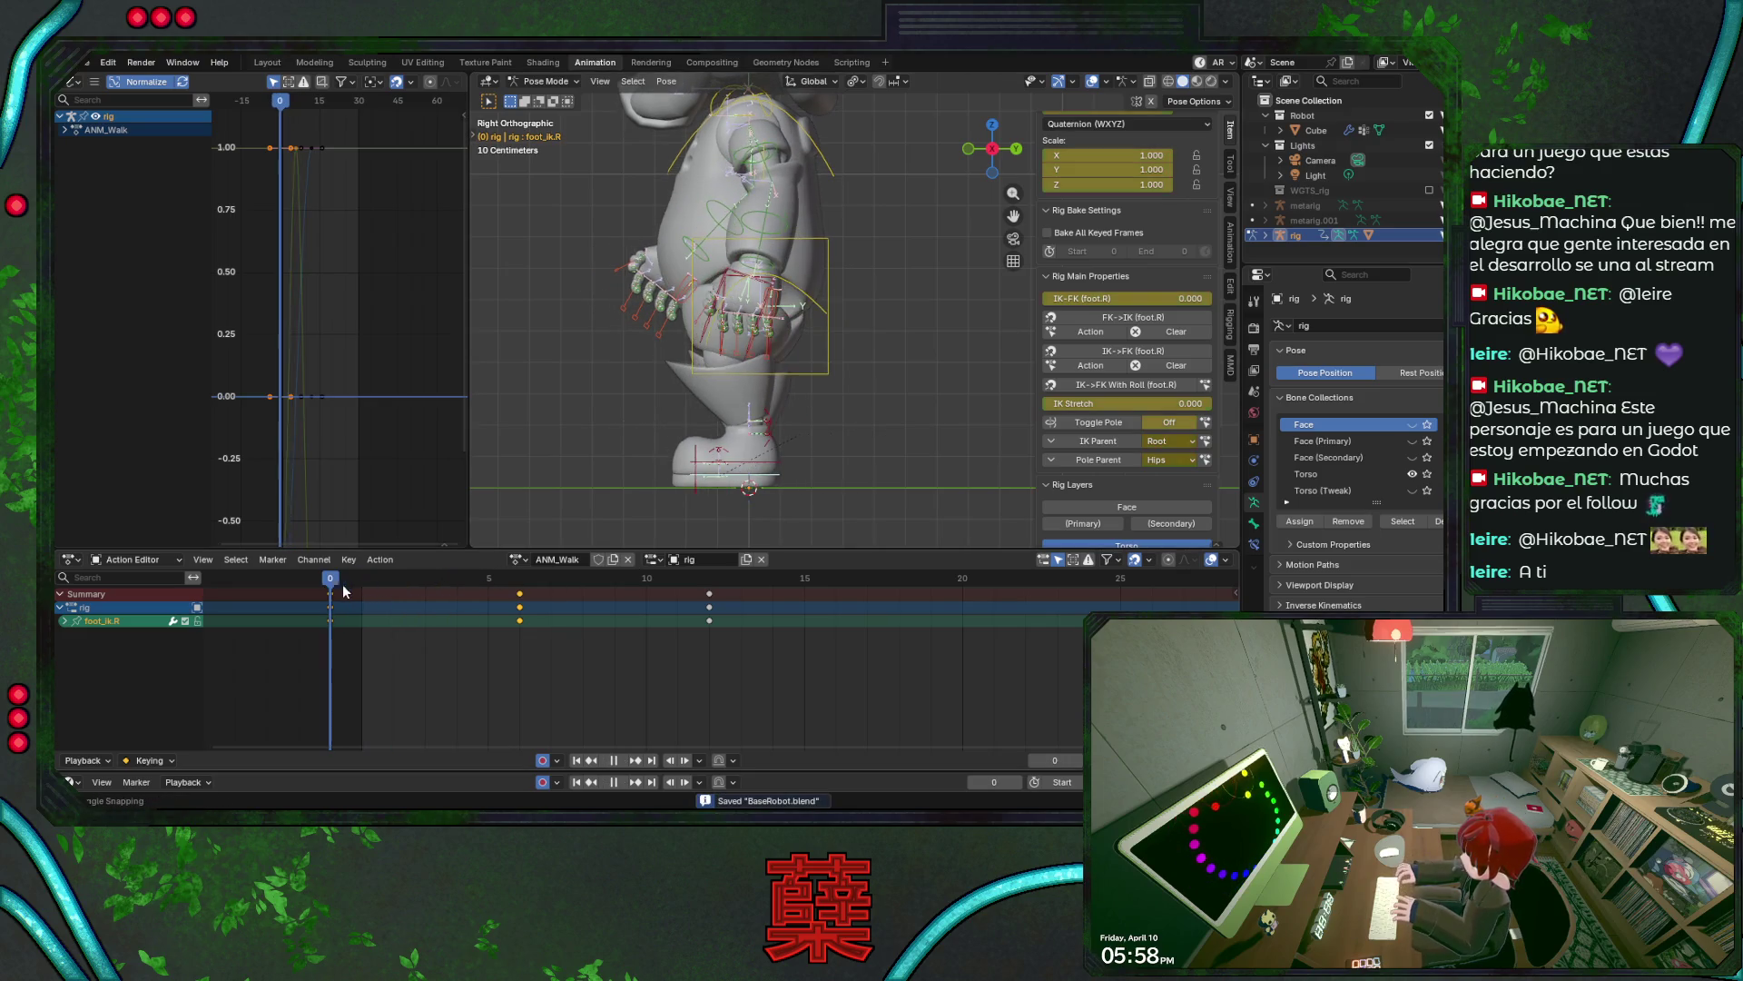
pyautogui.moveTo(309, 665); pyautogui.dragTo(333, 585)
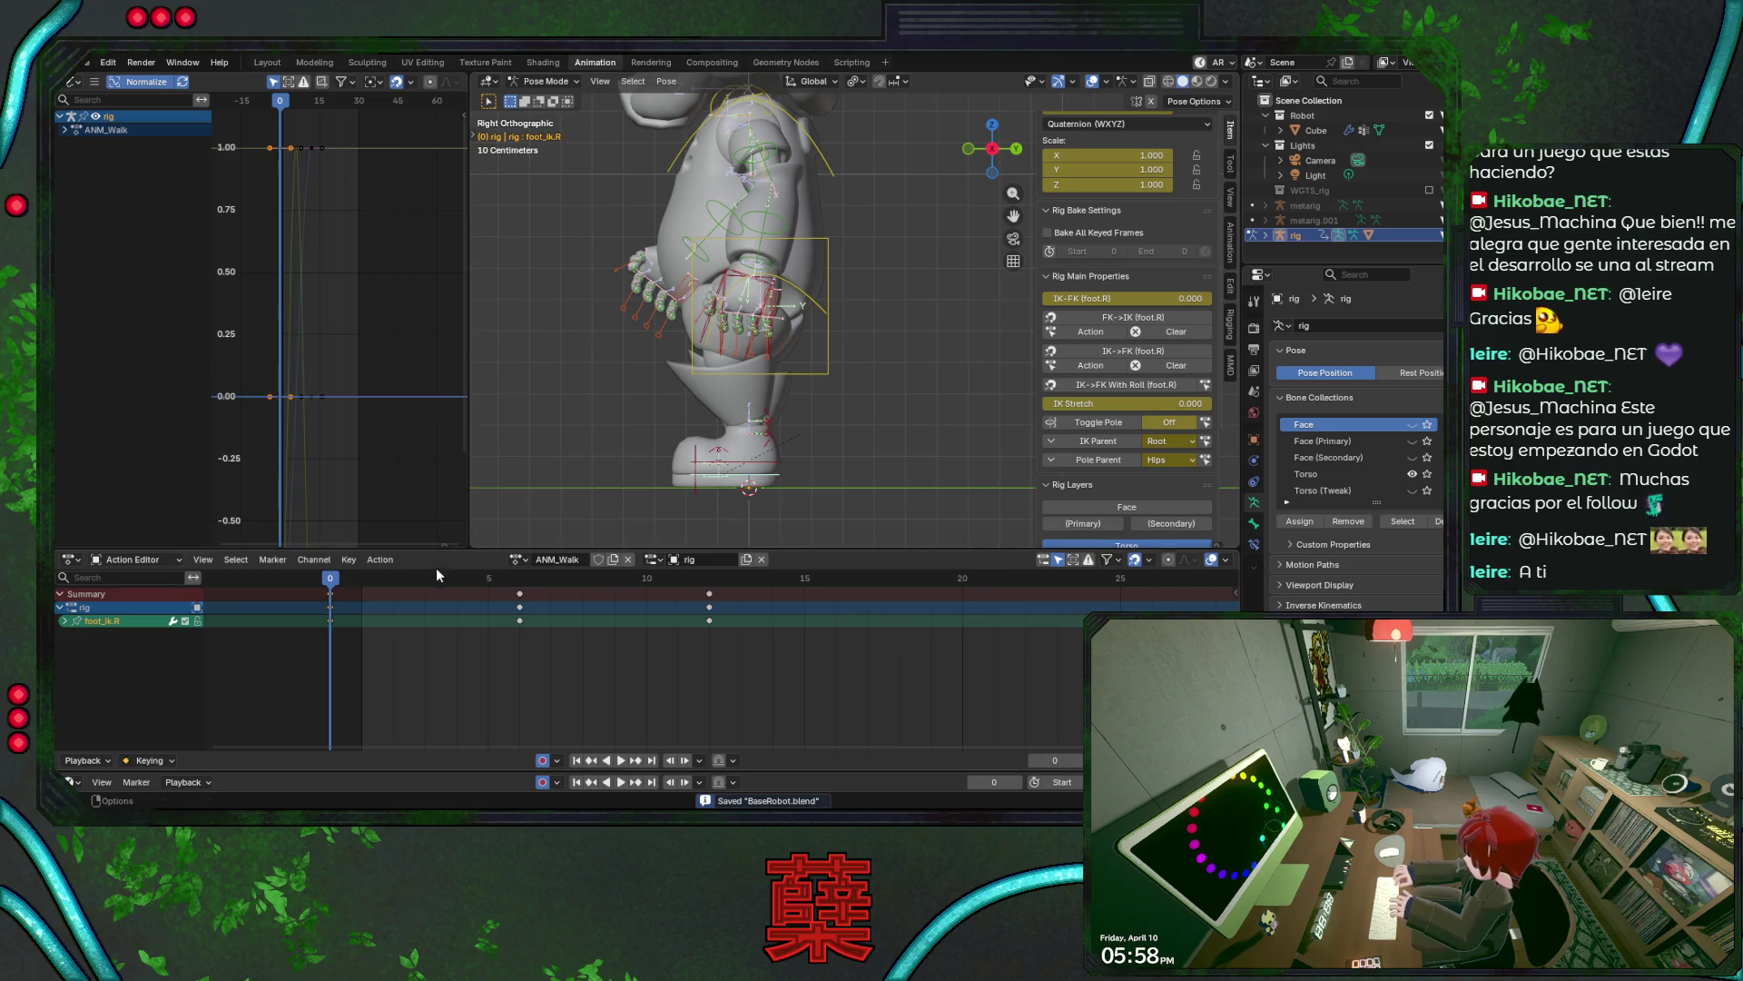
pyautogui.press('space')
pyautogui.press('space')
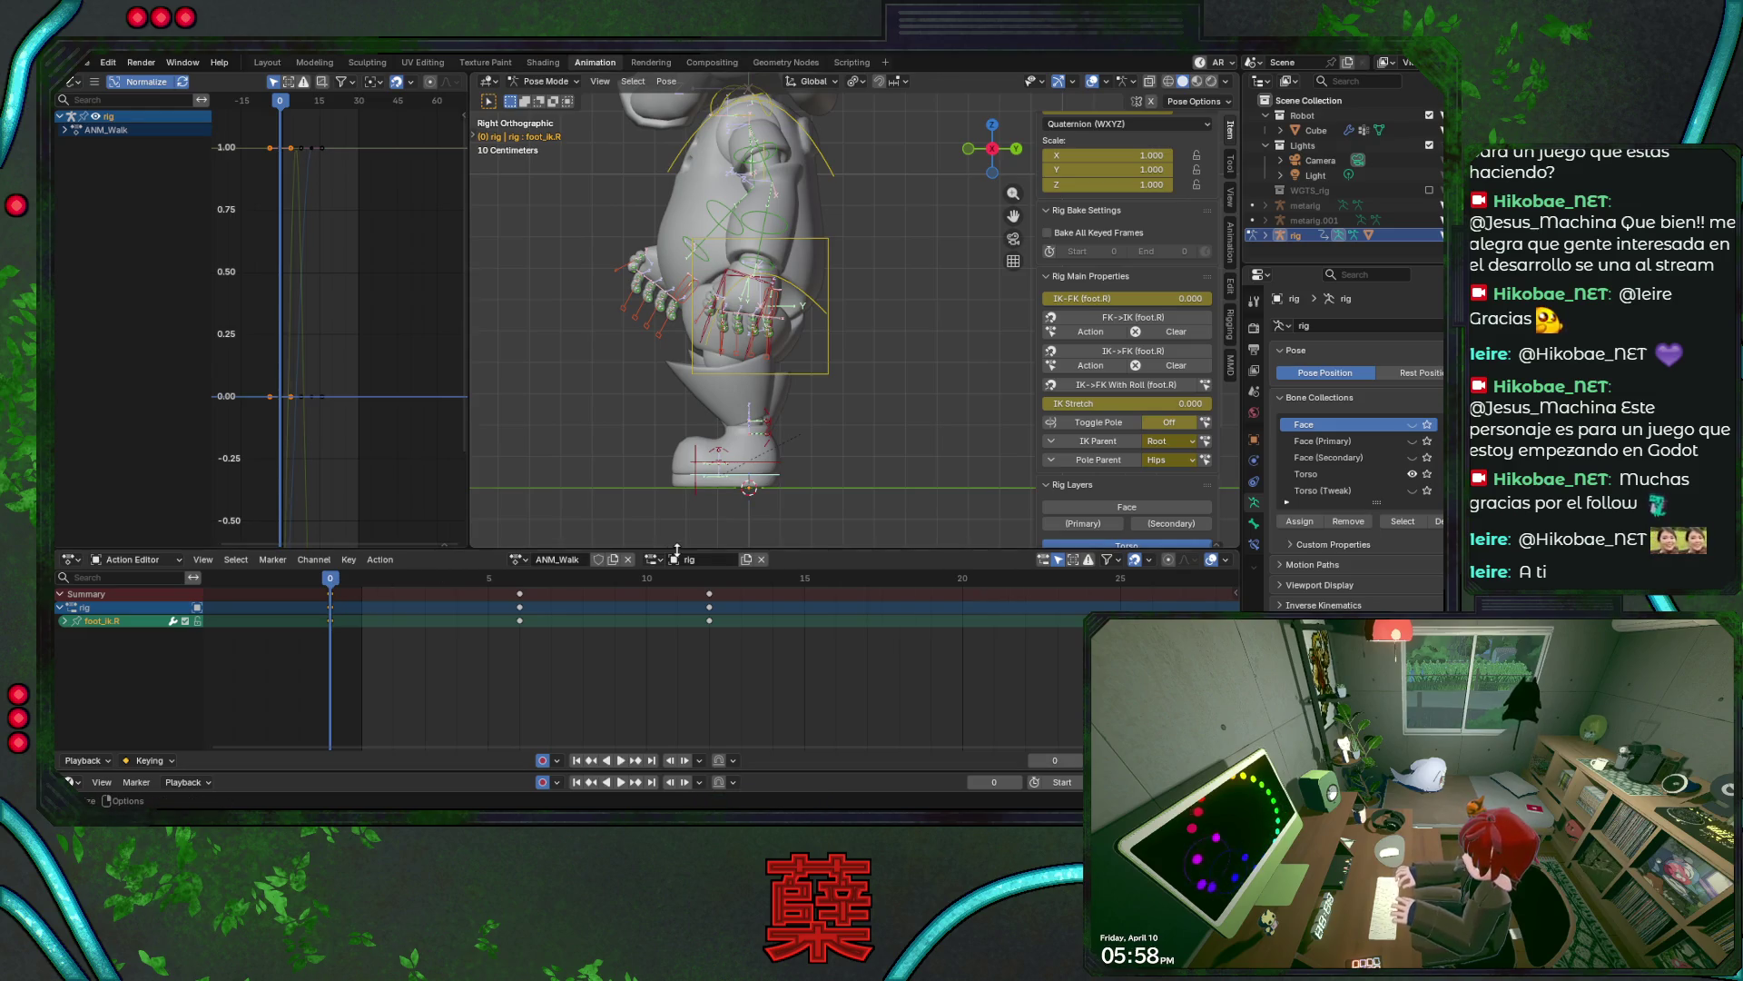
pyautogui.press('space')
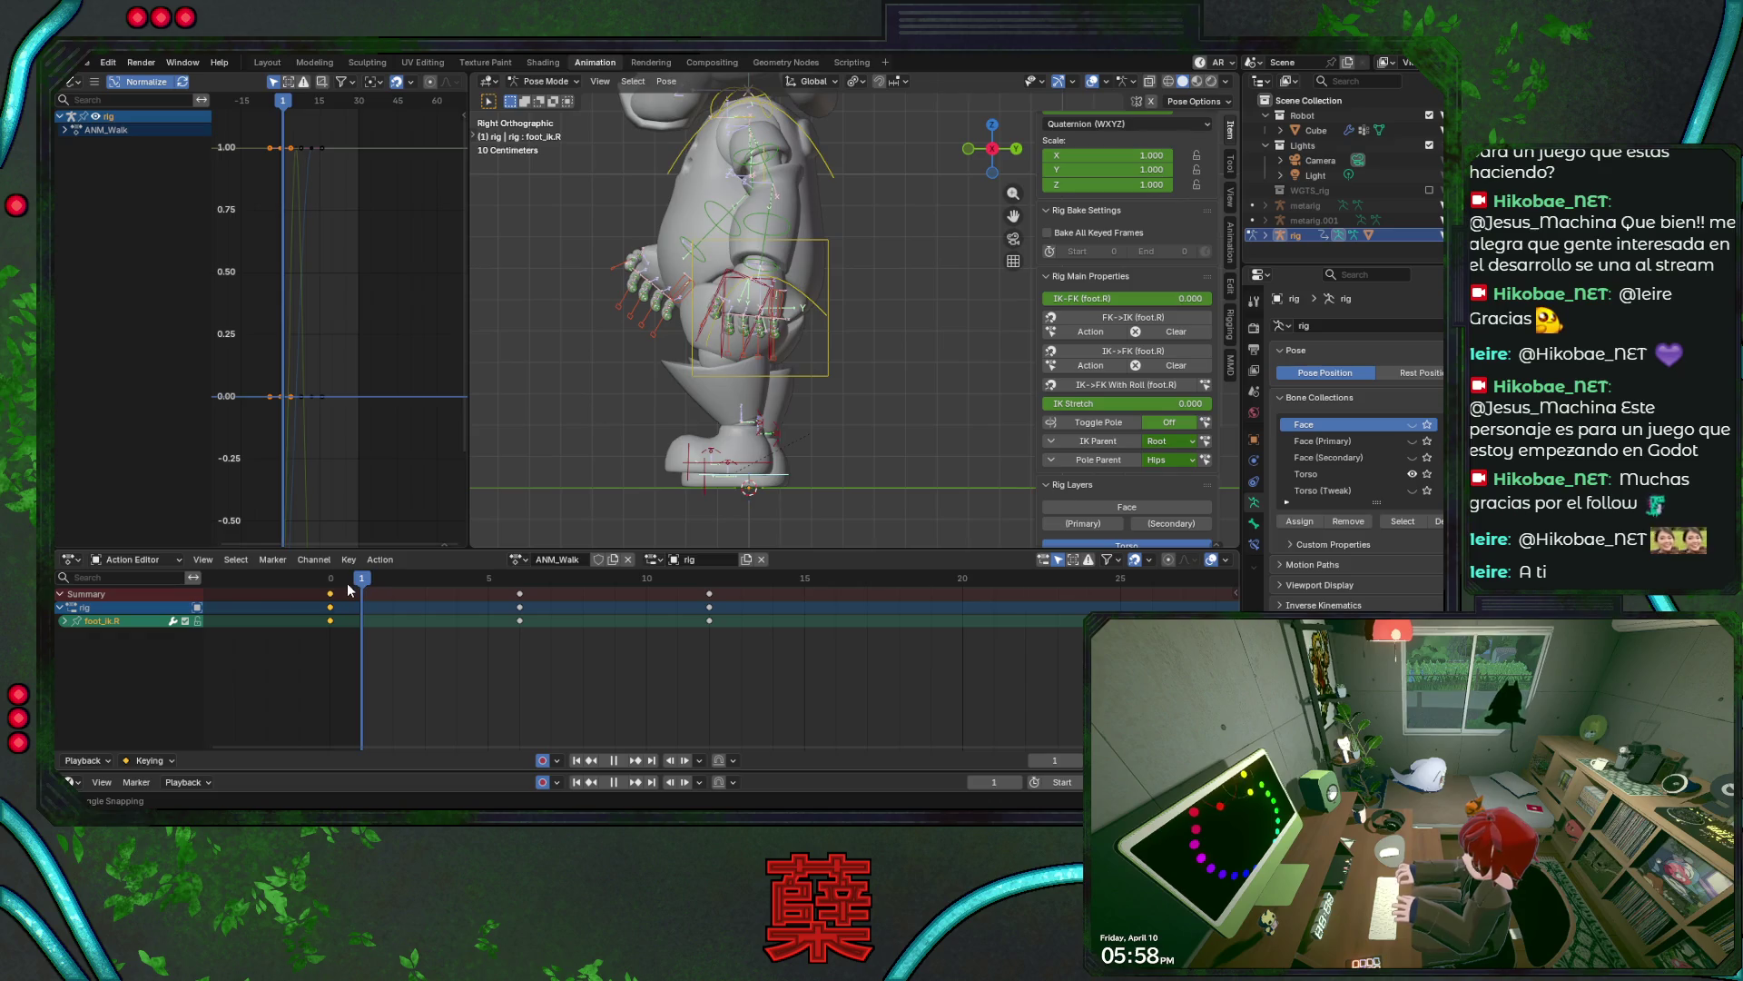
pyautogui.press('Escape')
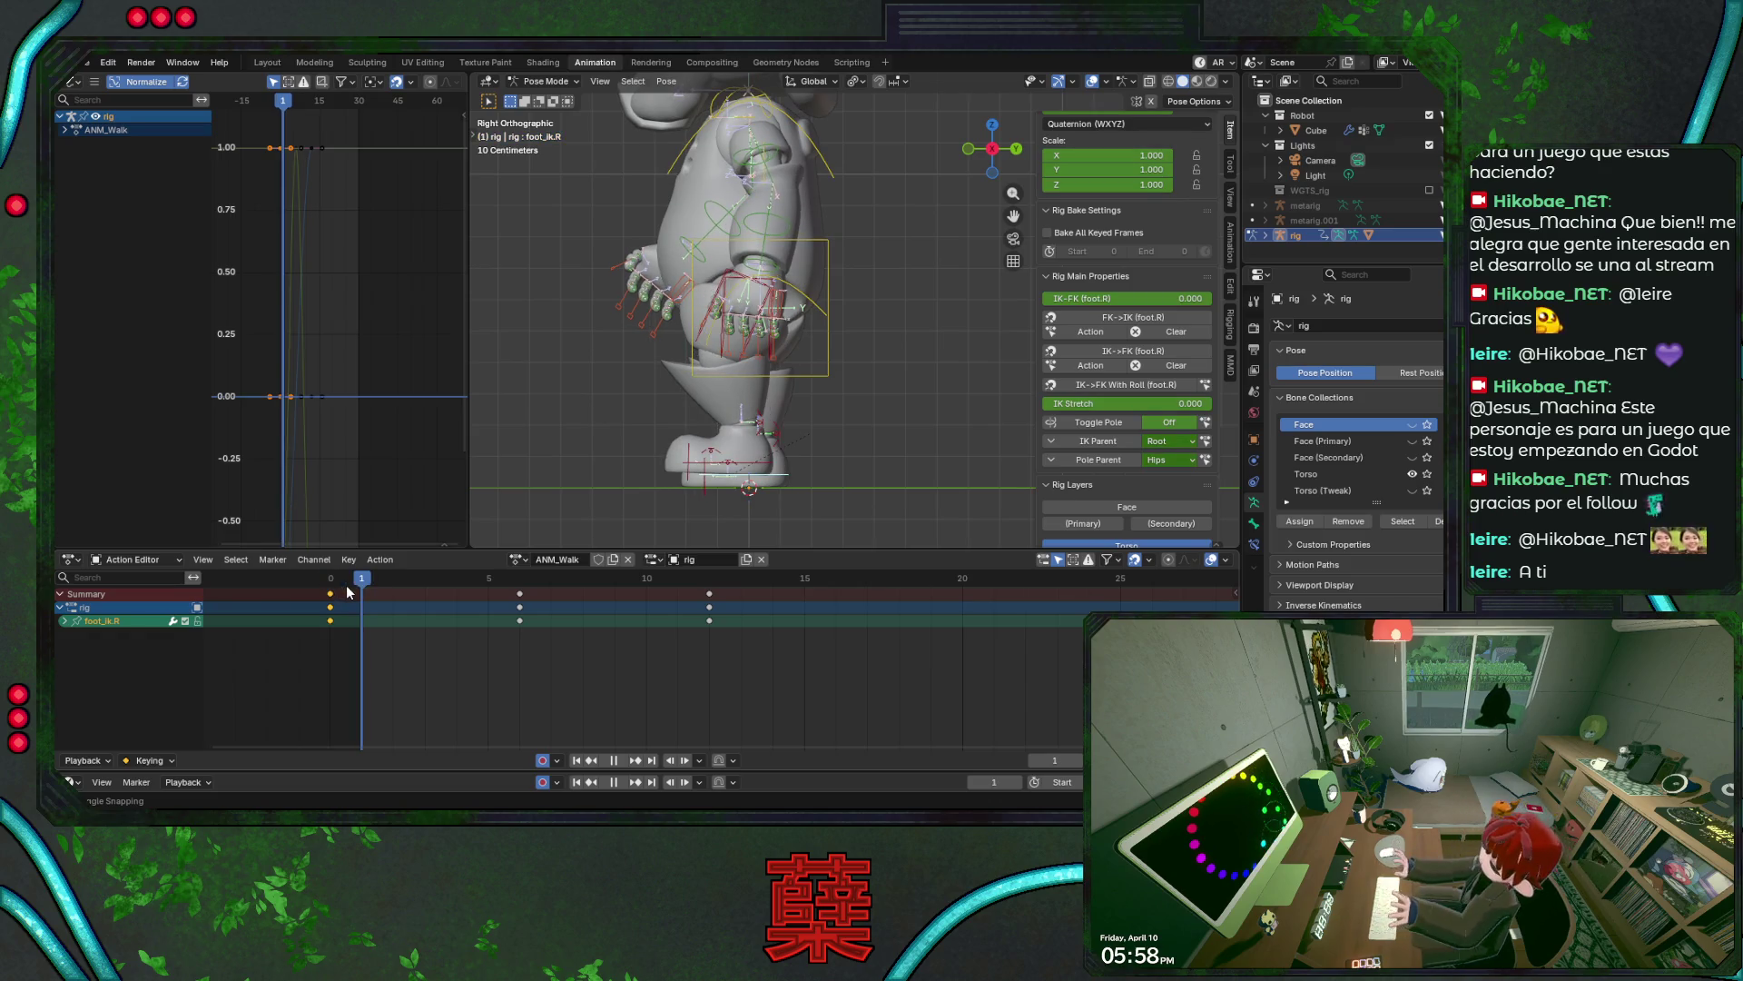
pyautogui.press('space')
# - Slide foot_ik.R forward along Y to key it, and move that key to frame 4
pyautogui.press('g')
pyautogui.press('y')
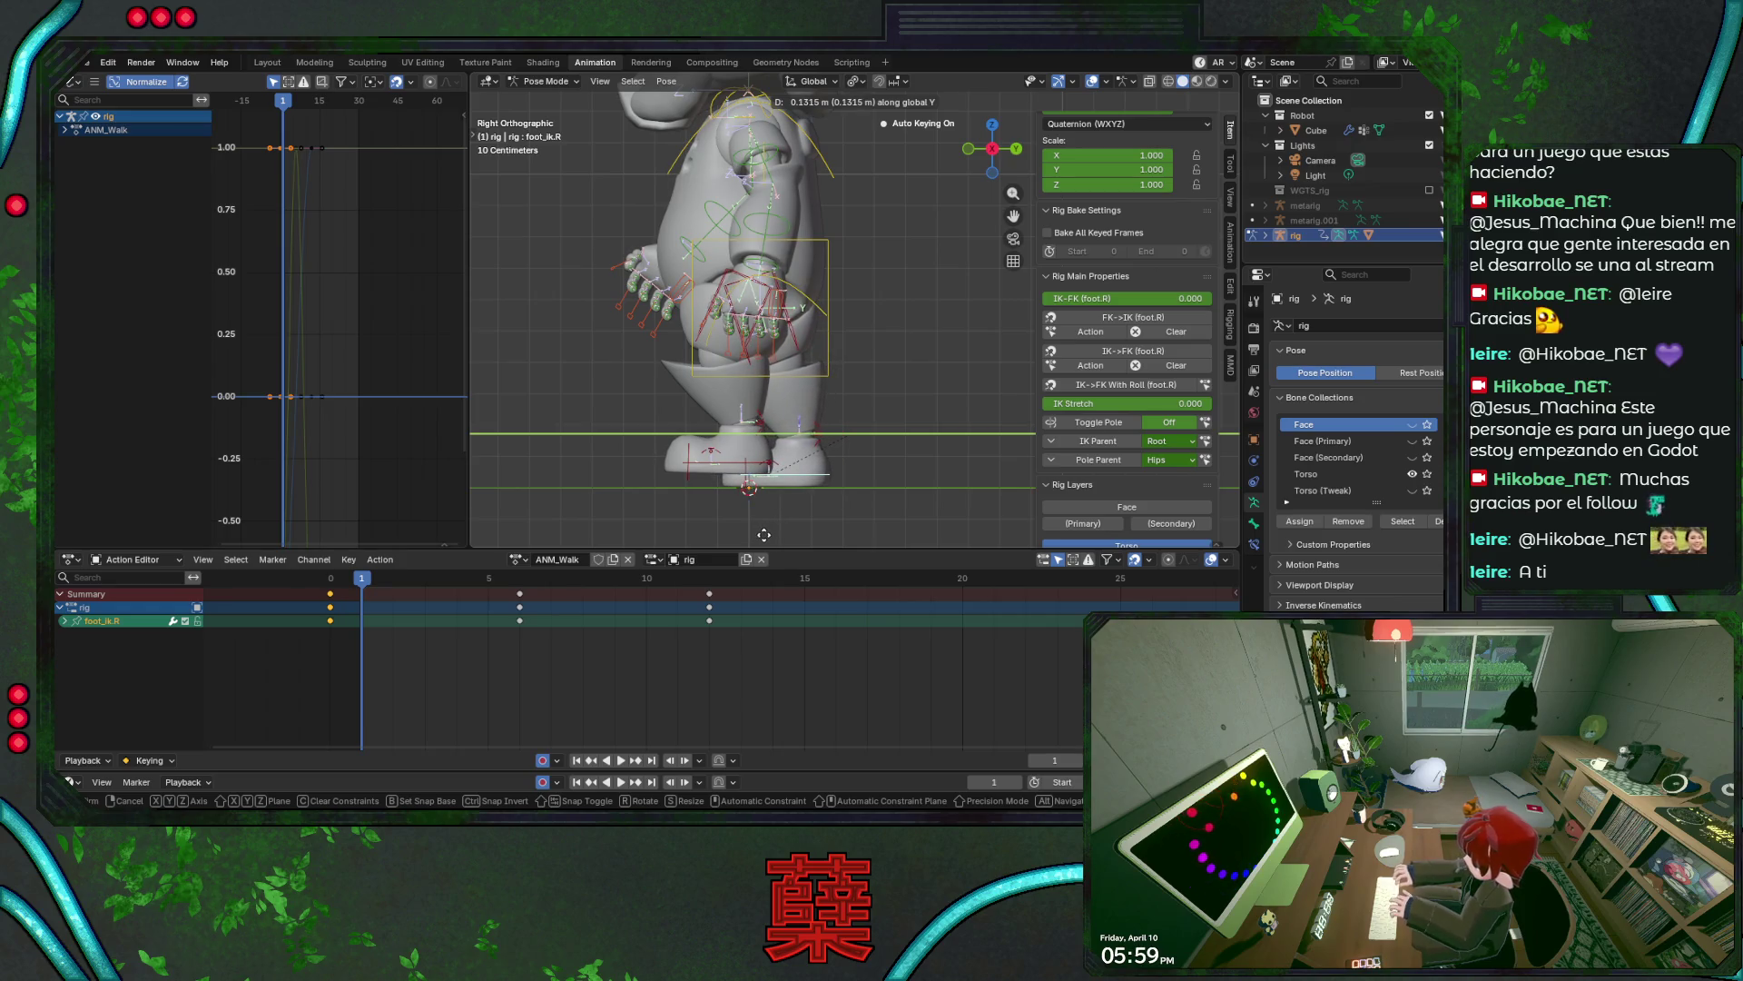
pyautogui.click(763, 534)
pyautogui.press('g')
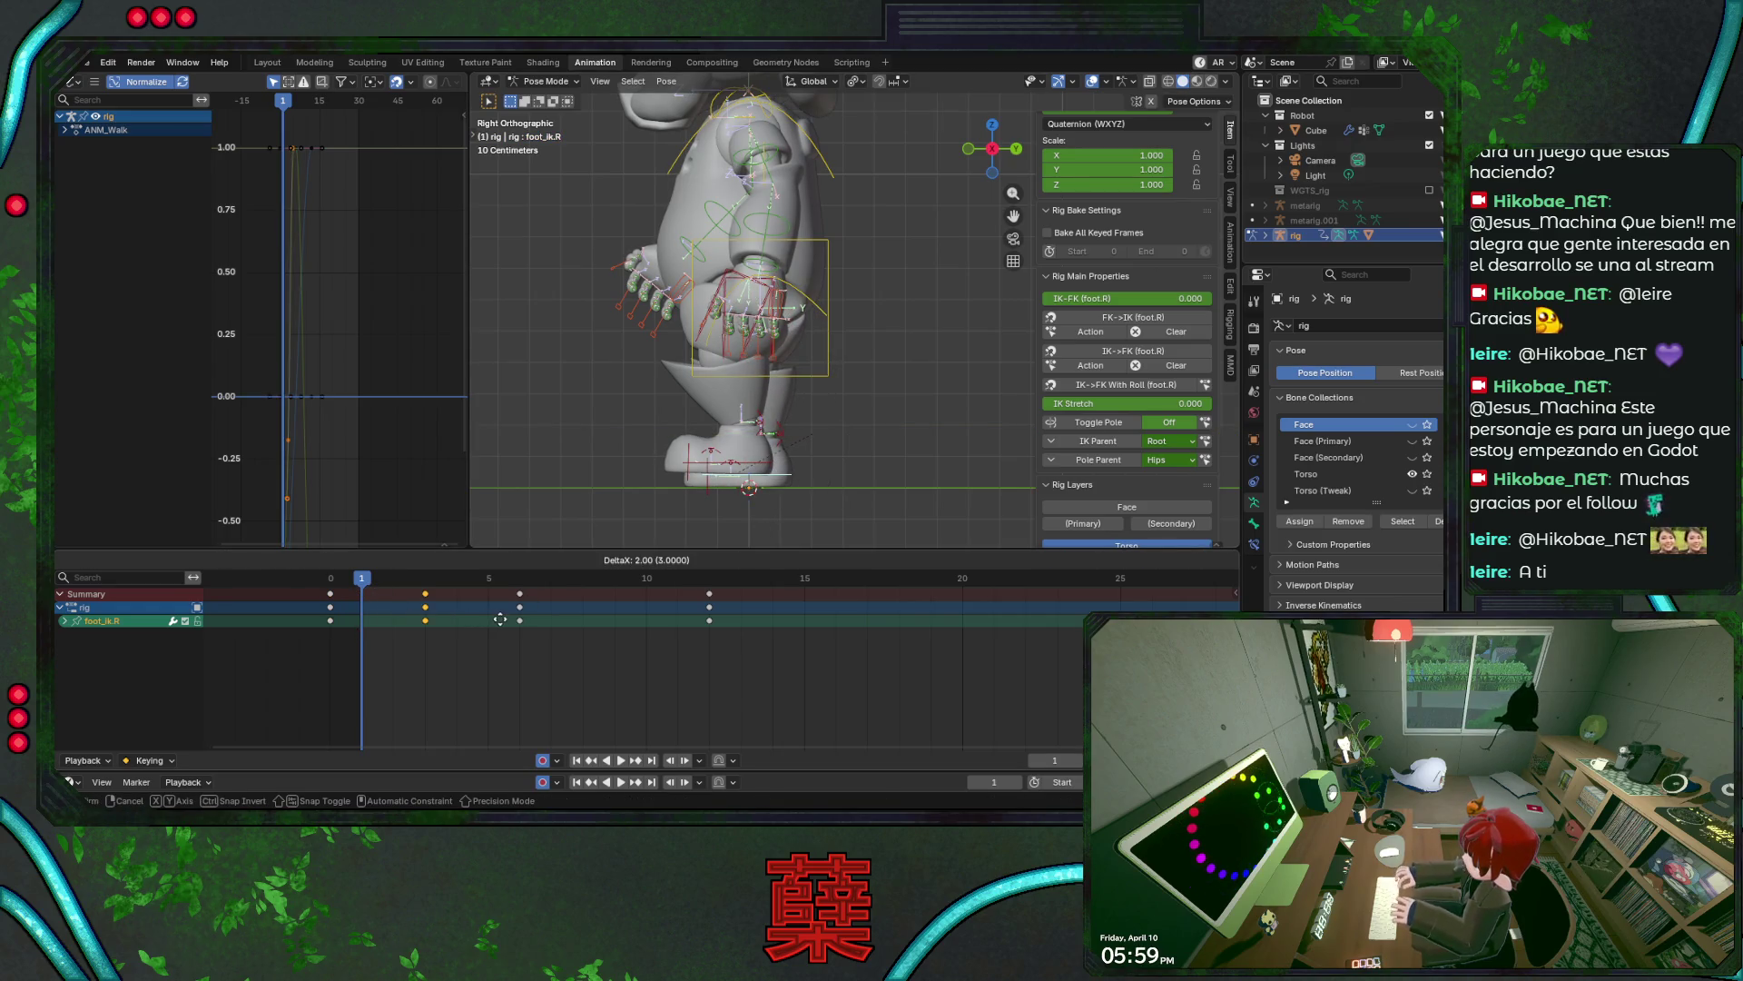
pyautogui.click(521, 621)
pyautogui.press('space')
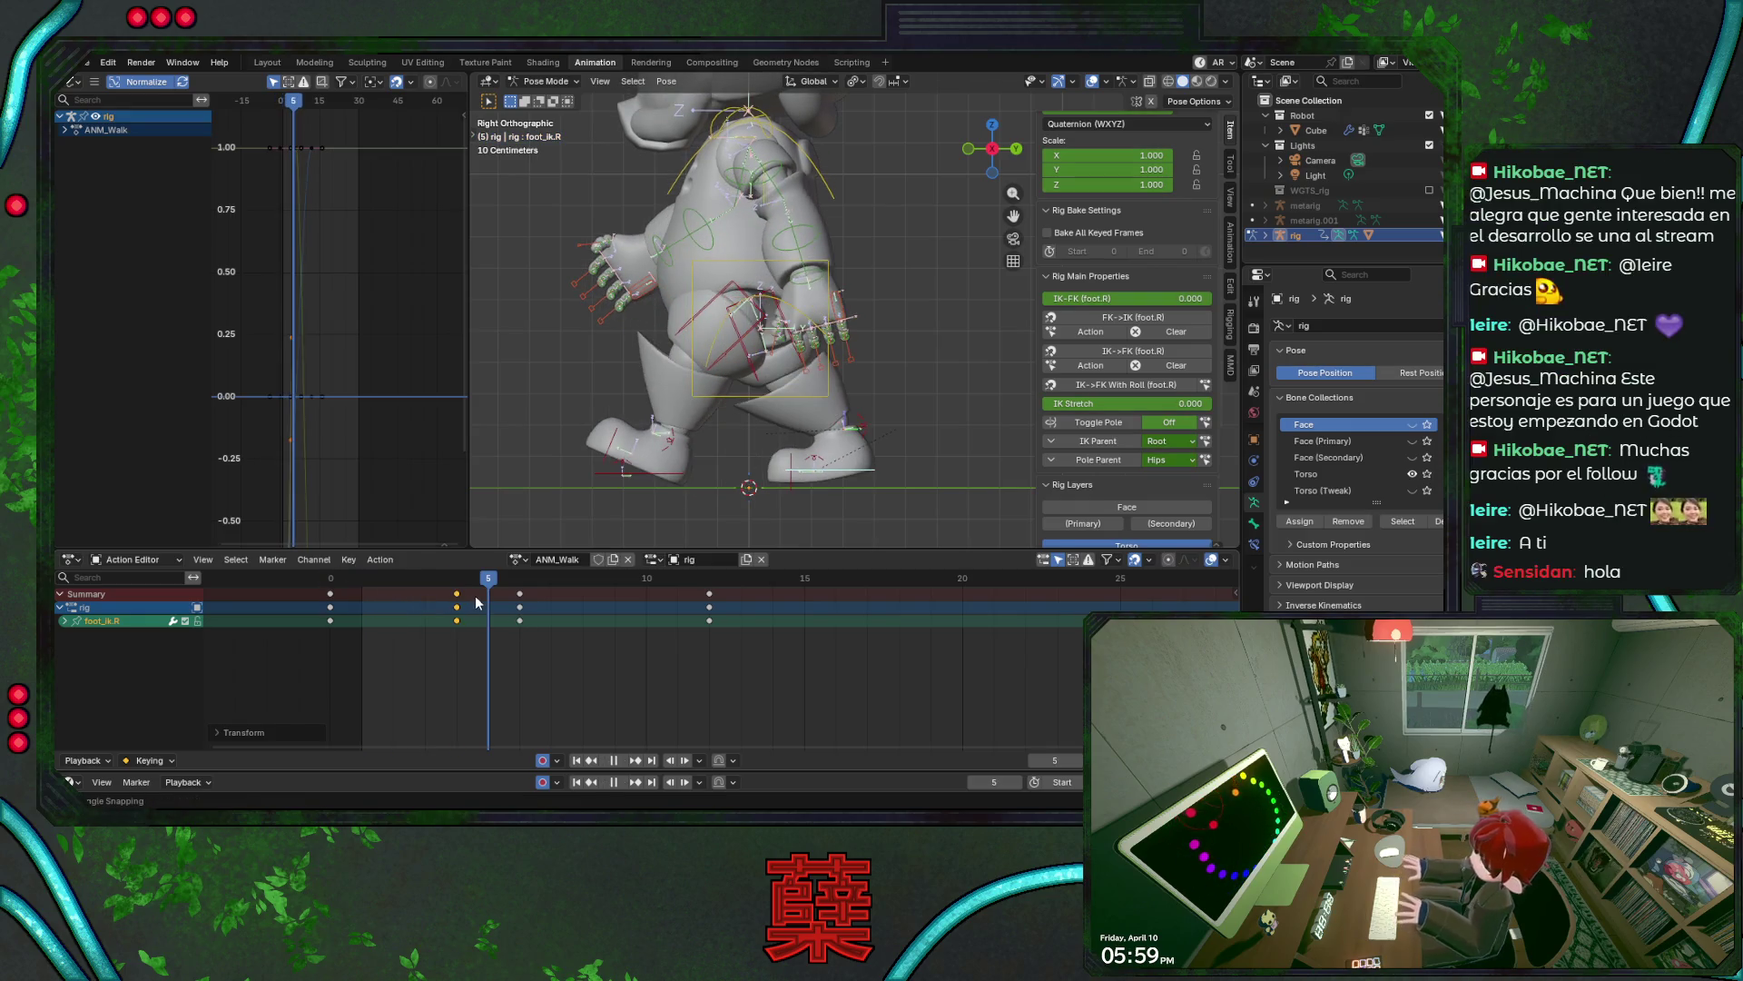
pyautogui.press('Escape')
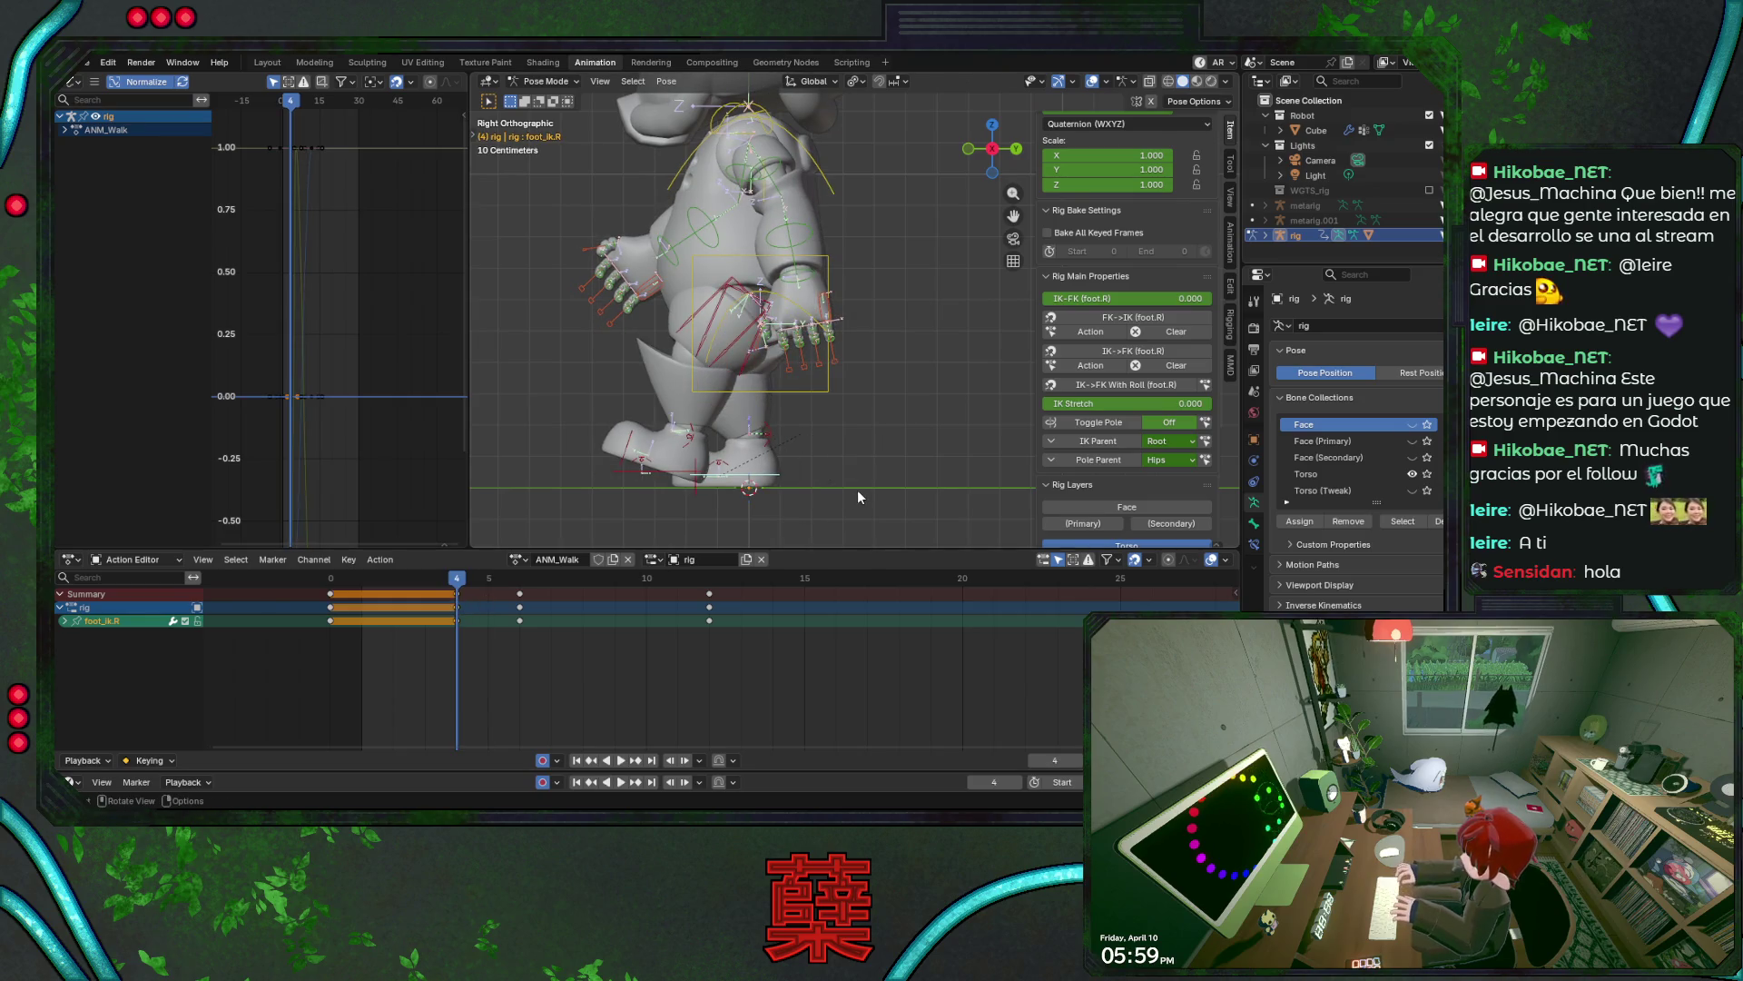
# - Move foot_ik.R along Y again to re-key frame 4, then review frames 4–6
pyautogui.press('g')
pyautogui.press('y')
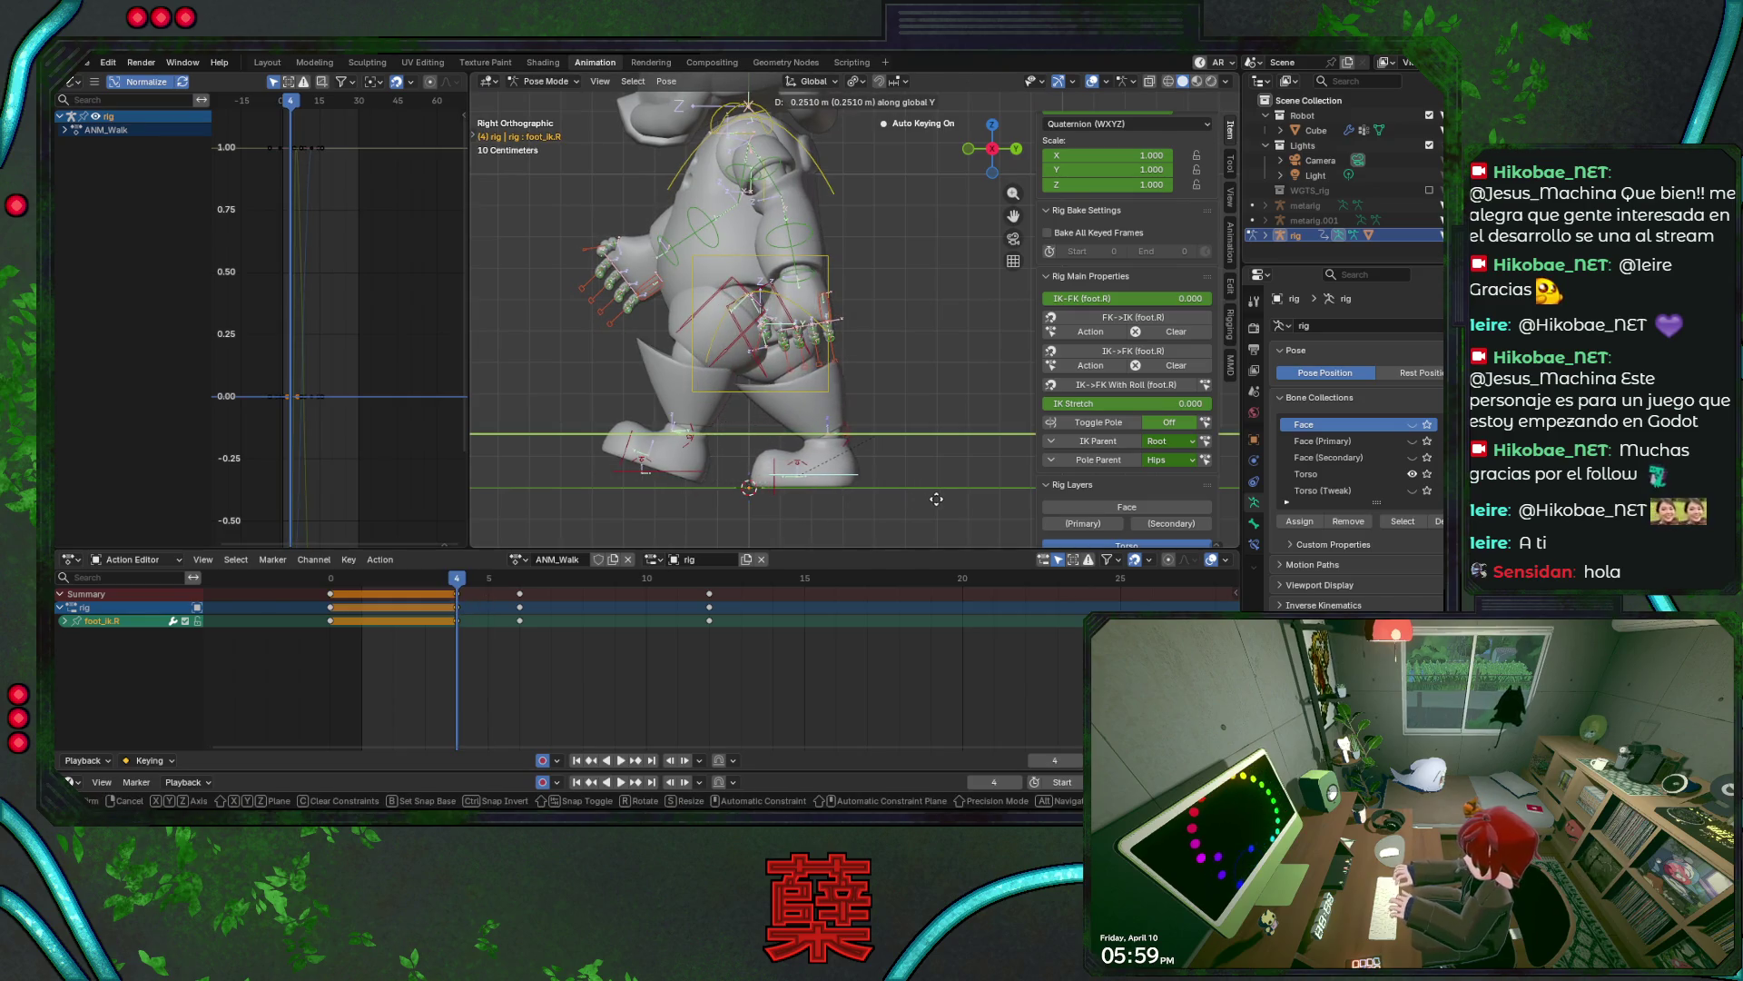
pyautogui.click(926, 501)
pyautogui.press('space')
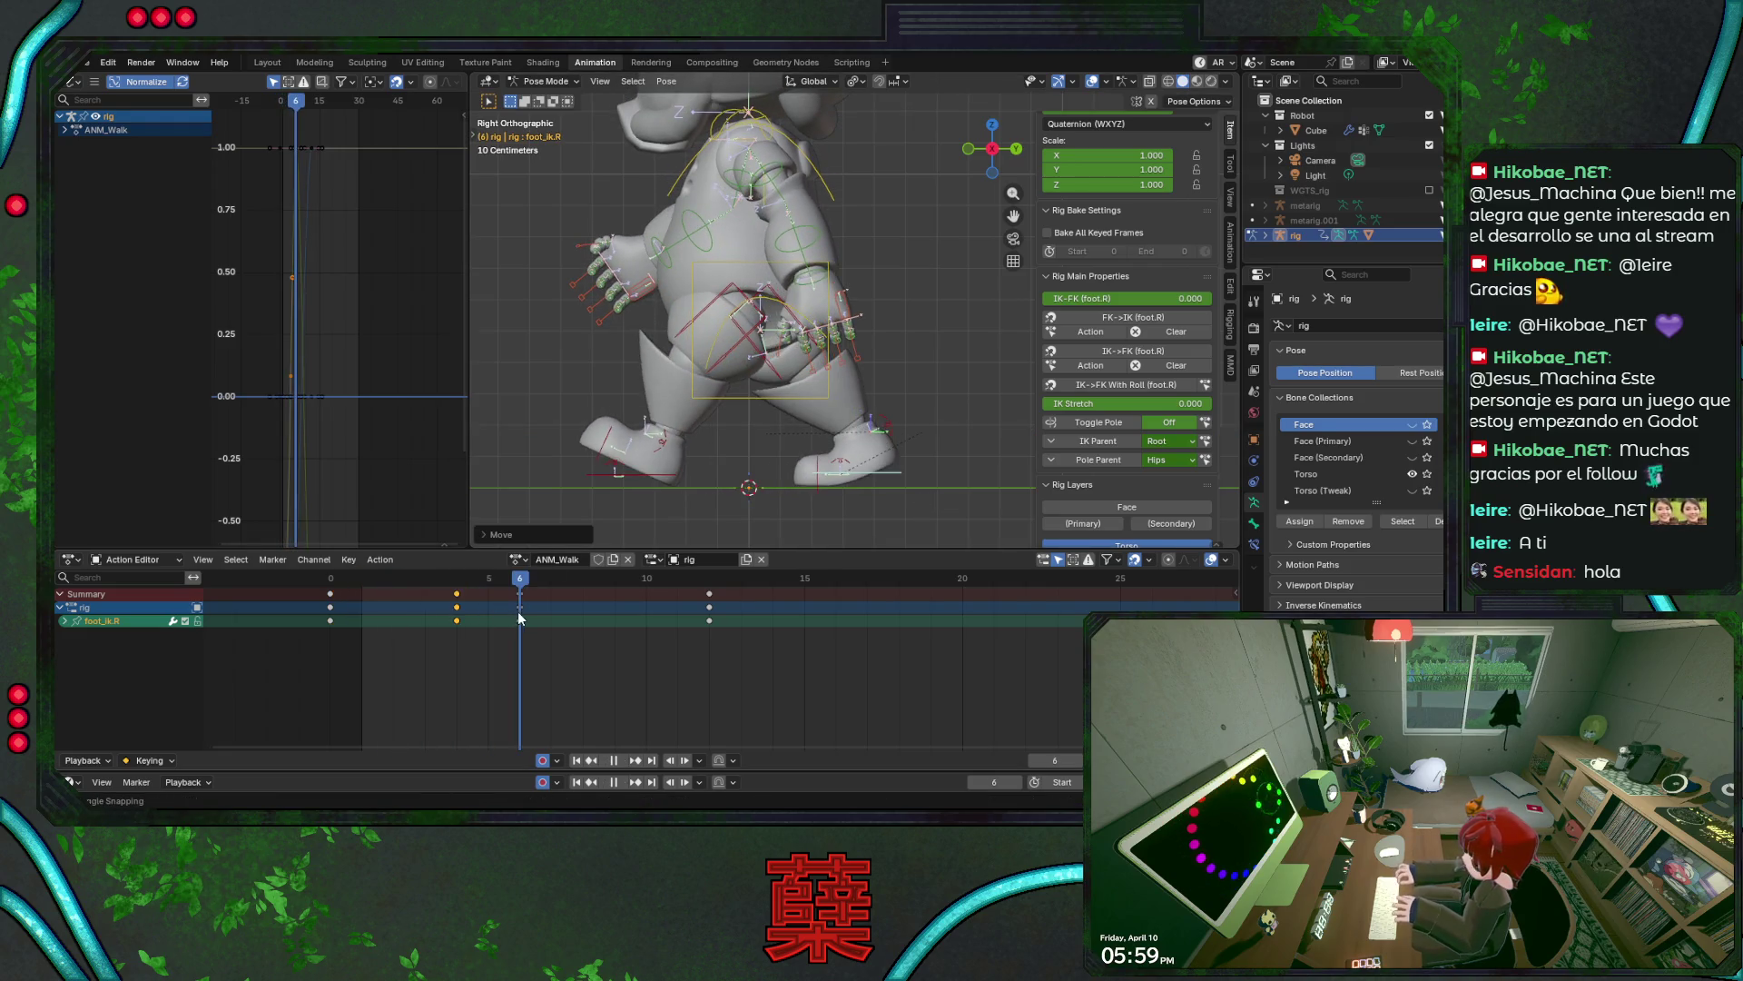
pyautogui.moveTo(529, 620)
pyautogui.mouseDown()
pyautogui.moveTo(455, 622)
pyautogui.moveTo(517, 623)
pyautogui.moveTo(488, 588)
pyautogui.moveTo(451, 590)
pyautogui.mouseUp()
pyautogui.scroll(5, 1104, 384)
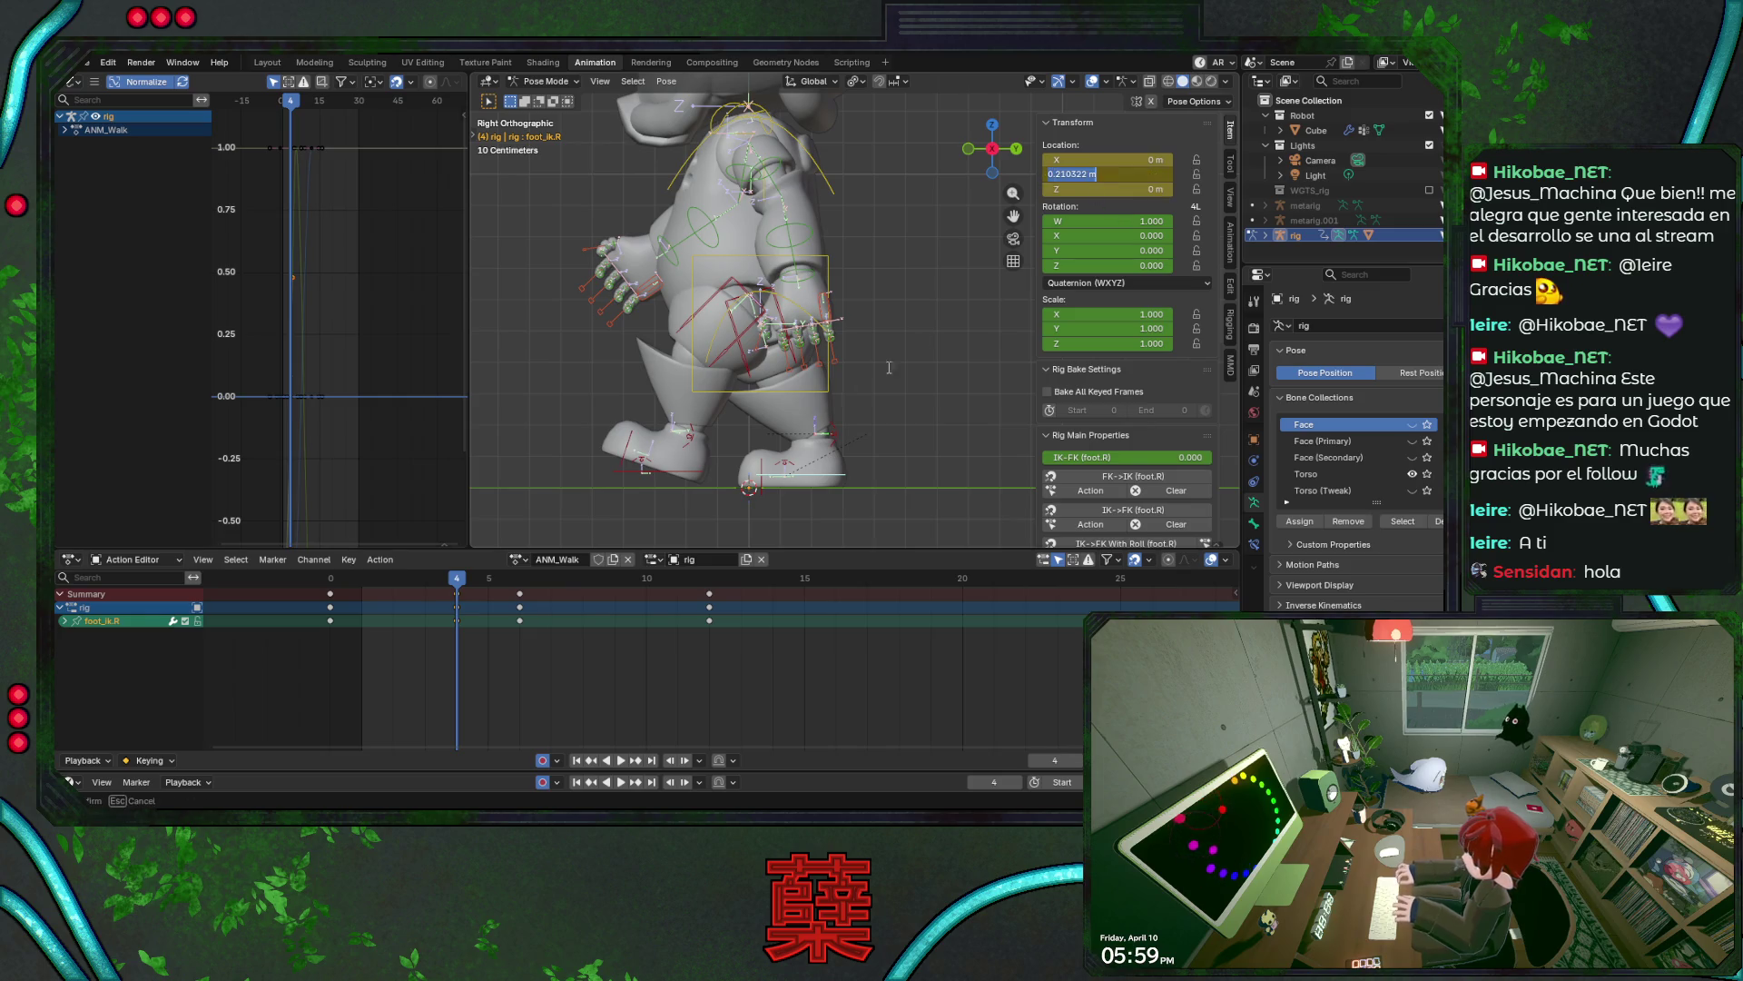
# - Key foot_ik.R at Location Z 0 on frame 6, save, and replay frames 3–7
pyautogui.click(514, 581)
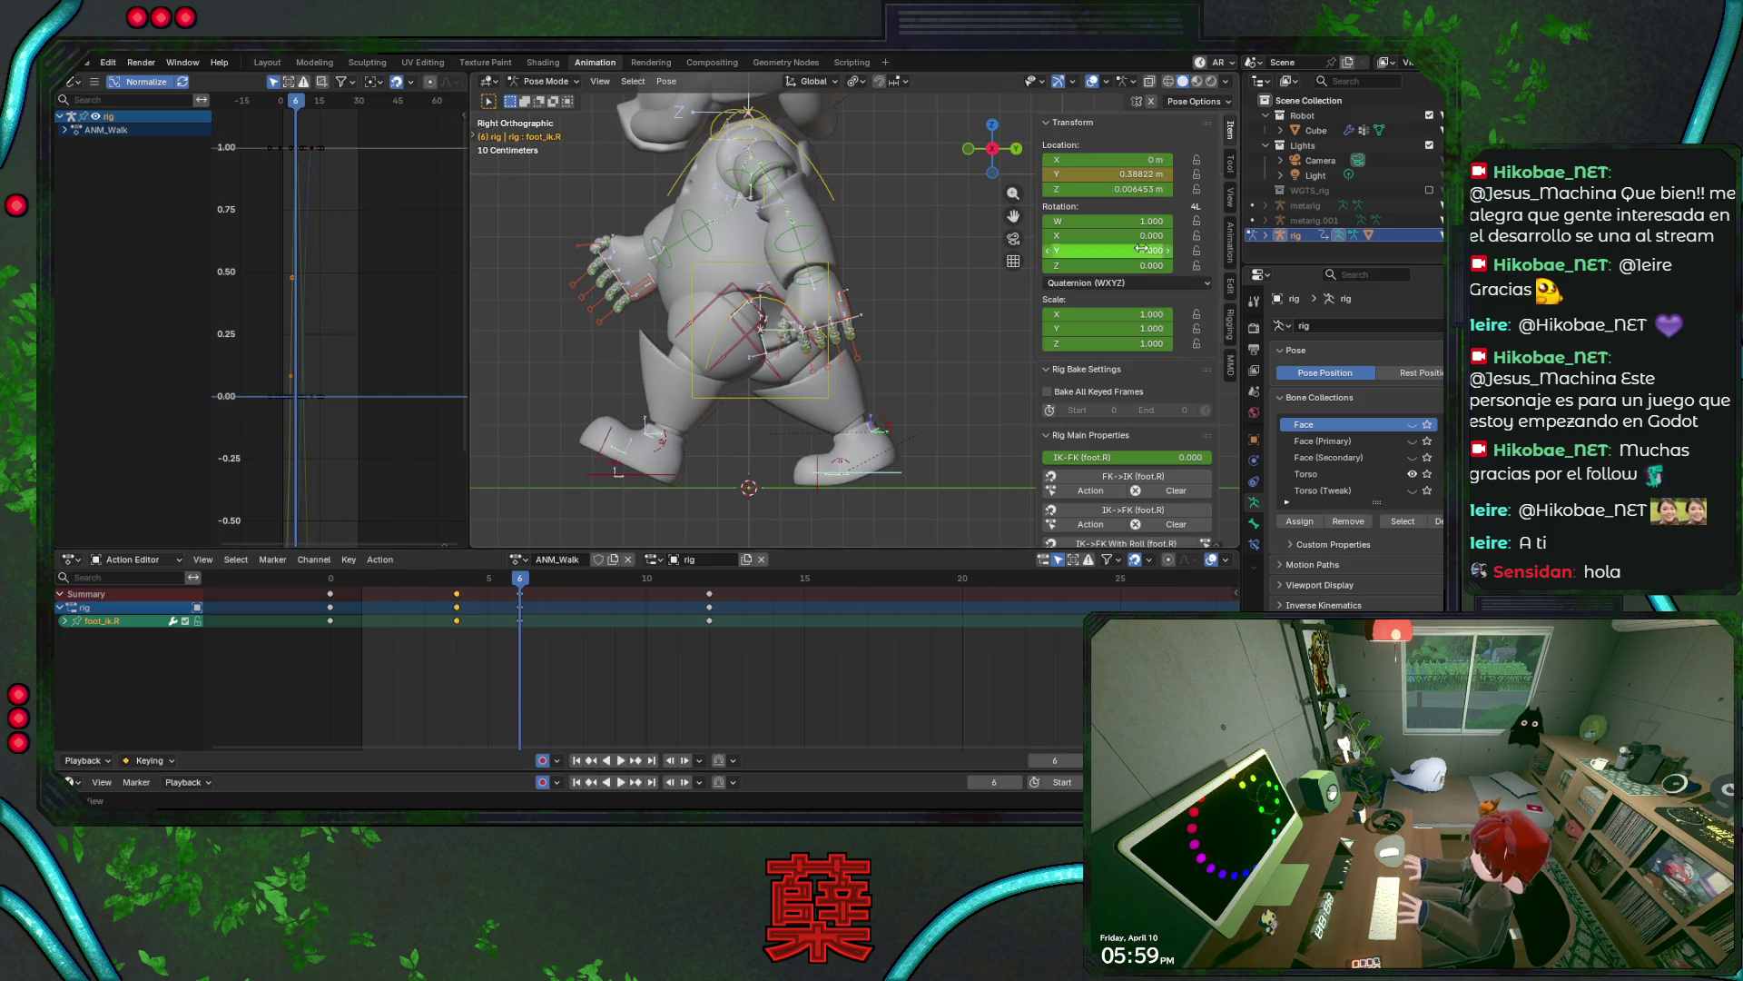
pyautogui.click(1145, 173)
pyautogui.hotkey('ctrl', 'v')
pyautogui.press('Return')
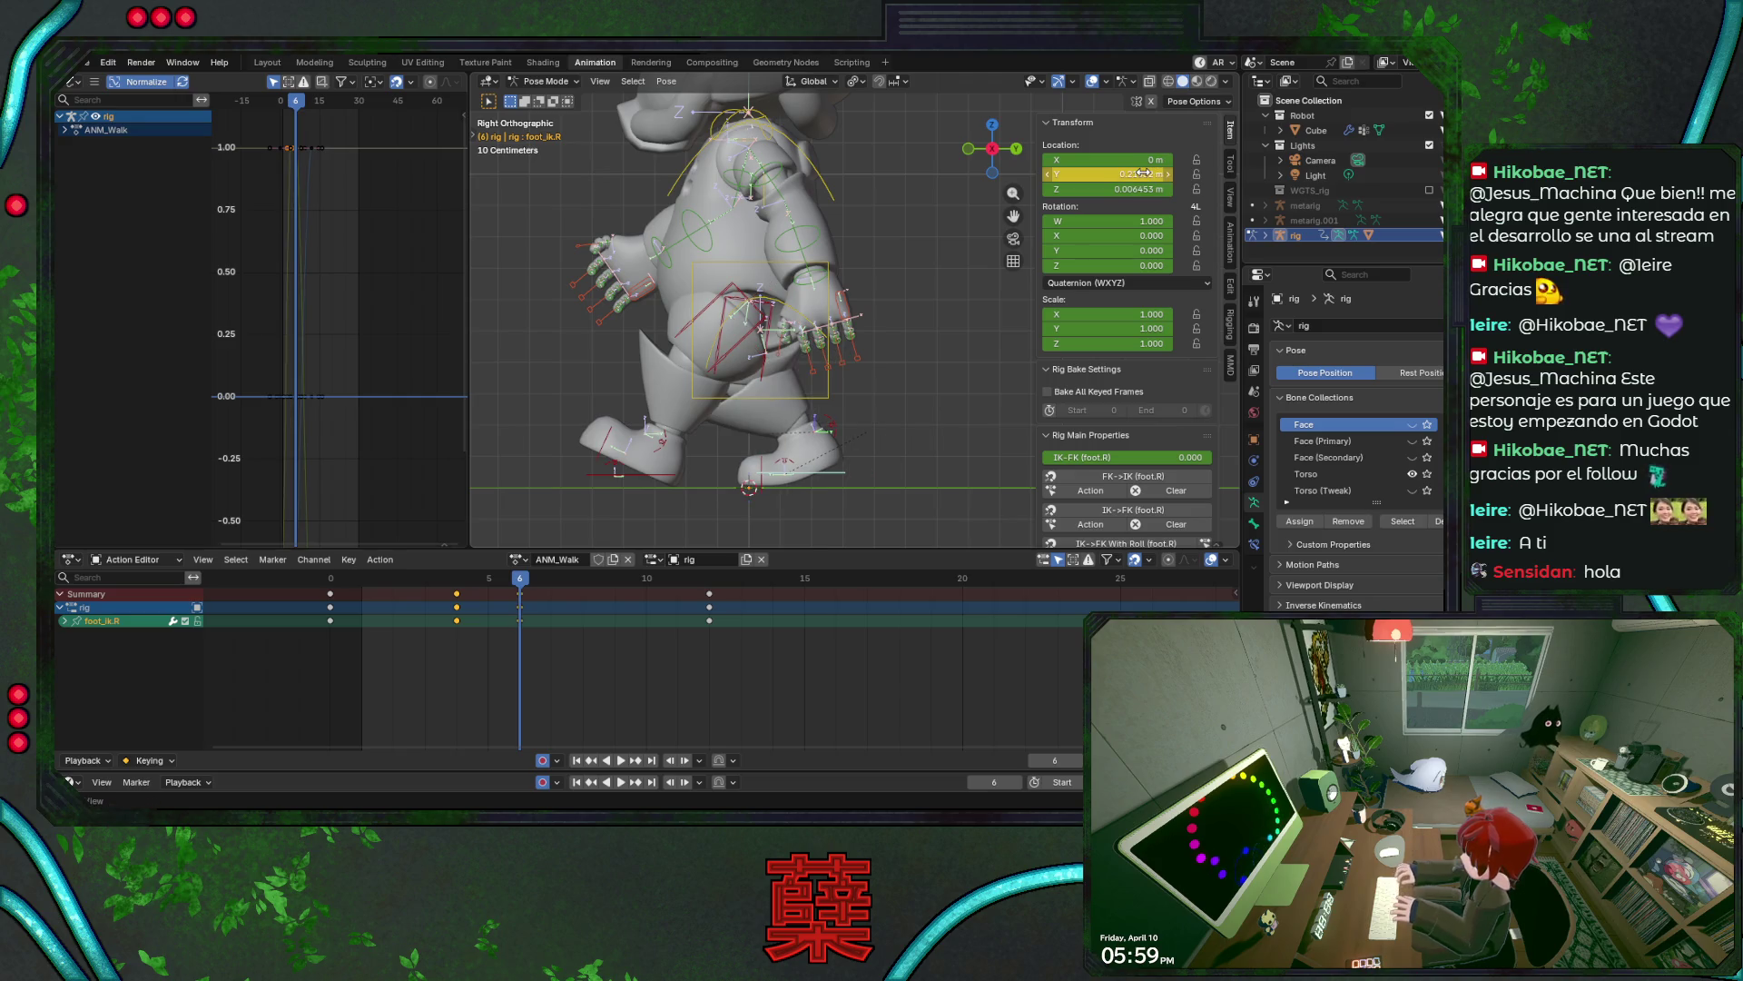
pyautogui.hotkey('ctrl', 'z')
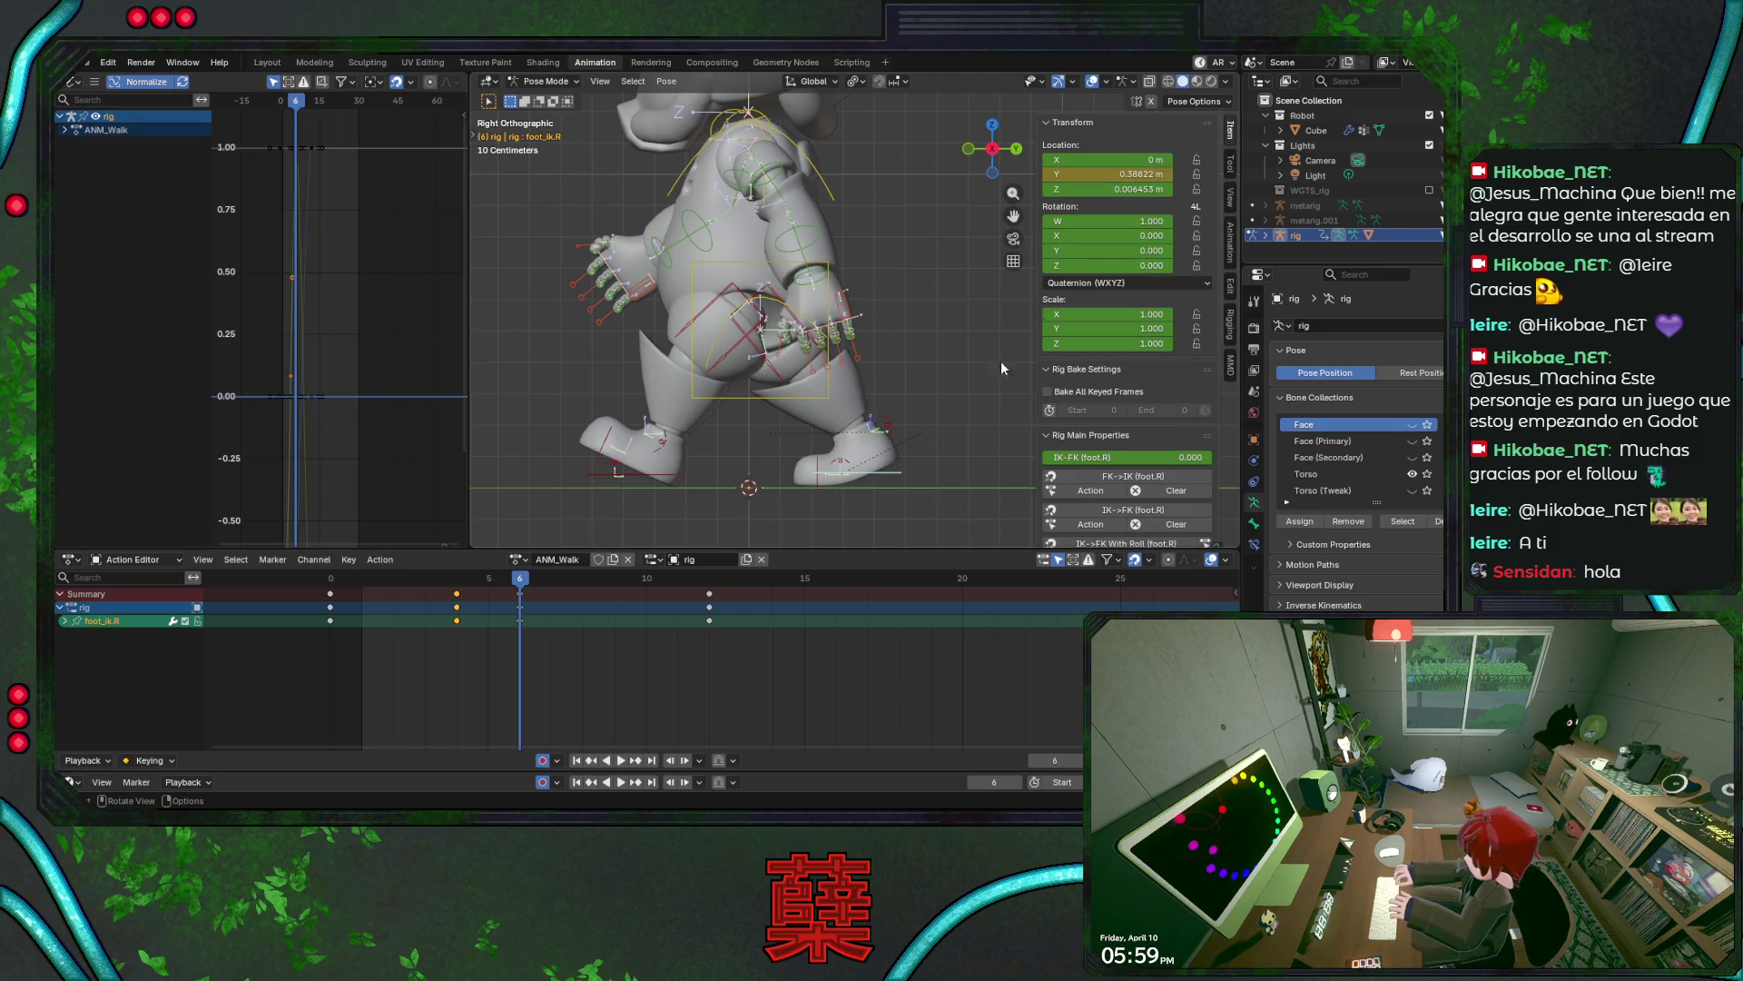
pyautogui.click(1122, 188)
pyautogui.write('0')
pyautogui.press('Return')
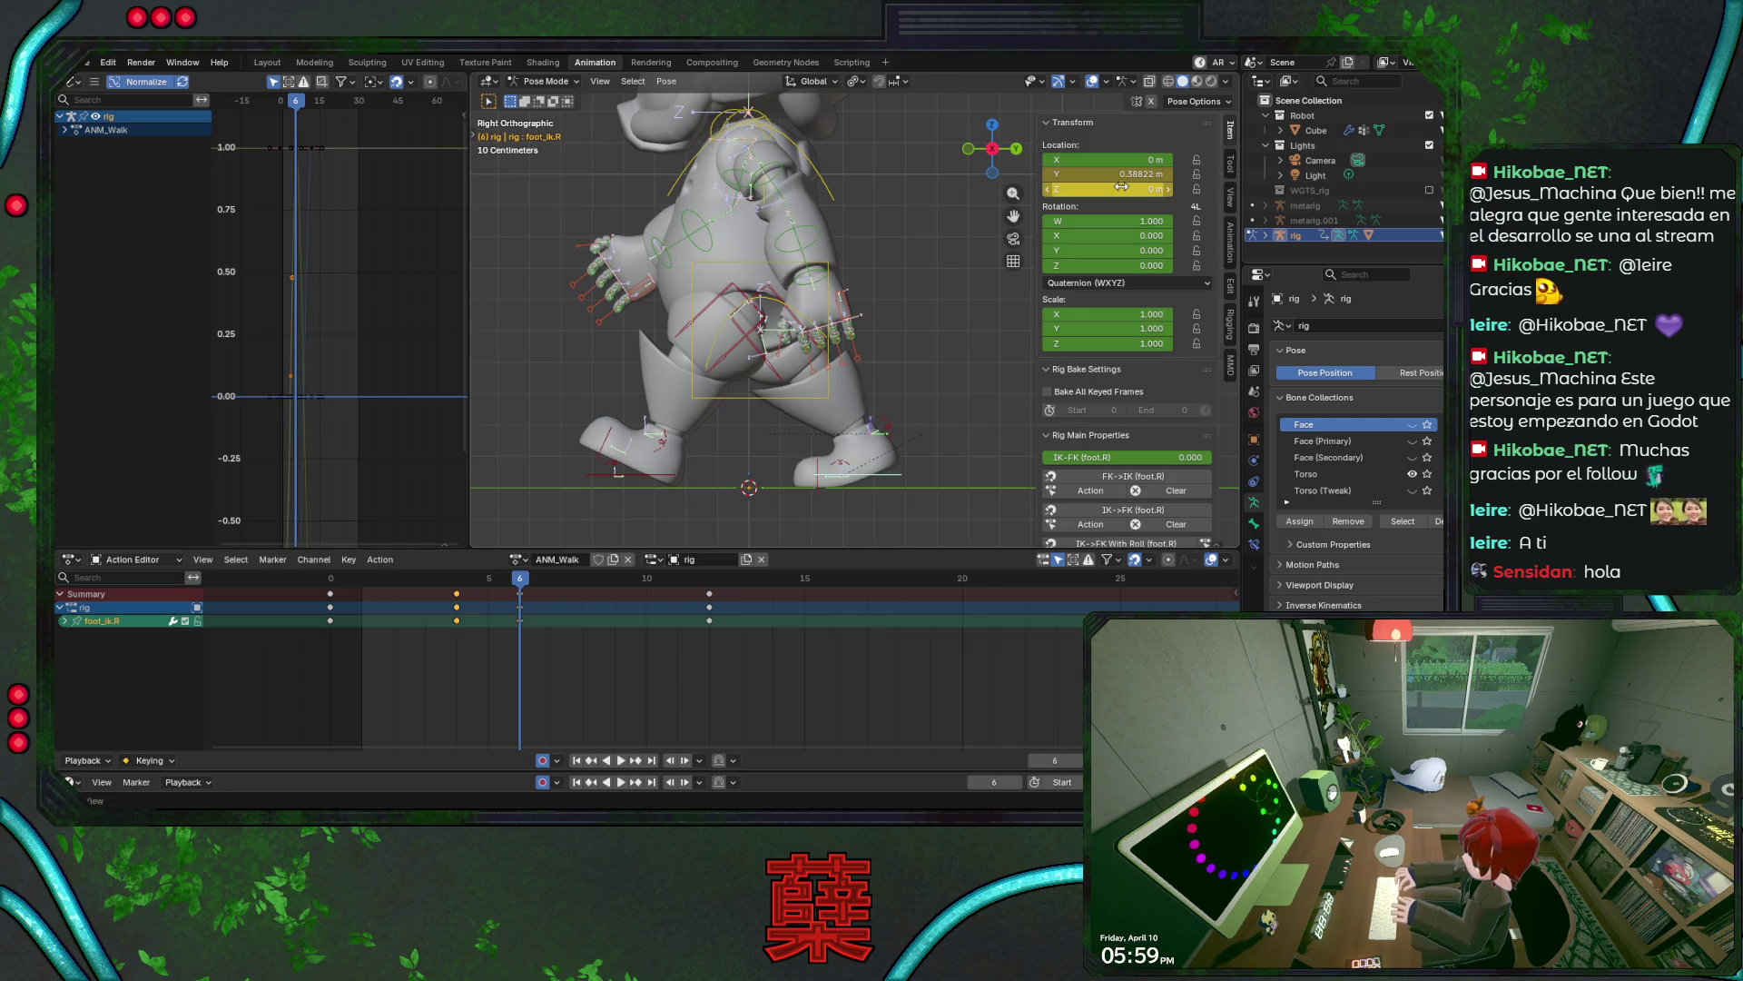
pyautogui.hotkey('ctrl', 's')
pyautogui.hotkey('shift', 'Left')
pyautogui.press('space')
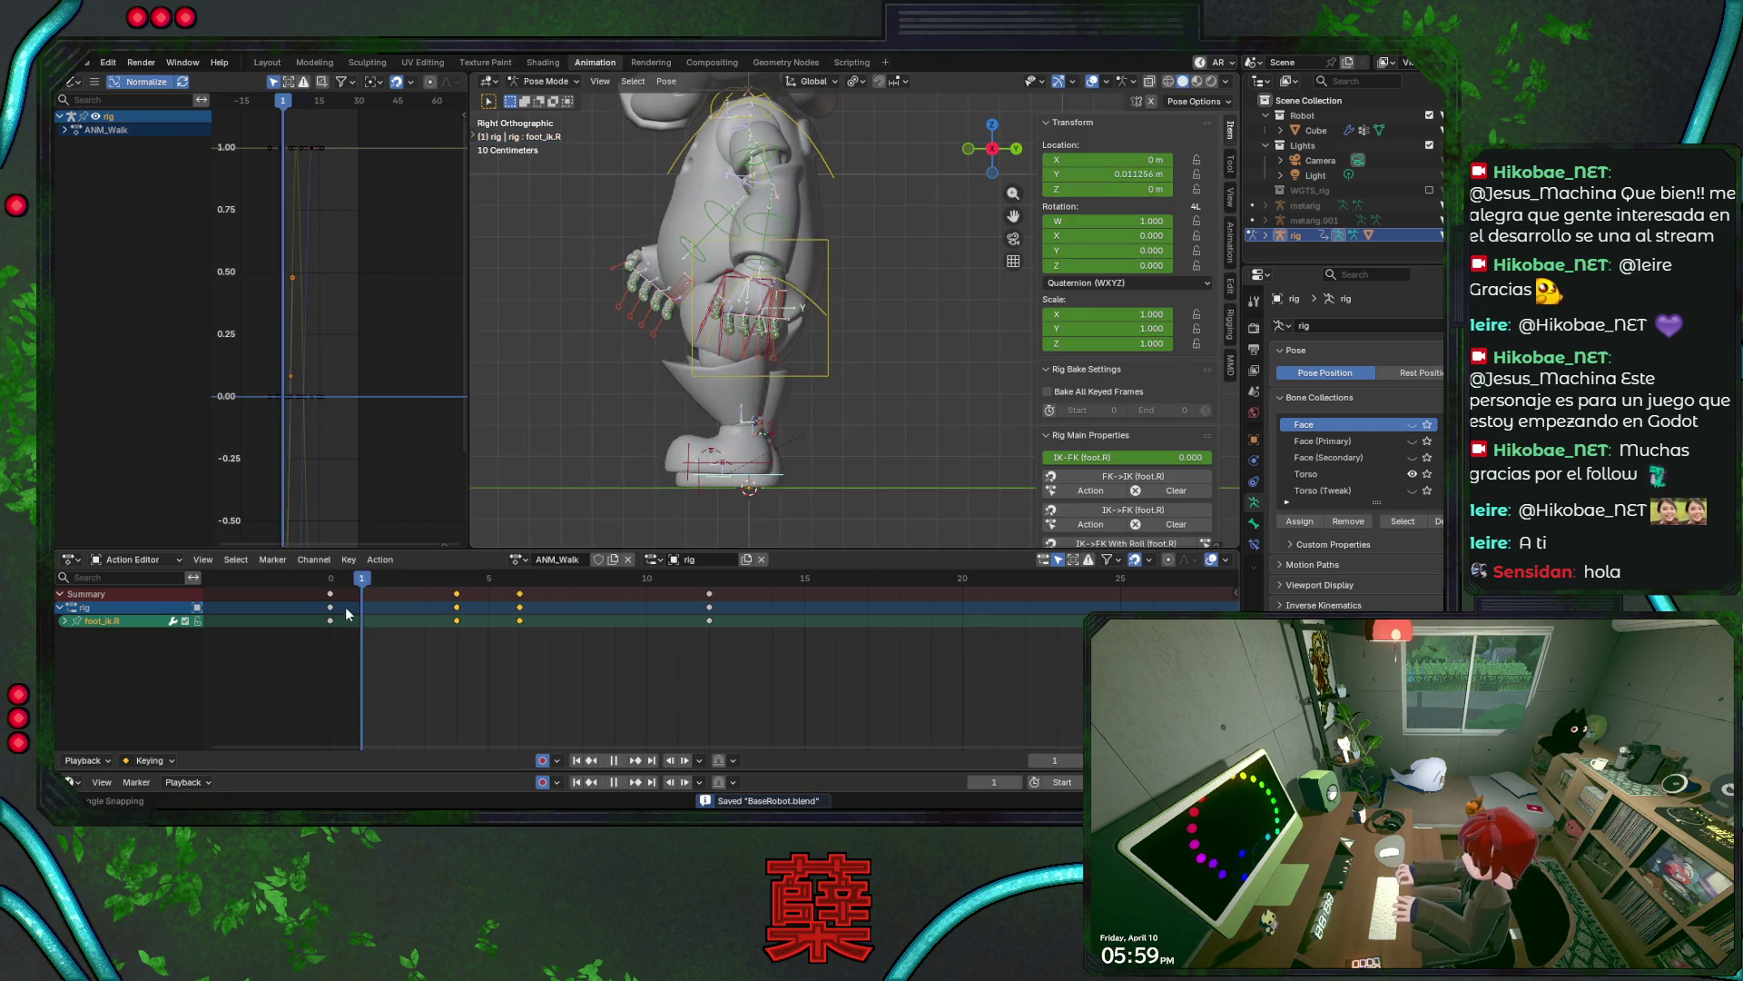
pyautogui.moveTo(430, 591)
pyautogui.mouseDown()
pyautogui.moveTo(557, 605)
pyautogui.moveTo(327, 598)
pyautogui.mouseUp()
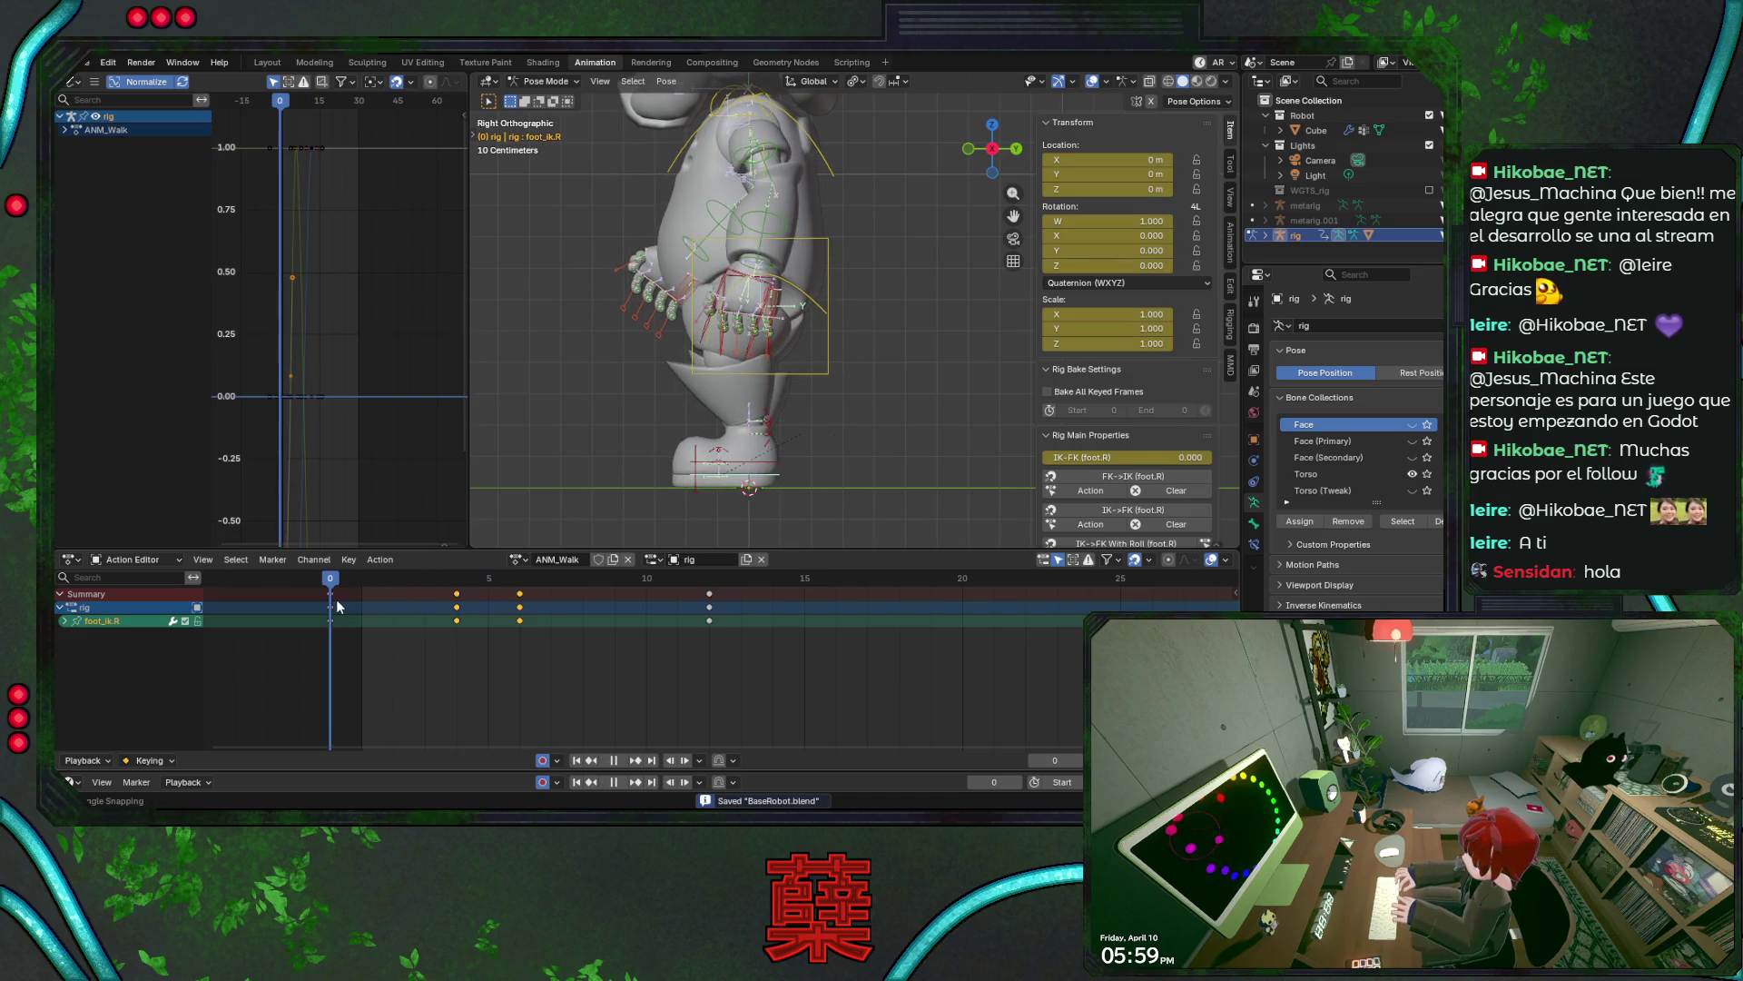
# - Move foot_ik.L back at frame 4 to auto-key it, then save
pyautogui.click(711, 465)
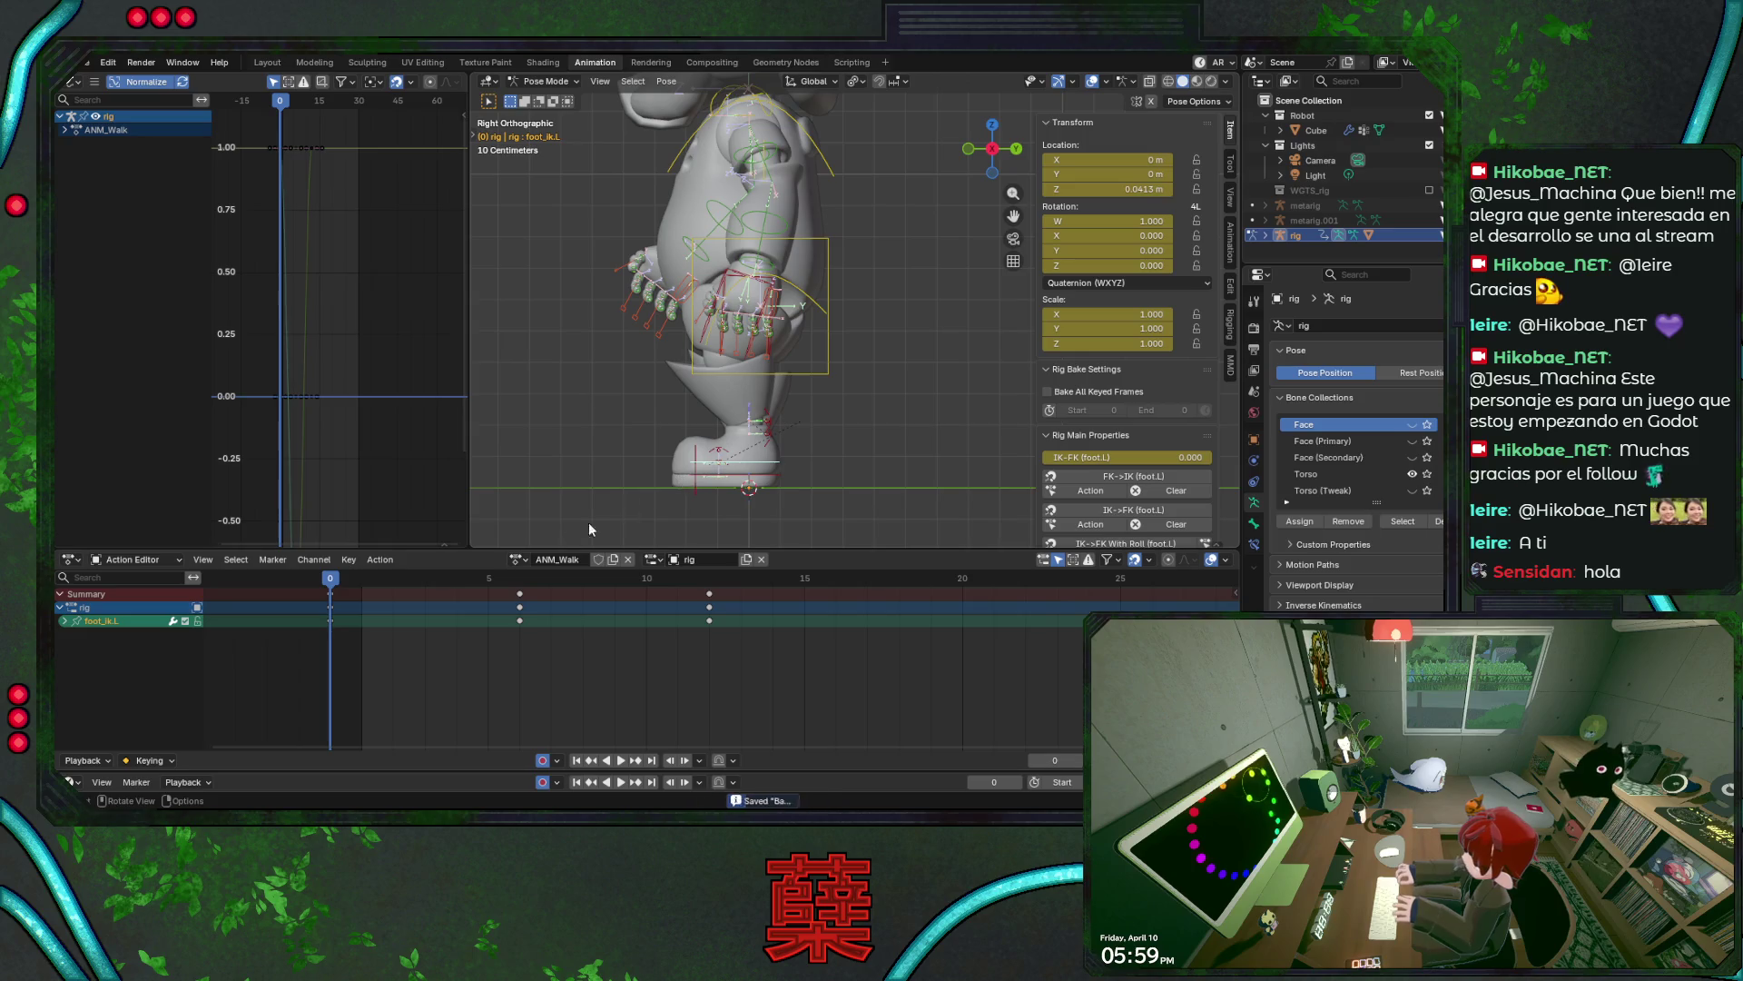
pyautogui.moveTo(332, 592); pyautogui.dragTo(457, 592)
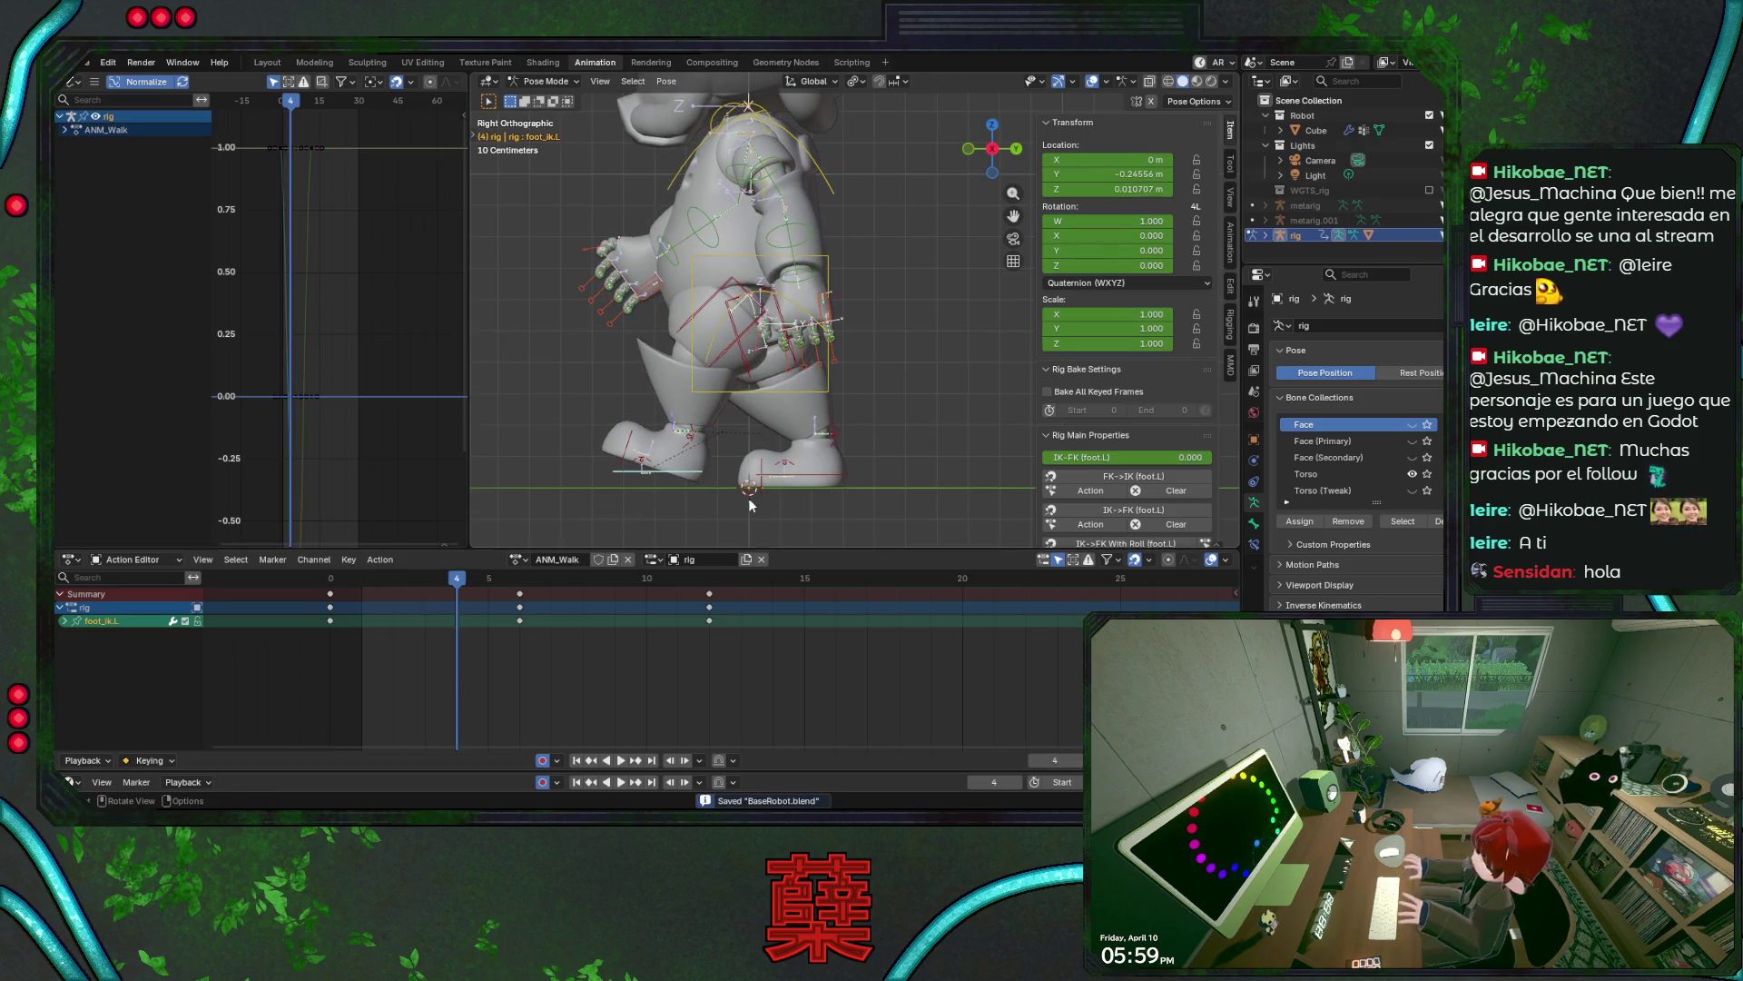
pyautogui.click(820, 480)
pyautogui.click(626, 471)
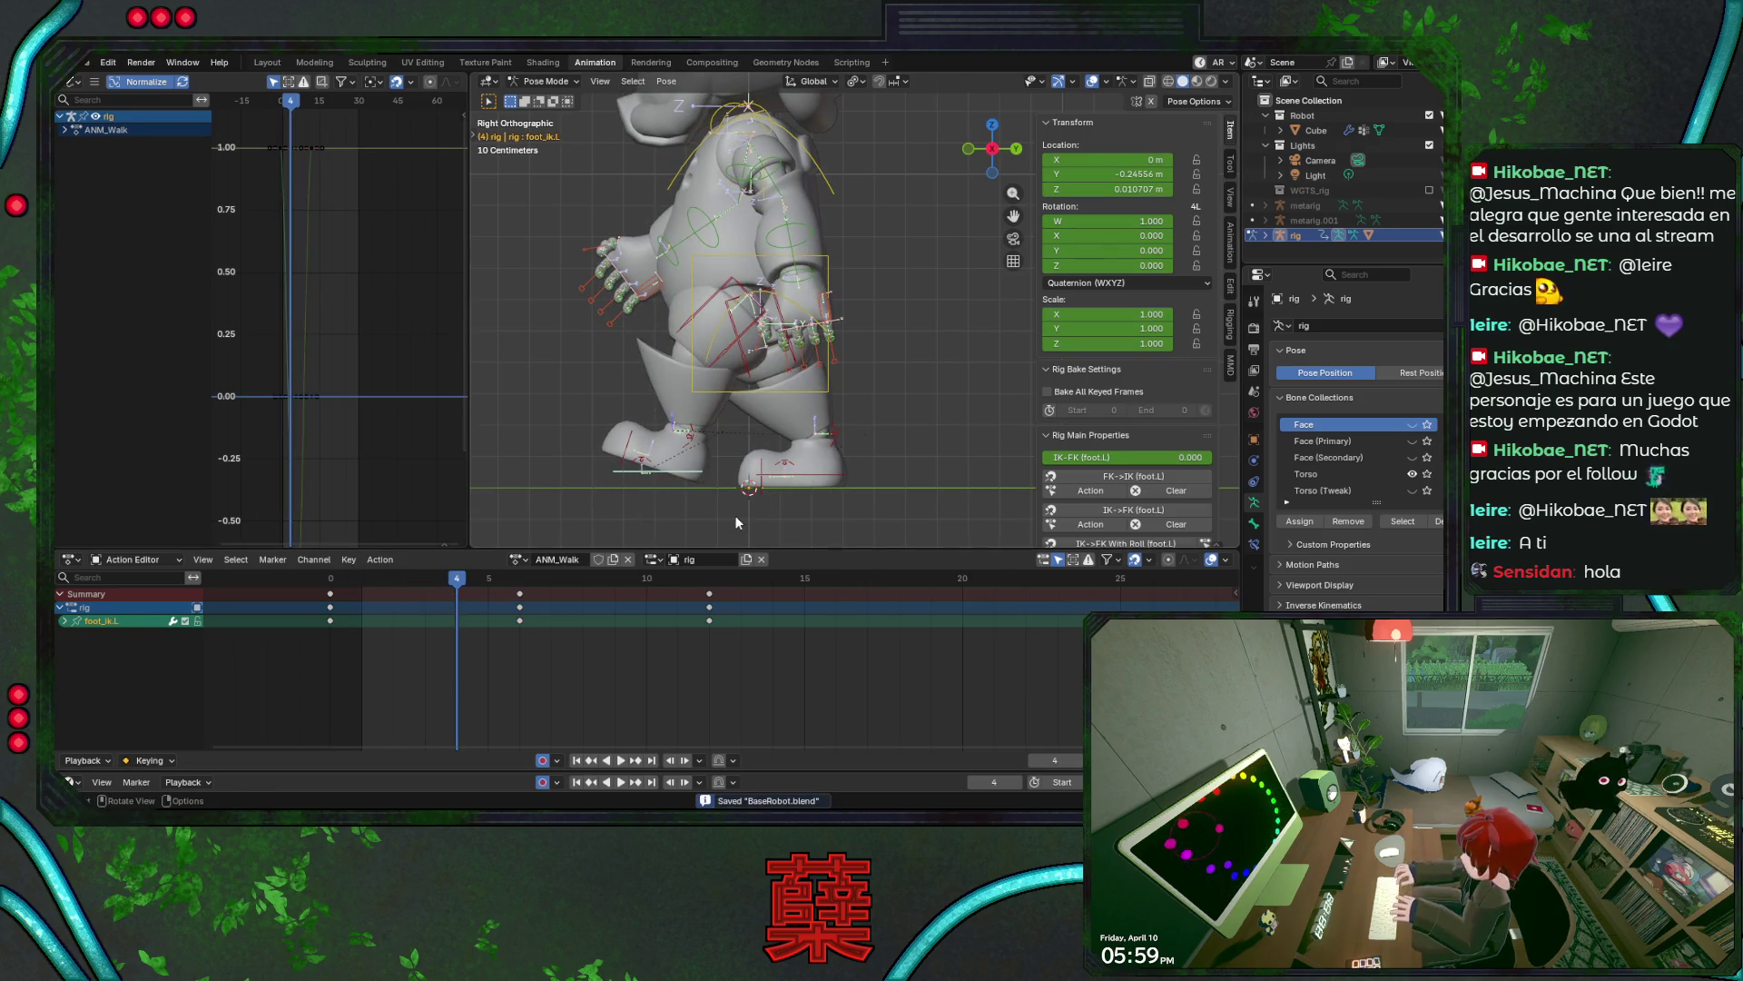
pyautogui.press('g')
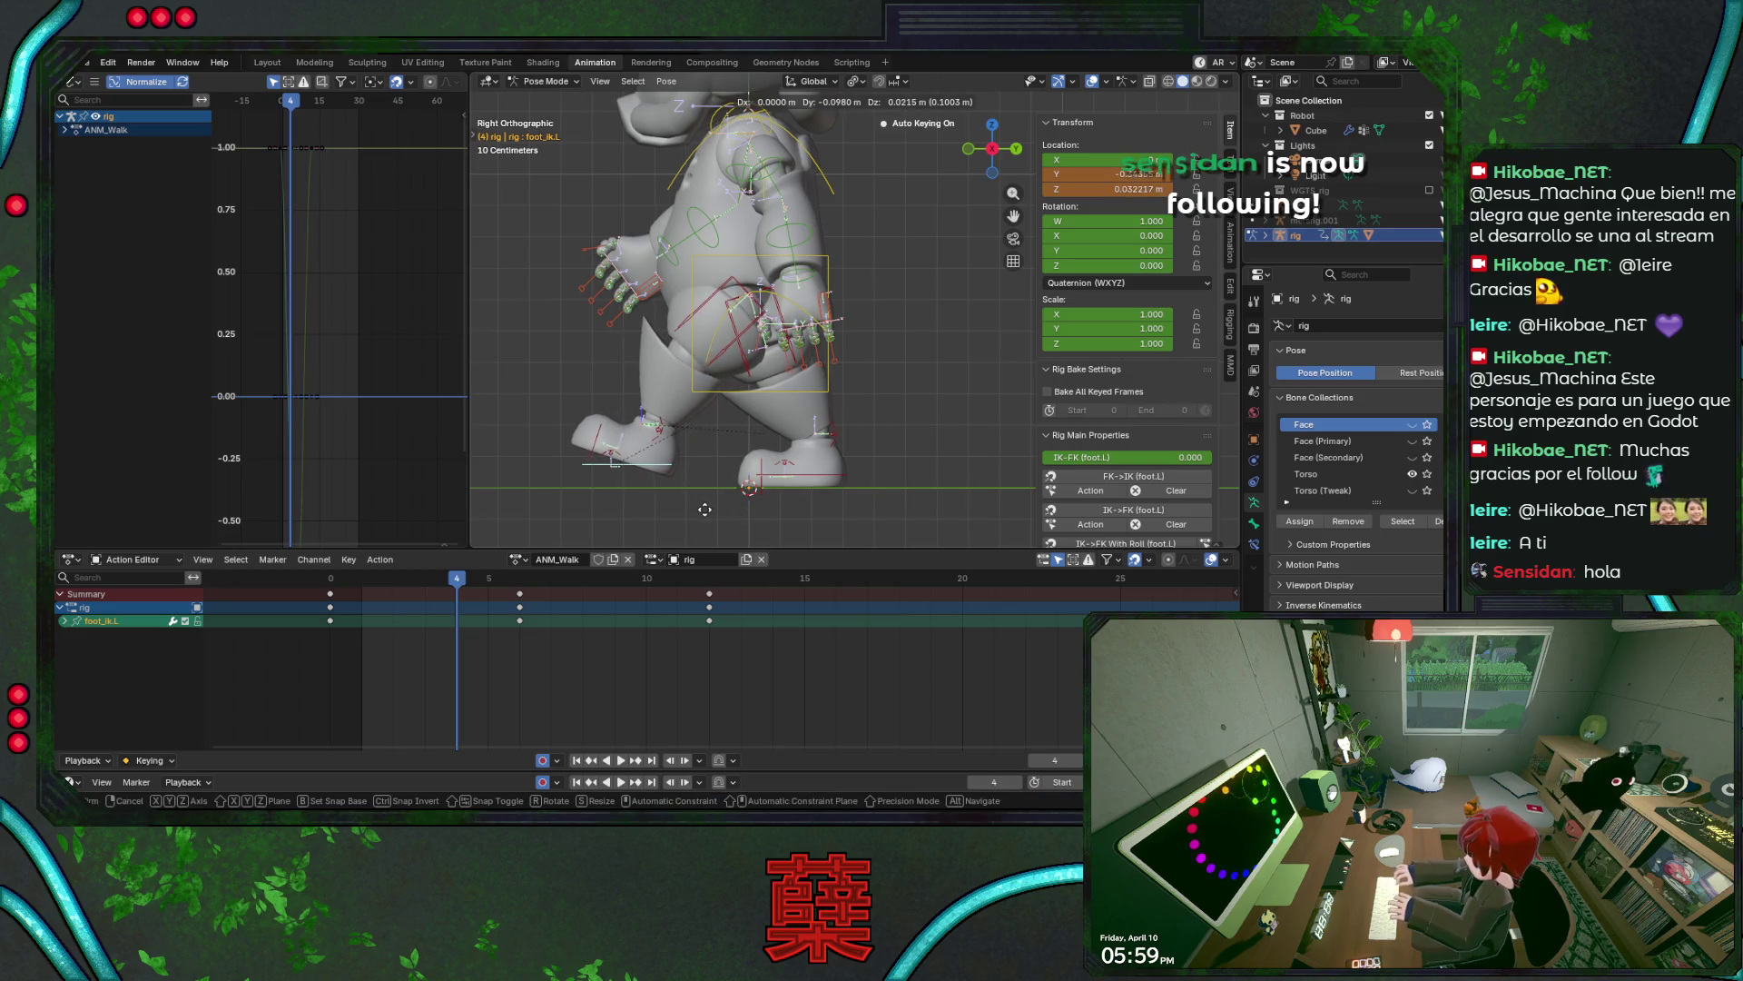
pyautogui.click(704, 509)
pyautogui.hotkey('ctrl', 's')
# - Step and scrub through the frames to review the left foot, then select the left heel control
pyautogui.press('space')
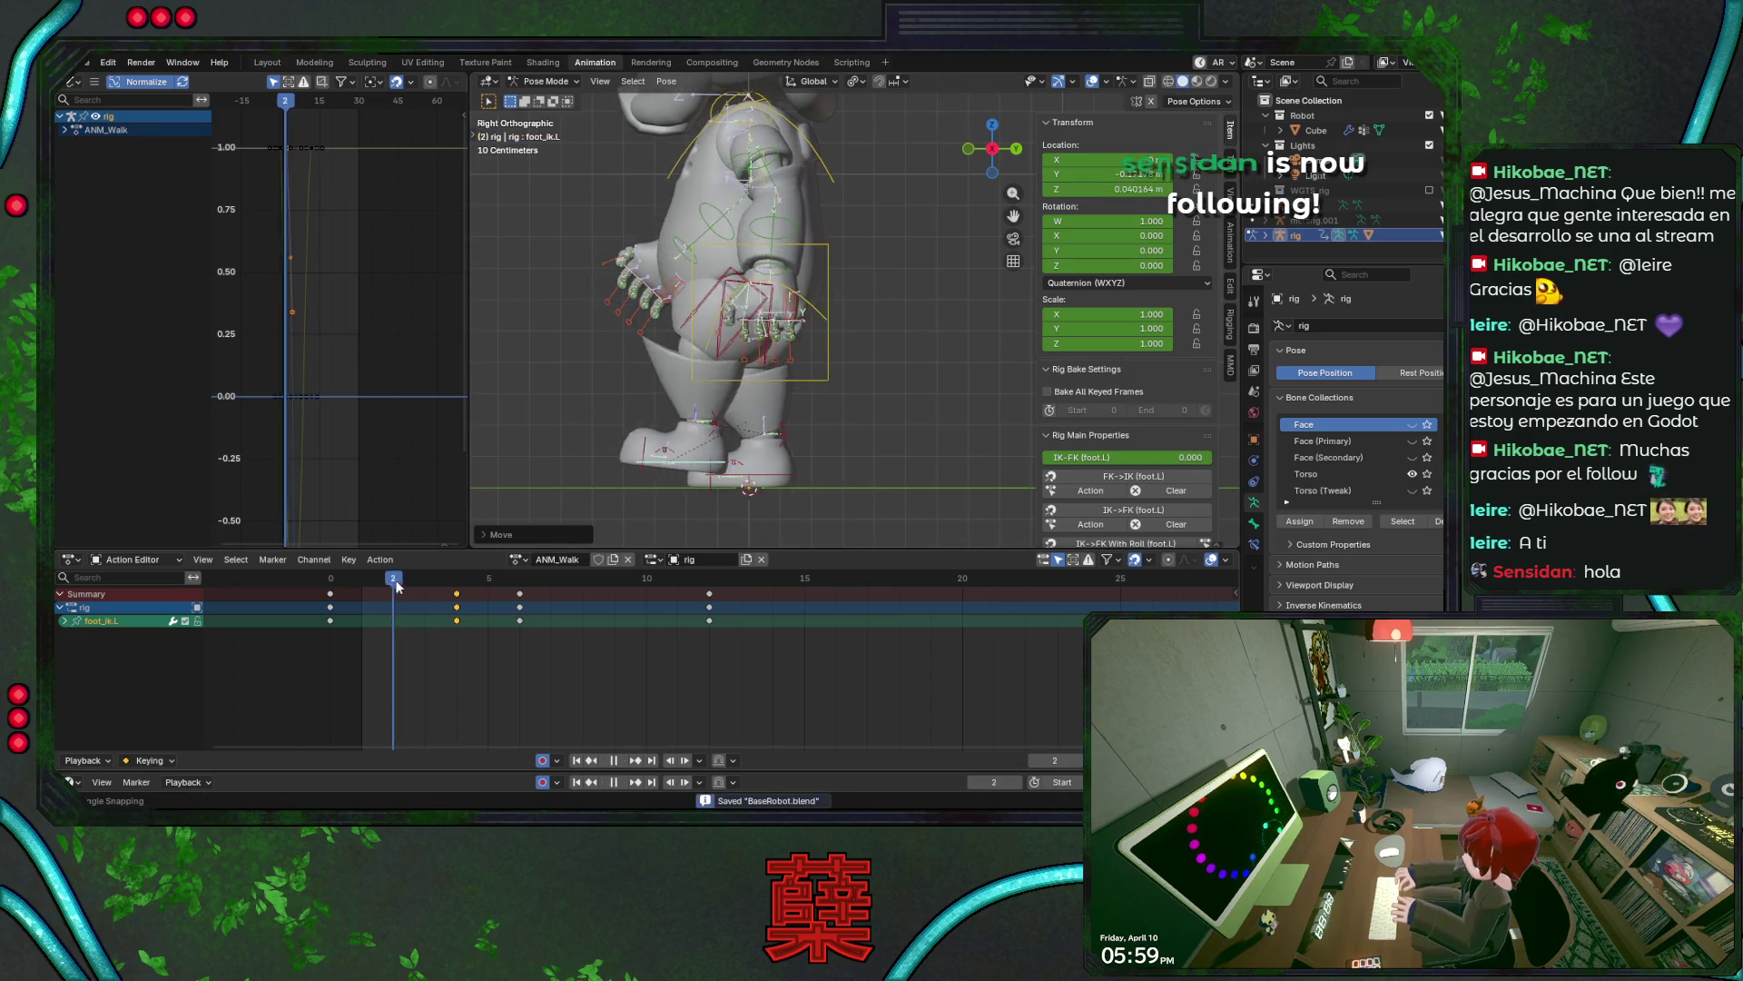
pyautogui.press('Right')
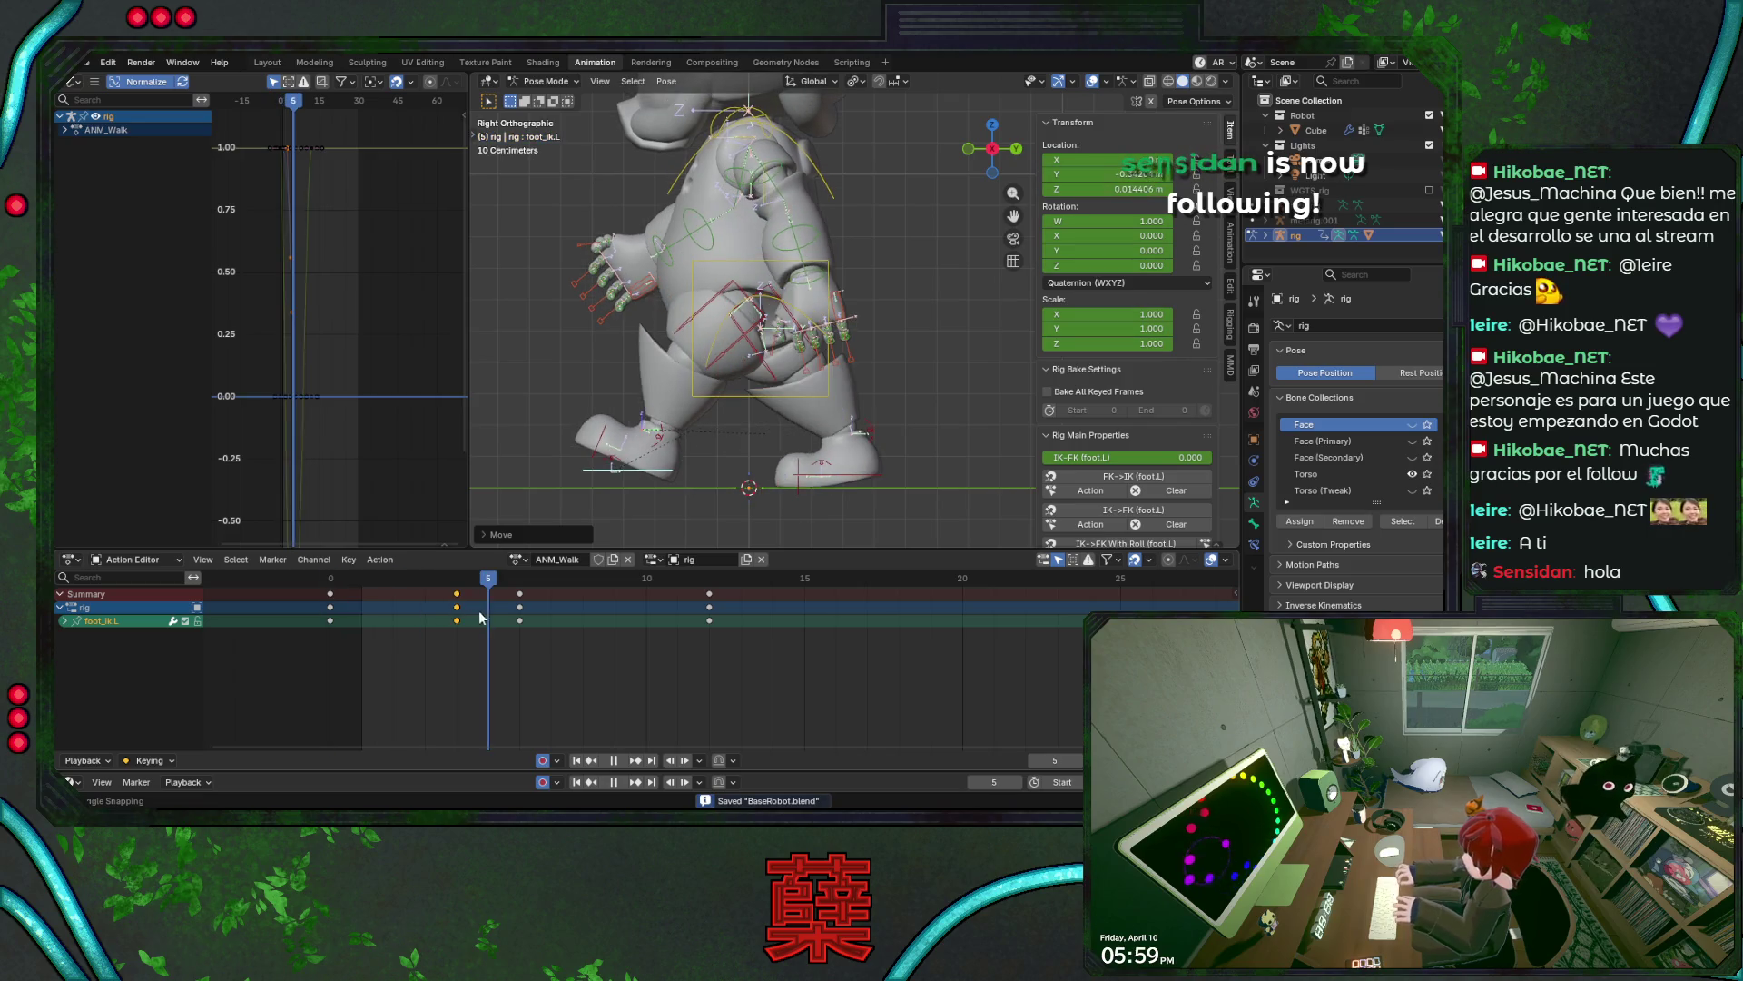
pyautogui.press('Right')
pyautogui.press('Left')
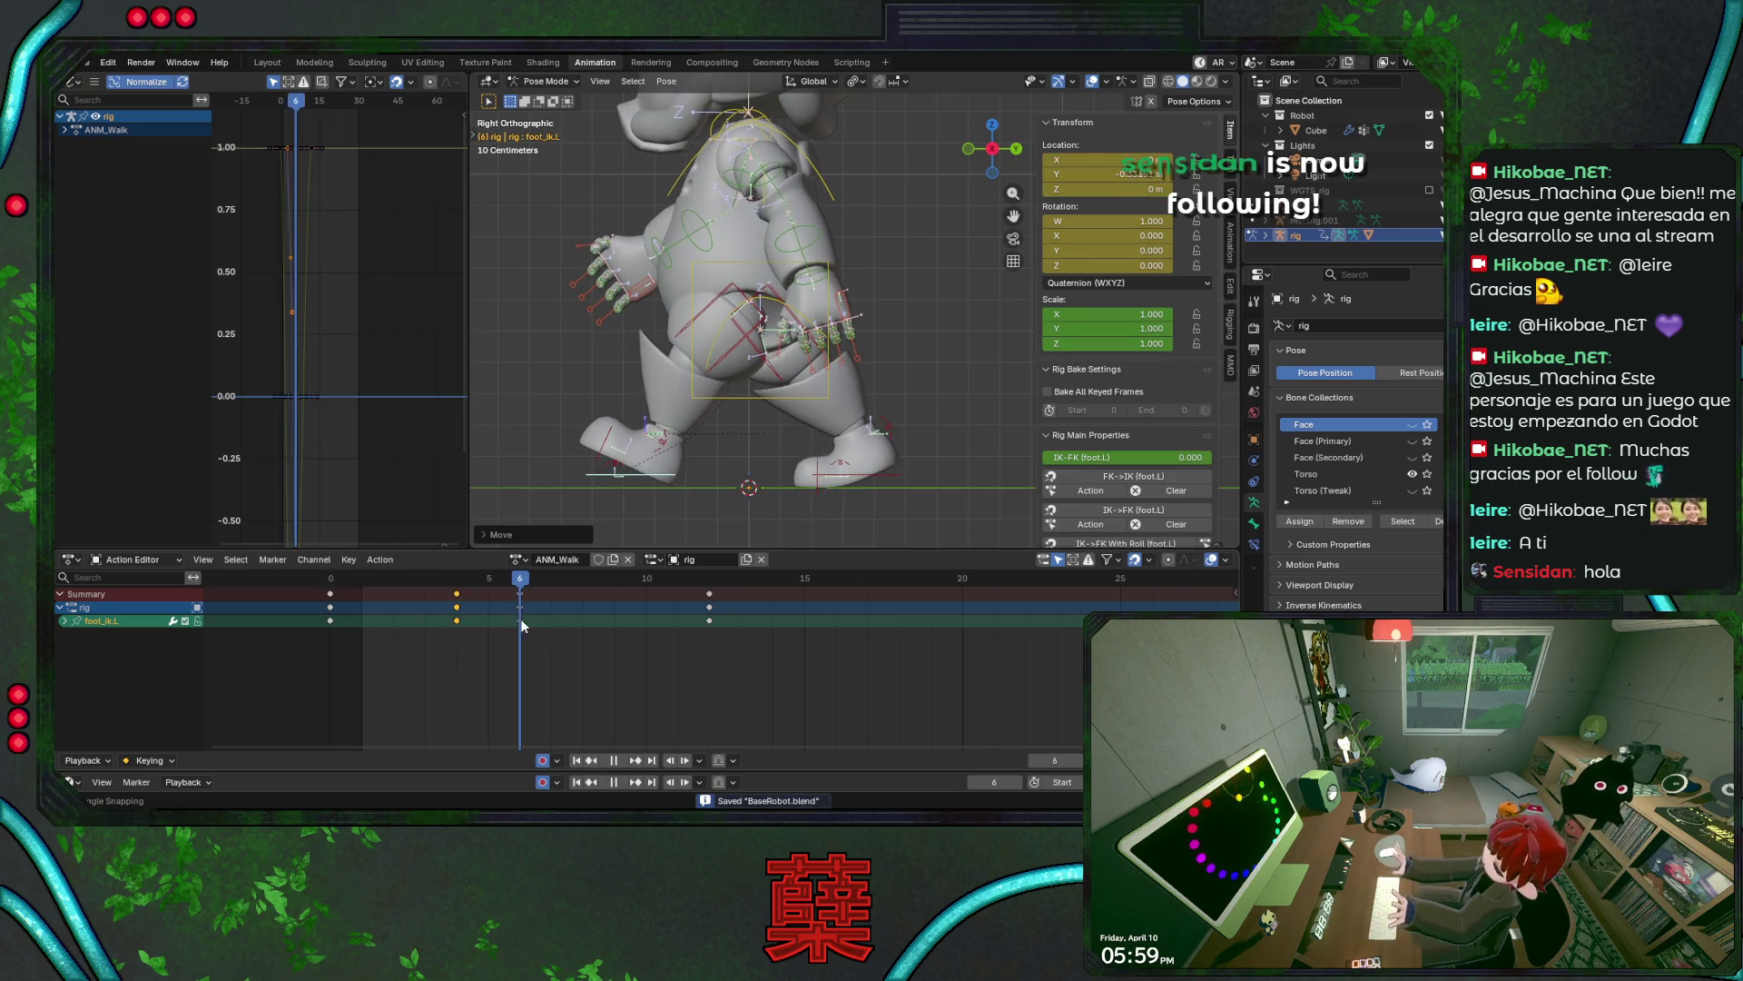
pyautogui.moveTo(494, 633)
pyautogui.mouseDown()
pyautogui.moveTo(308, 634)
pyautogui.moveTo(568, 644)
pyautogui.mouseUp()
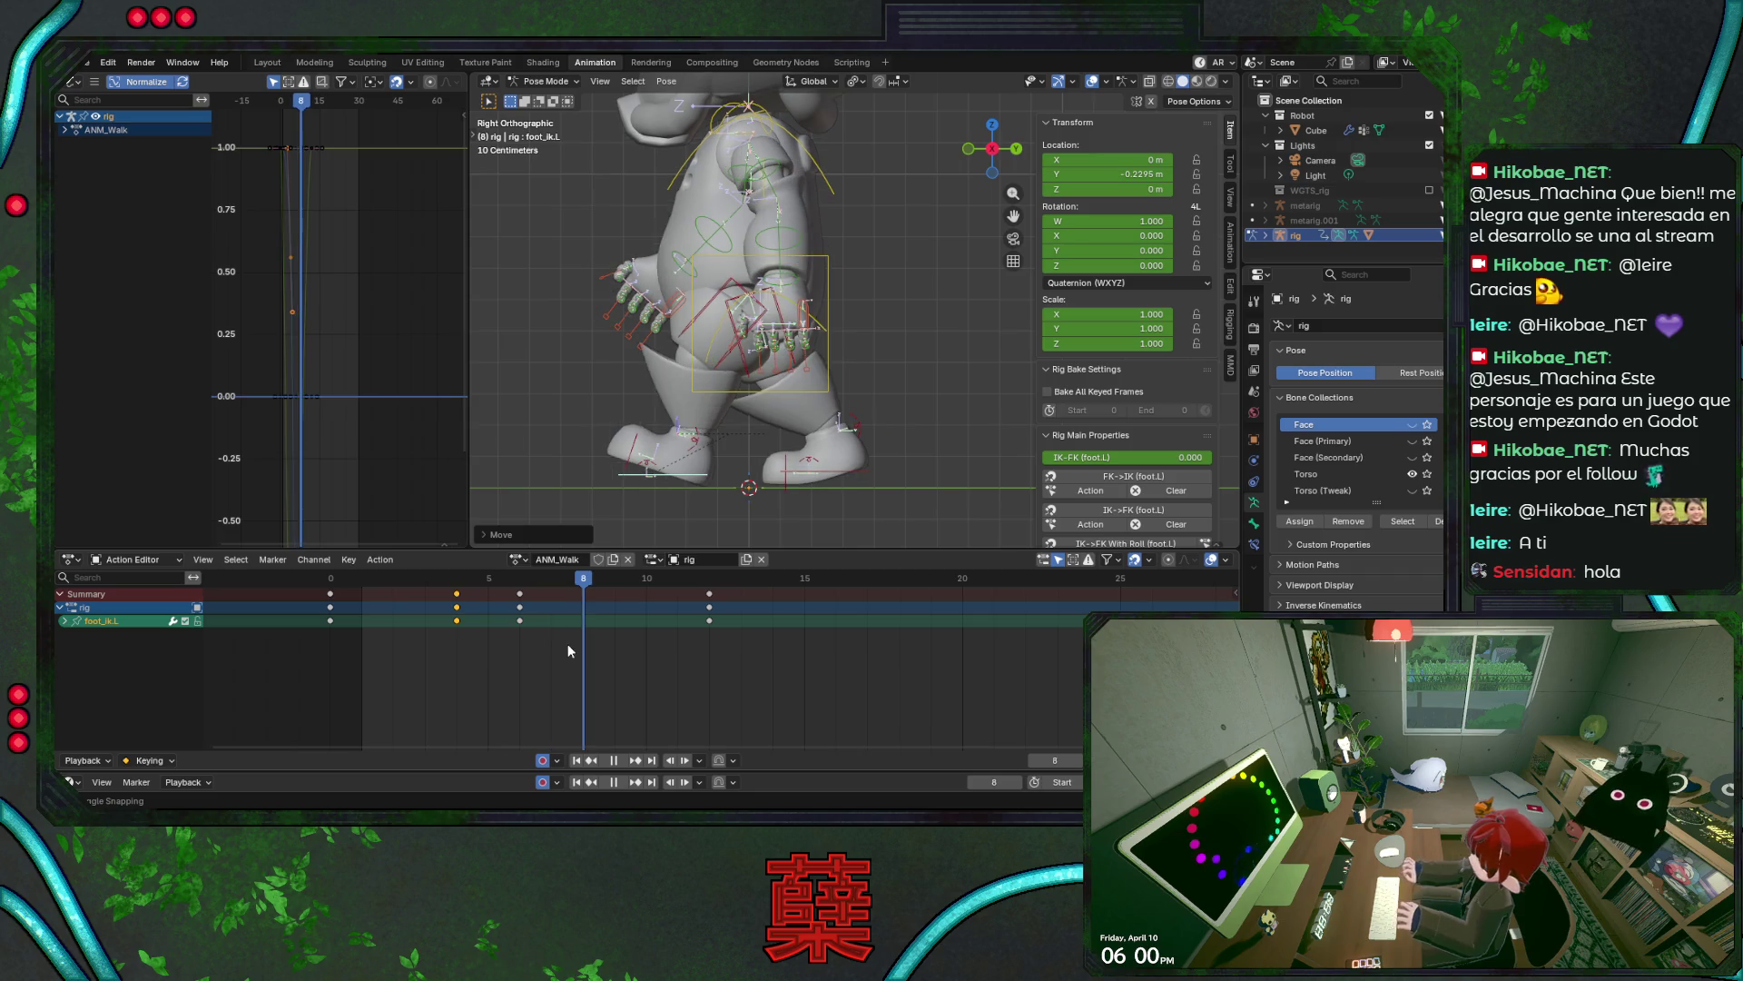
pyautogui.click(698, 446)
# - Save, then check the left heel and left foot IK controls around frame 8
pyautogui.hotkey('ctrl', 's')
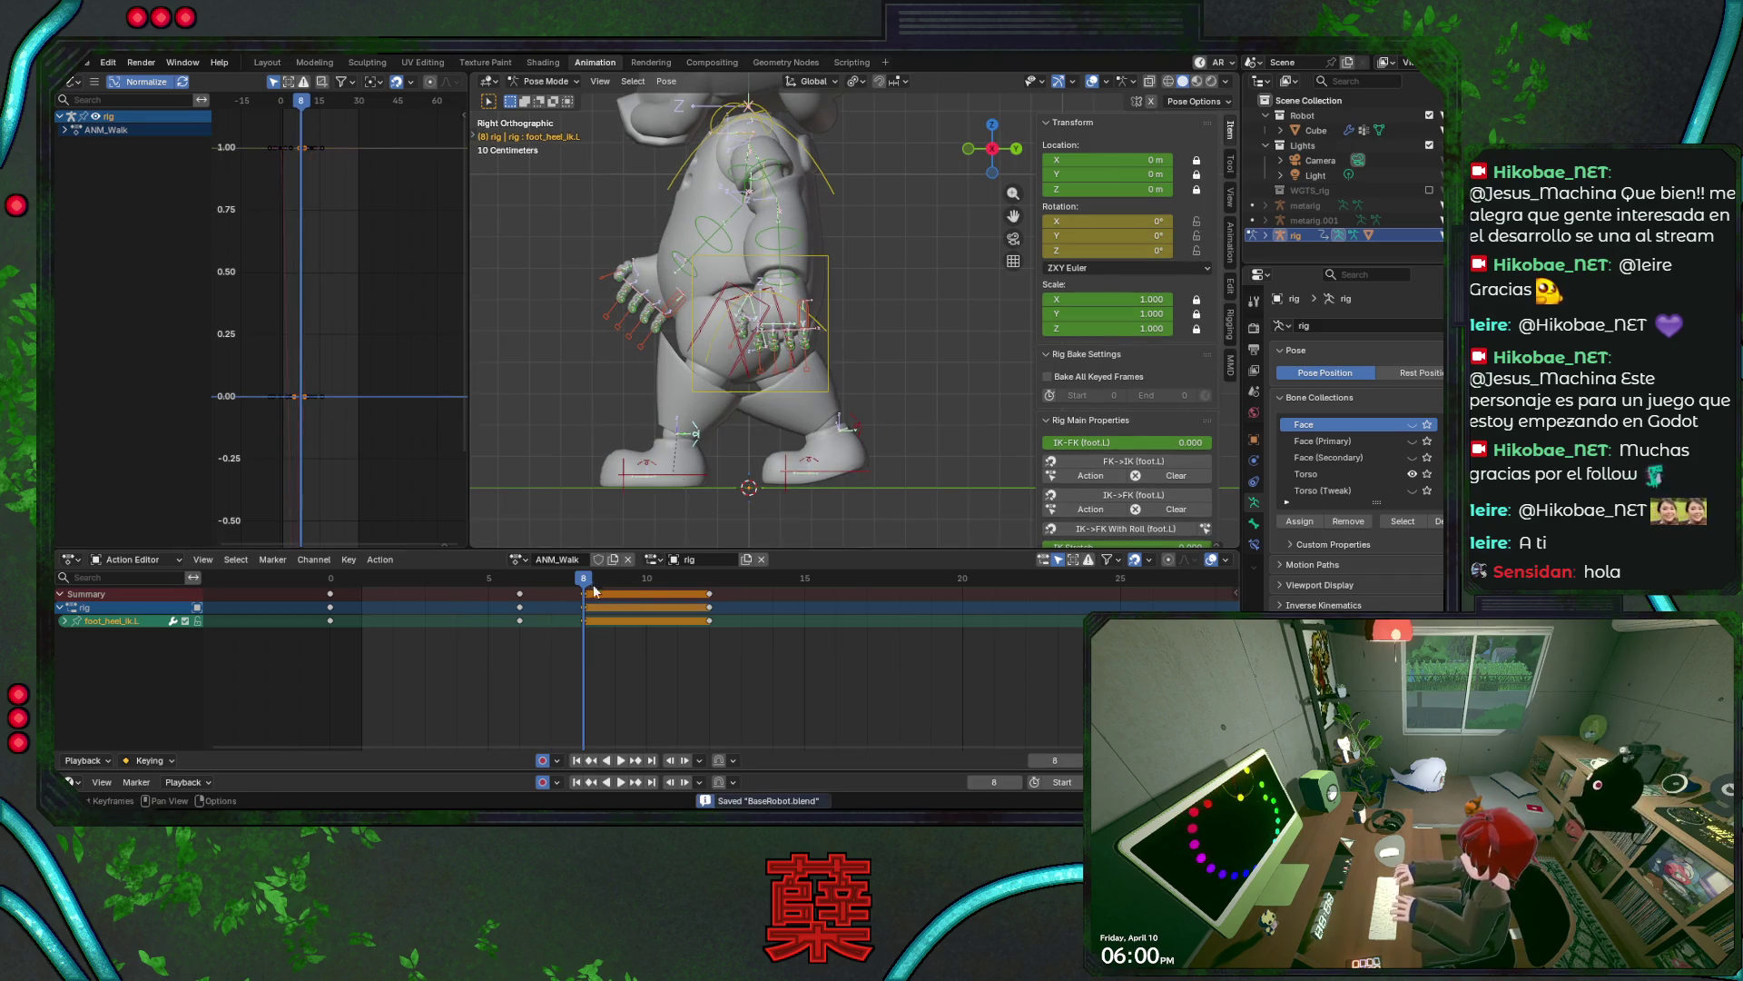
pyautogui.click(545, 582)
pyautogui.press('space')
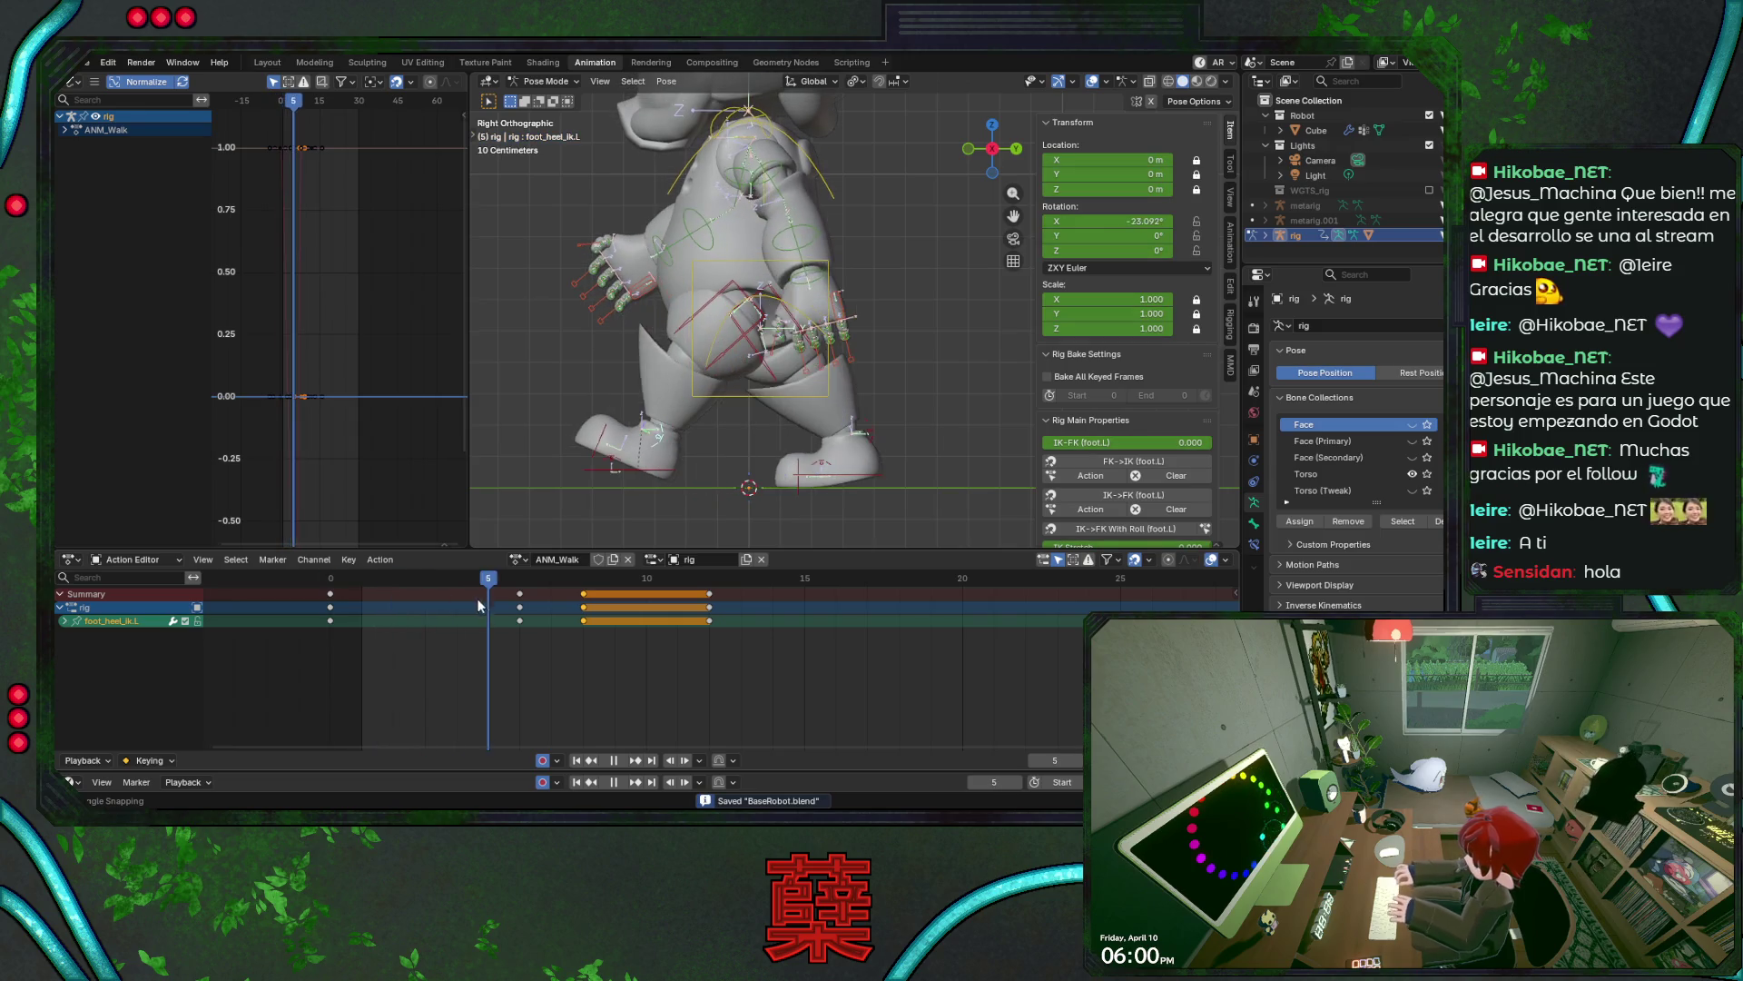
pyautogui.moveTo(526, 611)
pyautogui.mouseDown()
pyautogui.moveTo(674, 616)
pyautogui.moveTo(531, 589)
pyautogui.mouseUp()
pyautogui.click(731, 481)
pyautogui.hotkey('ctrl', 's')
pyautogui.press('Left')
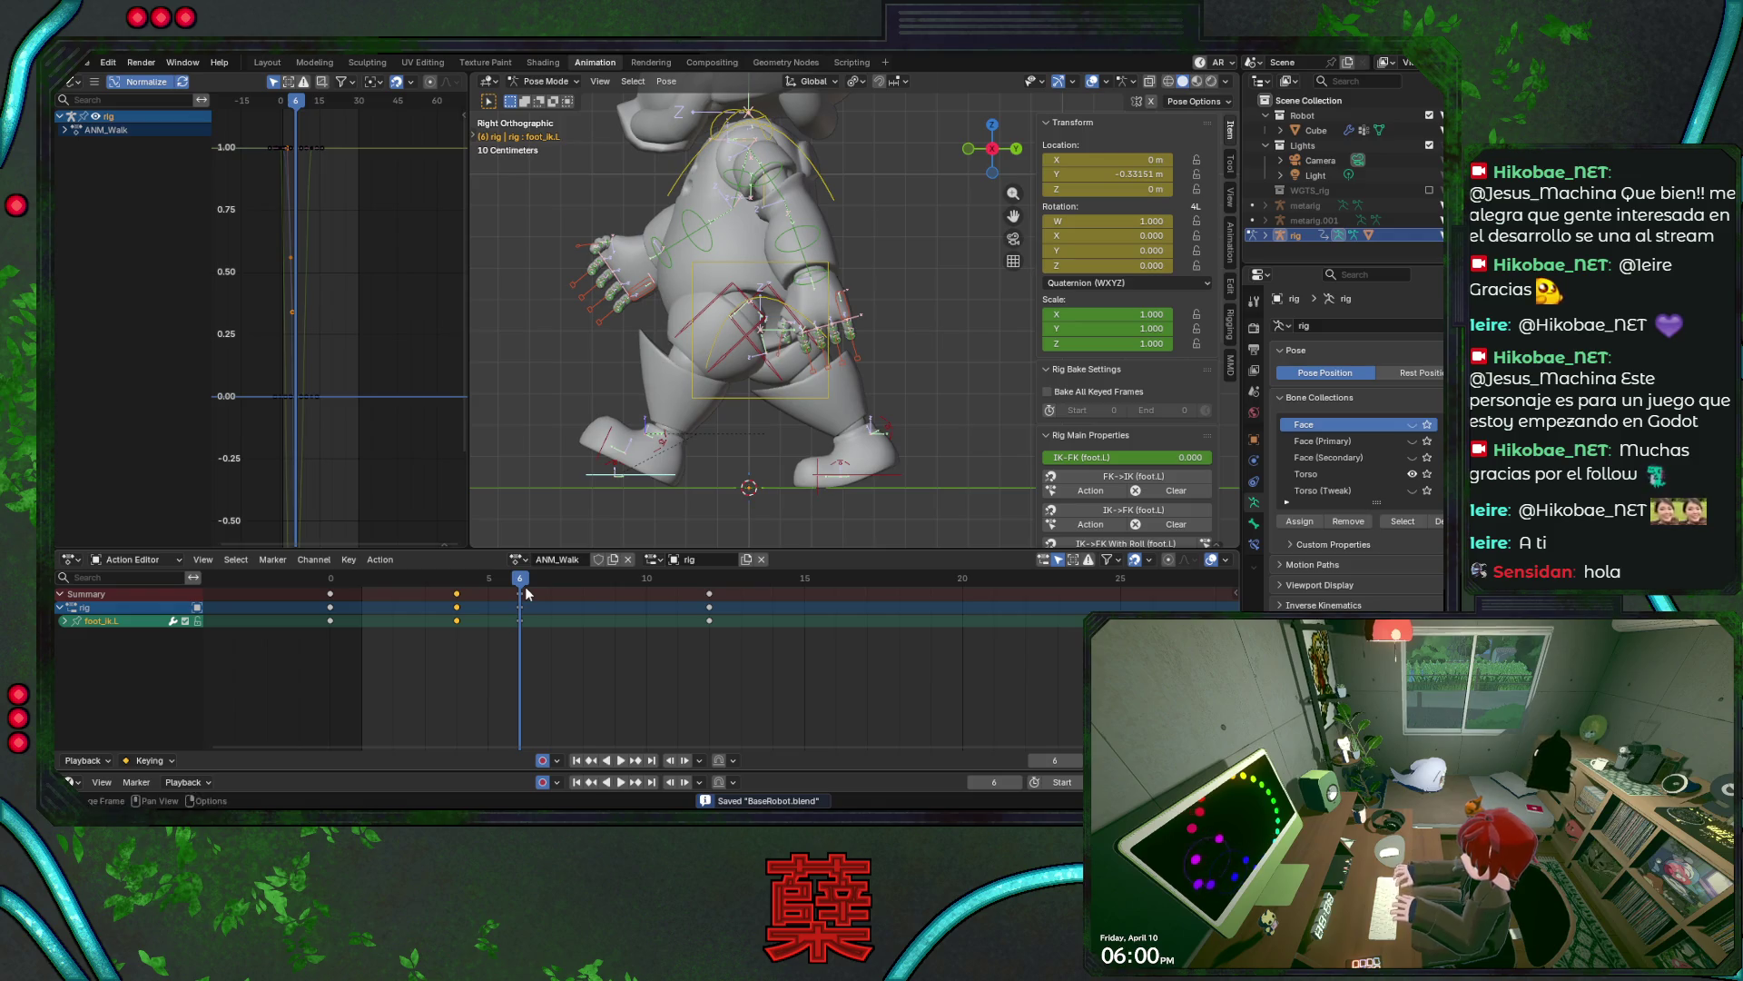
pyautogui.click(657, 447)
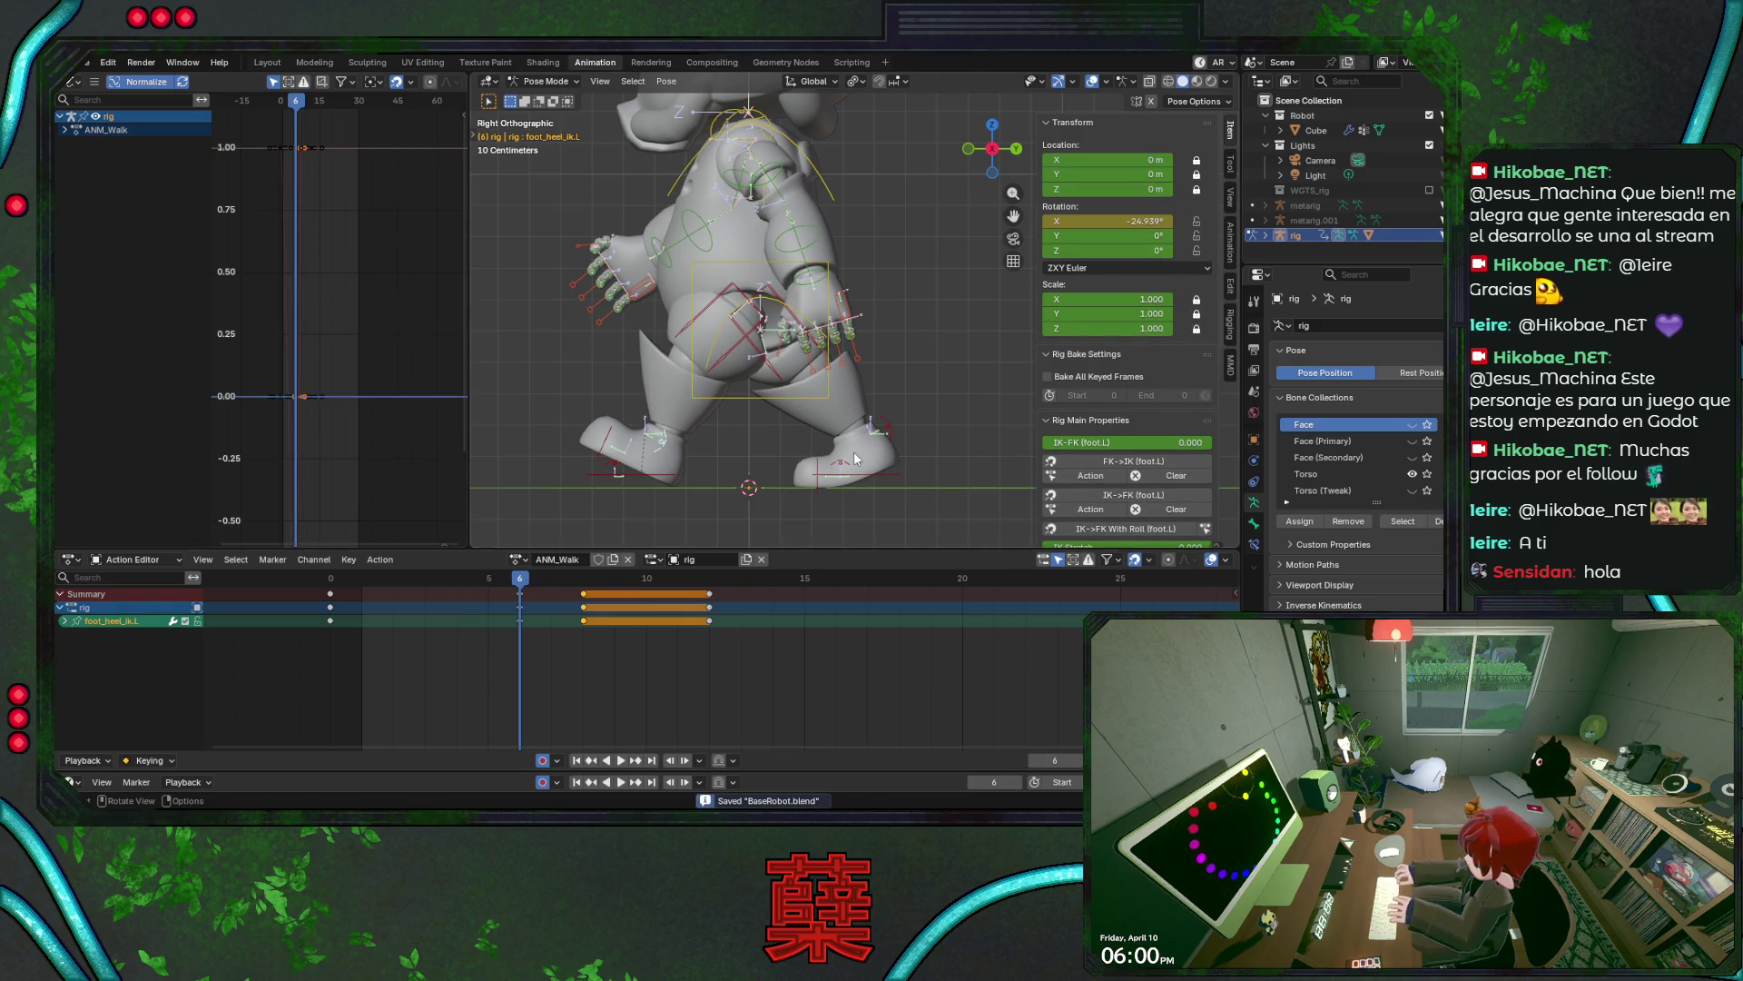
# - Reset the right heel control's rotation to 0° and replay, stopping on frame 8
pyautogui.click(888, 426)
pyautogui.press('space')
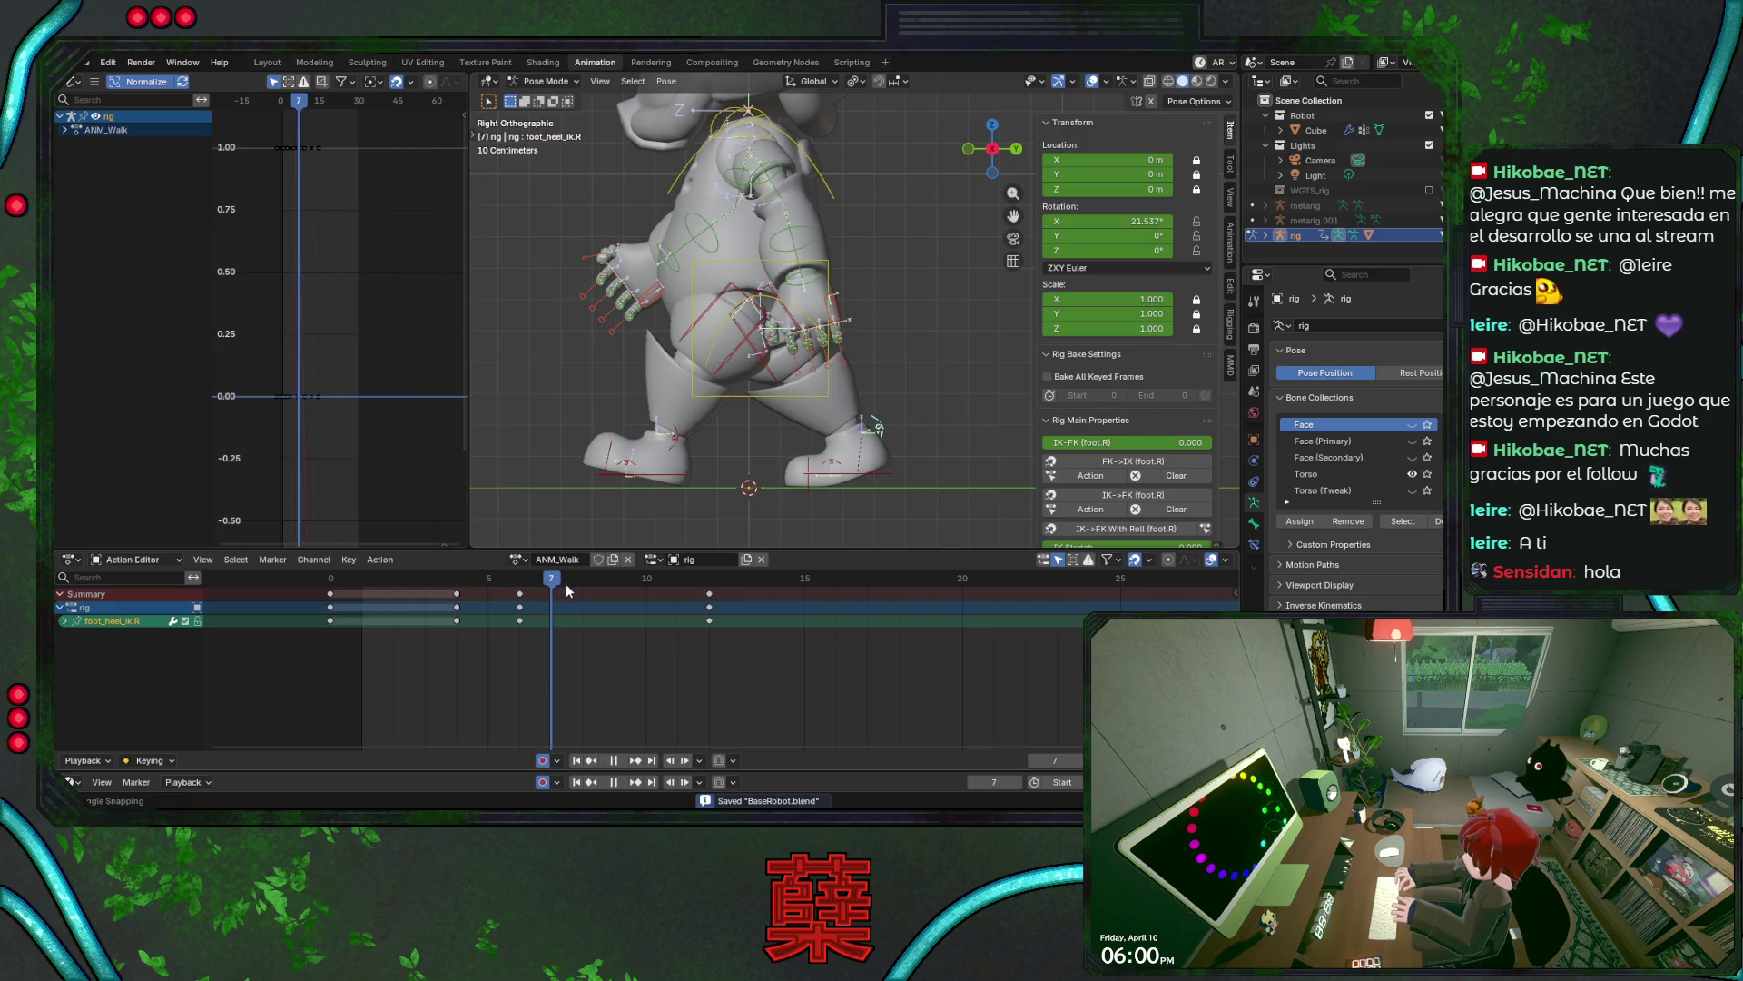
pyautogui.hotkey('alt', 'r')
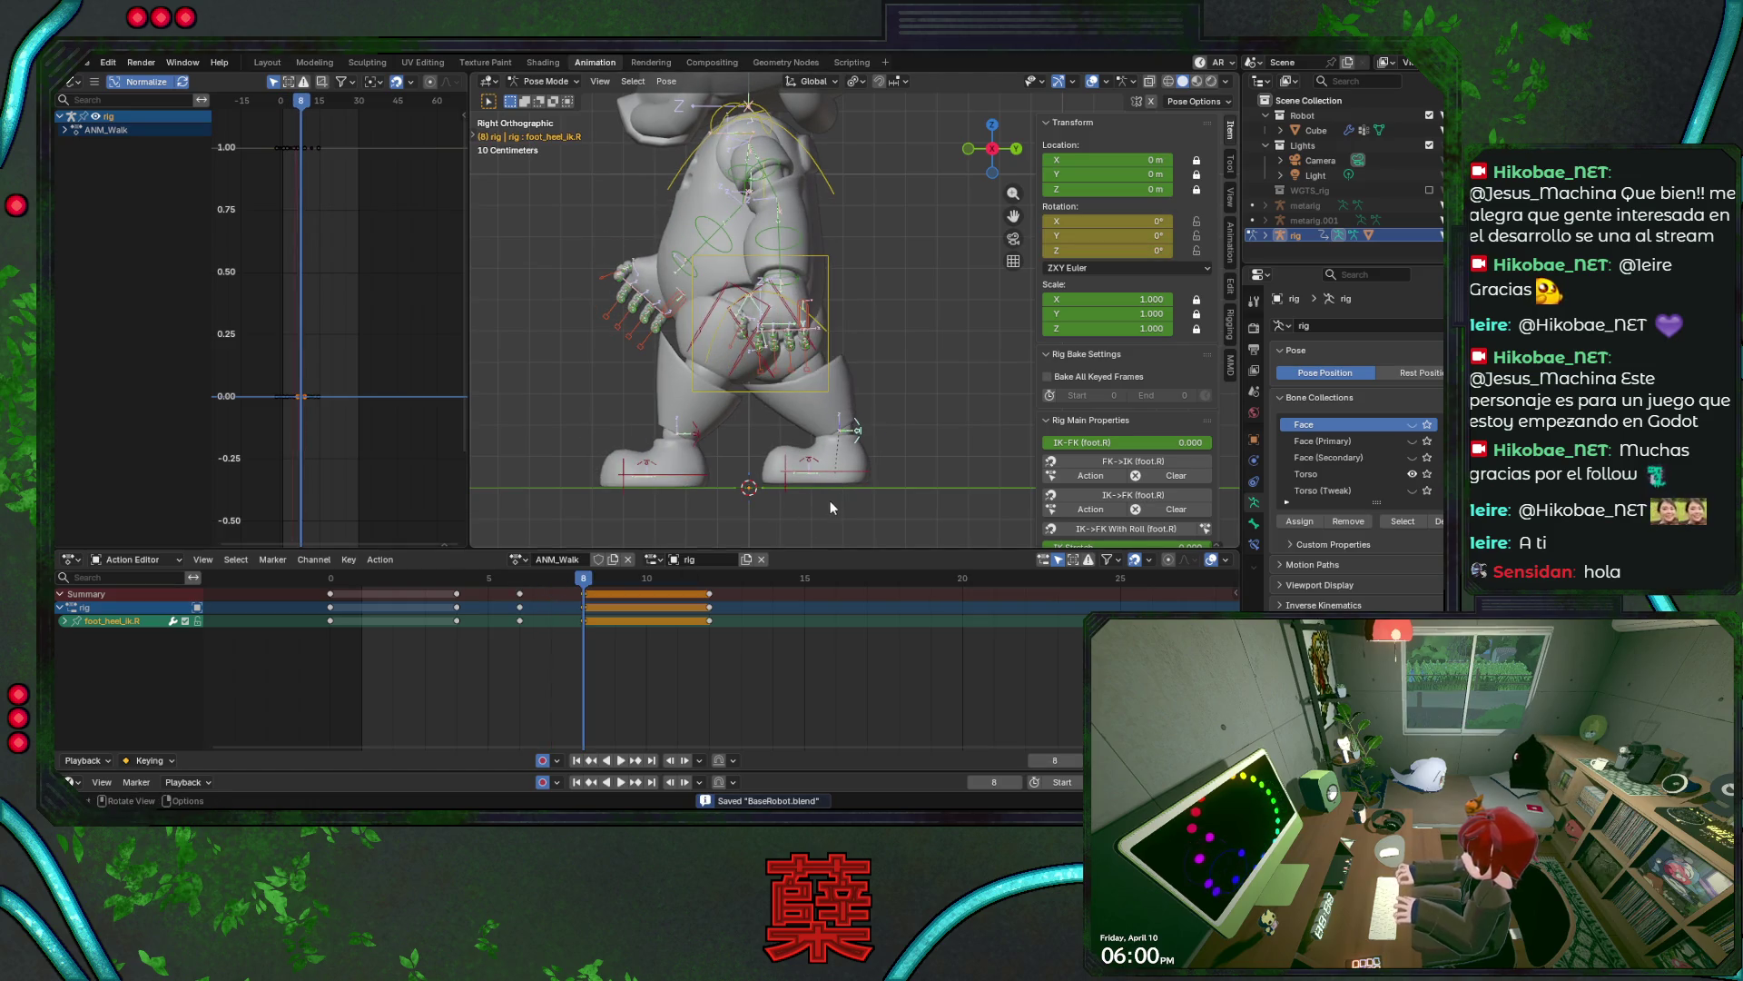
pyautogui.click(488, 581)
pyautogui.press('space')
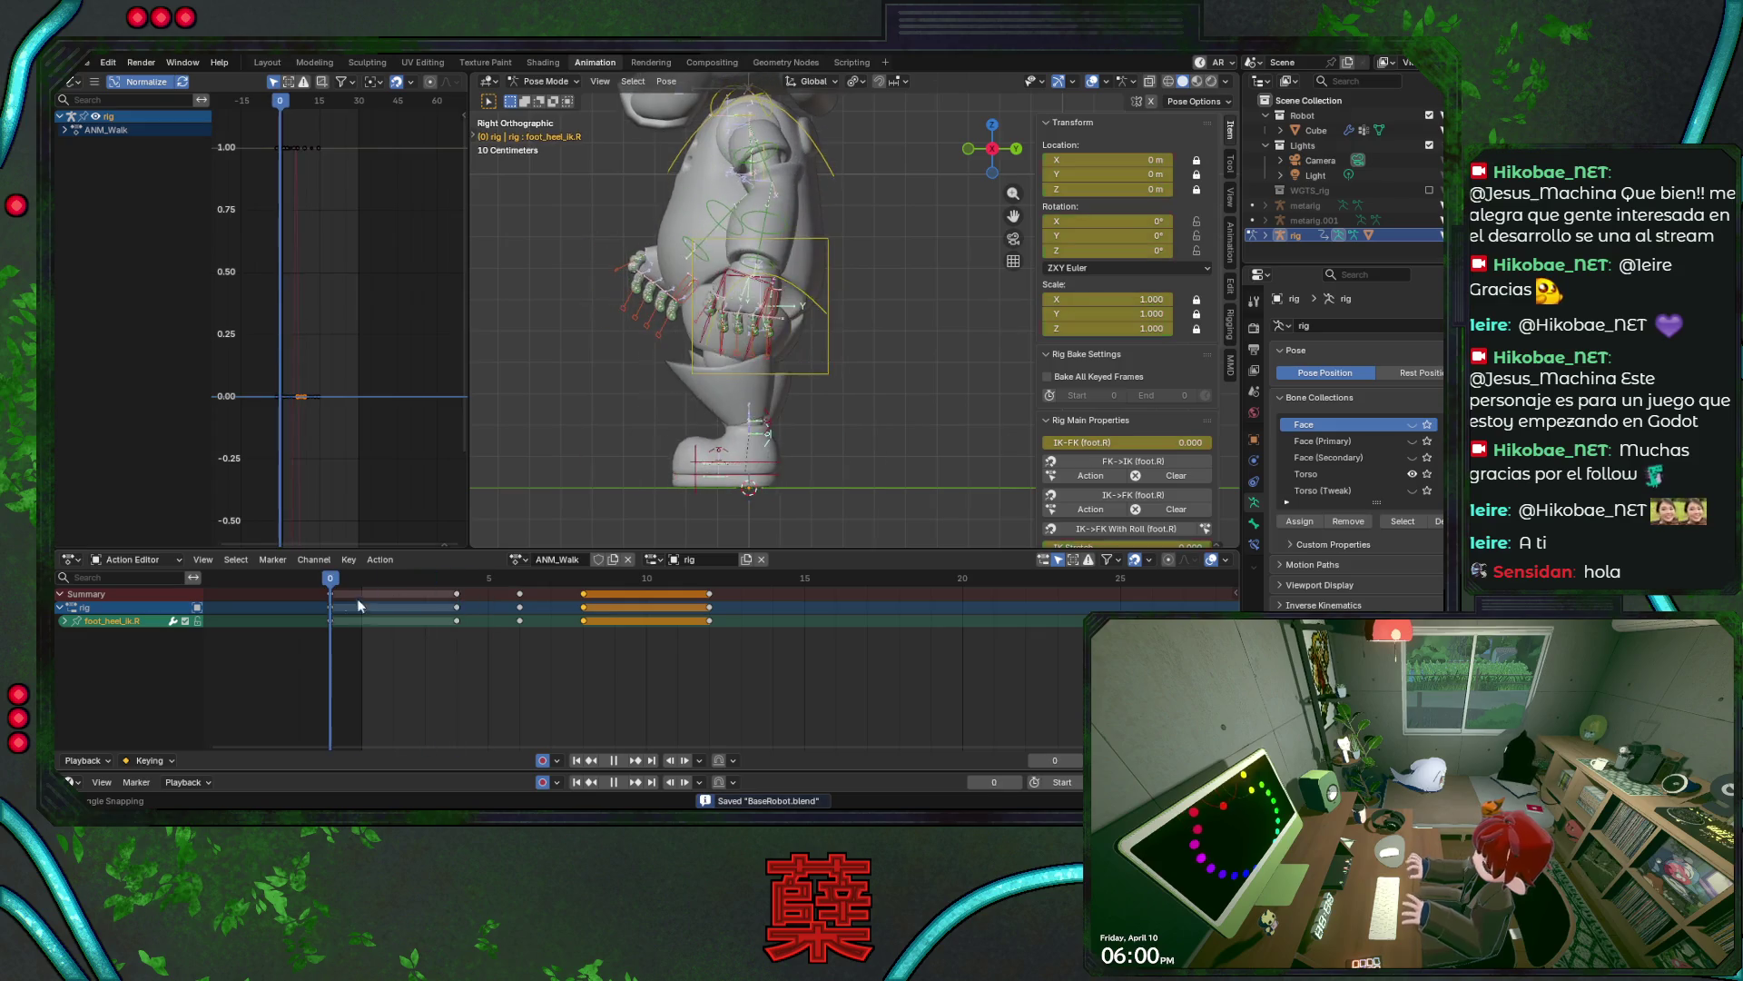
pyautogui.press('space')
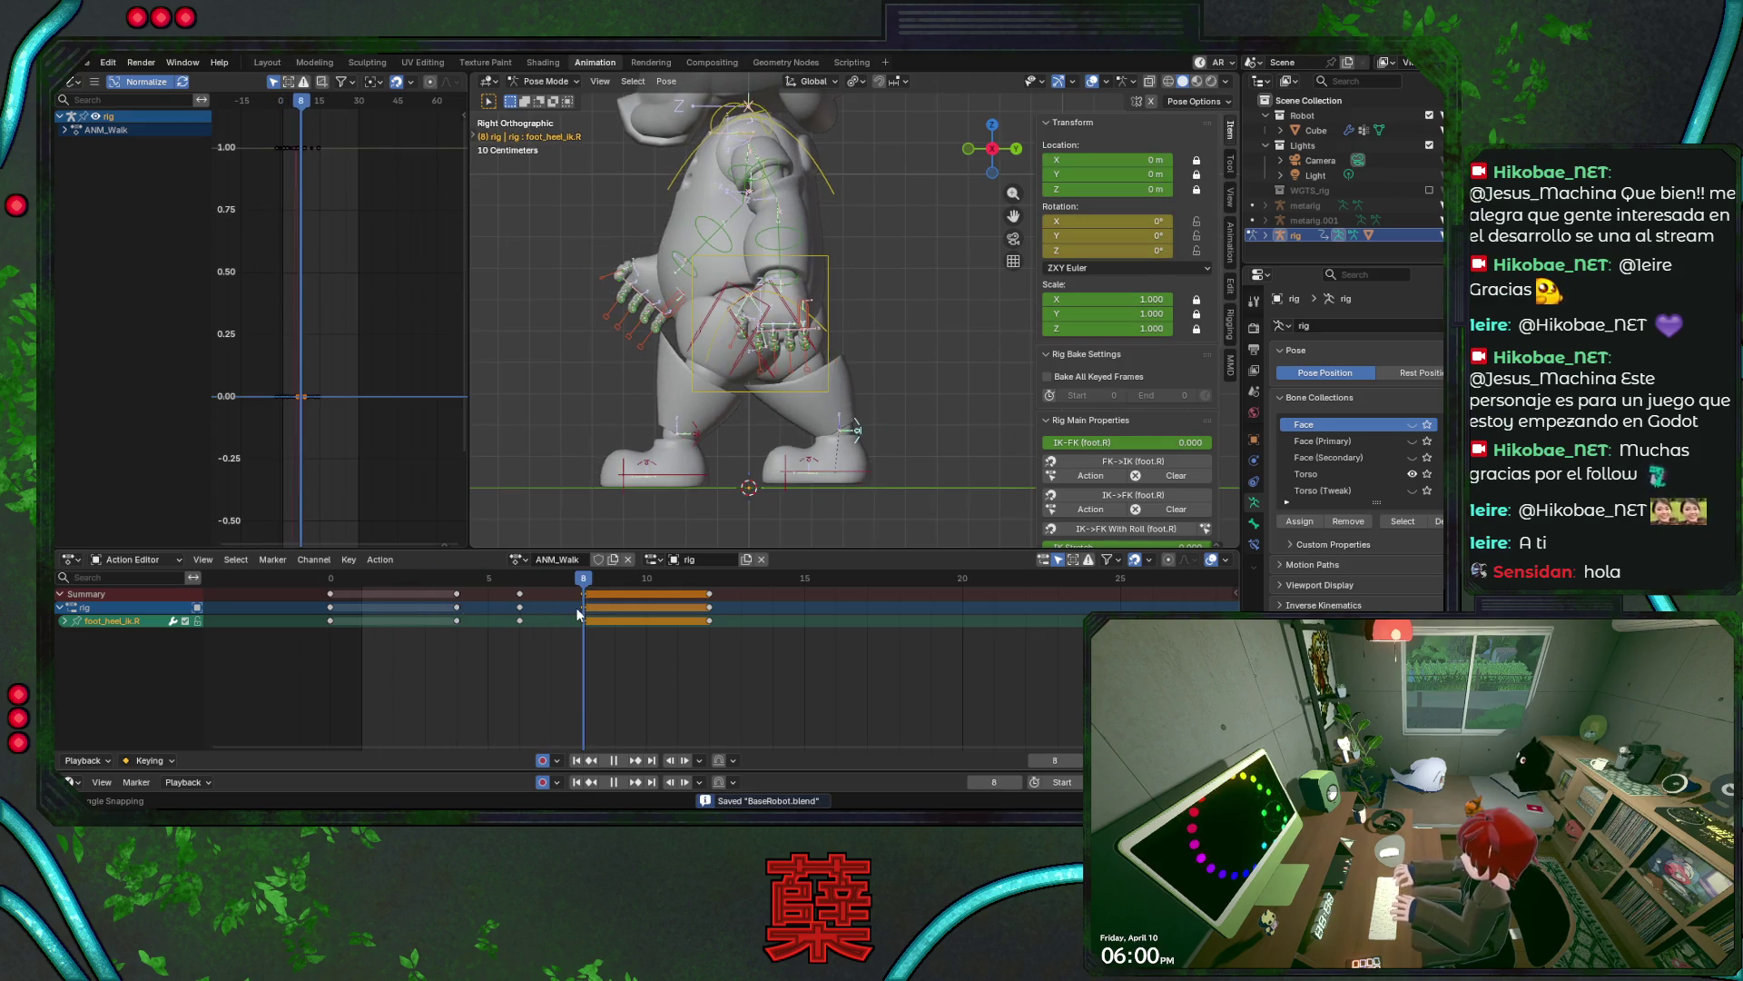
pyautogui.click(857, 478)
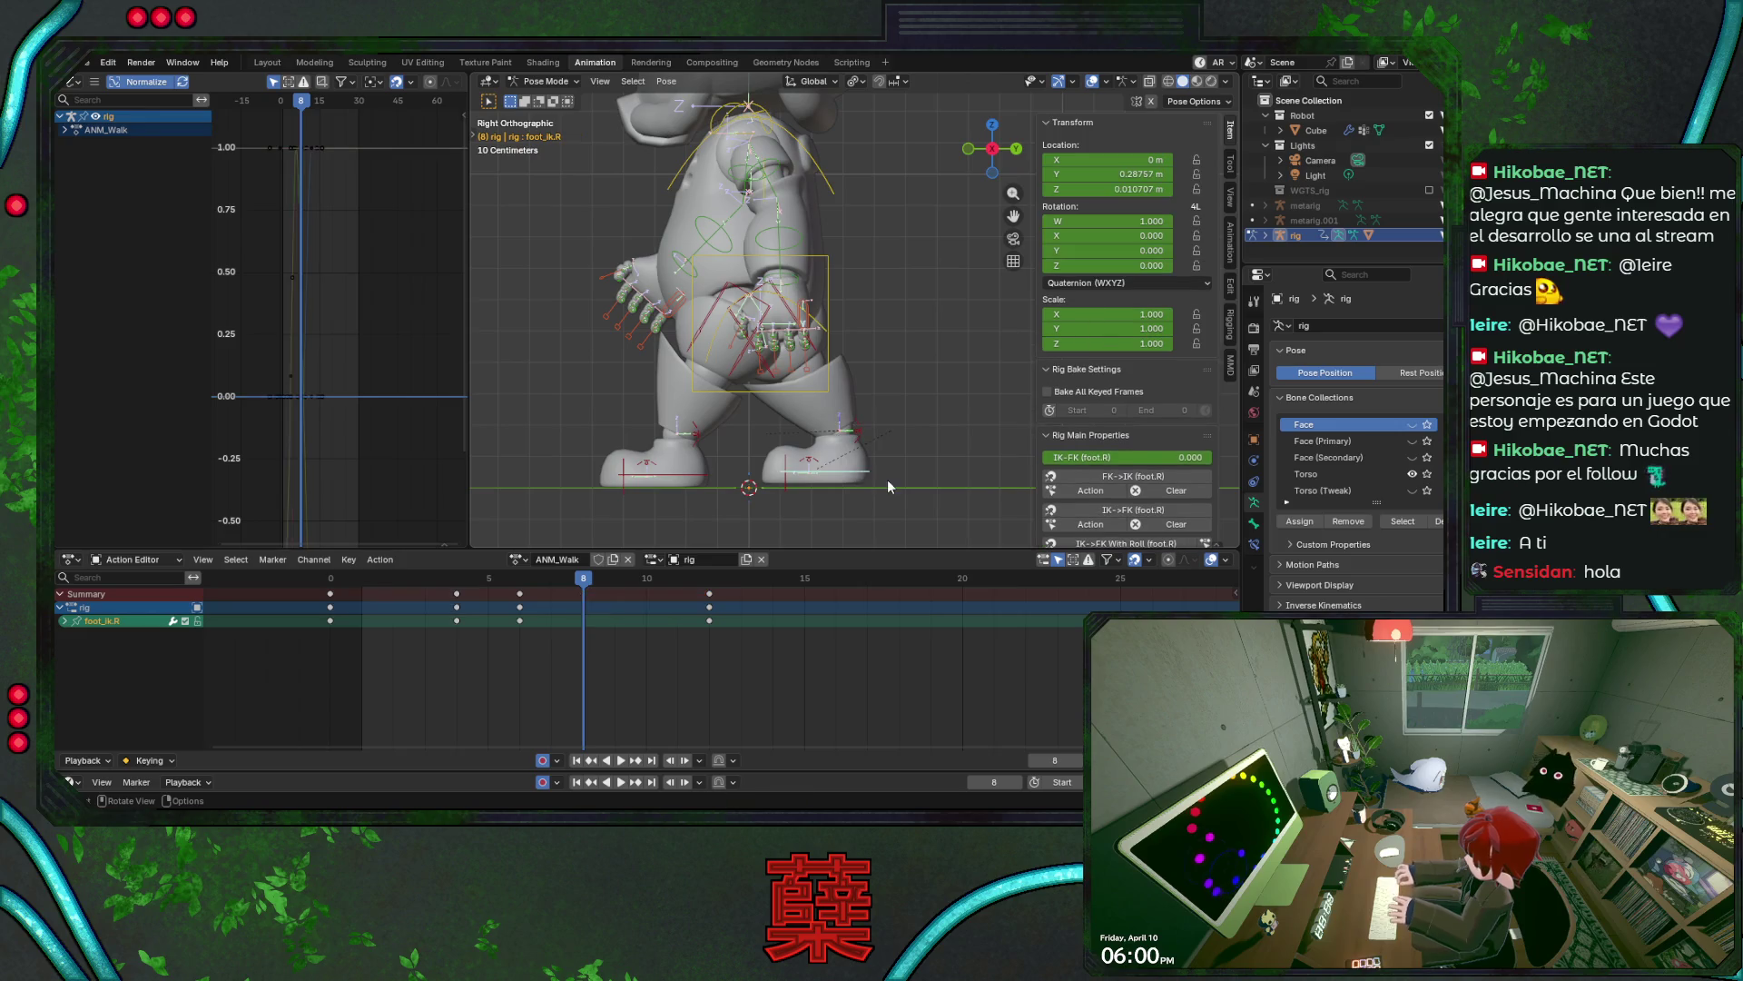
# - Move the right foot IK to a new position, then scrub the timeline to frame 6
pyautogui.press('g')
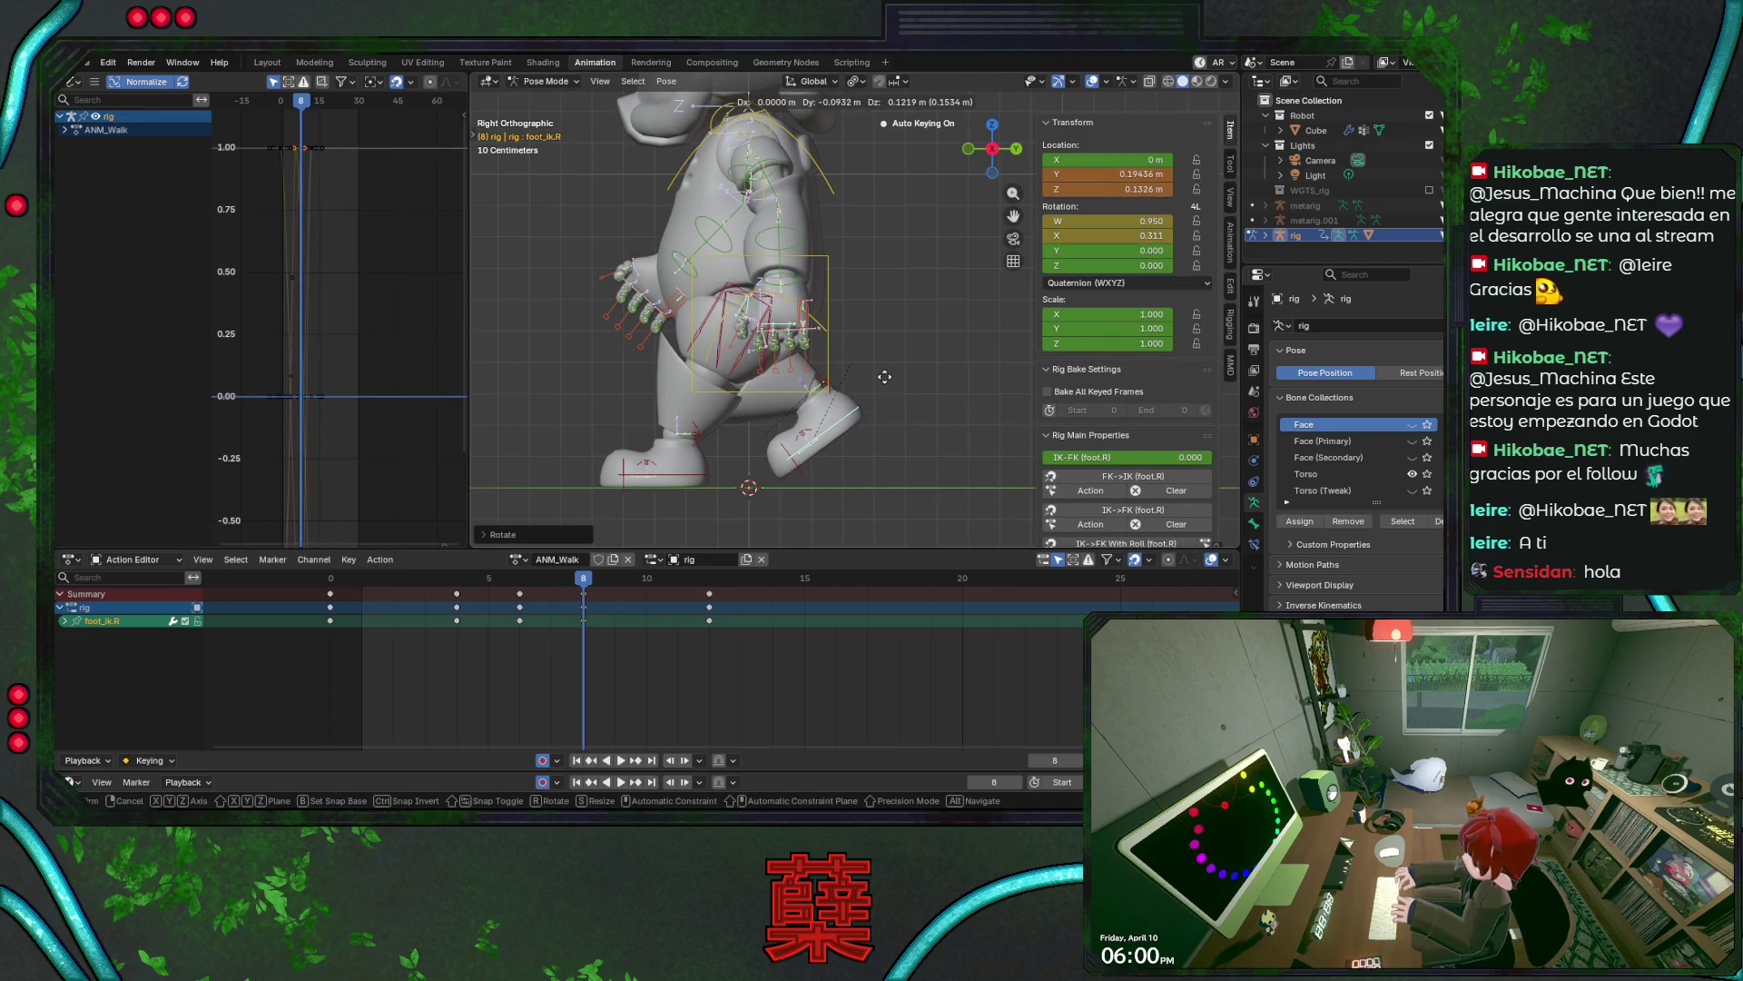
pyautogui.click(887, 383)
pyautogui.press('space')
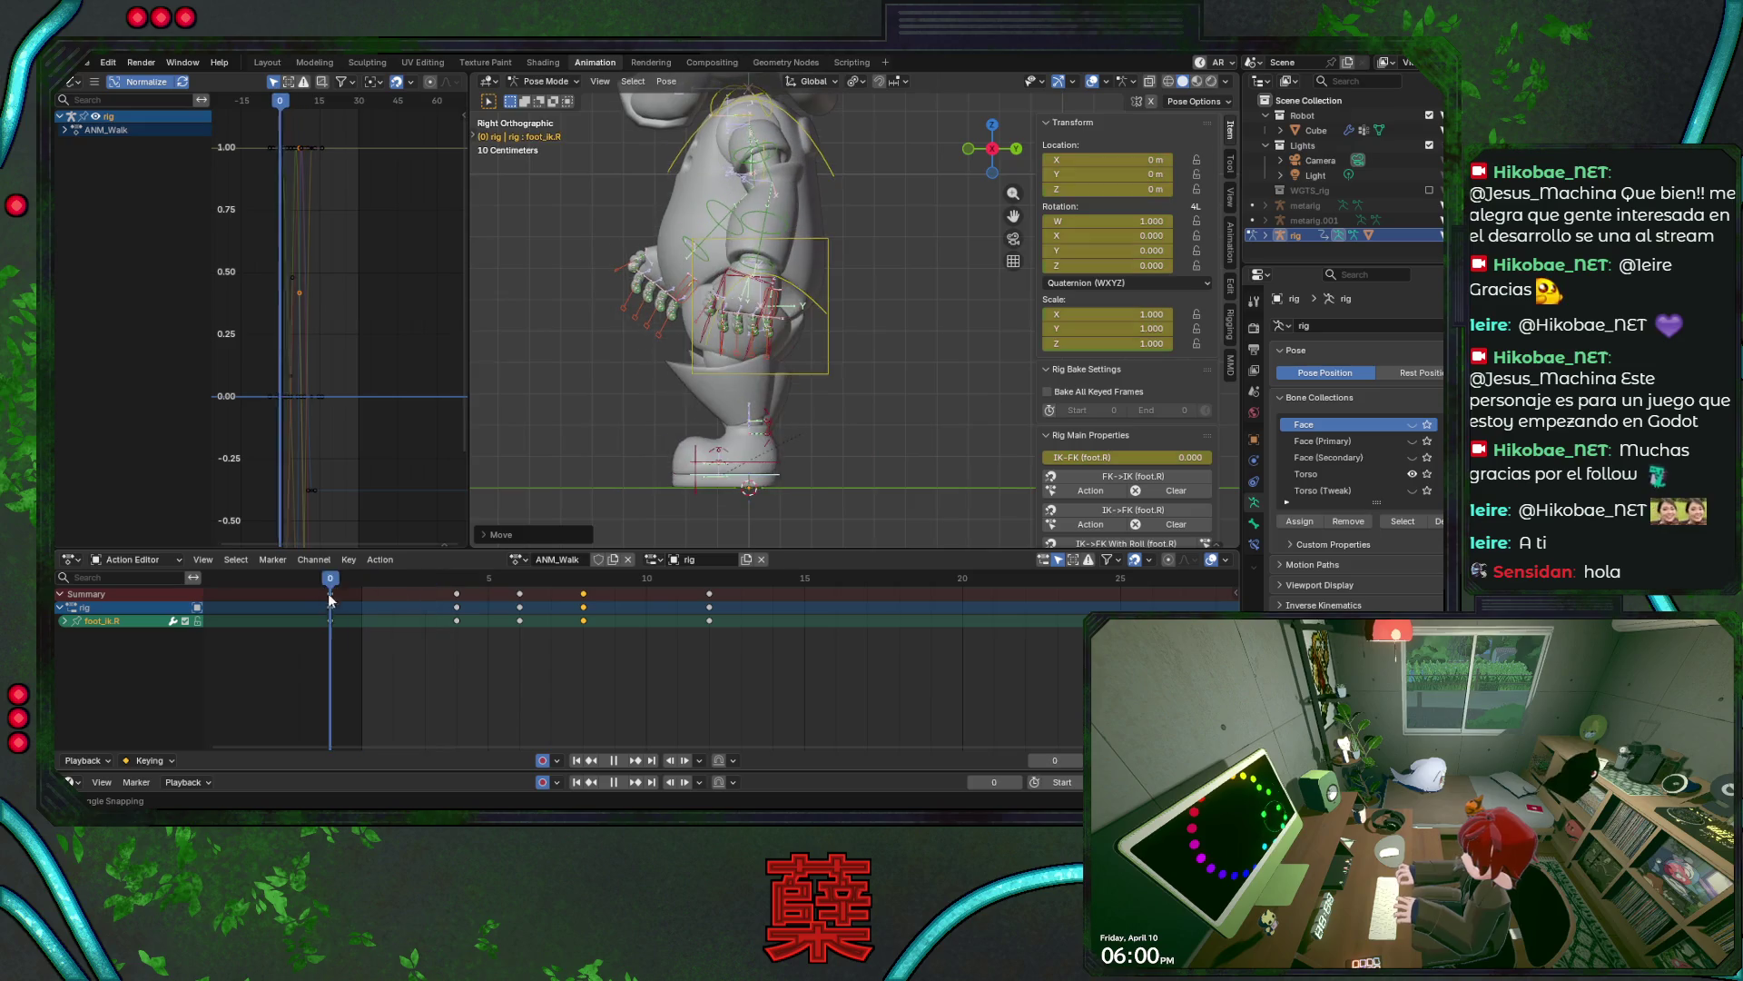
pyautogui.moveTo(371, 604); pyautogui.dragTo(516, 617)
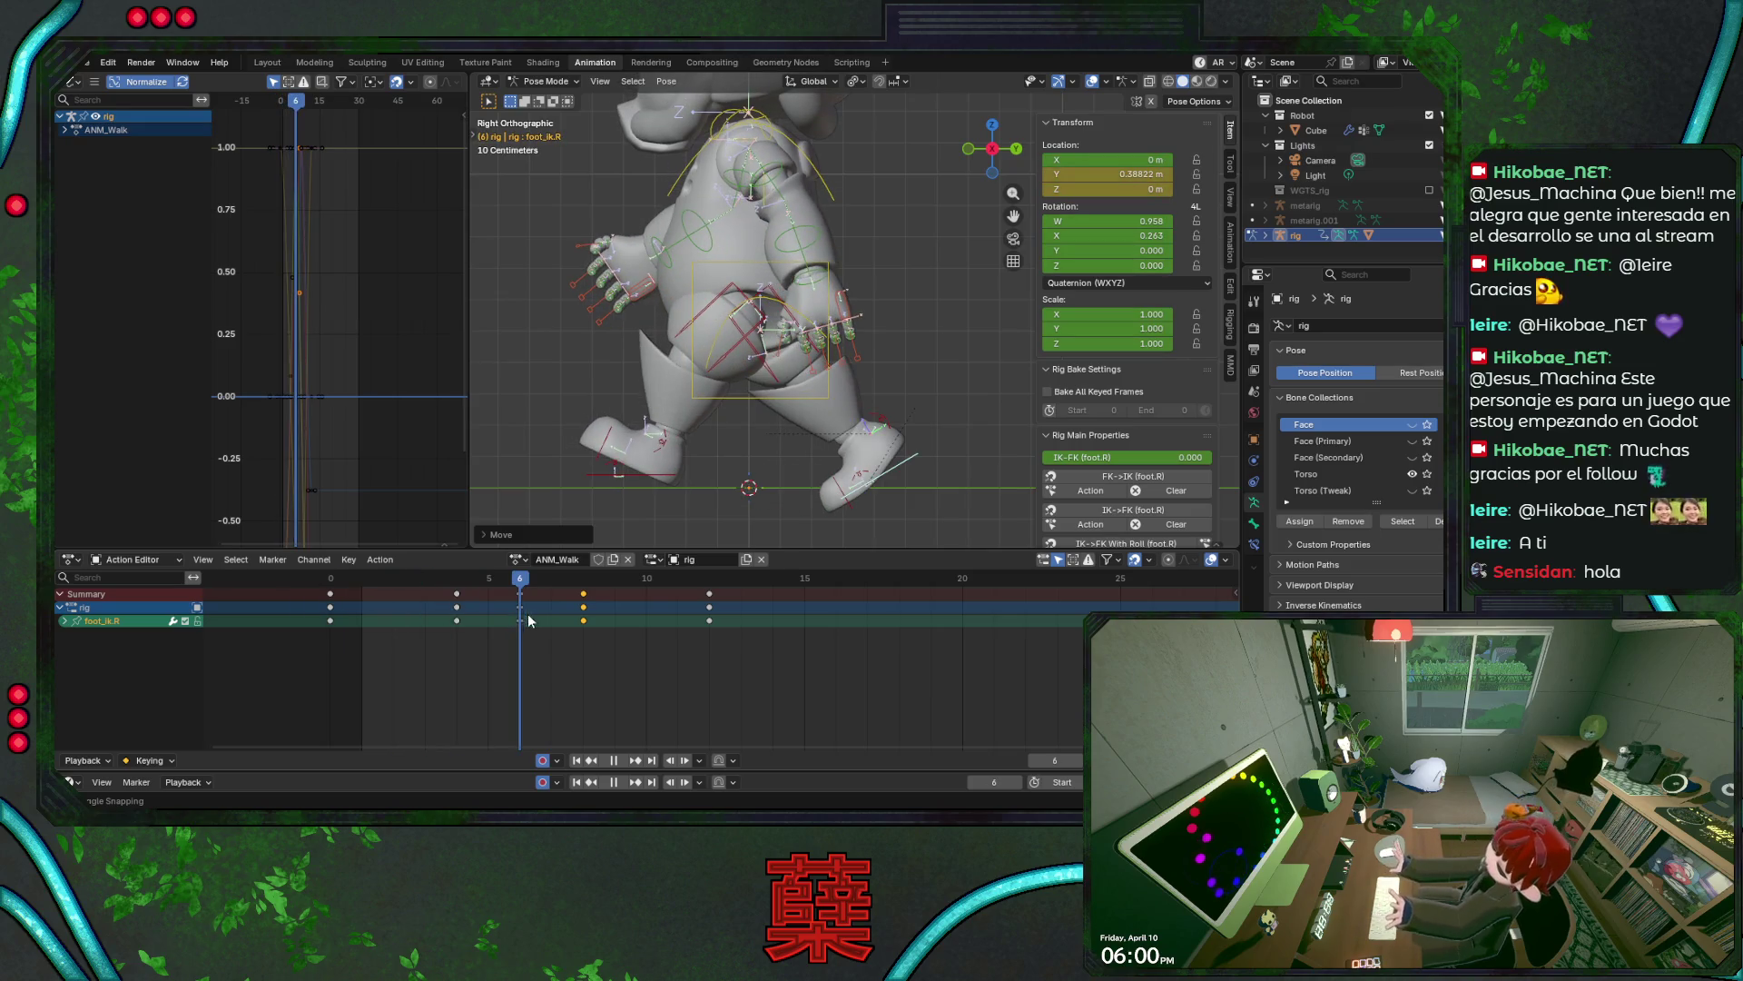
pyautogui.press('space')
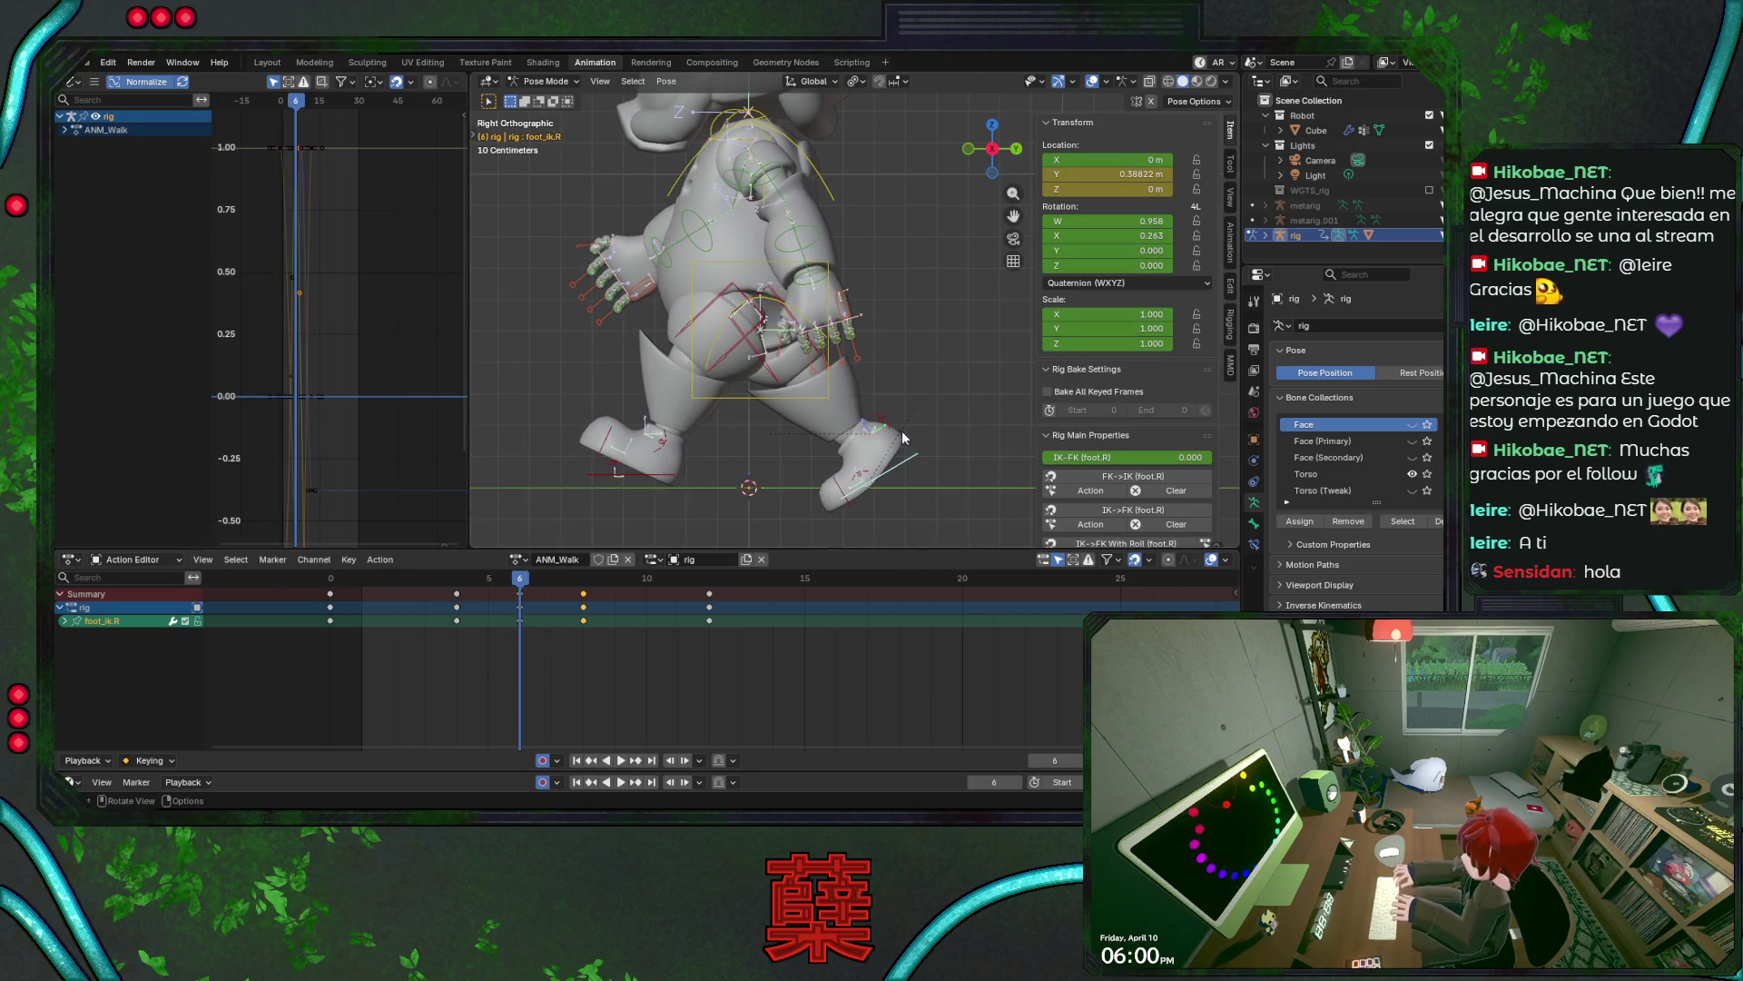
# - Reselect foot_ik.R, key its pose at frame 6, and save
pyautogui.click(889, 424)
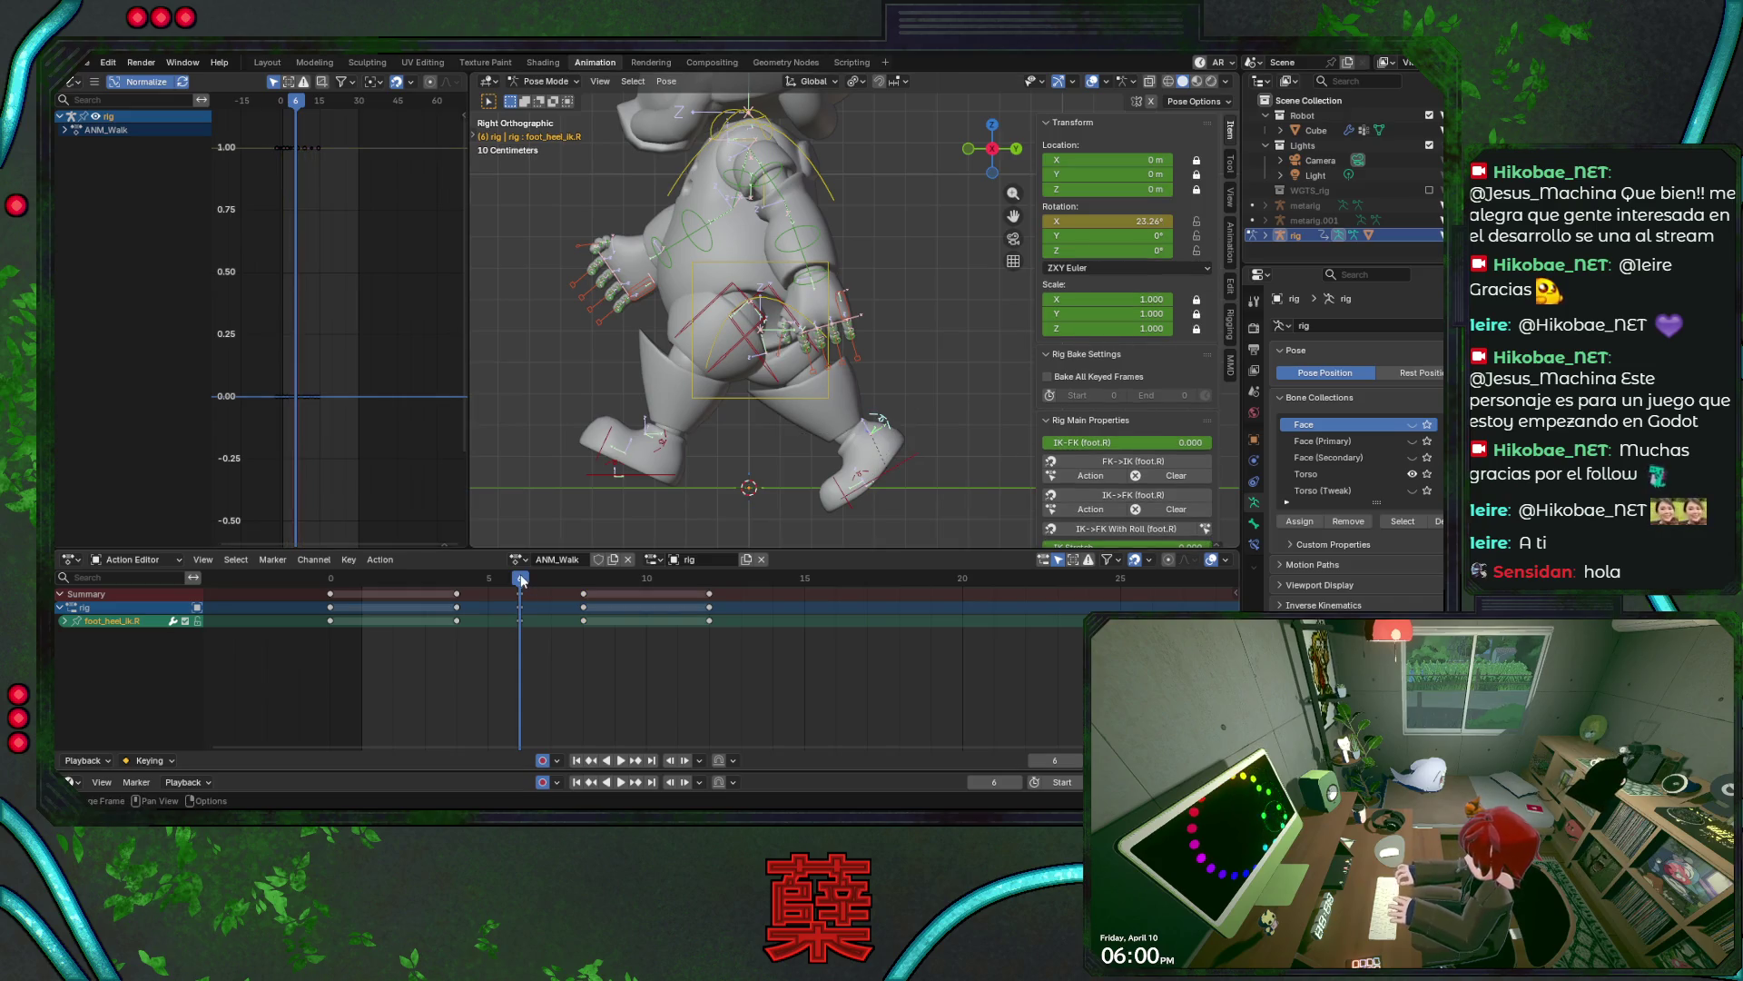
pyautogui.click(916, 470)
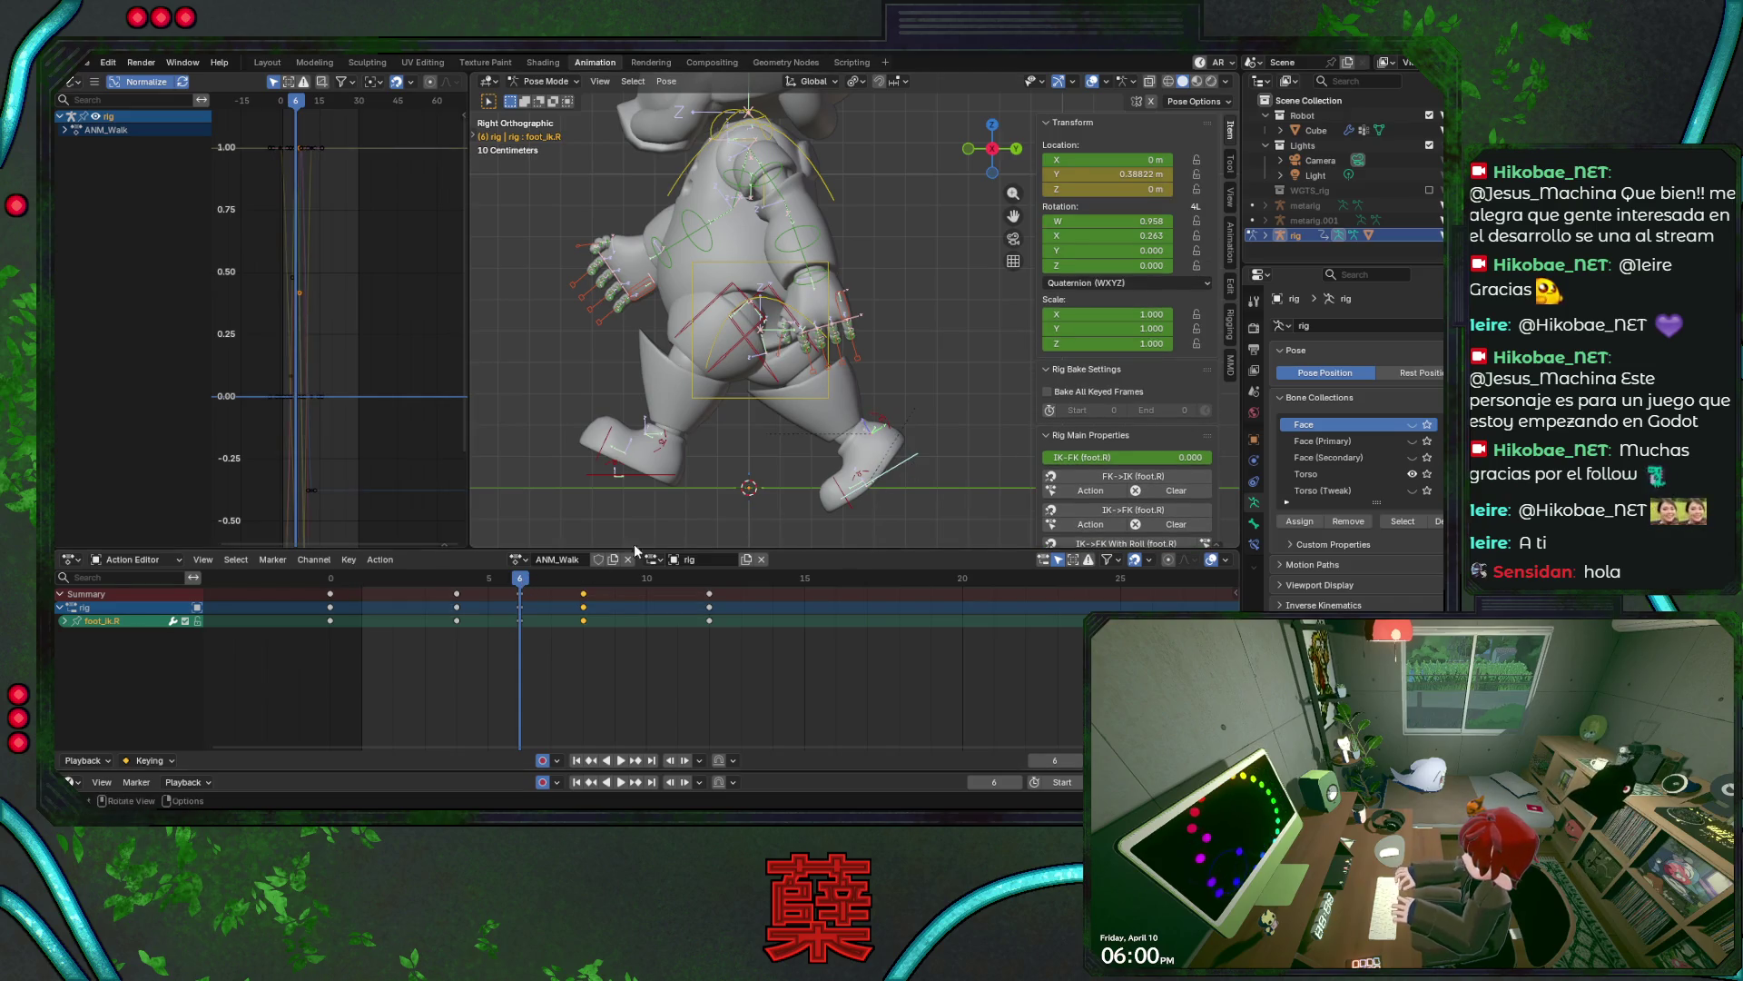
pyautogui.press('space')
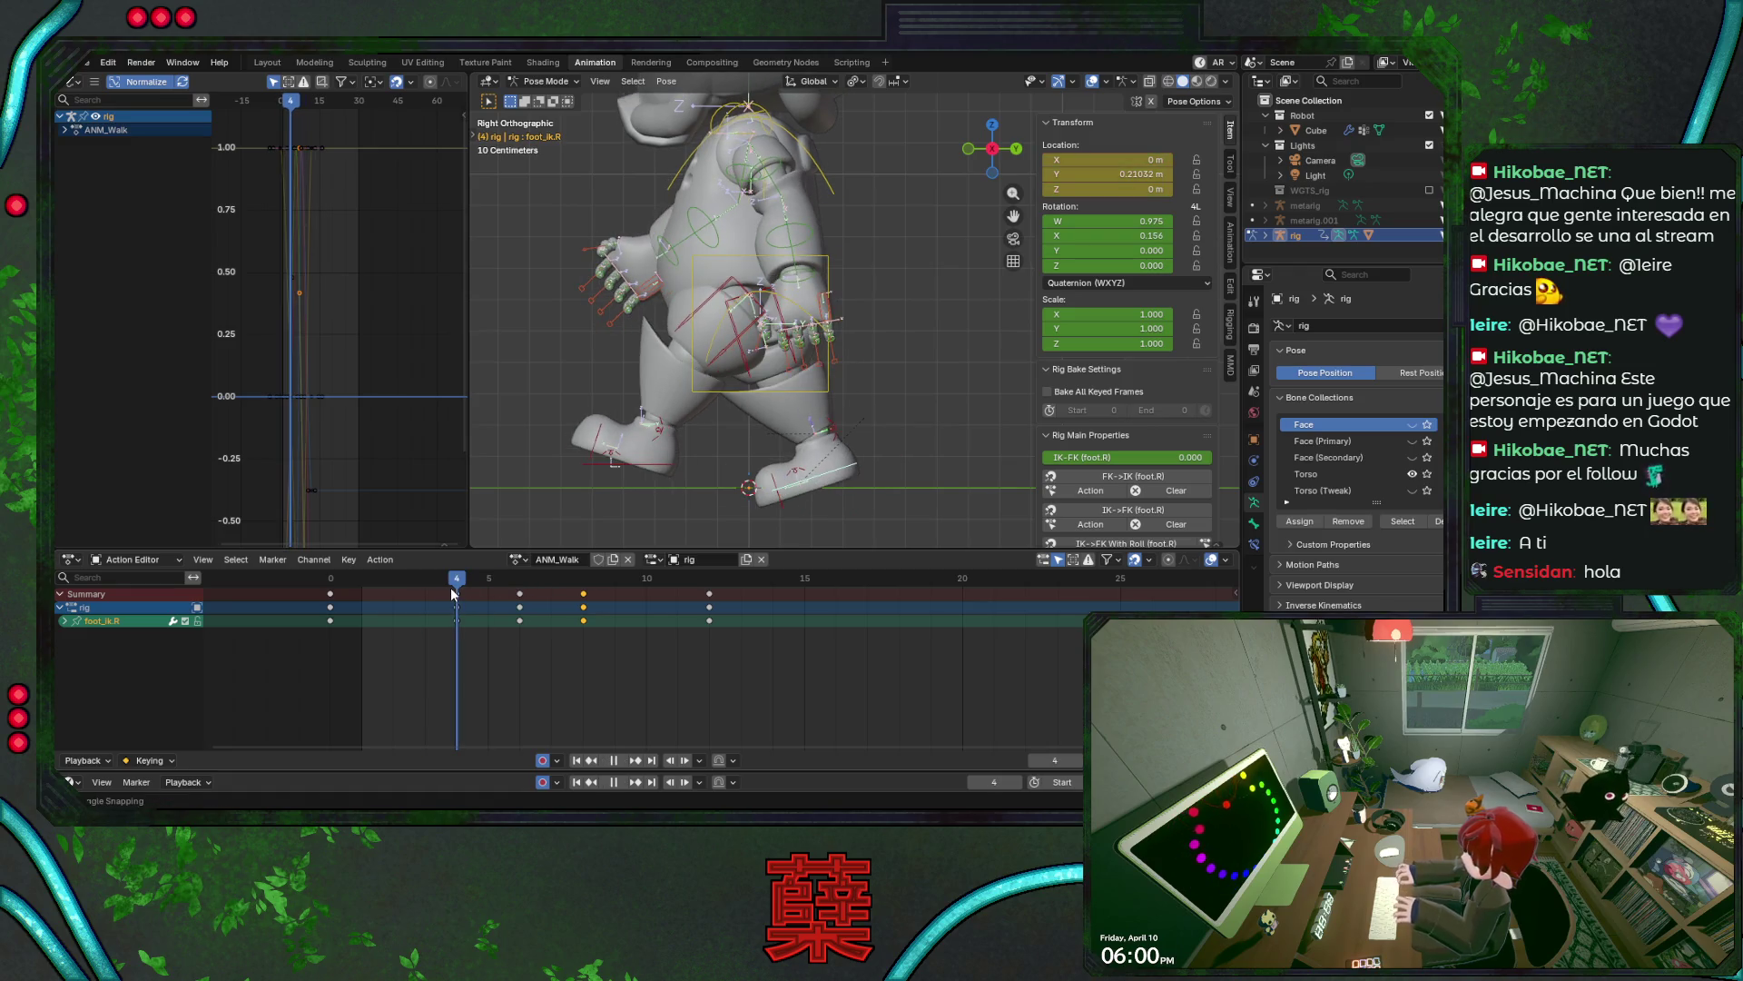
pyautogui.moveTo(453, 594); pyautogui.dragTo(519, 588)
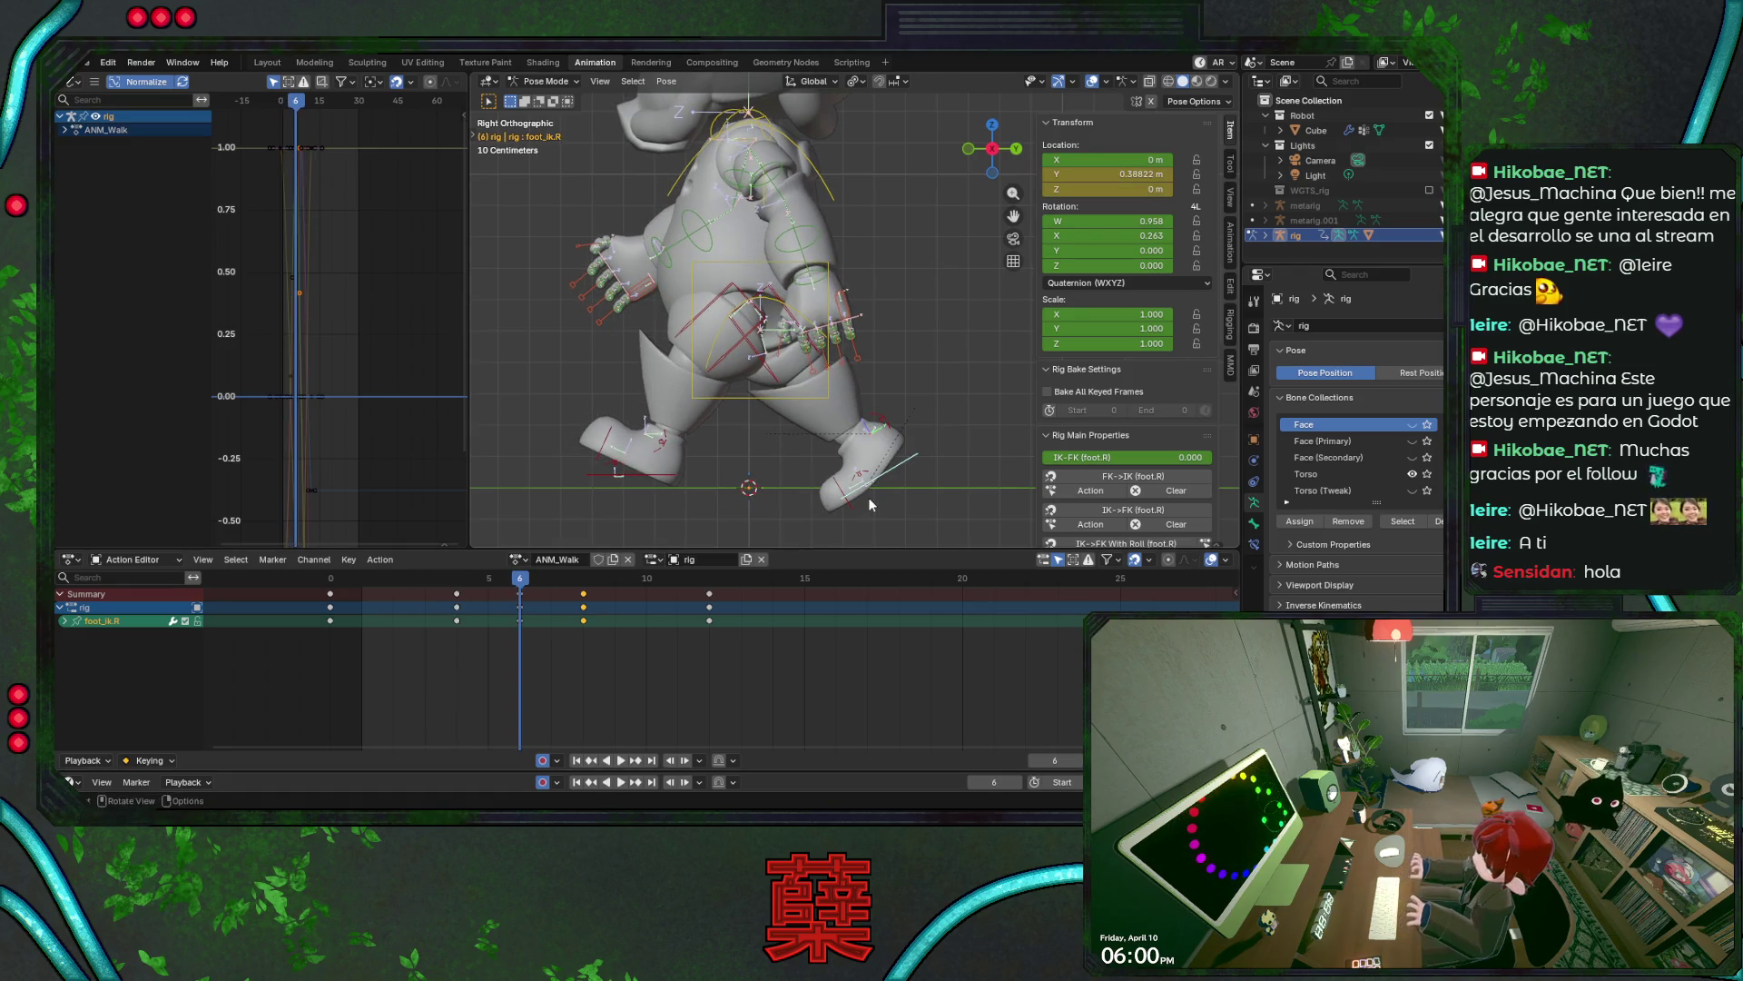
pyautogui.press('i')
pyautogui.hotkey('ctrl', 's')
# - Key the right foot pose at frame 4
pyautogui.press('space')
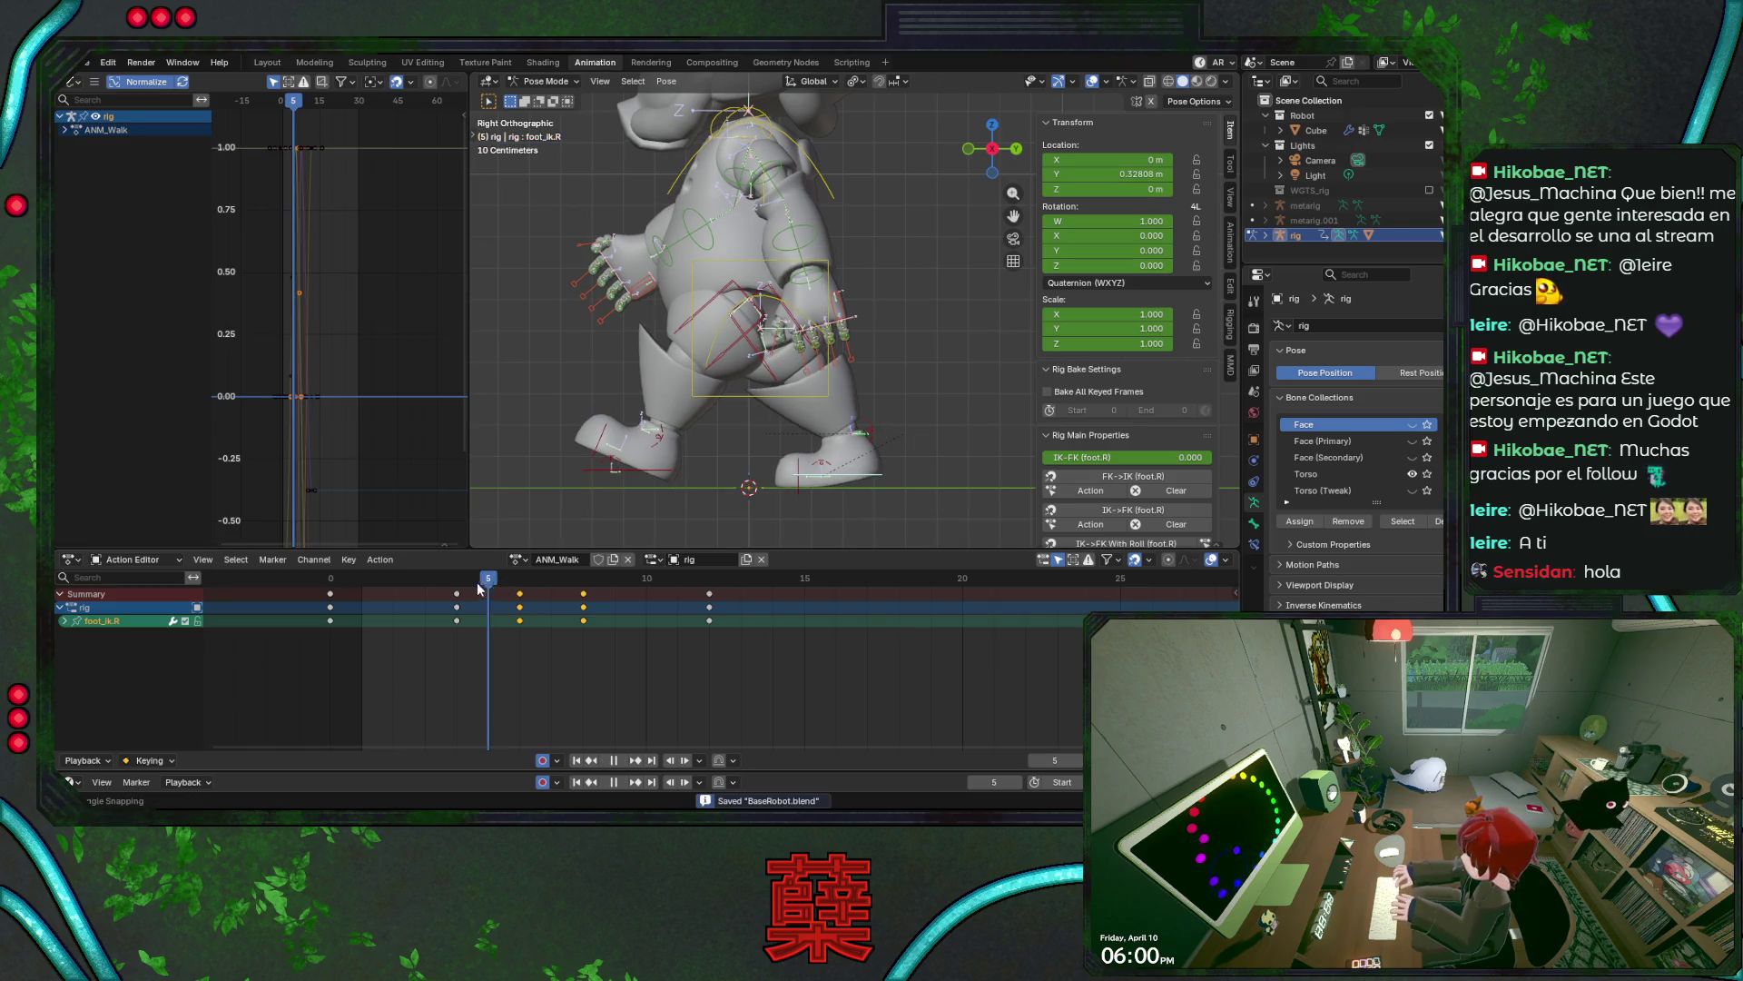
pyautogui.press('space')
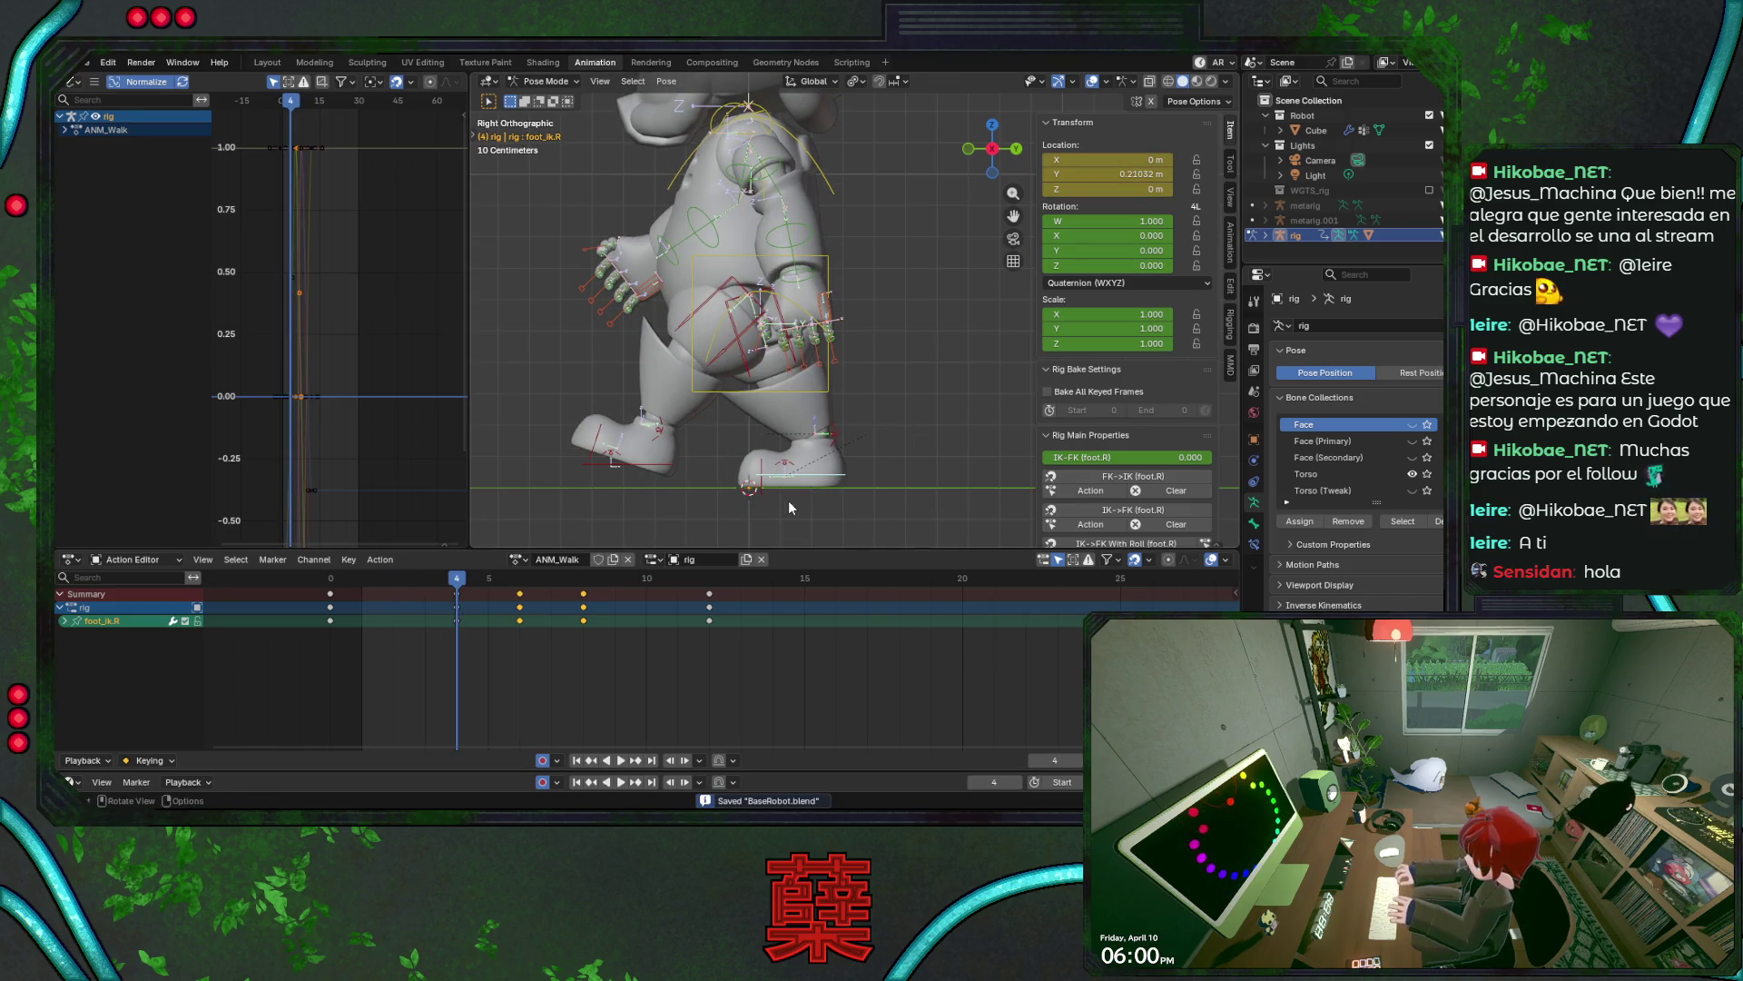
pyautogui.press('i')
# - At frame 8, rotate and reposition the right foot IK, scrubbing to check the step
pyautogui.press('space')
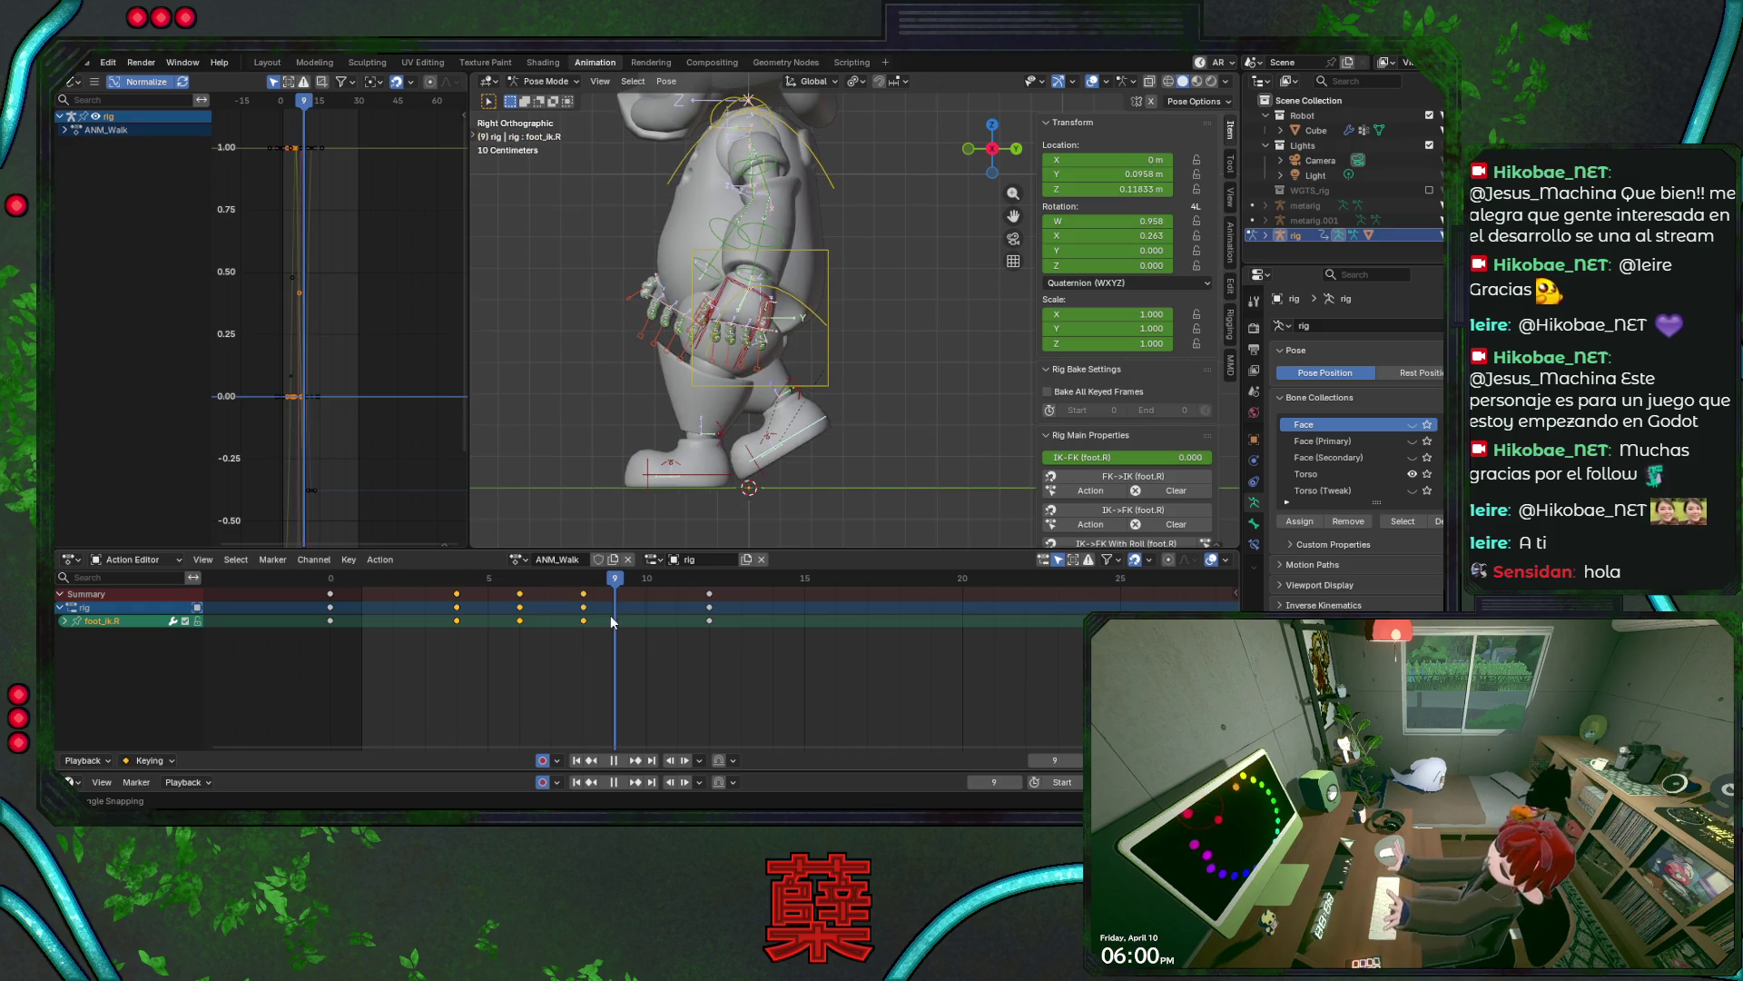
pyautogui.press('space')
pyautogui.press('r')
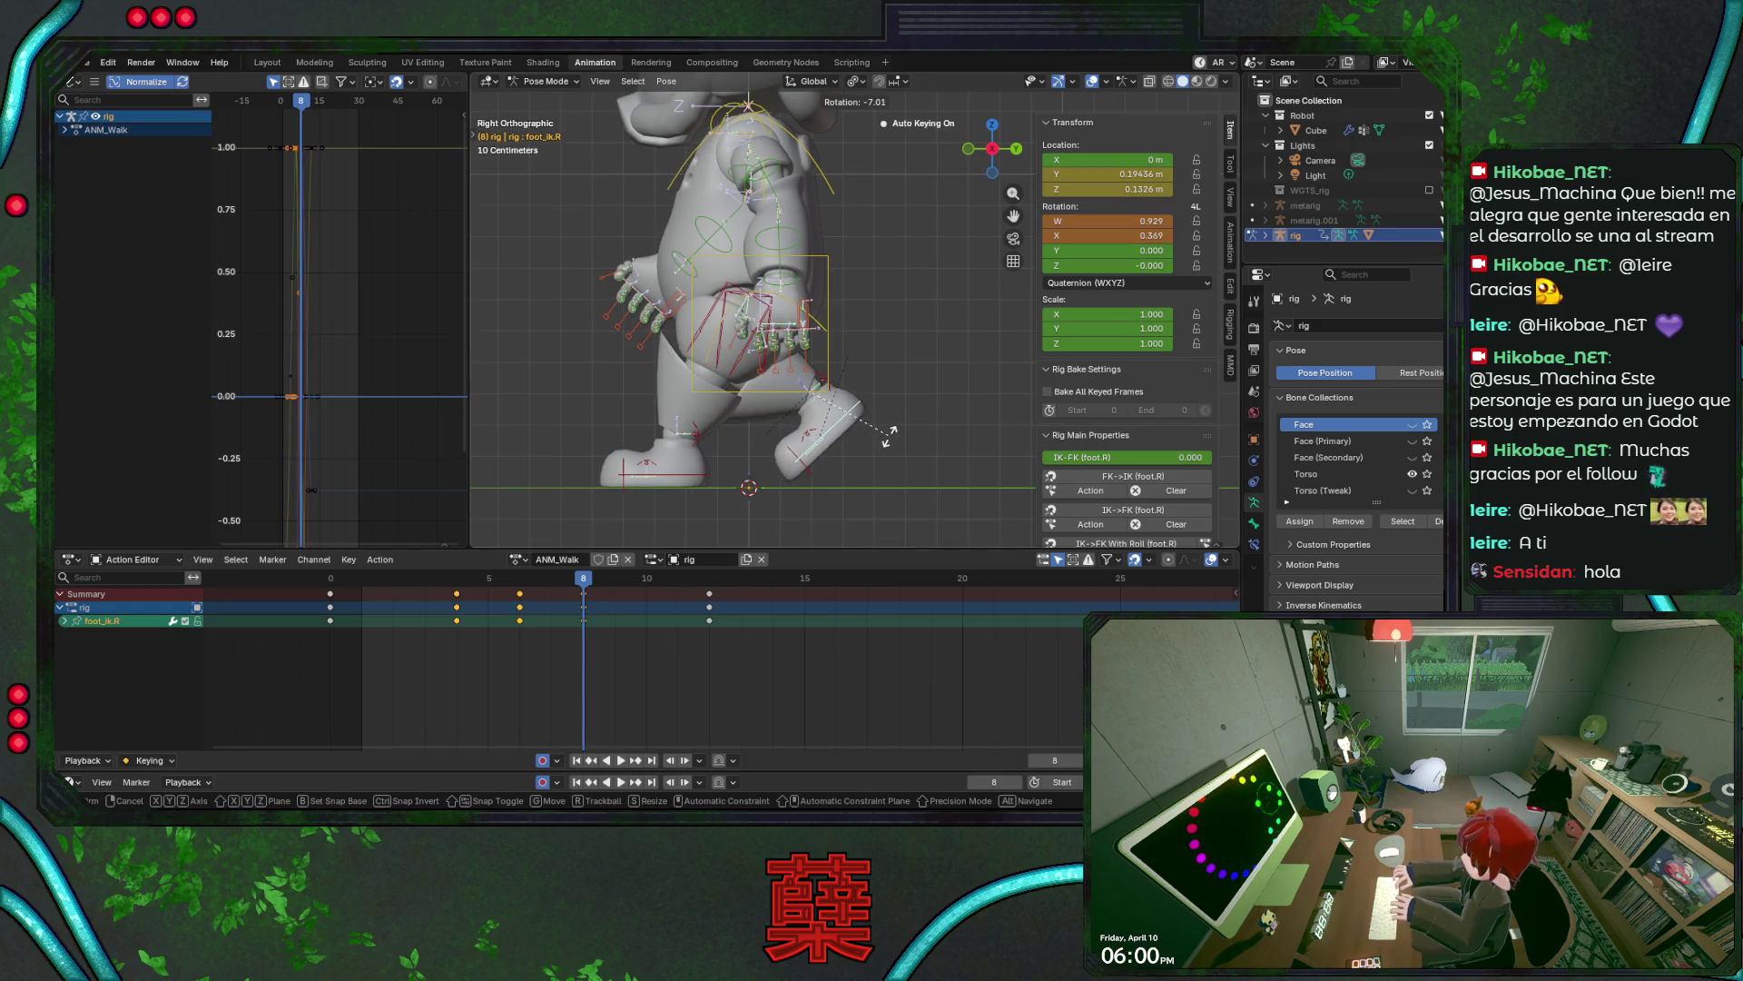
pyautogui.click(882, 413)
pyautogui.press('space')
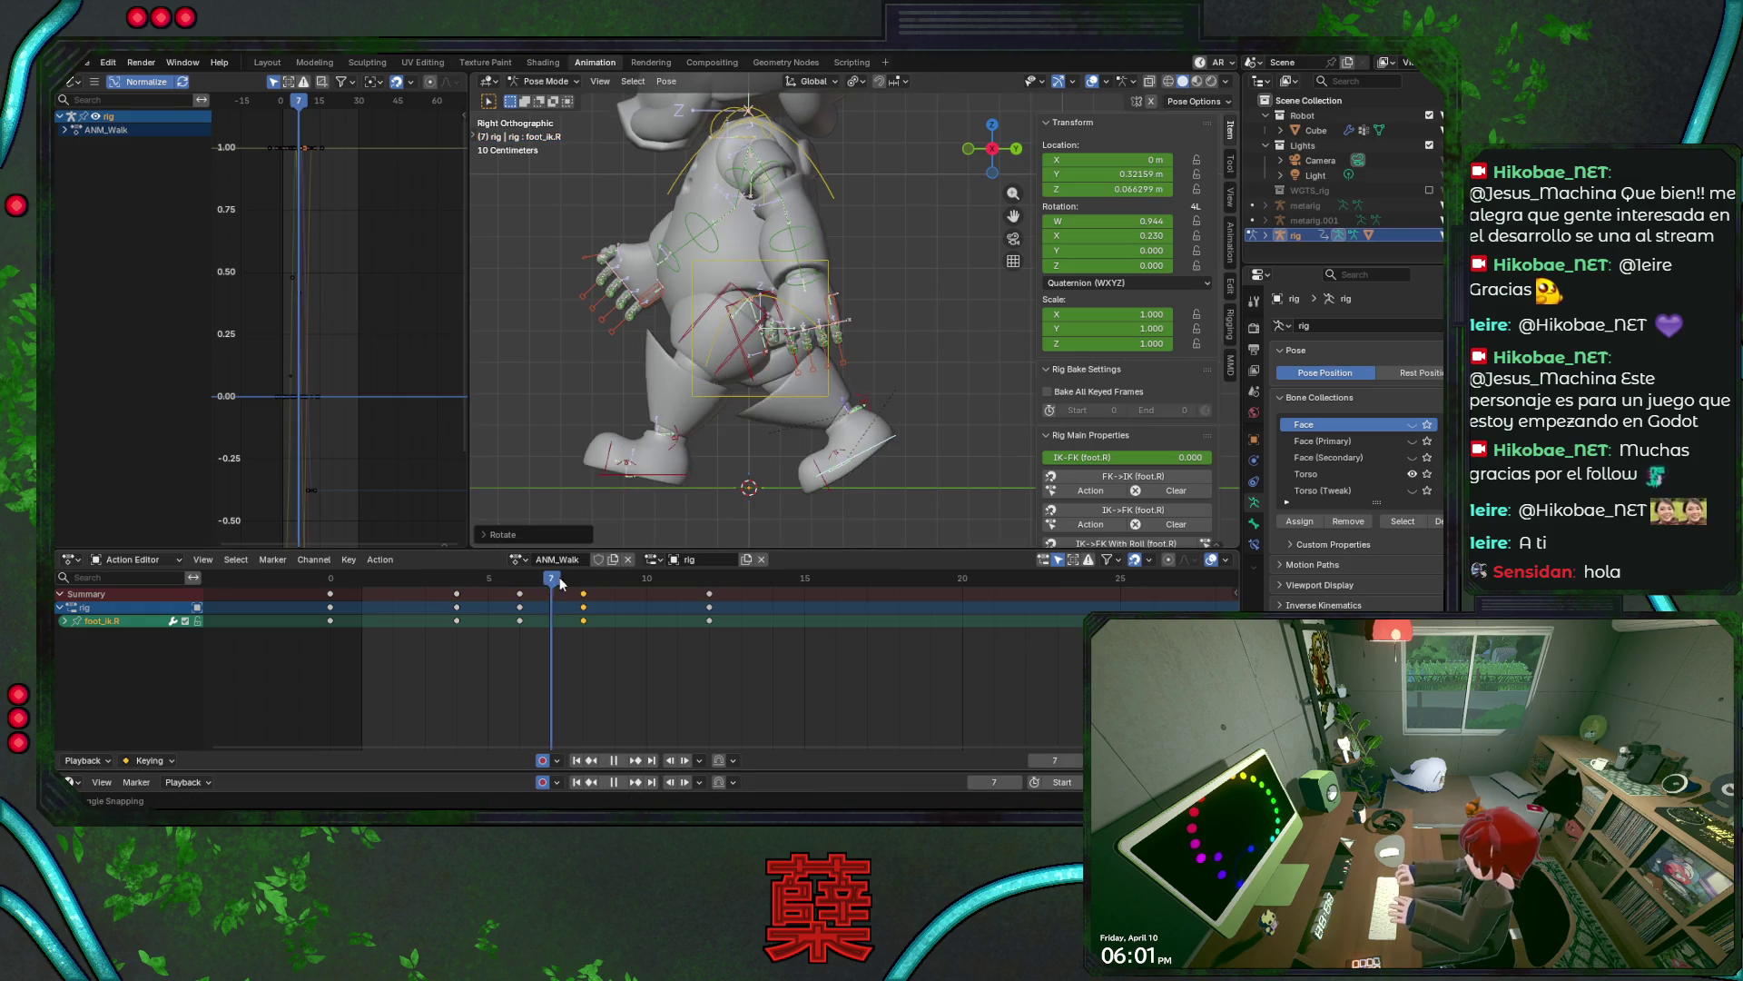
pyautogui.moveTo(521, 588); pyautogui.dragTo(573, 597)
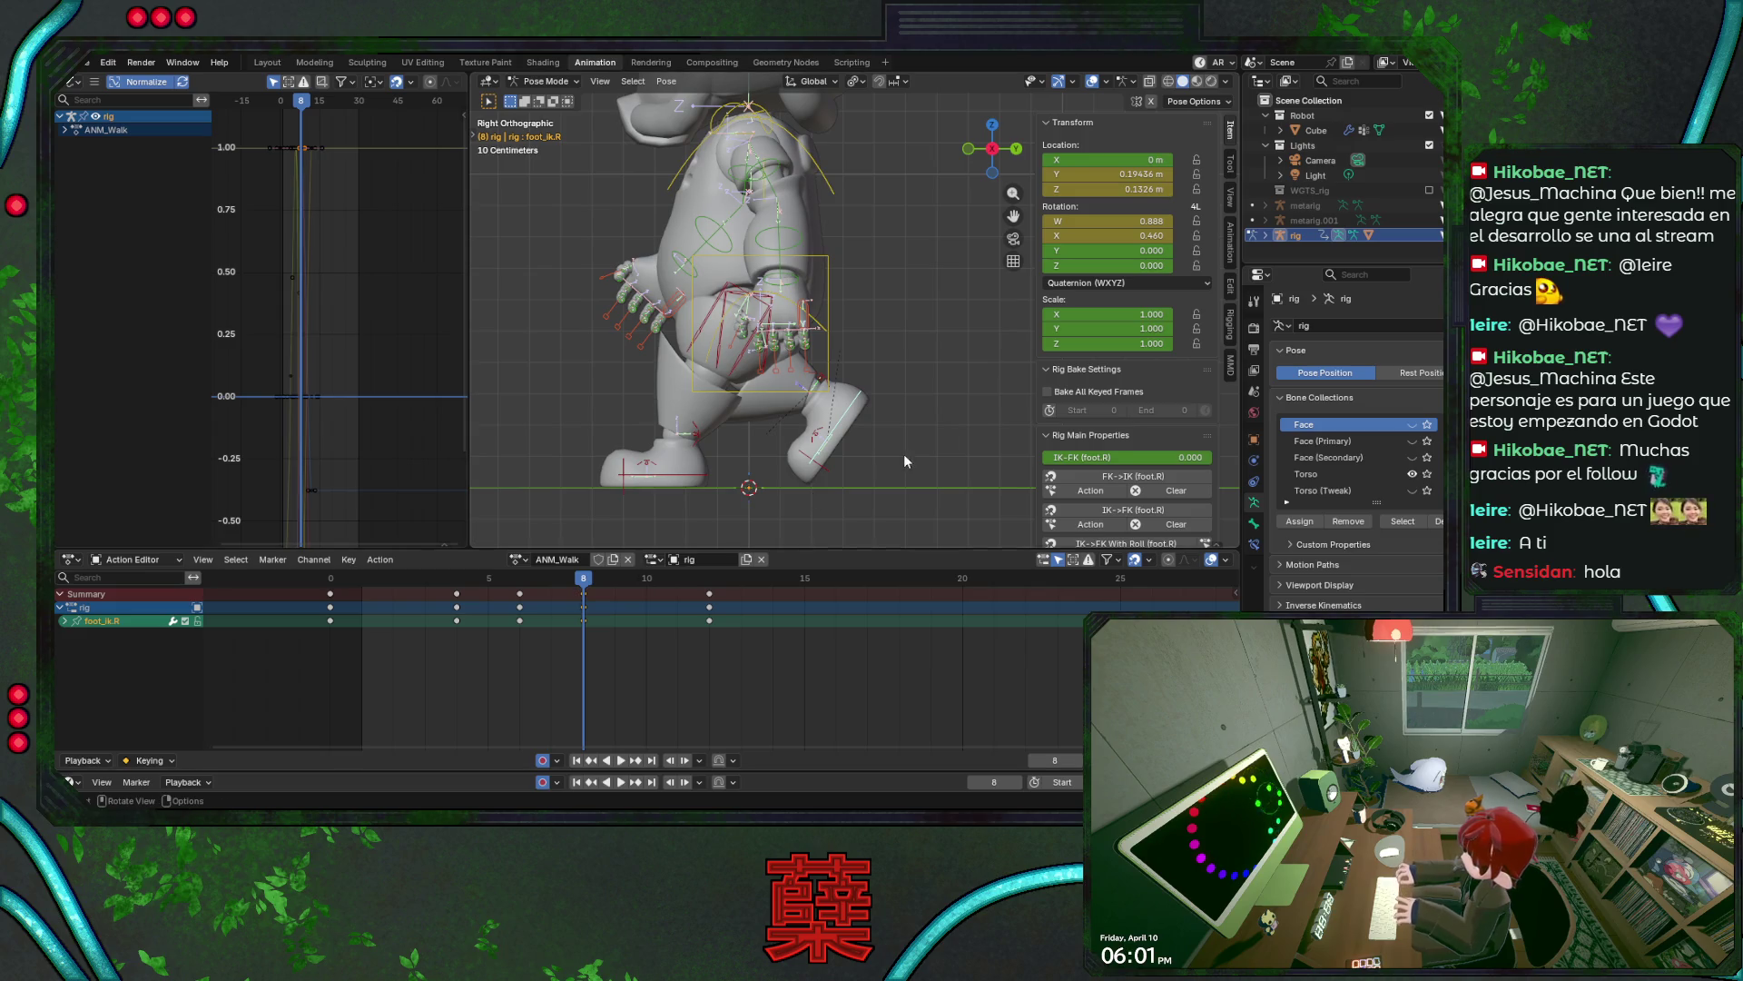
pyautogui.press('g')
pyautogui.click(888, 492)
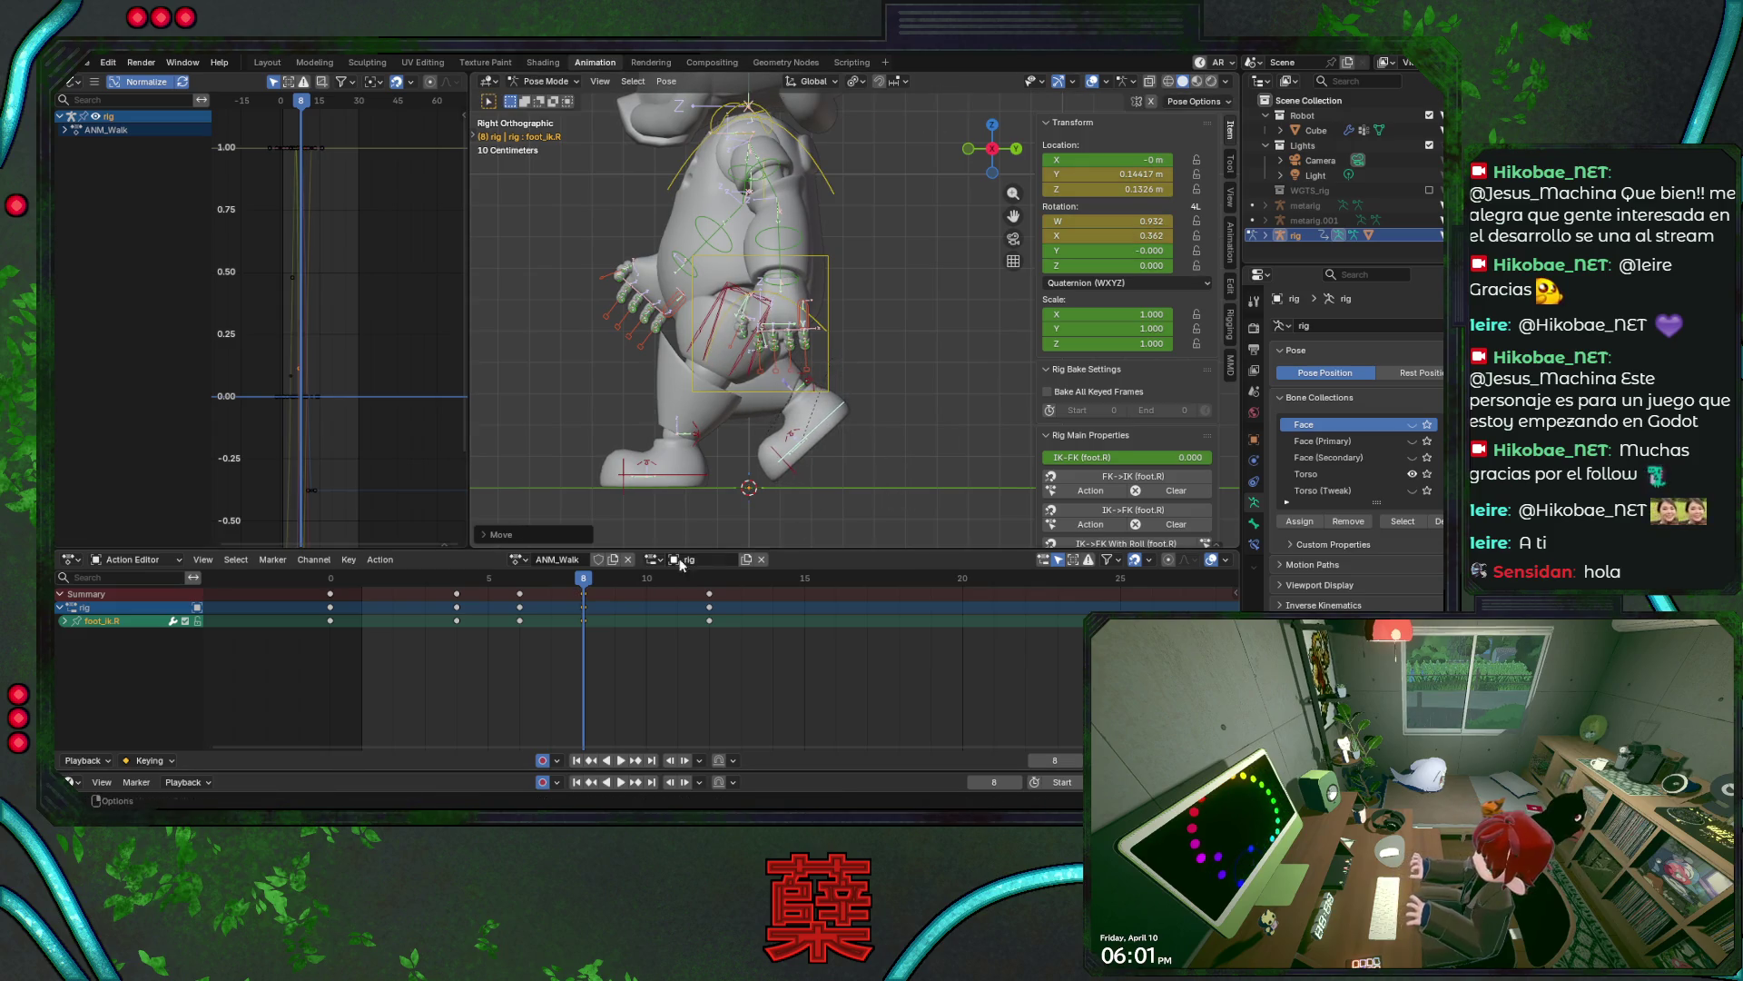
pyautogui.moveTo(581, 591)
pyautogui.mouseDown()
pyautogui.moveTo(519, 592)
pyautogui.moveTo(634, 603)
pyautogui.mouseUp()
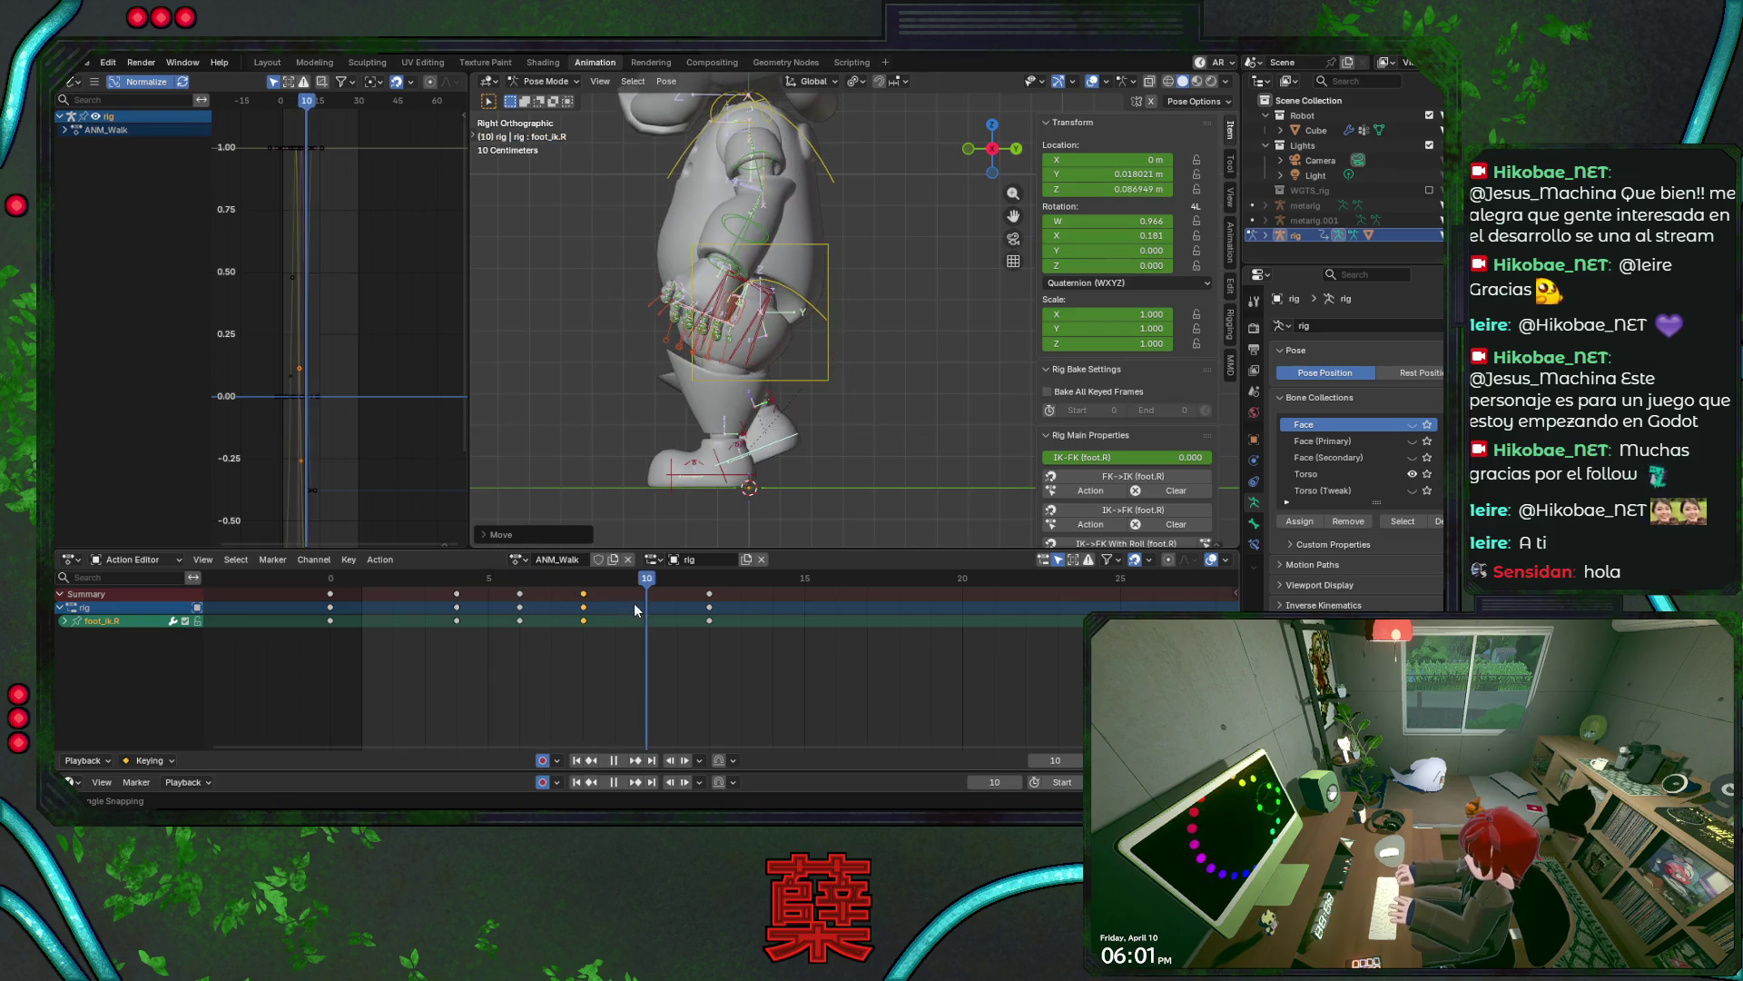
# - At frame 10, tilt the right foot, raise it about 0.09 m on Z, and nudge it along Y
pyautogui.press('r')
pyautogui.click(831, 480)
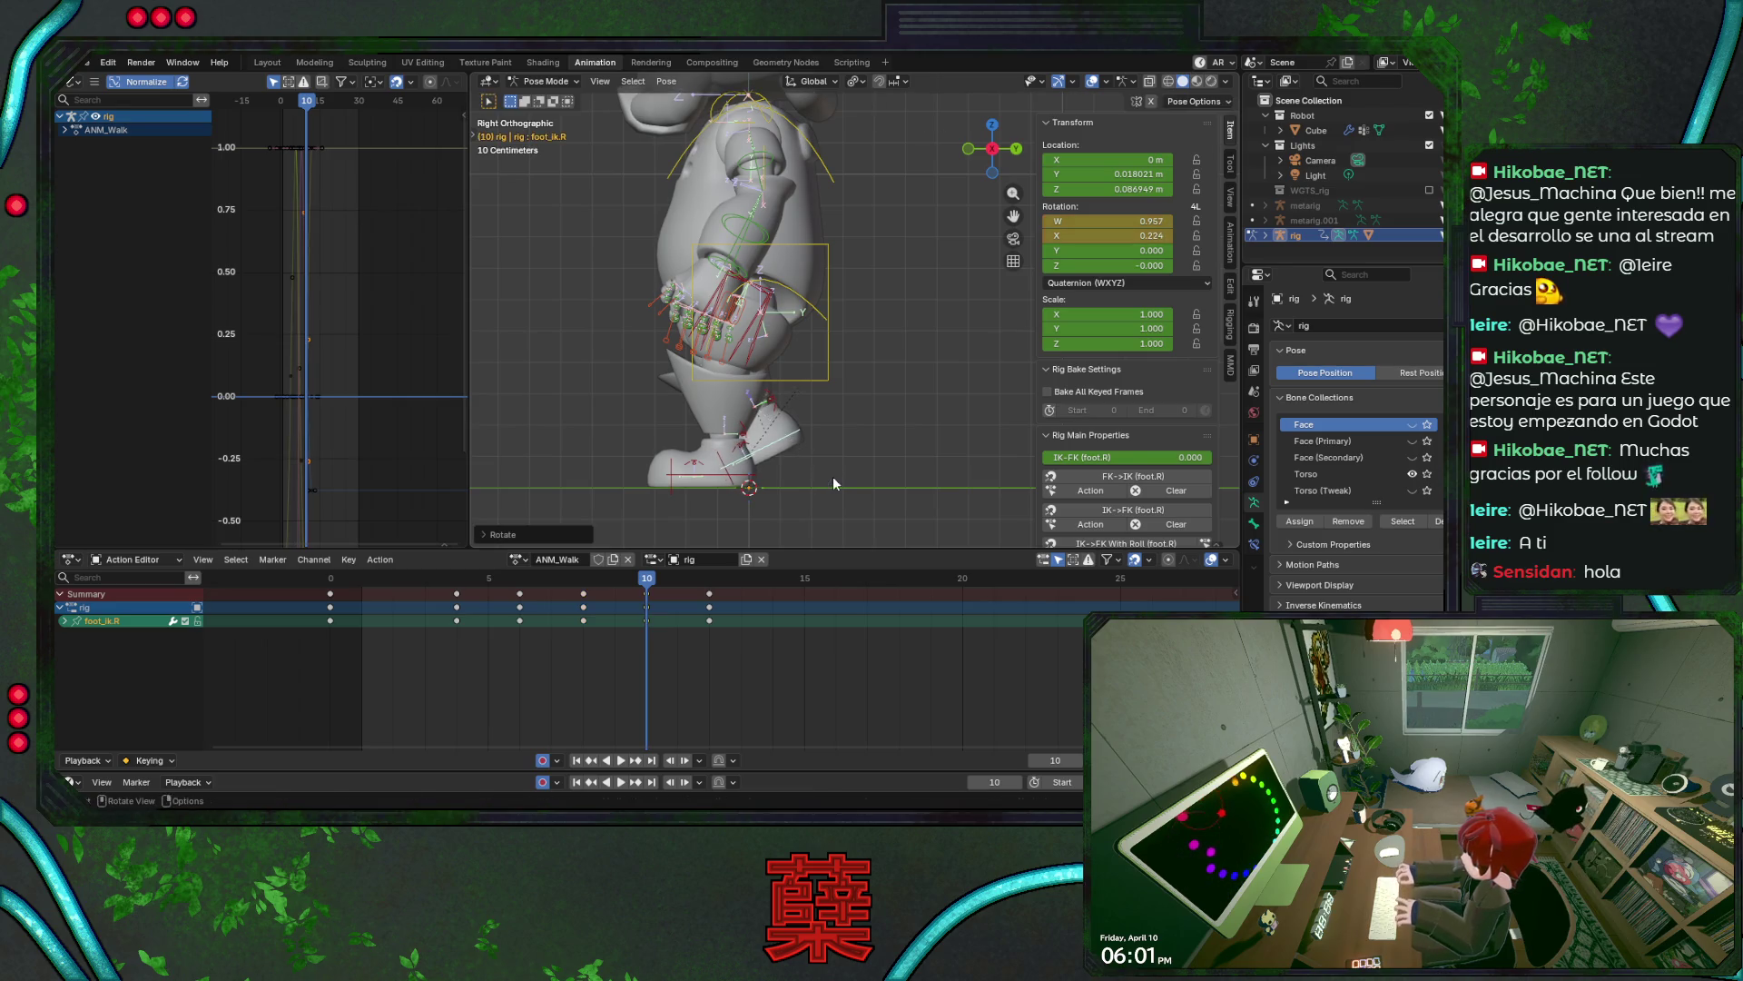
pyautogui.press('g')
pyautogui.press('z')
pyautogui.click(833, 477)
pyautogui.press('space')
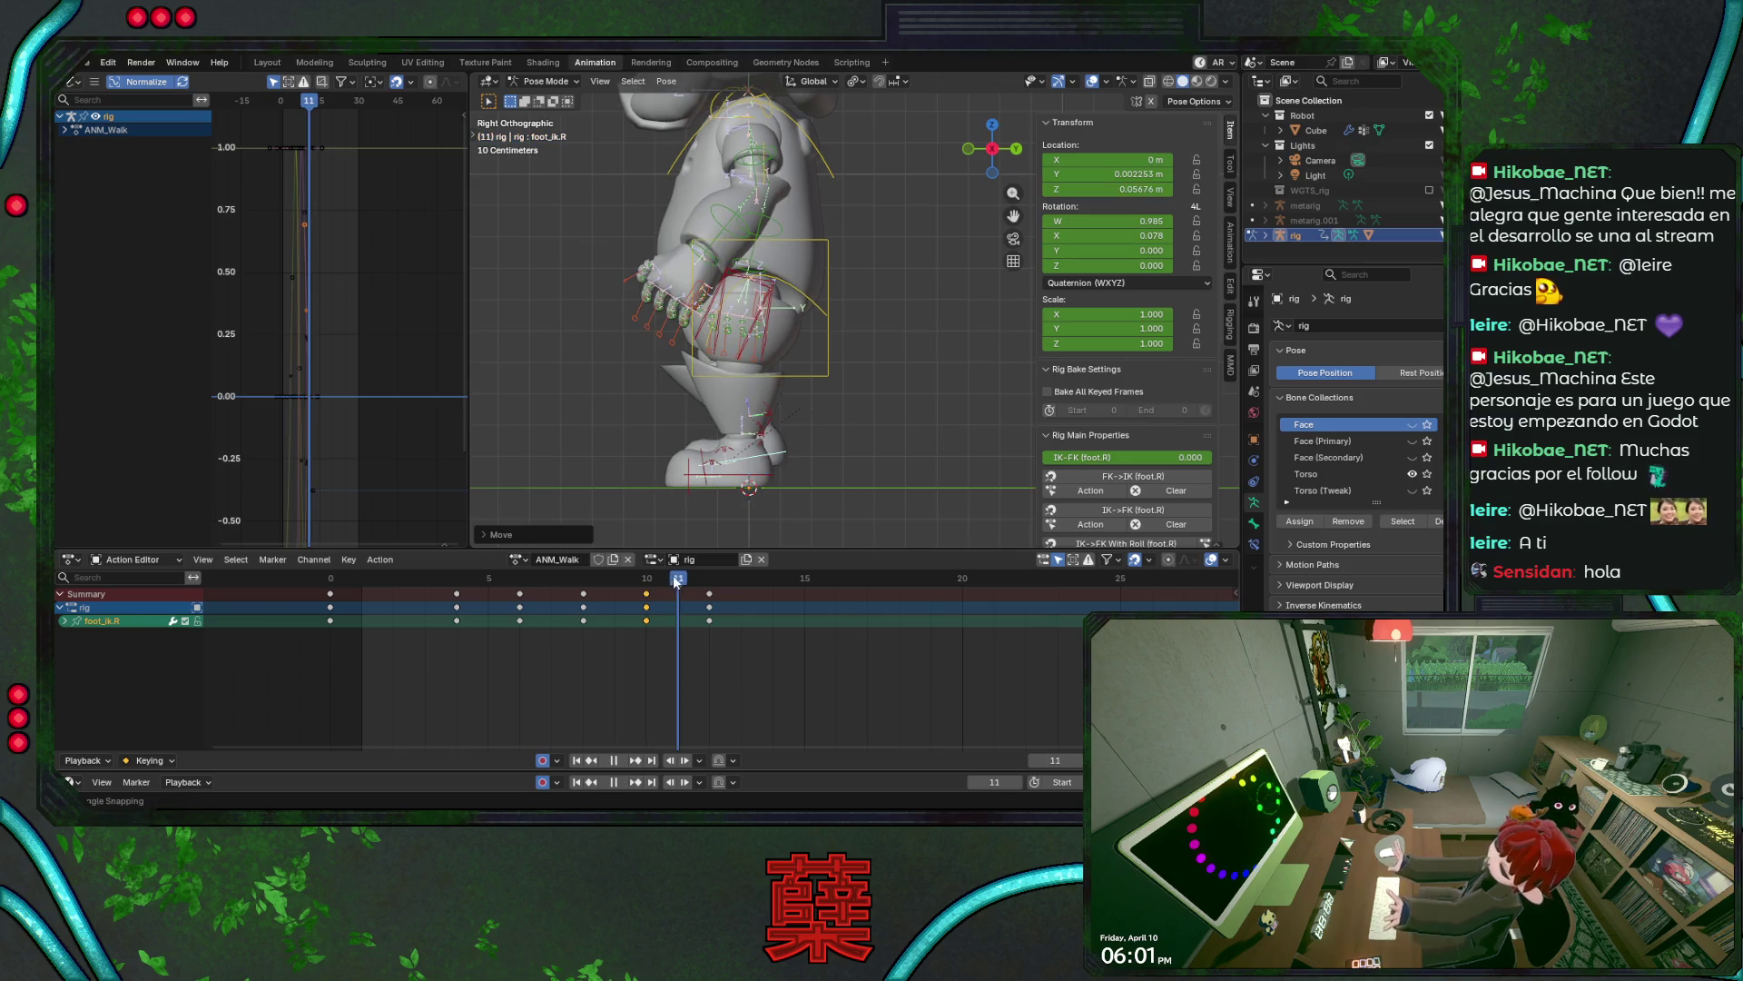
pyautogui.press('Escape')
pyautogui.press('g')
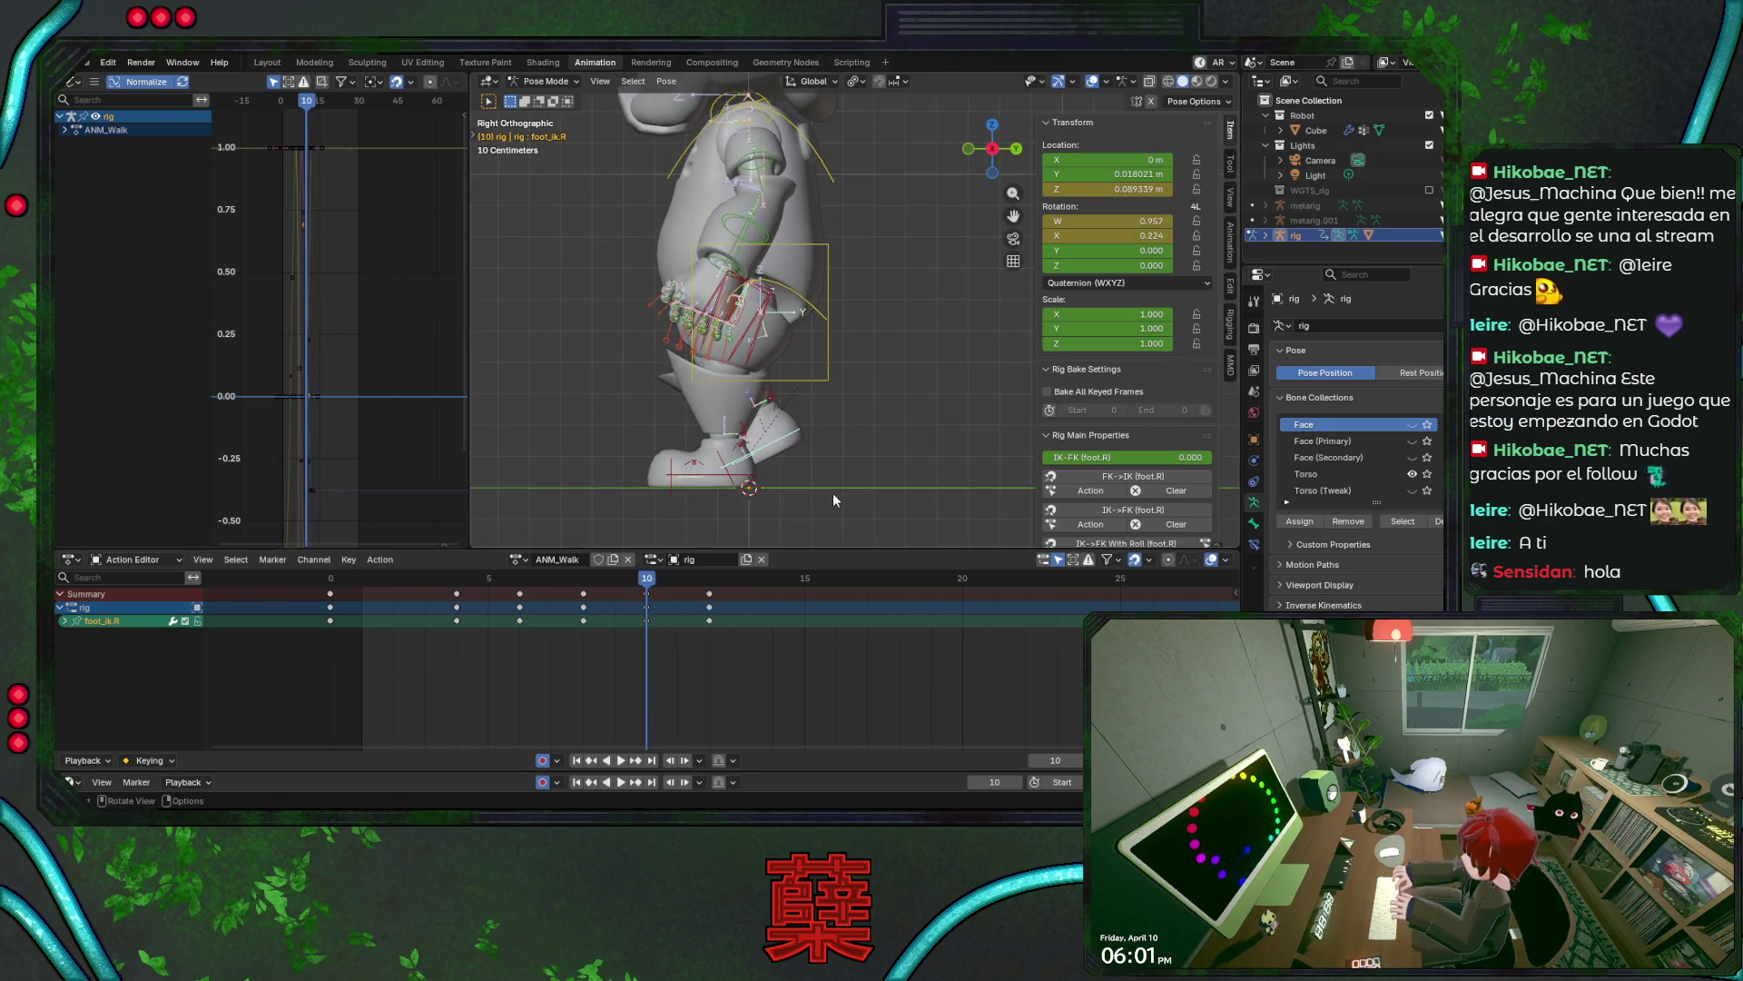
pyautogui.press('y')
pyautogui.click(856, 496)
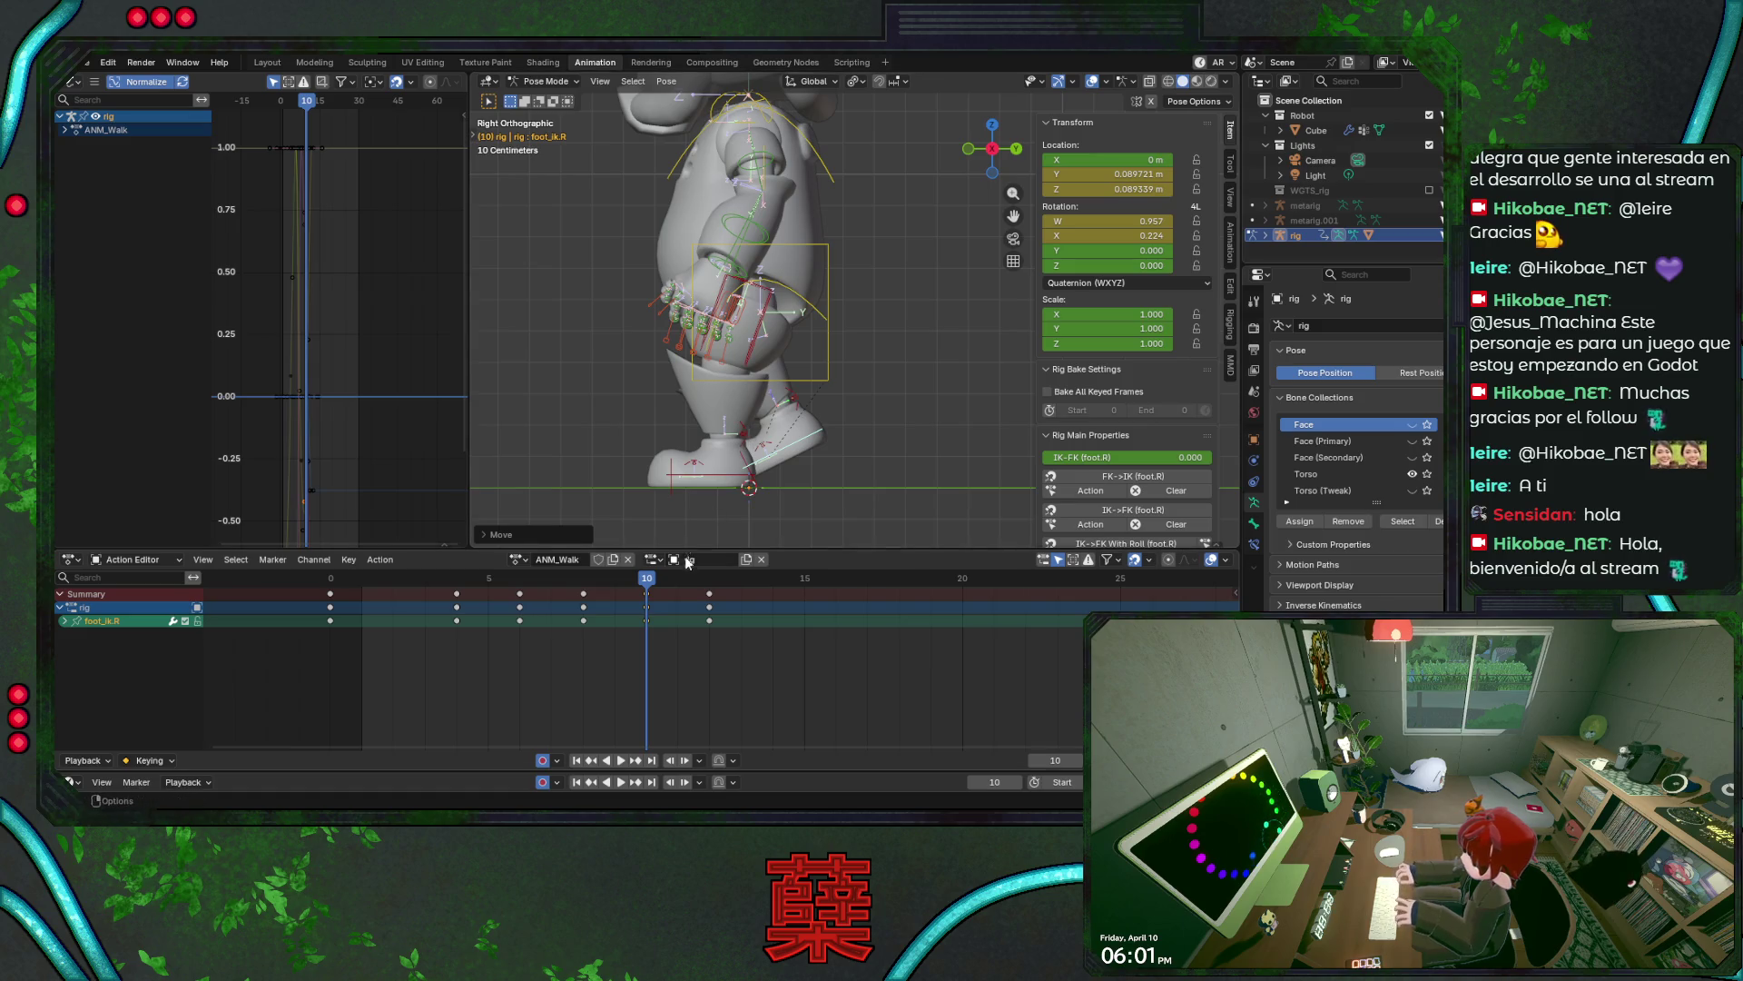
pyautogui.click(647, 593)
# - Save, then rotate and move the right foot IK at frame 8
pyautogui.press('space')
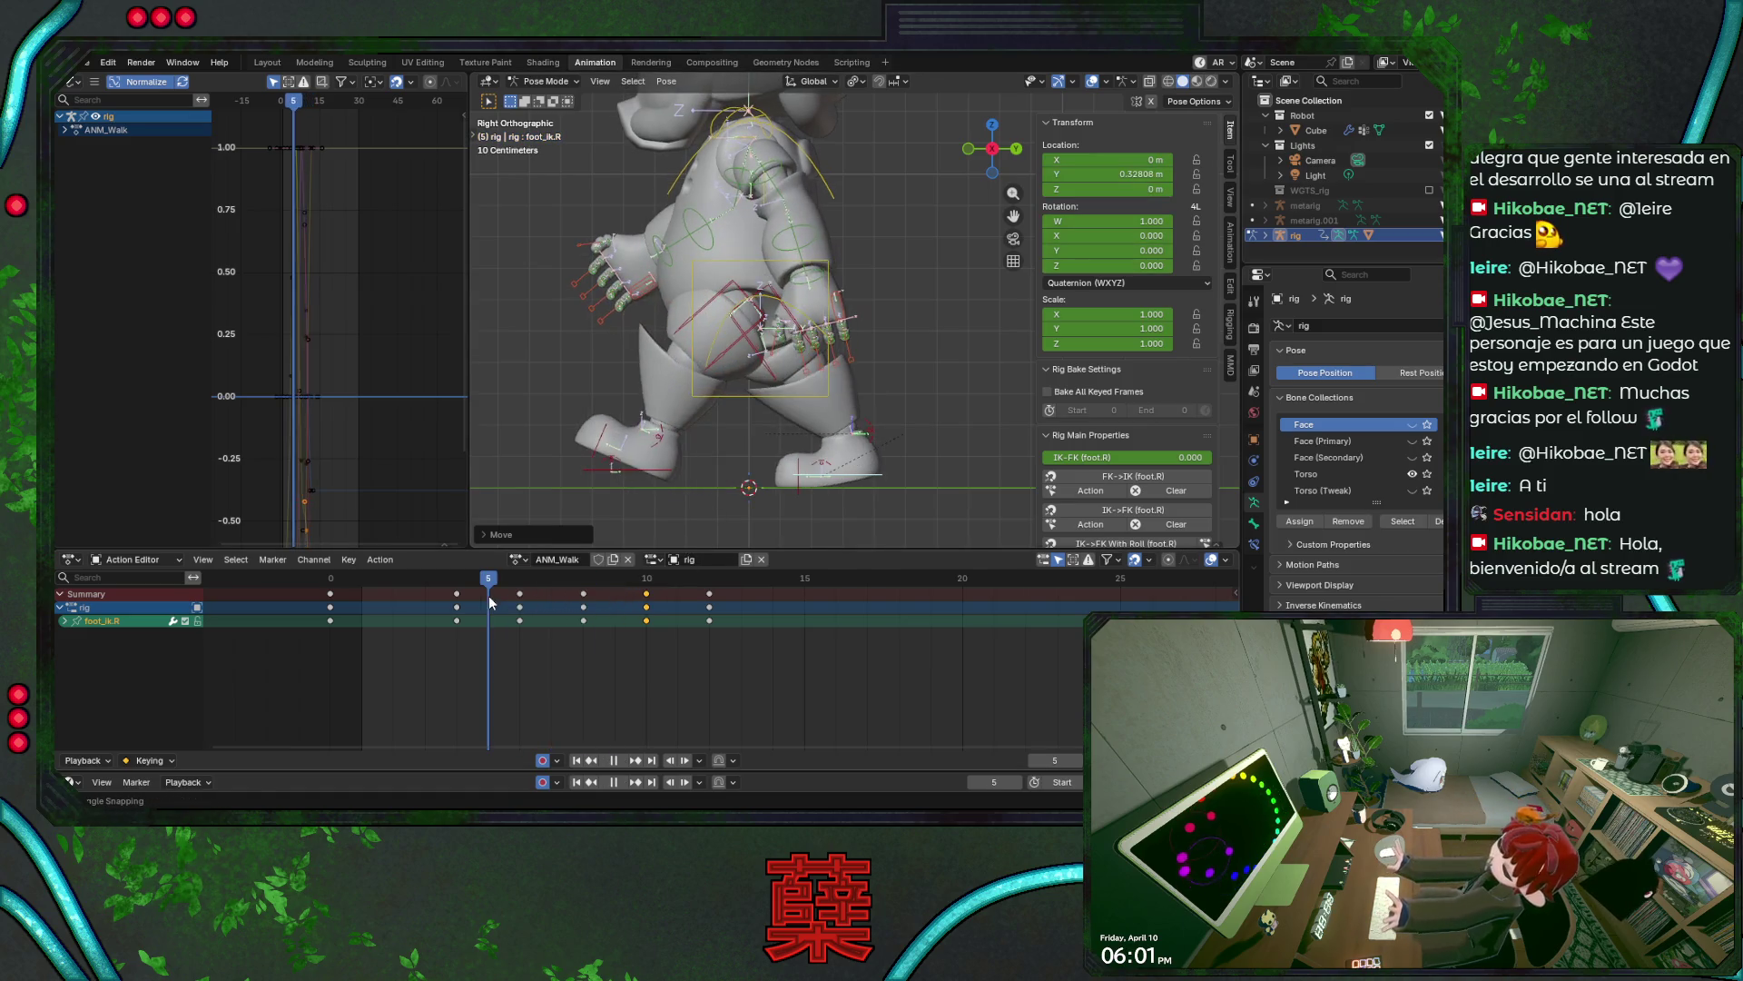
pyautogui.hotkey('ctrl', 's')
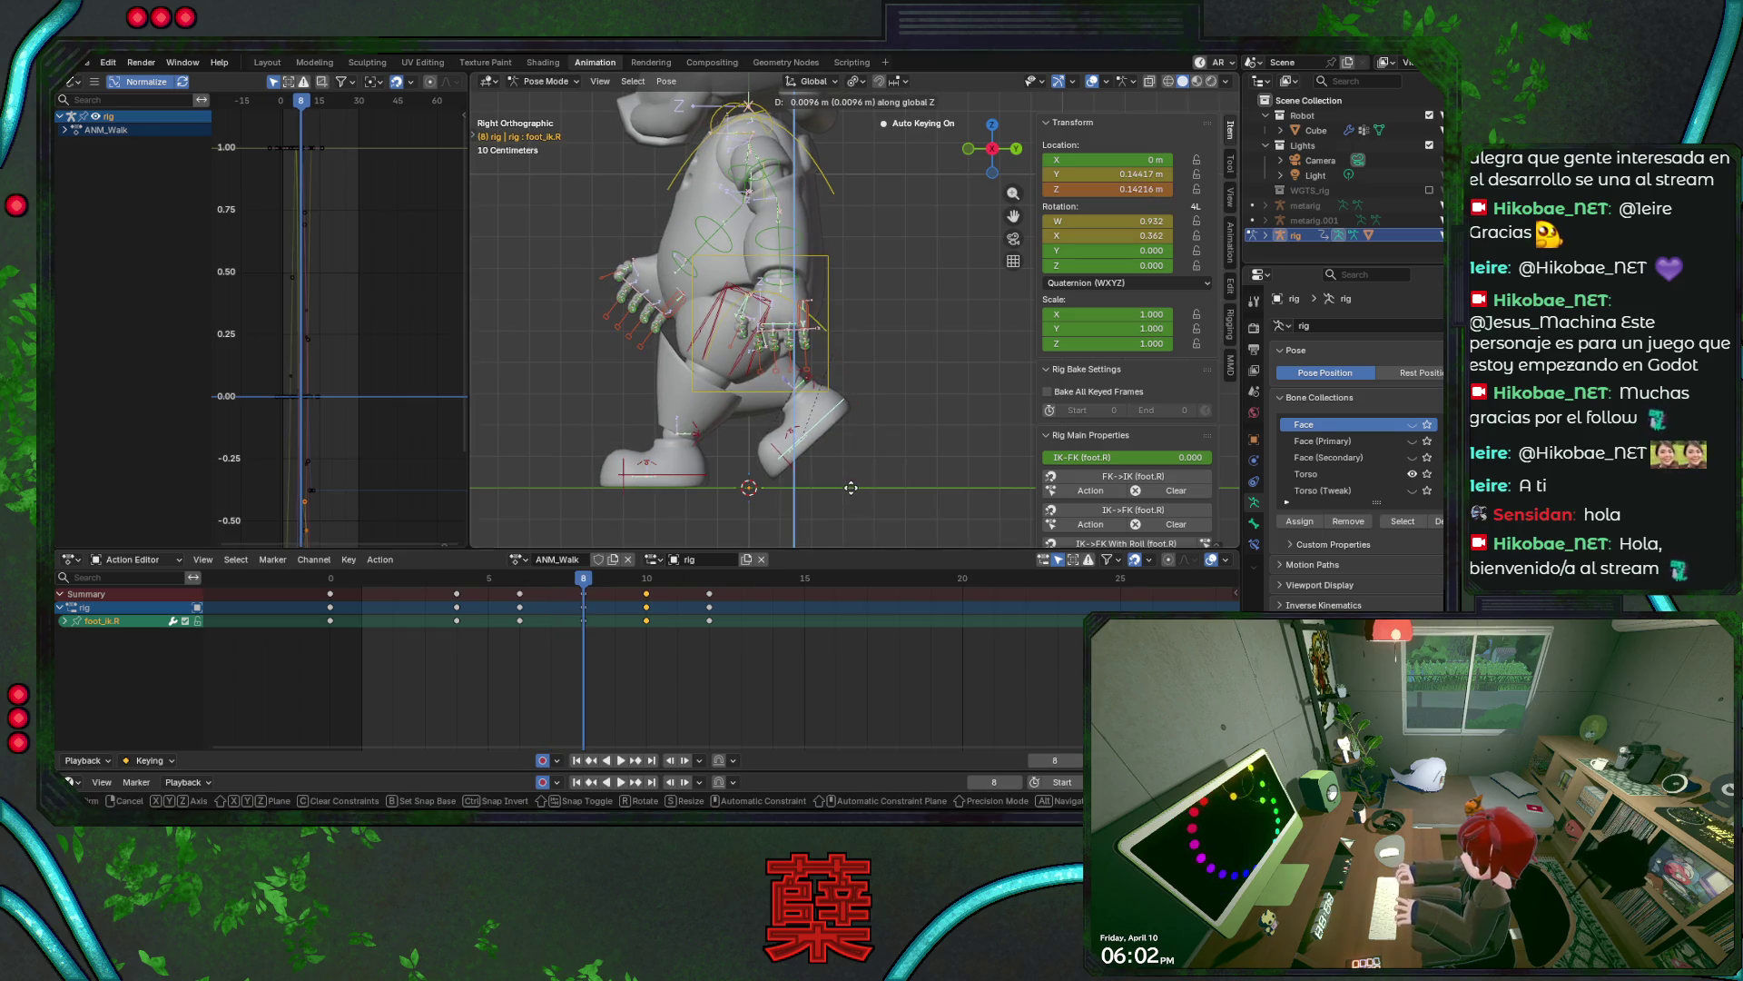
pyautogui.press('space')
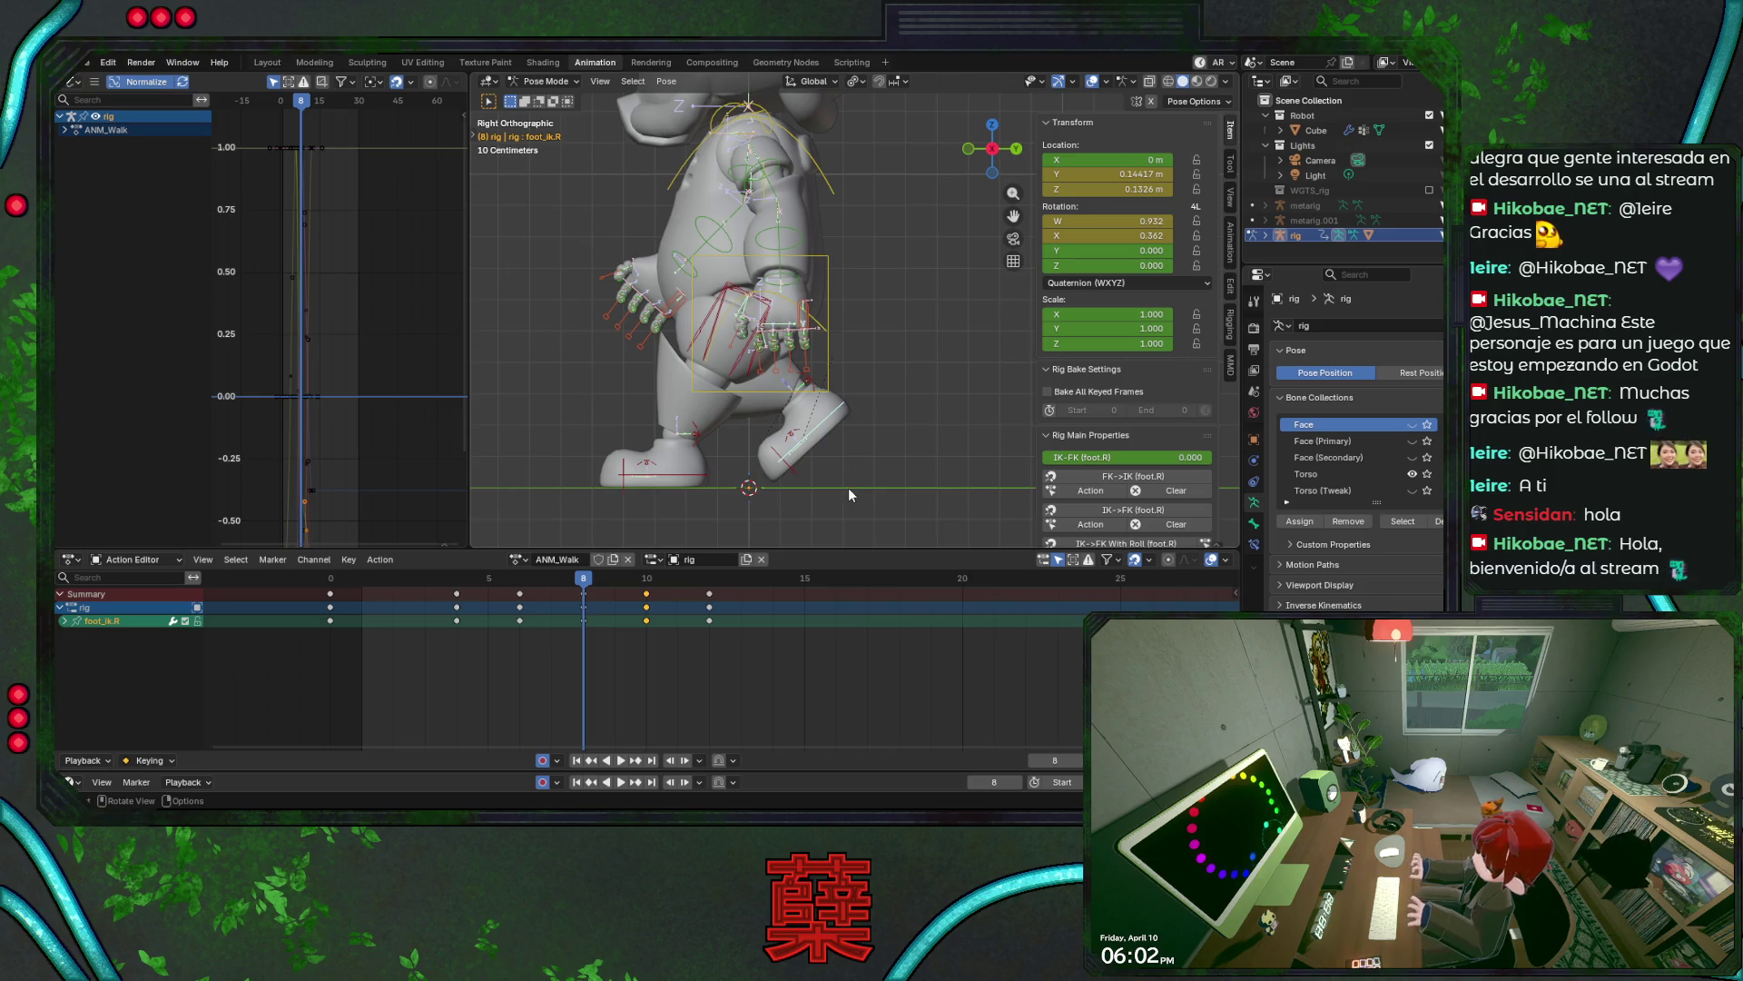
pyautogui.press('r')
pyautogui.click(897, 465)
pyautogui.press('g')
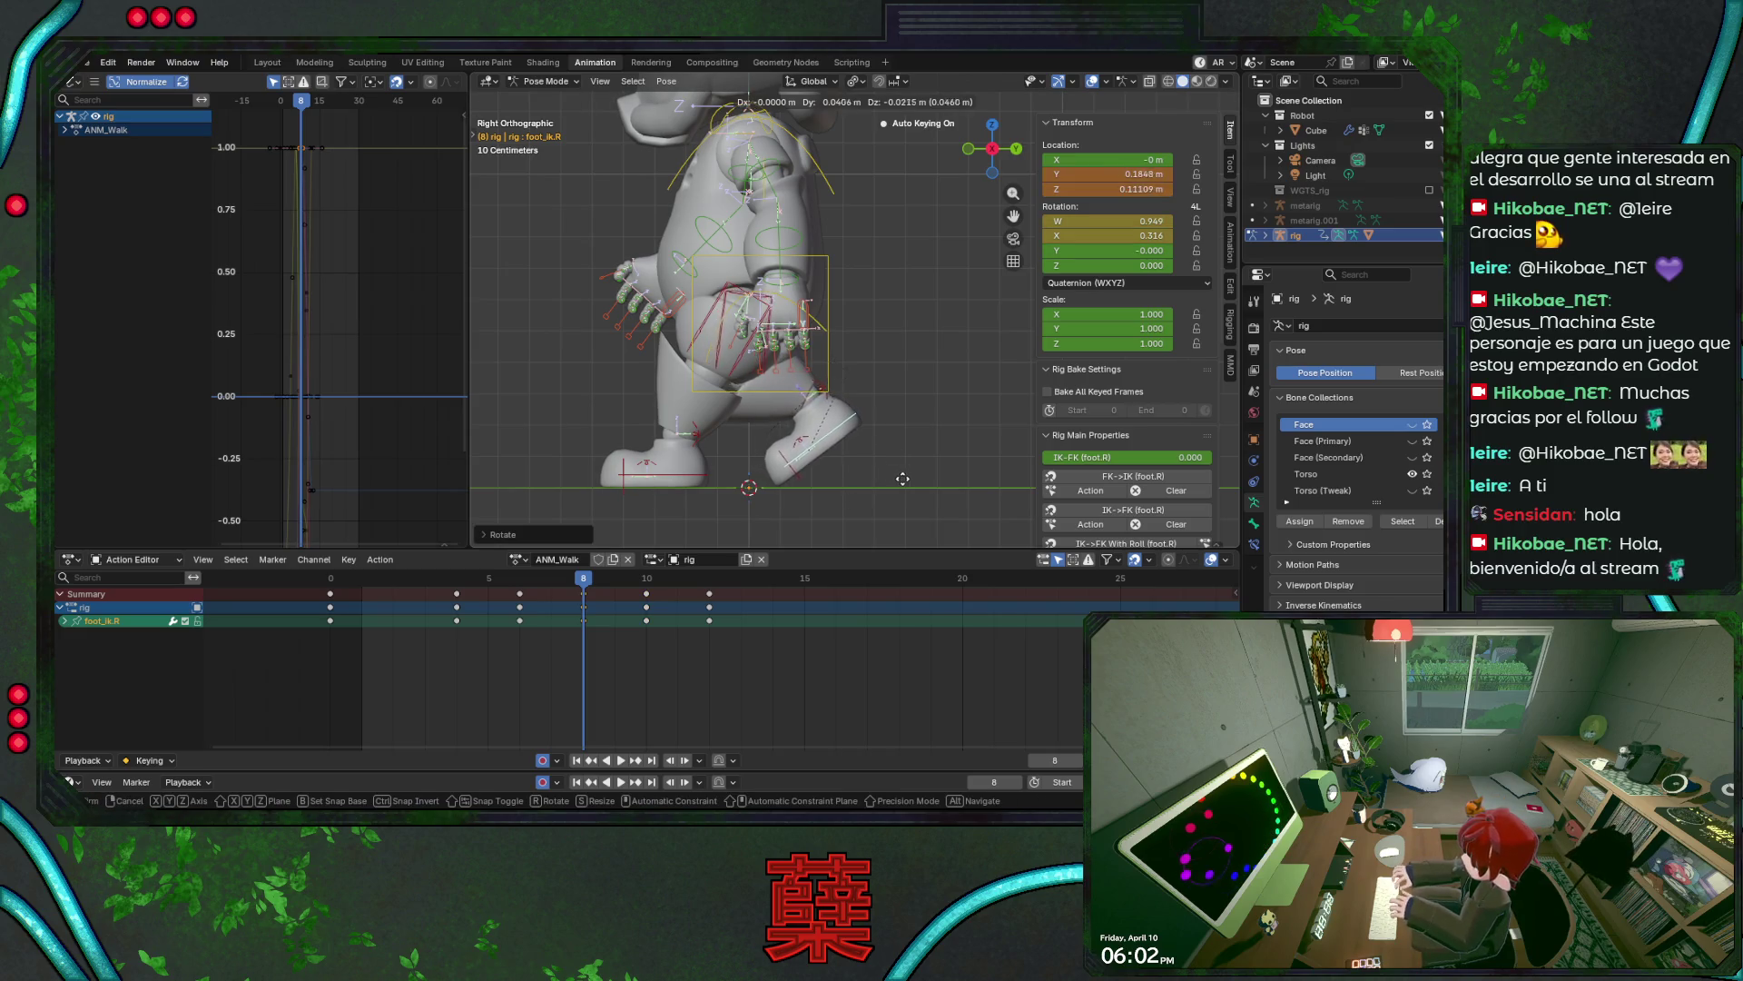
pyautogui.click(908, 468)
pyautogui.press('space')
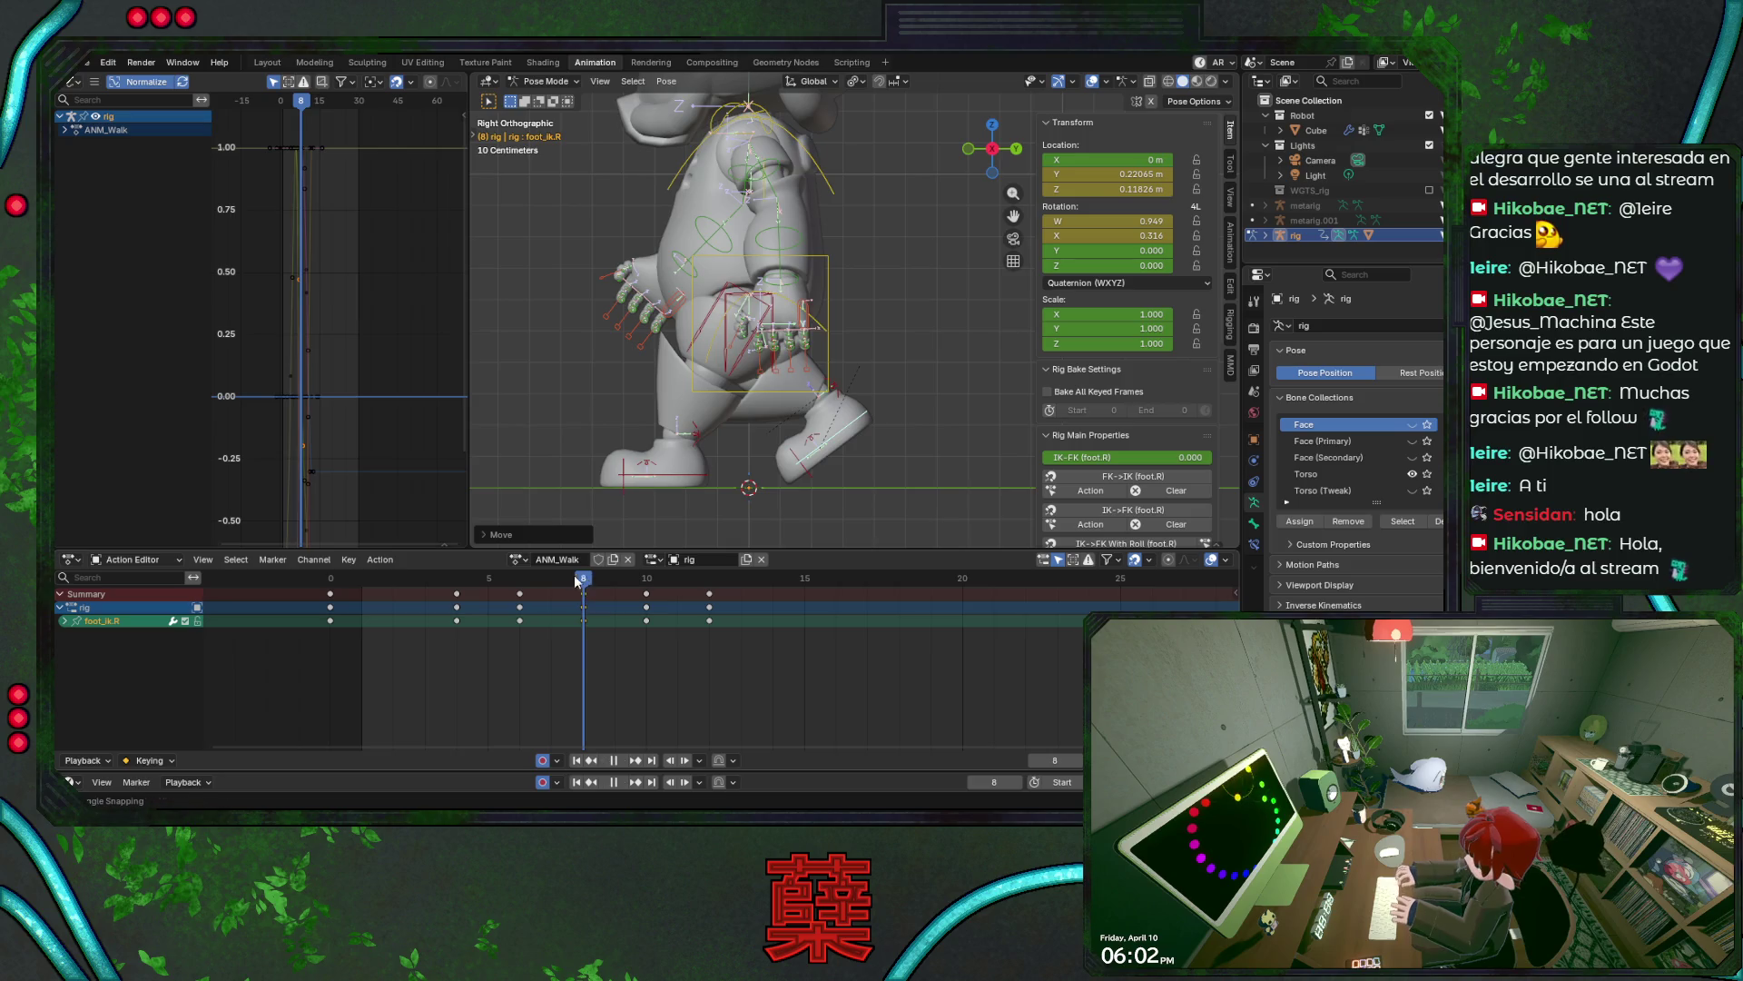
pyautogui.moveTo(576, 582)
pyautogui.mouseDown()
pyautogui.moveTo(490, 589)
pyautogui.moveTo(666, 592)
pyautogui.mouseUp()
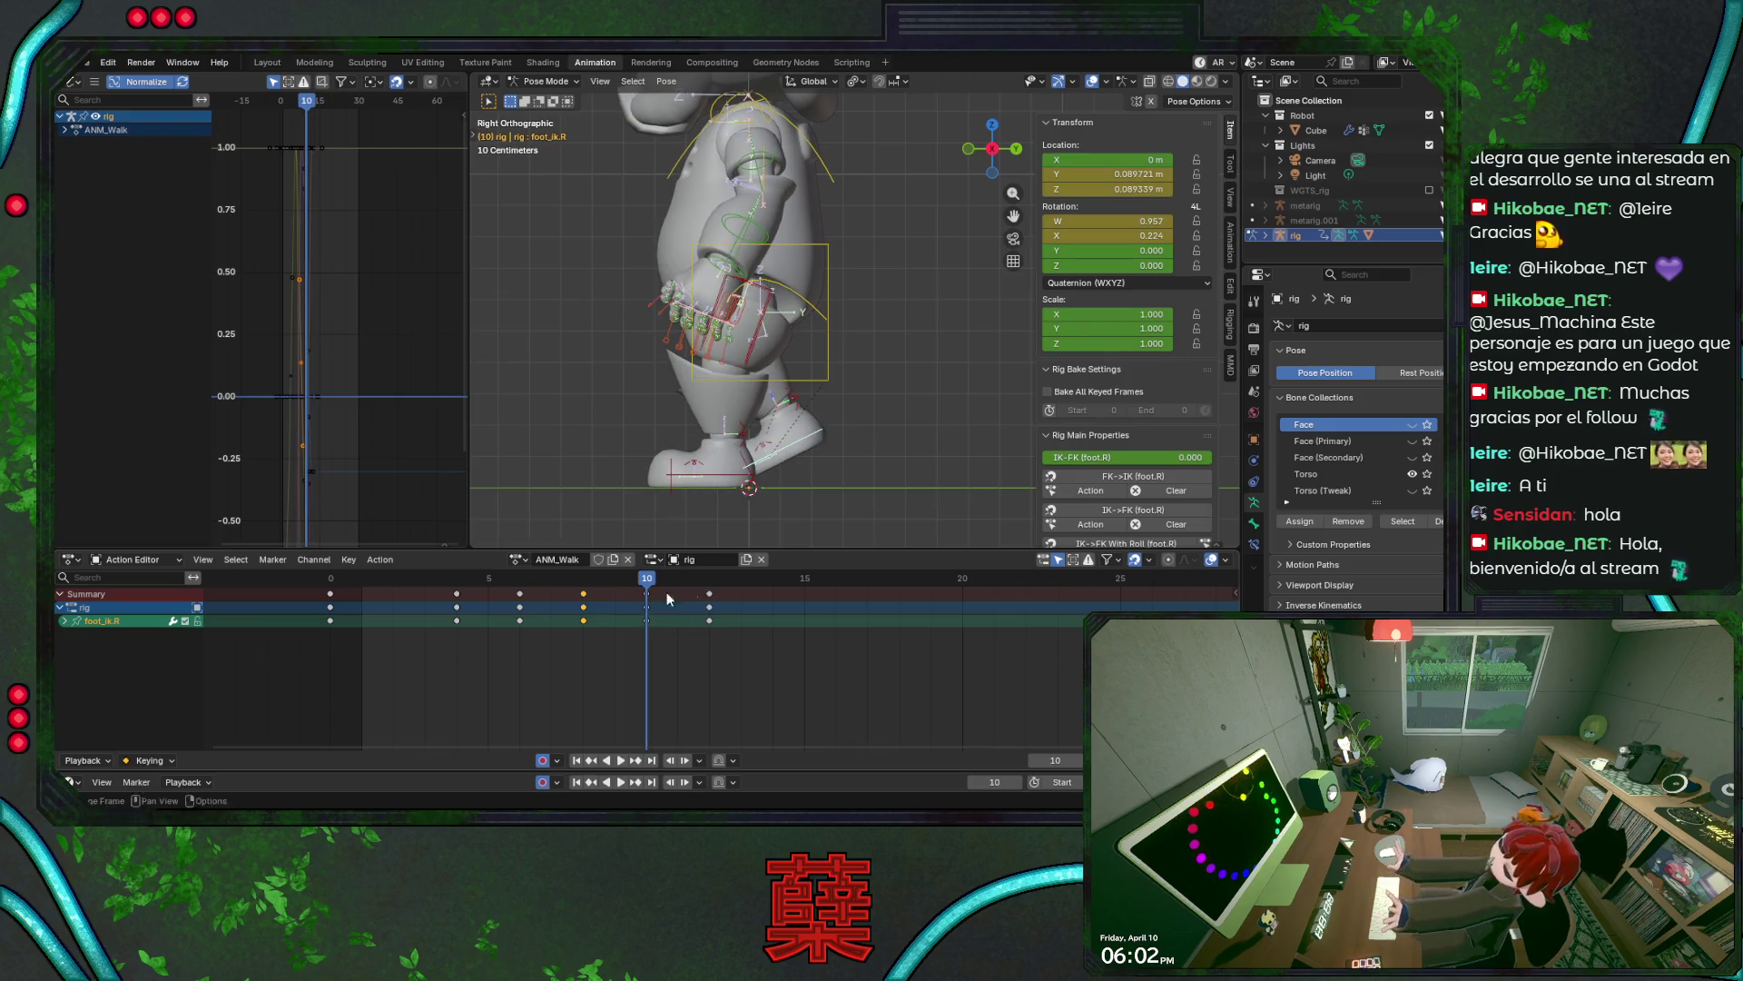
# - Rotate and move the right foot IK at frame 10, save, and check the front and side views
pyautogui.press('r')
pyautogui.click(922, 424)
pyautogui.press('g')
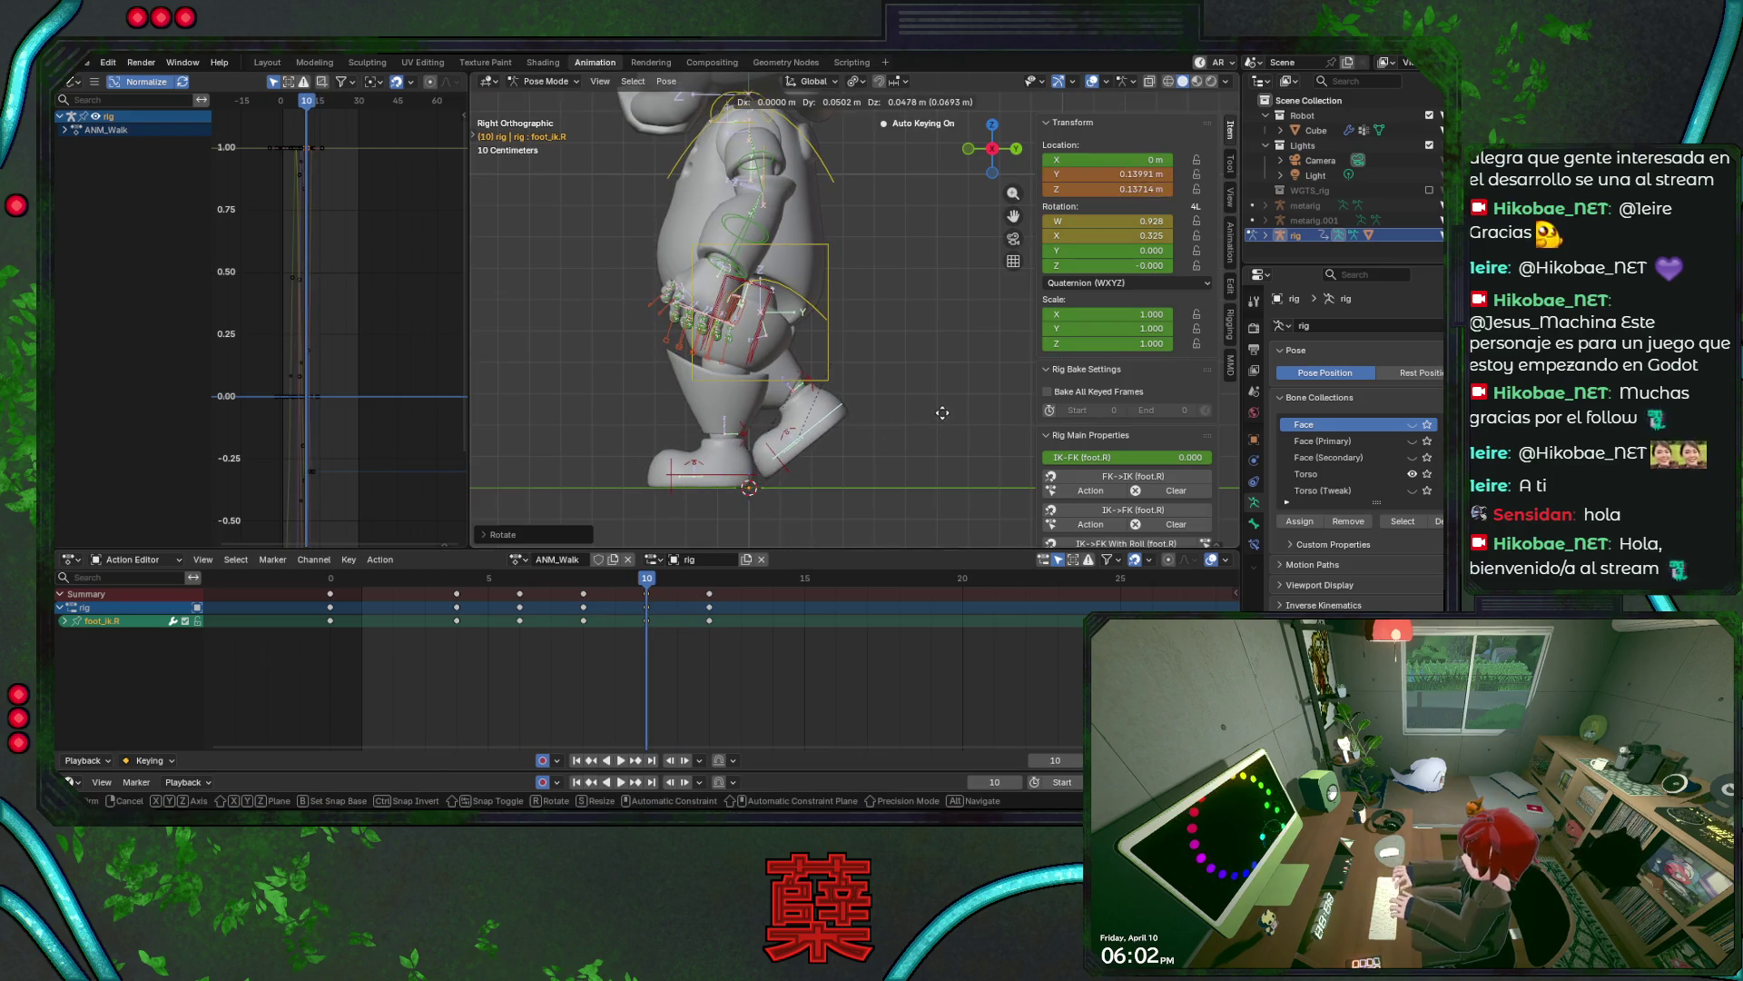
pyautogui.click(705, 563)
pyautogui.hotkey('ctrl', 's')
pyautogui.press('KP_1')
pyautogui.press('KP_3')
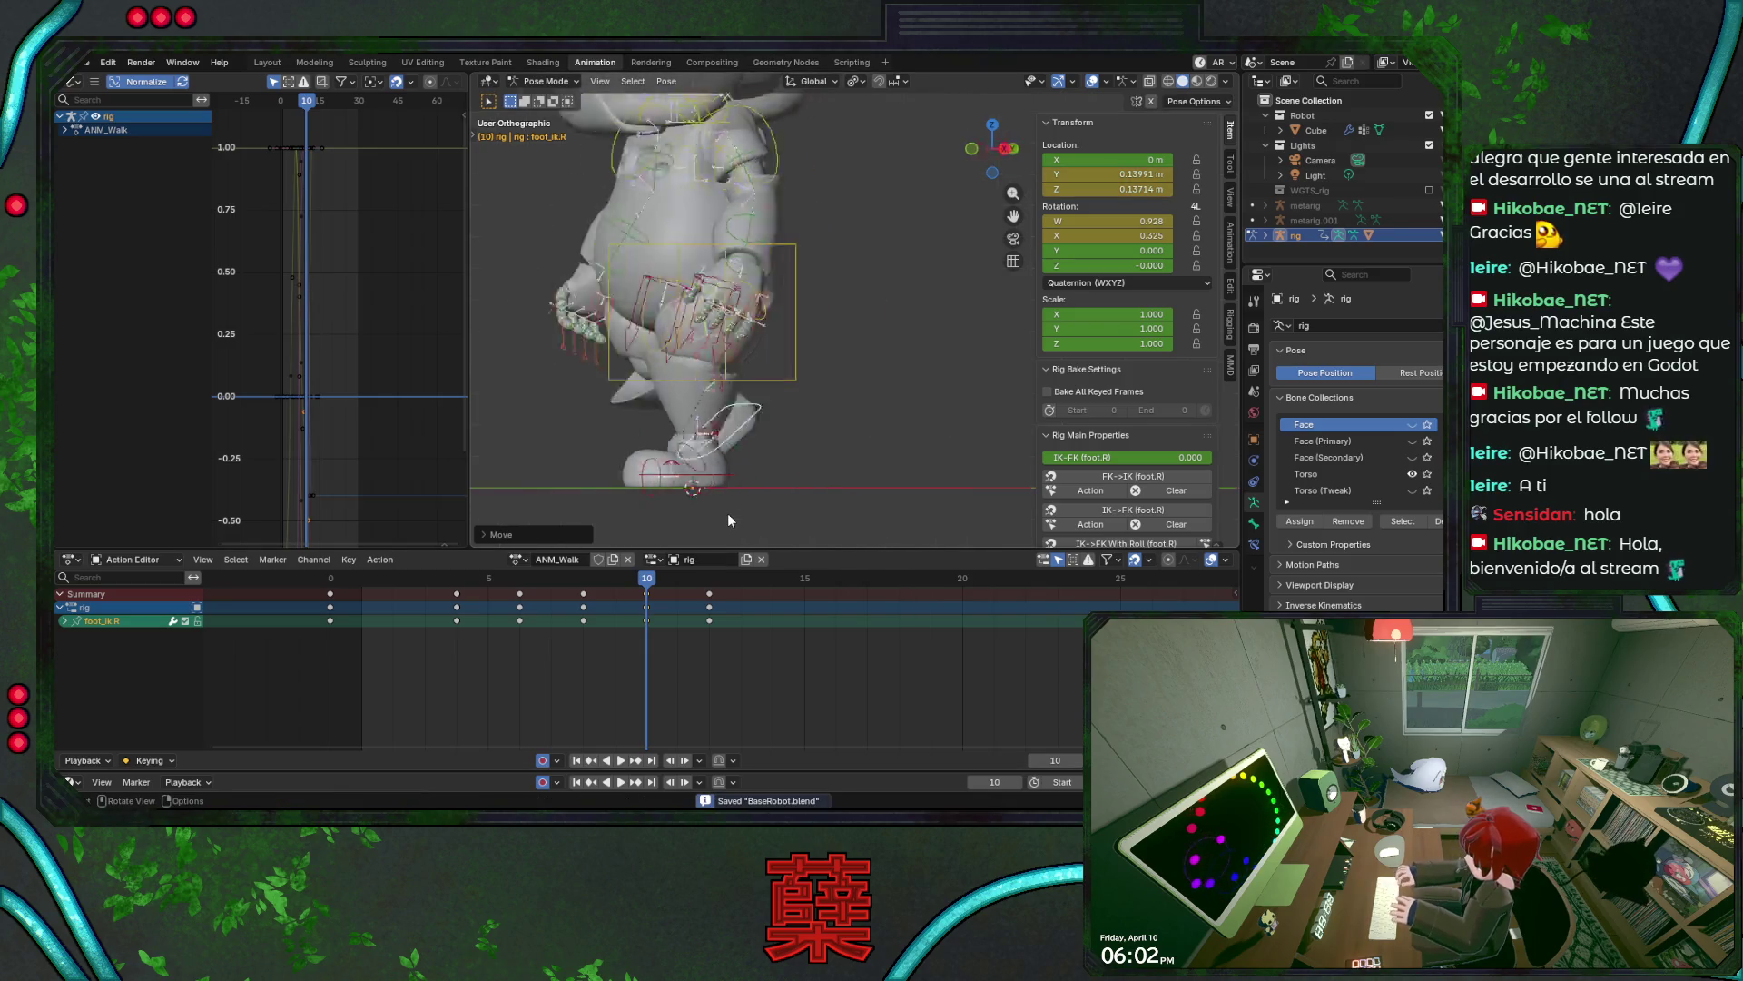
# - Scrub and play the stride, save, and select foot_ik.L
pyautogui.moveTo(645, 581)
pyautogui.mouseDown()
pyautogui.moveTo(517, 592)
pyautogui.moveTo(702, 620)
pyautogui.moveTo(345, 607)
pyautogui.moveTo(330, 582)
pyautogui.moveTo(536, 627)
pyautogui.moveTo(711, 605)
pyautogui.mouseUp()
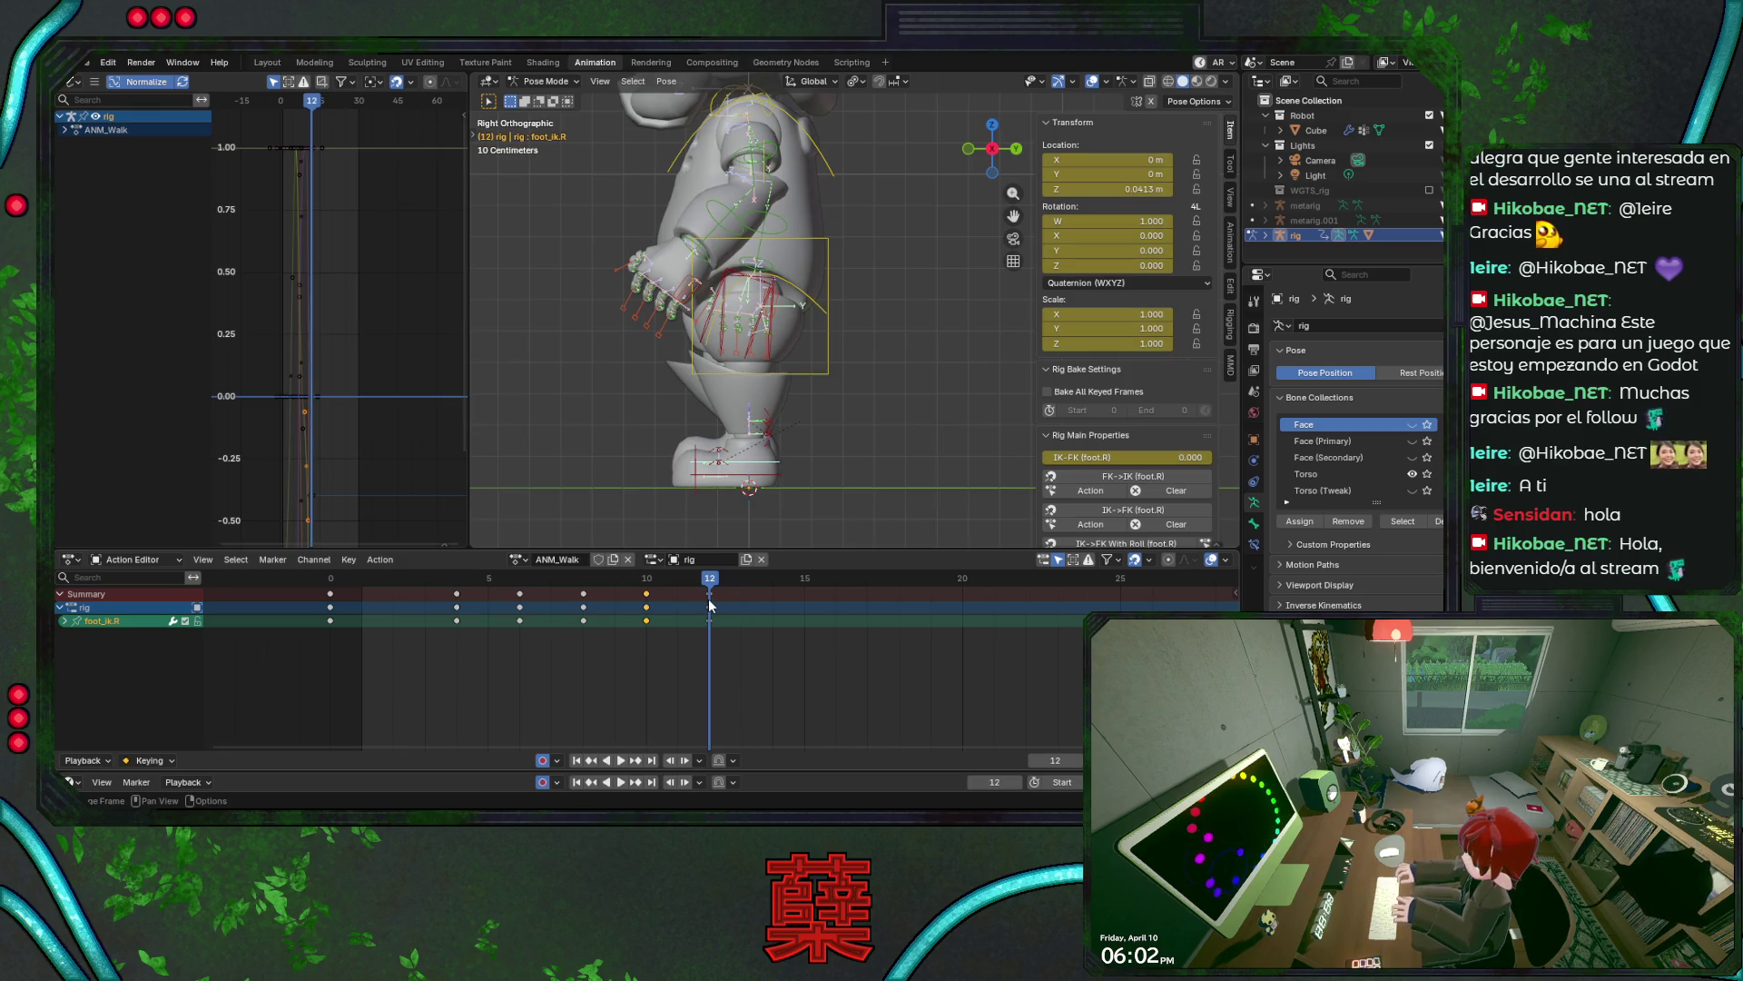
pyautogui.press('space')
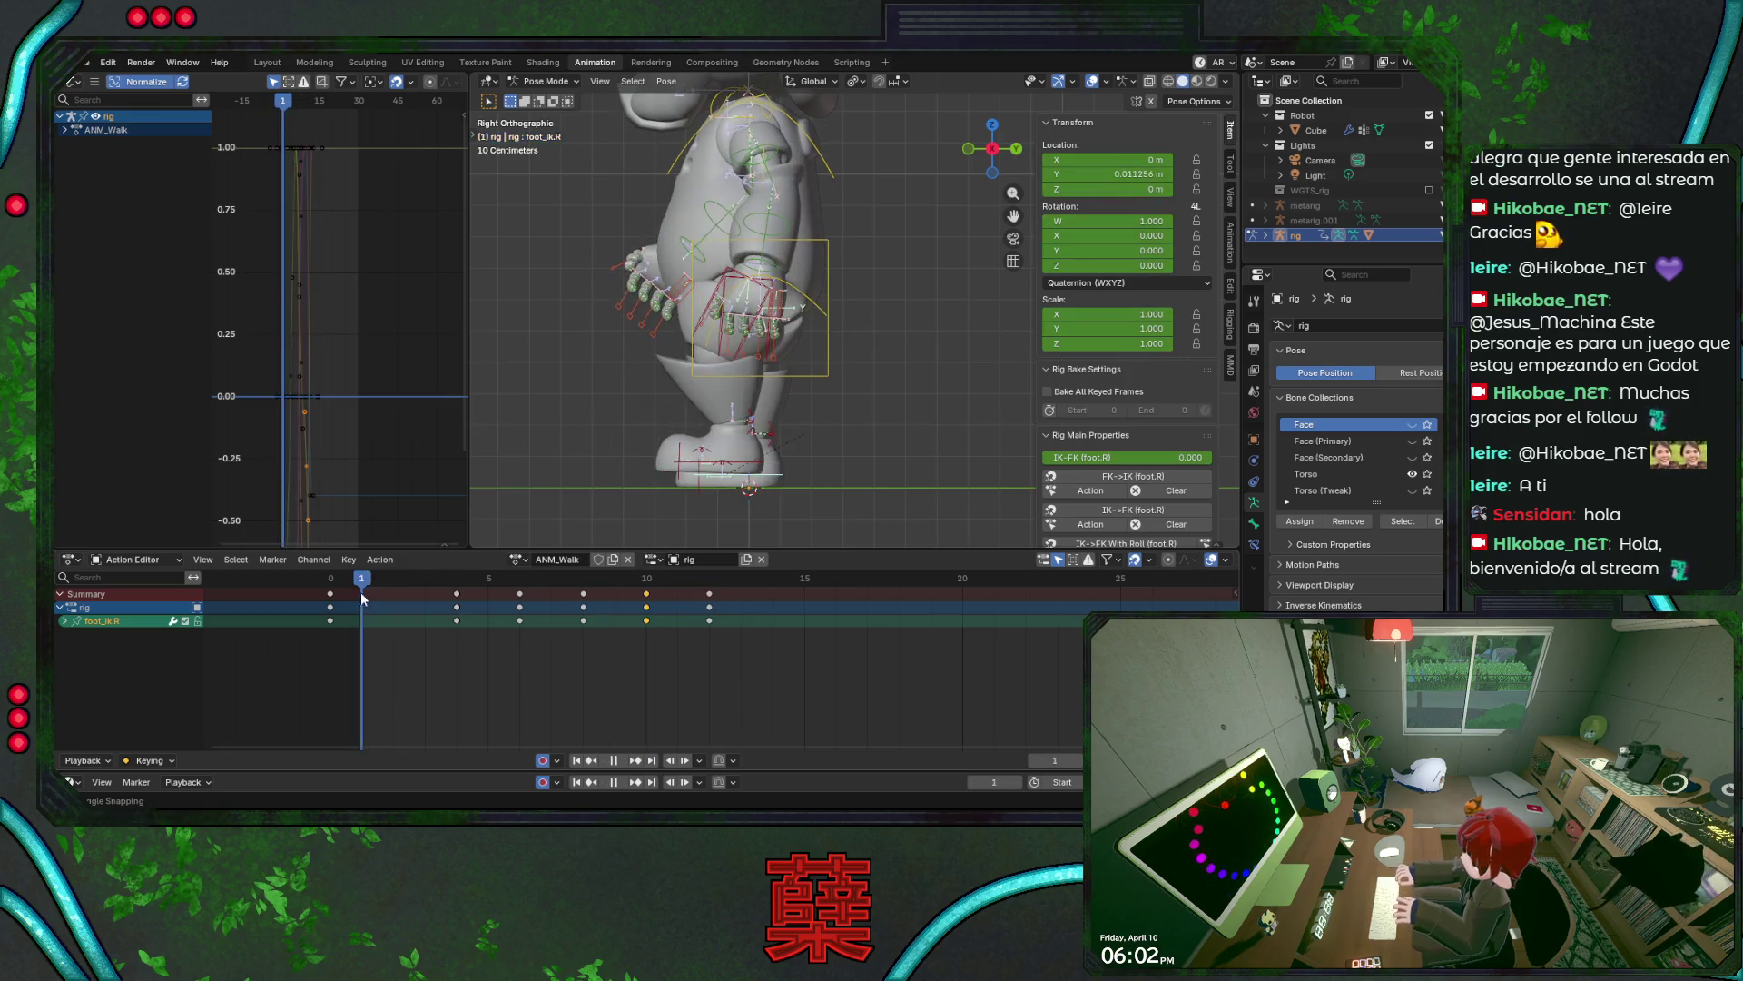
pyautogui.hotkey('ctrl', 's')
pyautogui.moveTo(413, 588)
pyautogui.mouseDown()
pyautogui.moveTo(705, 593)
pyautogui.moveTo(427, 594)
pyautogui.moveTo(519, 595)
pyautogui.moveTo(461, 587)
pyautogui.mouseUp()
pyautogui.click(648, 491)
pyautogui.hotkey('ctrl', 's')
pyautogui.press('space')
# - Select the left heel IK control and go to frame 2
pyautogui.click(665, 446)
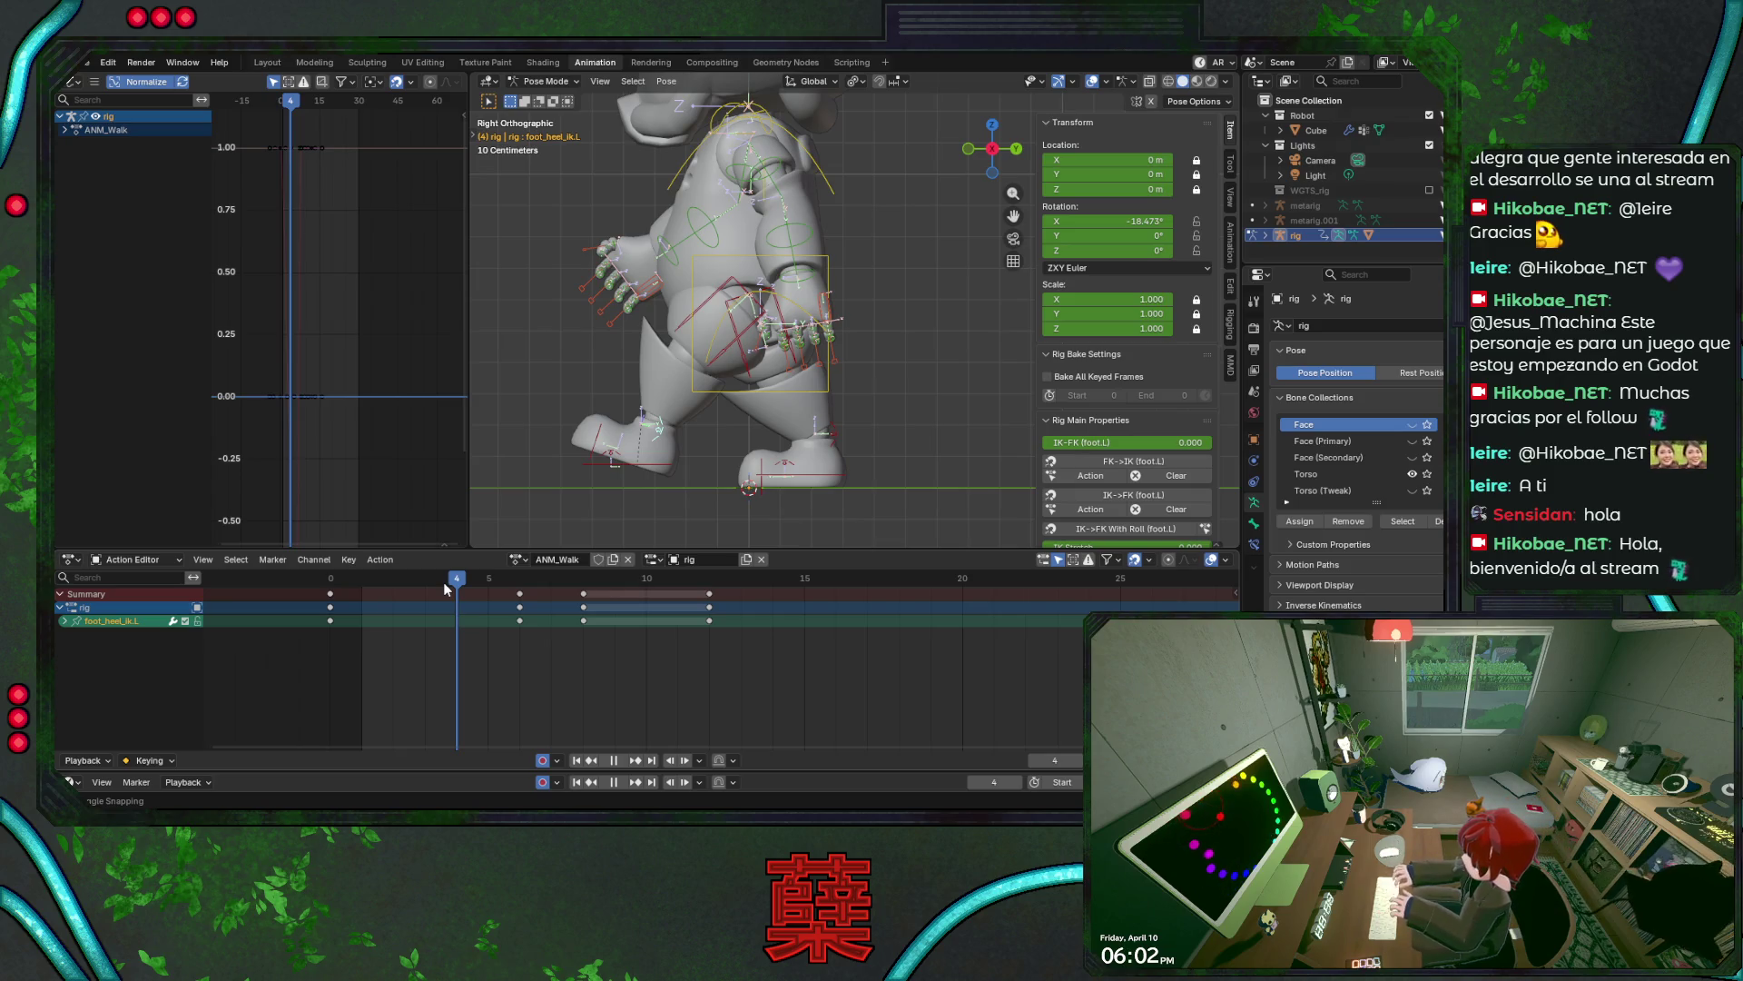
pyautogui.press('space')
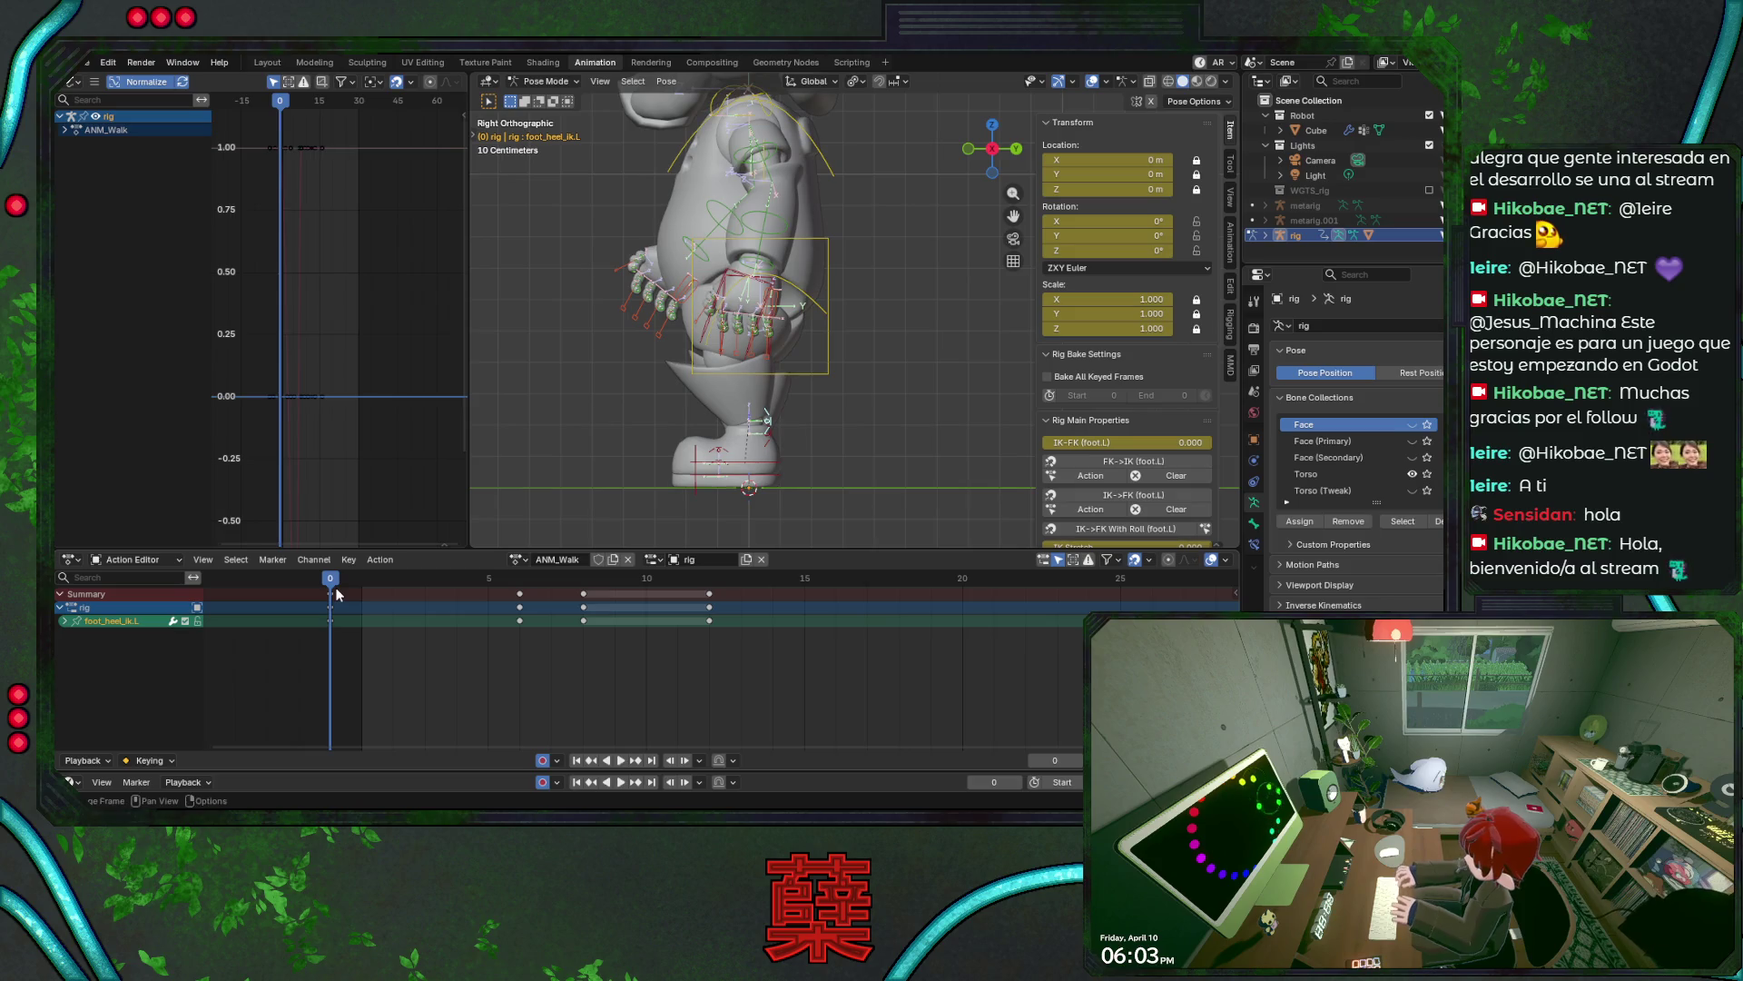
pyautogui.press('Escape')
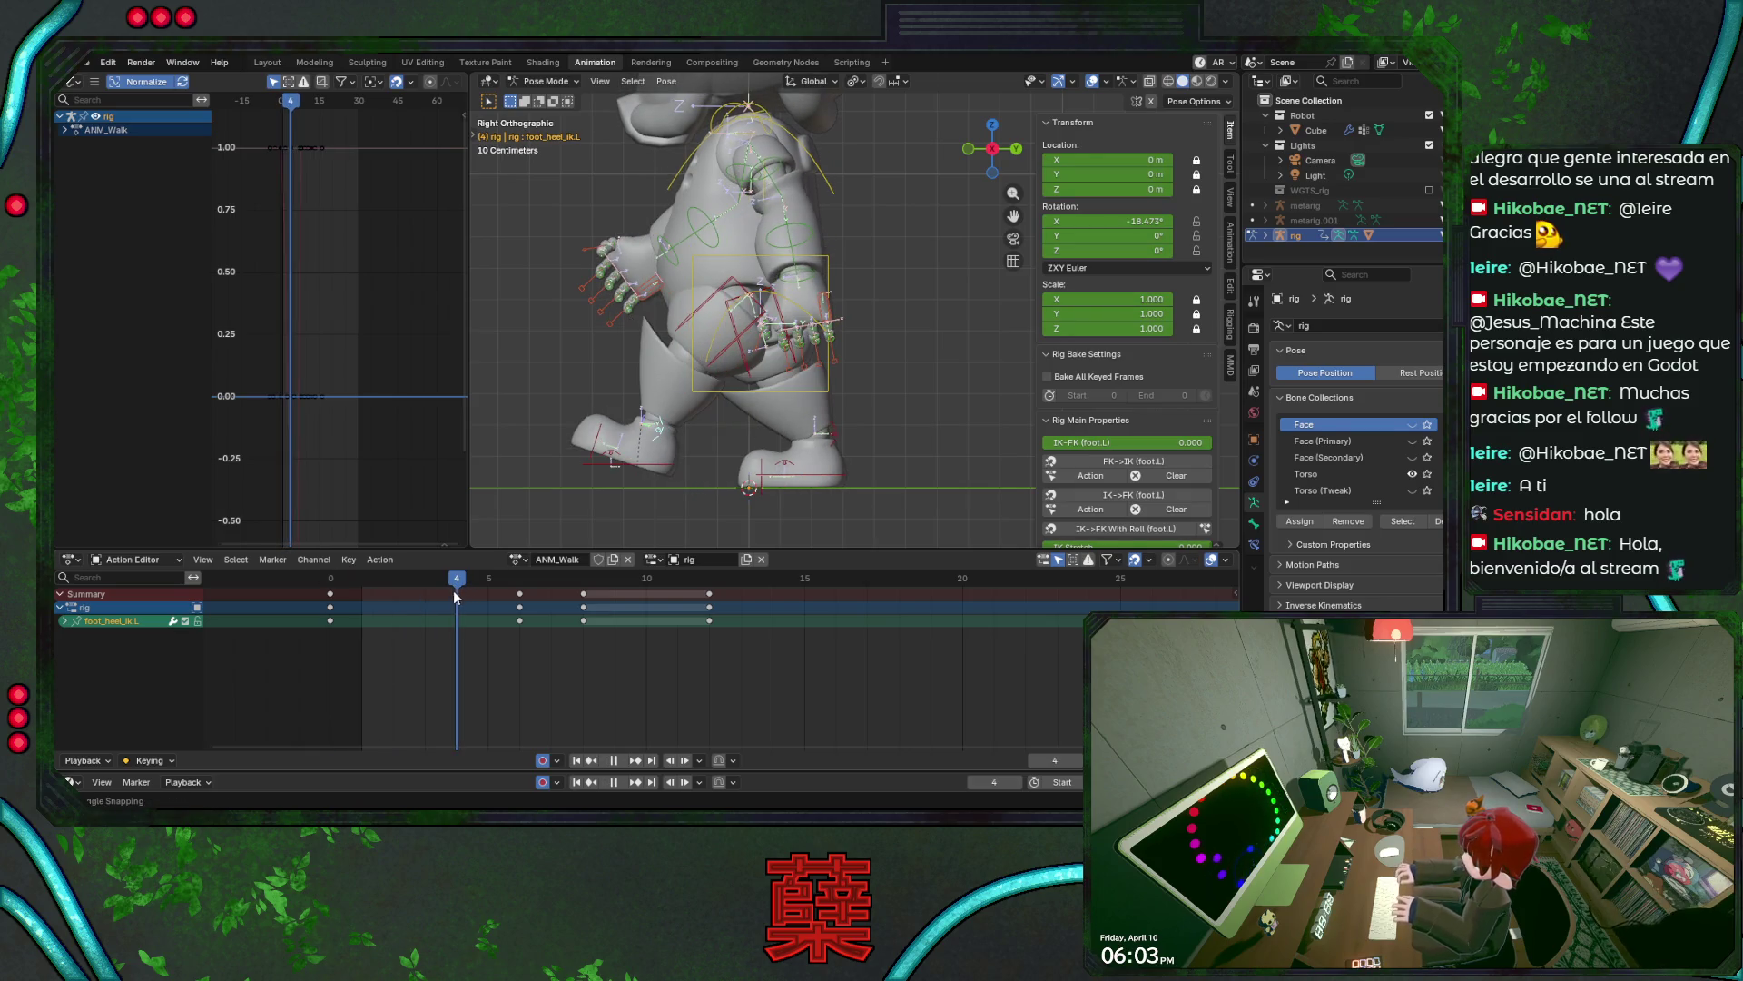
pyautogui.moveTo(454, 590); pyautogui.dragTo(394, 594)
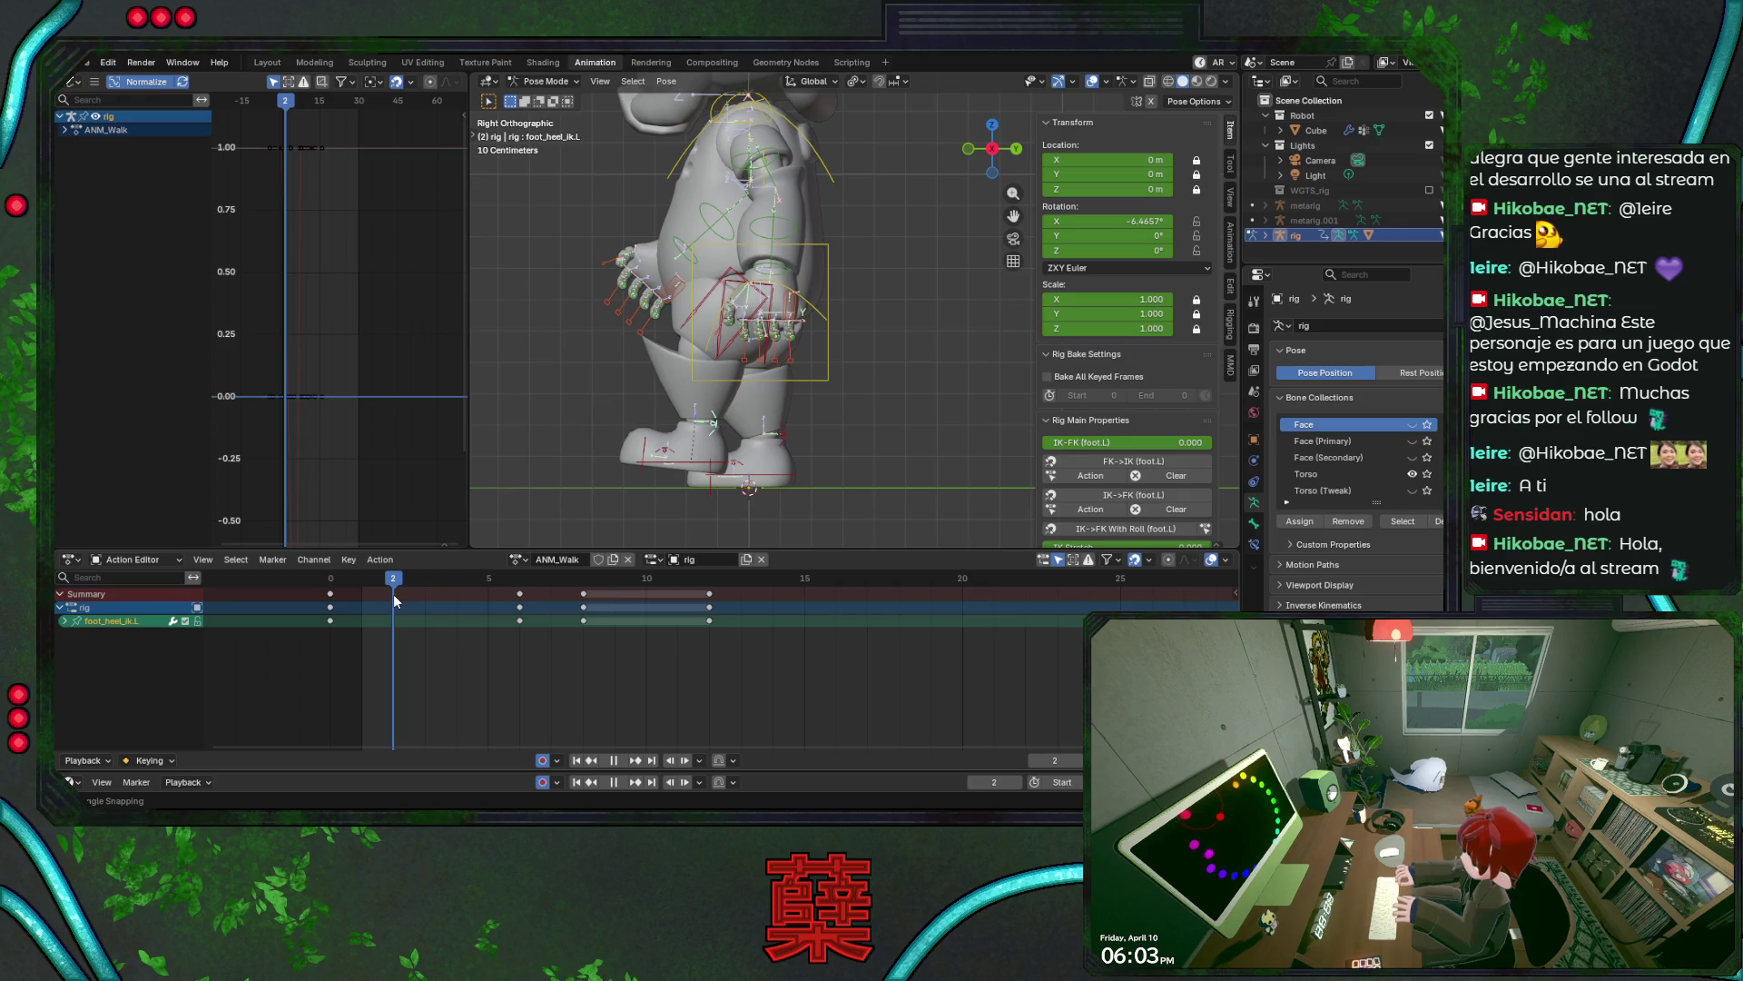
pyautogui.press('a')
pyautogui.hotkey('alt', 'a')
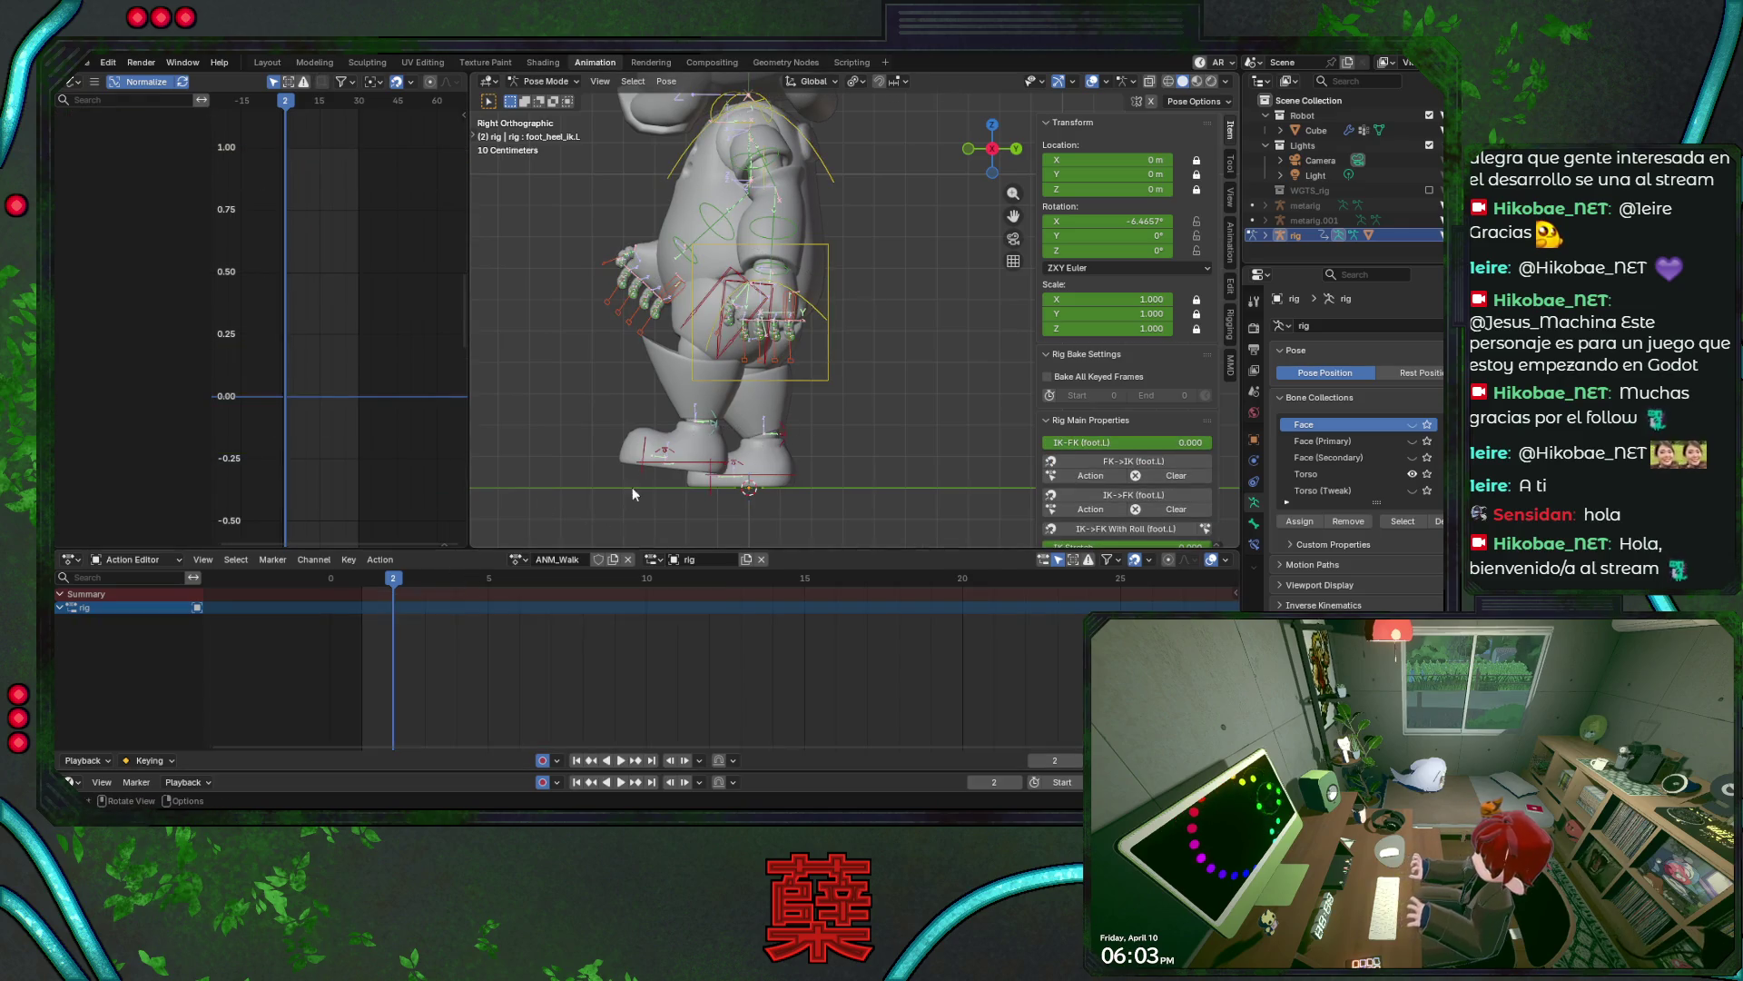
pyautogui.click(728, 461)
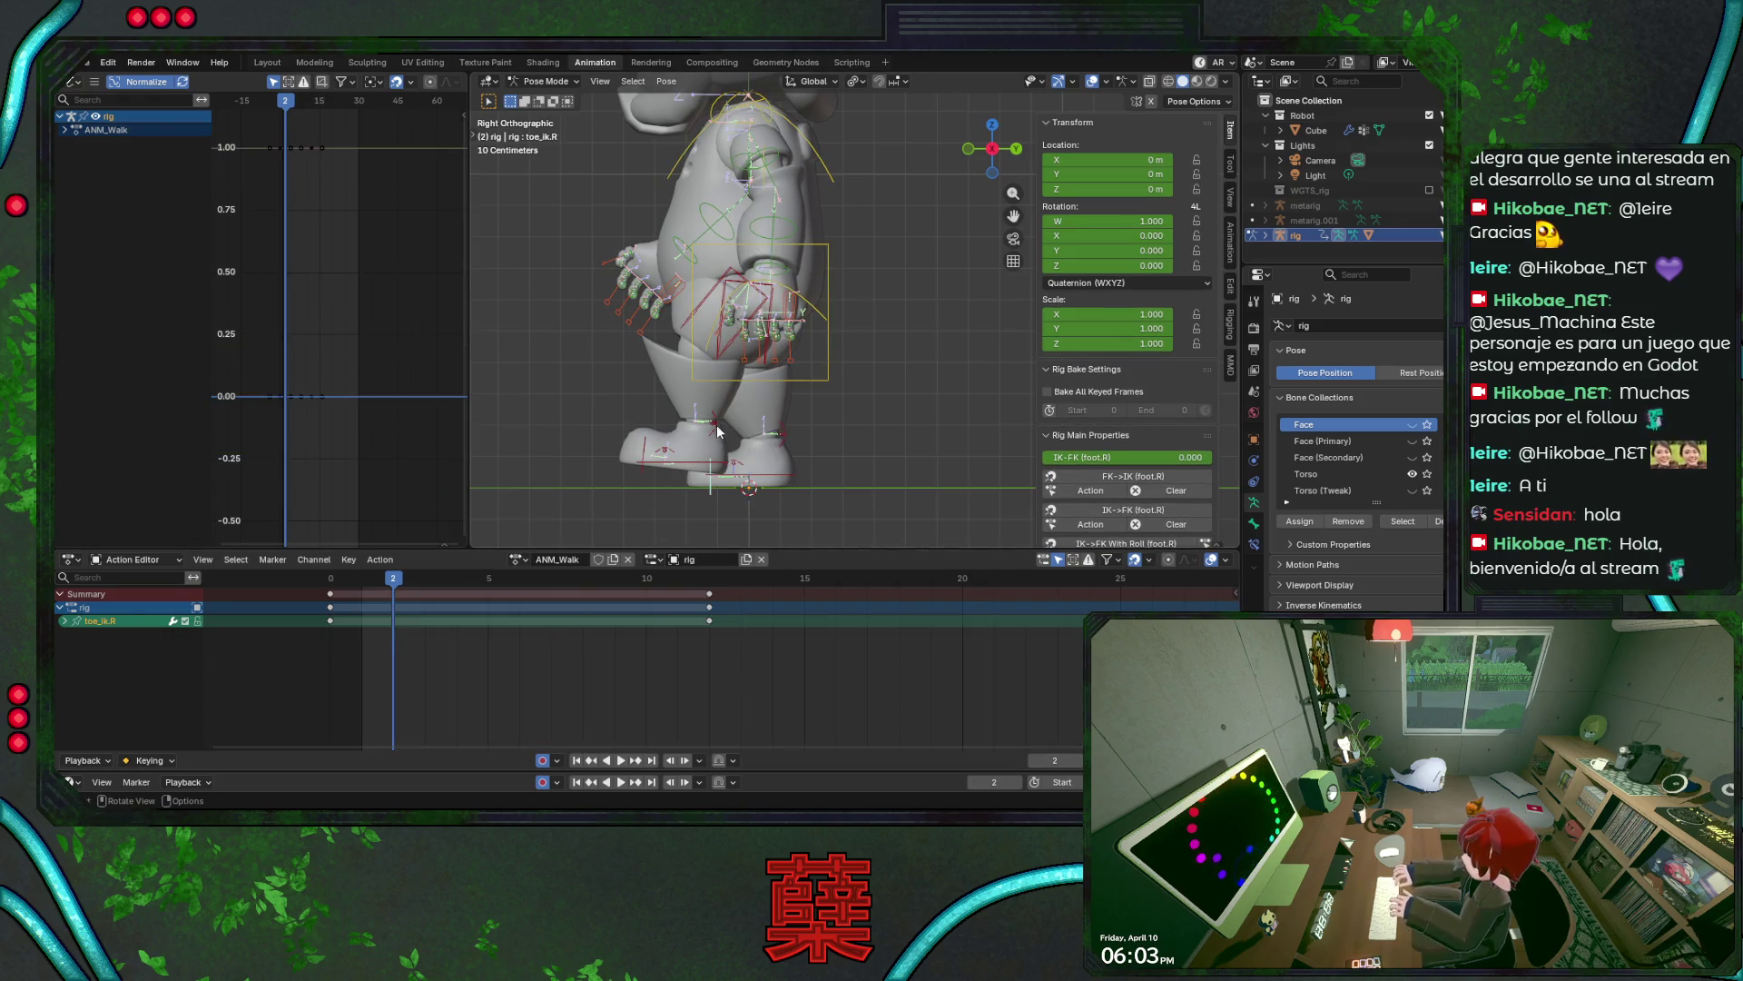
pyautogui.click(716, 423)
# - Clear the left heel rotation to a flat 0° key at frame 2 and save
pyautogui.press('Right')
pyautogui.press('Right')
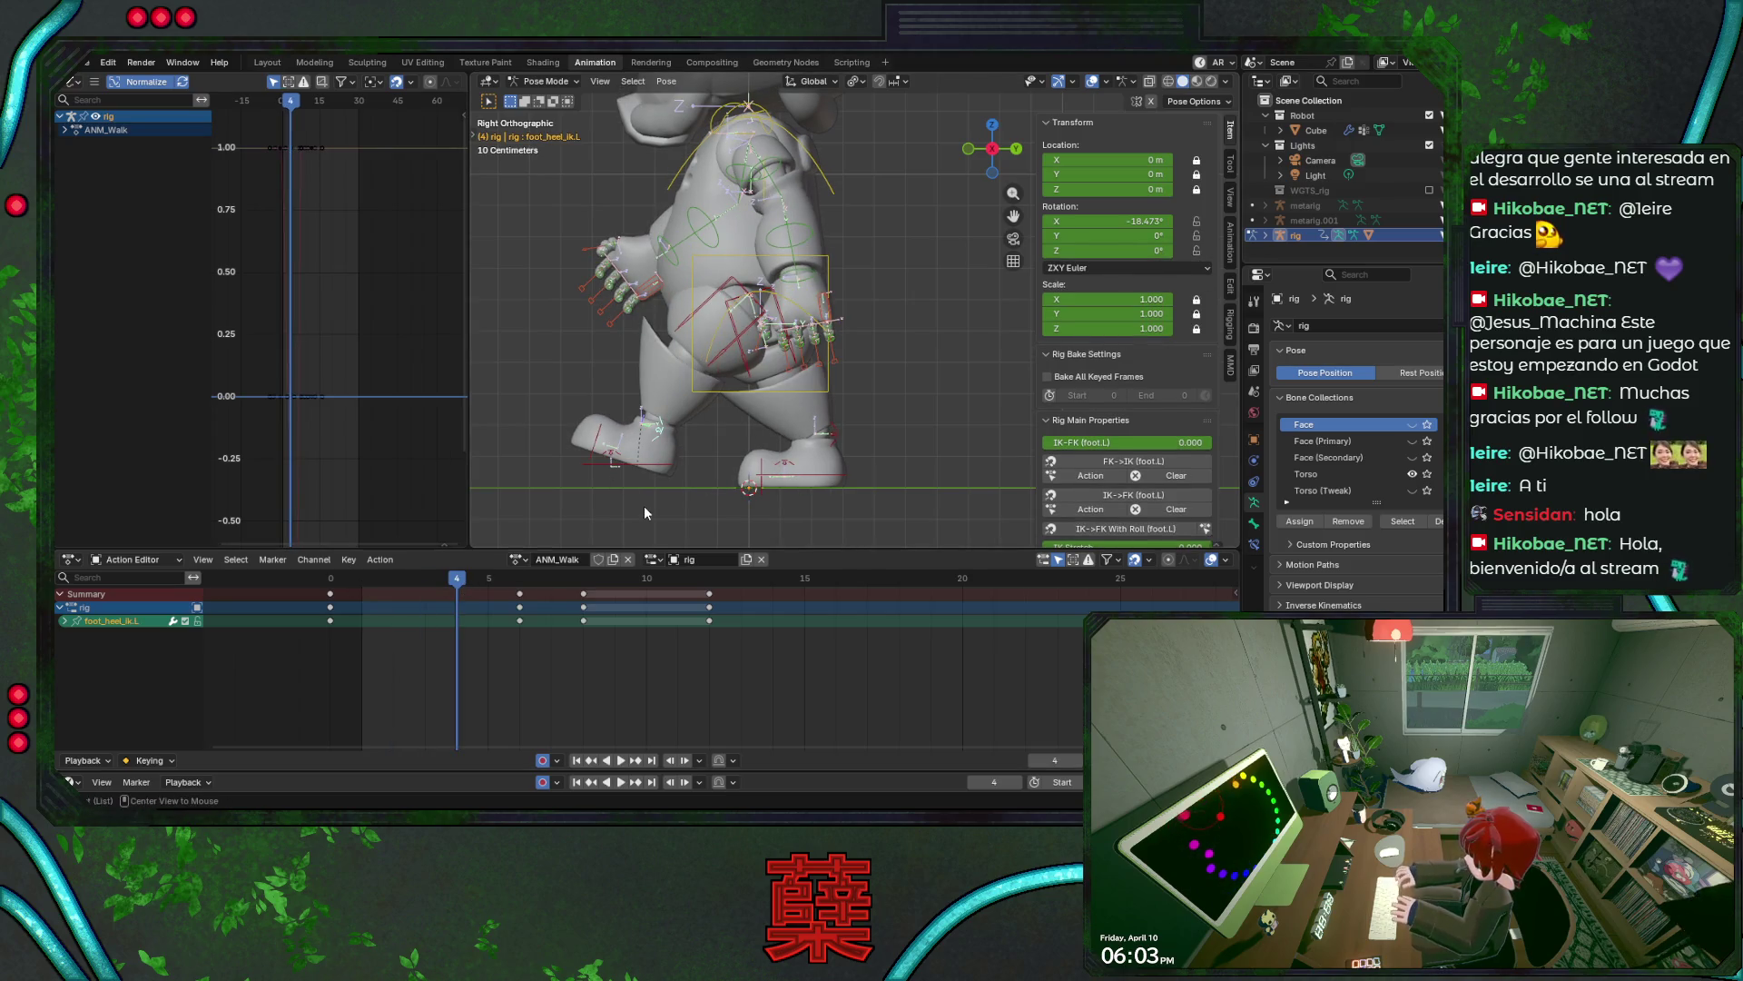
pyautogui.hotkey('alt', 'r')
pyautogui.hotkey('ctrl', 'z')
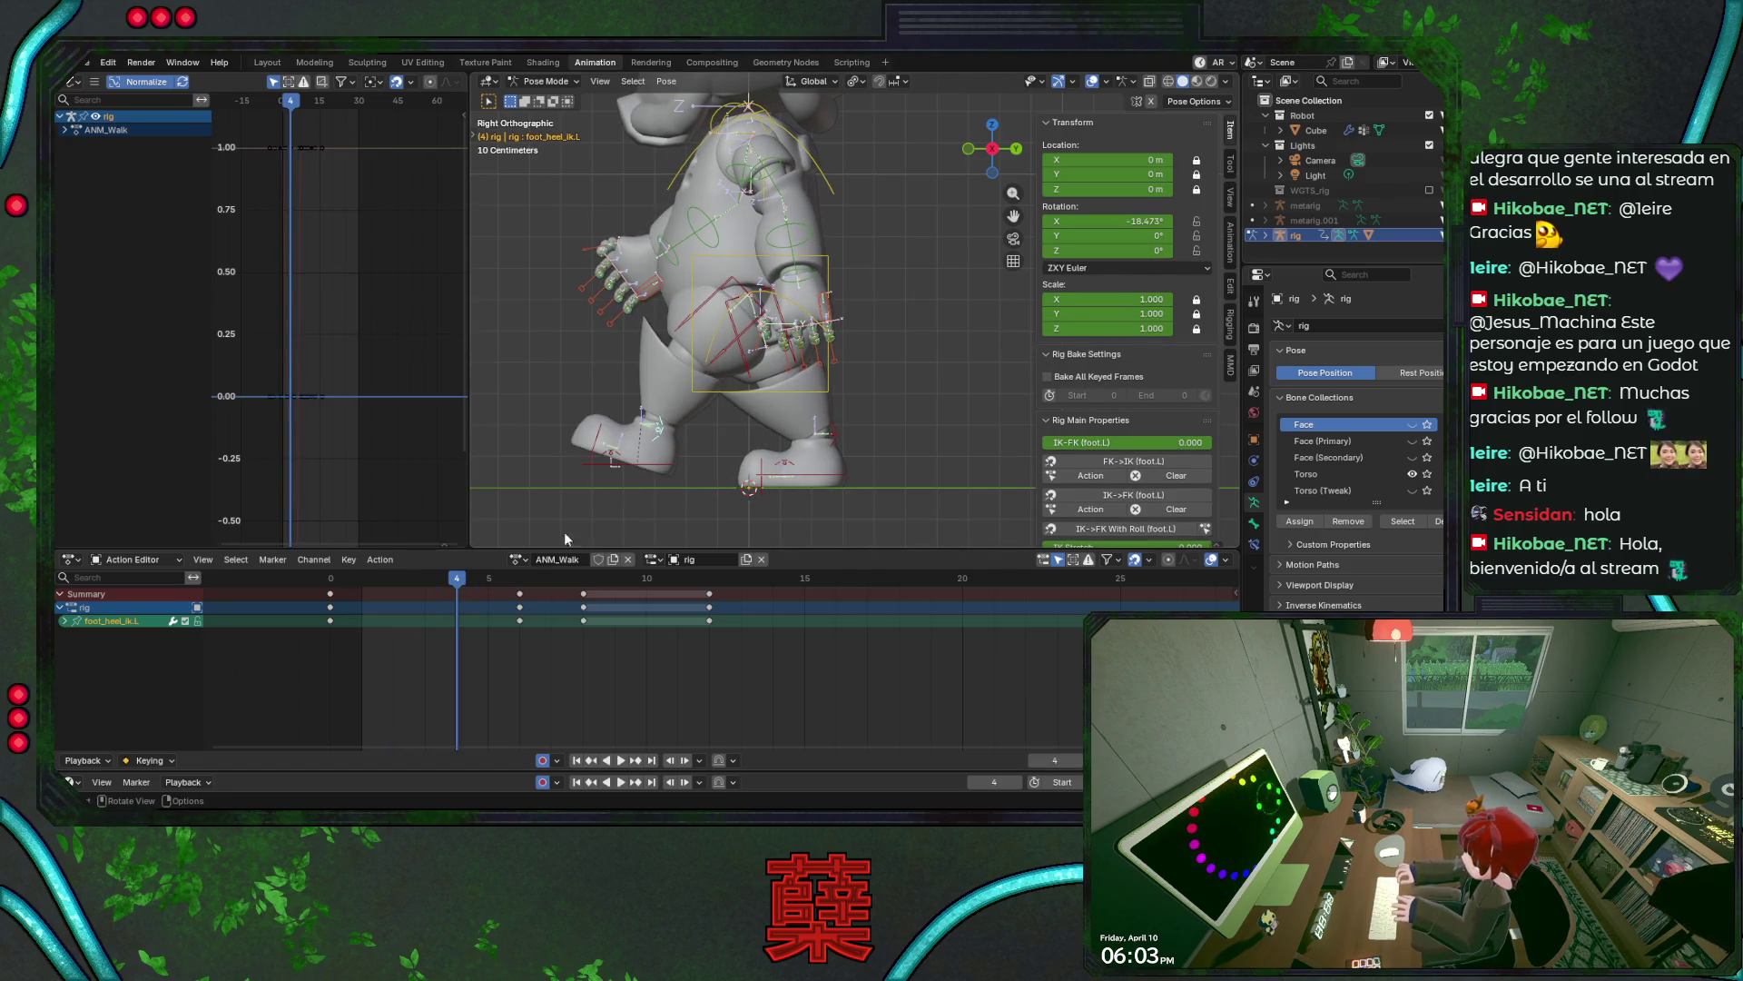
pyautogui.press('space')
pyautogui.hotkey('alt', 'r')
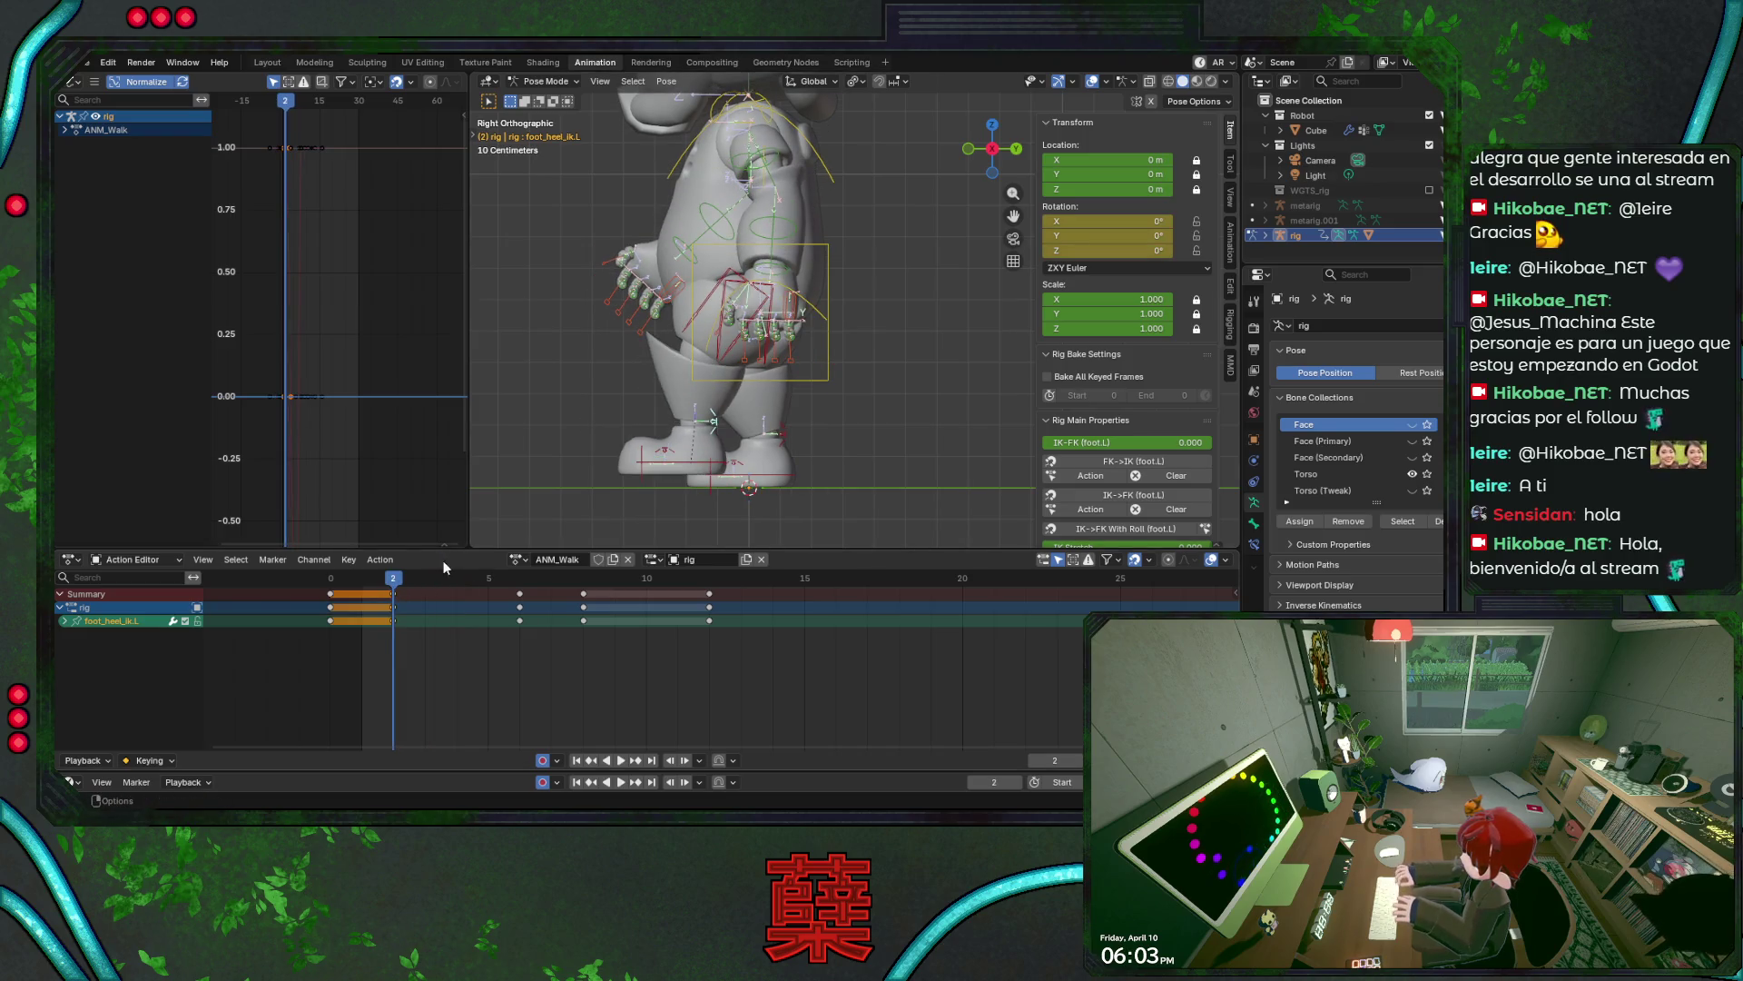
pyautogui.hotkey('ctrl', 's')
pyautogui.moveTo(400, 579)
pyautogui.mouseDown()
pyautogui.moveTo(306, 595)
pyautogui.moveTo(394, 599)
pyautogui.mouseUp()
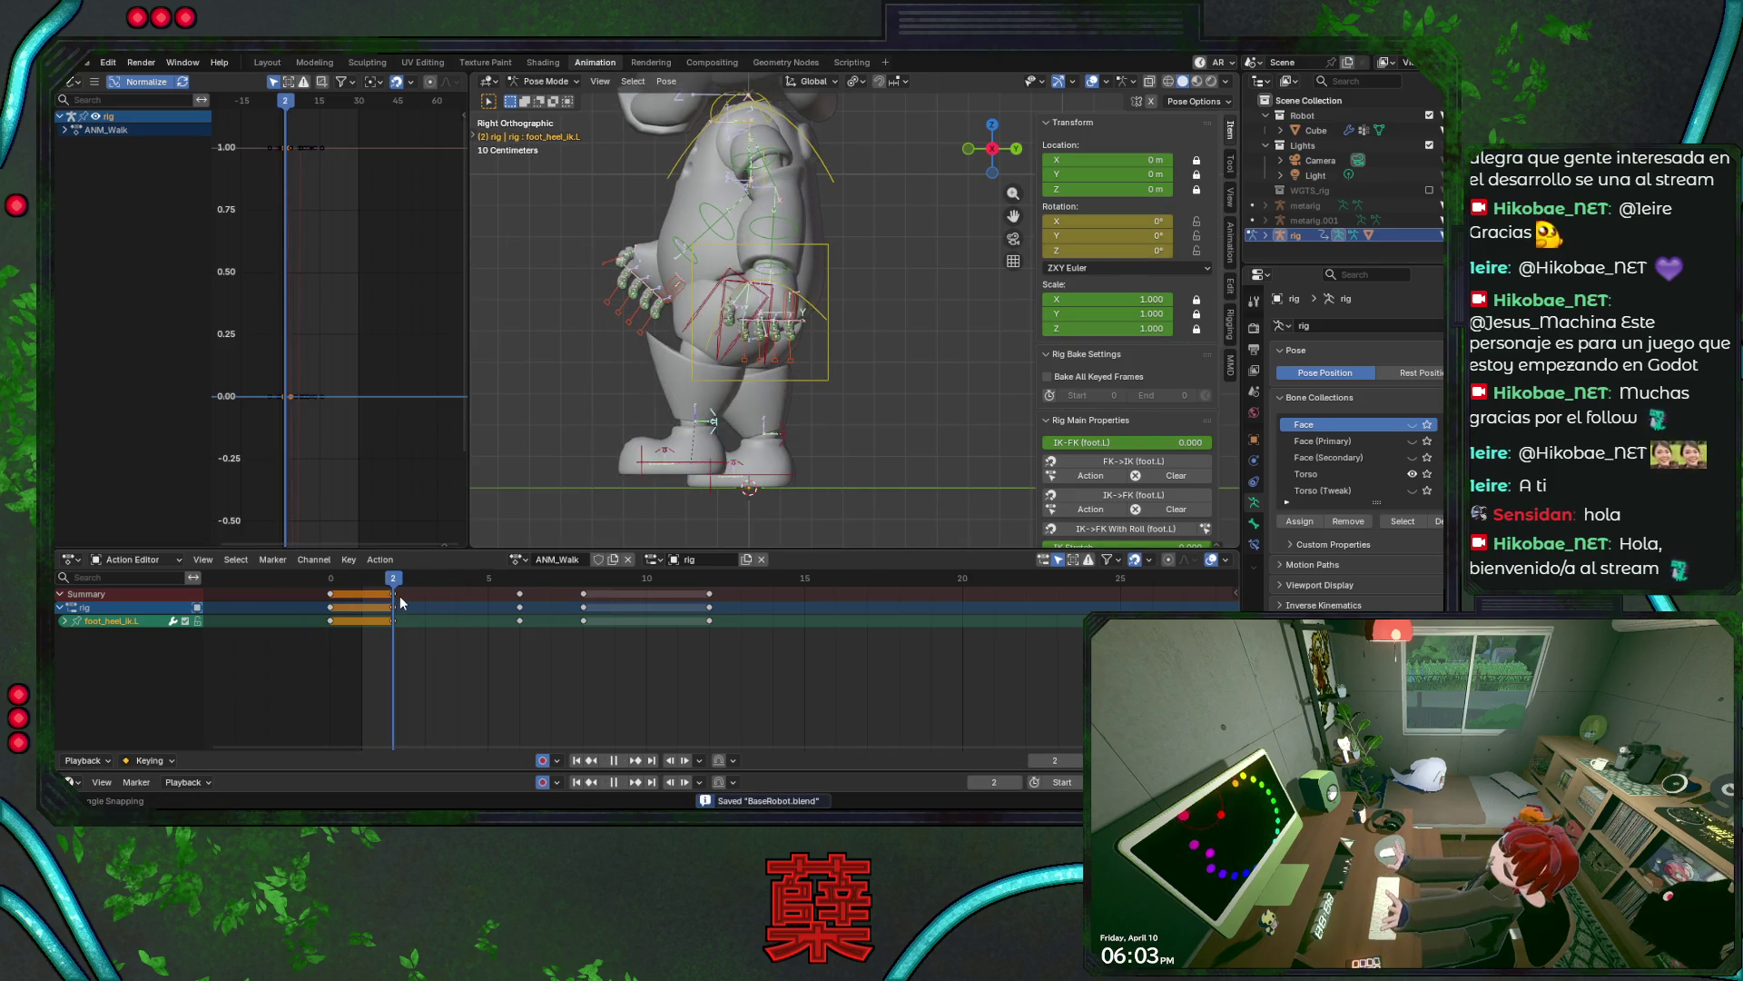
pyautogui.press('space')
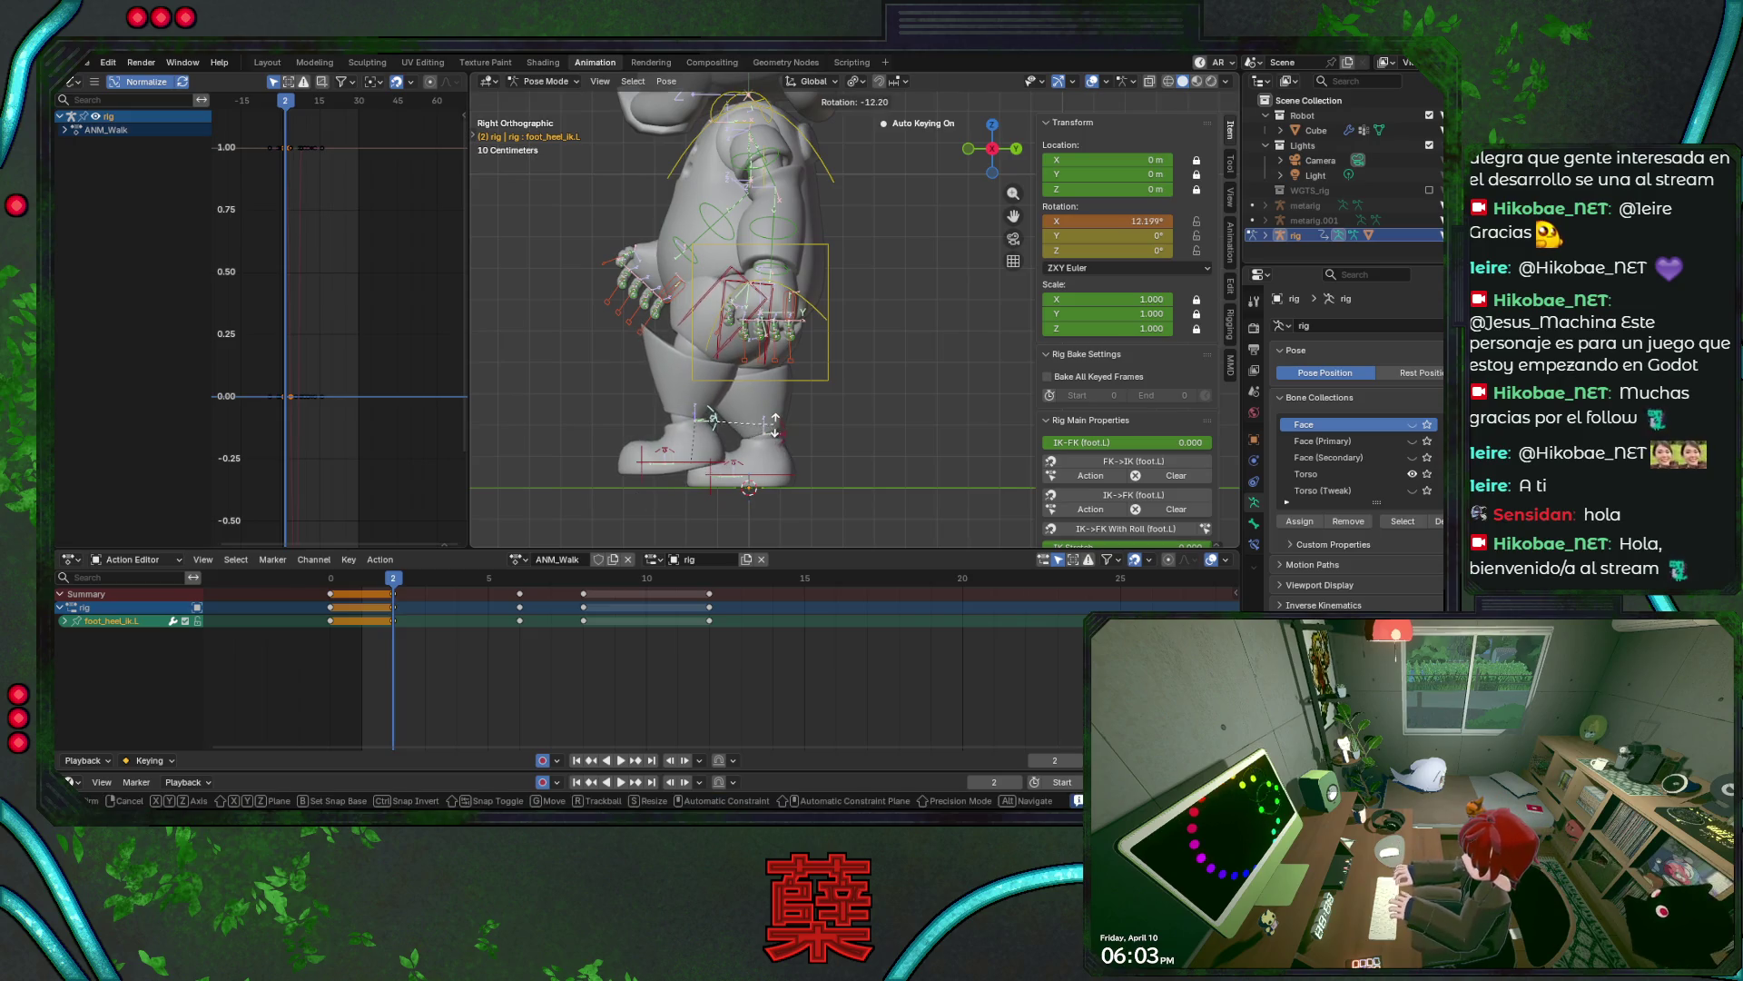
pyautogui.click(727, 461)
# - Tilt the left IK foot to a new auto-keyed angle and save
pyautogui.press('r')
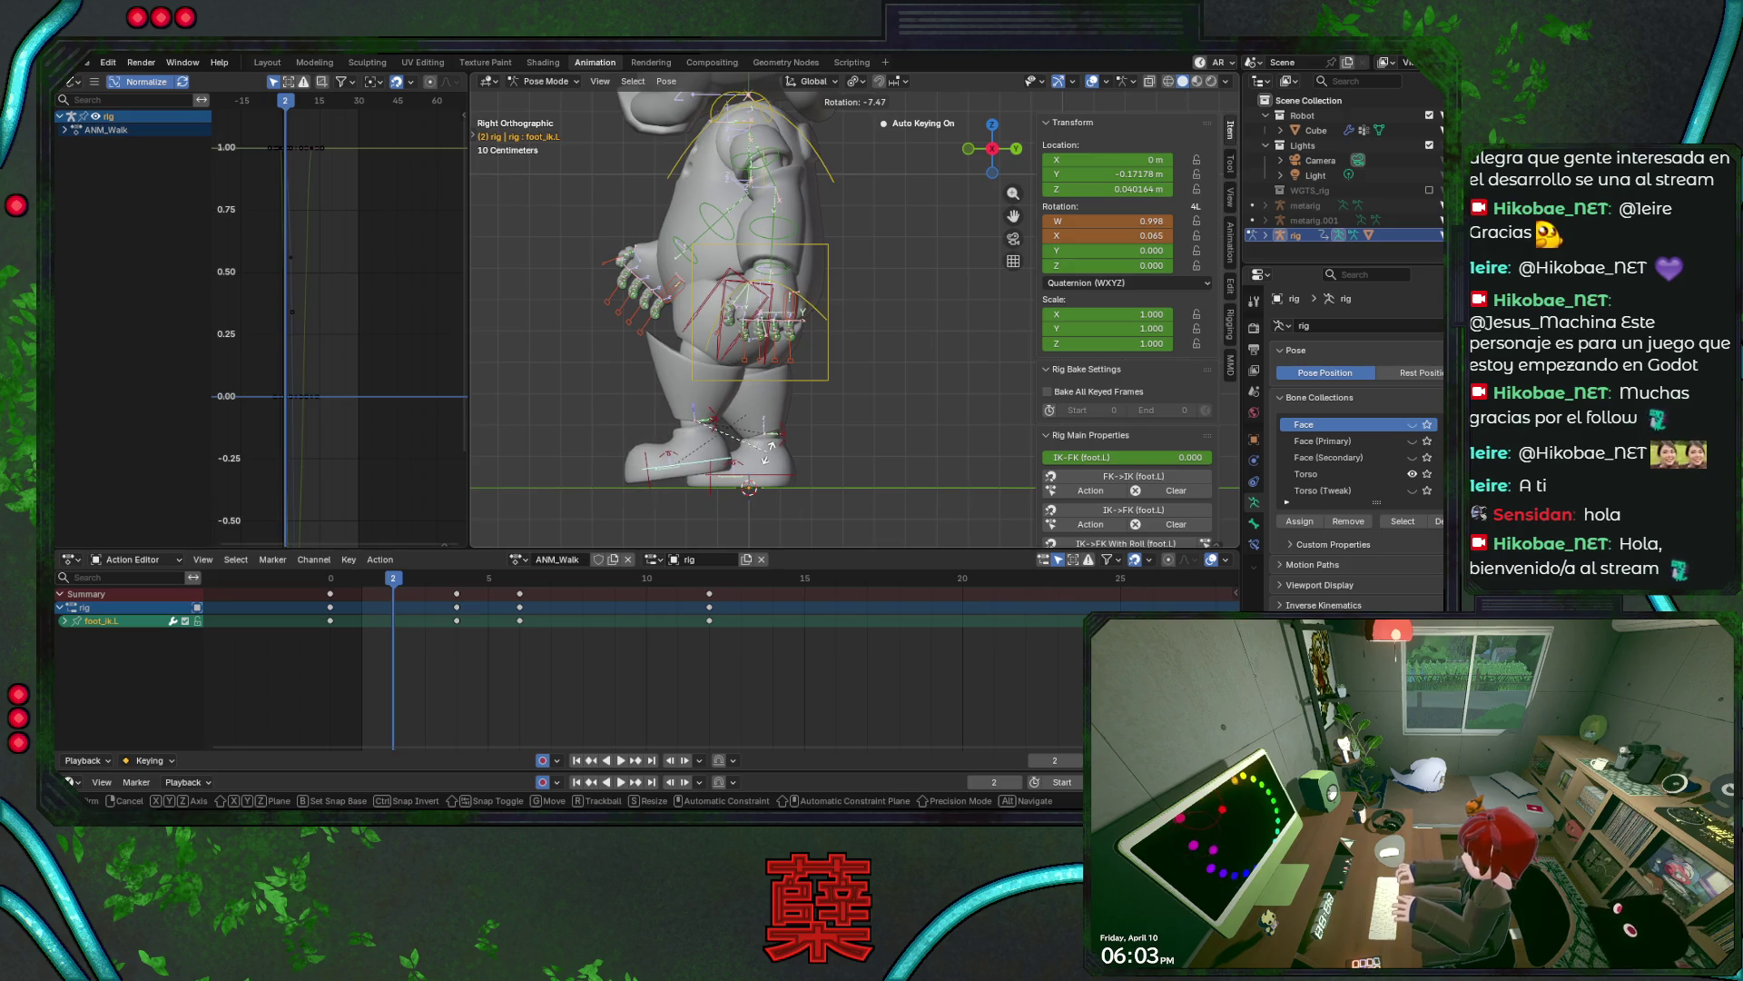
pyautogui.click(769, 459)
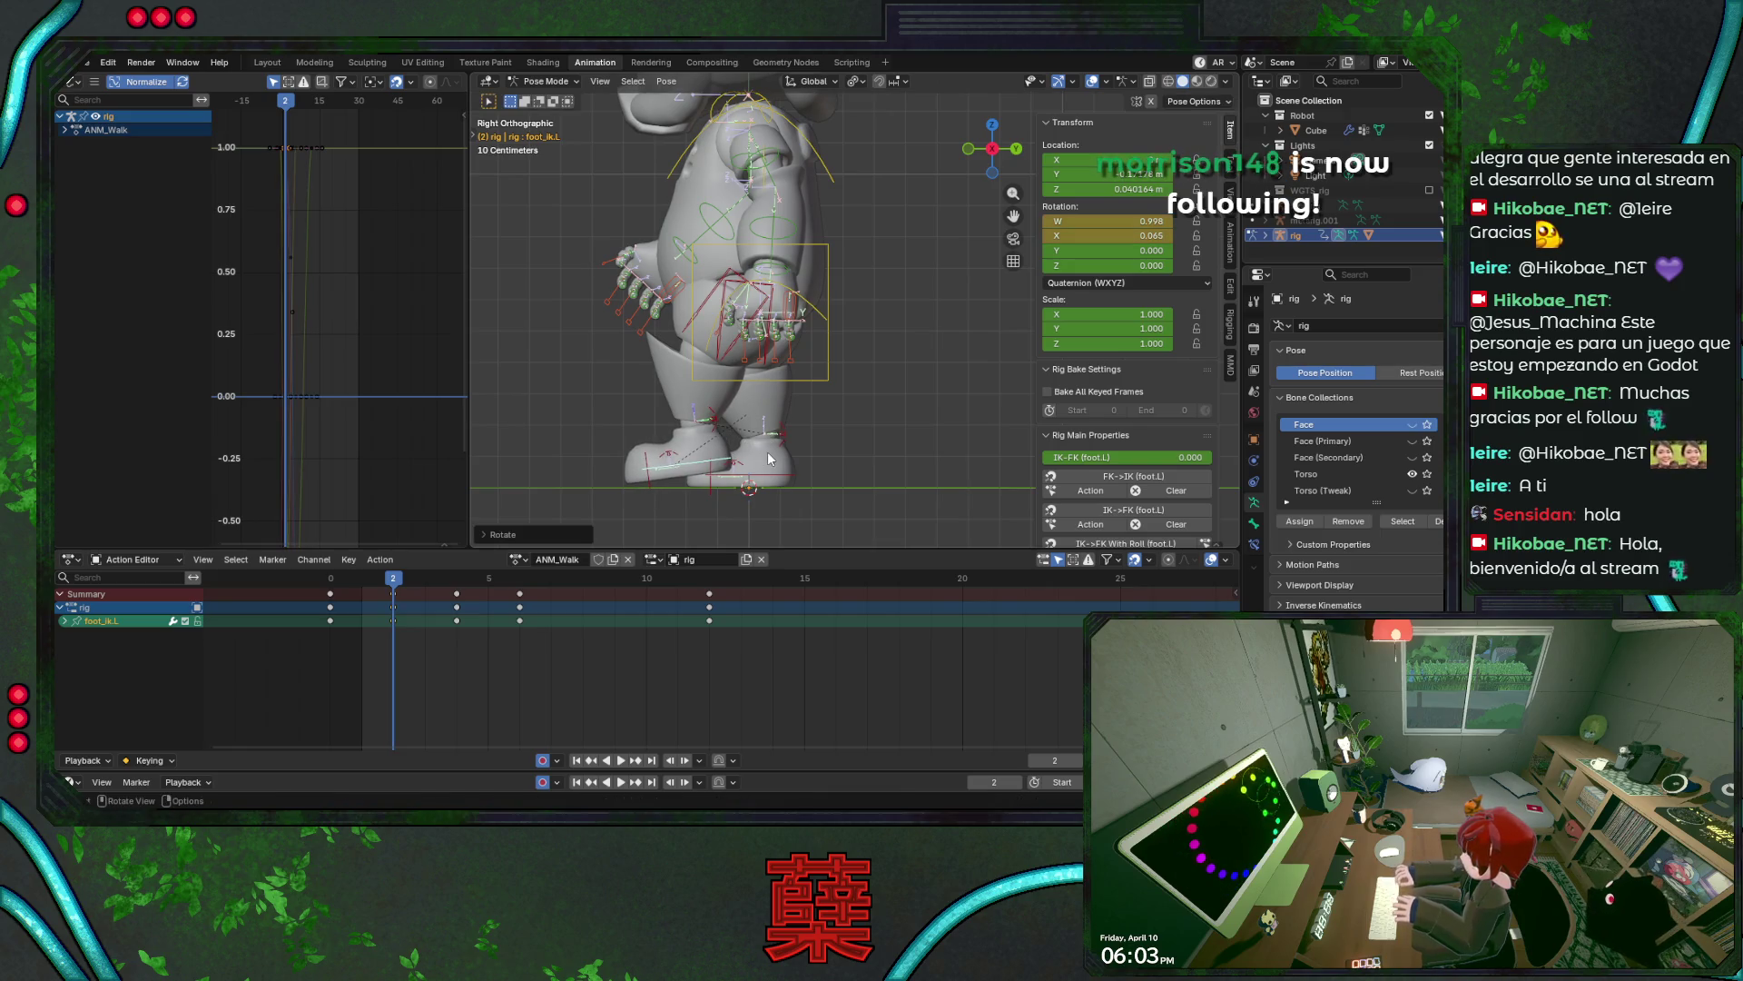
pyautogui.press('ctrl')
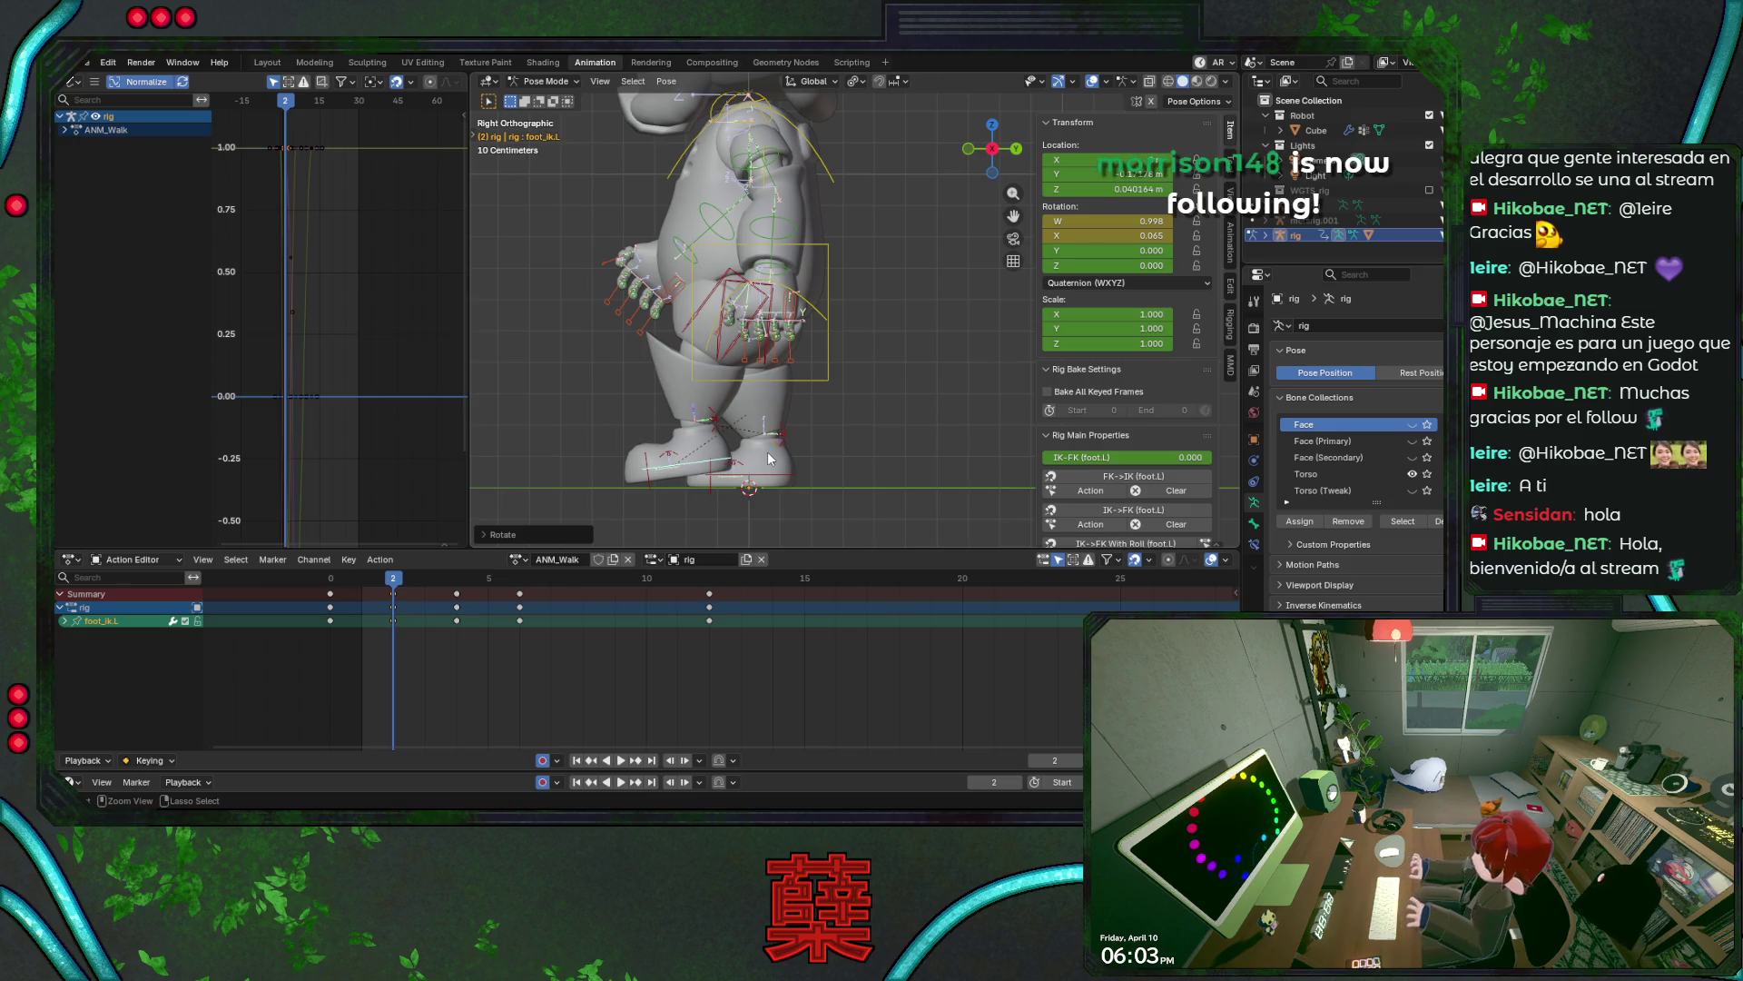
pyautogui.hotkey('ctrl', 's')
pyautogui.press('space')
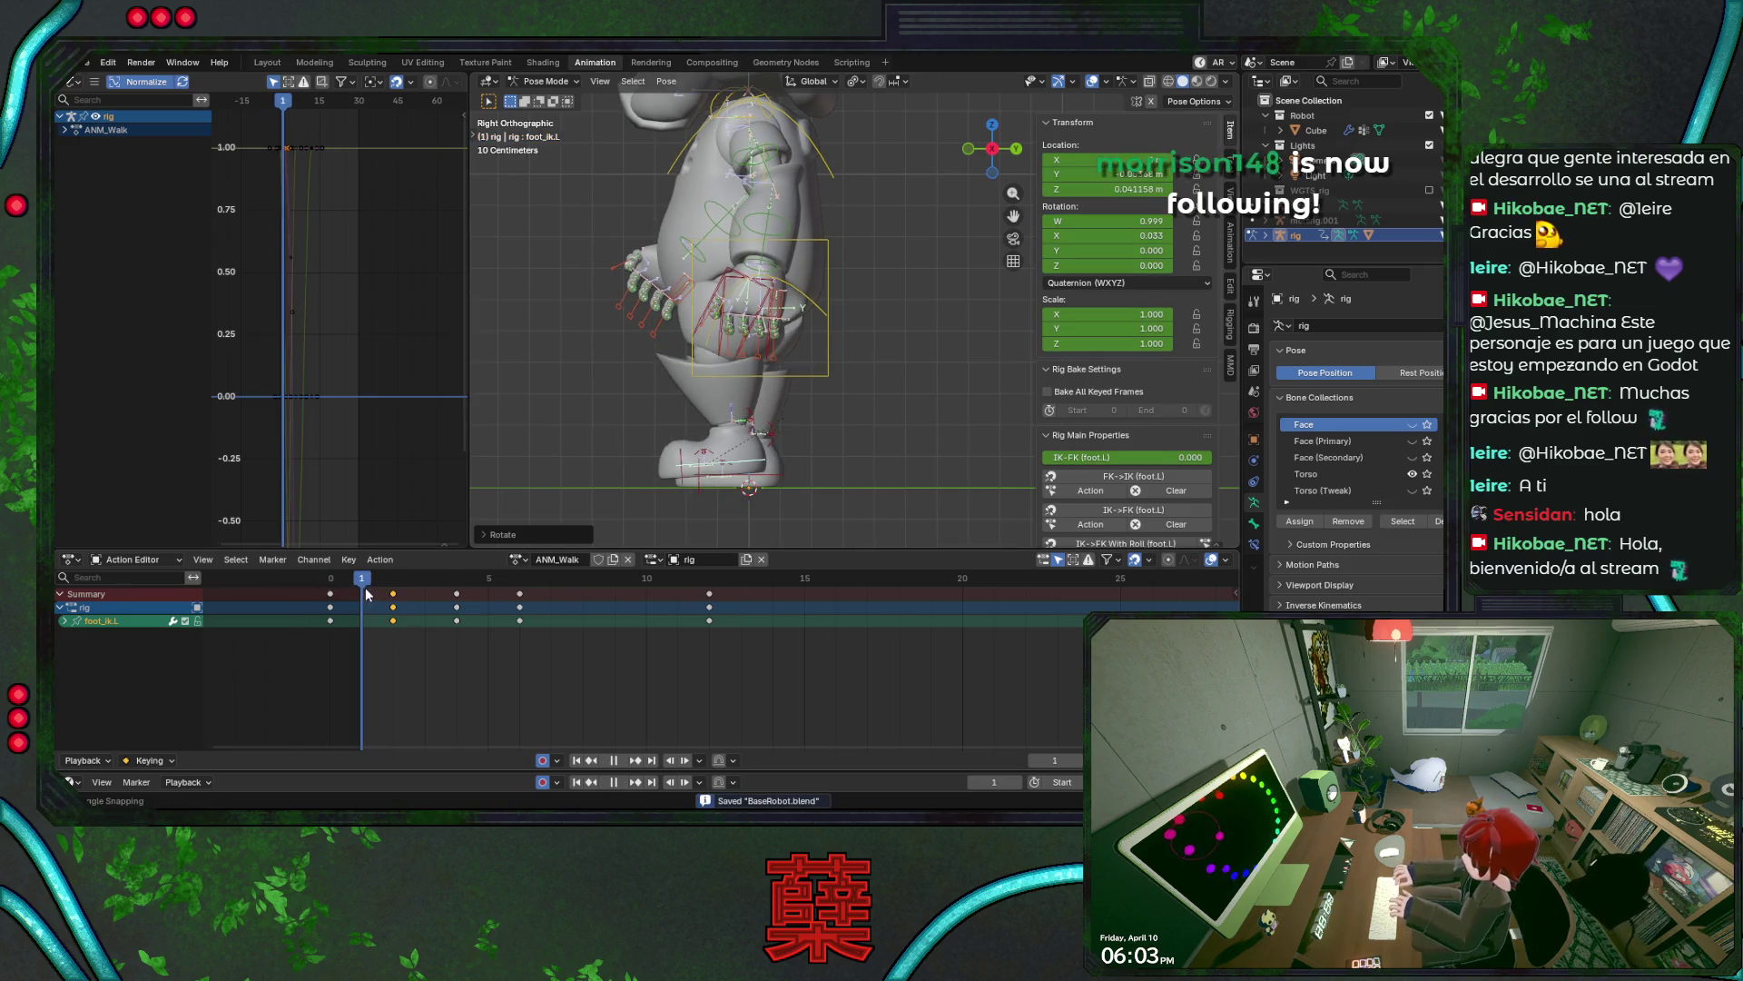
# - Move the selected left foot keys to frame 4 and play the cycle
pyautogui.moveTo(367, 594); pyautogui.dragTo(425, 611)
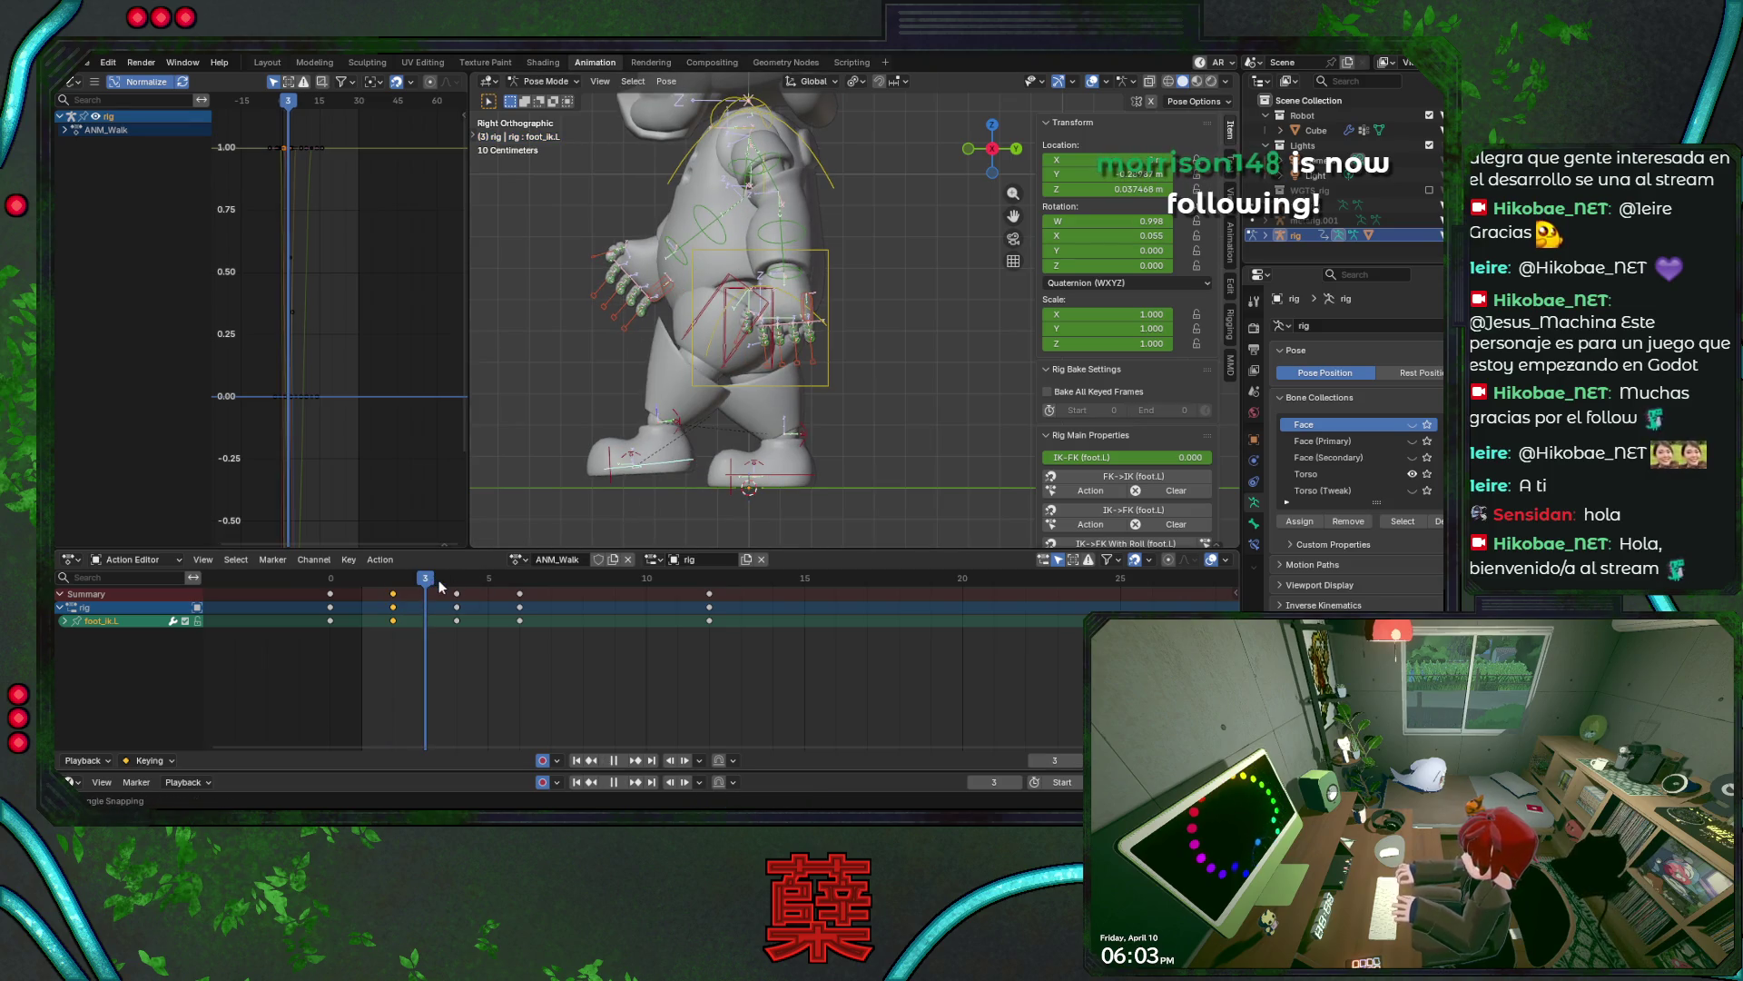
pyautogui.press('Right')
pyautogui.hotkey('ctrl', 's')
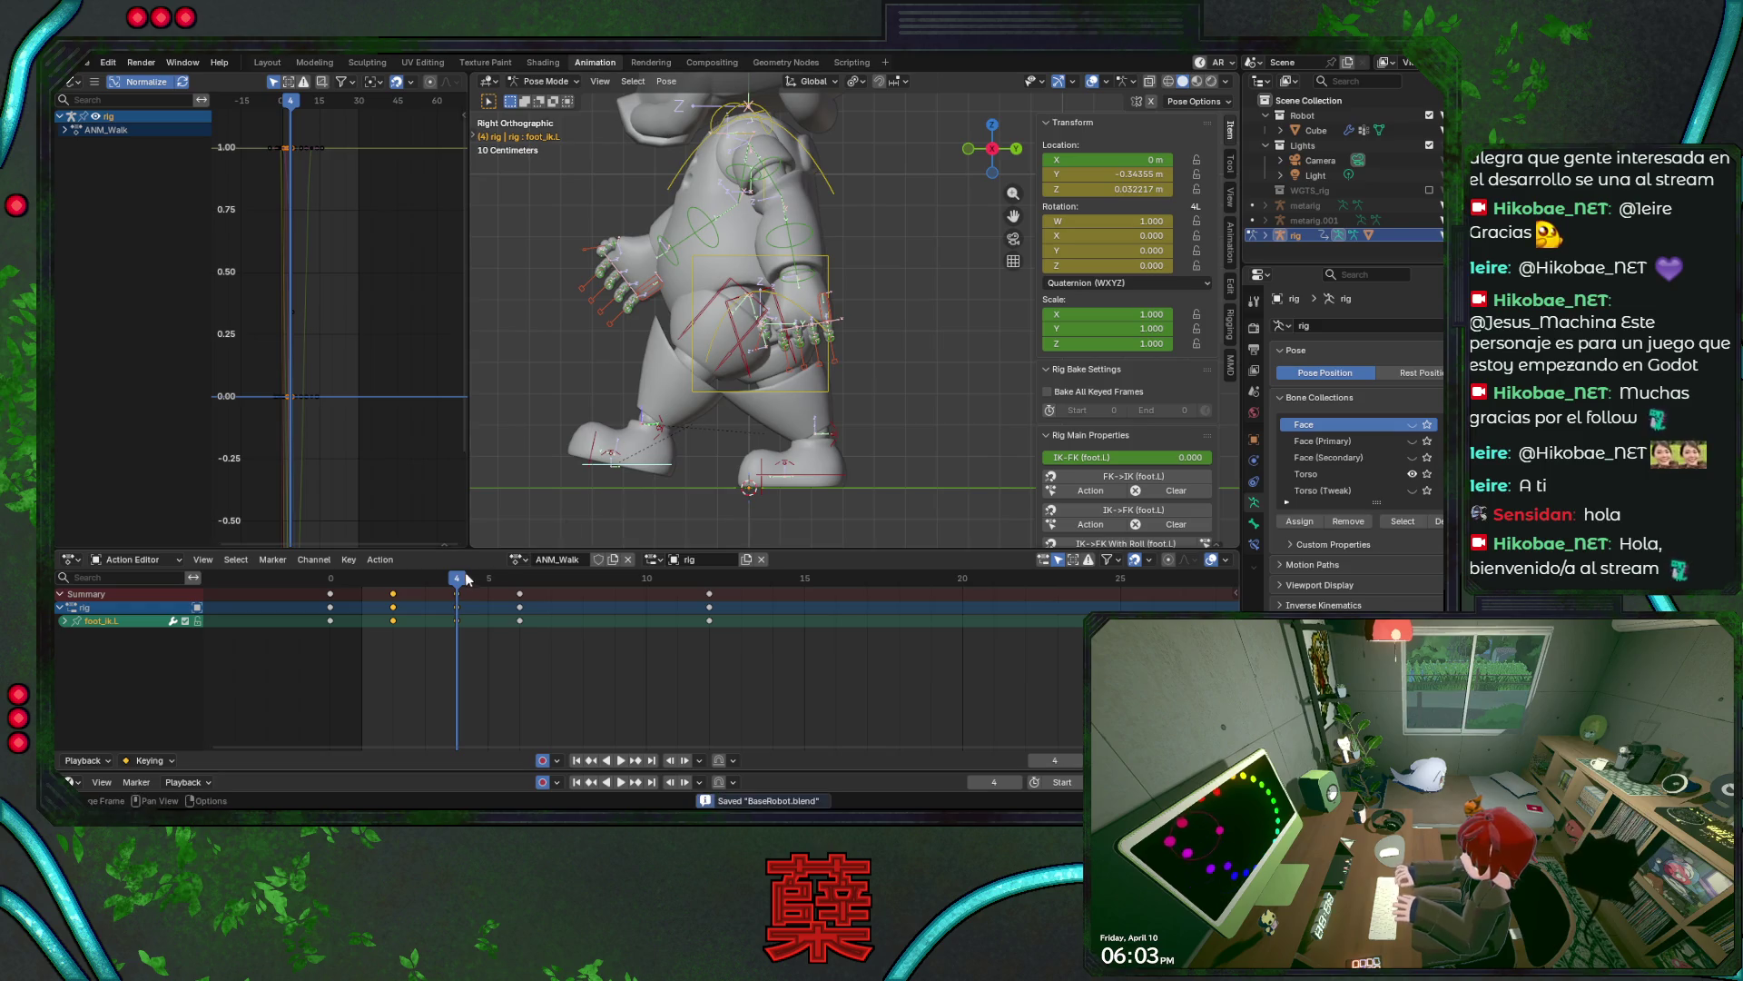
pyautogui.click(456, 594)
pyautogui.press('space')
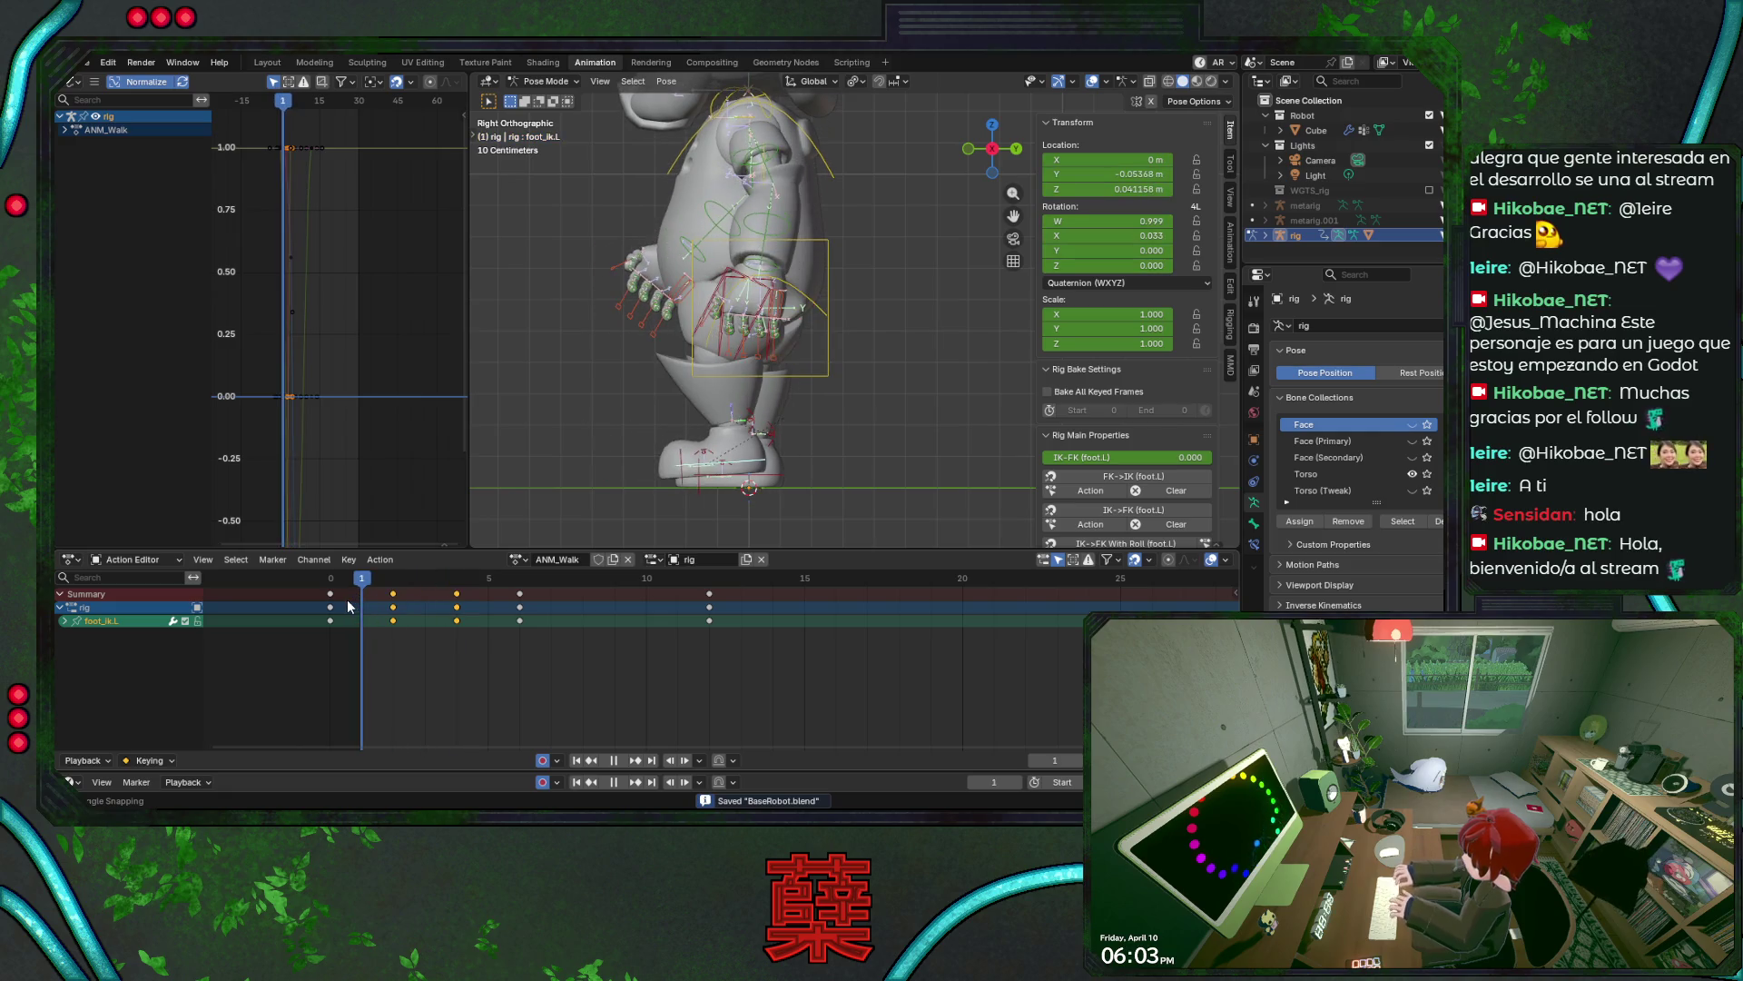
pyautogui.press('space')
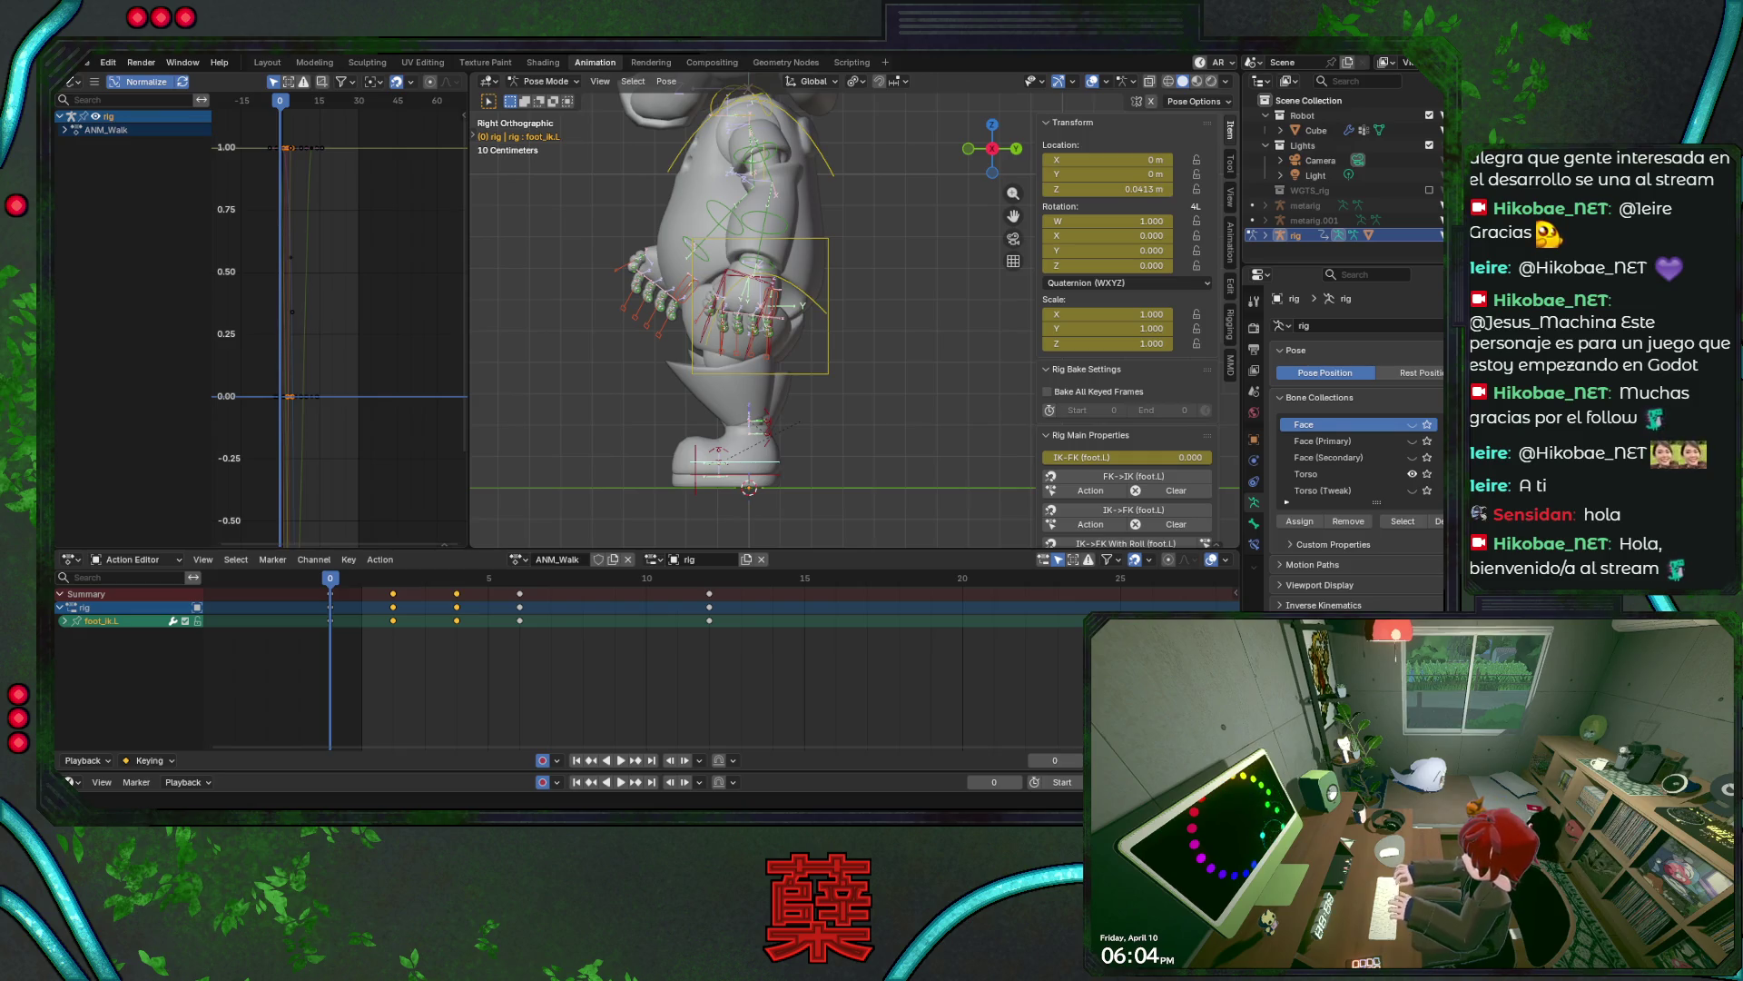
pyautogui.hotkey('alt', 'a')
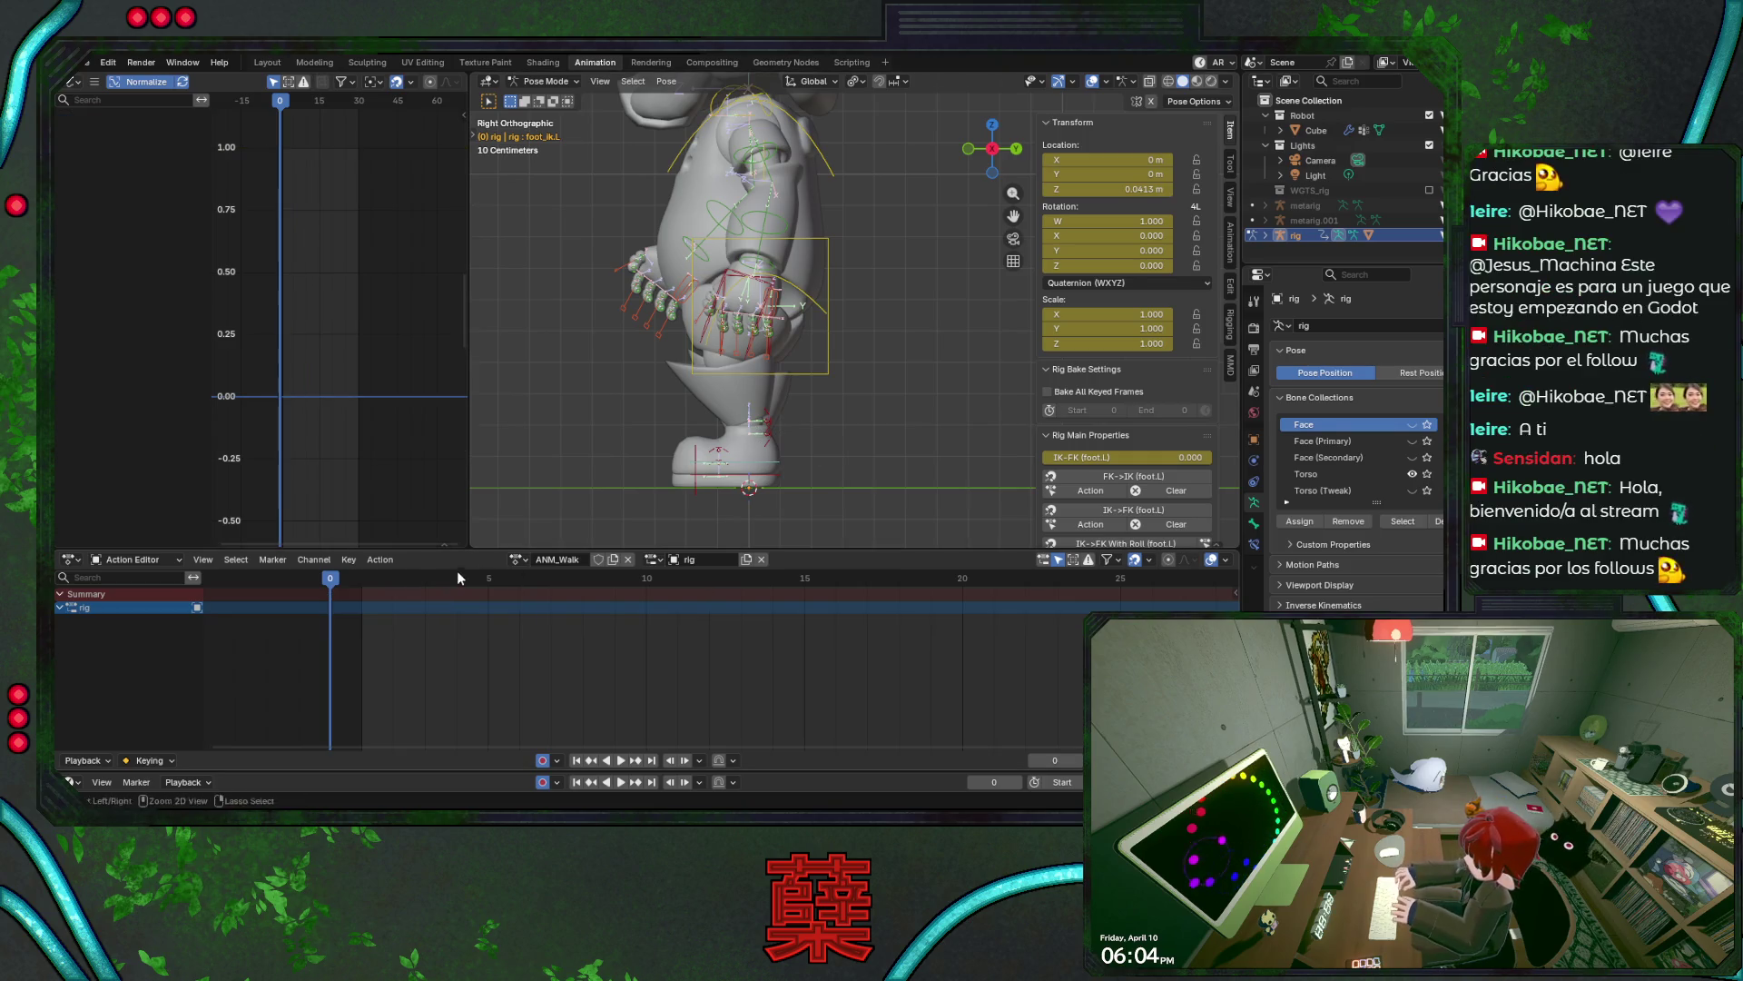
pyautogui.hotkey('ctrl', 's')
pyautogui.click(754, 464)
pyautogui.press('space')
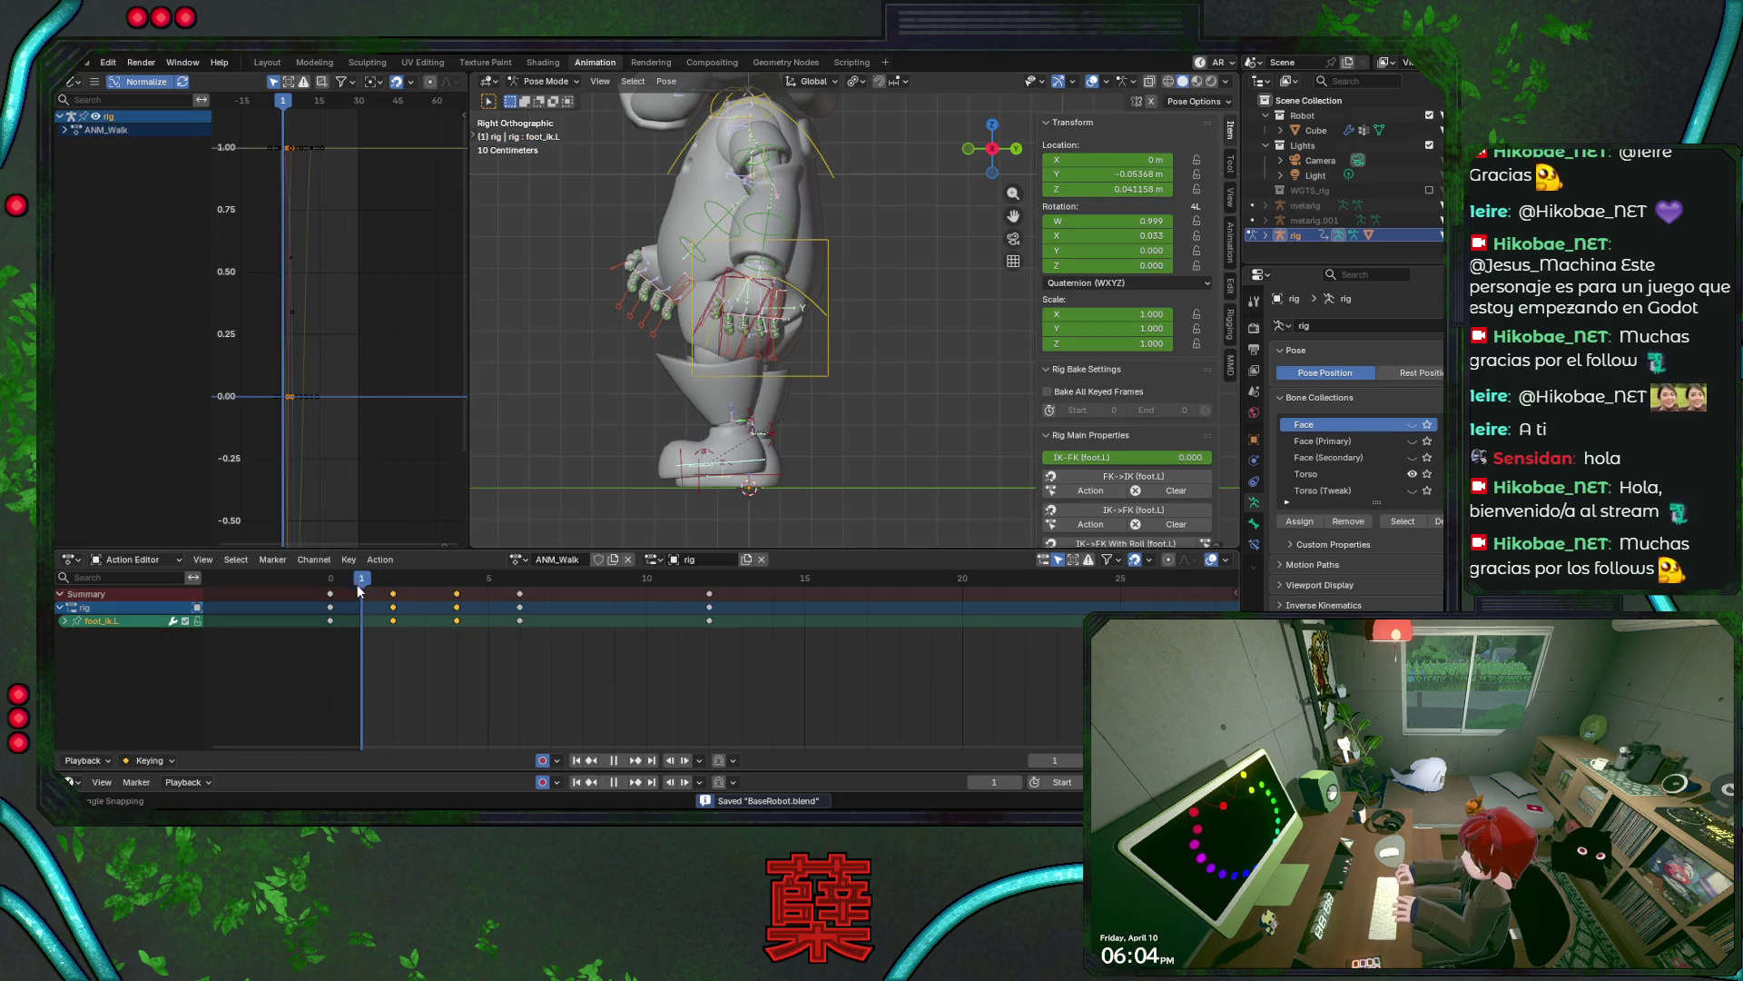
pyautogui.moveTo(394, 599); pyautogui.dragTo(476, 625)
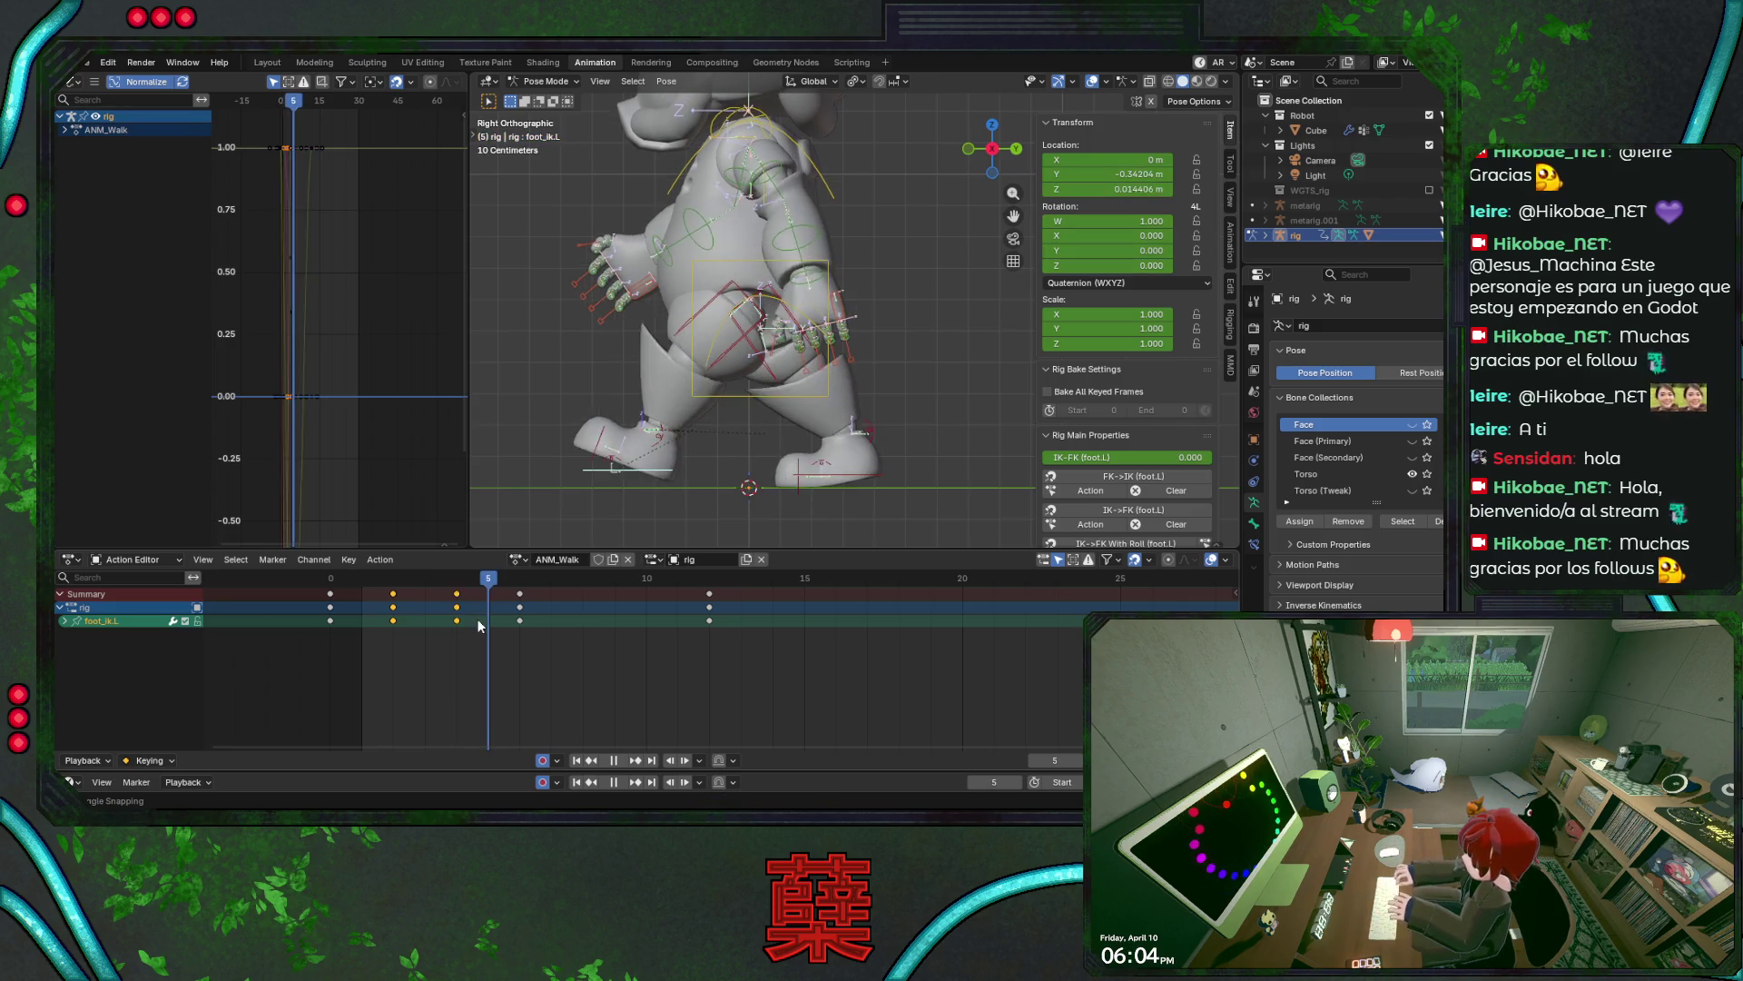
pyautogui.moveTo(504, 624)
pyautogui.mouseDown()
pyautogui.moveTo(521, 625)
pyautogui.moveTo(457, 627)
pyautogui.moveTo(518, 625)
pyautogui.moveTo(495, 625)
pyautogui.moveTo(534, 604)
pyautogui.moveTo(395, 599)
pyautogui.moveTo(458, 604)
pyautogui.mouseUp()
pyautogui.hotkey('ctrl', 's')
pyautogui.click(459, 588)
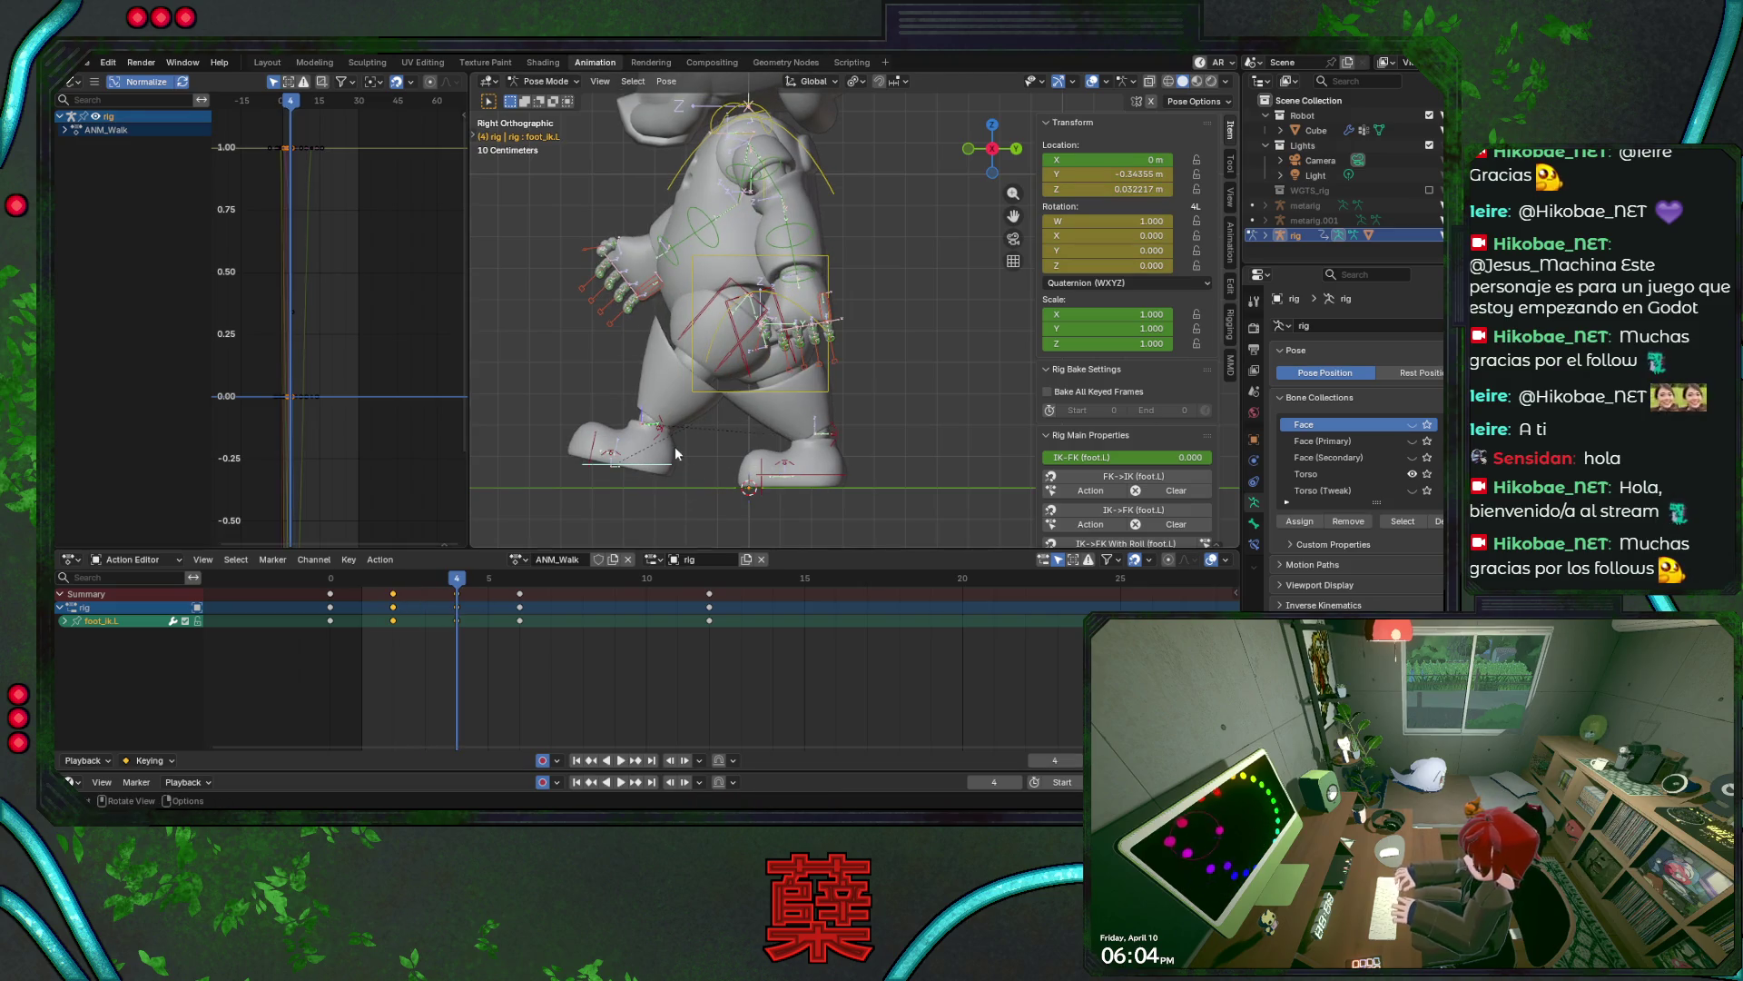
# - Select foot_heel_ik.L and copy its flat frame 0 and 2 keys to frame 4
pyautogui.click(656, 425)
pyautogui.hotkey('ctrl', 's')
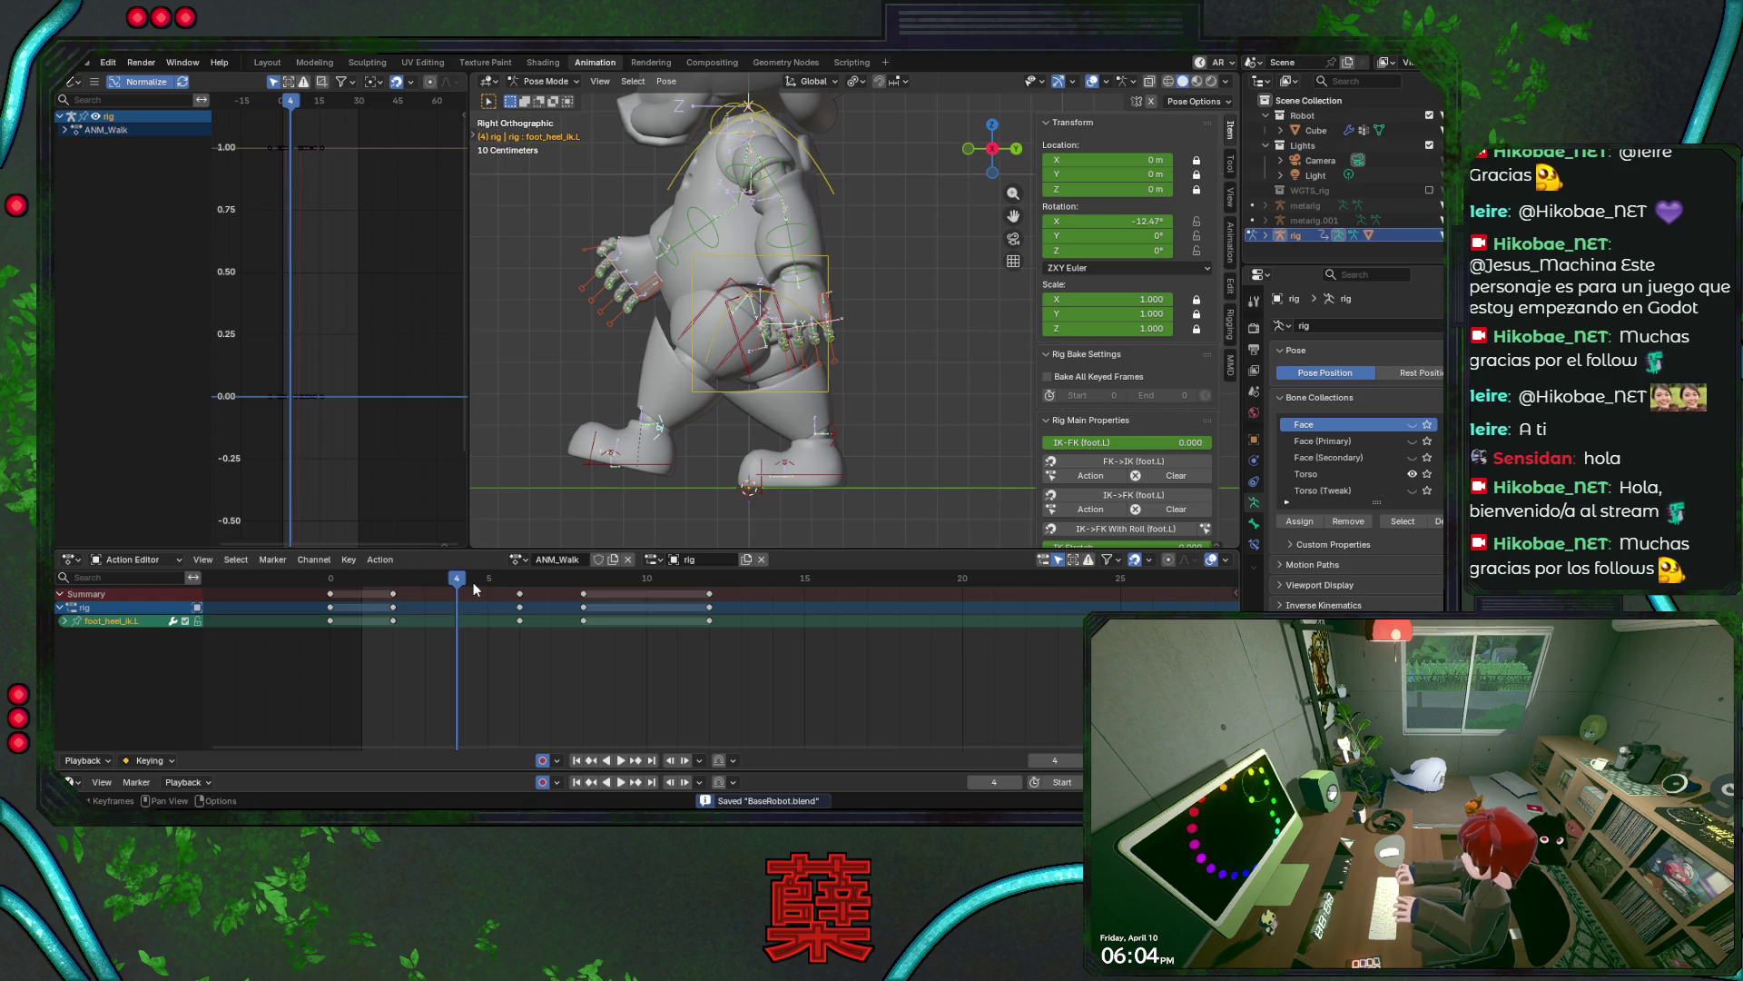
pyautogui.moveTo(468, 588)
pyautogui.mouseDown()
pyautogui.moveTo(514, 592)
pyautogui.moveTo(451, 594)
pyautogui.moveTo(472, 603)
pyautogui.mouseUp()
pyautogui.hotkey('ctrl', 's')
pyautogui.press('space')
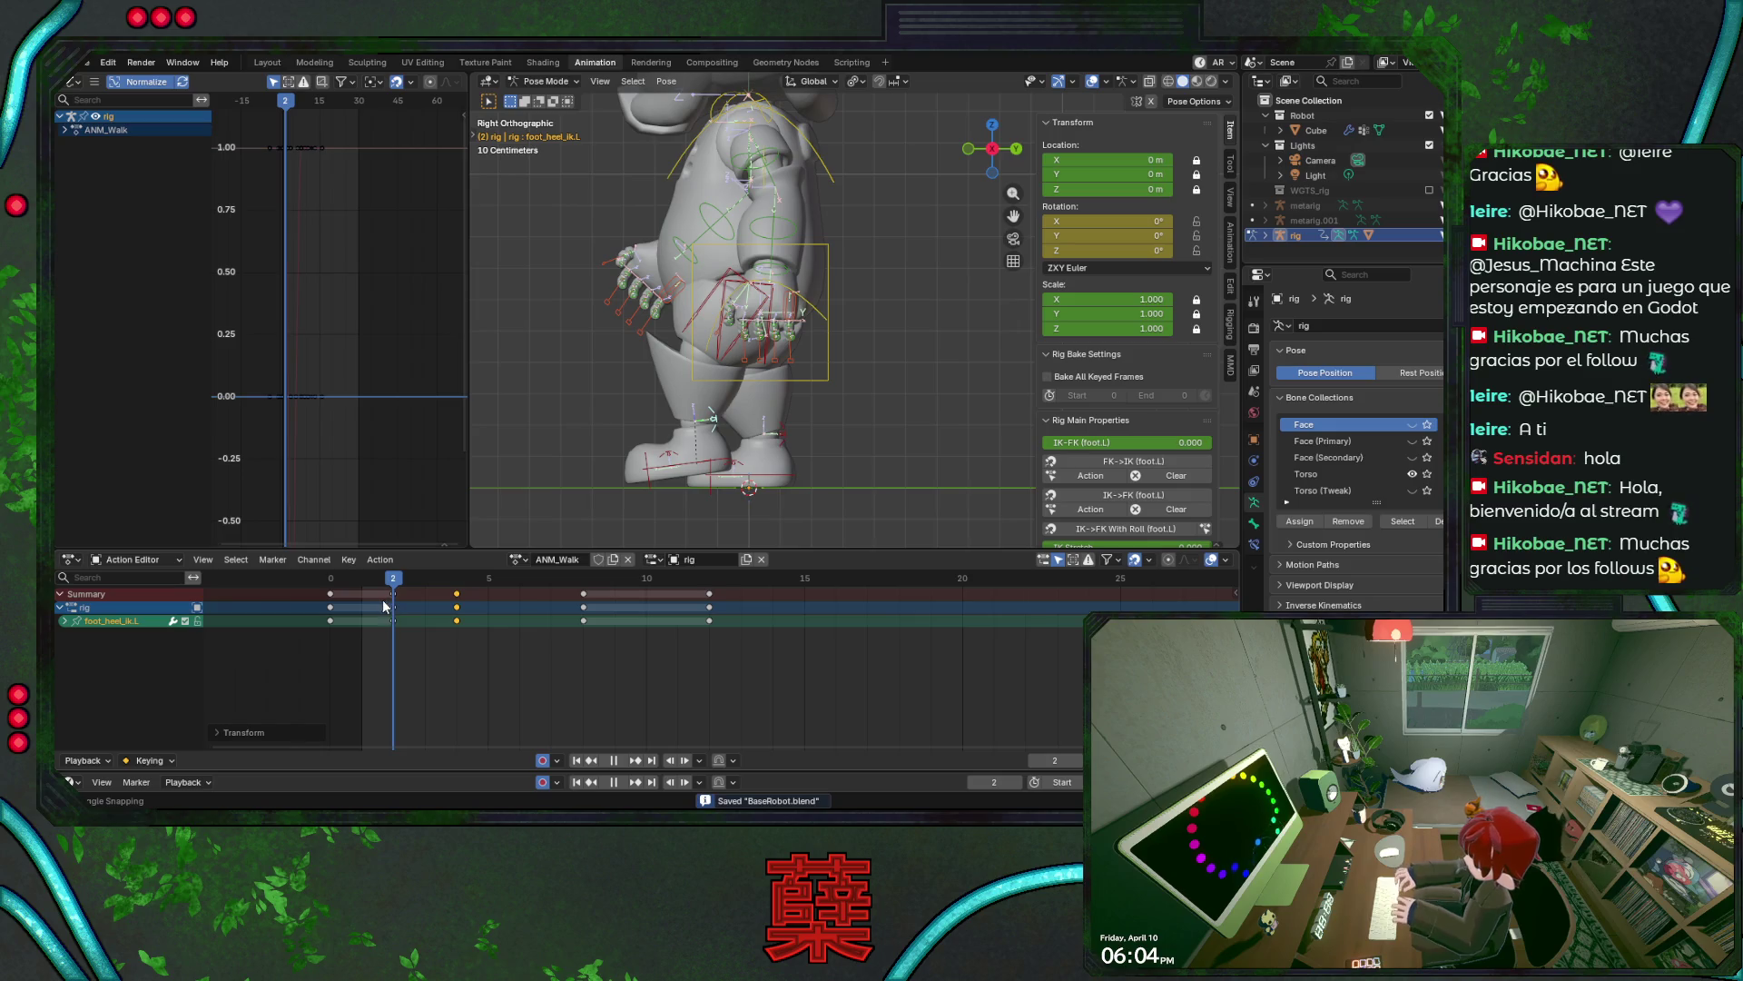
pyautogui.keyDown('shift'); pyautogui.moveTo(400, 606); pyautogui.dragTo(320, 627); pyautogui.keyUp('shift')
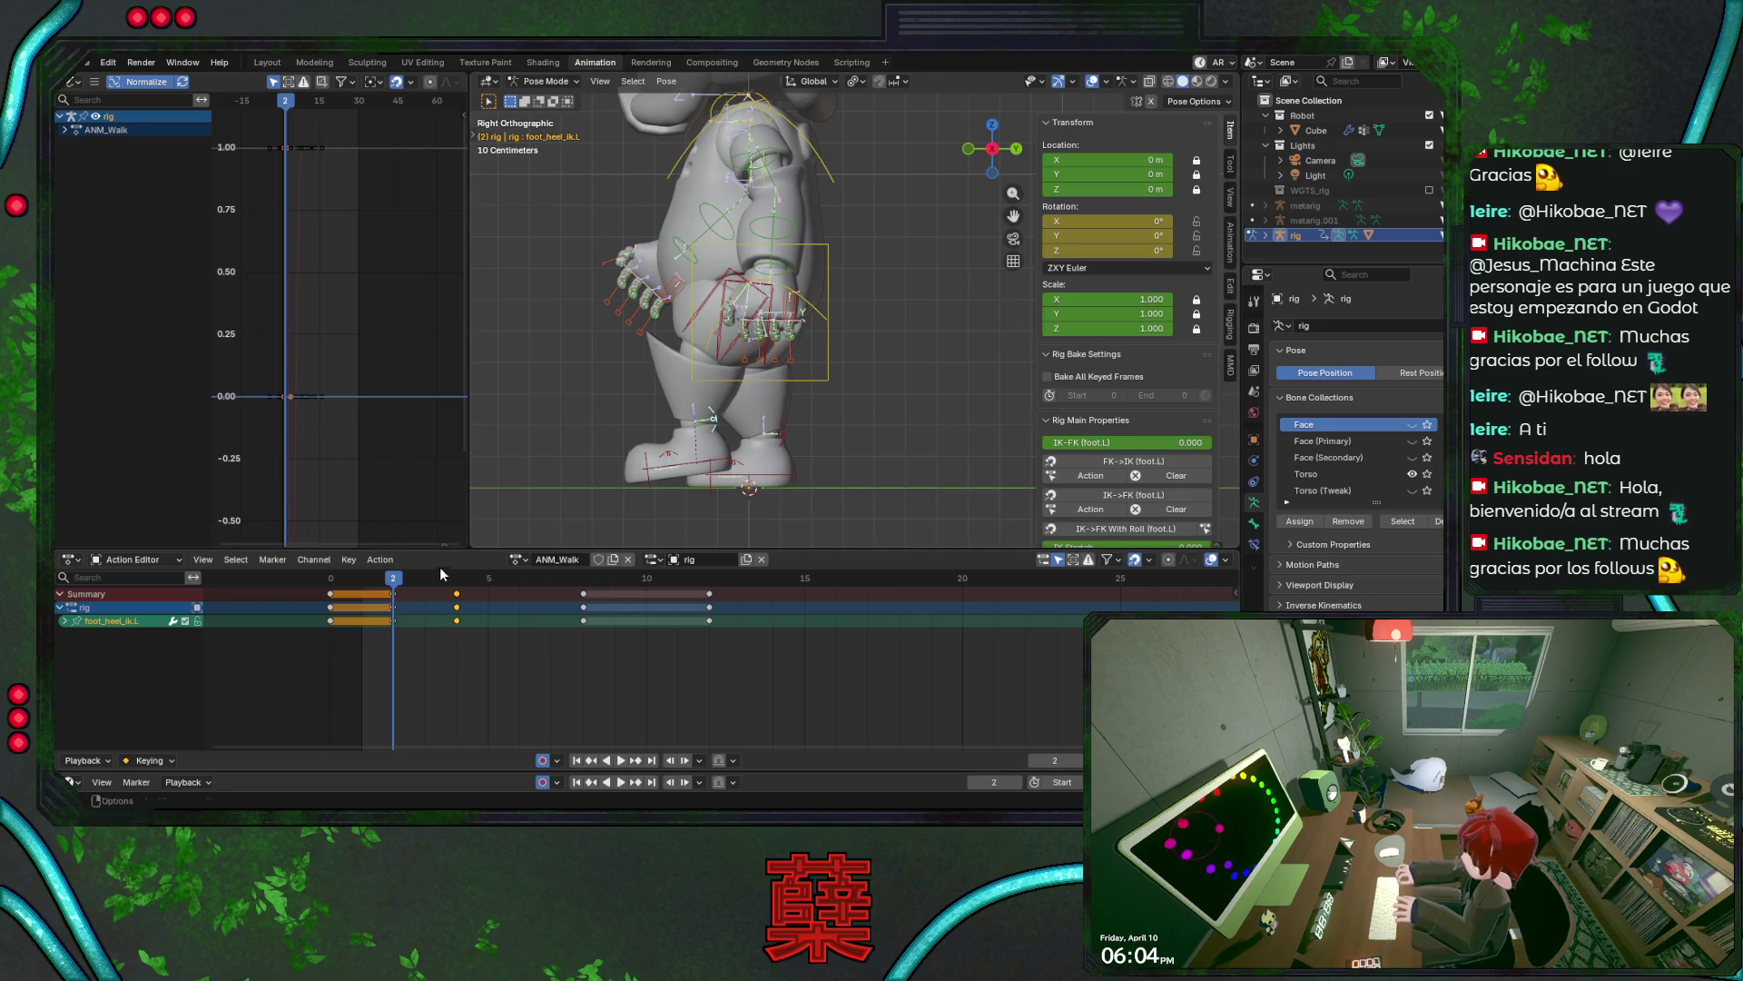
pyautogui.hotkey('shift', 'Left')
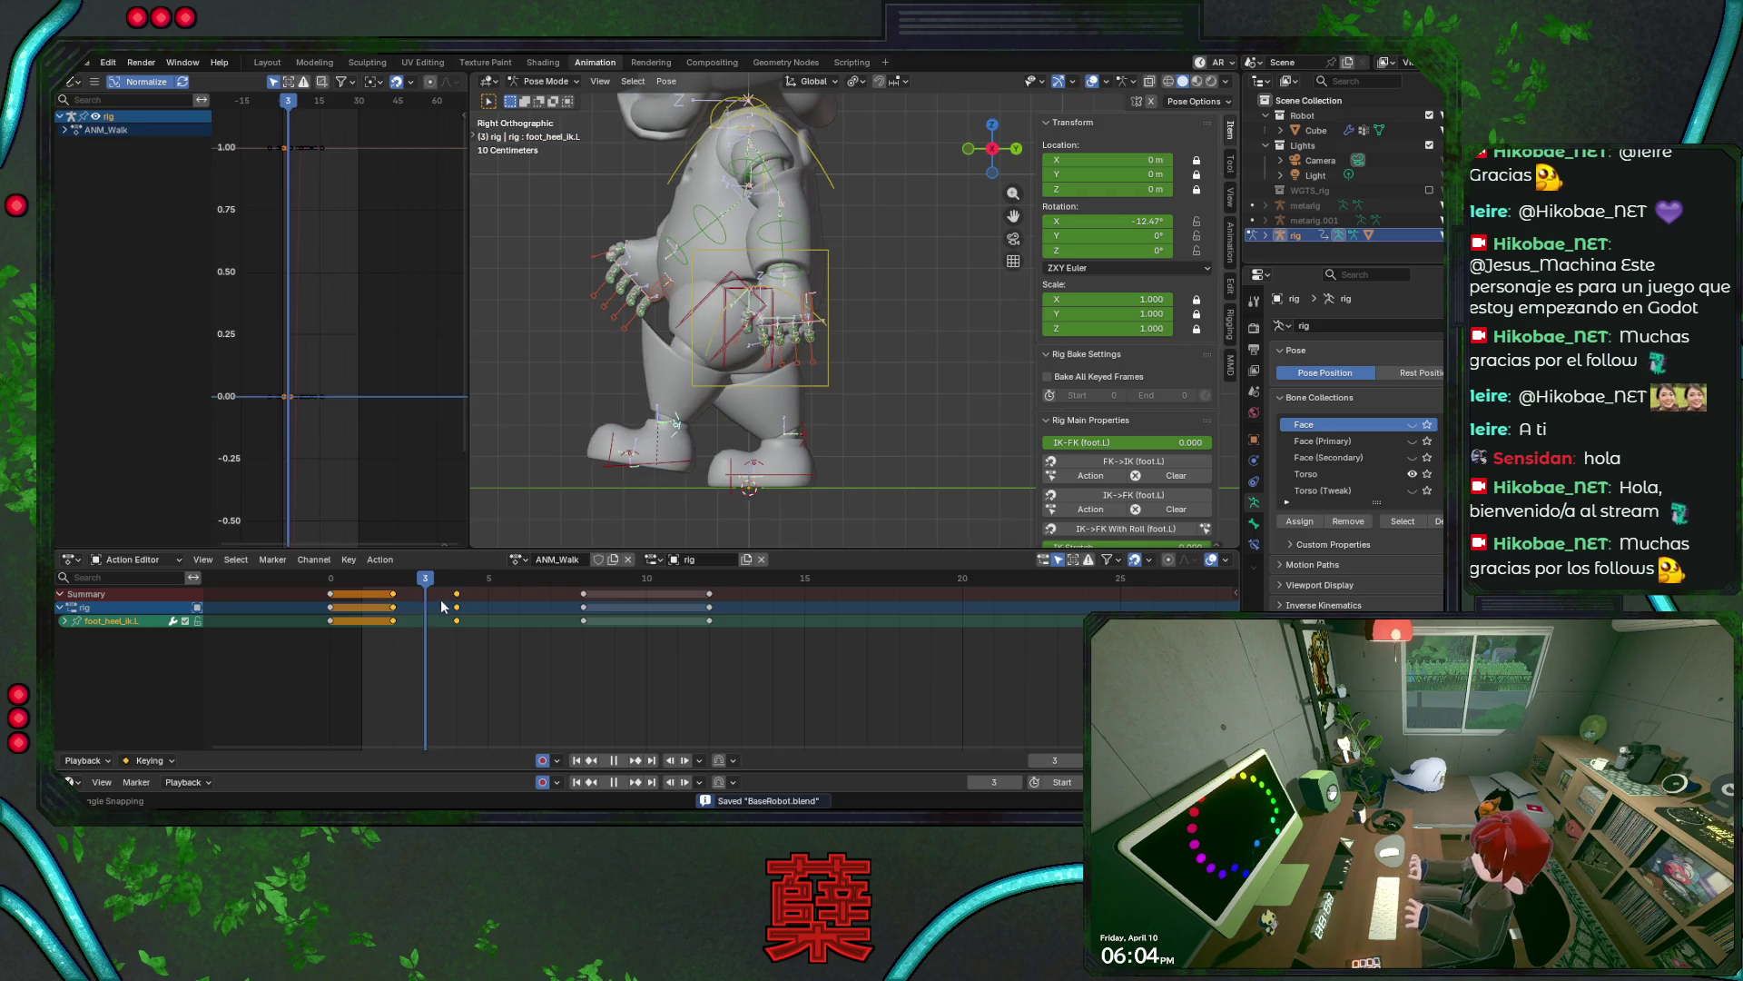
pyautogui.press('i')
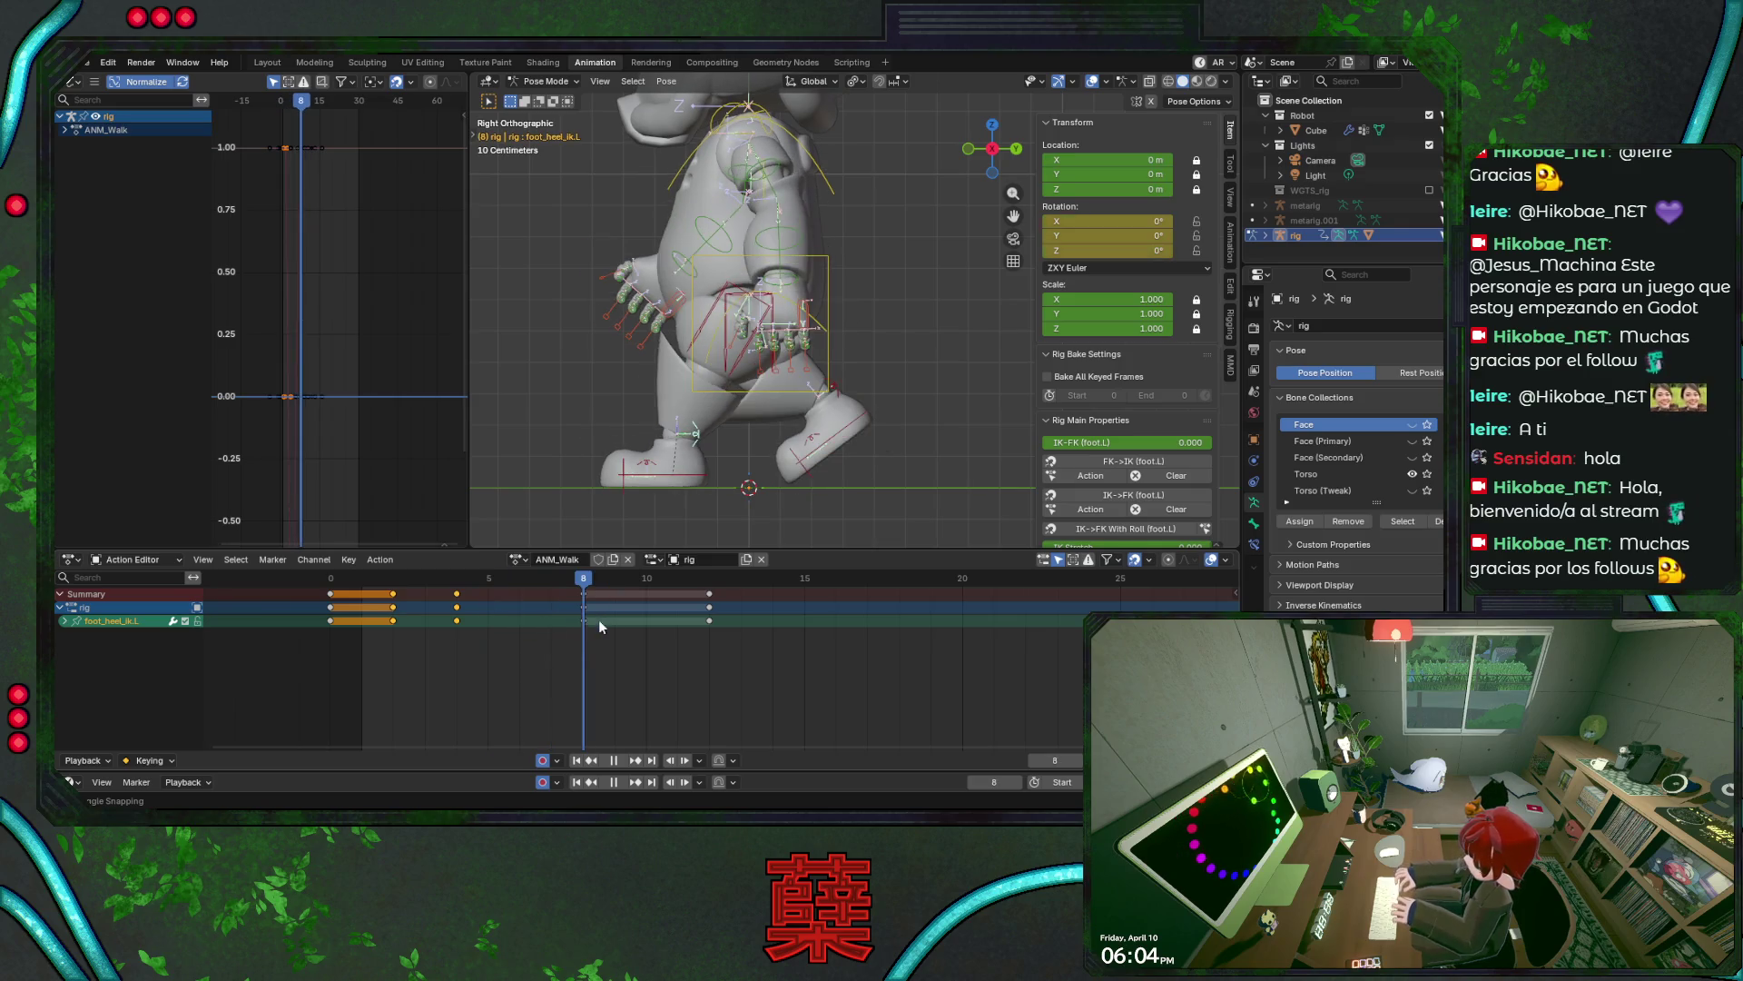
pyautogui.moveTo(663, 623)
pyautogui.mouseDown()
pyautogui.moveTo(495, 622)
pyautogui.moveTo(525, 618)
pyautogui.mouseUp()
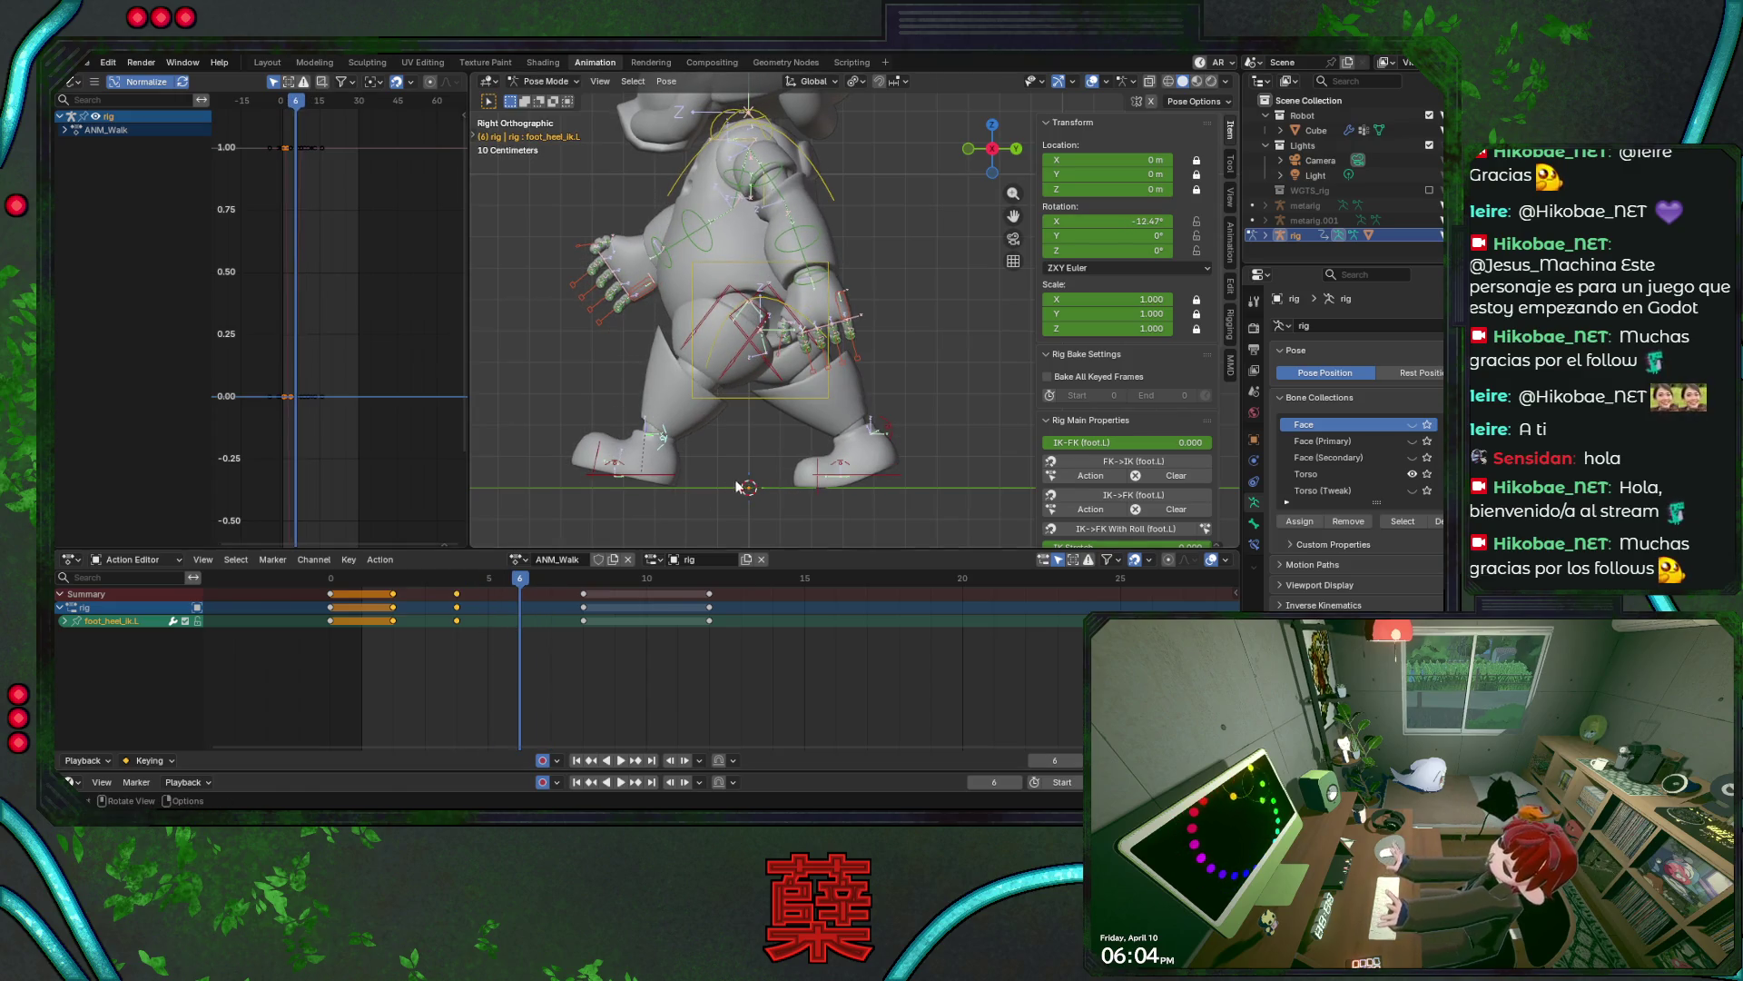
# - Try rotating the heel and shifting its frame-4 key, cancelling both
pyautogui.press('r')
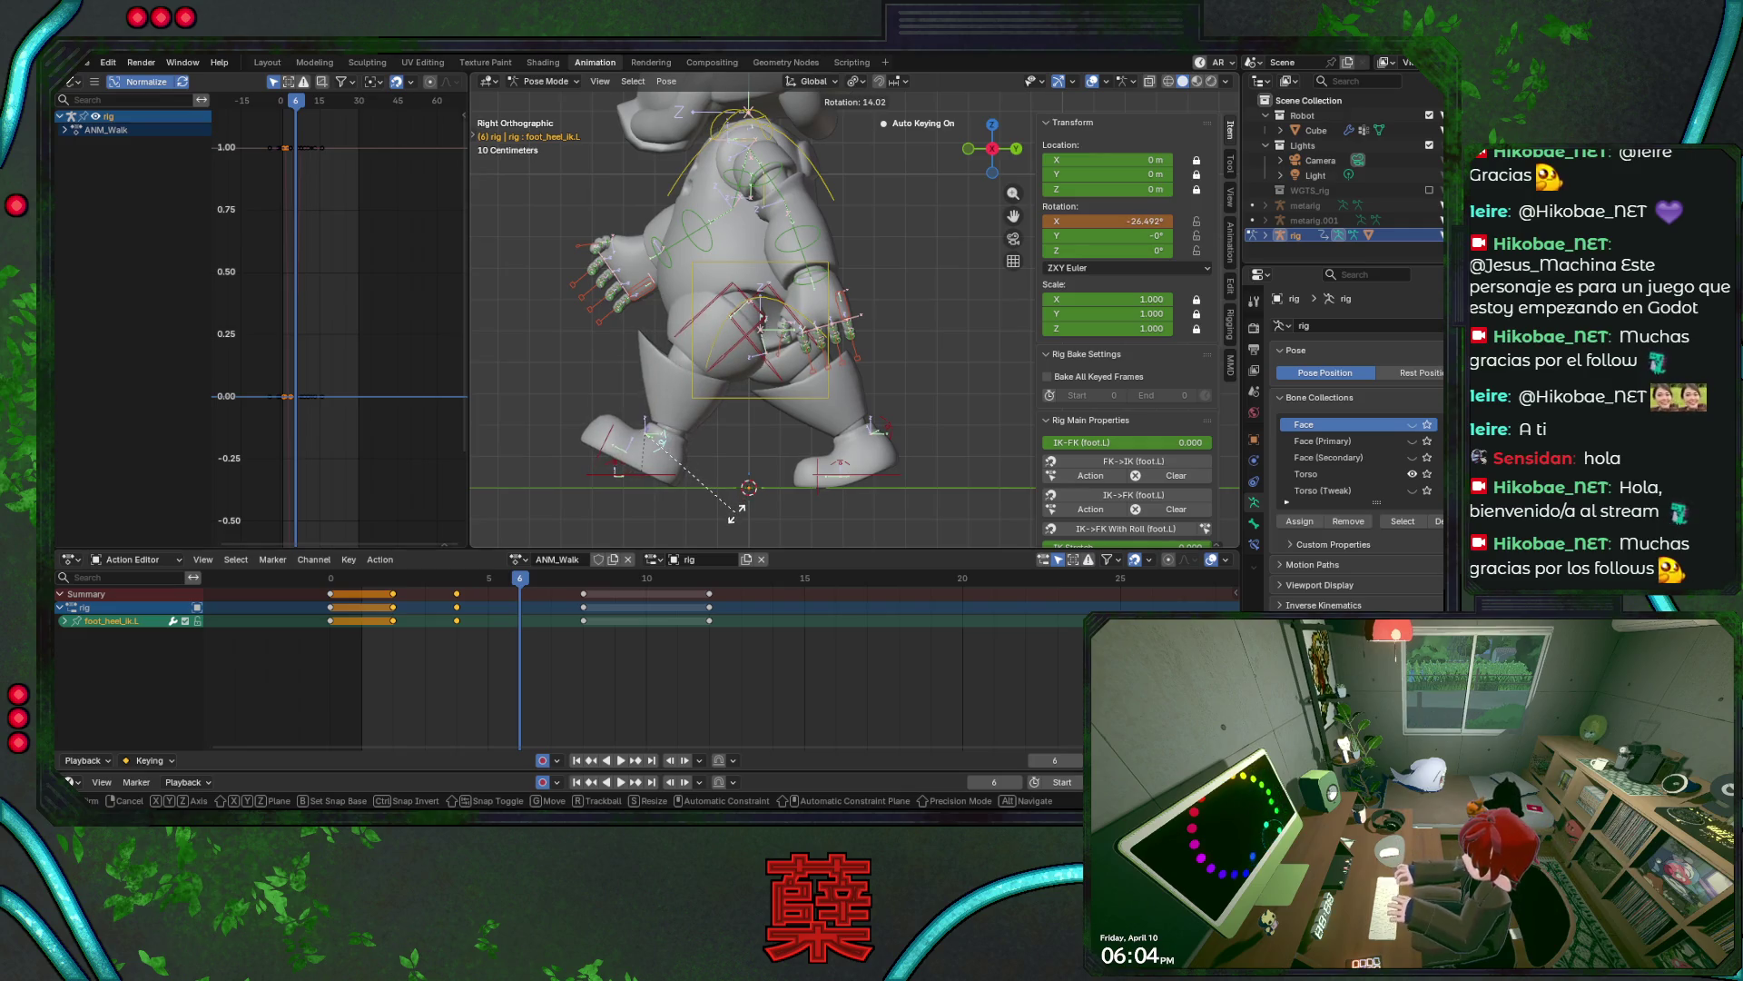
pyautogui.press('Escape')
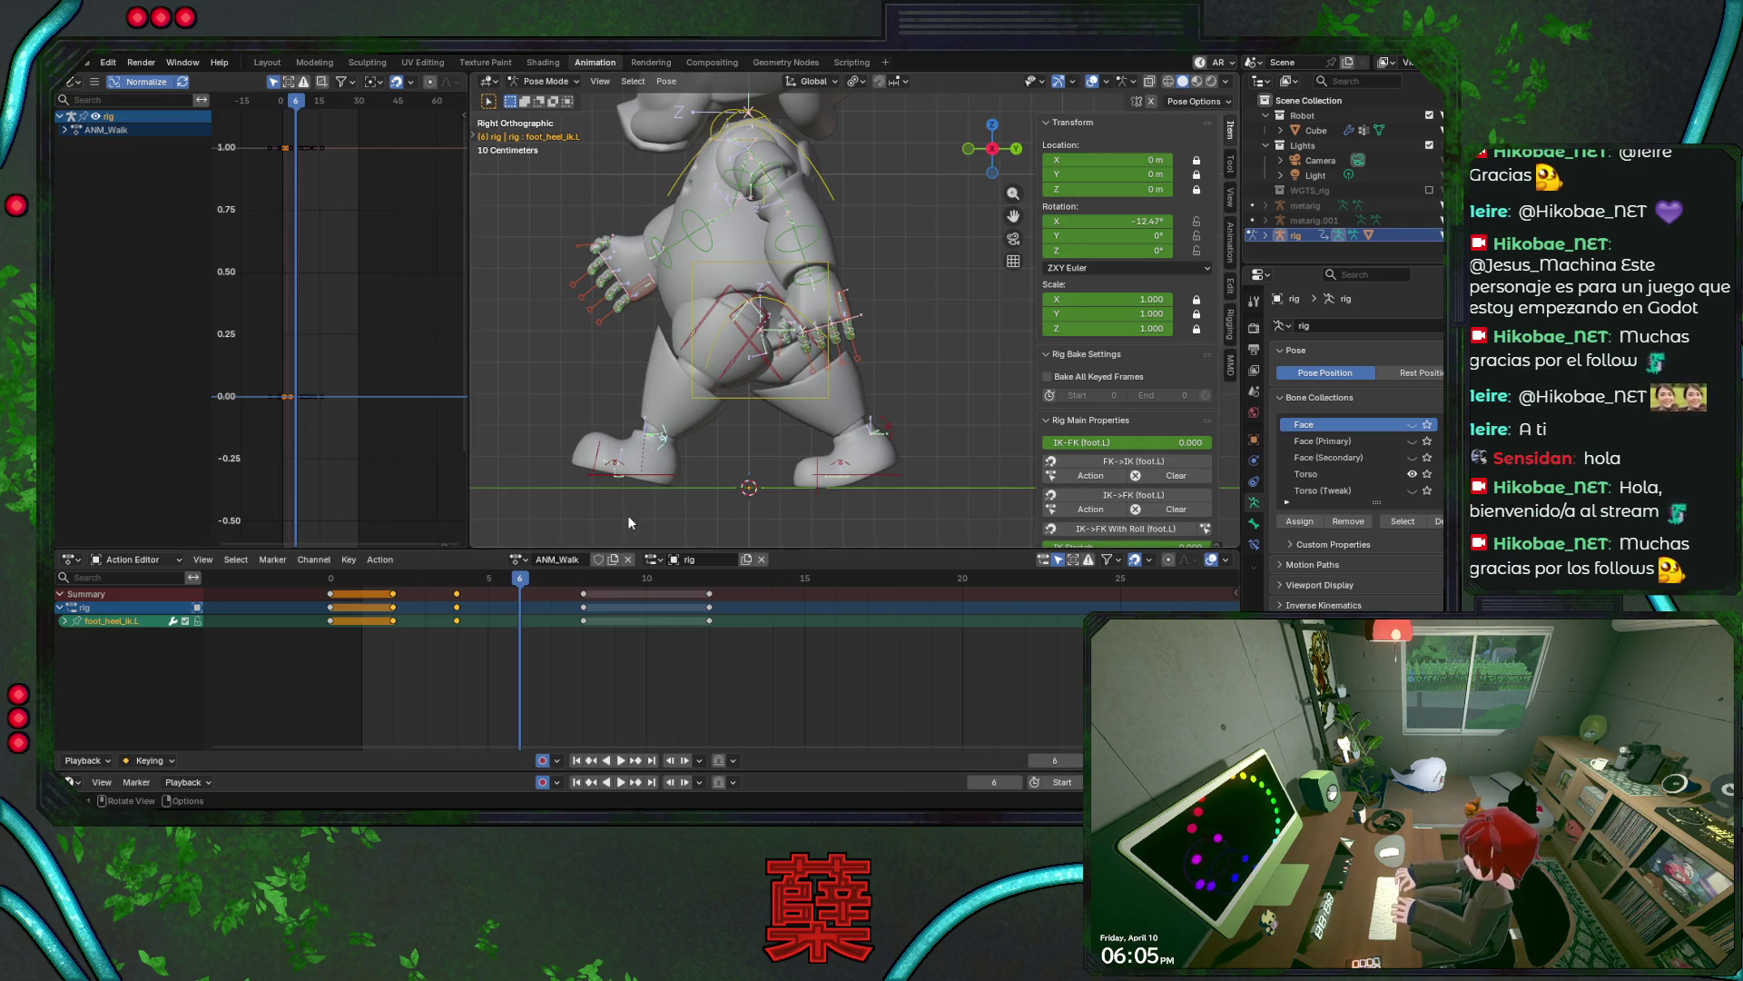
pyautogui.click(456, 606)
pyautogui.press('g')
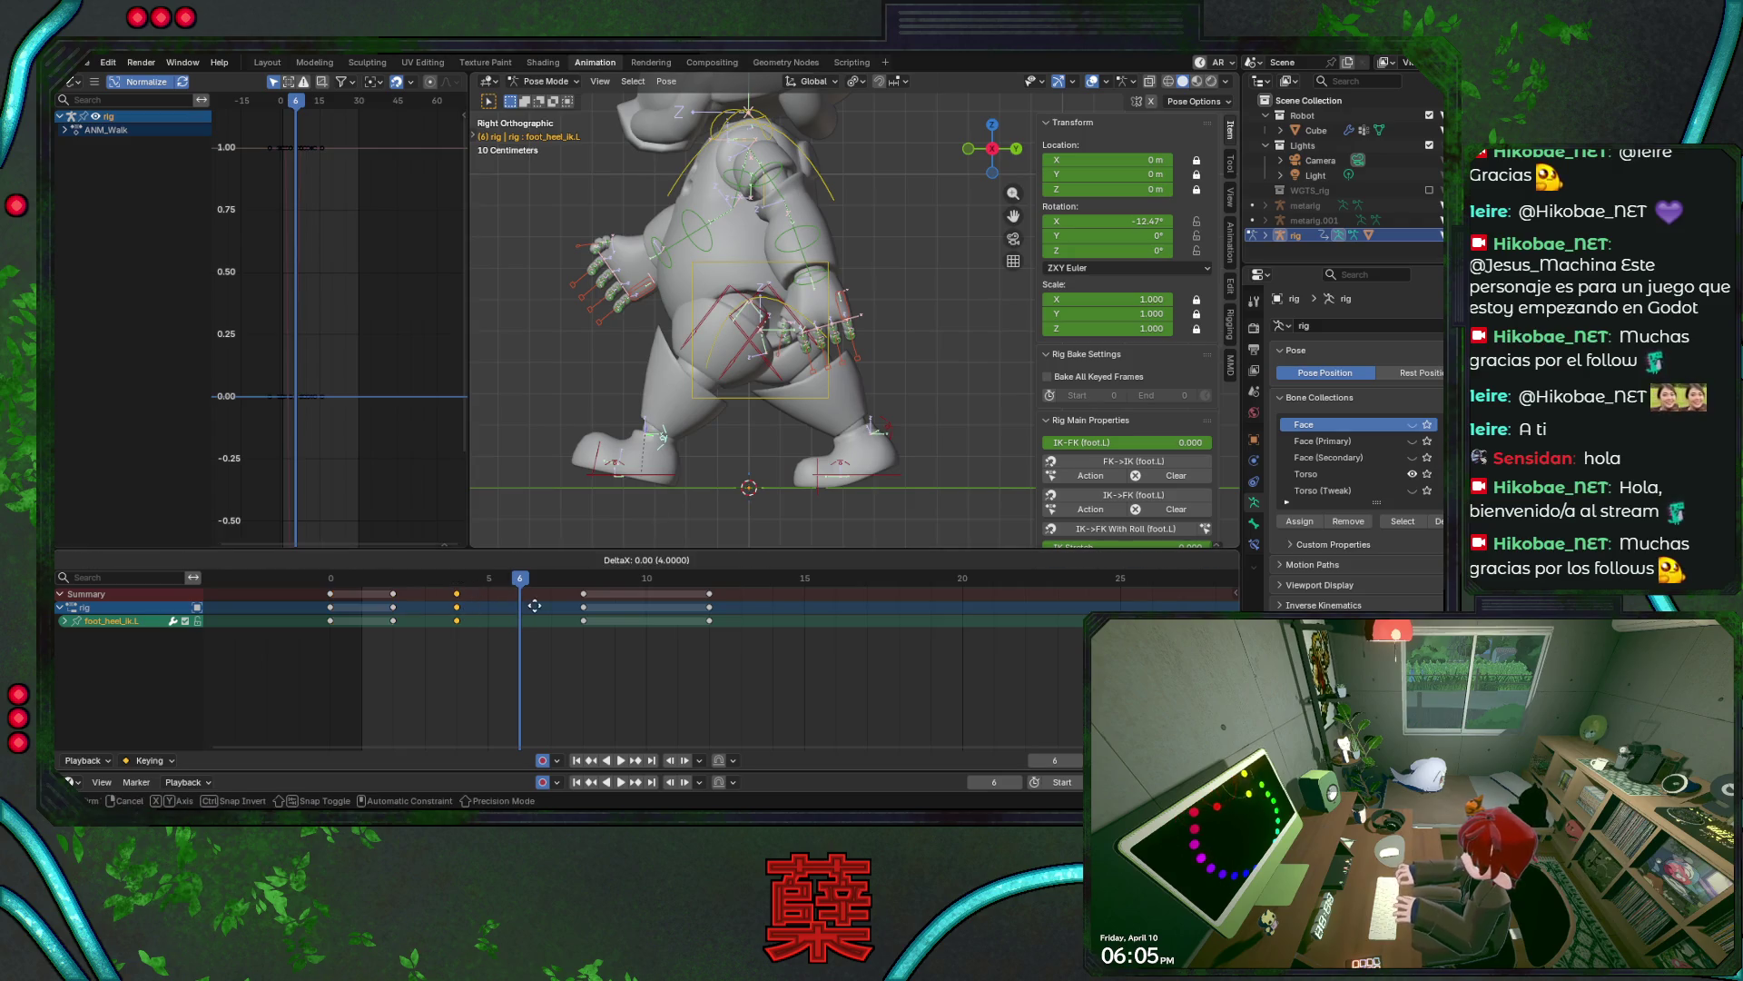
pyautogui.press('Escape')
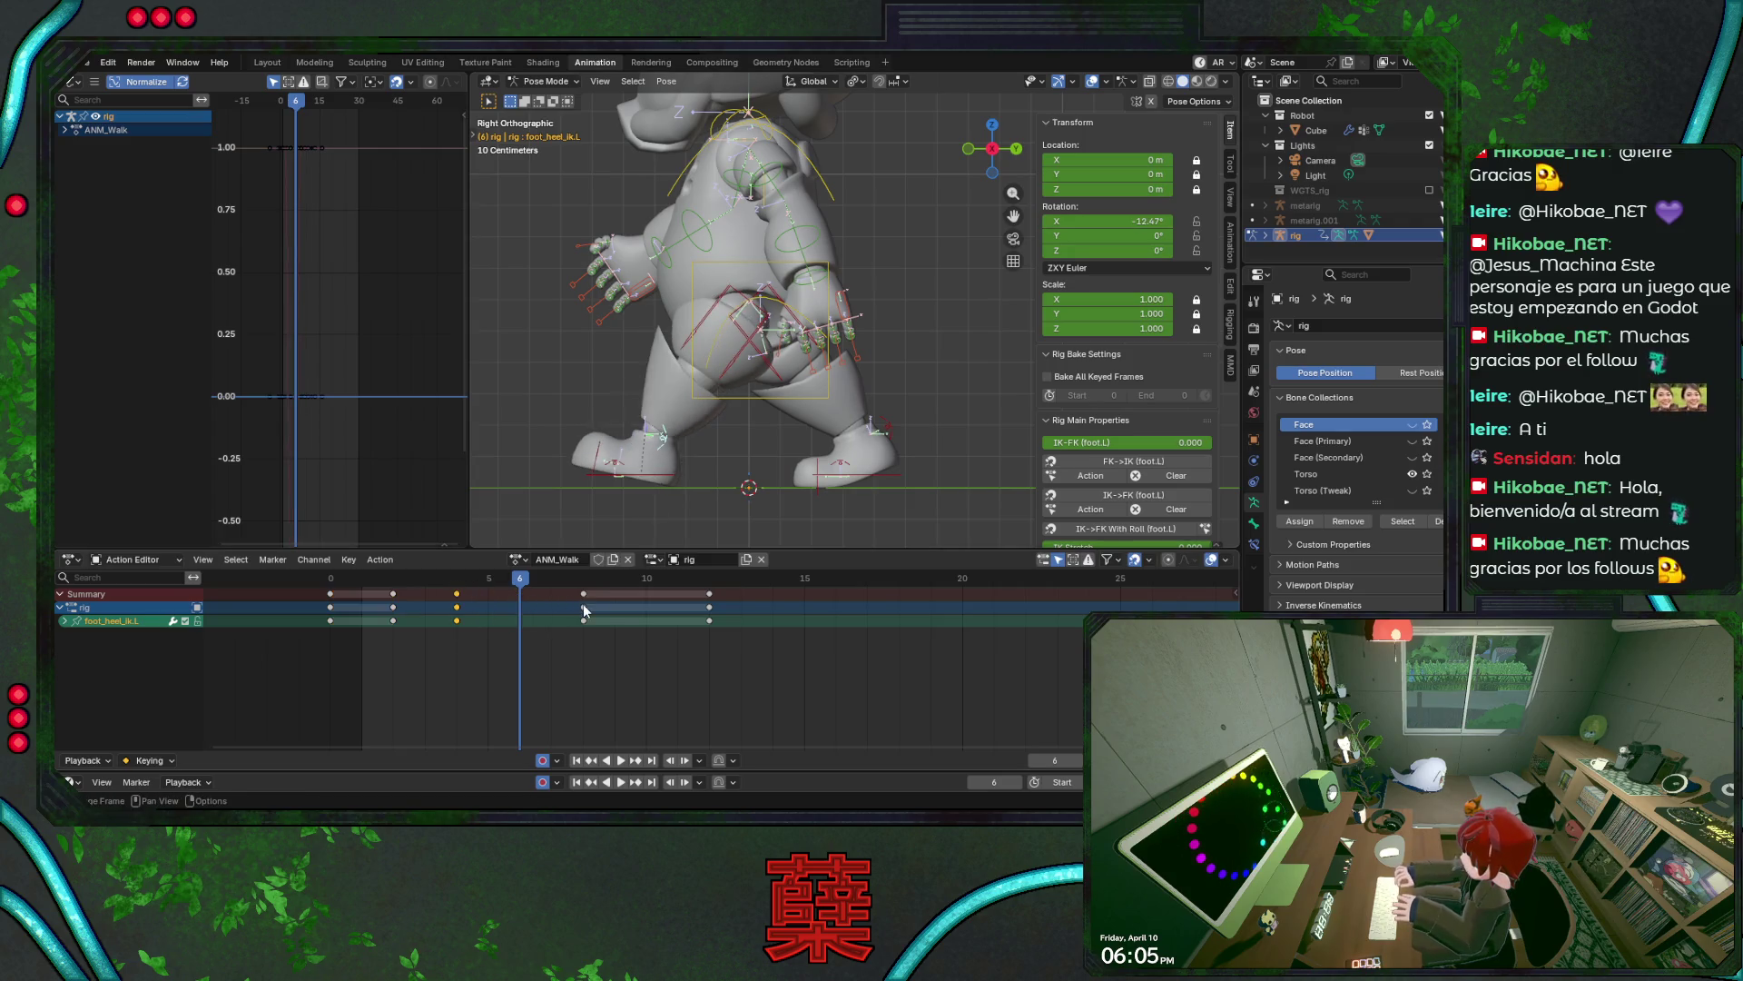
# - Undo the trial heel key pastes at frame 6 and expand foot_heel_ik.L's channels
pyautogui.hotkey('ctrl', 'c')
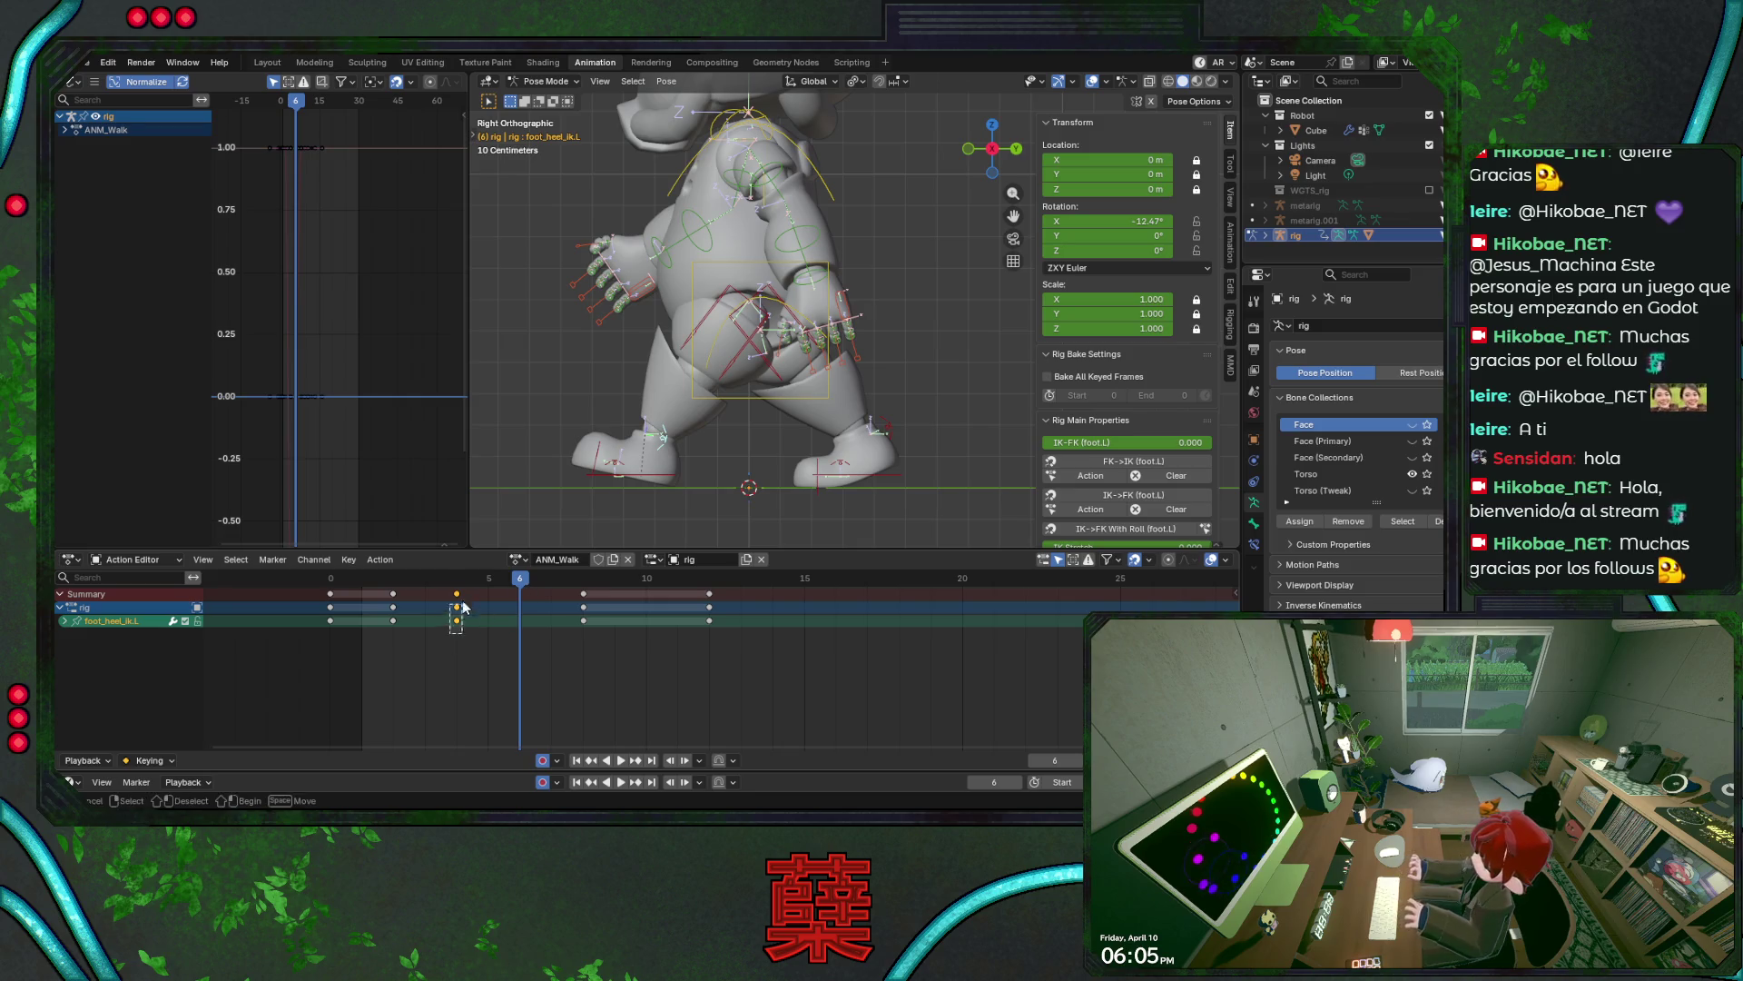
pyautogui.hotkey('ctrl', 'v')
pyautogui.hotkey('ctrl', 's')
pyautogui.hotkey('ctrl', 'z')
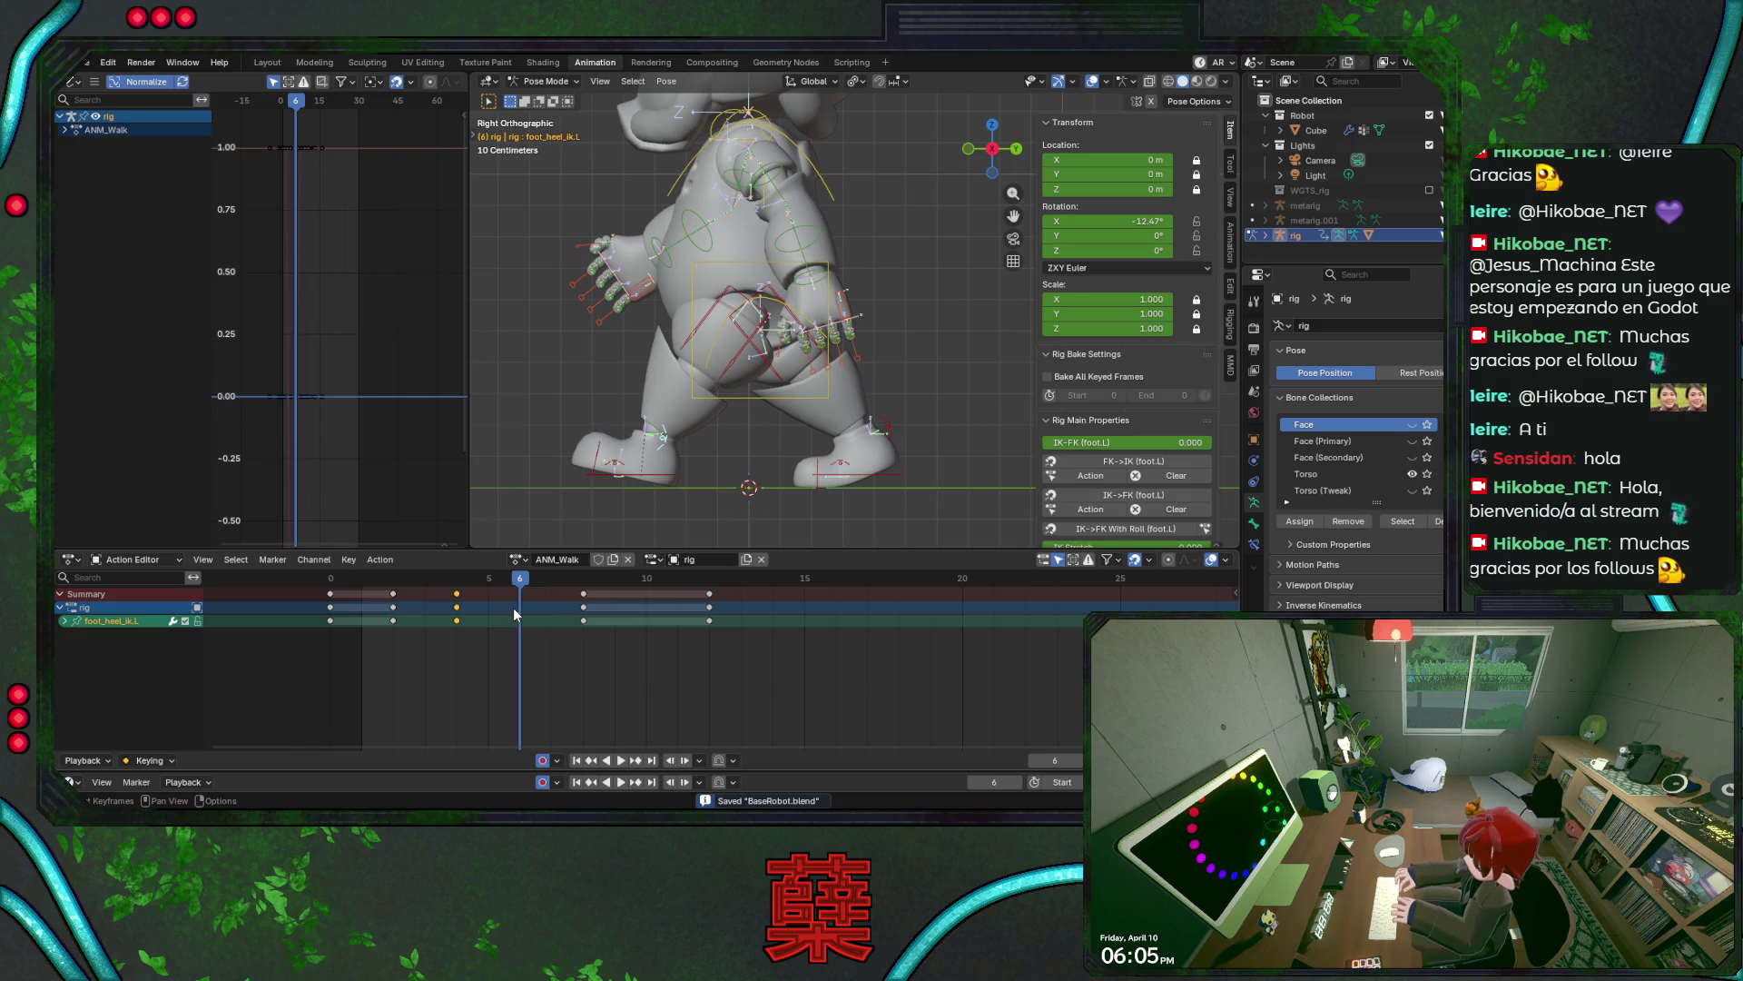
pyautogui.hotkey('ctrl', 'v')
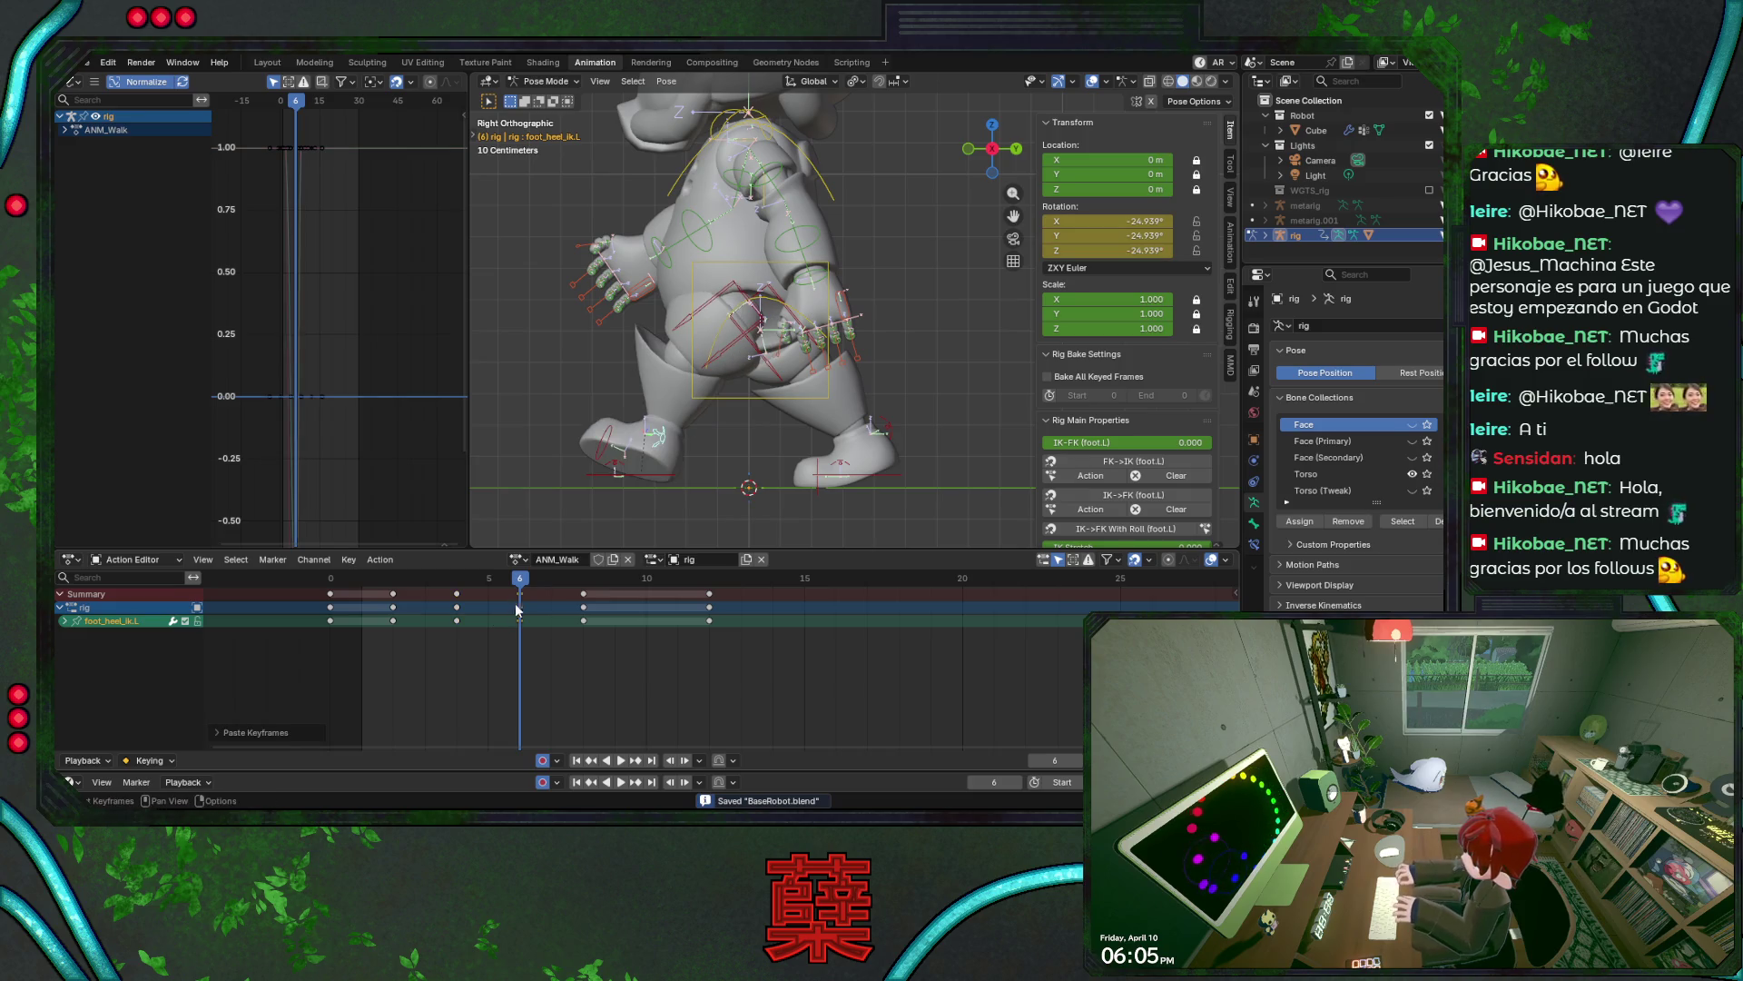
pyautogui.hotkey('ctrl', 'z')
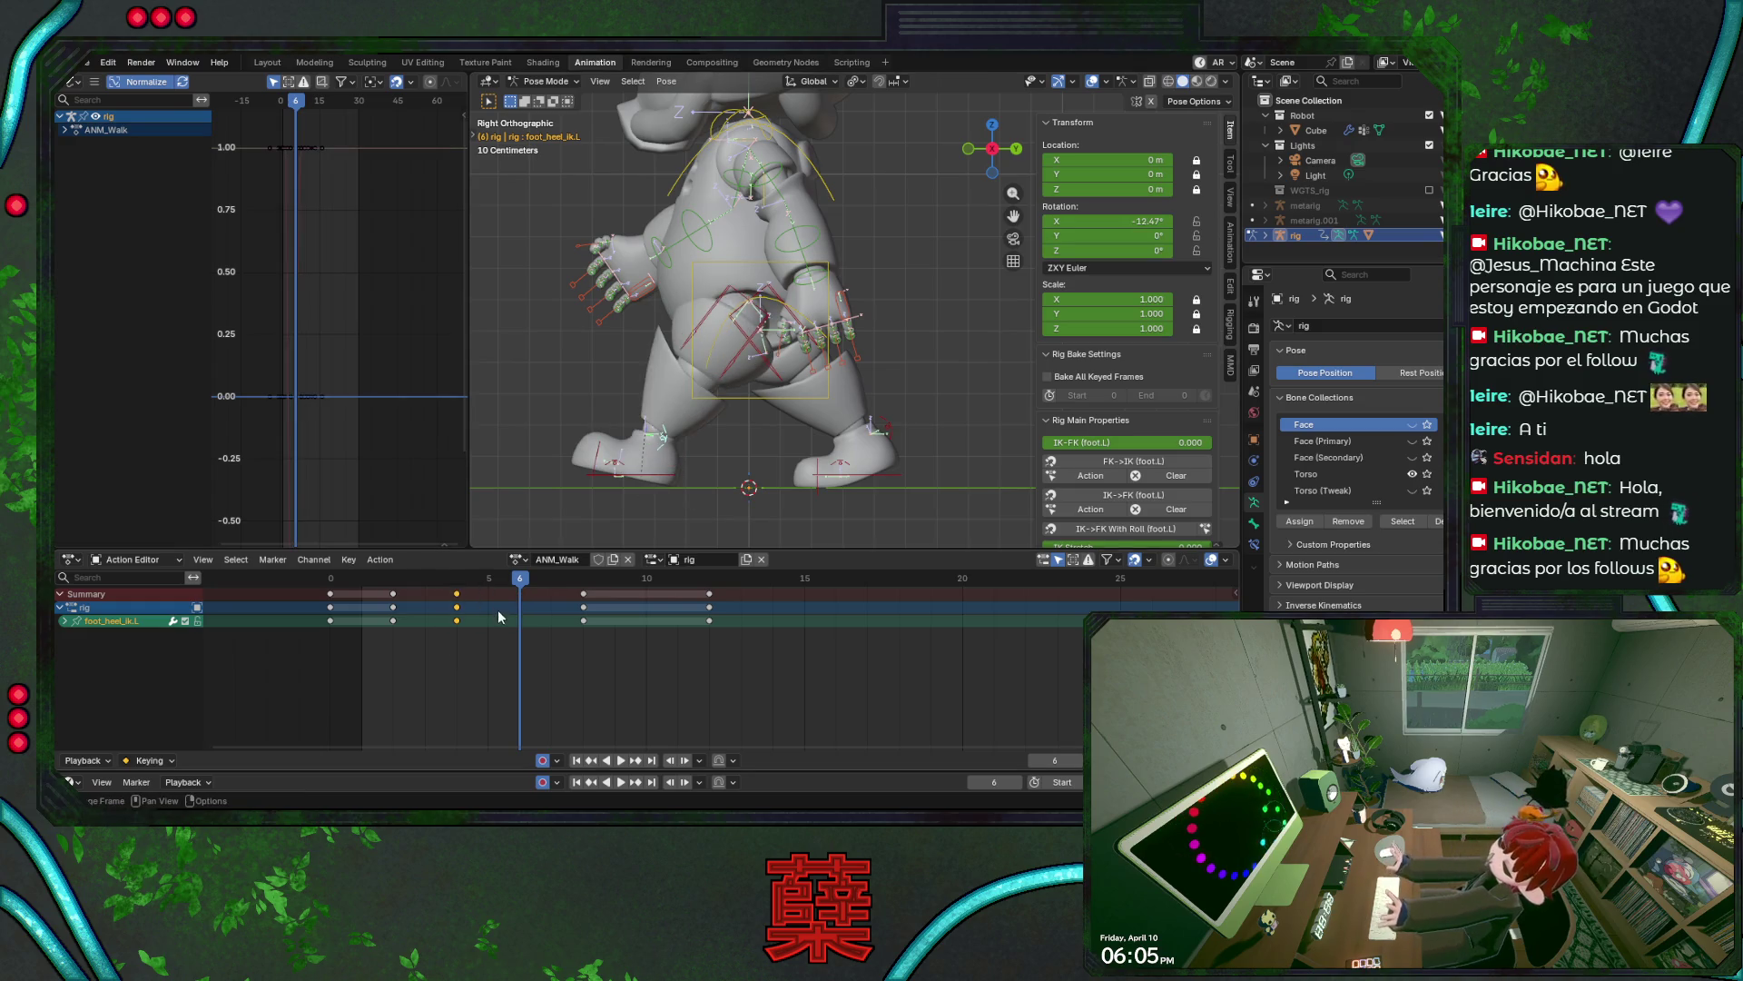
pyautogui.click(65, 622)
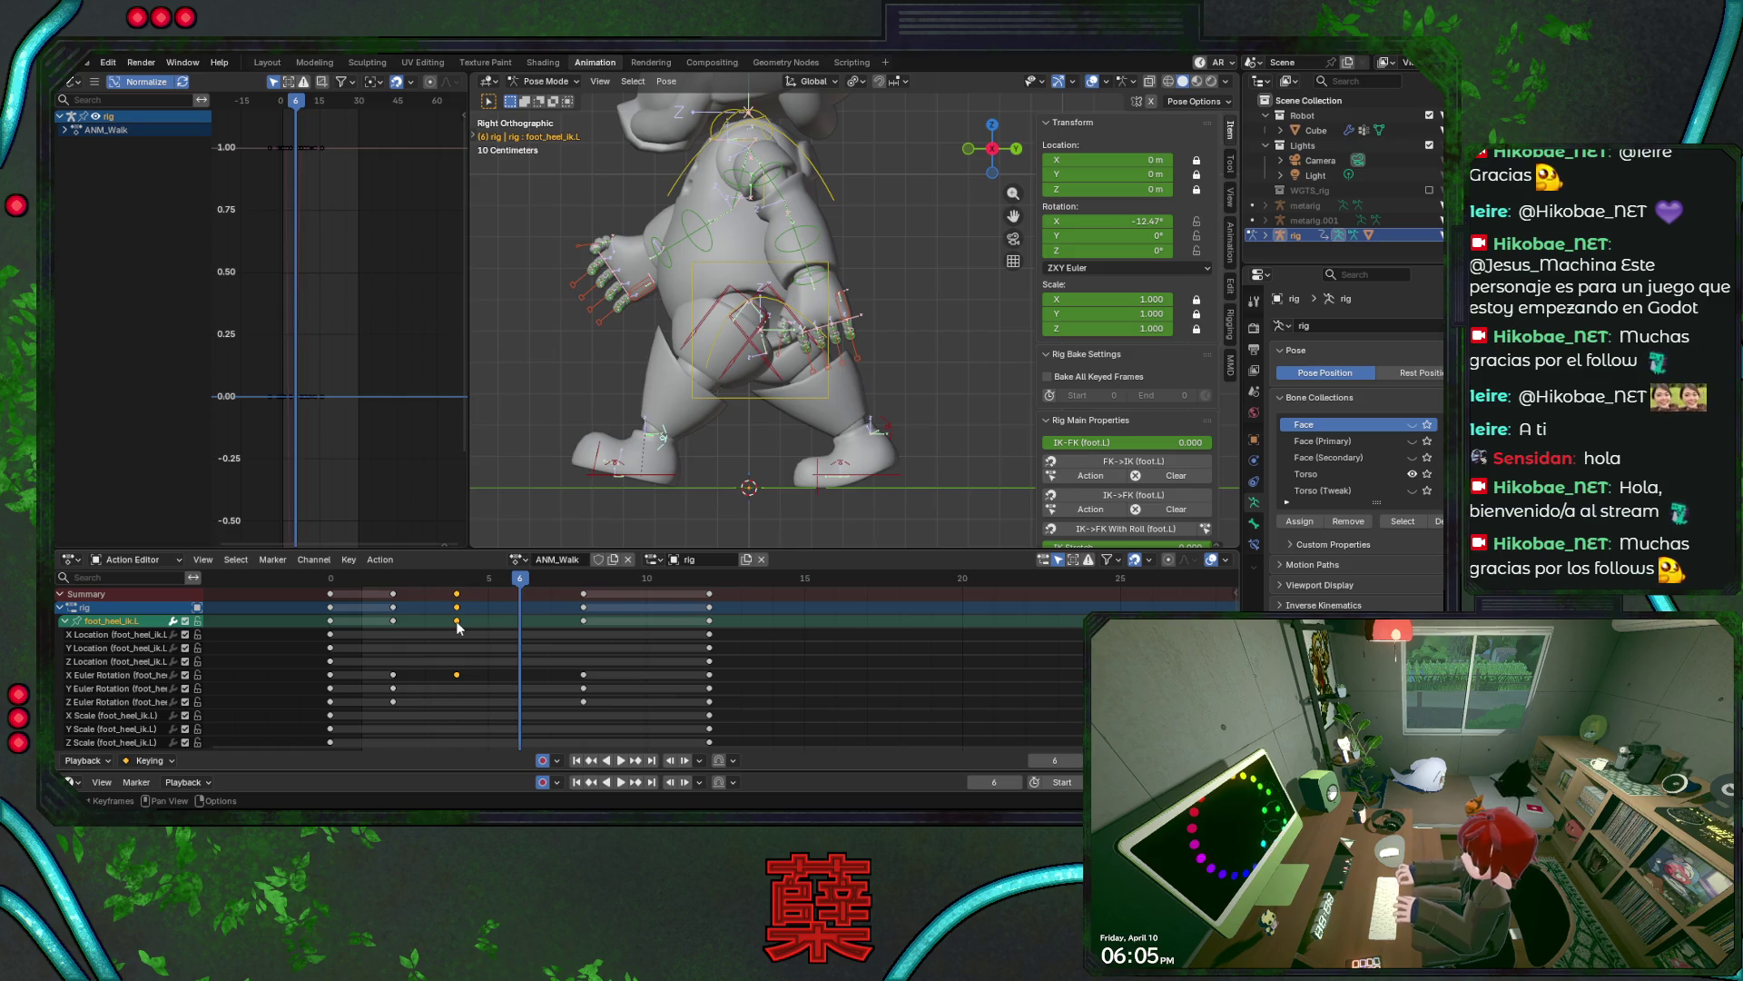
# - Trial-paste the heel keys at frames 6 and 5, undoing both
pyautogui.rightClick(513, 621)
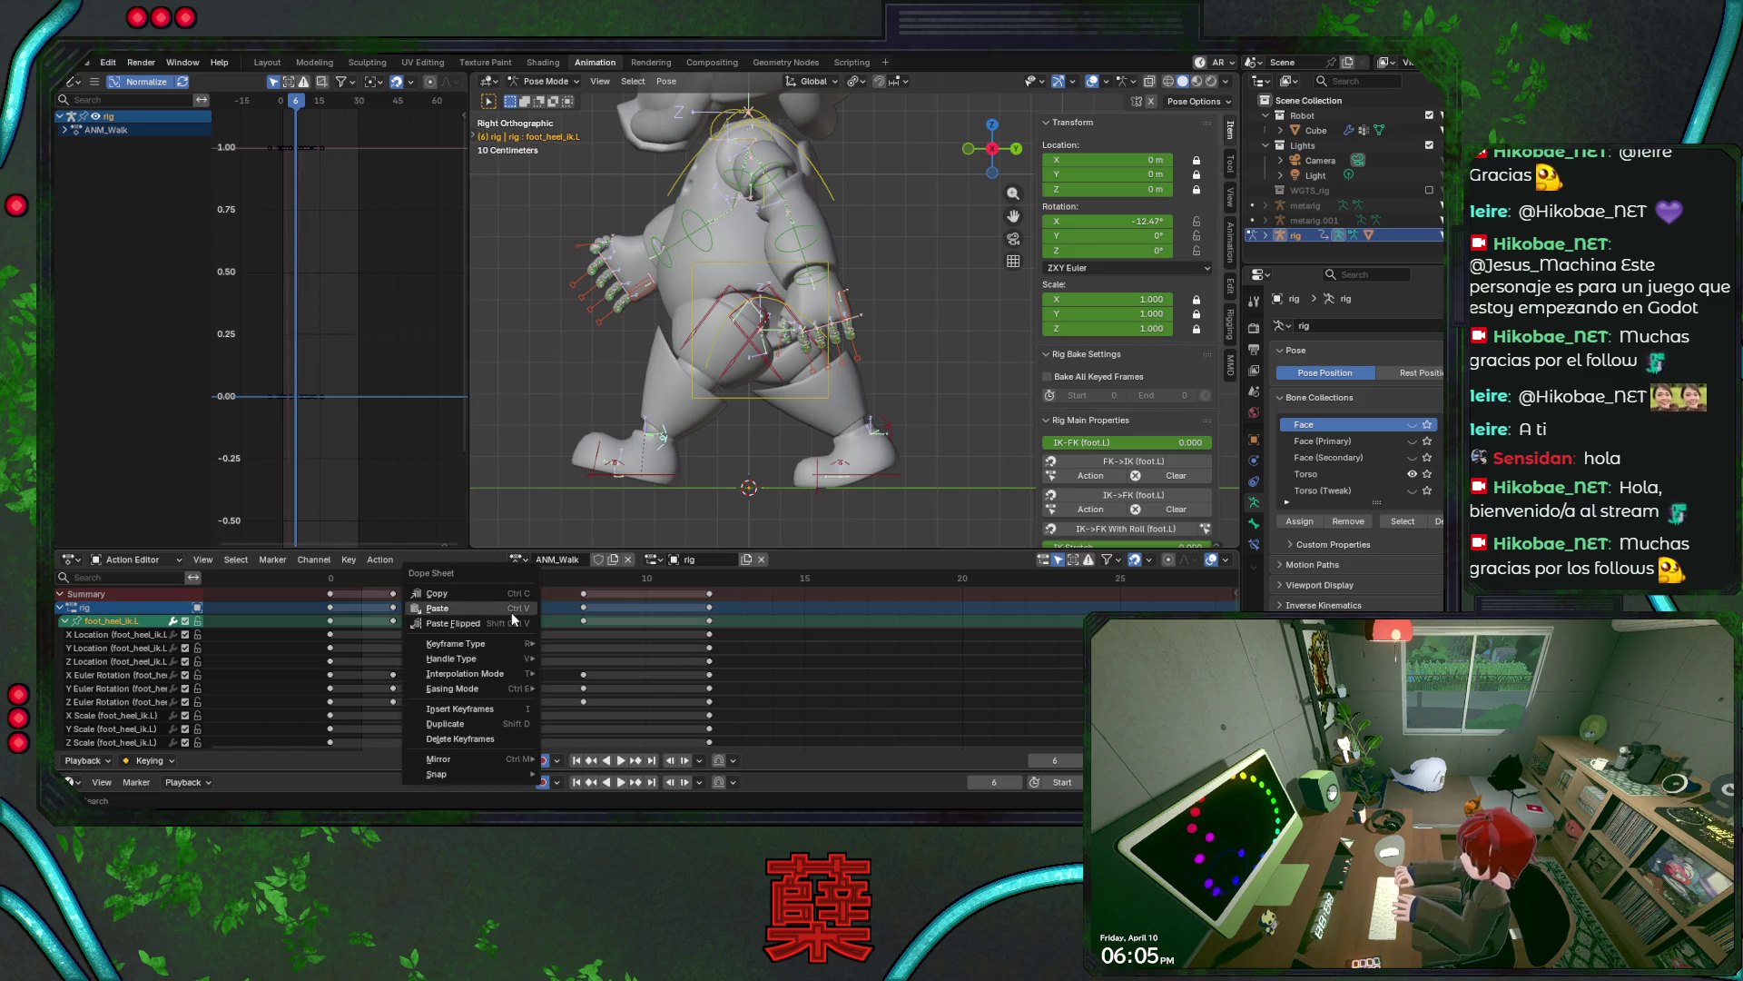
pyautogui.click(438, 609)
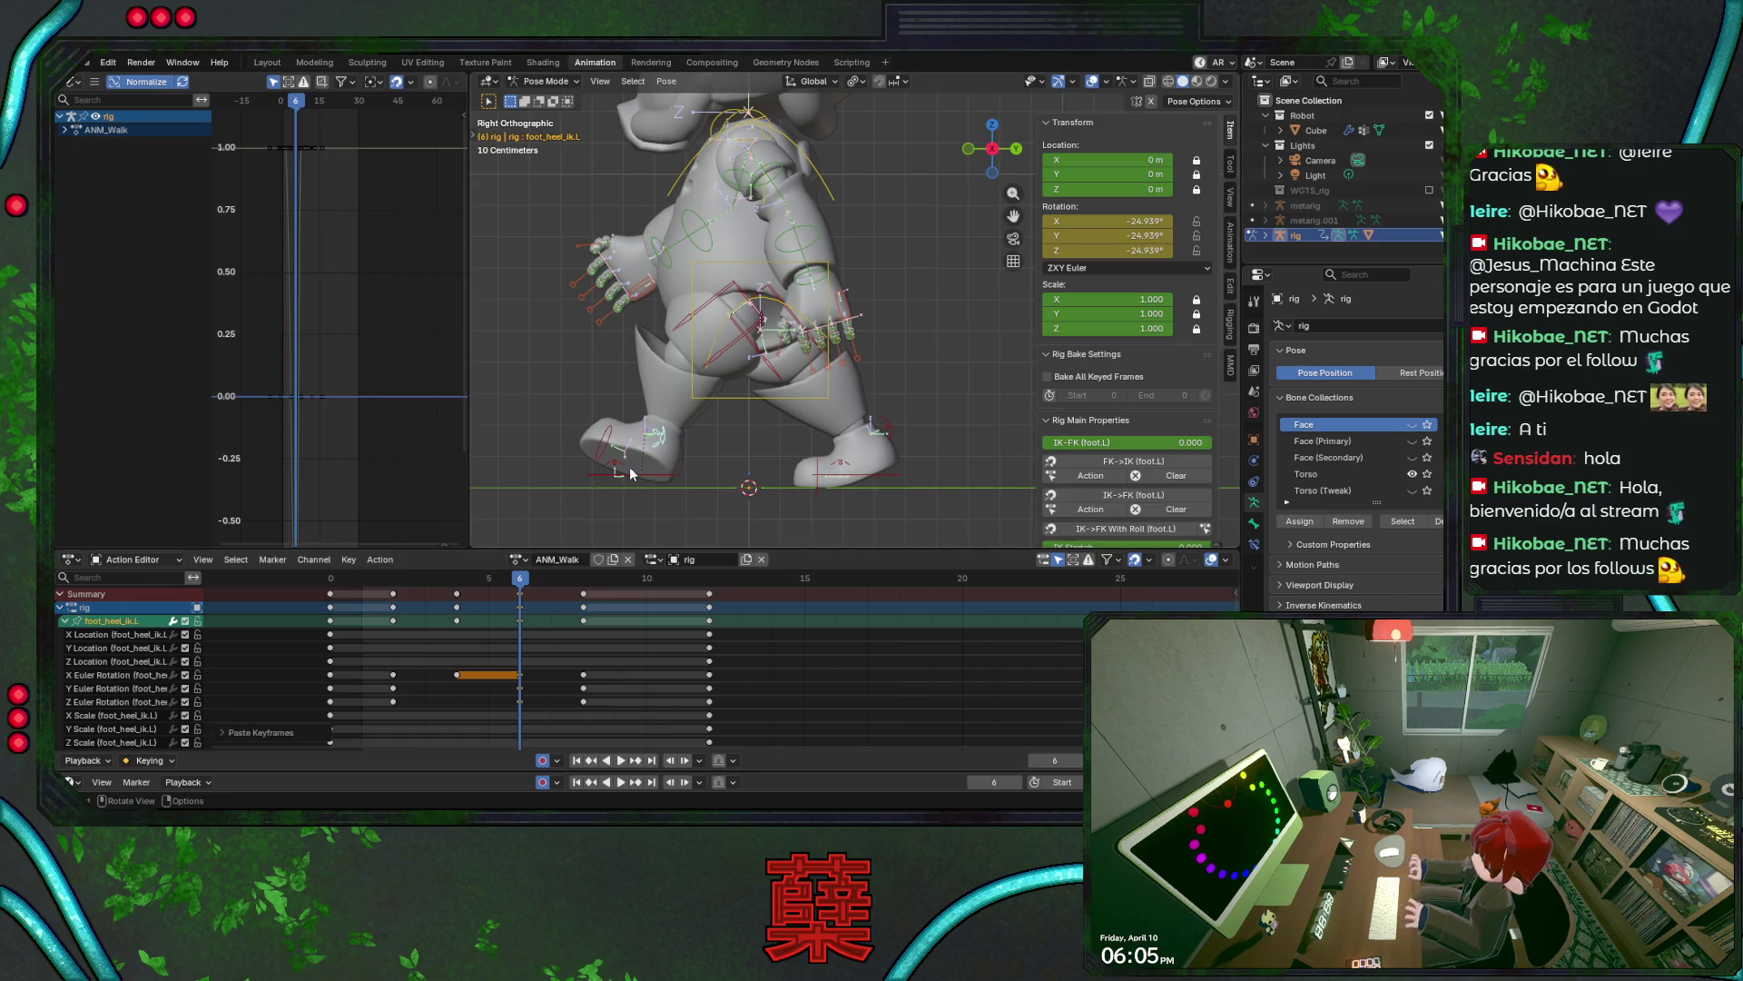
pyautogui.press('KP_1')
pyautogui.hotkey('ctrl', 'z')
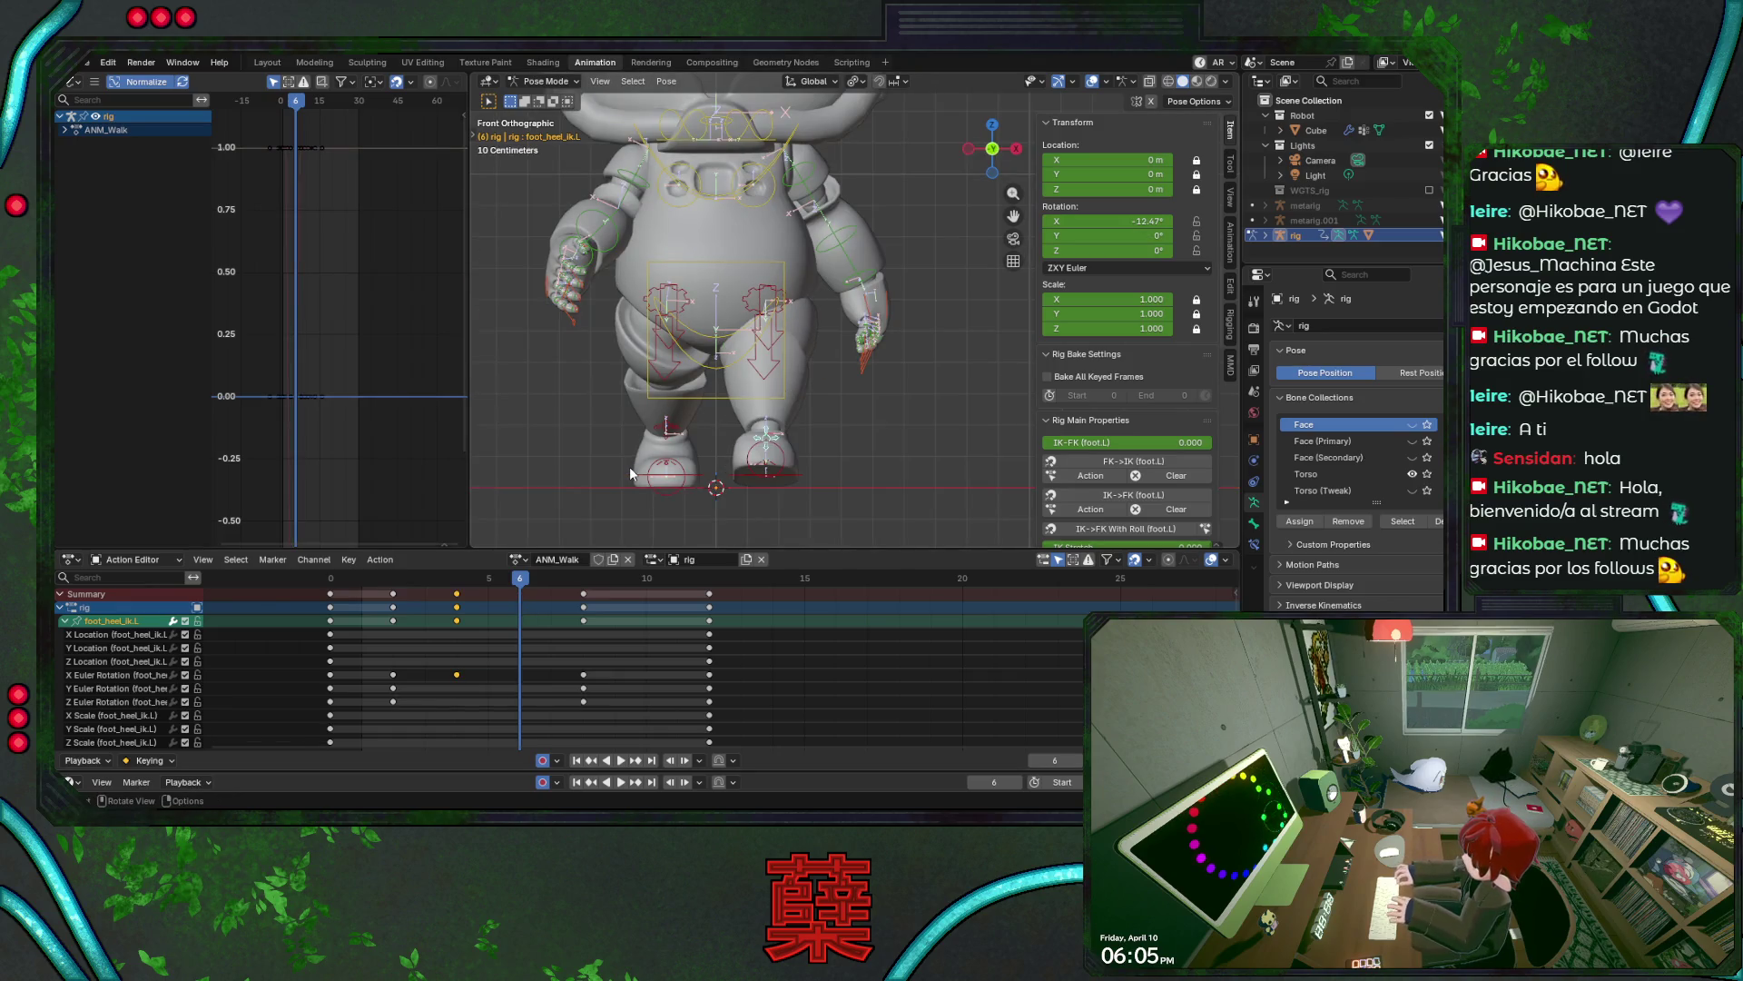
pyautogui.press('space')
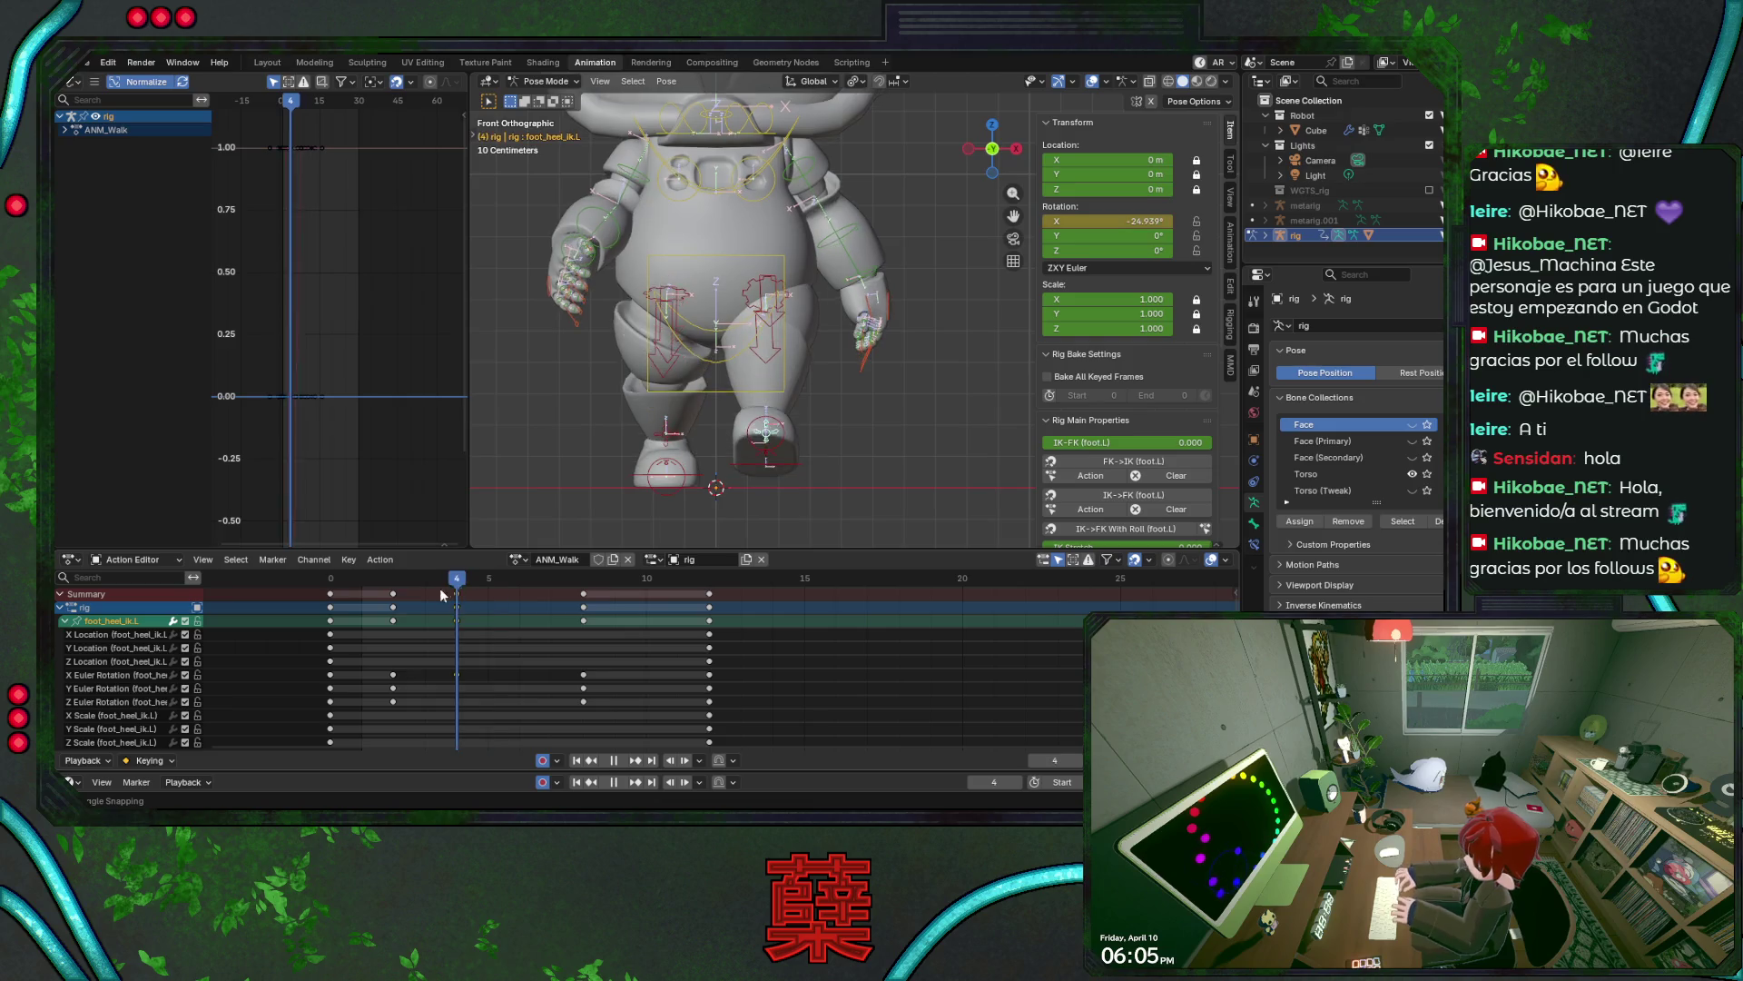
pyautogui.press('space')
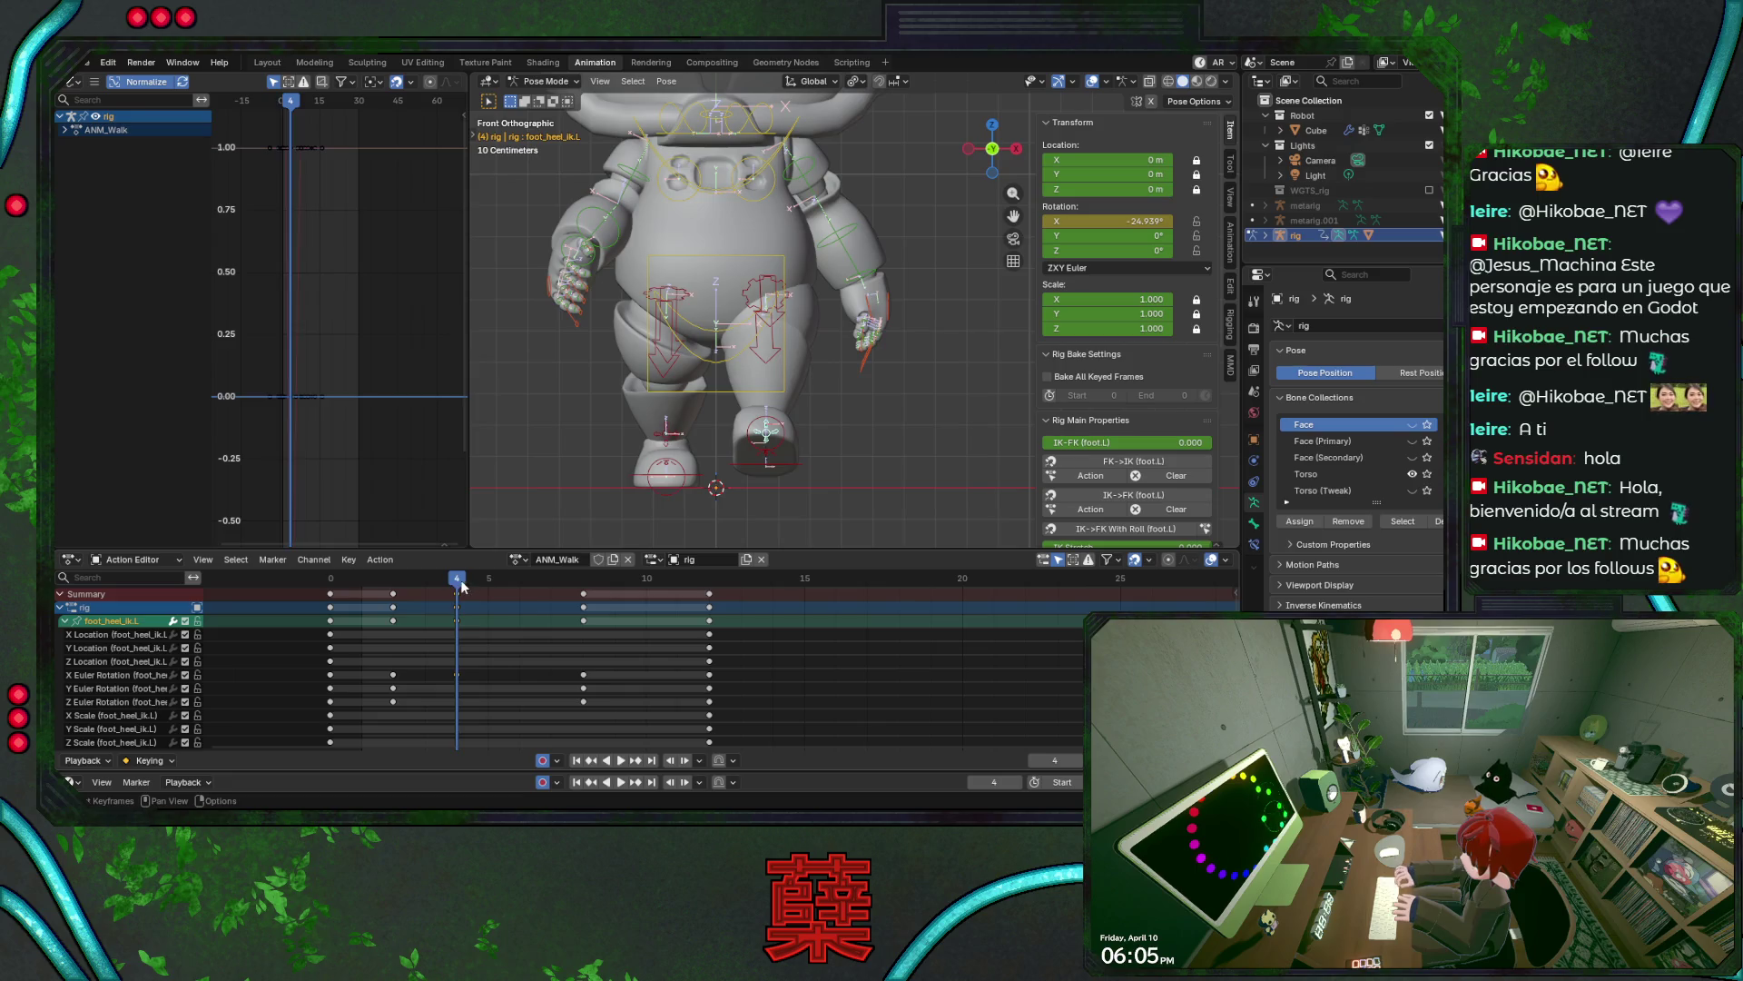
pyautogui.press('Right')
pyautogui.hotkey('ctrl', 'v')
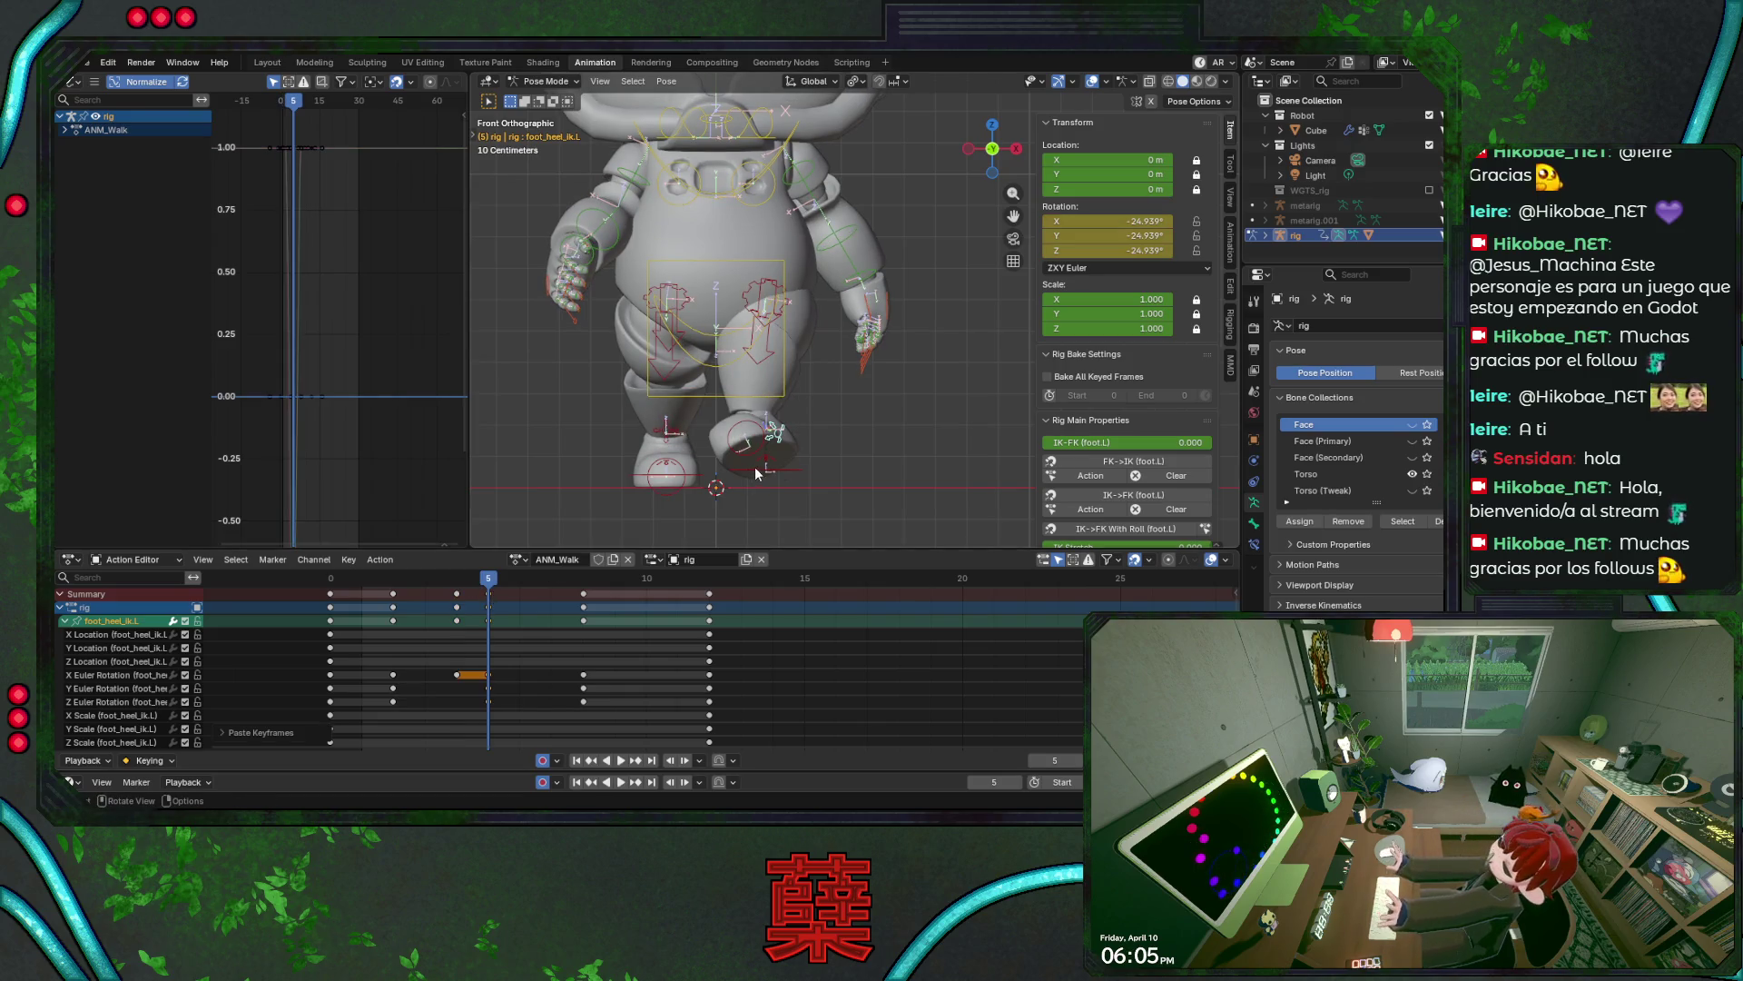
pyautogui.hotkey('ctrl', 'z')
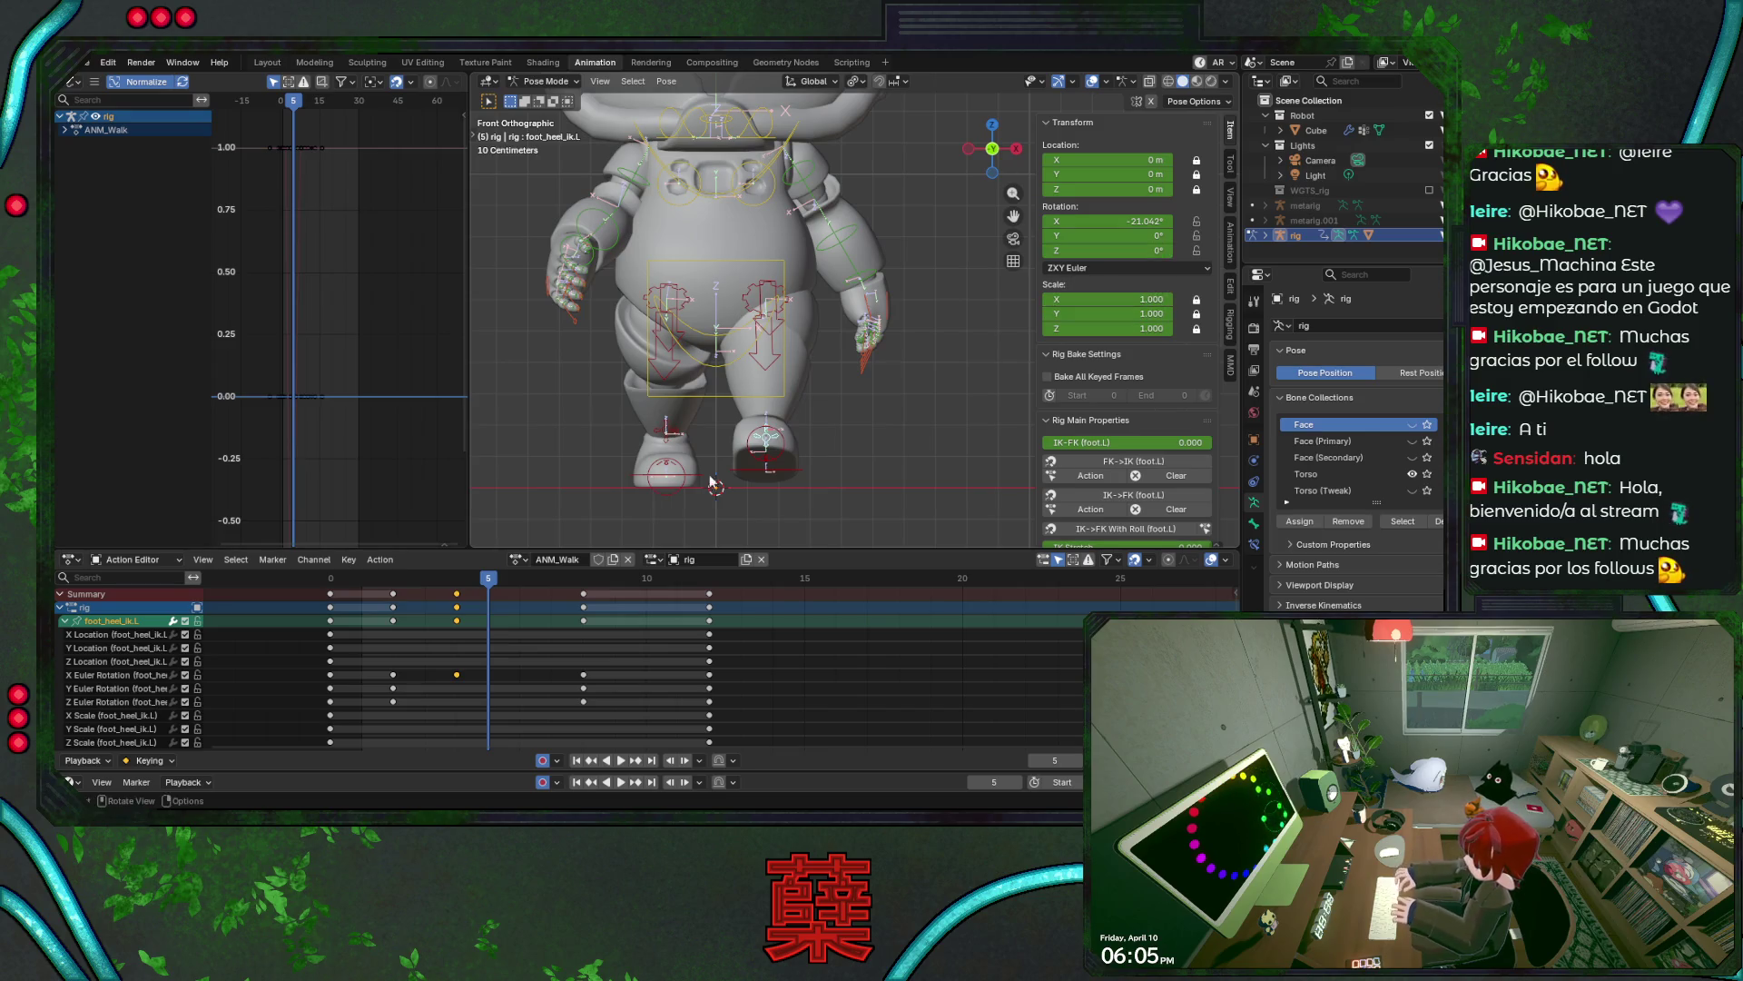
# - Rotate the left heel bone at frame 4 and save
pyautogui.click(467, 575)
pyautogui.press('r')
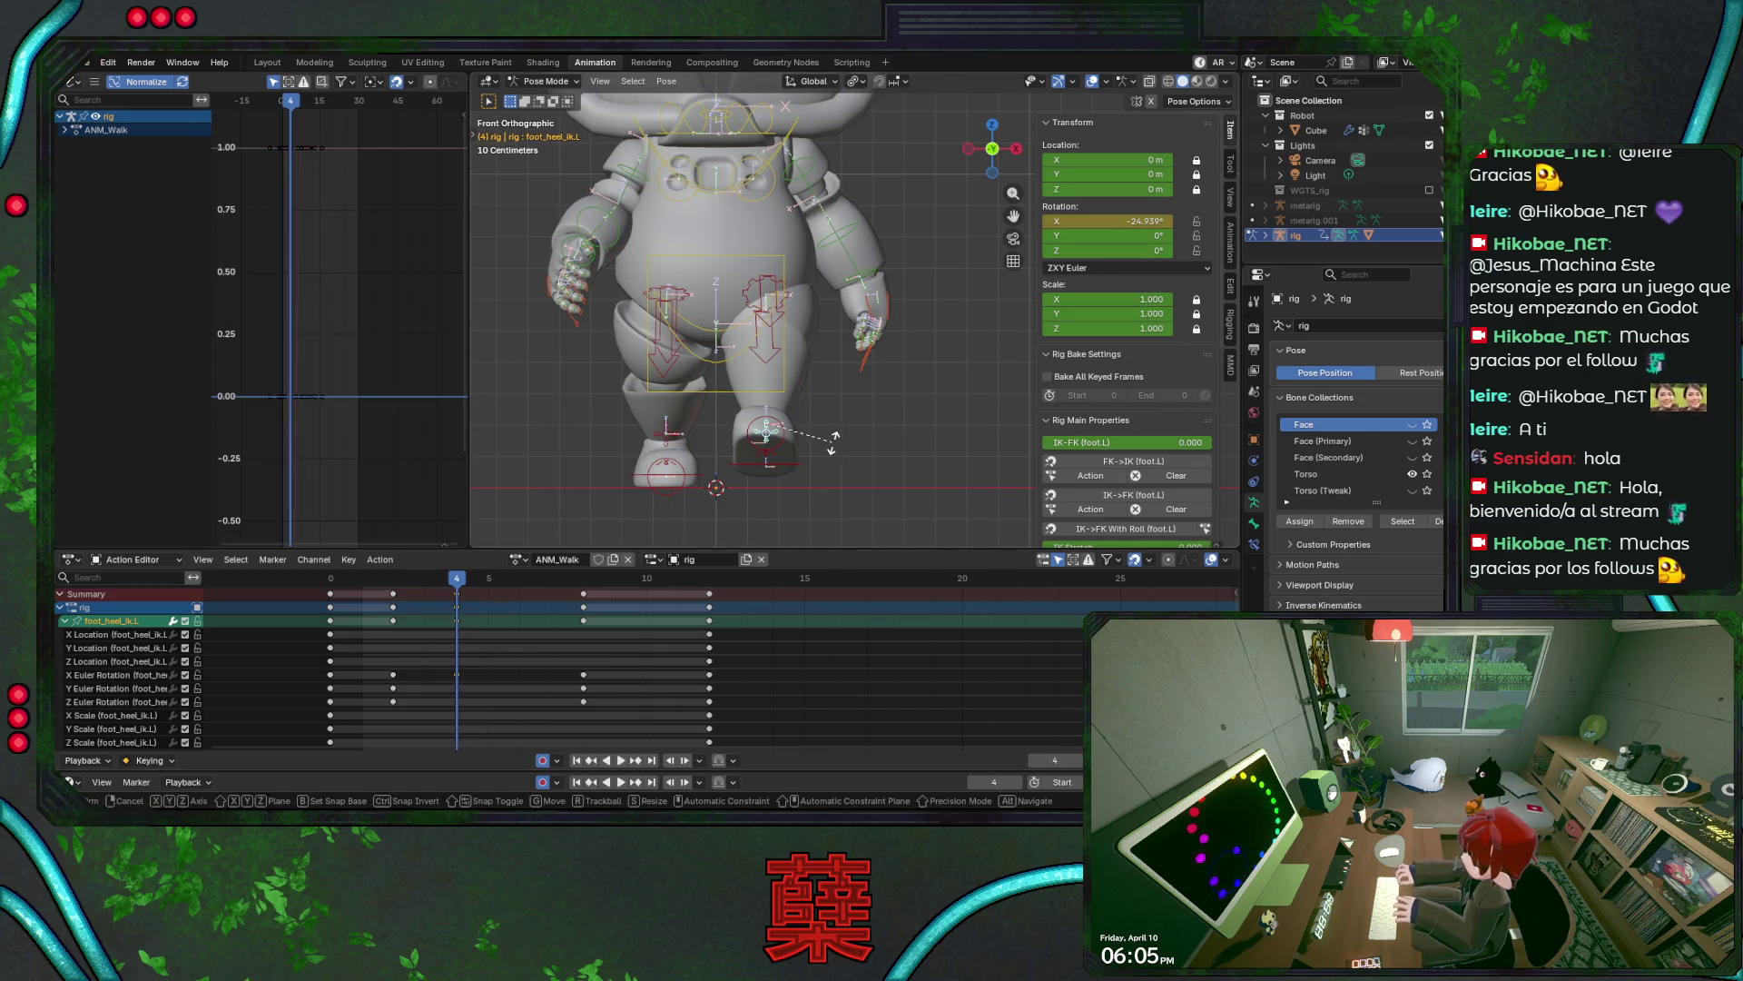
pyautogui.click(834, 443)
pyautogui.press('KP_3')
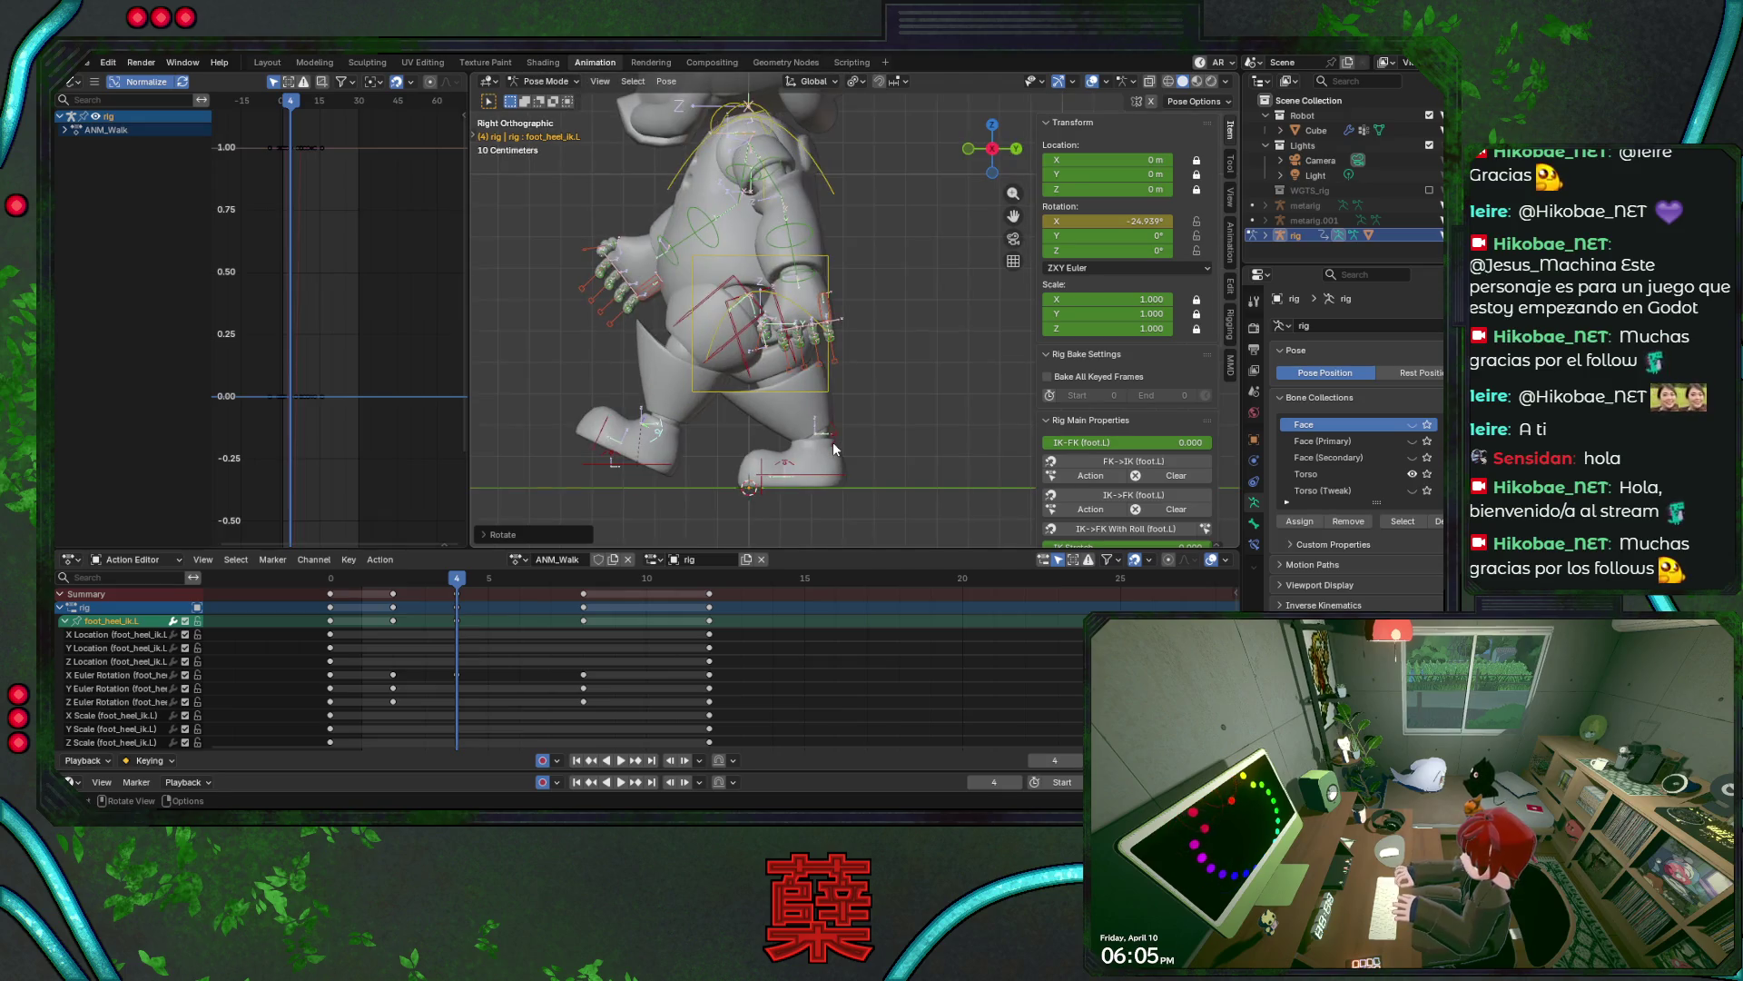
pyautogui.hotkey('ctrl', 's')
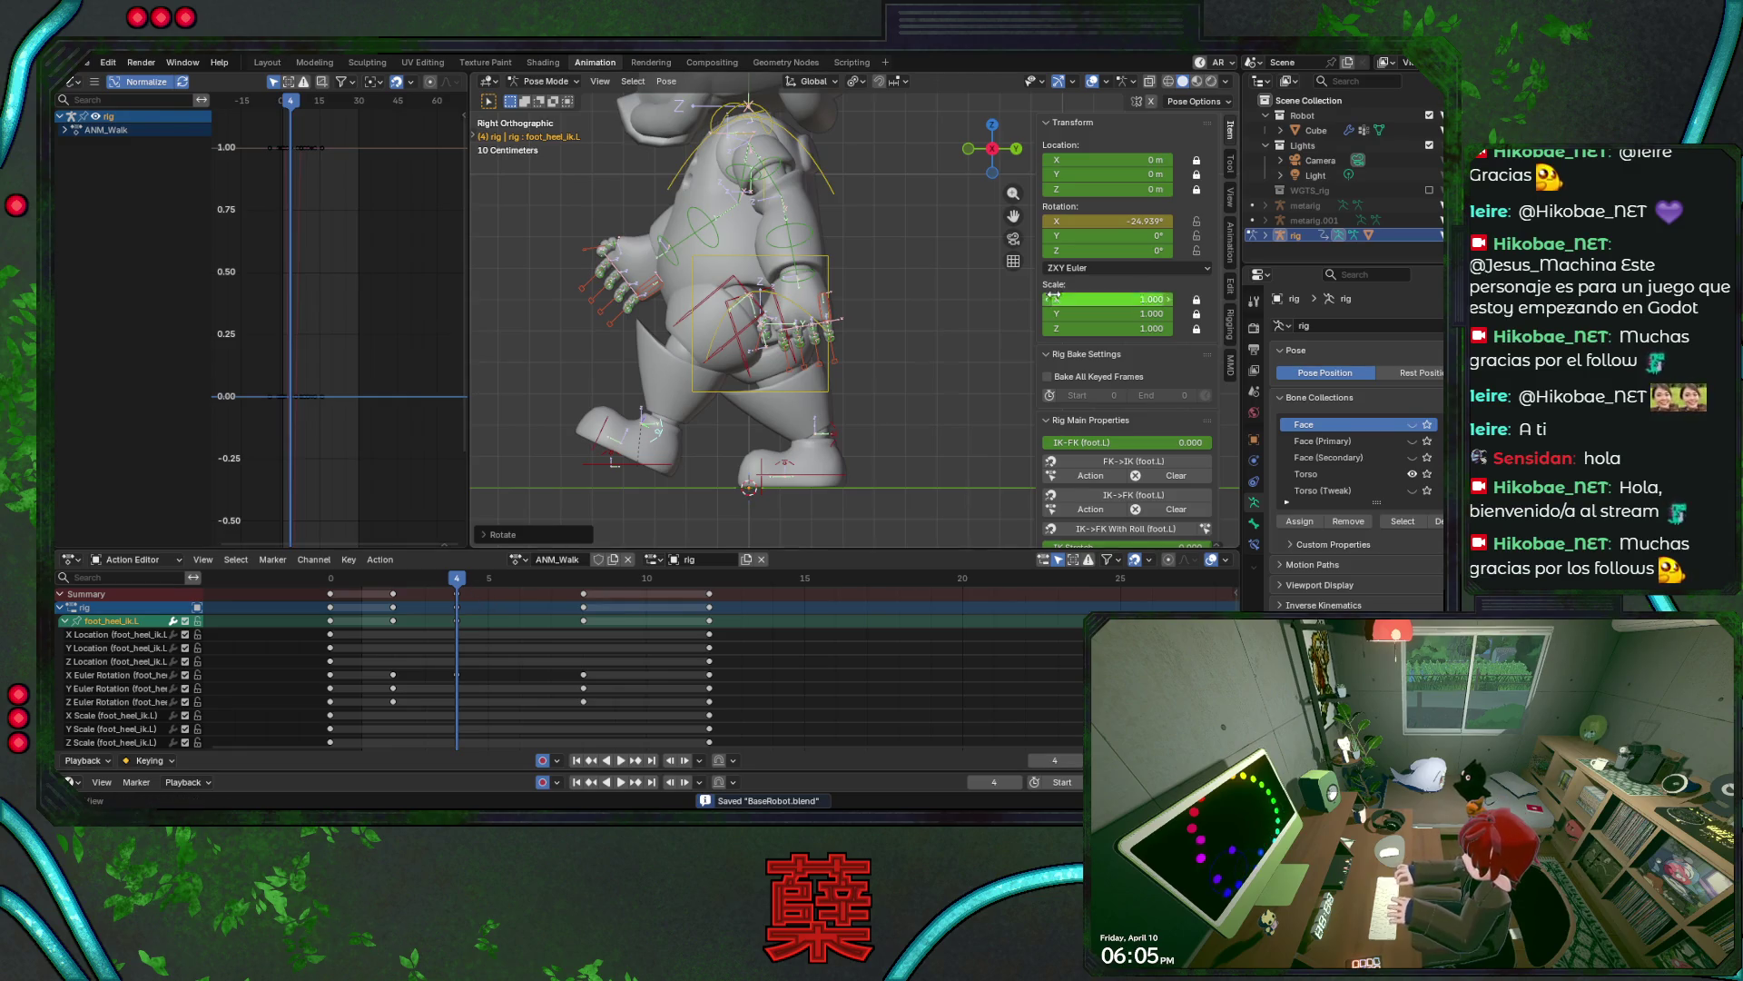
# - Key the left heel's X rotation at -24.939° on frame 6 and save
pyautogui.click(1107, 220)
pyautogui.press('Return')
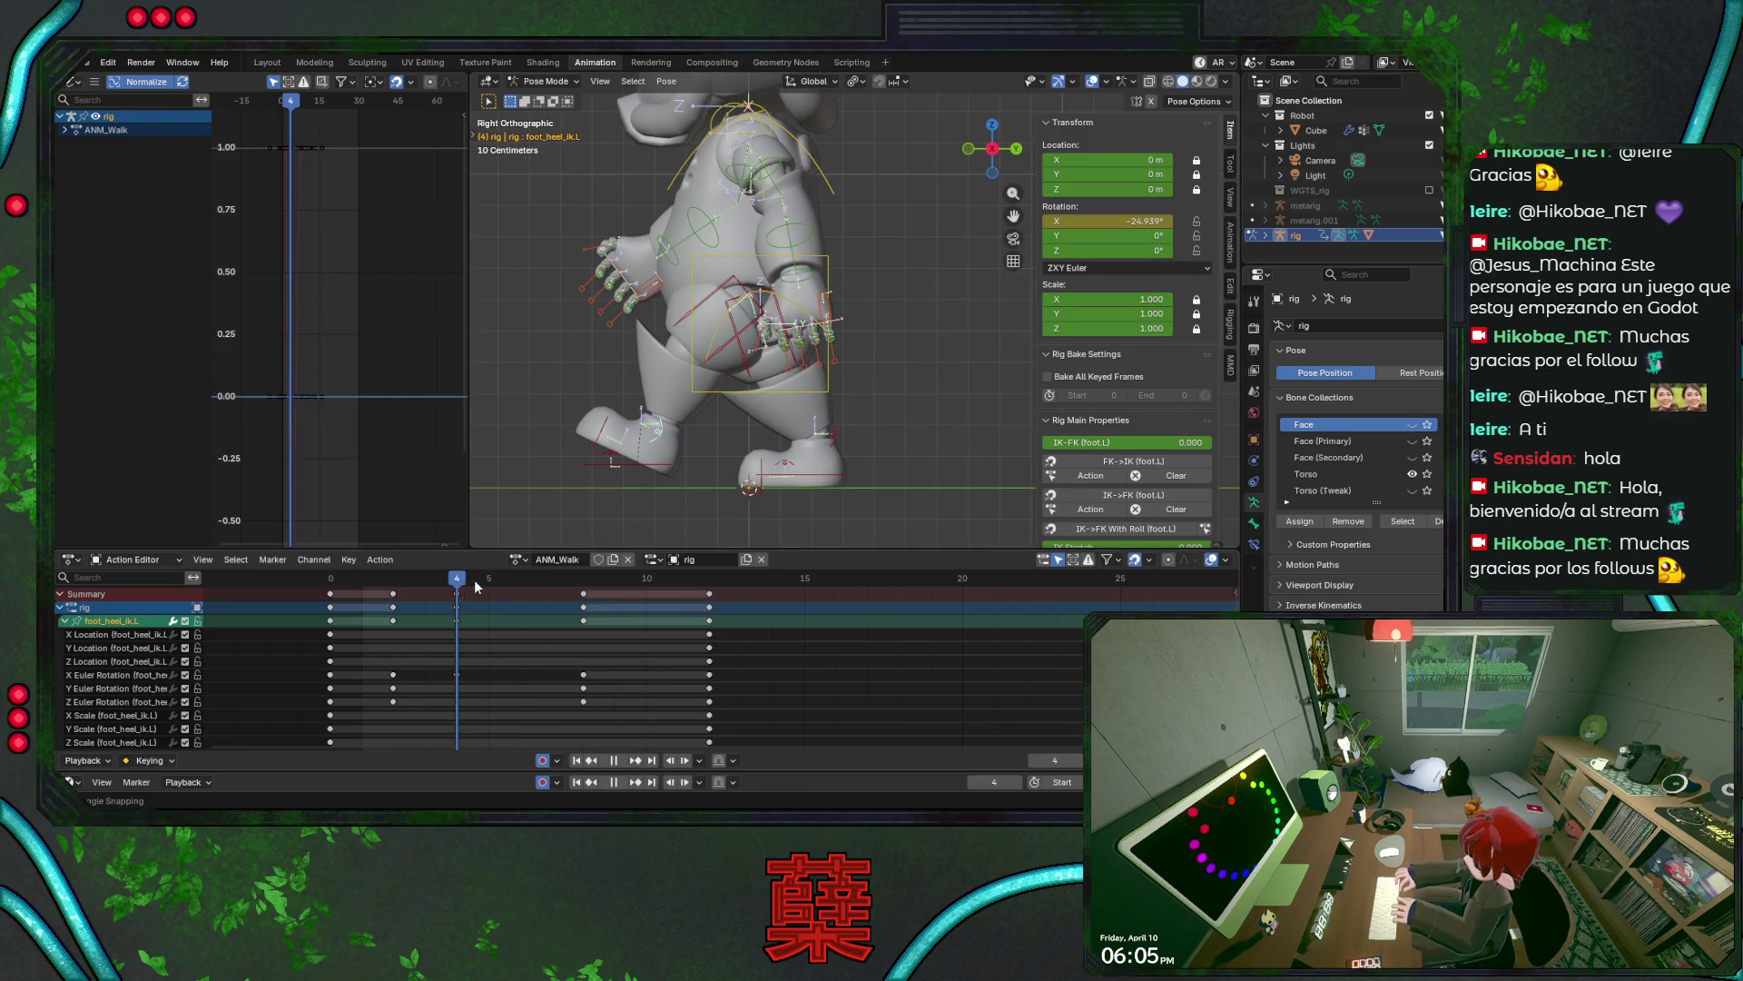
pyautogui.moveTo(474, 579); pyautogui.dragTo(519, 581)
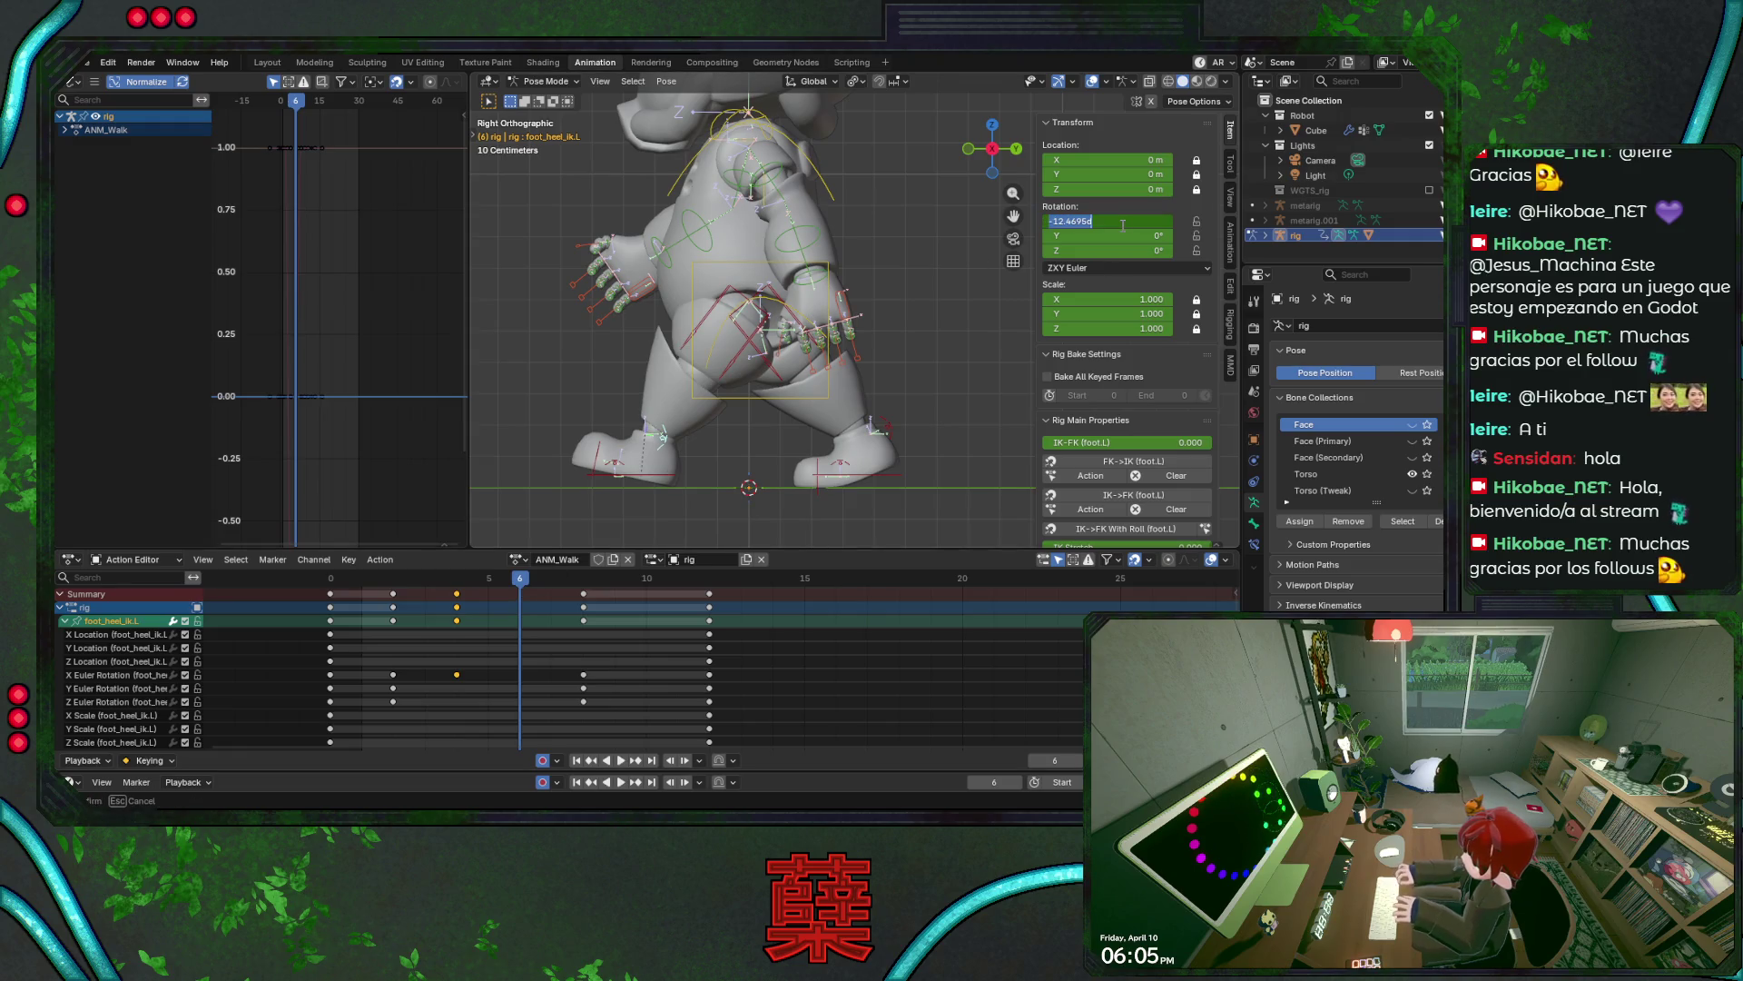
pyautogui.hotkey('ctrl', 'v')
pyautogui.hotkey('ctrl', 's')
pyautogui.press('space')
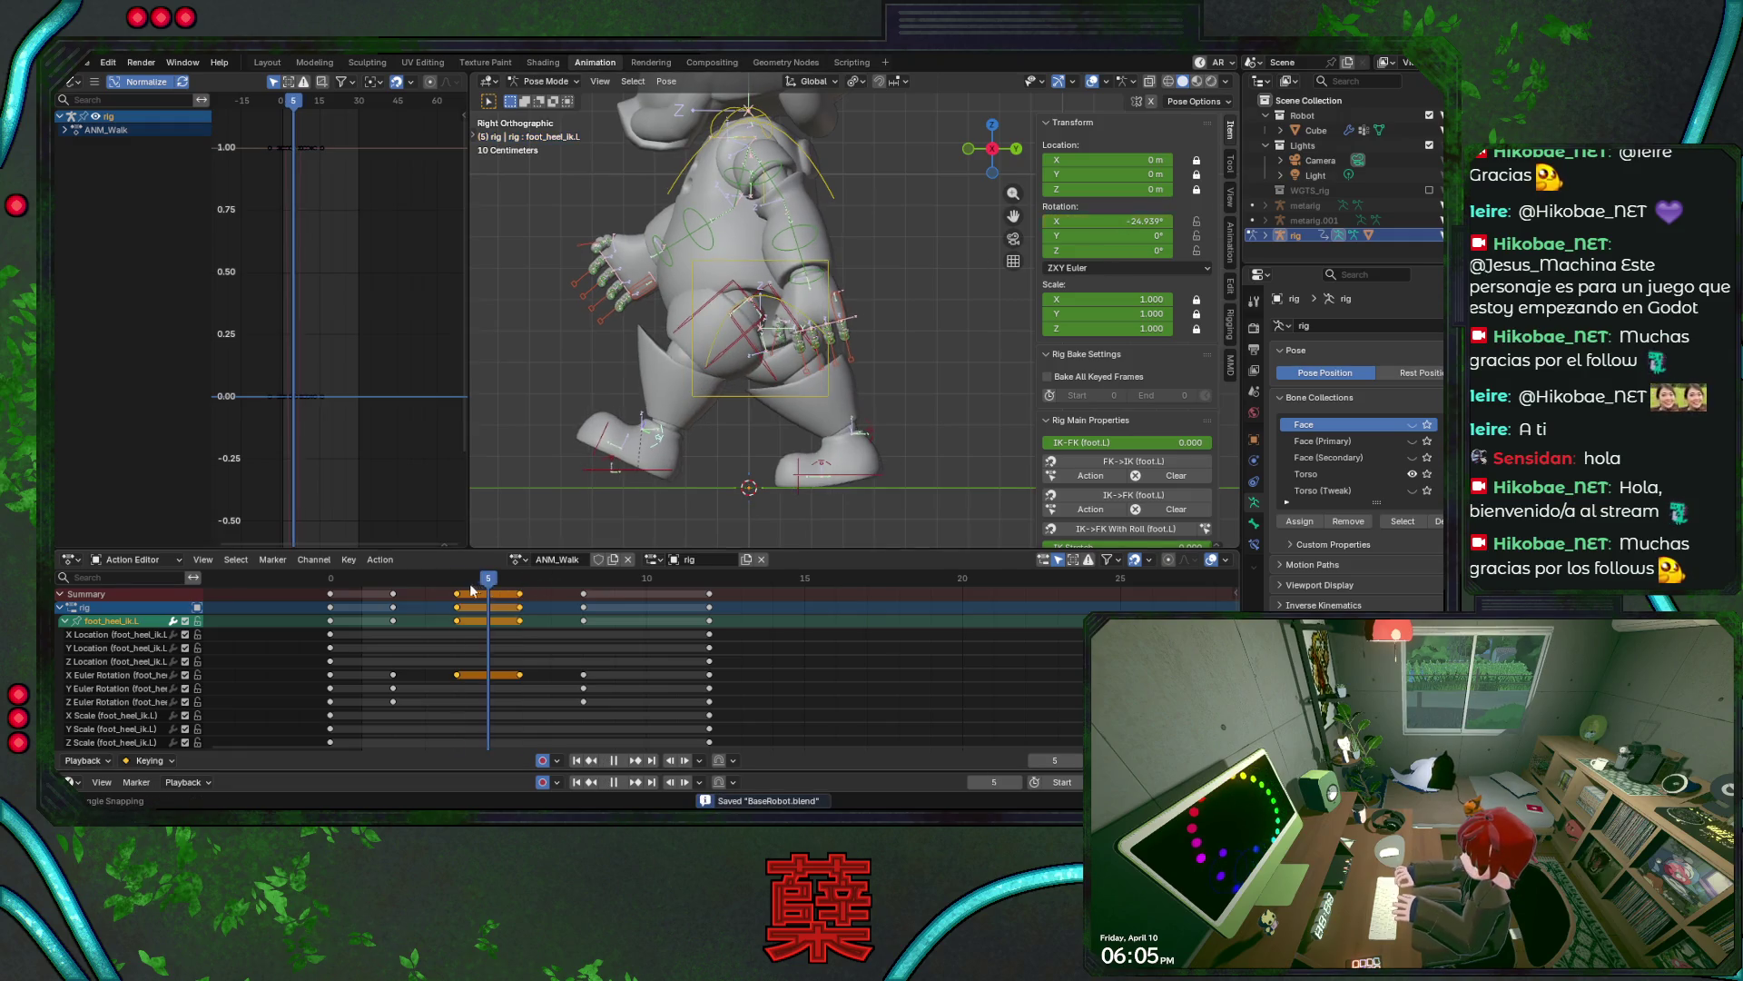
pyautogui.moveTo(367, 588)
pyautogui.mouseDown()
pyautogui.moveTo(514, 611)
pyautogui.moveTo(461, 618)
pyautogui.mouseUp()
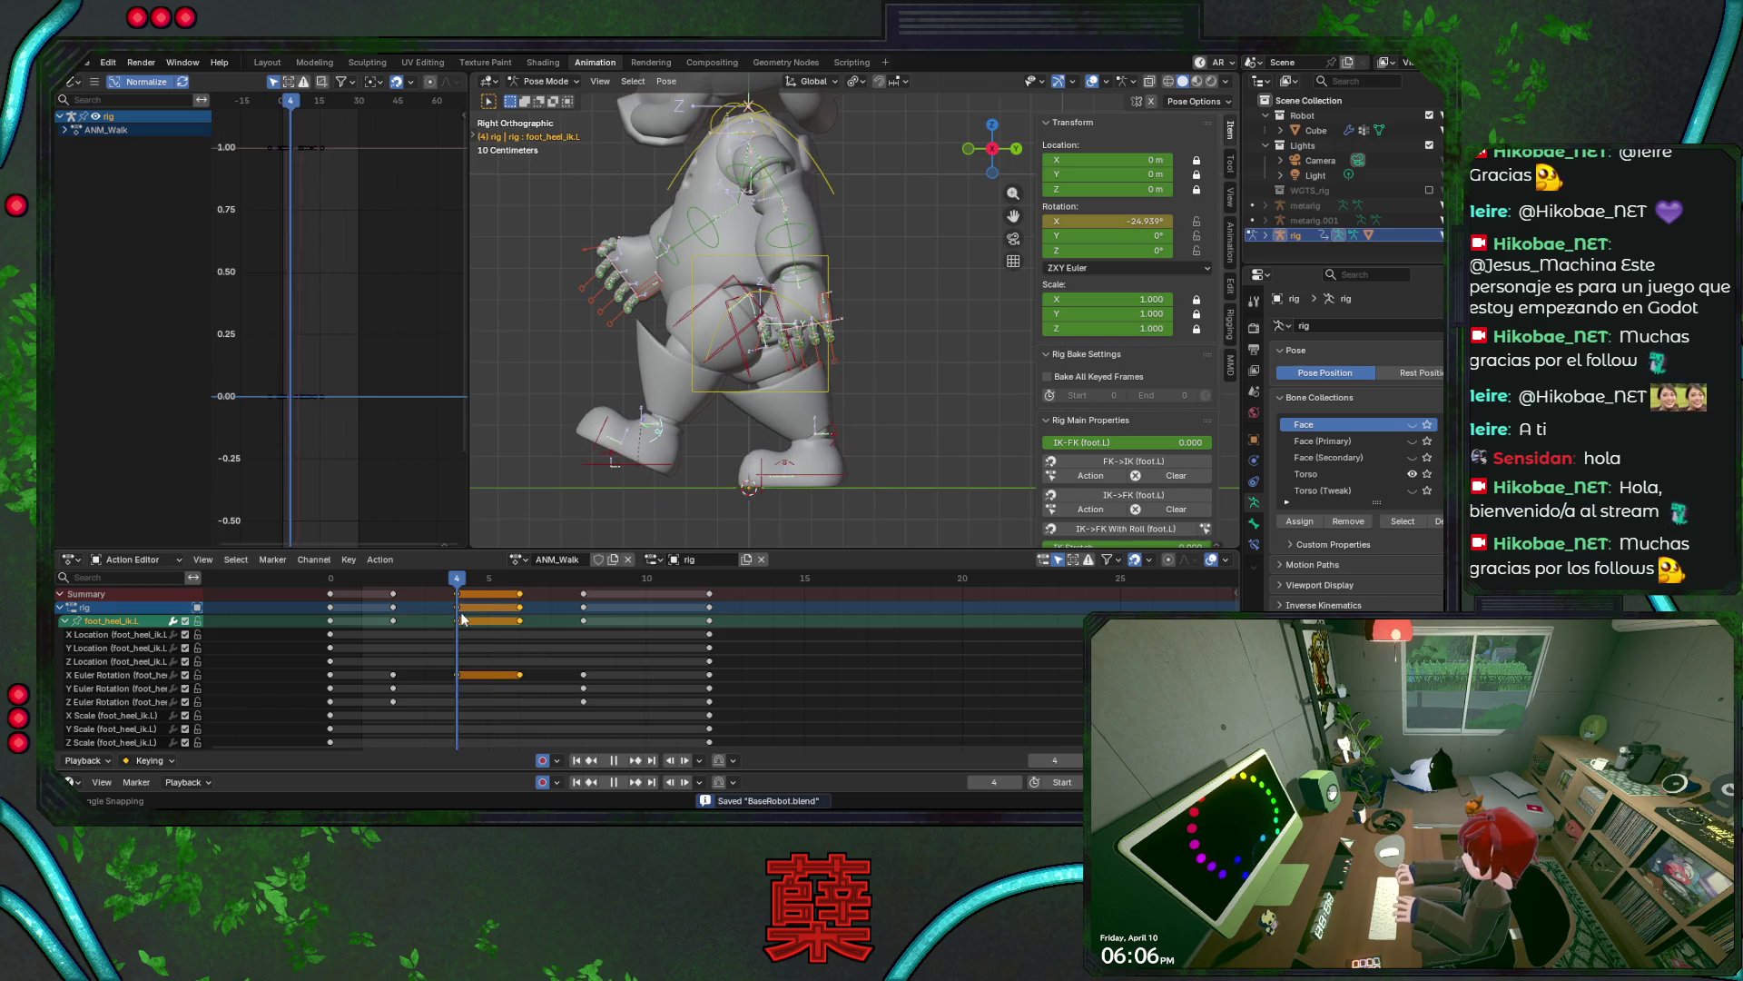
# - Roll the left heel further back to about -32° at frame 4
pyautogui.press('r')
pyautogui.click(735, 474)
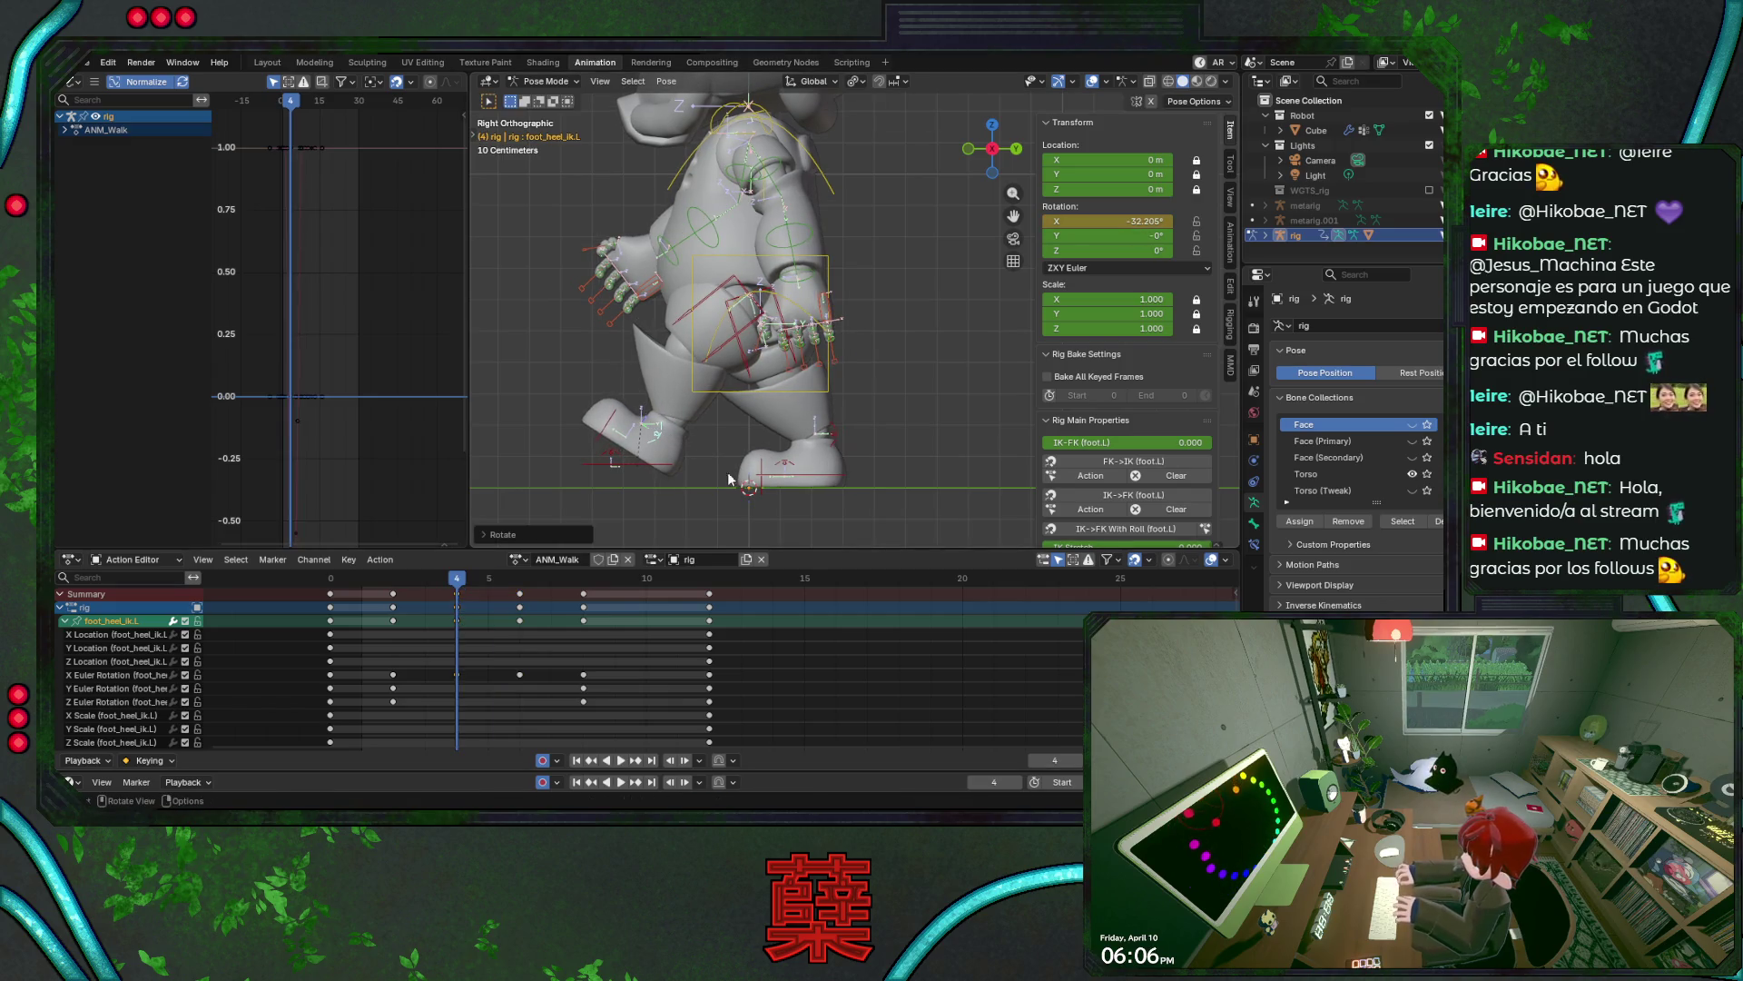
pyautogui.click(668, 472)
# - Push the left foot IK back along Y to about -0.596 m at frame 4, save, and play
pyautogui.press('g')
pyautogui.press('y')
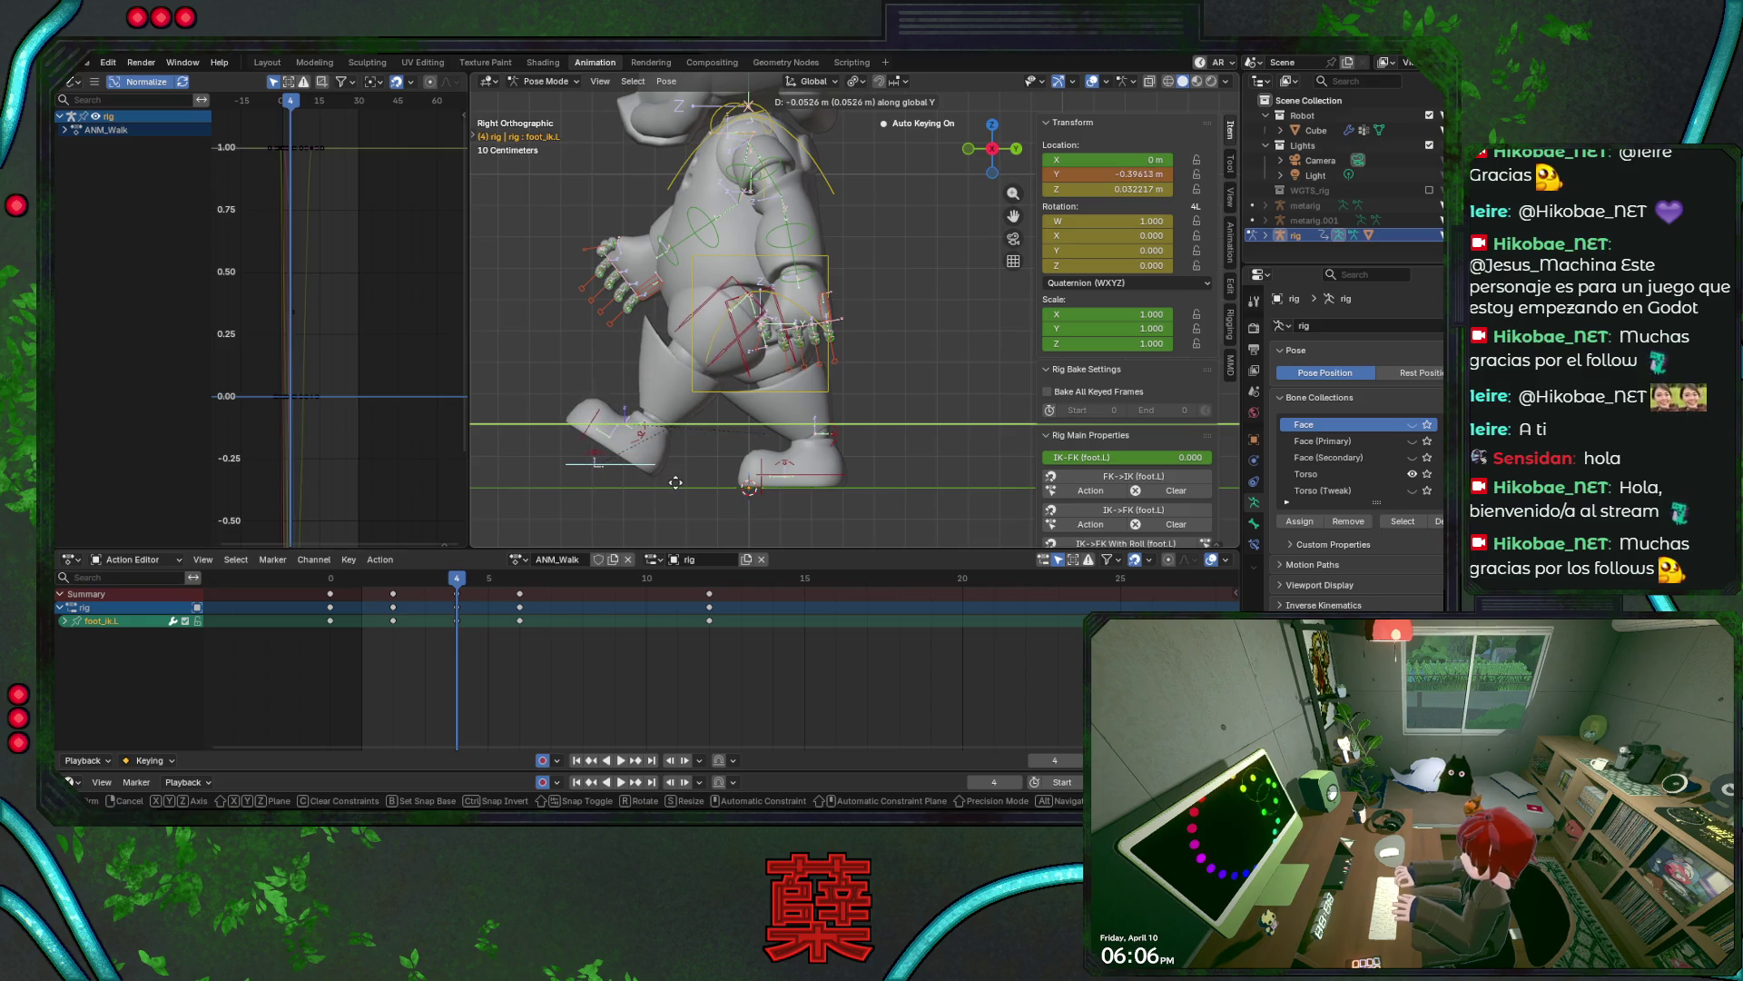
pyautogui.click(675, 481)
pyautogui.hotkey('ctrl', 's')
pyautogui.hotkey('shift', 'Left')
pyautogui.press('space')
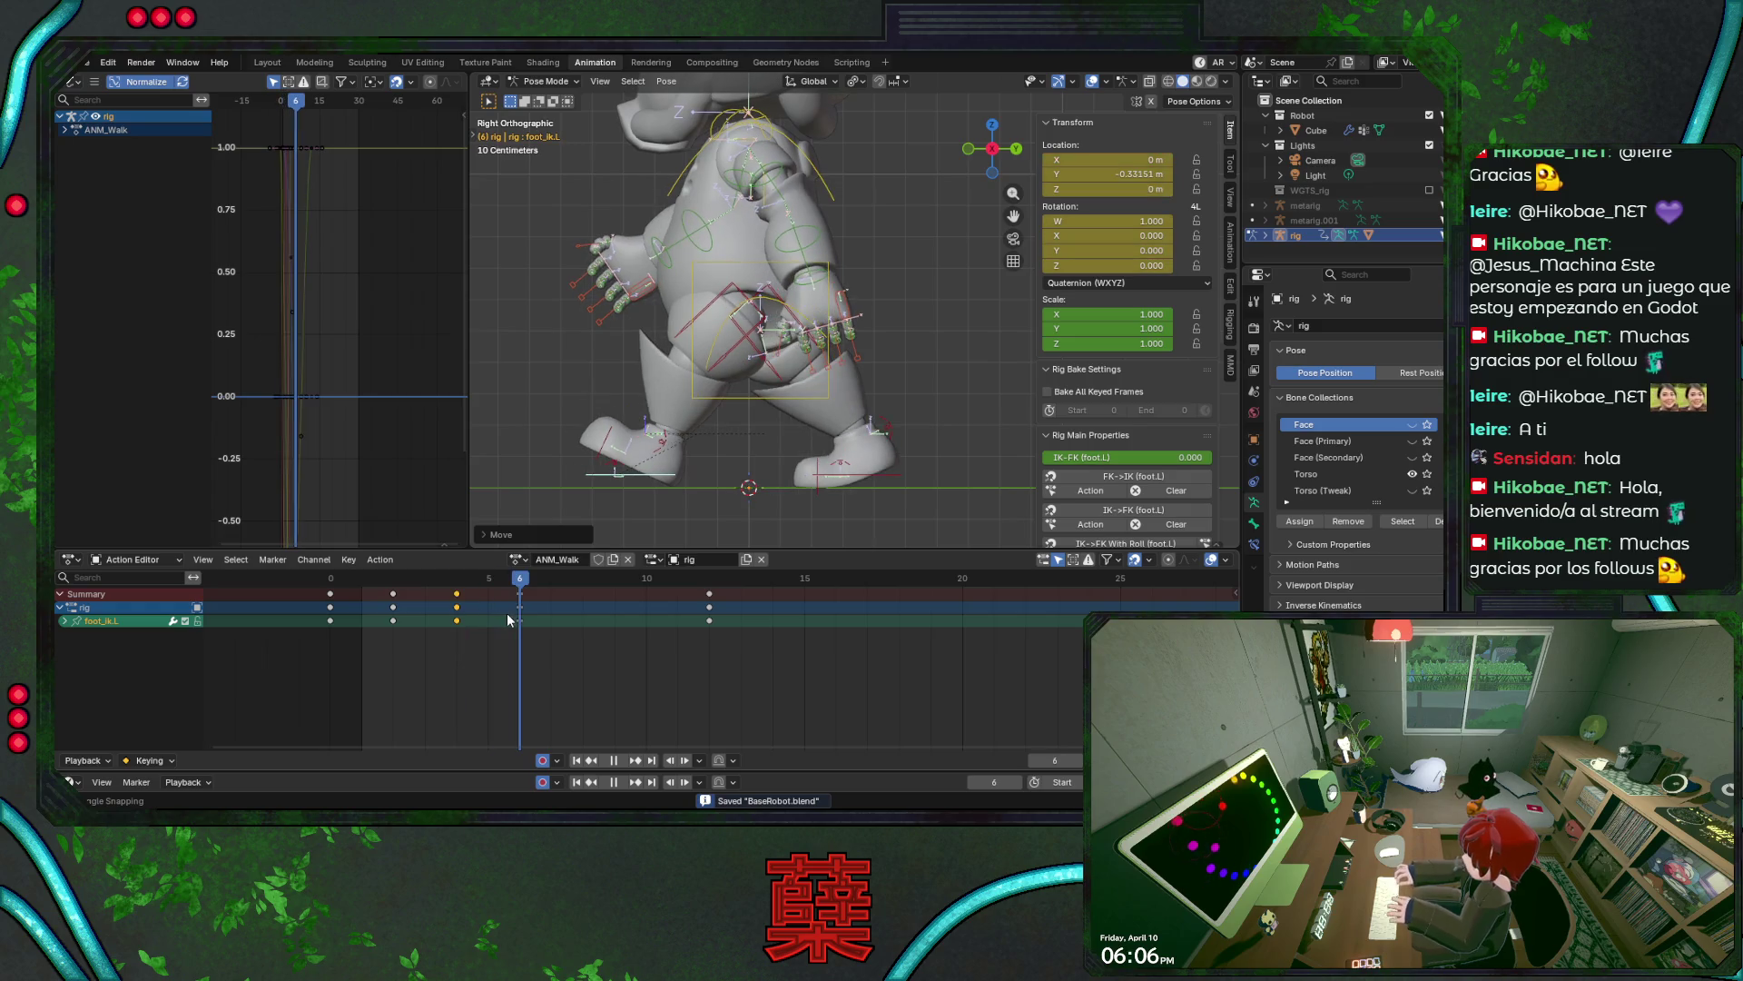
pyautogui.press('space')
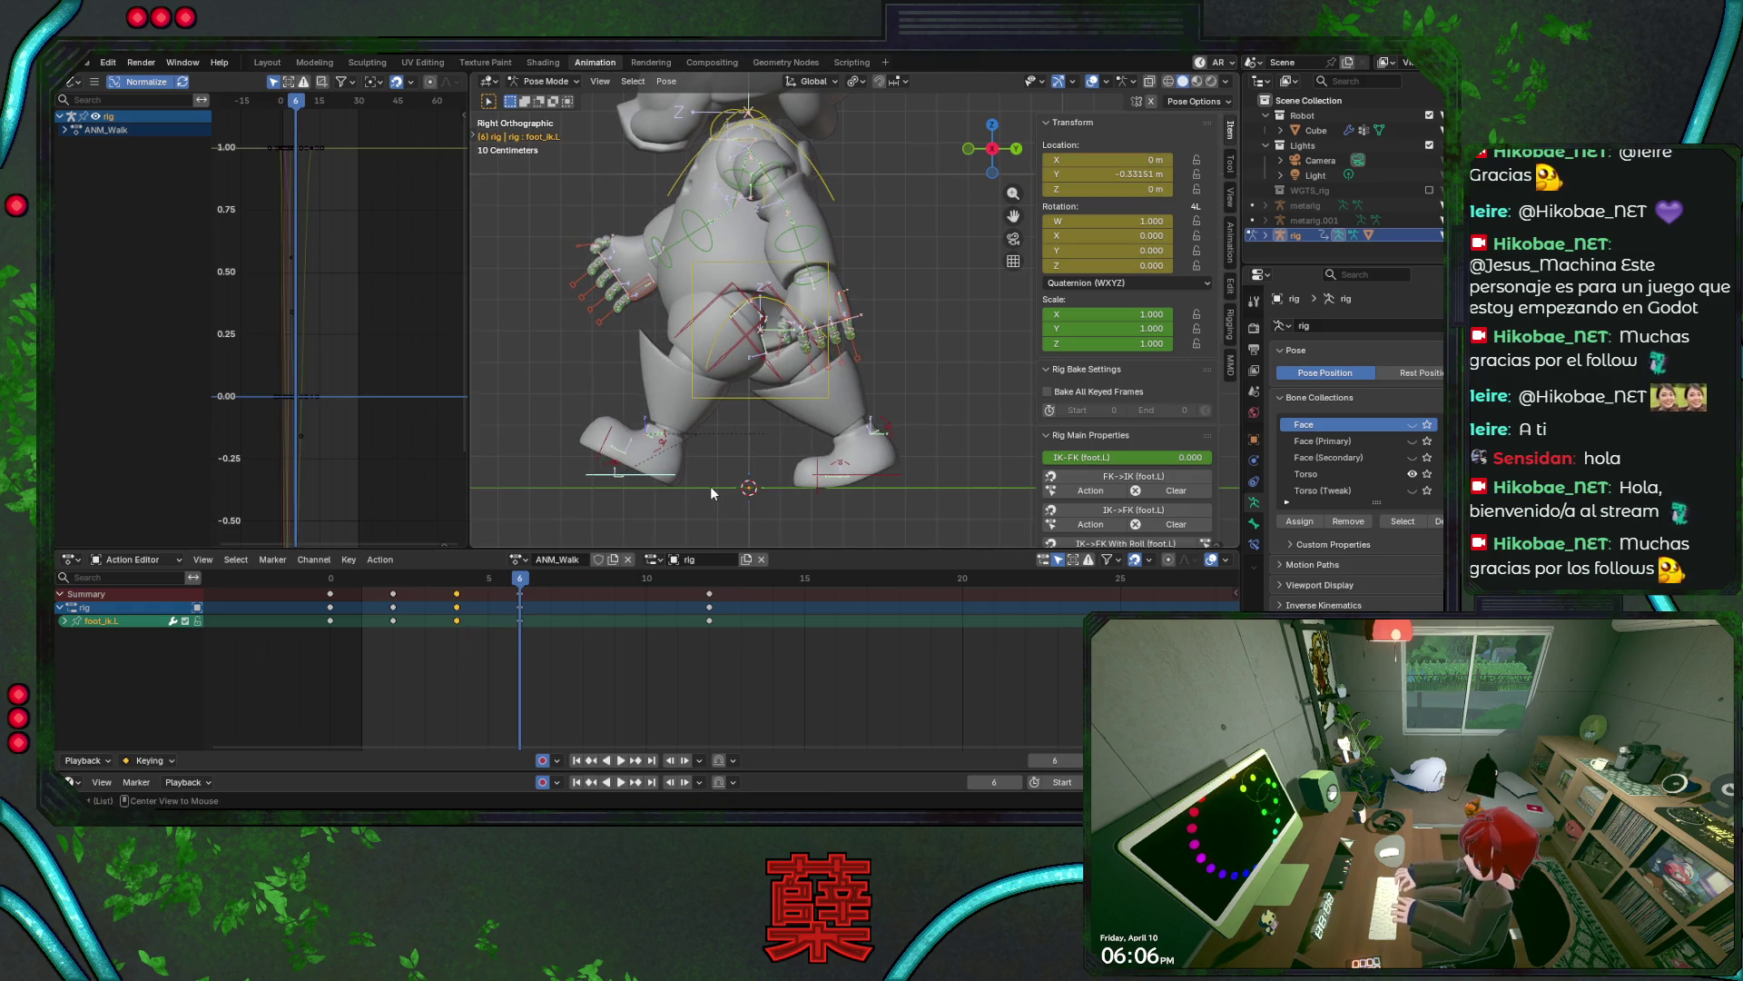
# - Select the left heel control, save, and replay the walk to review the heel roll
pyautogui.click(669, 449)
pyautogui.press('space')
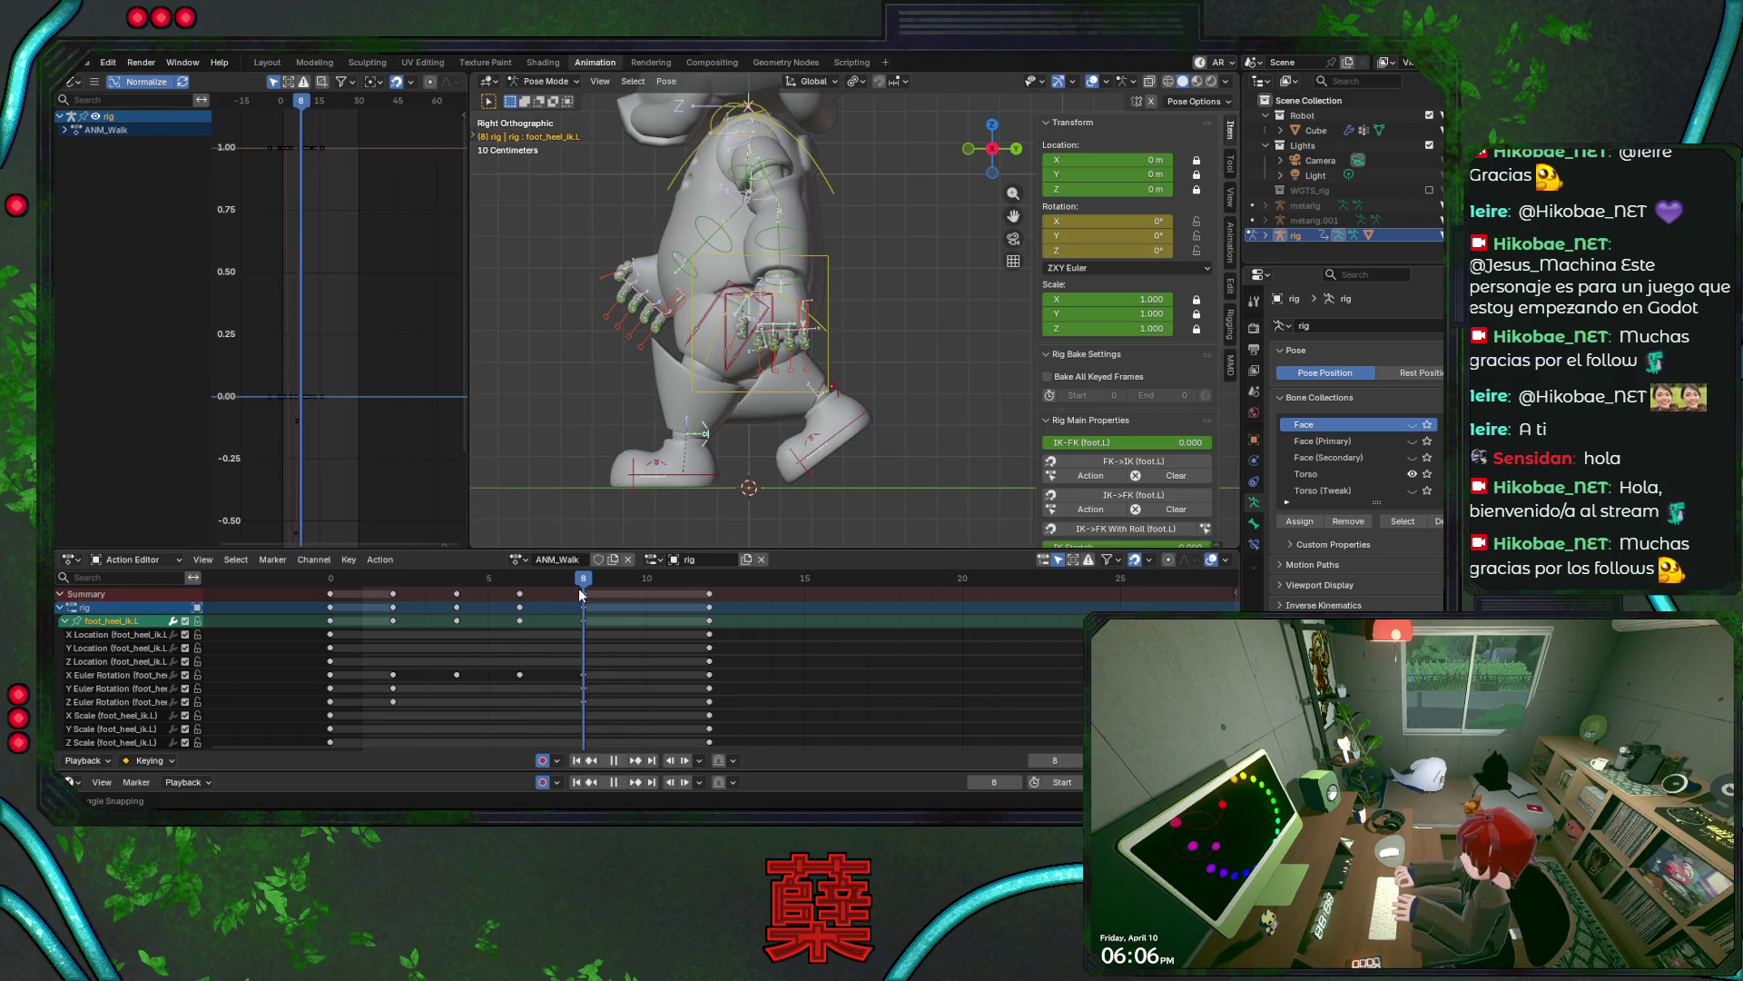
pyautogui.hotkey('ctrl', 's')
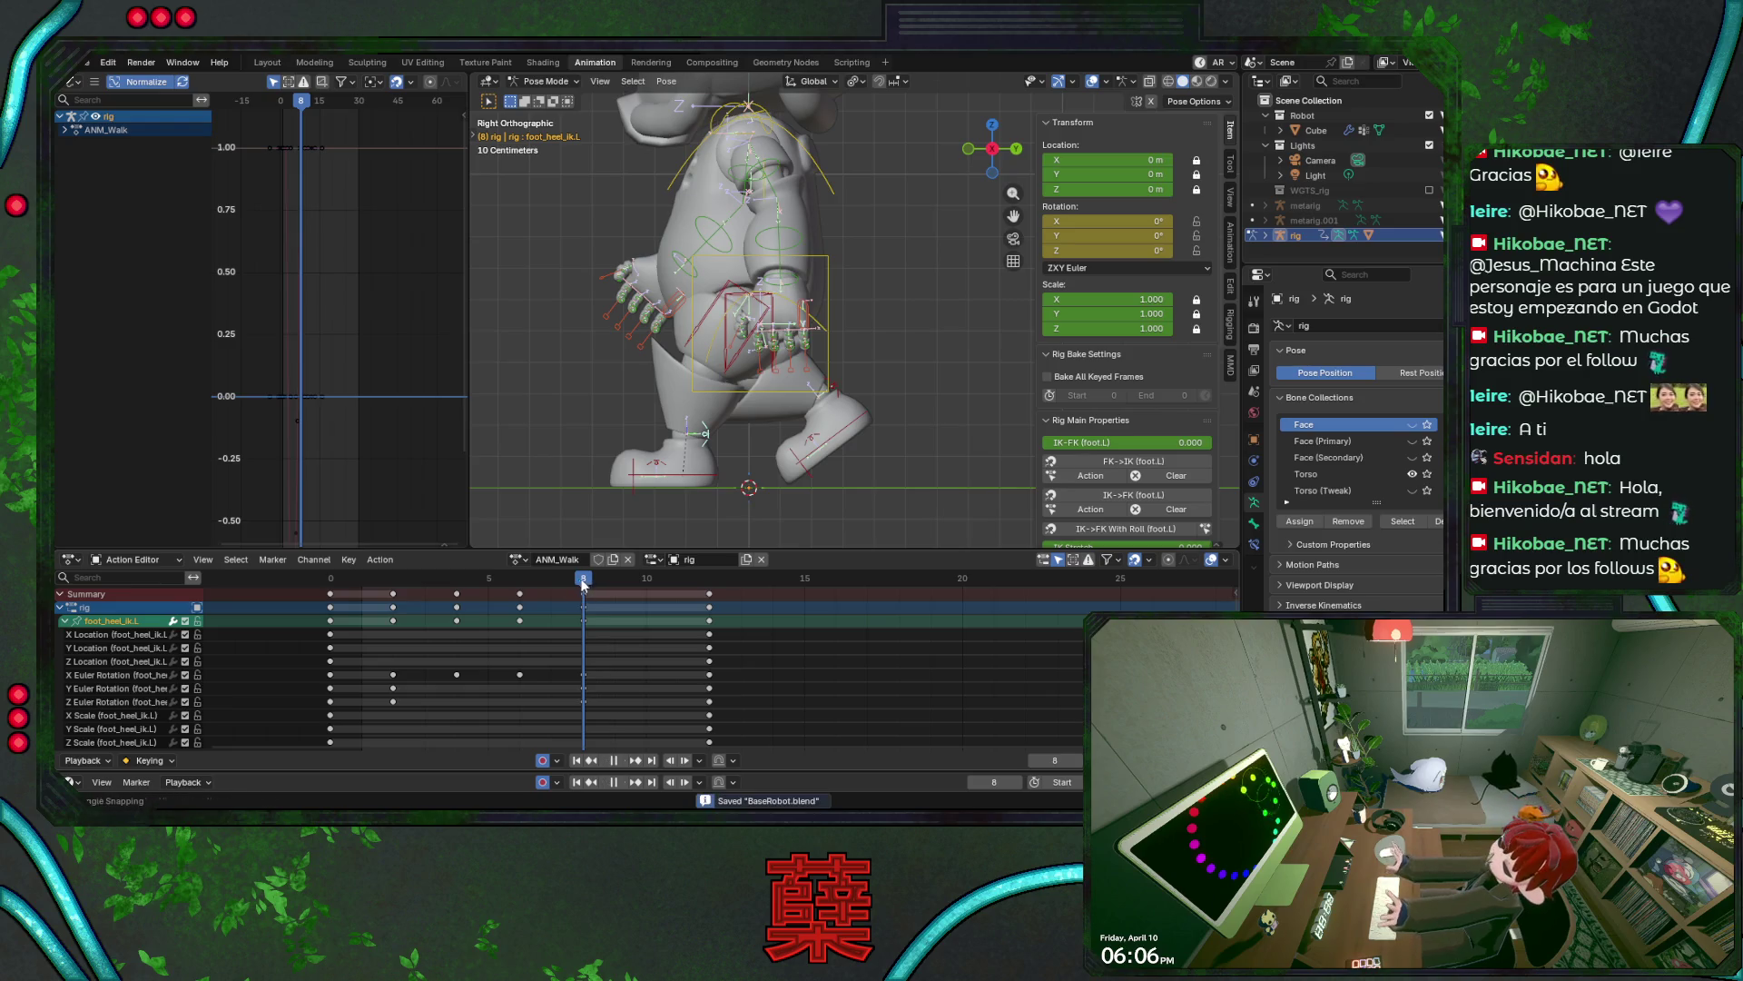
pyautogui.press('space')
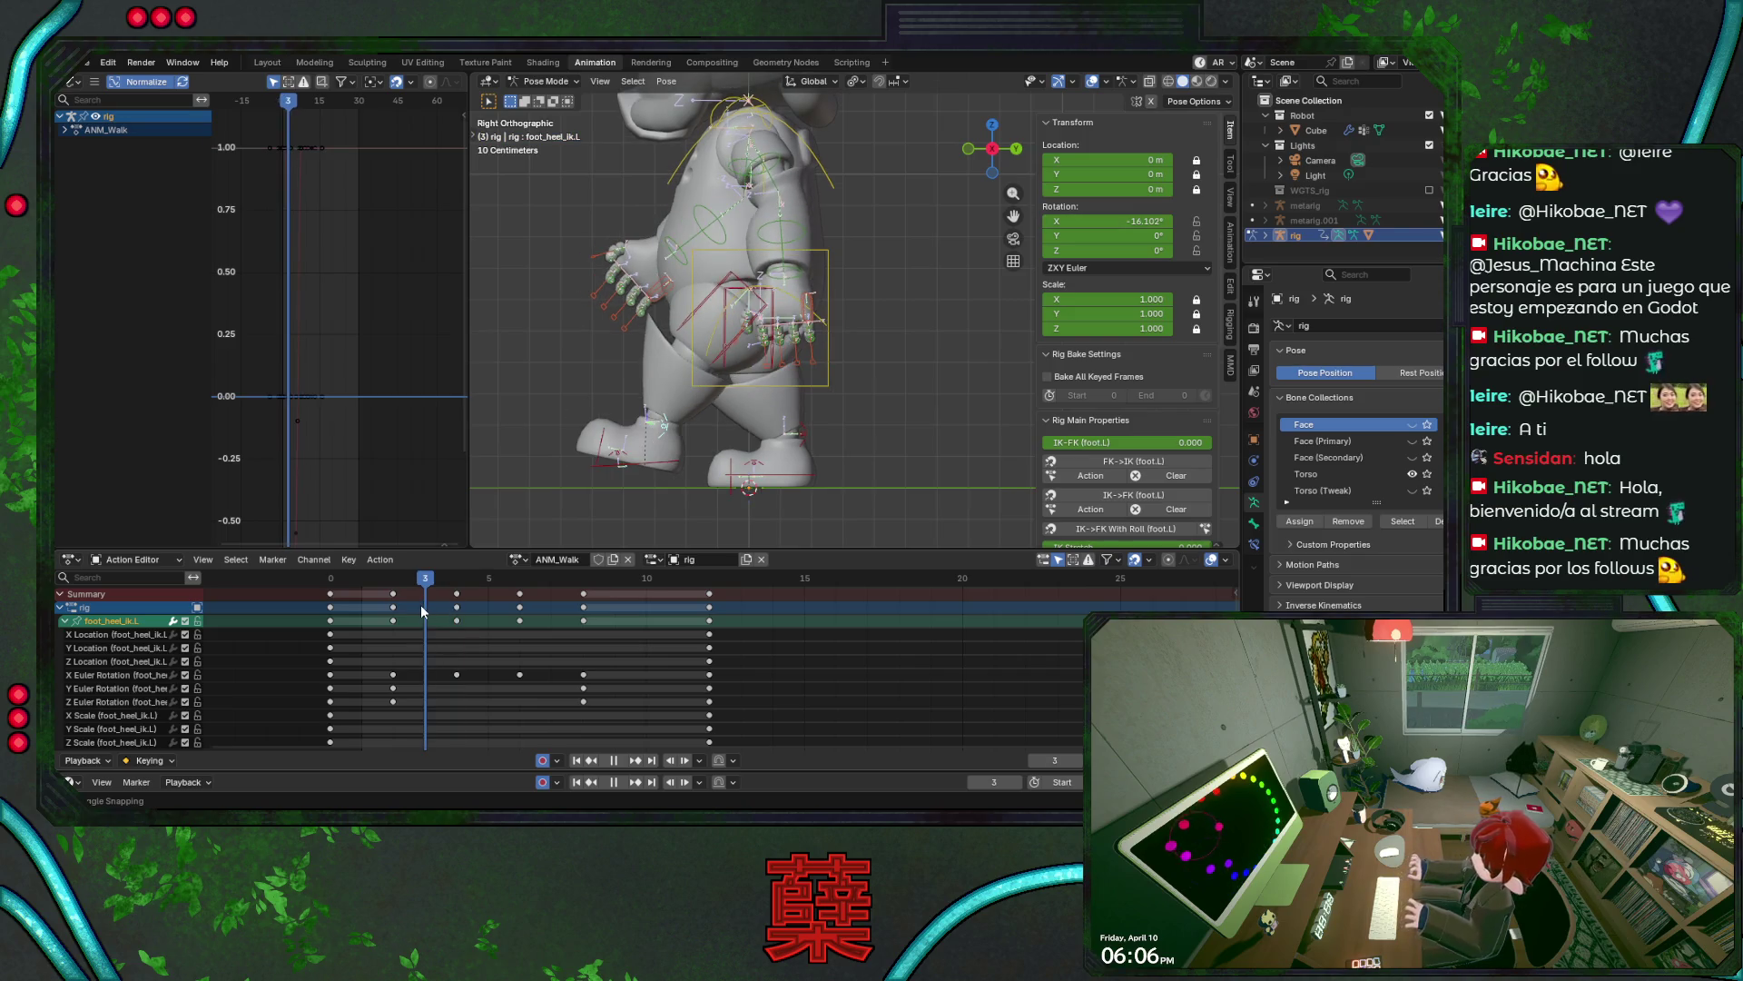
# - Select the left foot IK control, save, and play and scrub the walk to check its pose
pyautogui.click(673, 478)
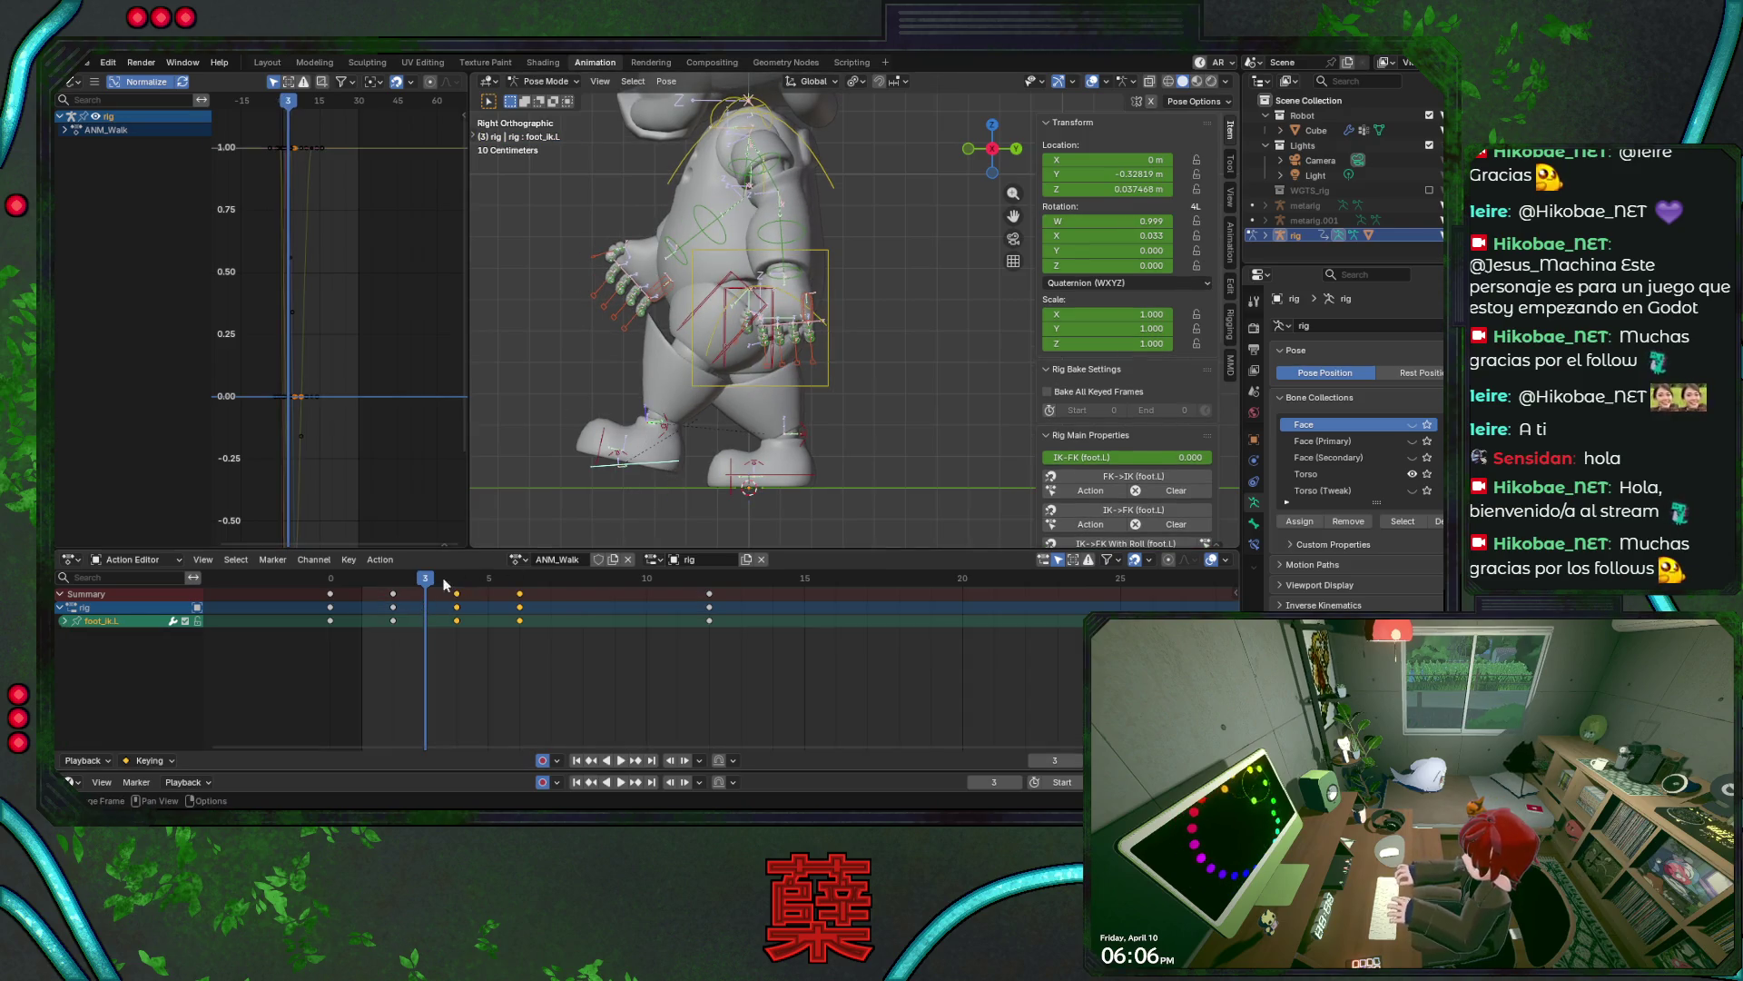
pyautogui.press('space')
pyautogui.press('space')
pyautogui.click(327, 586)
pyautogui.hotkey('ctrl', 's')
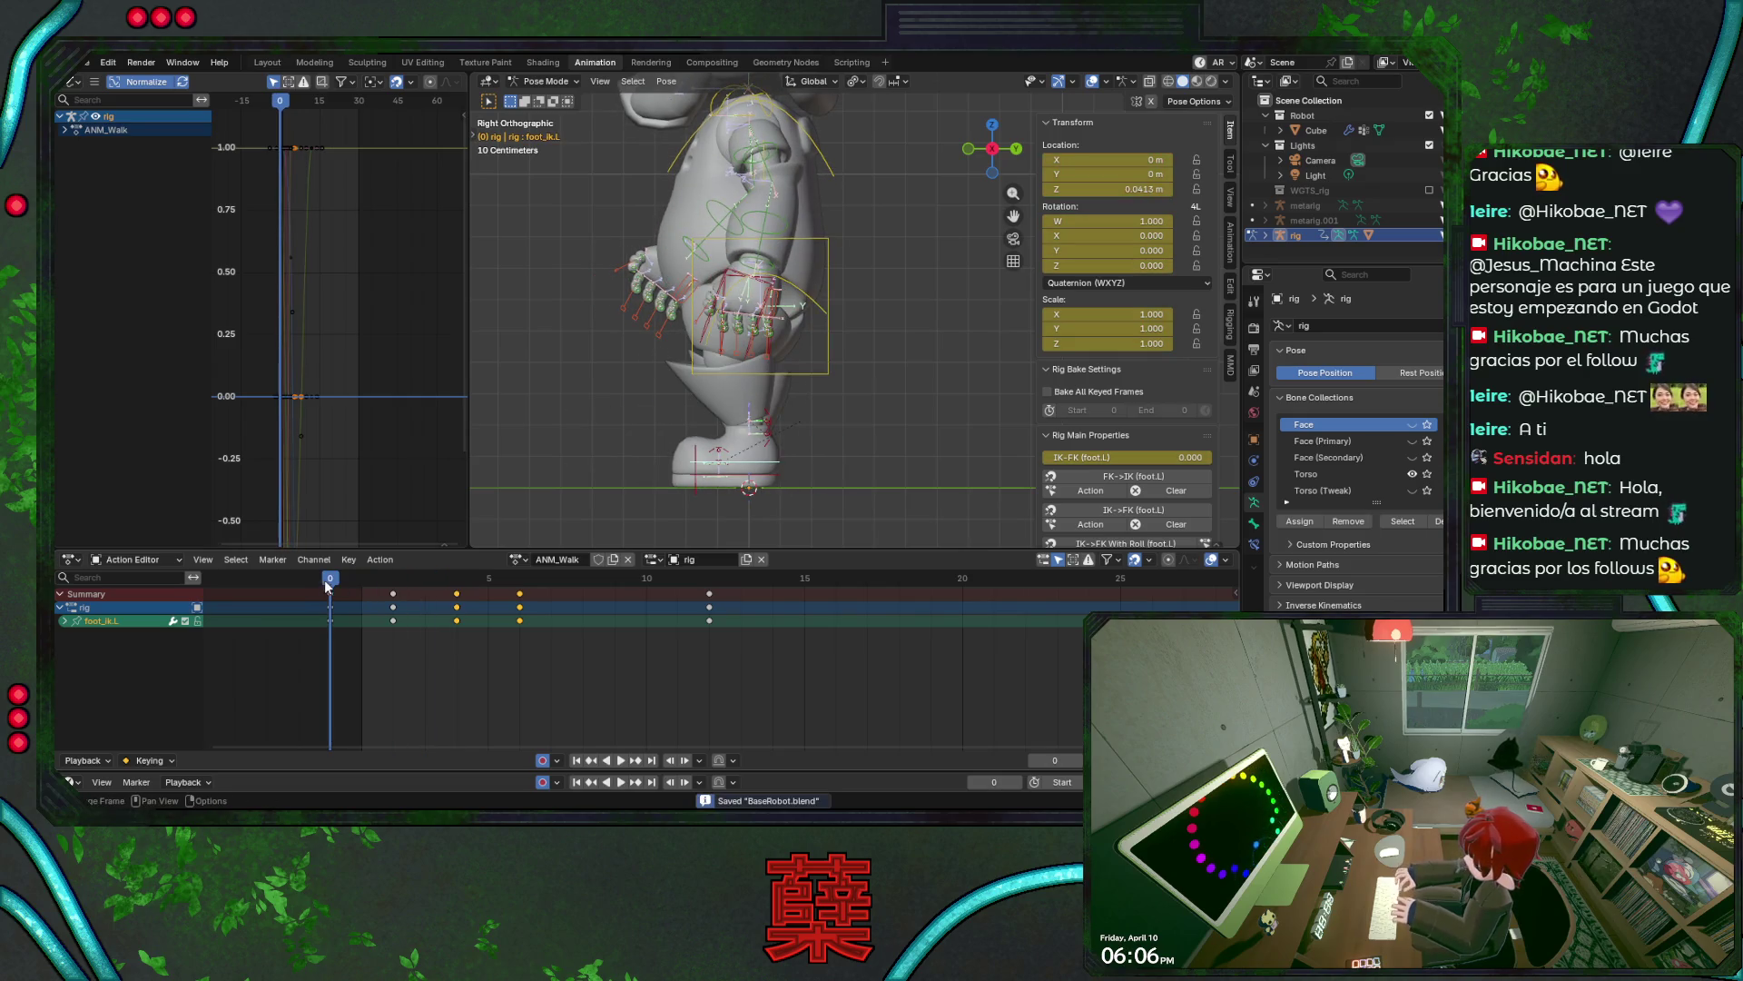
pyautogui.press('space')
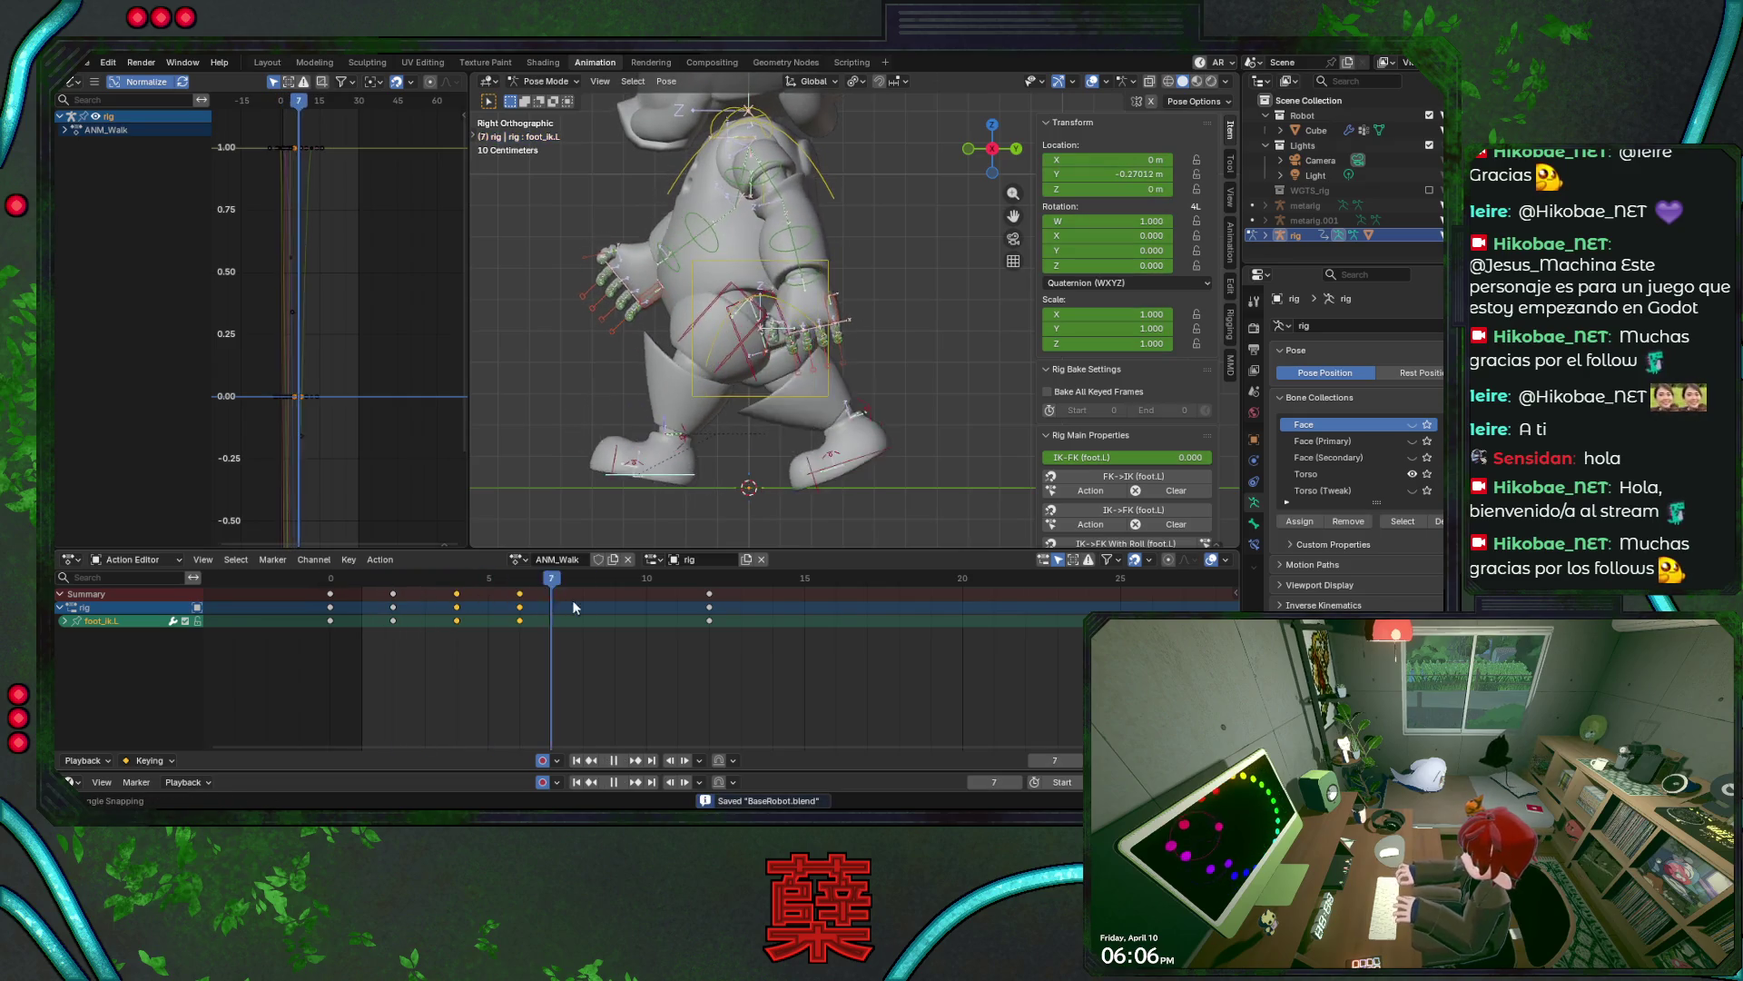
pyautogui.moveTo(651, 587)
pyautogui.mouseDown()
pyautogui.moveTo(360, 608)
pyautogui.moveTo(457, 610)
pyautogui.moveTo(364, 615)
pyautogui.moveTo(413, 620)
pyautogui.moveTo(397, 620)
pyautogui.mouseUp()
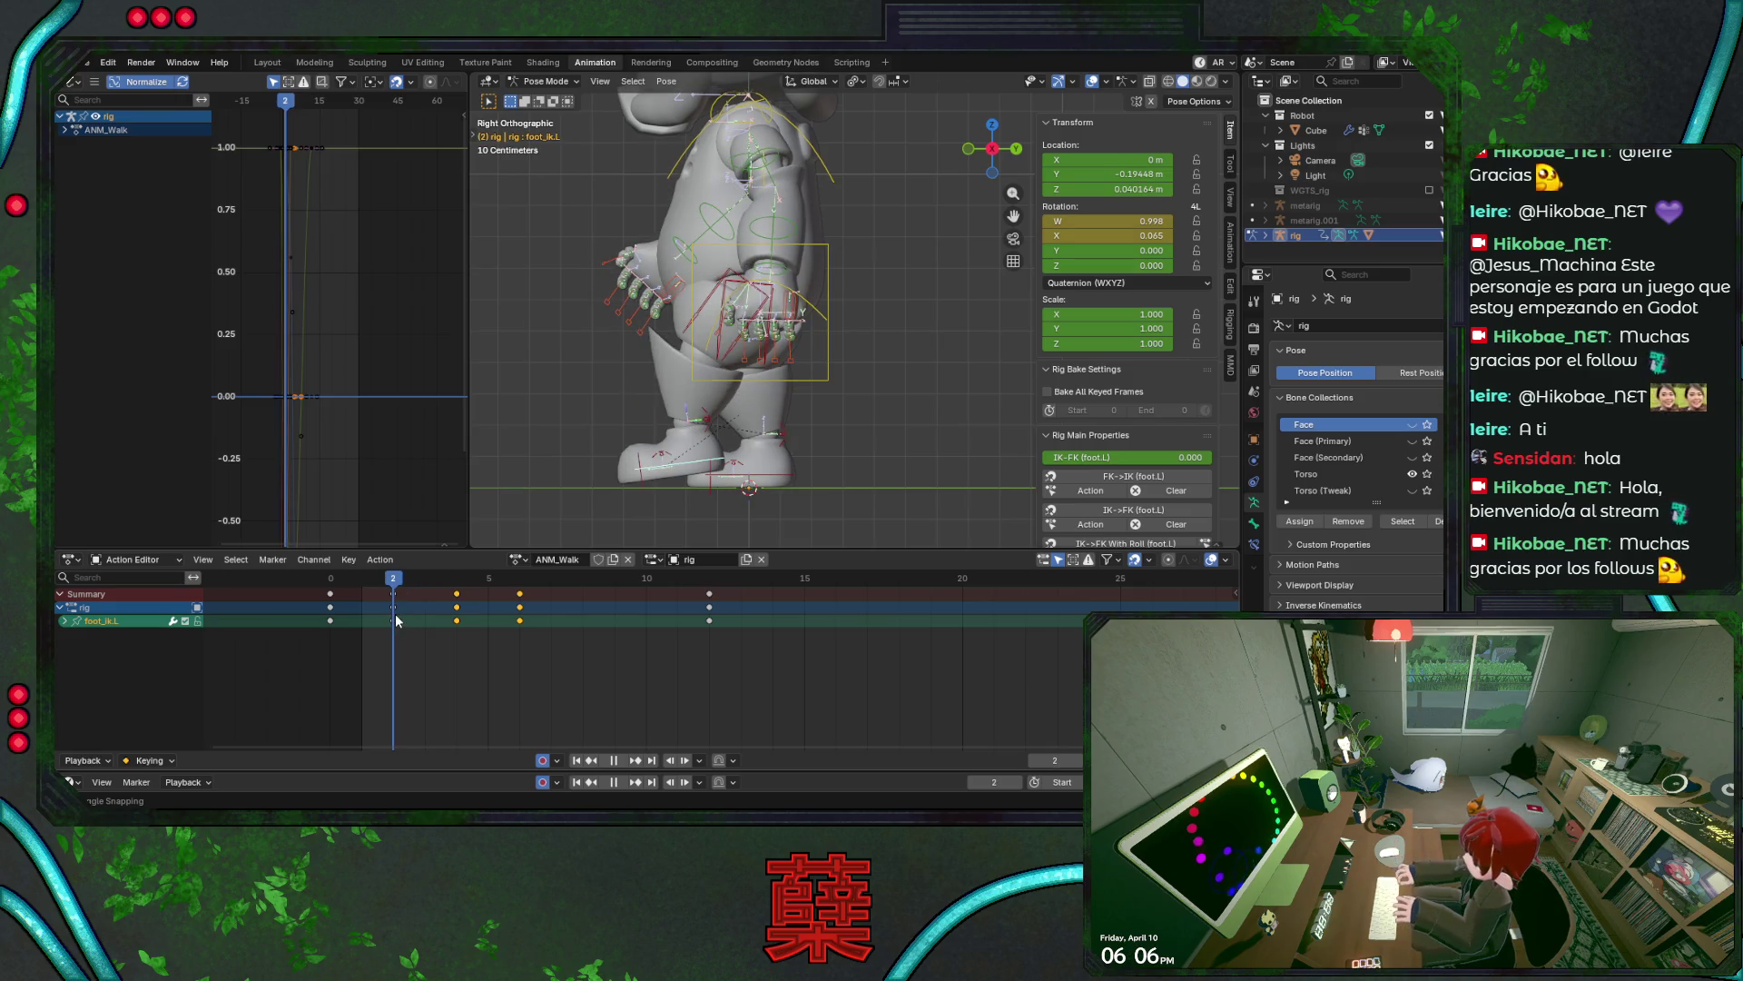
# - Rotate the left foot IK slightly, auto-keying it, then replay the cycle from the start
pyautogui.press('r')
pyautogui.click(752, 466)
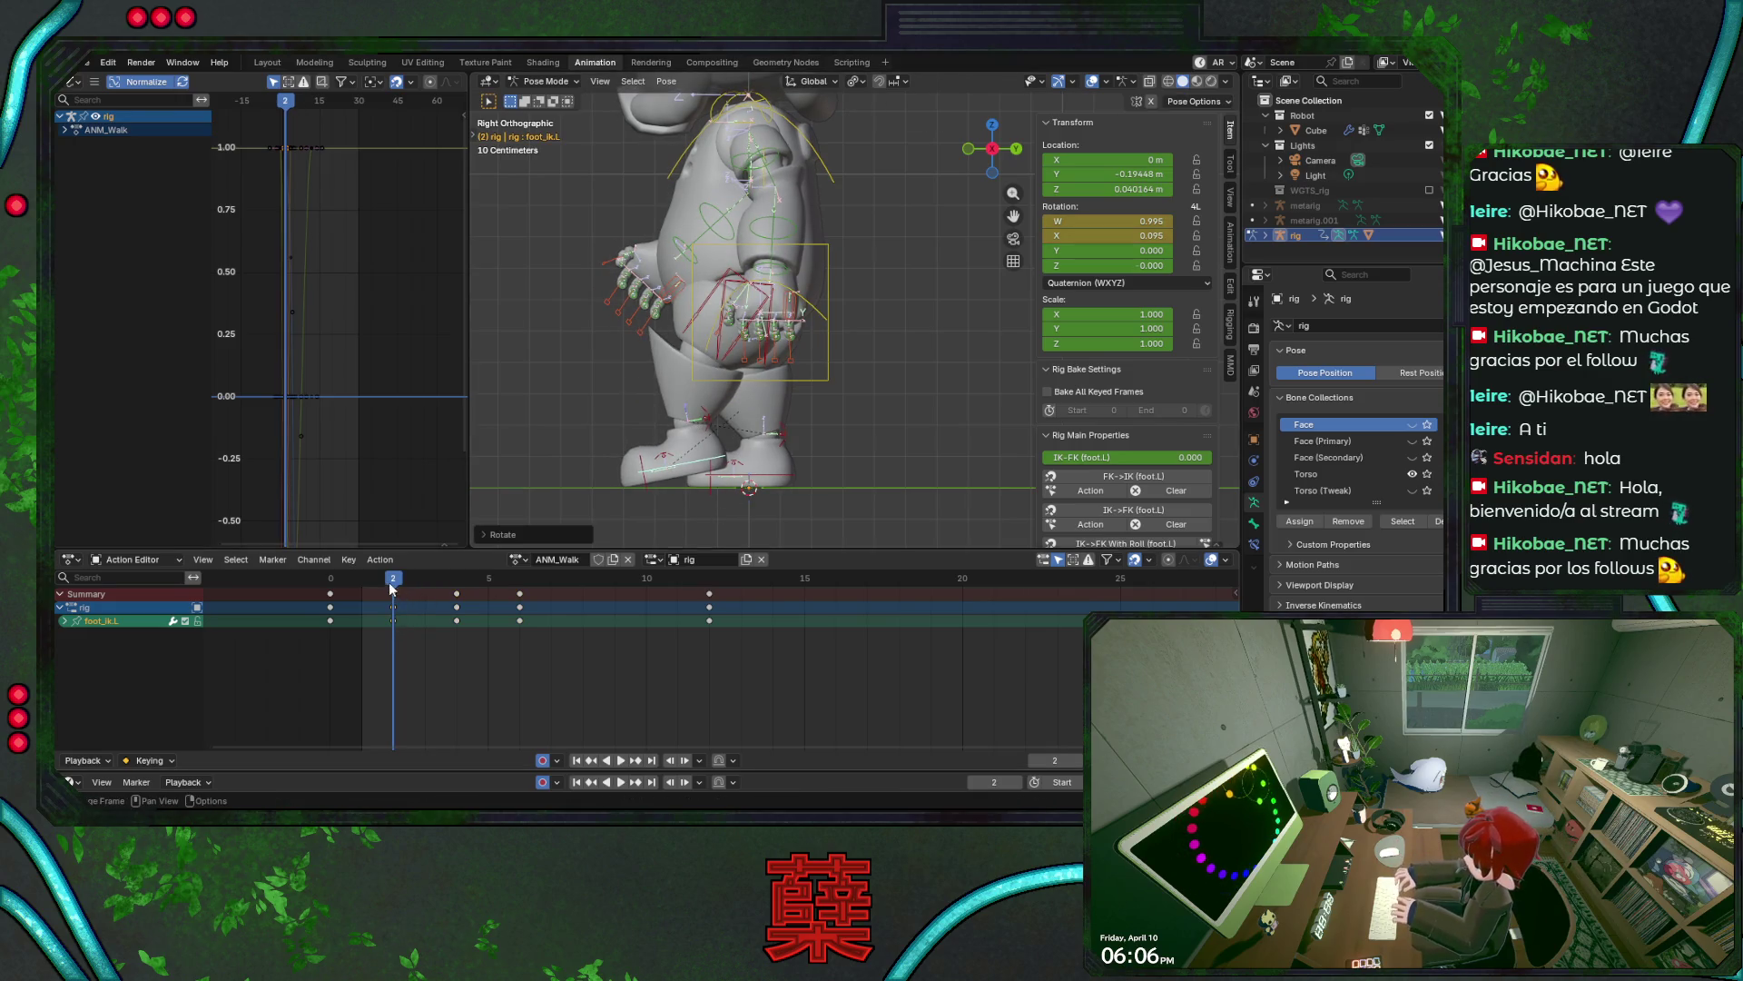
pyautogui.press('space')
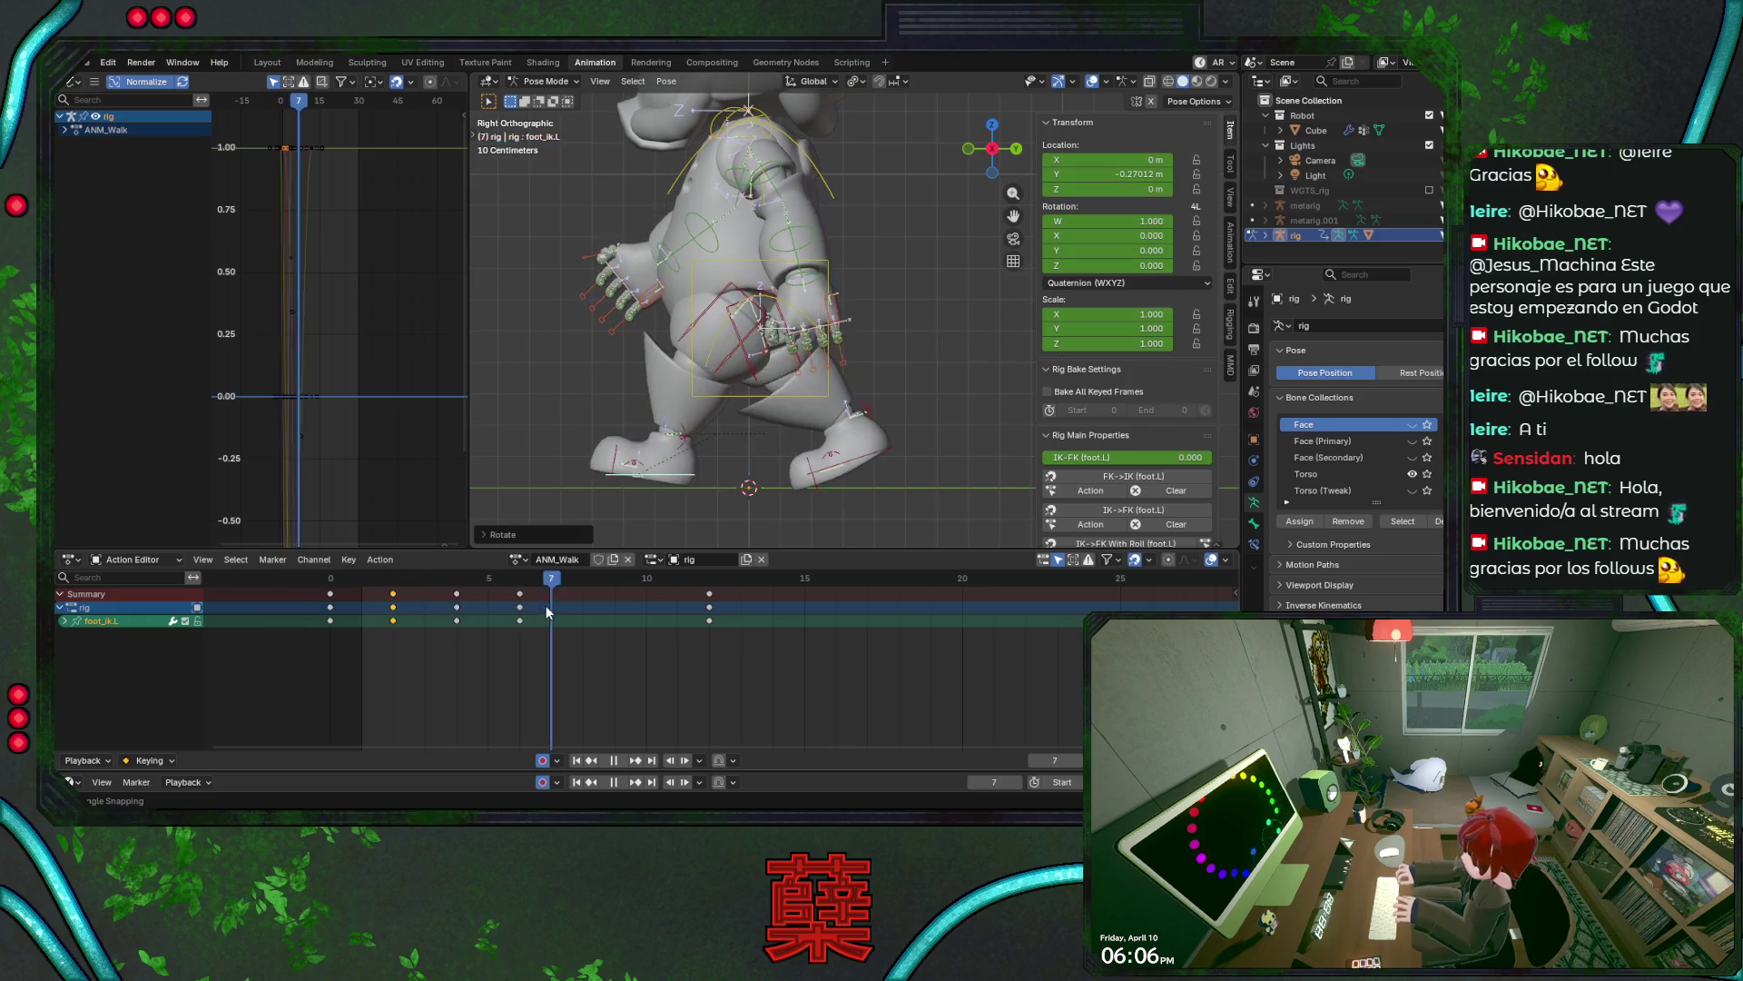
pyautogui.moveTo(332, 584)
pyautogui.mouseDown()
pyautogui.moveTo(489, 592)
pyautogui.moveTo(368, 595)
pyautogui.moveTo(392, 594)
pyautogui.mouseUp()
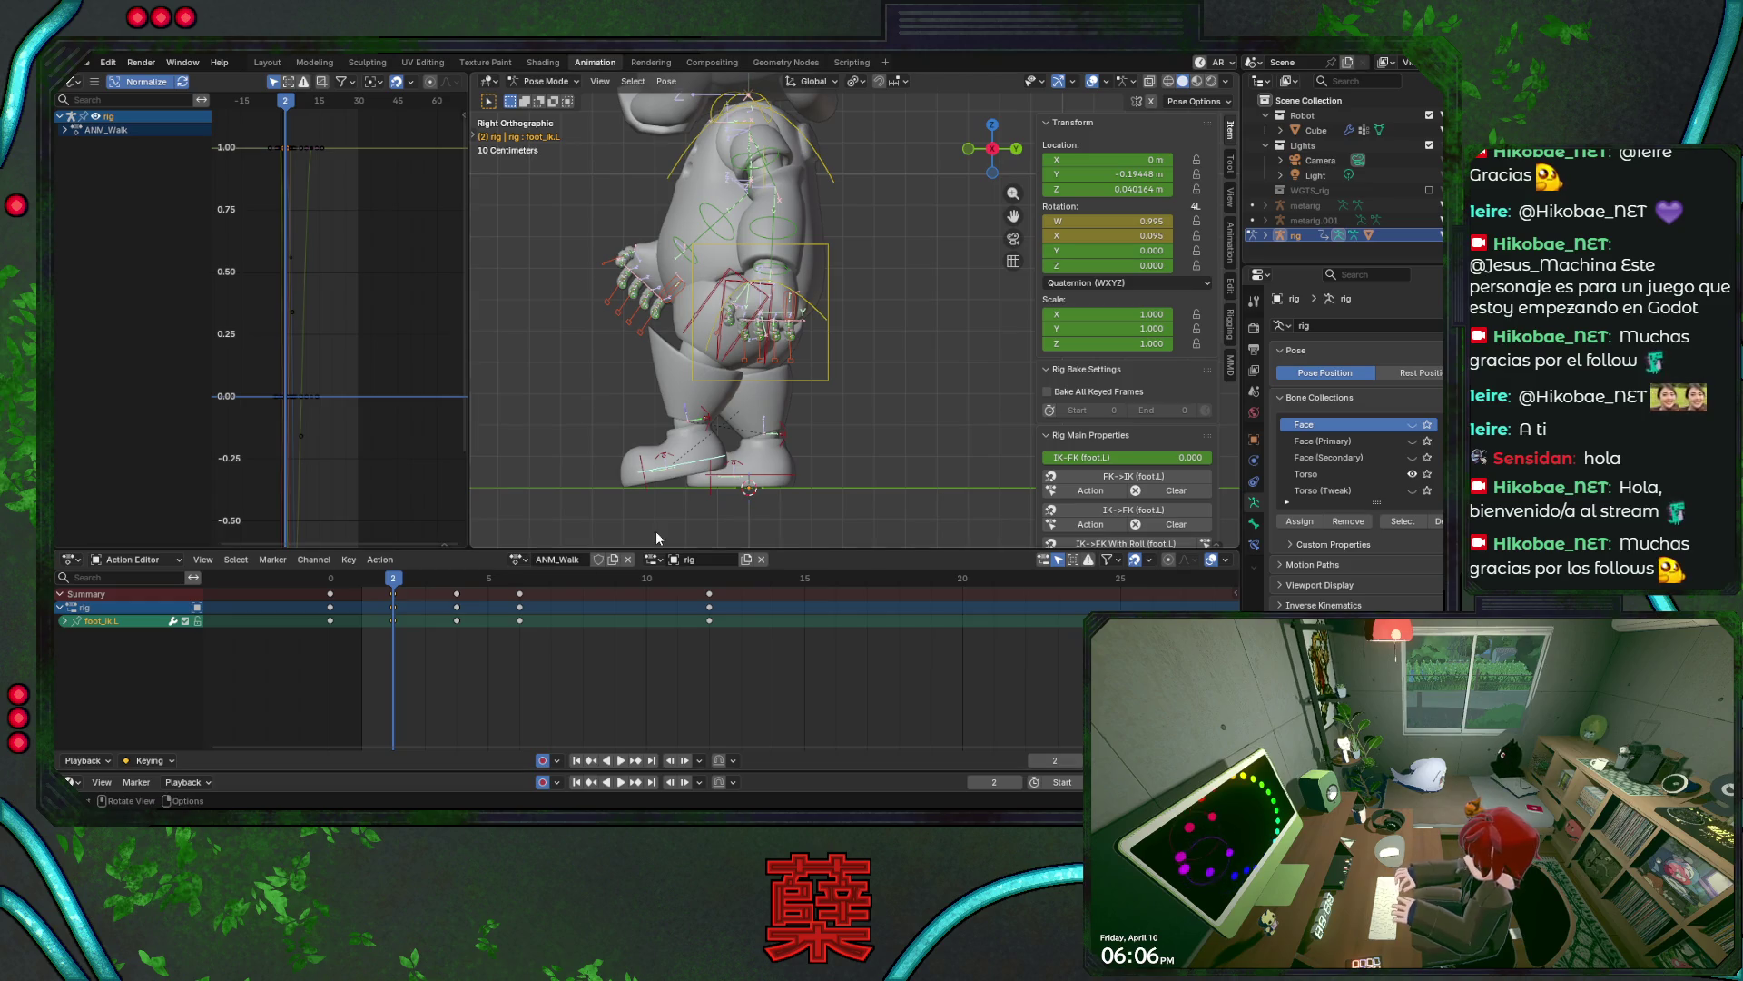
pyautogui.moveTo(383, 595); pyautogui.dragTo(390, 593)
pyautogui.press('space')
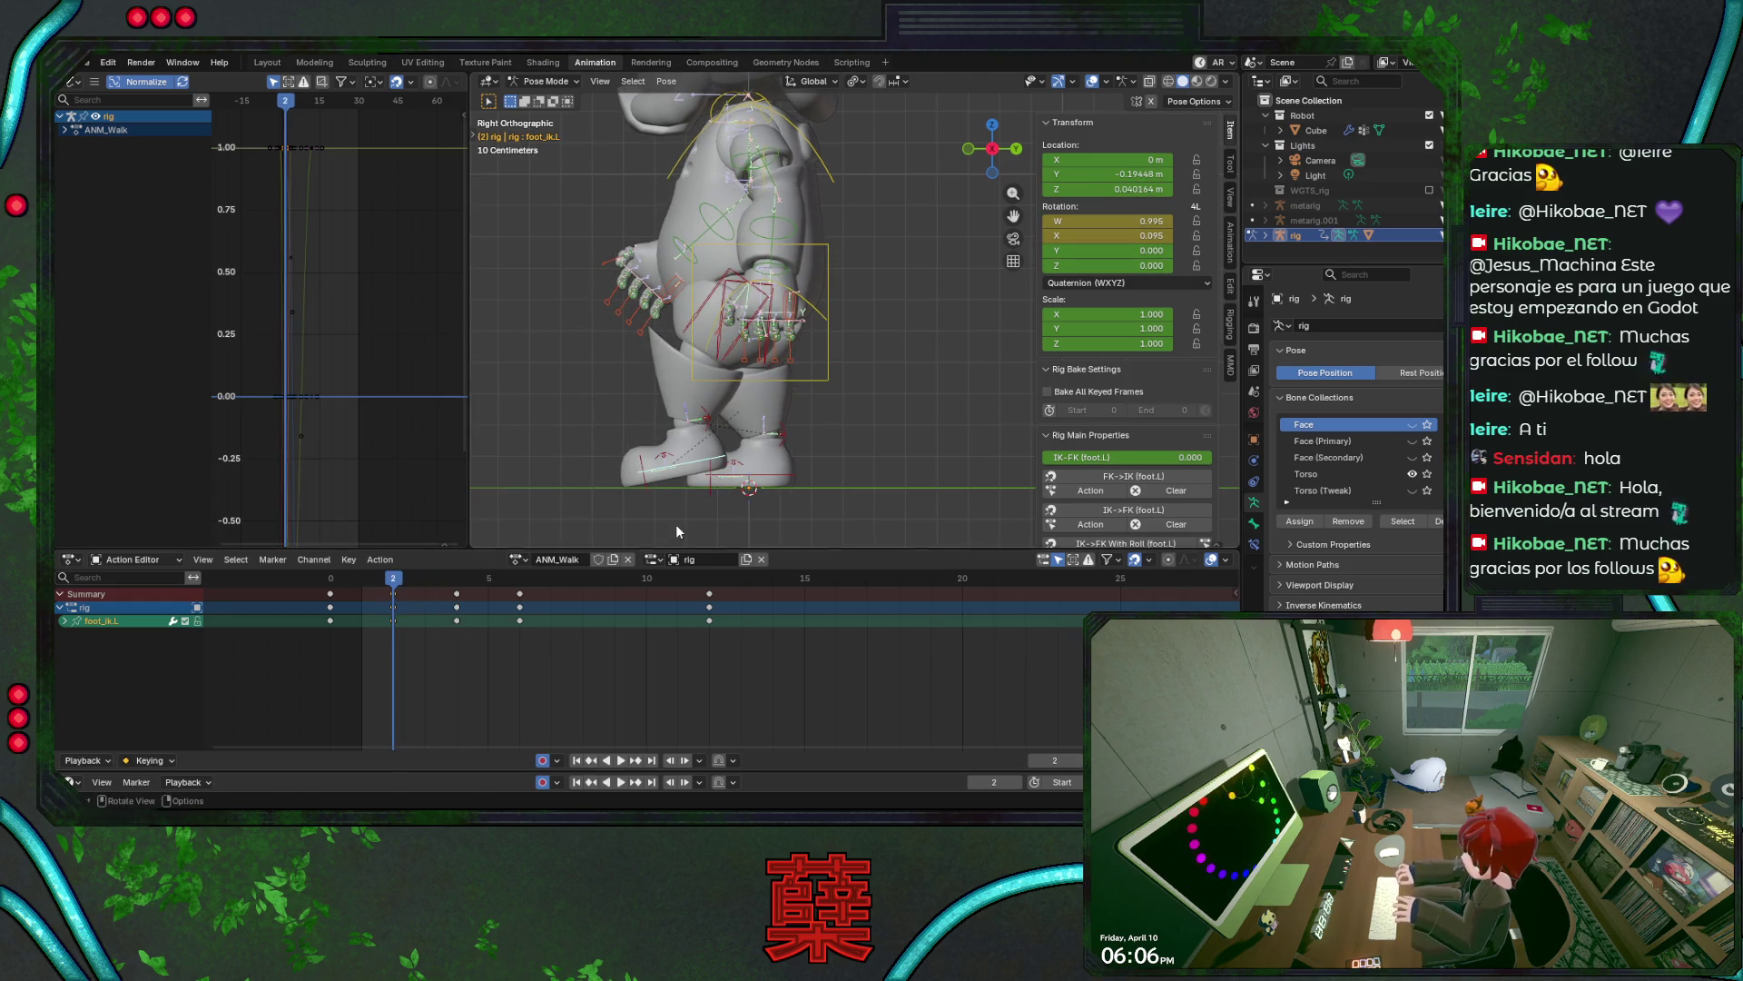
# - Move the left foot IK along Y, save, and replay the walk, stopping at frame 2
pyautogui.press('g')
pyautogui.press('y')
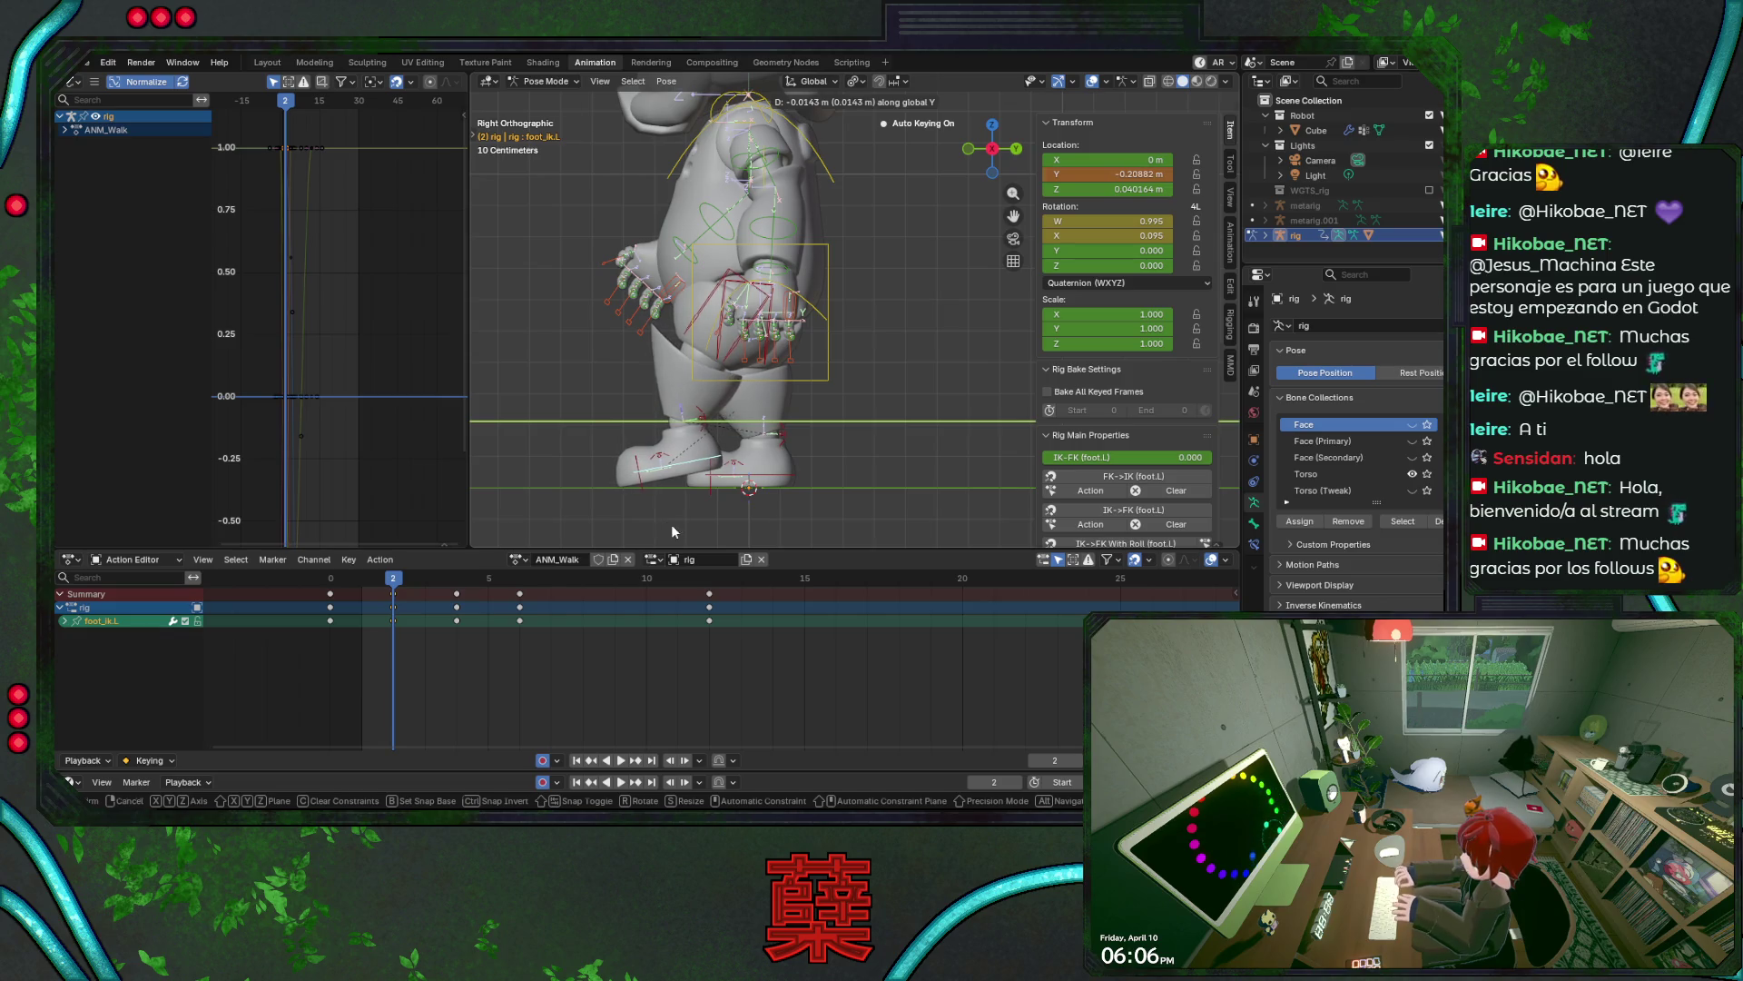
pyautogui.press('Return')
pyautogui.hotkey('ctrl', 's')
pyautogui.press('space')
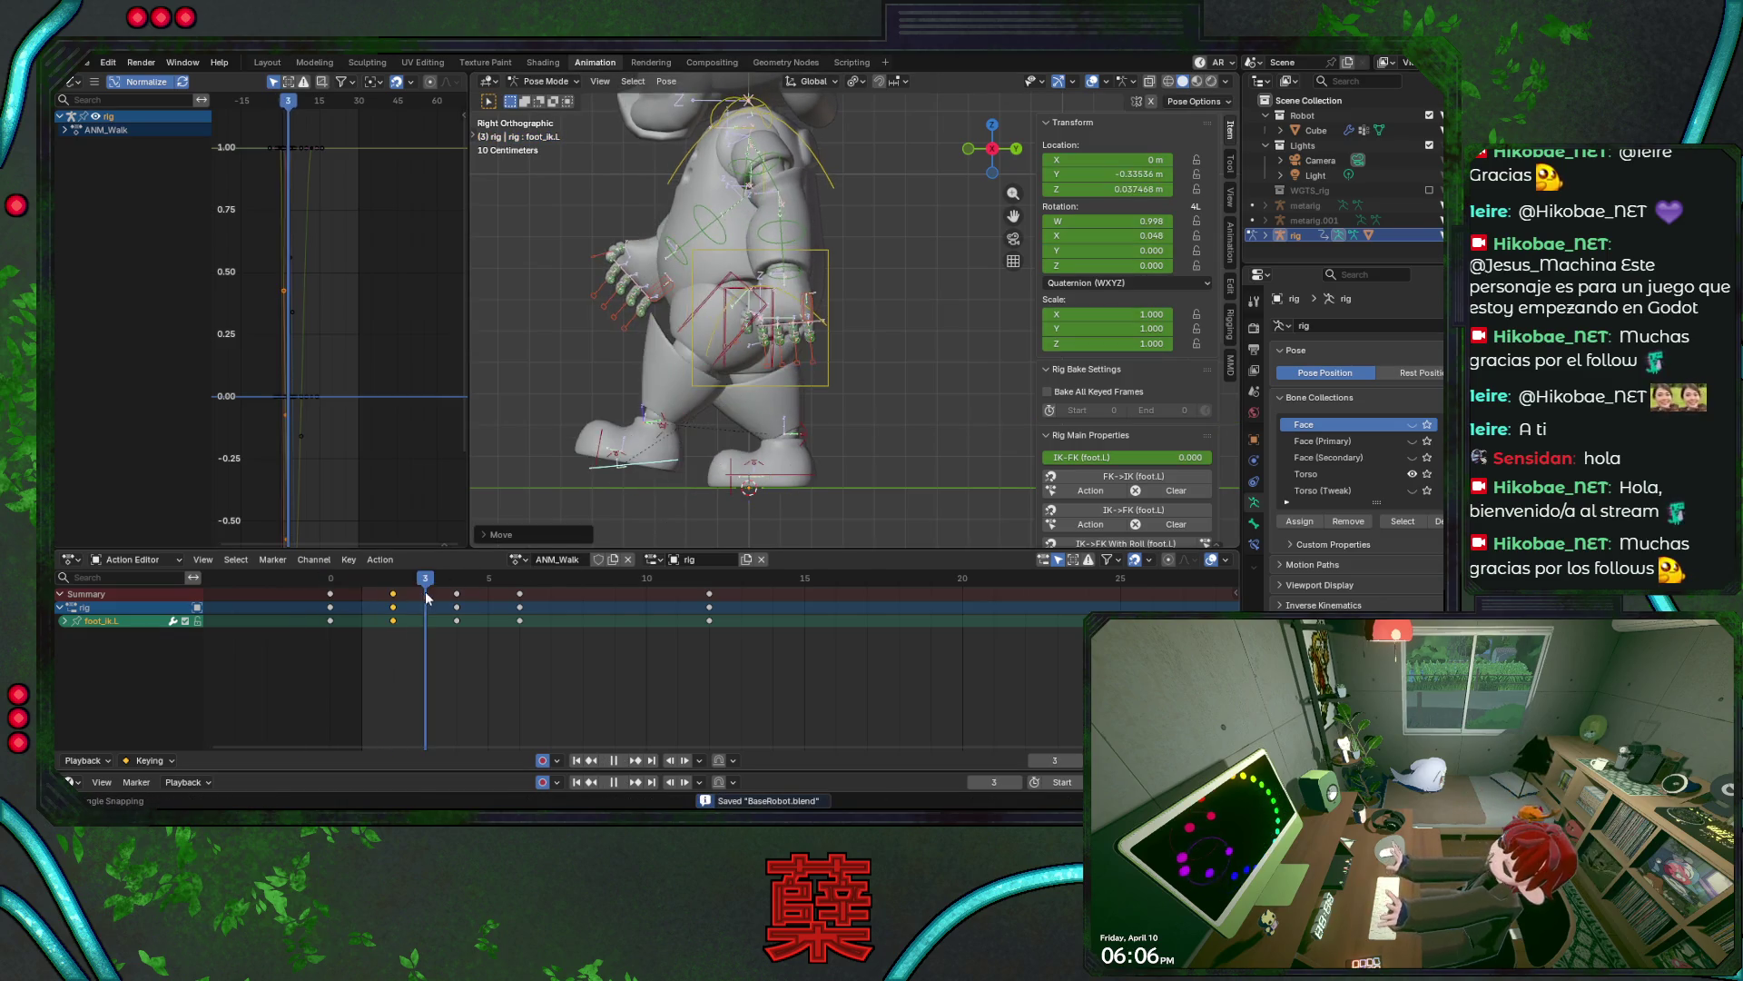
pyautogui.press('space')
# - Tilt the left foot IK control at frame 2, save, and play the walk cycle to review
pyautogui.press('g')
pyautogui.press('r')
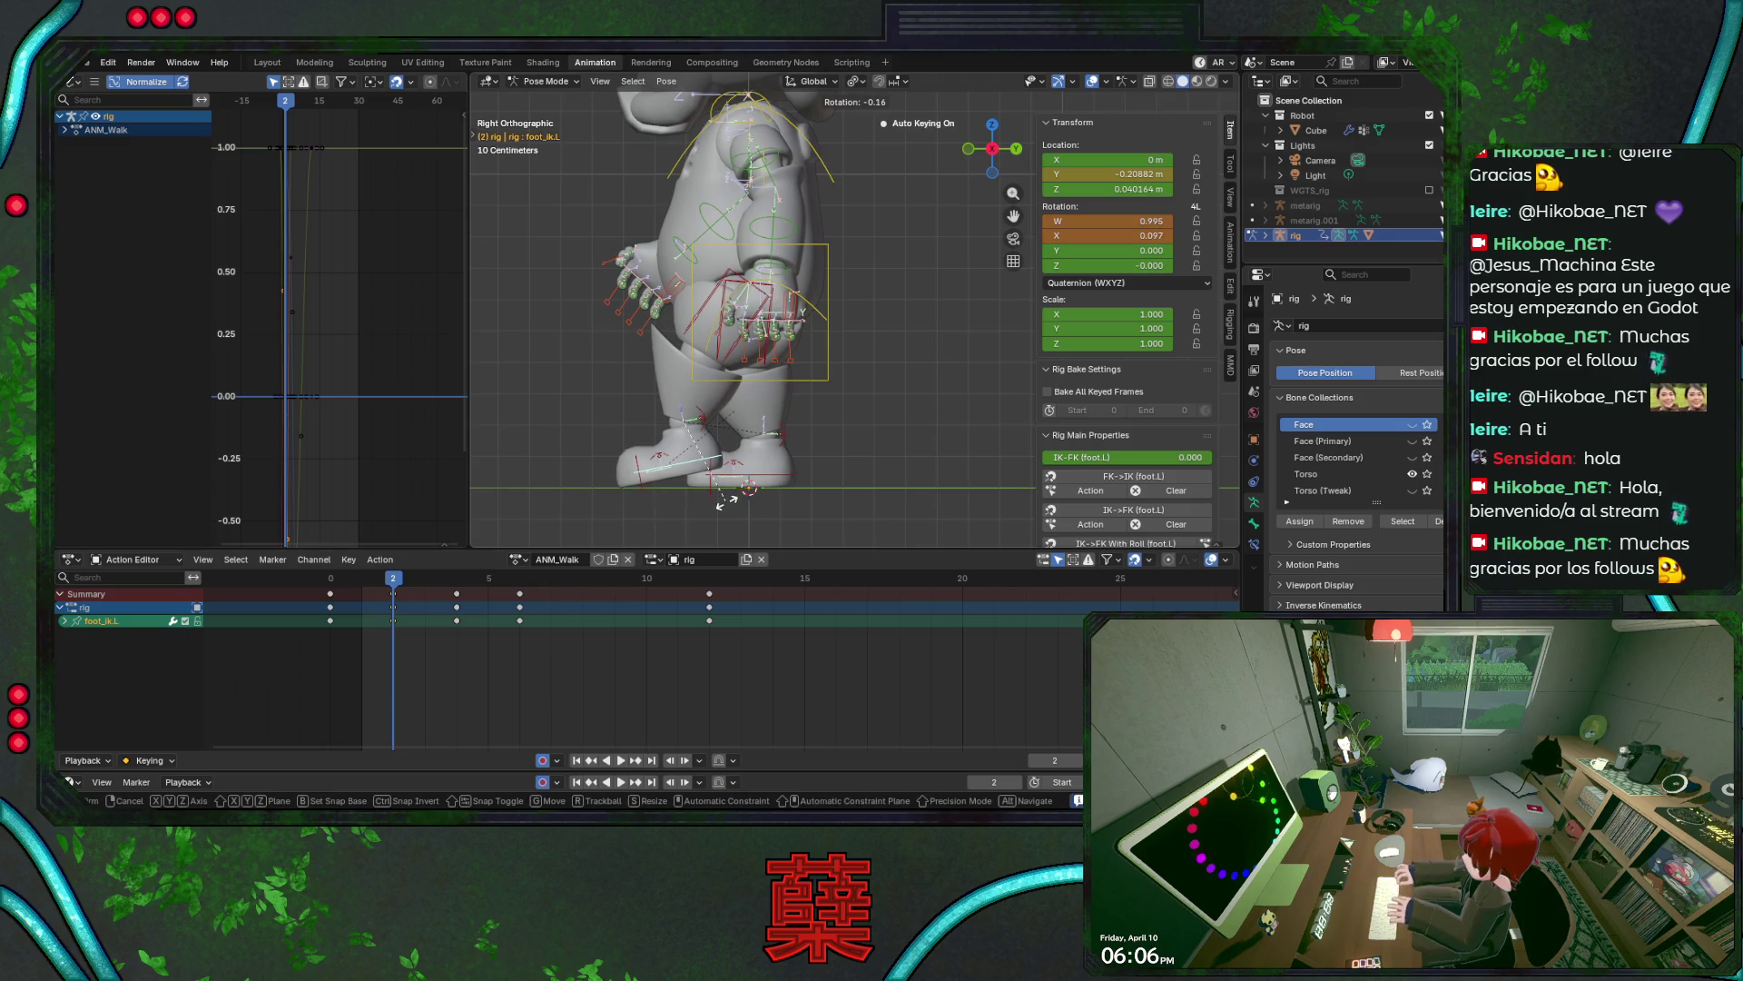
pyautogui.press('Escape')
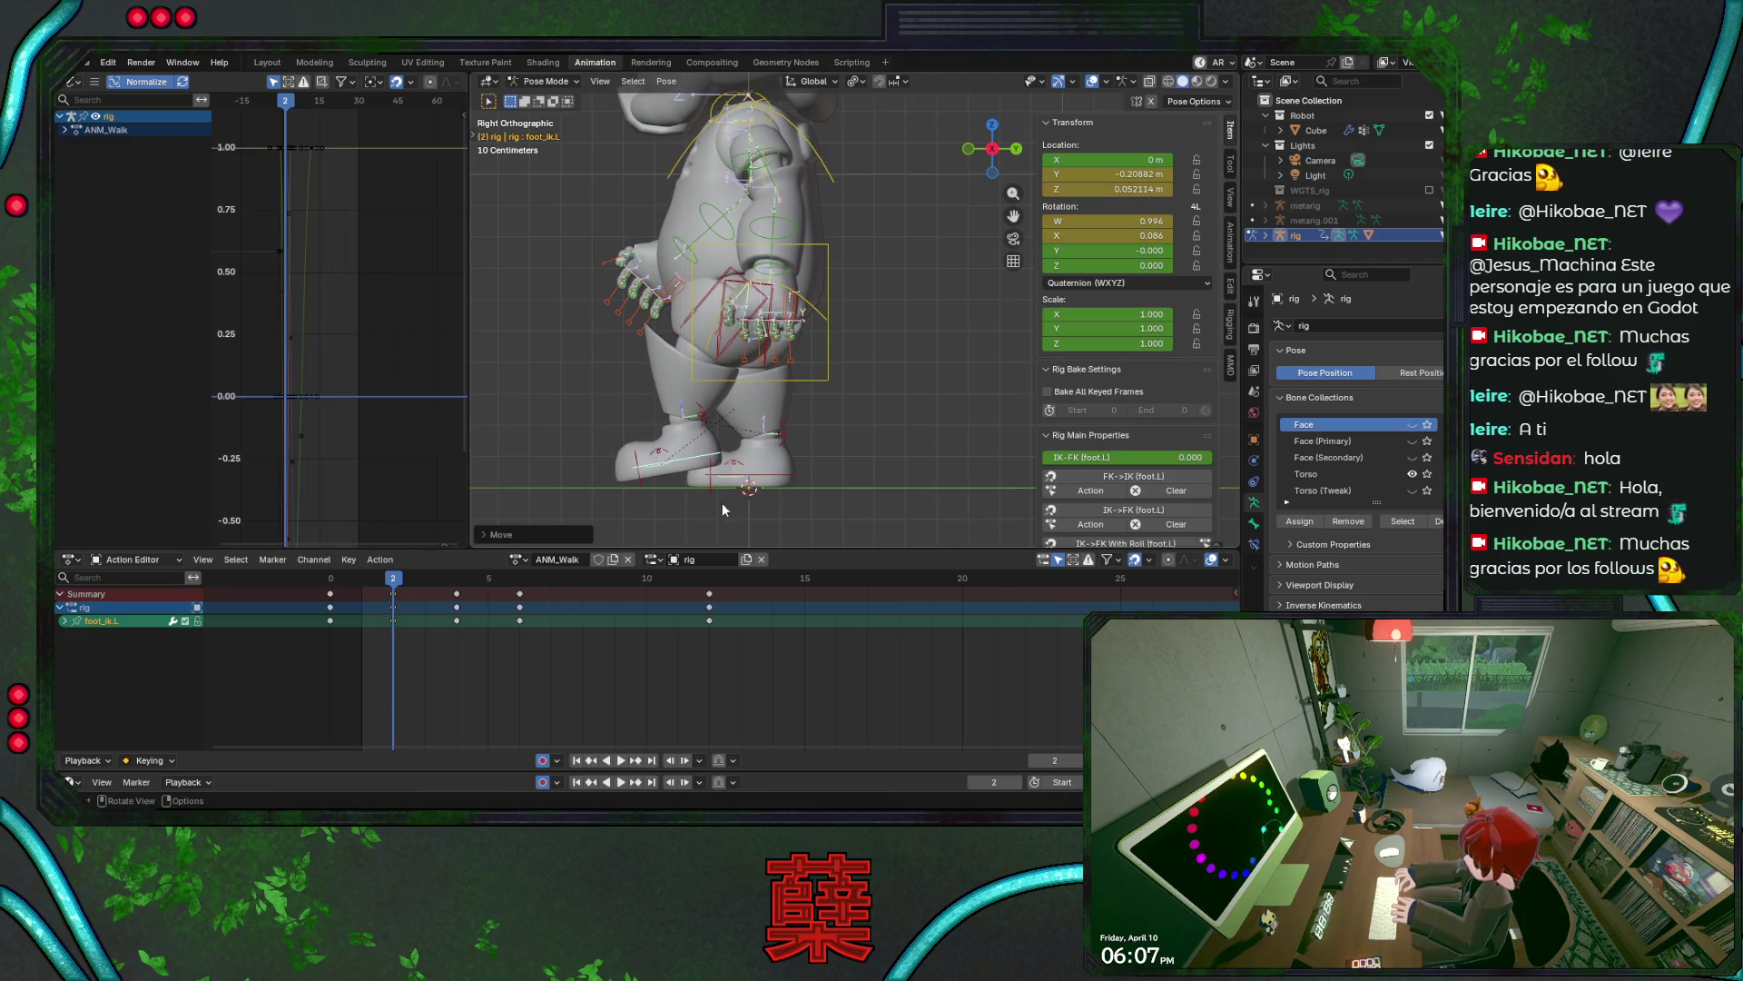
pyautogui.hotkey('ctrl', 's')
pyautogui.press('space')
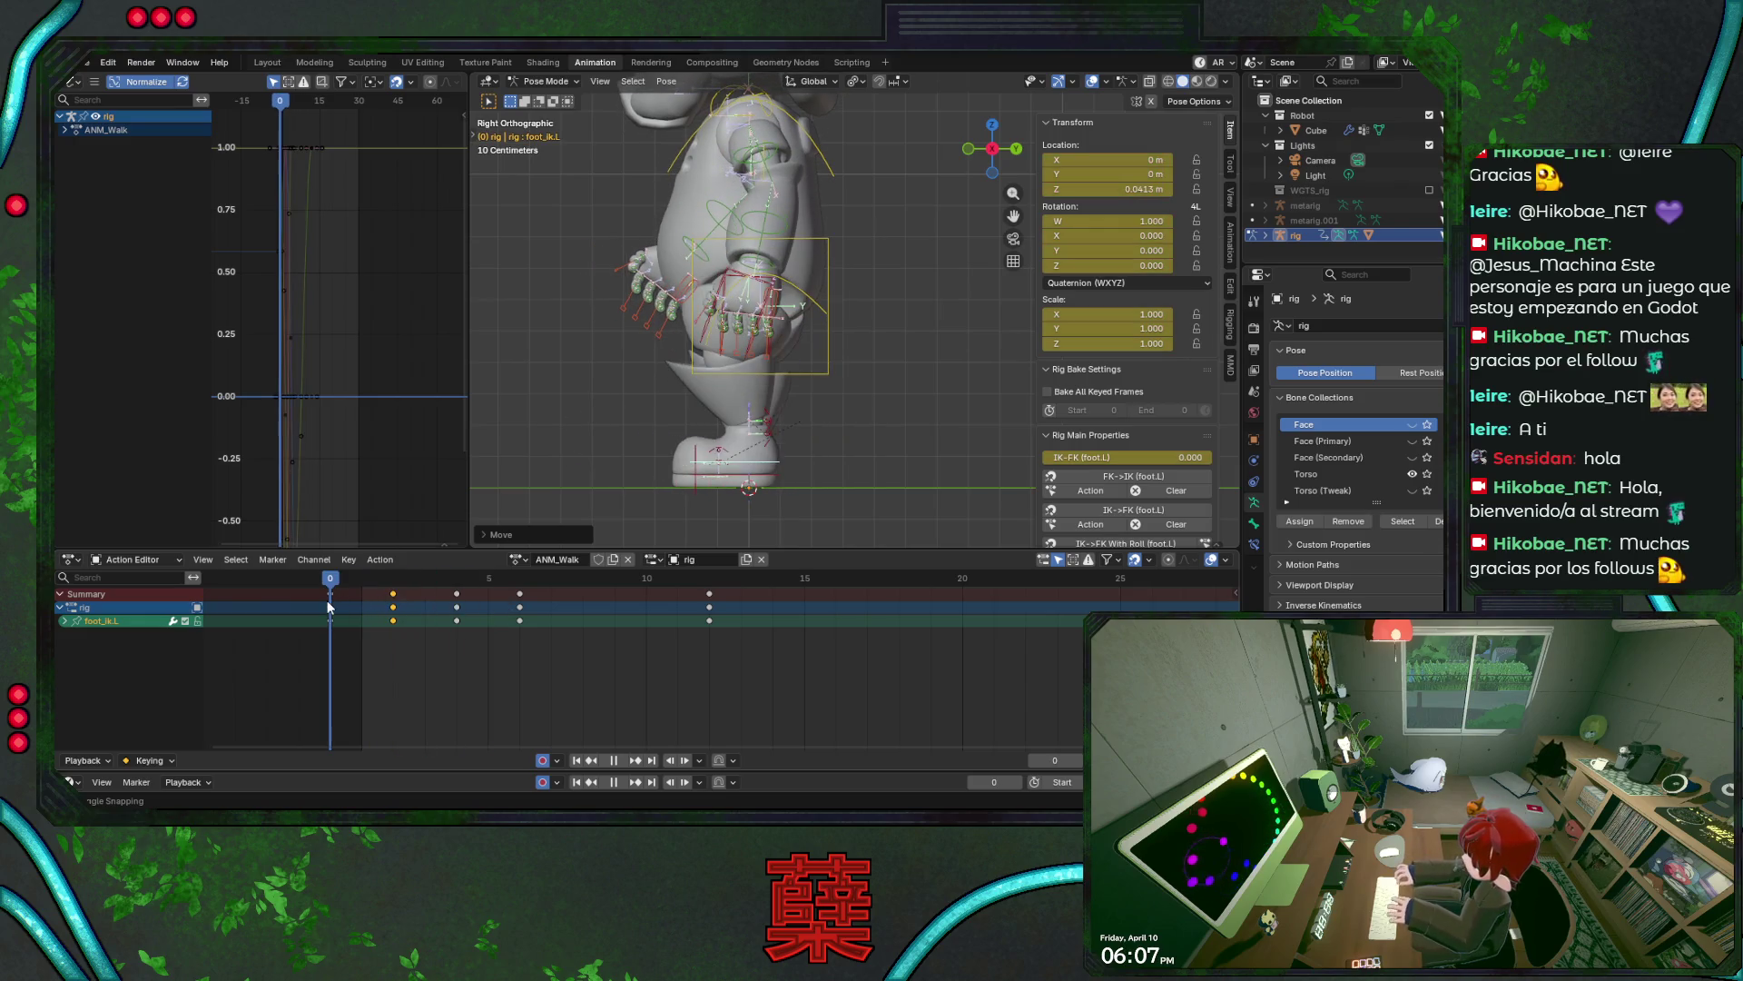
pyautogui.hotkey('ctrl', 's')
pyautogui.moveTo(408, 588)
pyautogui.mouseDown()
pyautogui.moveTo(619, 627)
pyautogui.moveTo(414, 633)
pyautogui.moveTo(365, 590)
pyautogui.moveTo(709, 603)
pyautogui.moveTo(333, 606)
pyautogui.moveTo(714, 618)
pyautogui.moveTo(340, 608)
pyautogui.mouseUp()
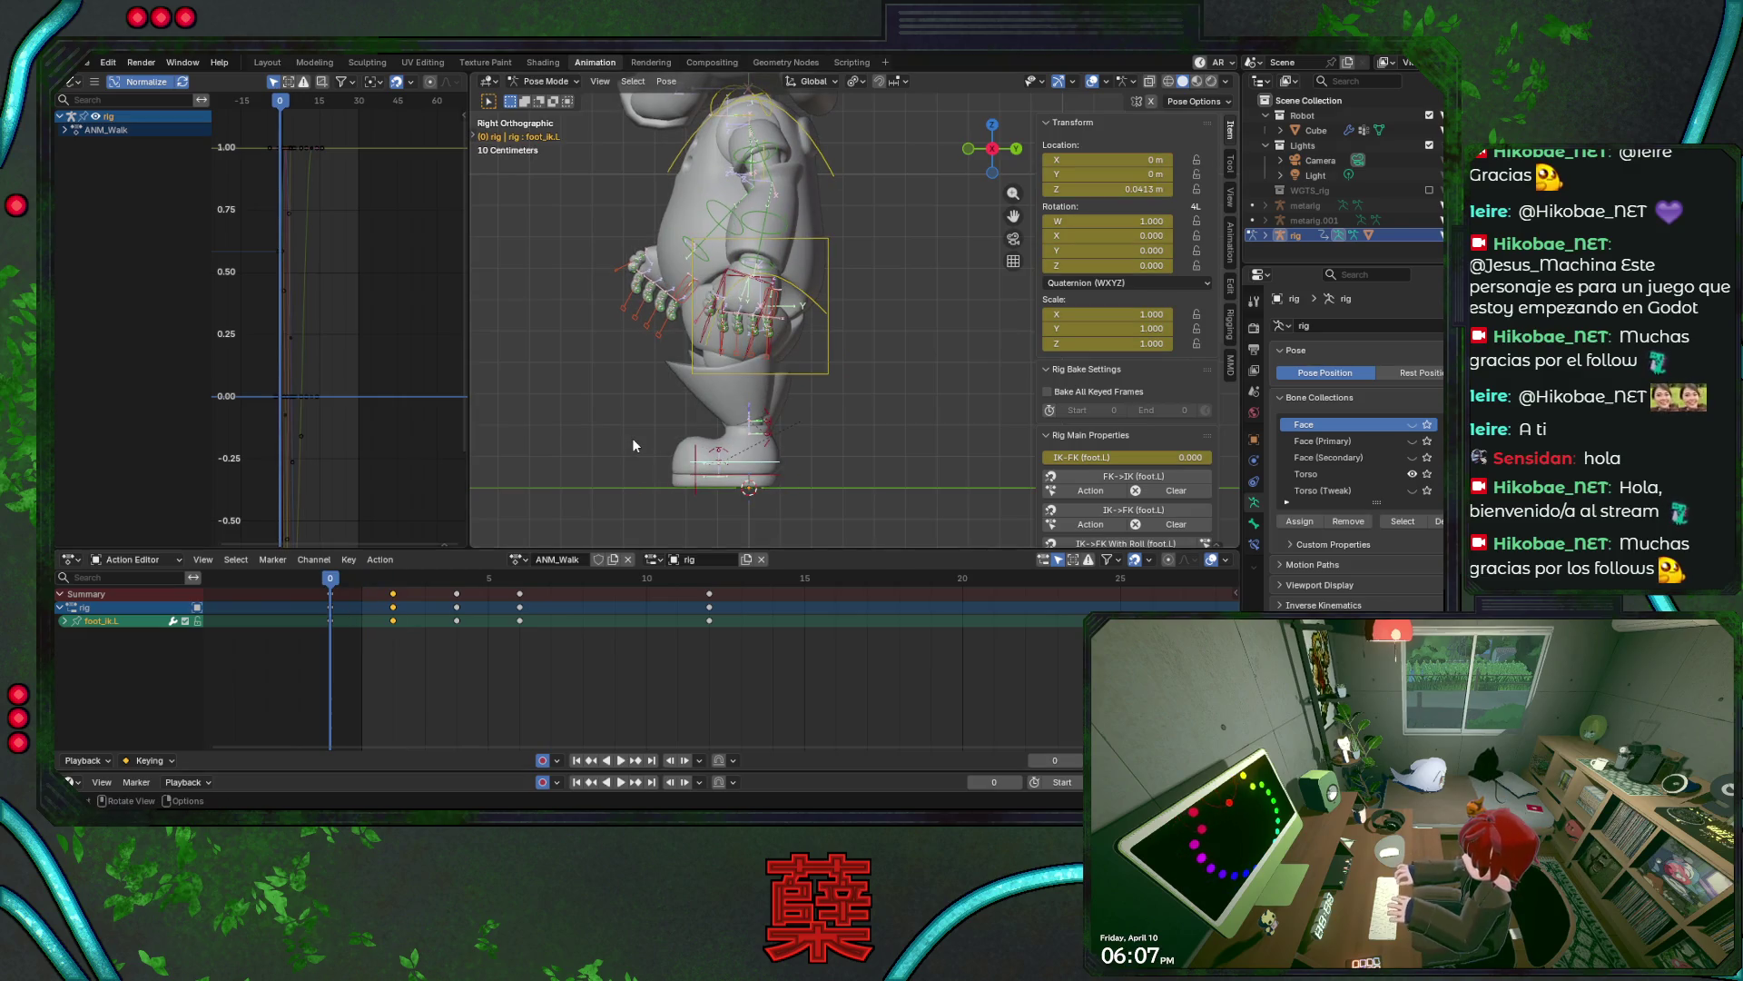
pyautogui.press('KP_1')
pyautogui.hotkey('ctrl', 's')
pyautogui.hotkey('shift', 'alt', 'i')
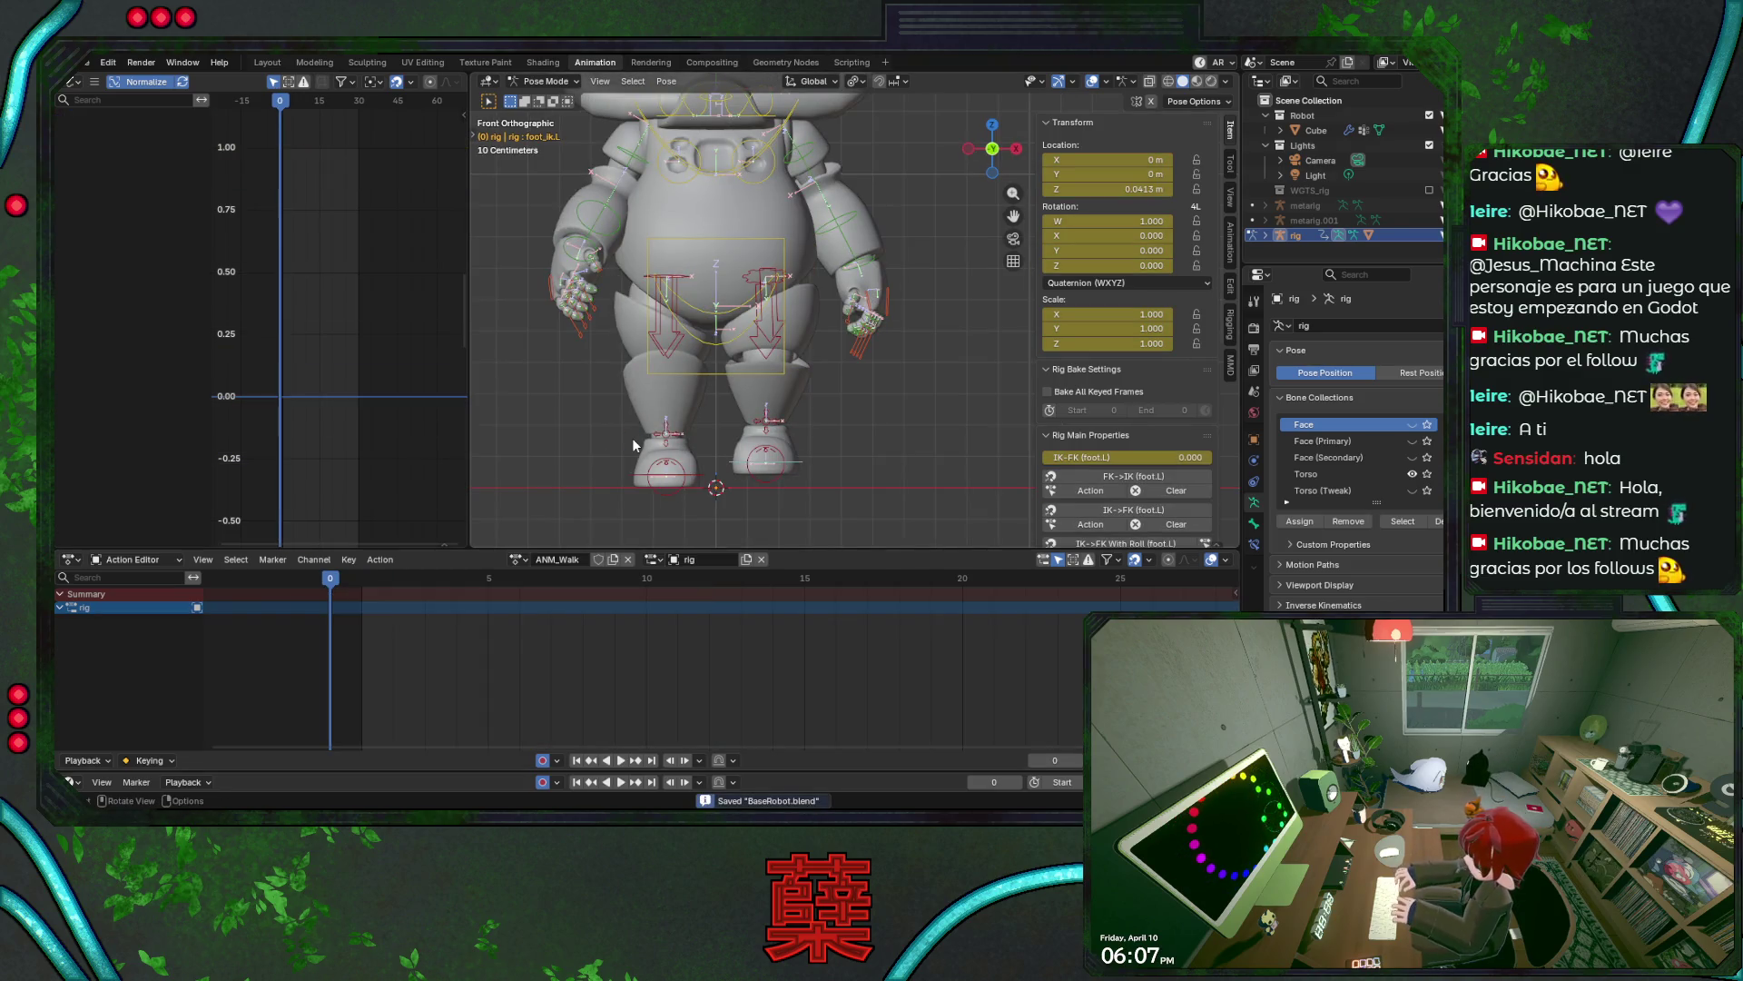
pyautogui.press('KP_3')
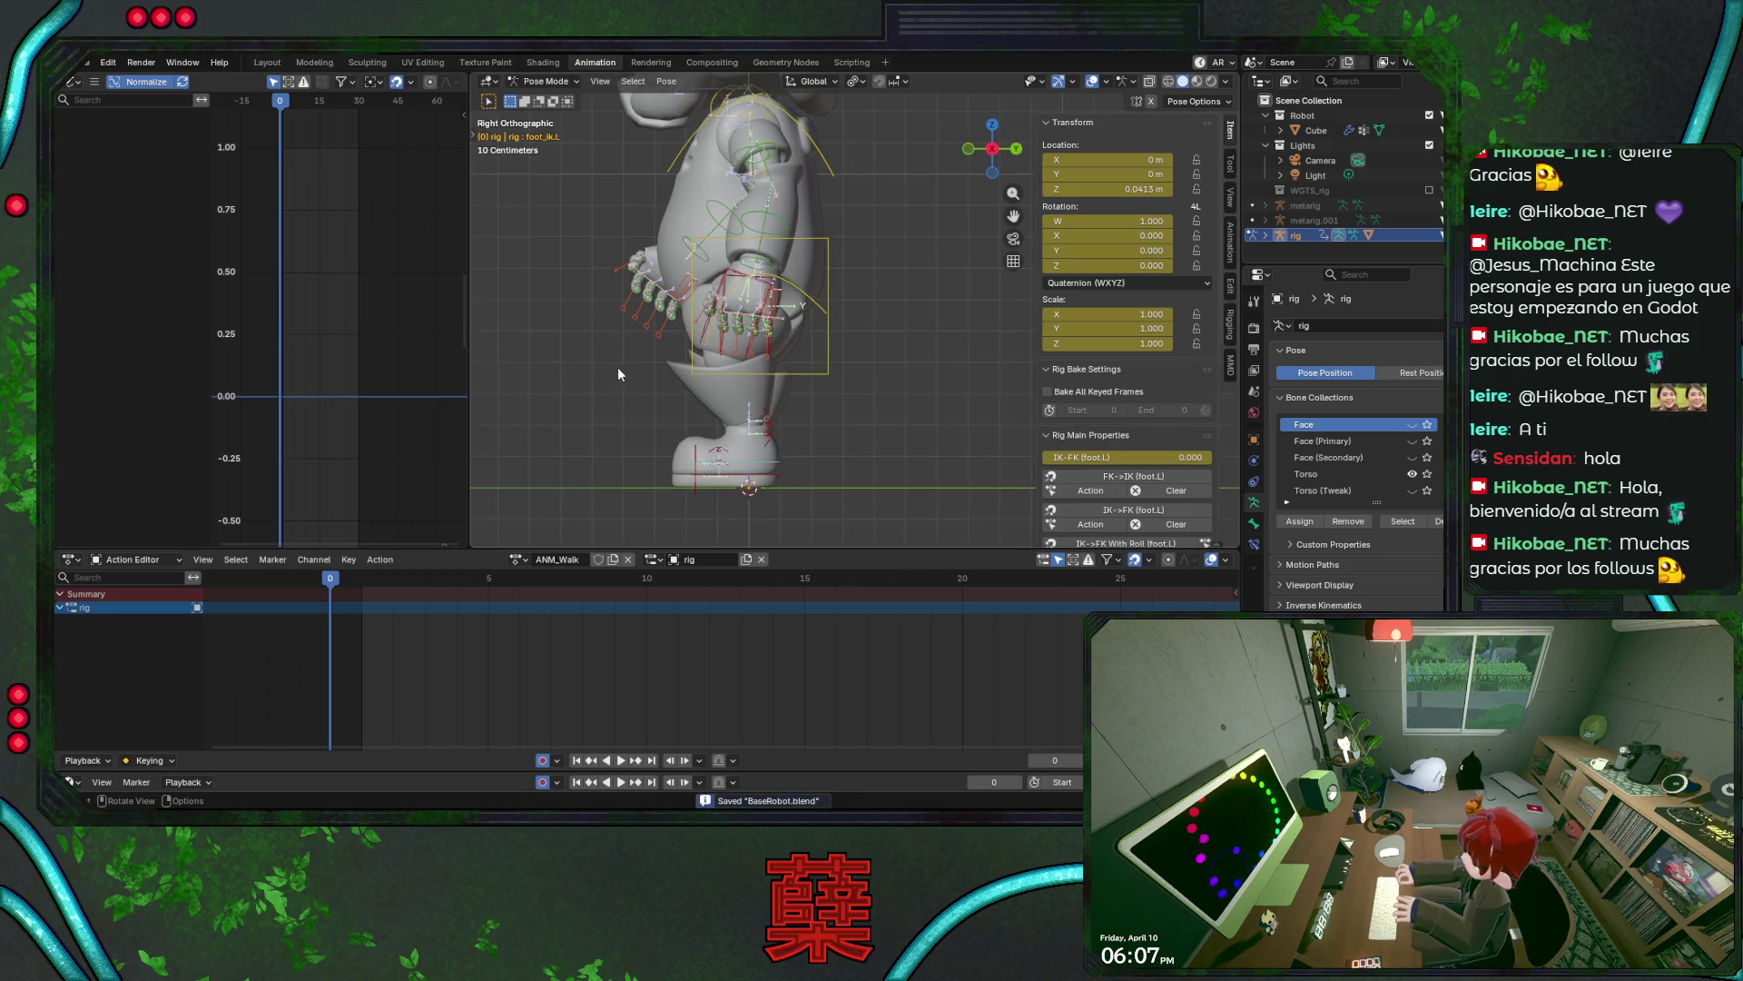
# - Select the five right-hand finger controls and scale them down into a curl
pyautogui.click(663, 333)
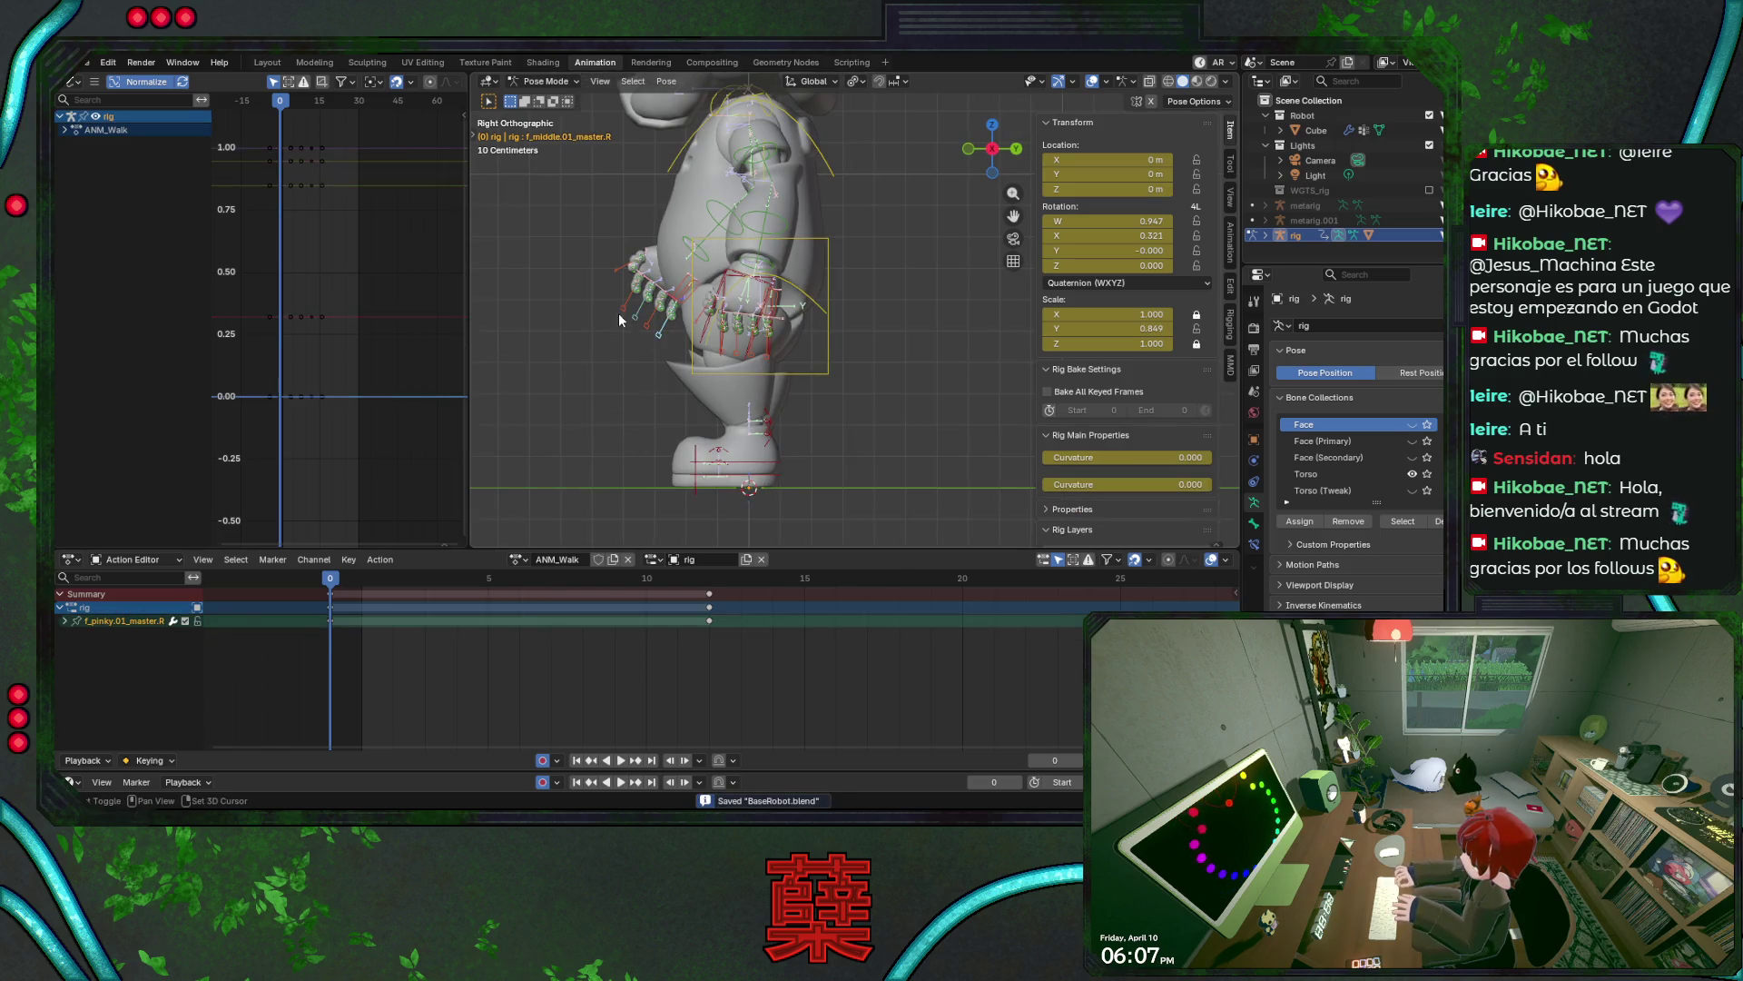
pyautogui.keyDown('shift'); pyautogui.click(640, 321); pyautogui.keyUp('shift')
pyautogui.keyDown('shift'); pyautogui.click(650, 328); pyautogui.keyUp('shift')
pyautogui.keyDown('shift'); pyautogui.click(646, 336); pyautogui.keyUp('shift')
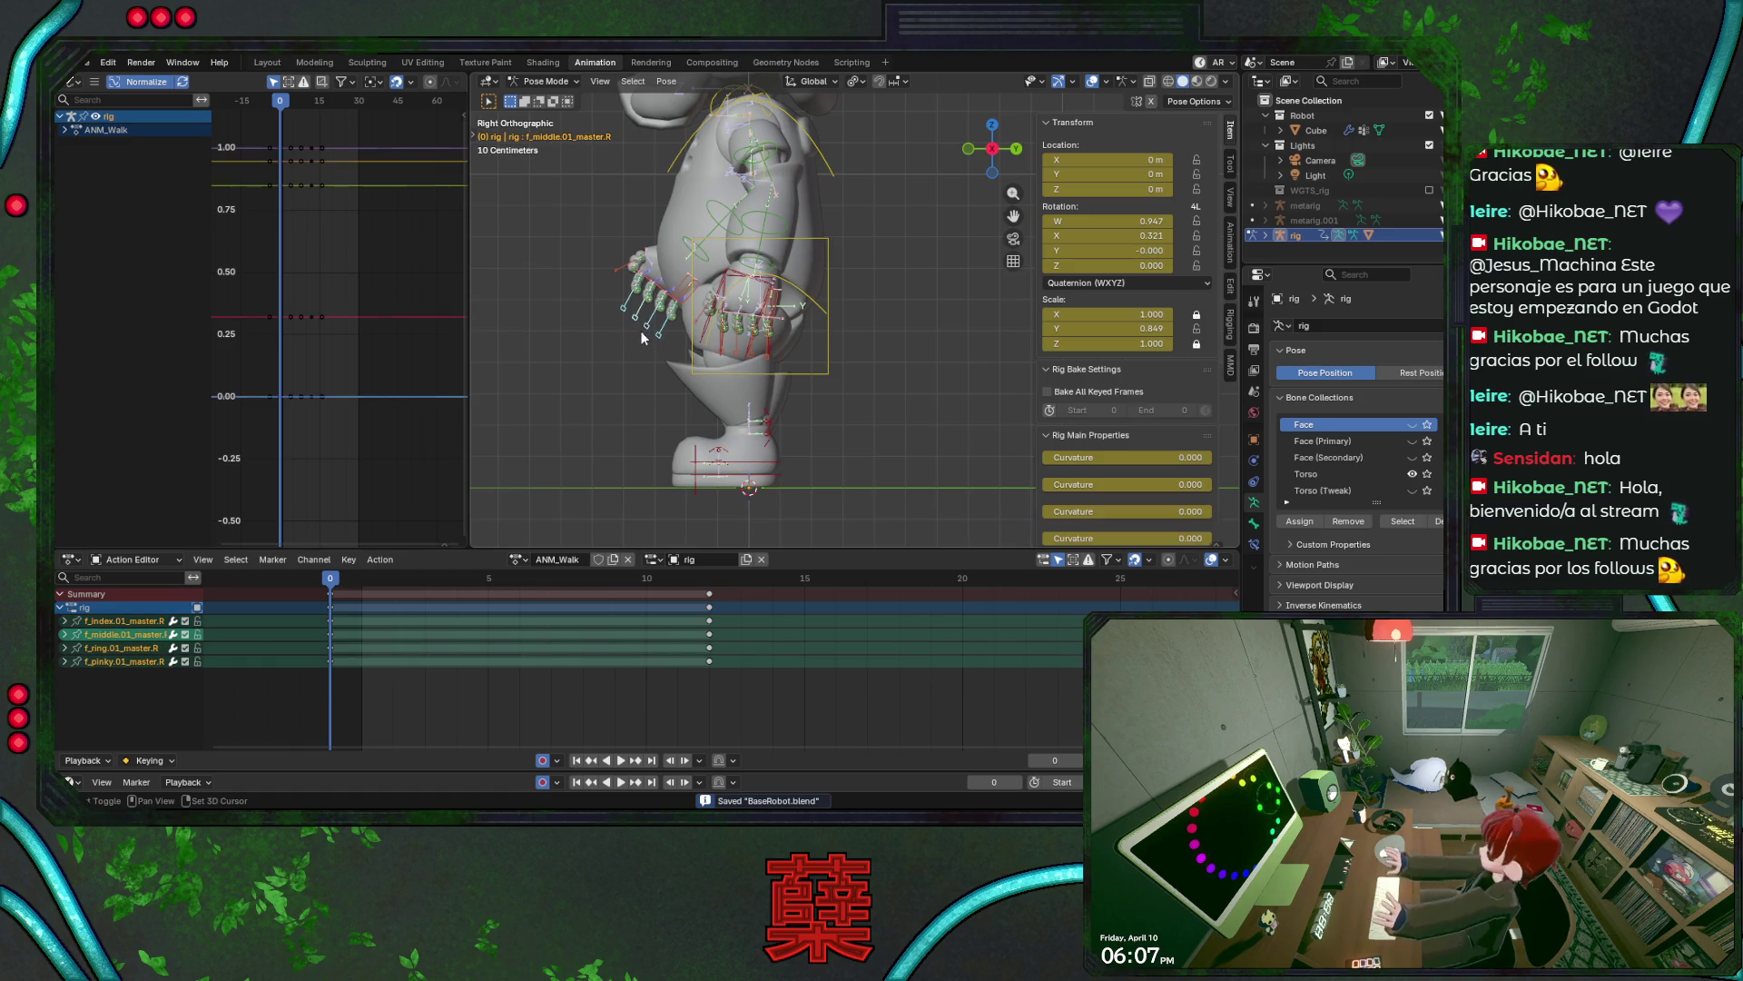
pyautogui.keyDown('shift'); pyautogui.click(614, 264); pyautogui.keyUp('shift')
pyautogui.press('s')
pyautogui.click(632, 375)
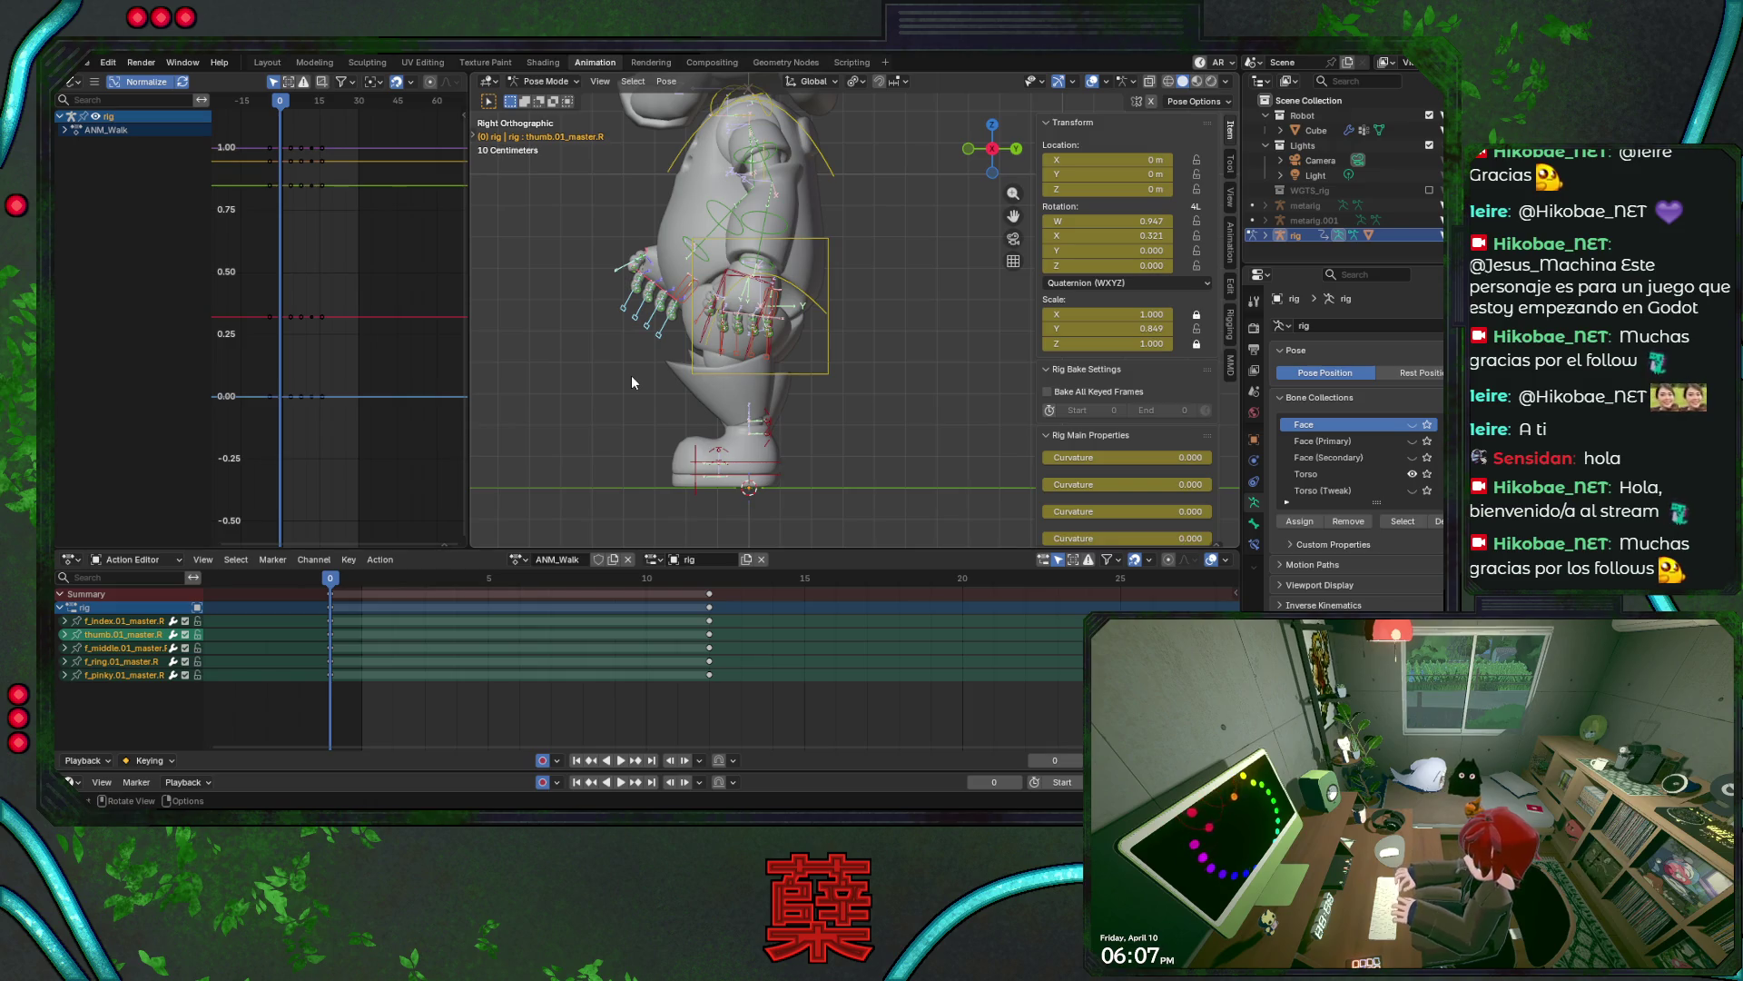
# - Reset the finger scale to rest and apply a smaller curl instead
pyautogui.scroll(2, 623, 372)
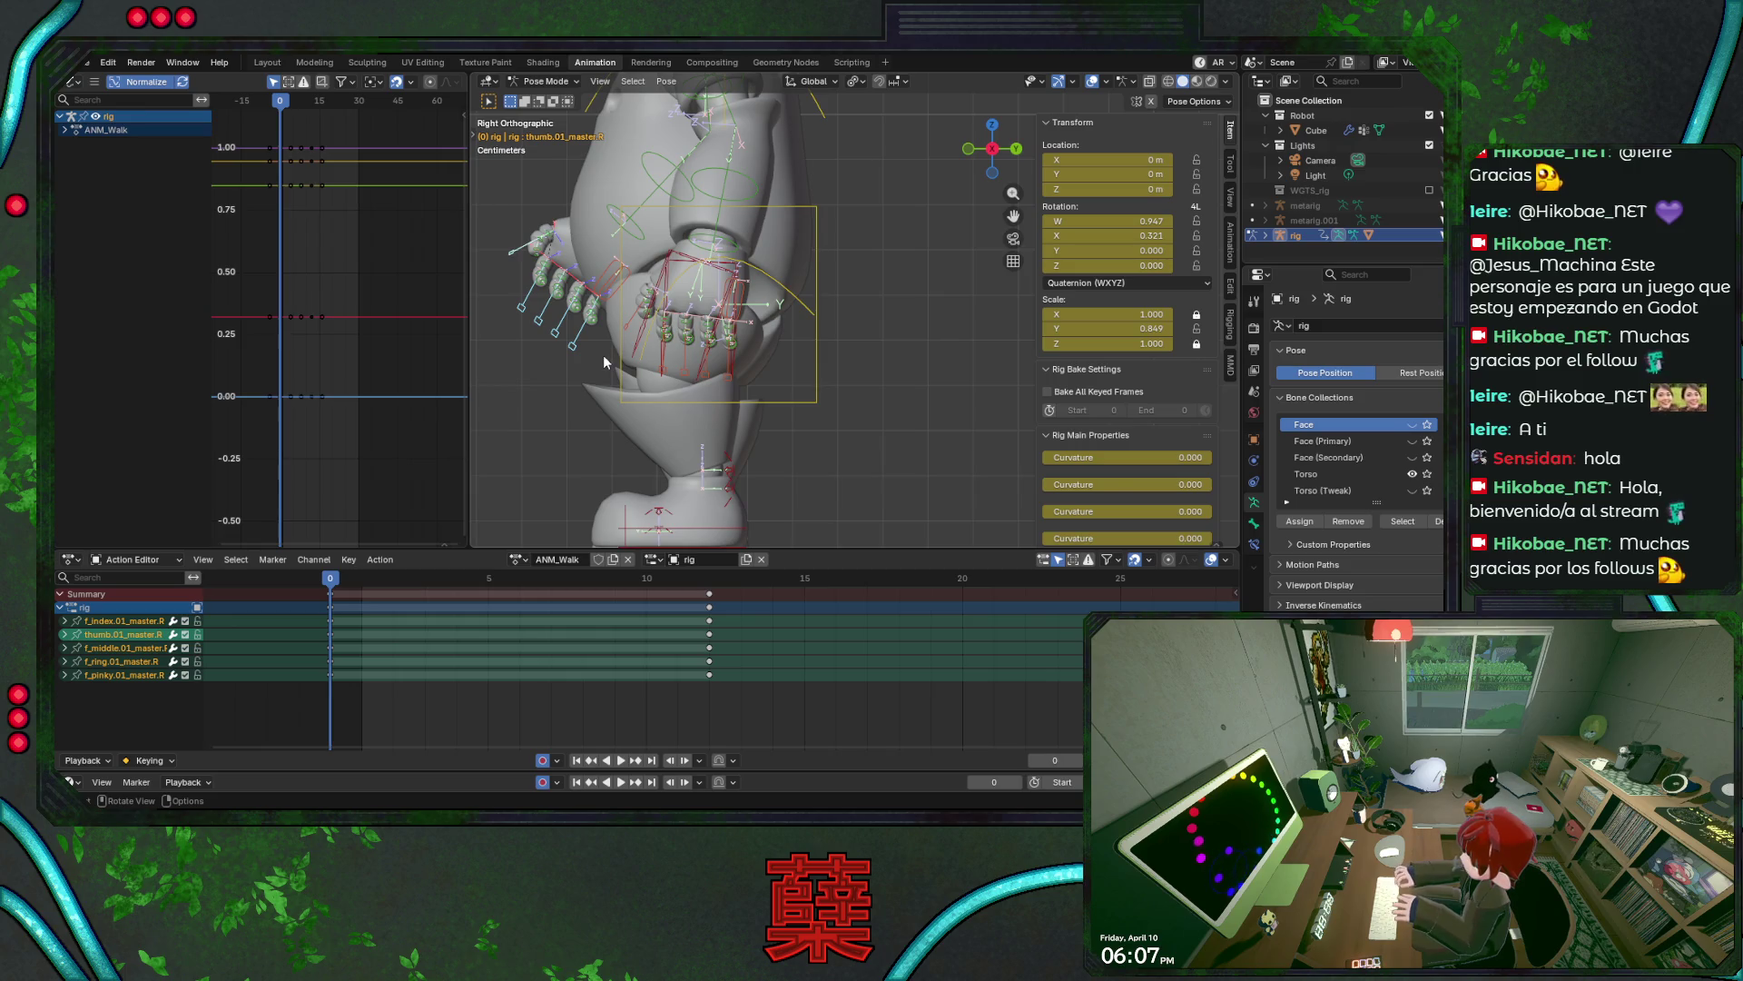
pyautogui.hotkey('alt', 's')
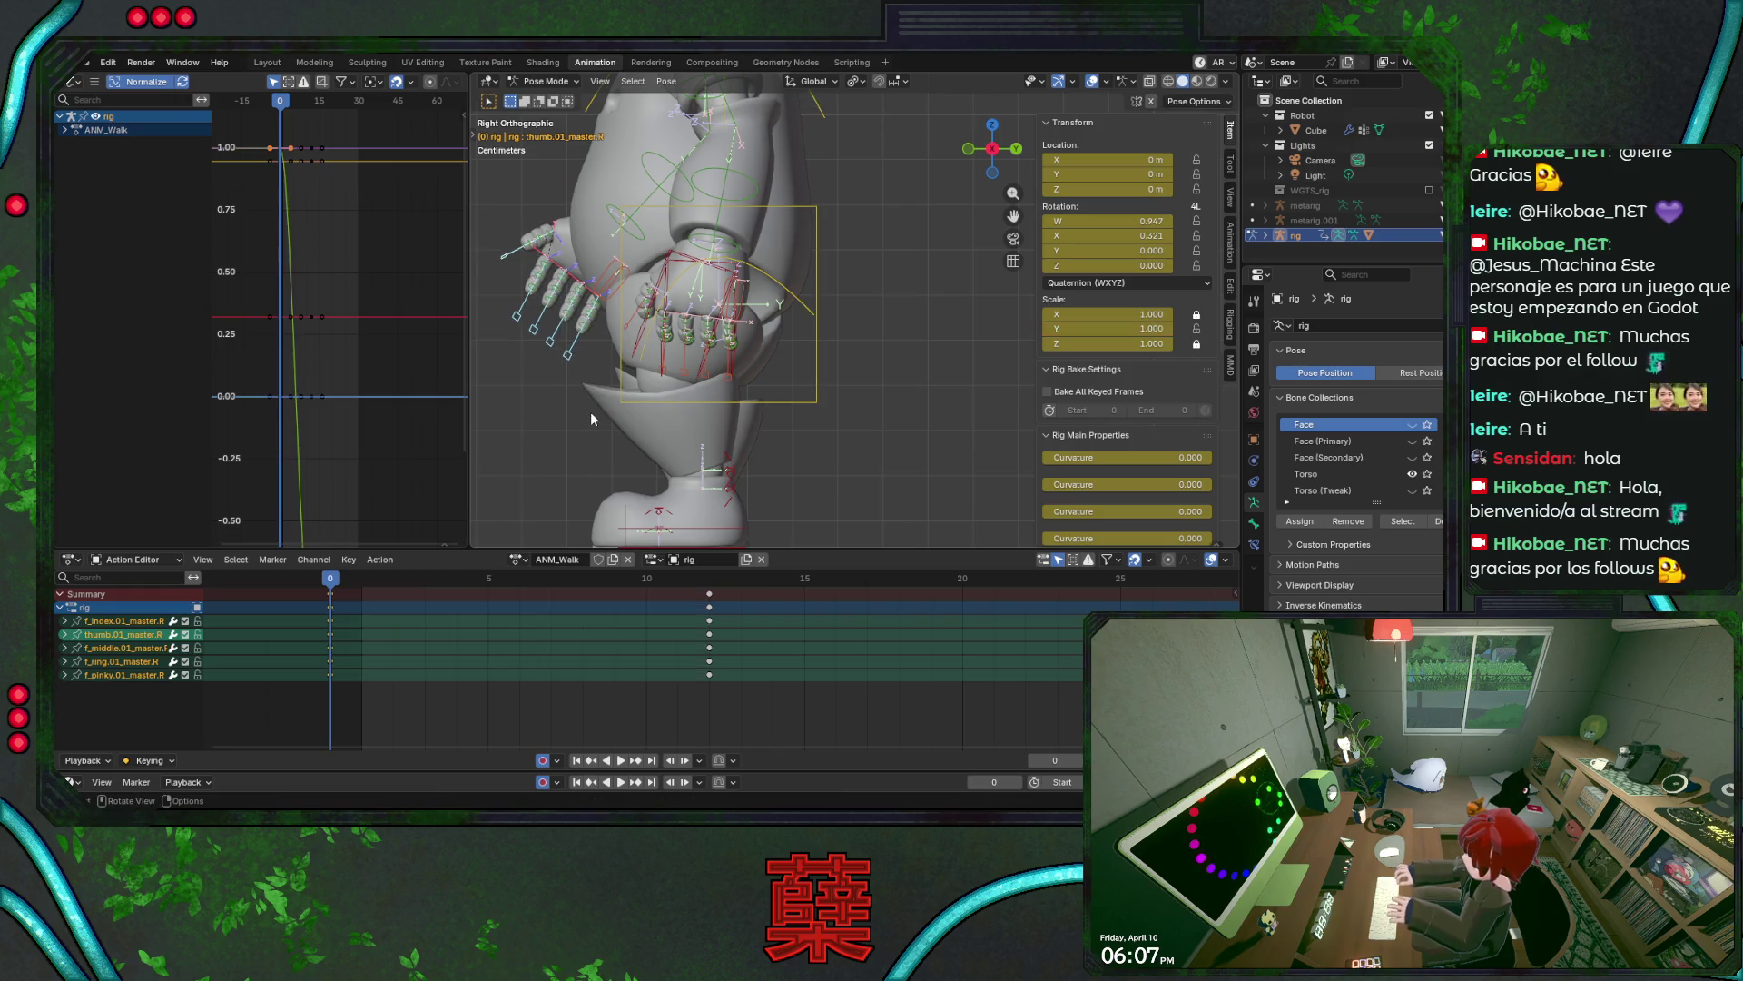
pyautogui.press('s')
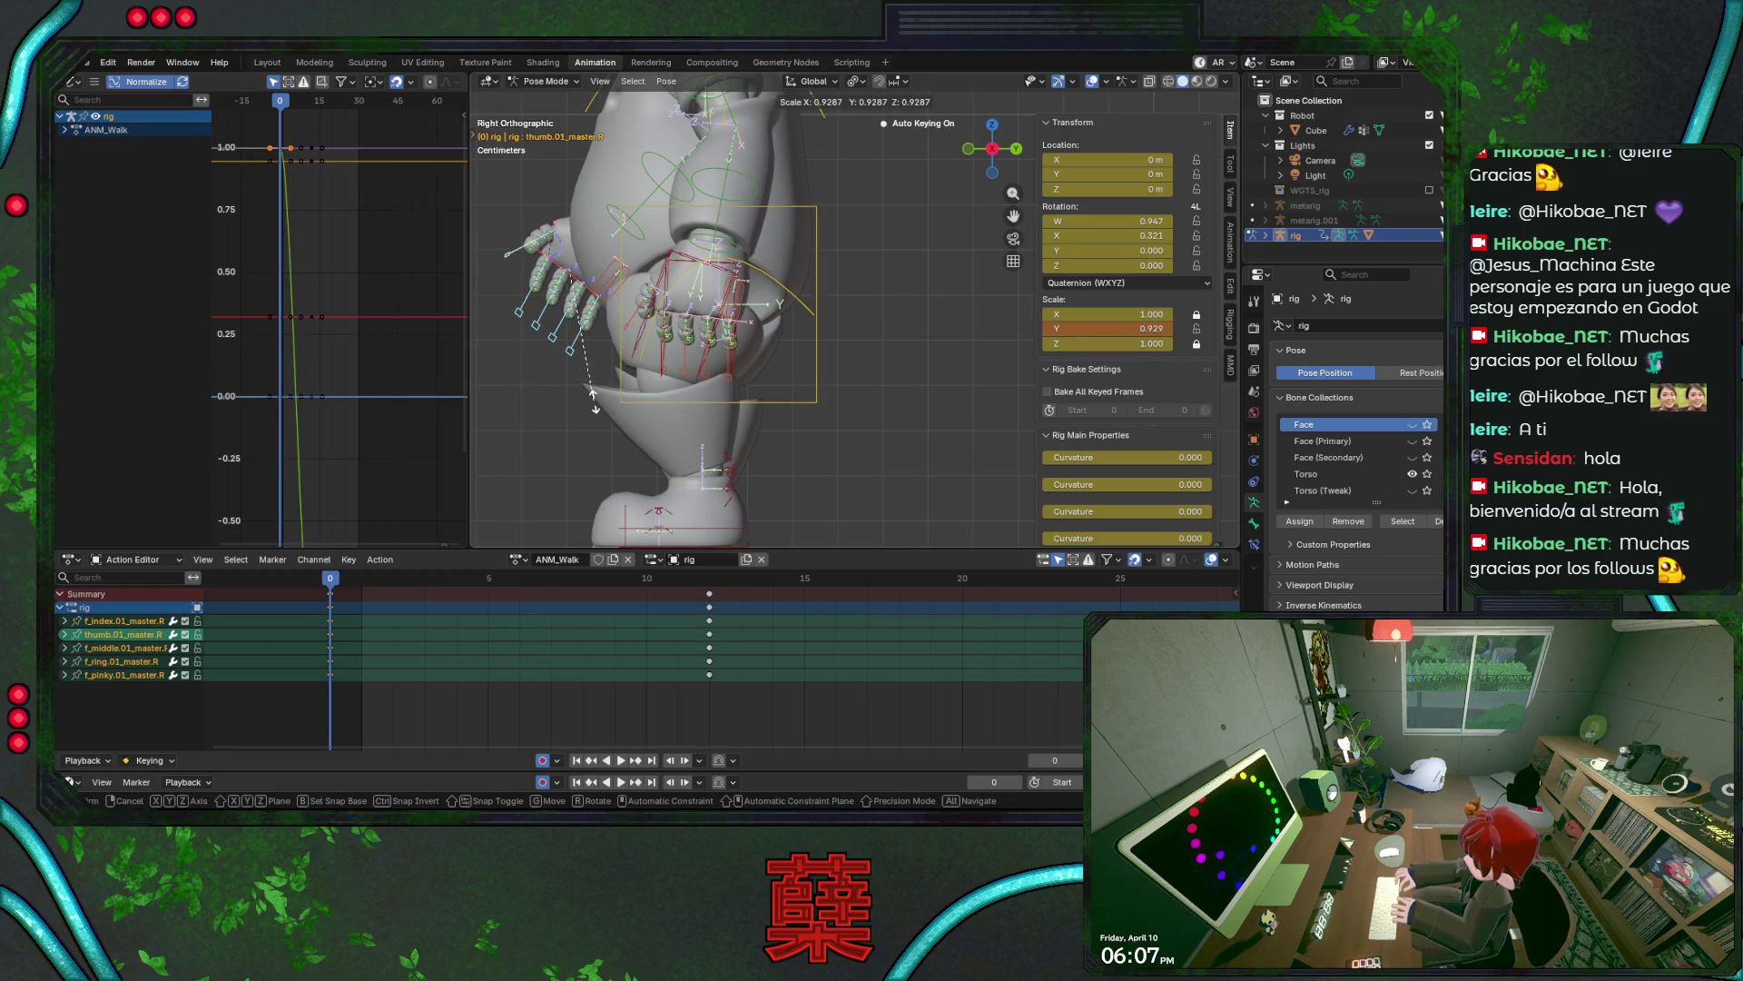
pyautogui.click(592, 395)
# - Check the finger curl from the front view, undo a trial adjustment, and save
pyautogui.press('KP_1')
pyautogui.scroll(-2, 683, 376)
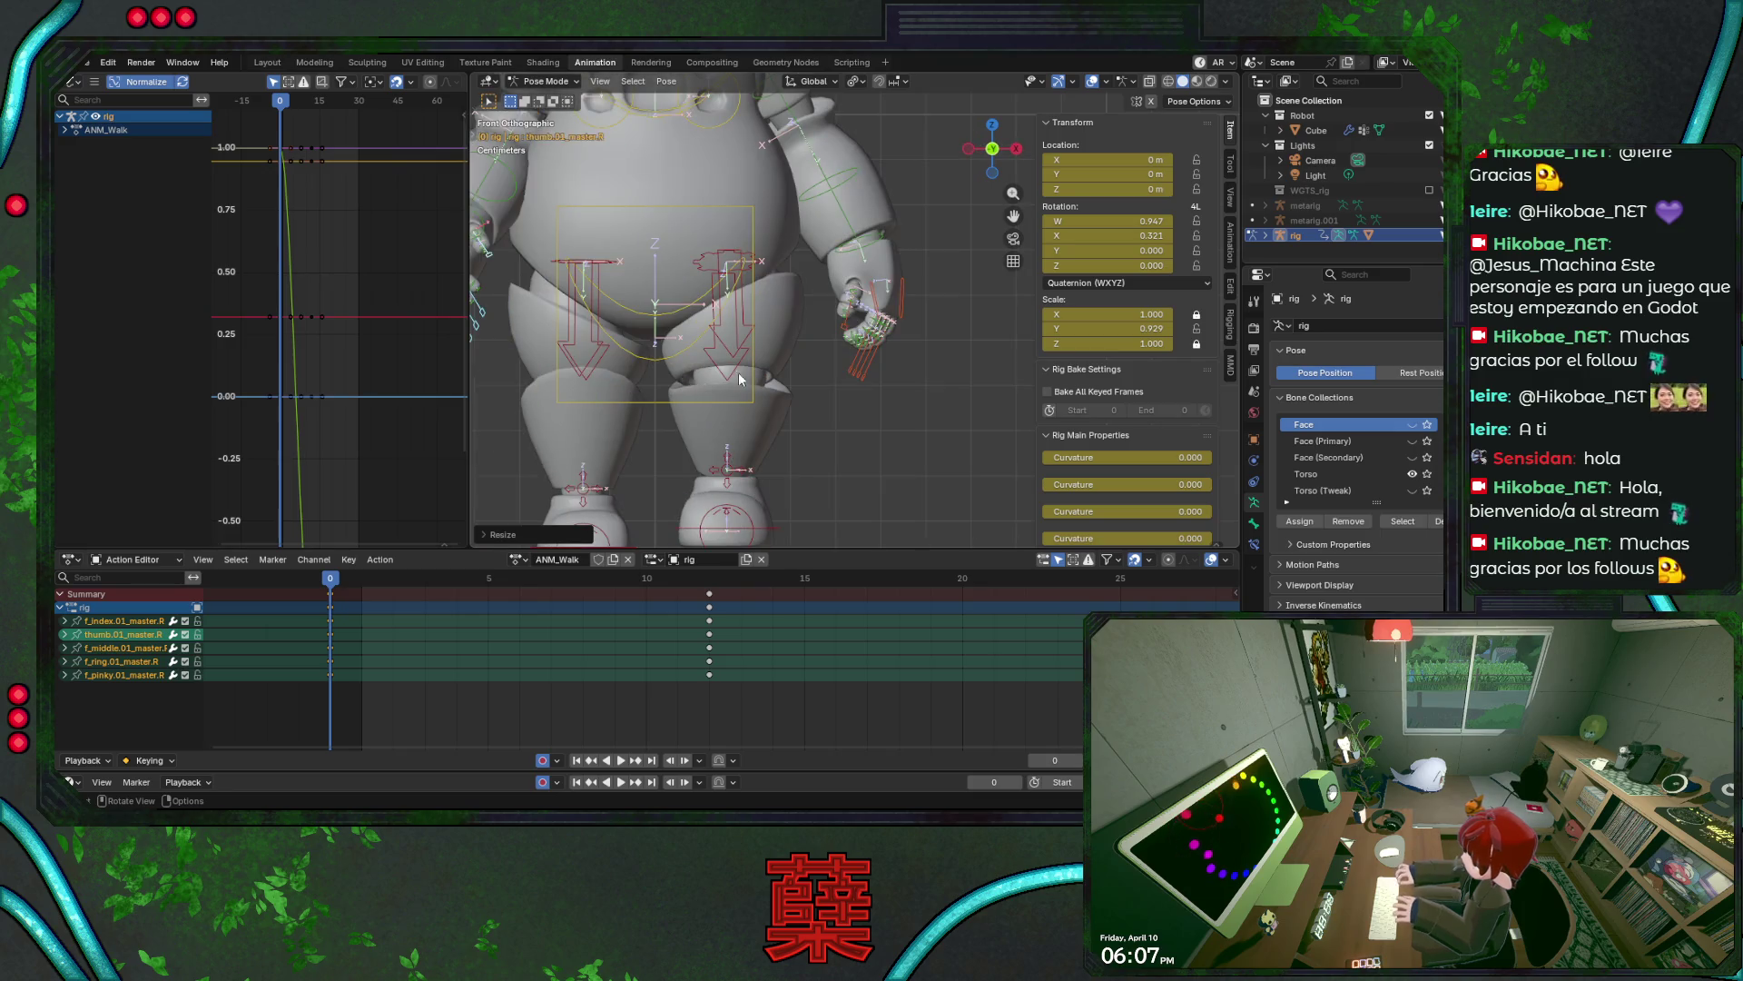
pyautogui.scroll(1, 866, 386)
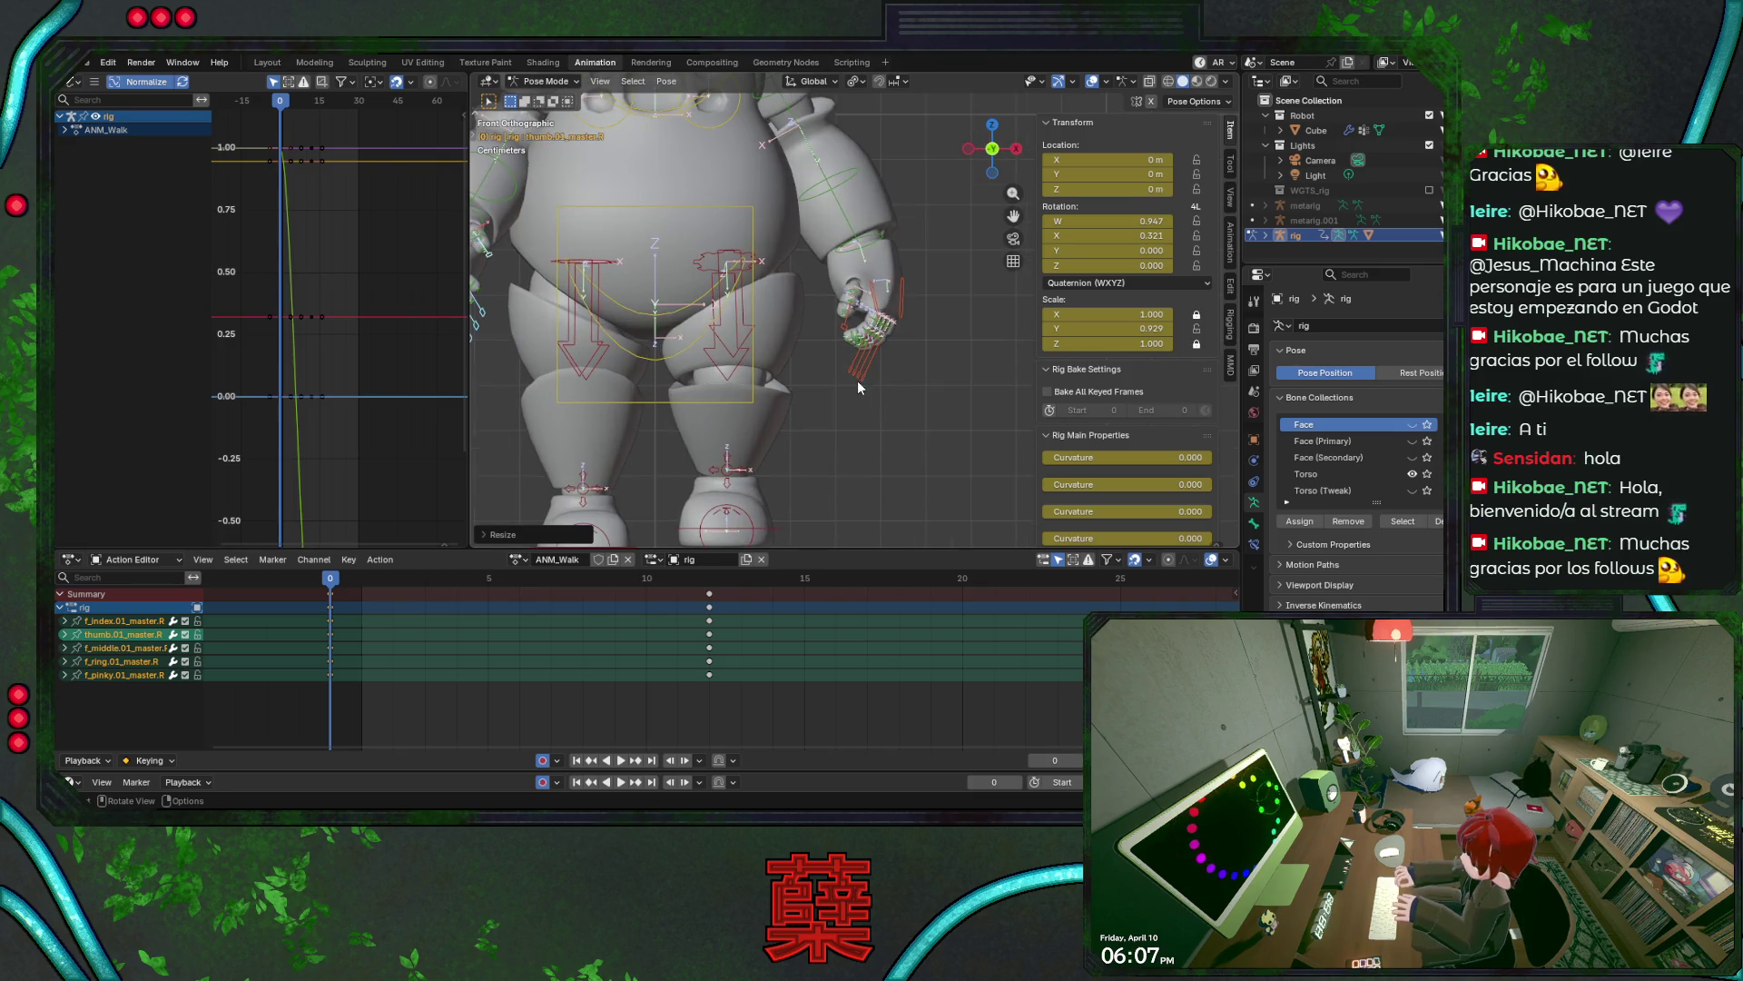
pyautogui.scroll(-1, 858, 382)
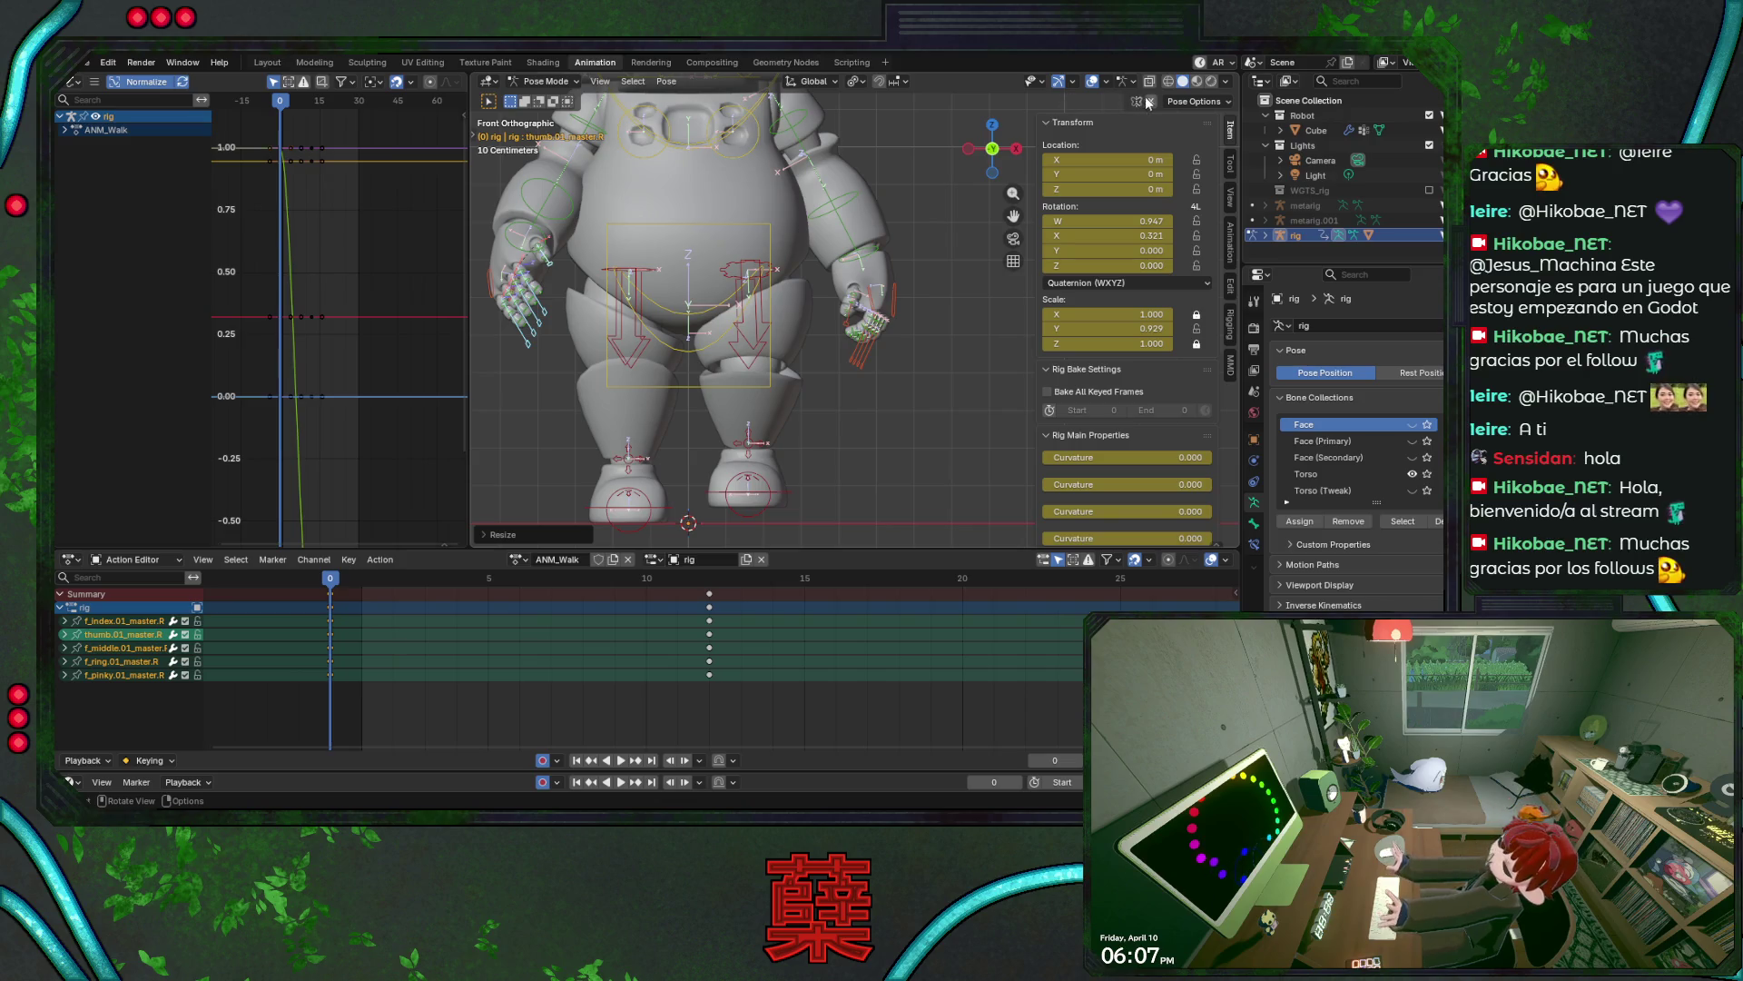
pyautogui.press('r')
pyautogui.press('Escape')
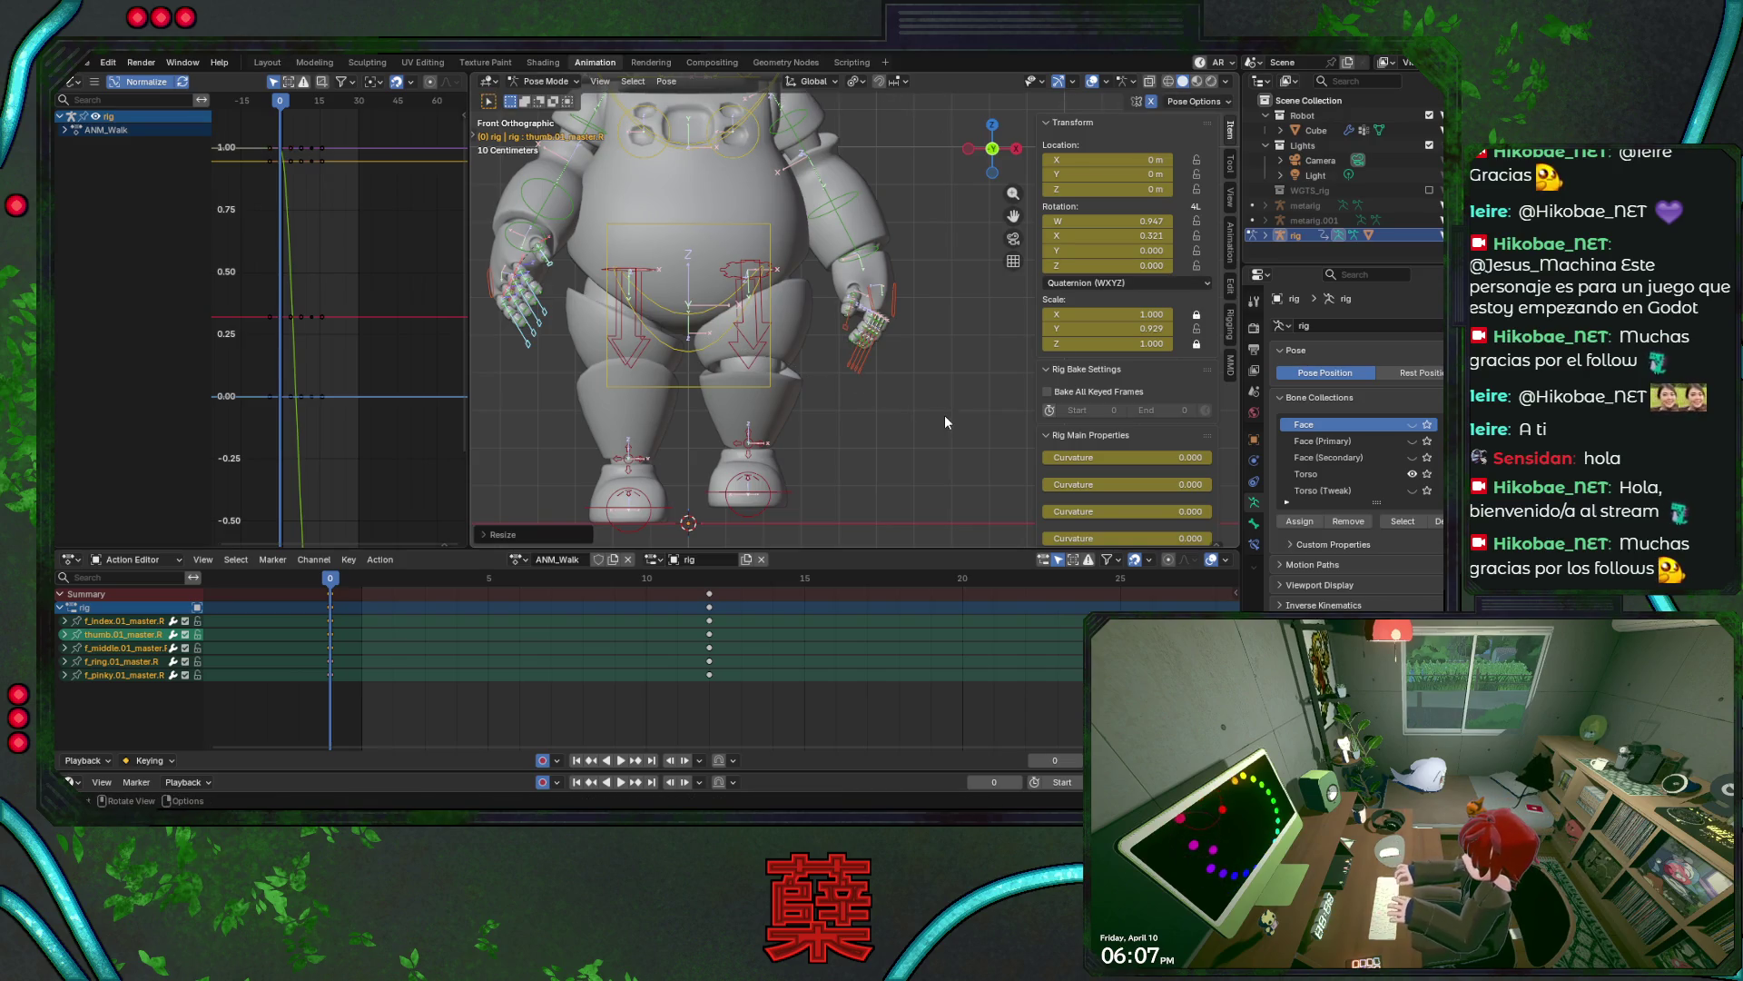
pyautogui.press('s')
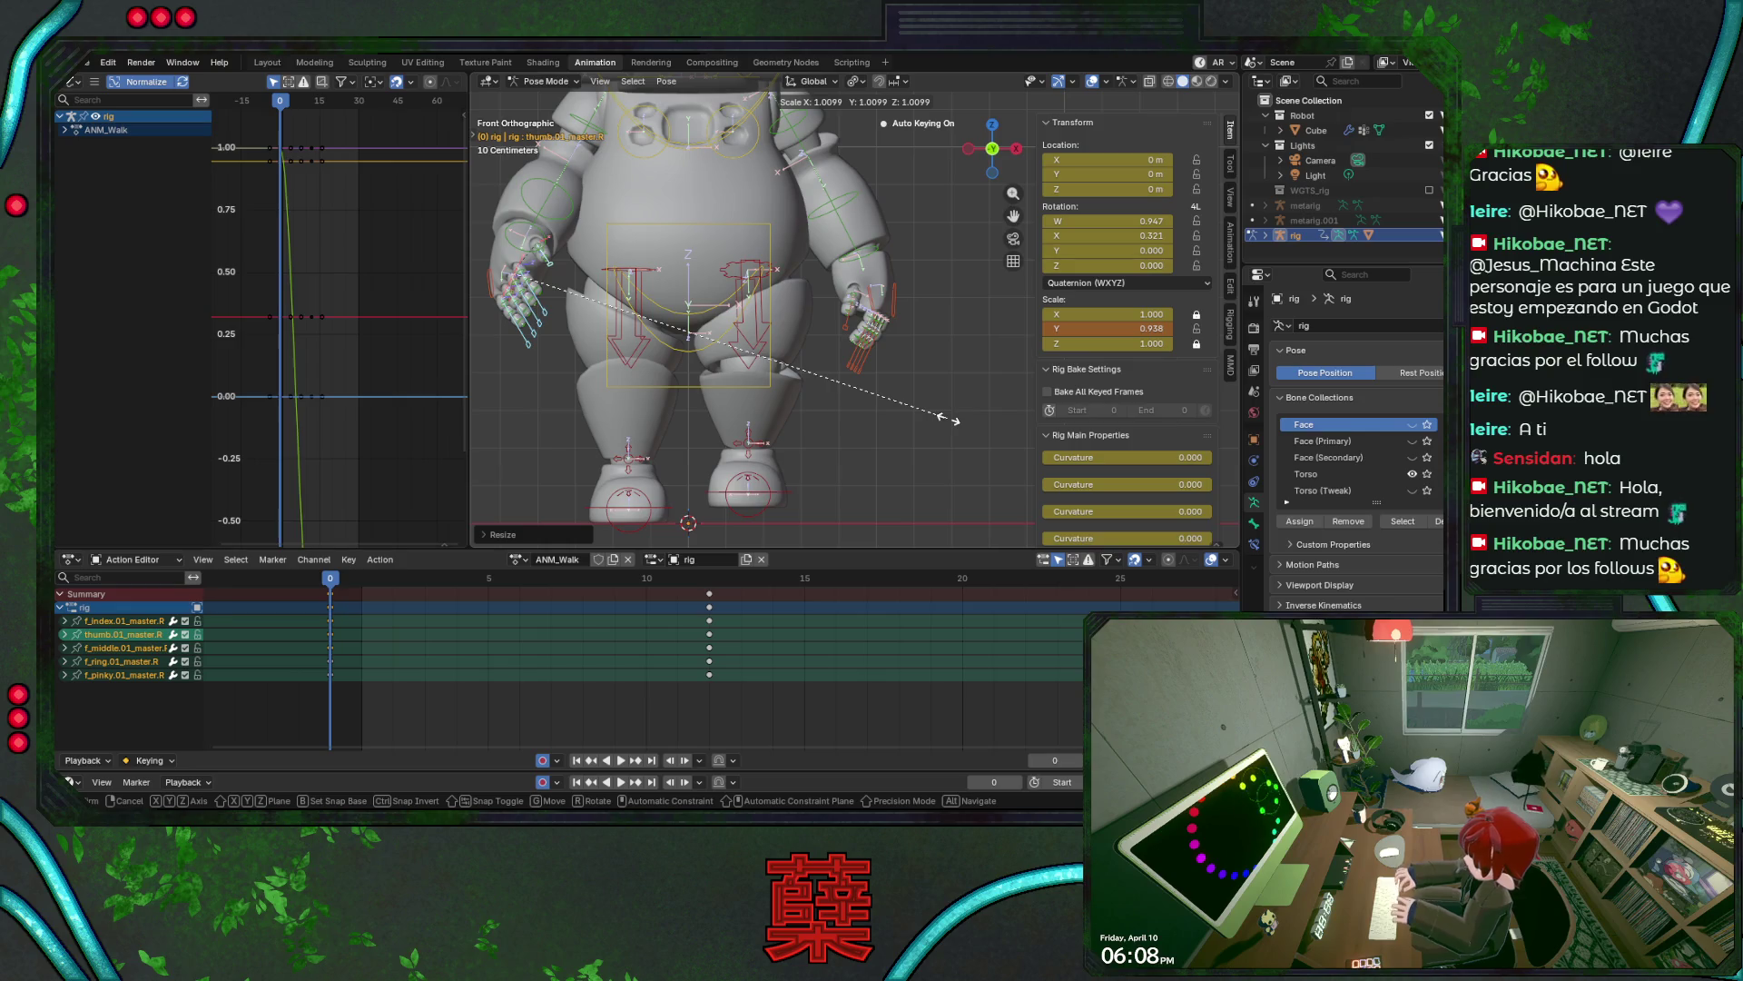
pyautogui.press('Escape')
pyautogui.hotkey('ctrl', 'z')
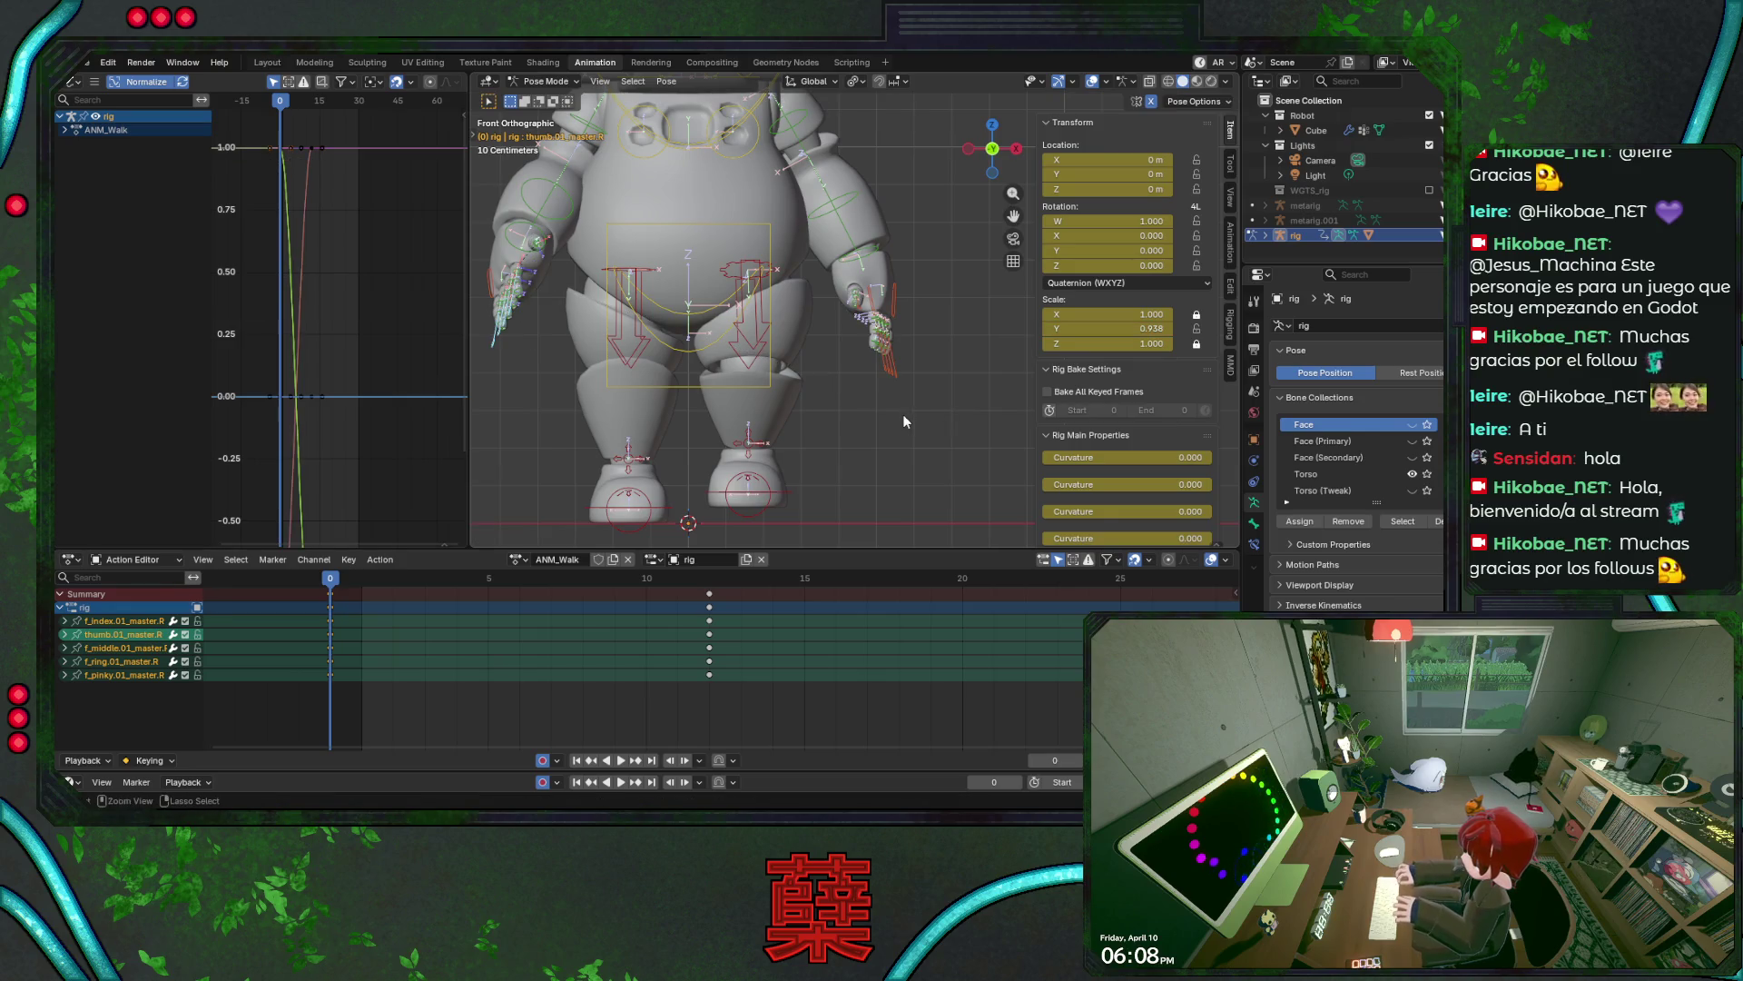
pyautogui.hotkey('ctrl', 's')
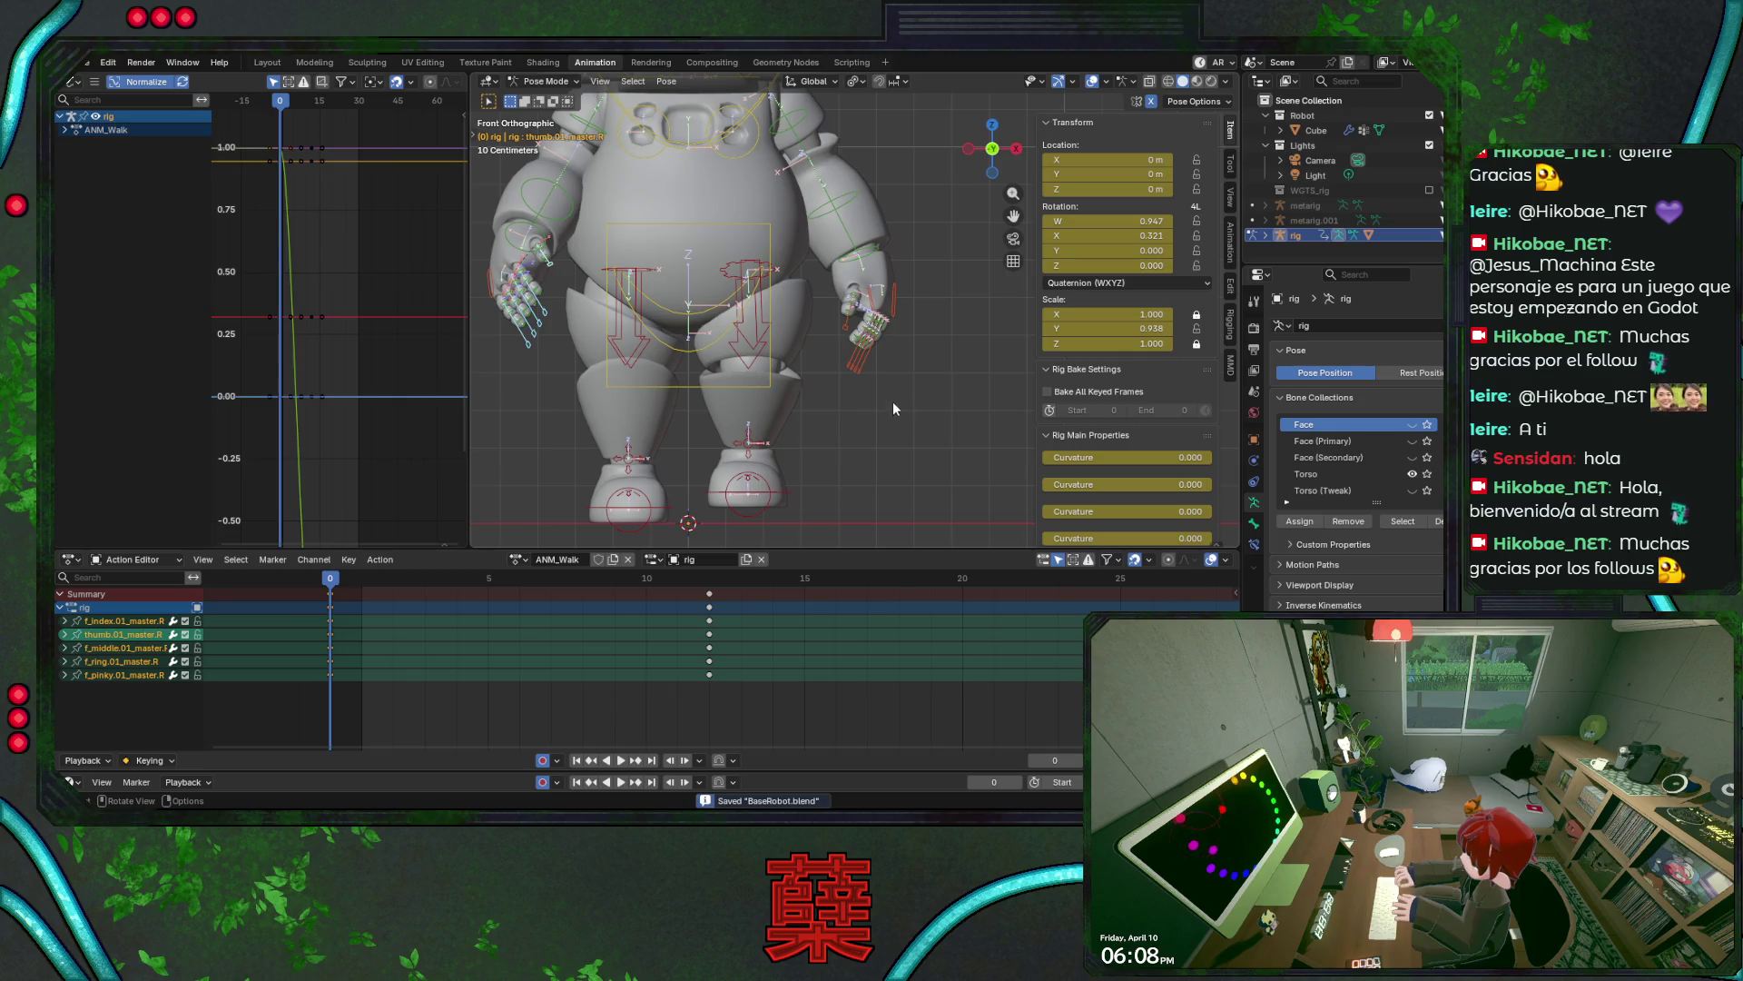
# - Check side and front views, then box-select the left-hand finger controls
pyautogui.press('KP_3')
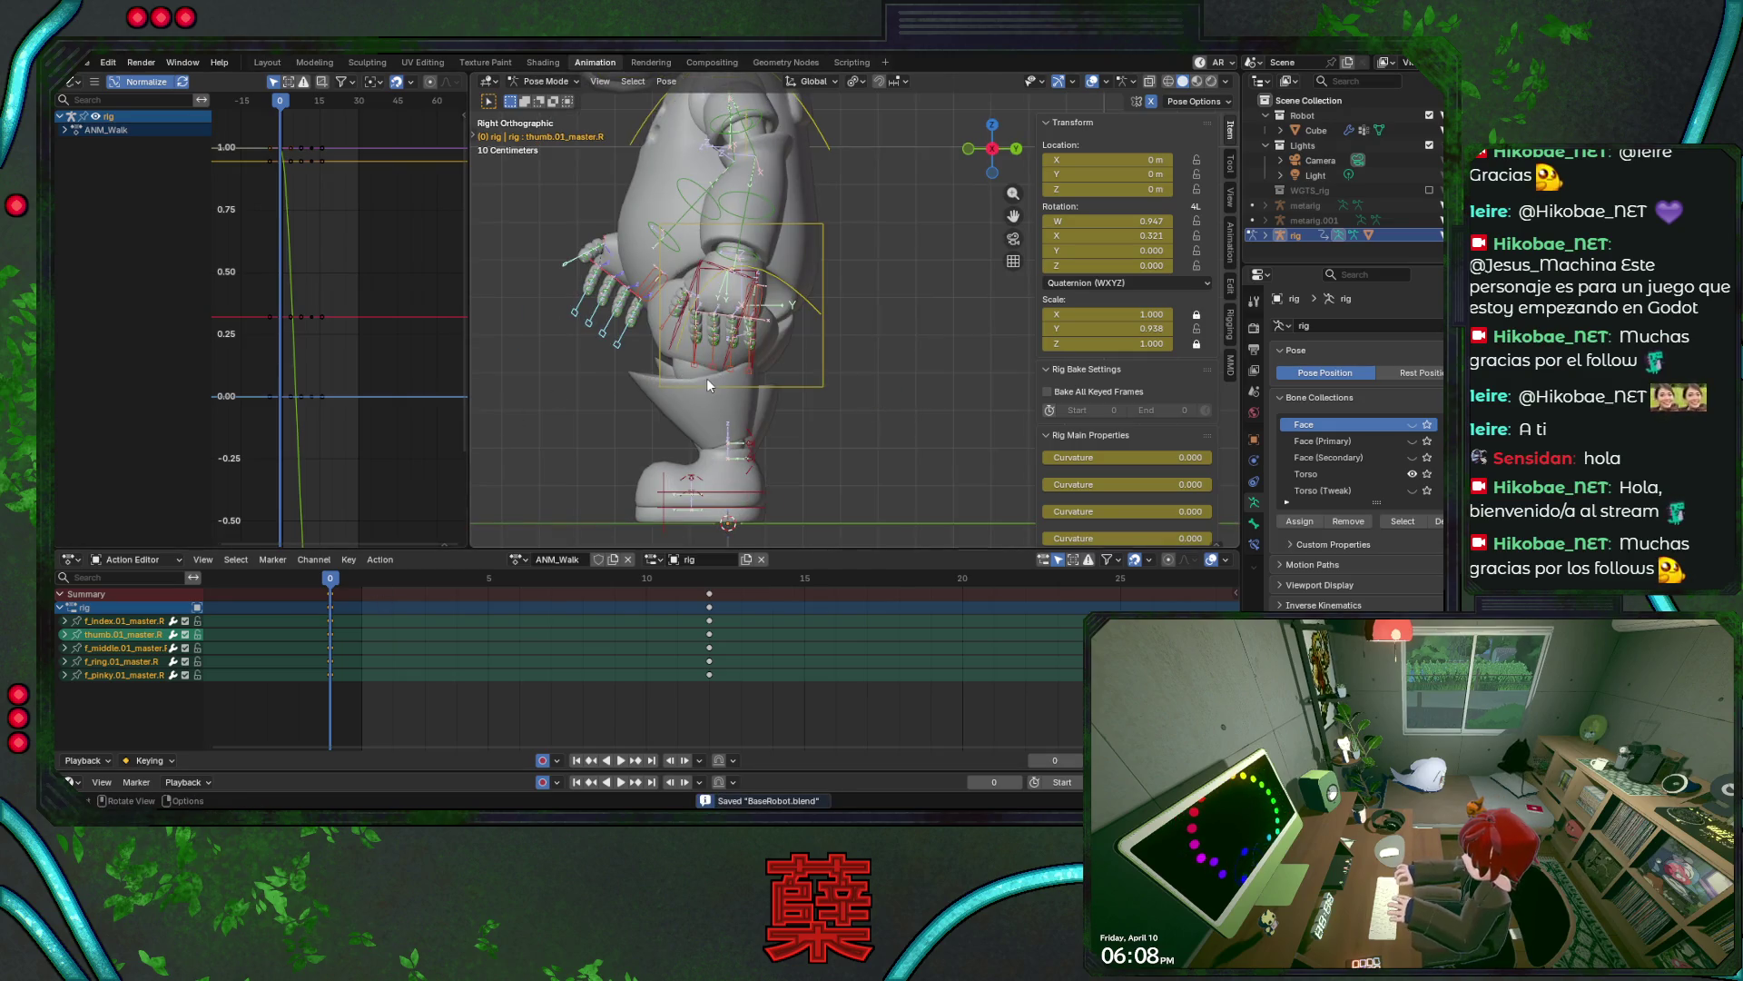
pyautogui.press('KP_1')
pyautogui.keyDown('shift'); pyautogui.moveTo(840, 304); pyautogui.dragTo(872, 385); pyautogui.keyUp('shift')
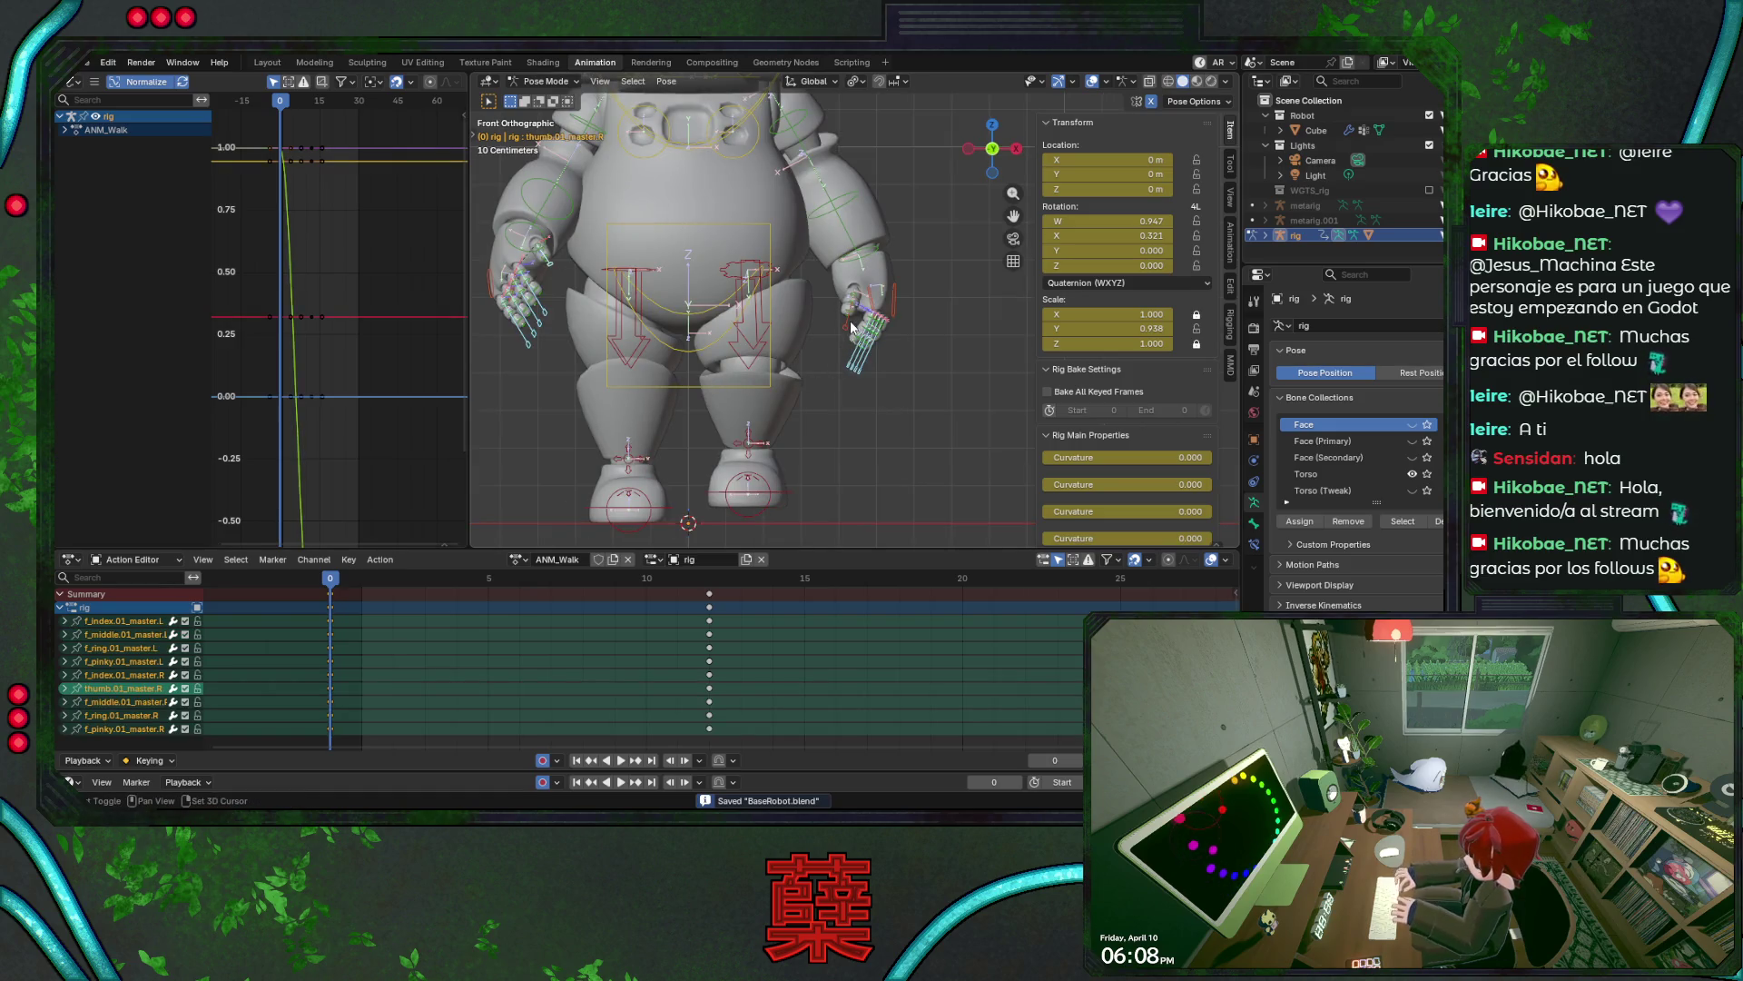
# - Copy the finger keys at frame 0 and paste them at frame 12
pyautogui.press('i')
pyautogui.click(352, 599)
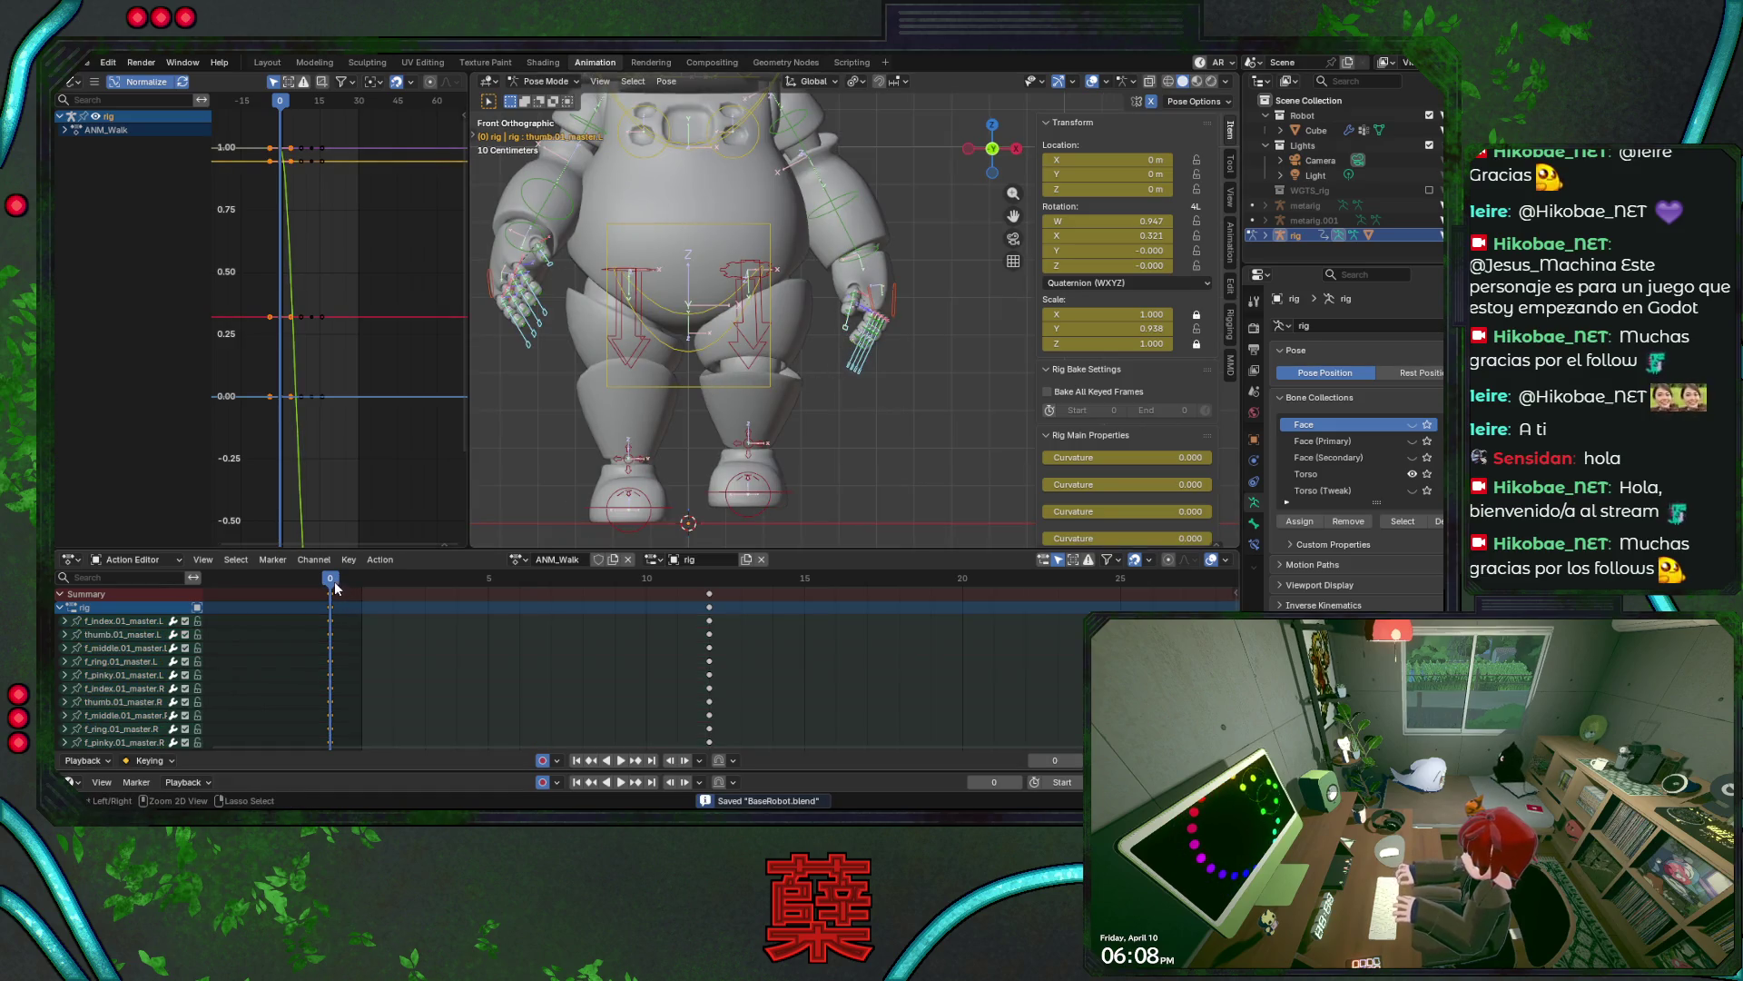
pyautogui.moveTo(329, 589); pyautogui.dragTo(711, 594)
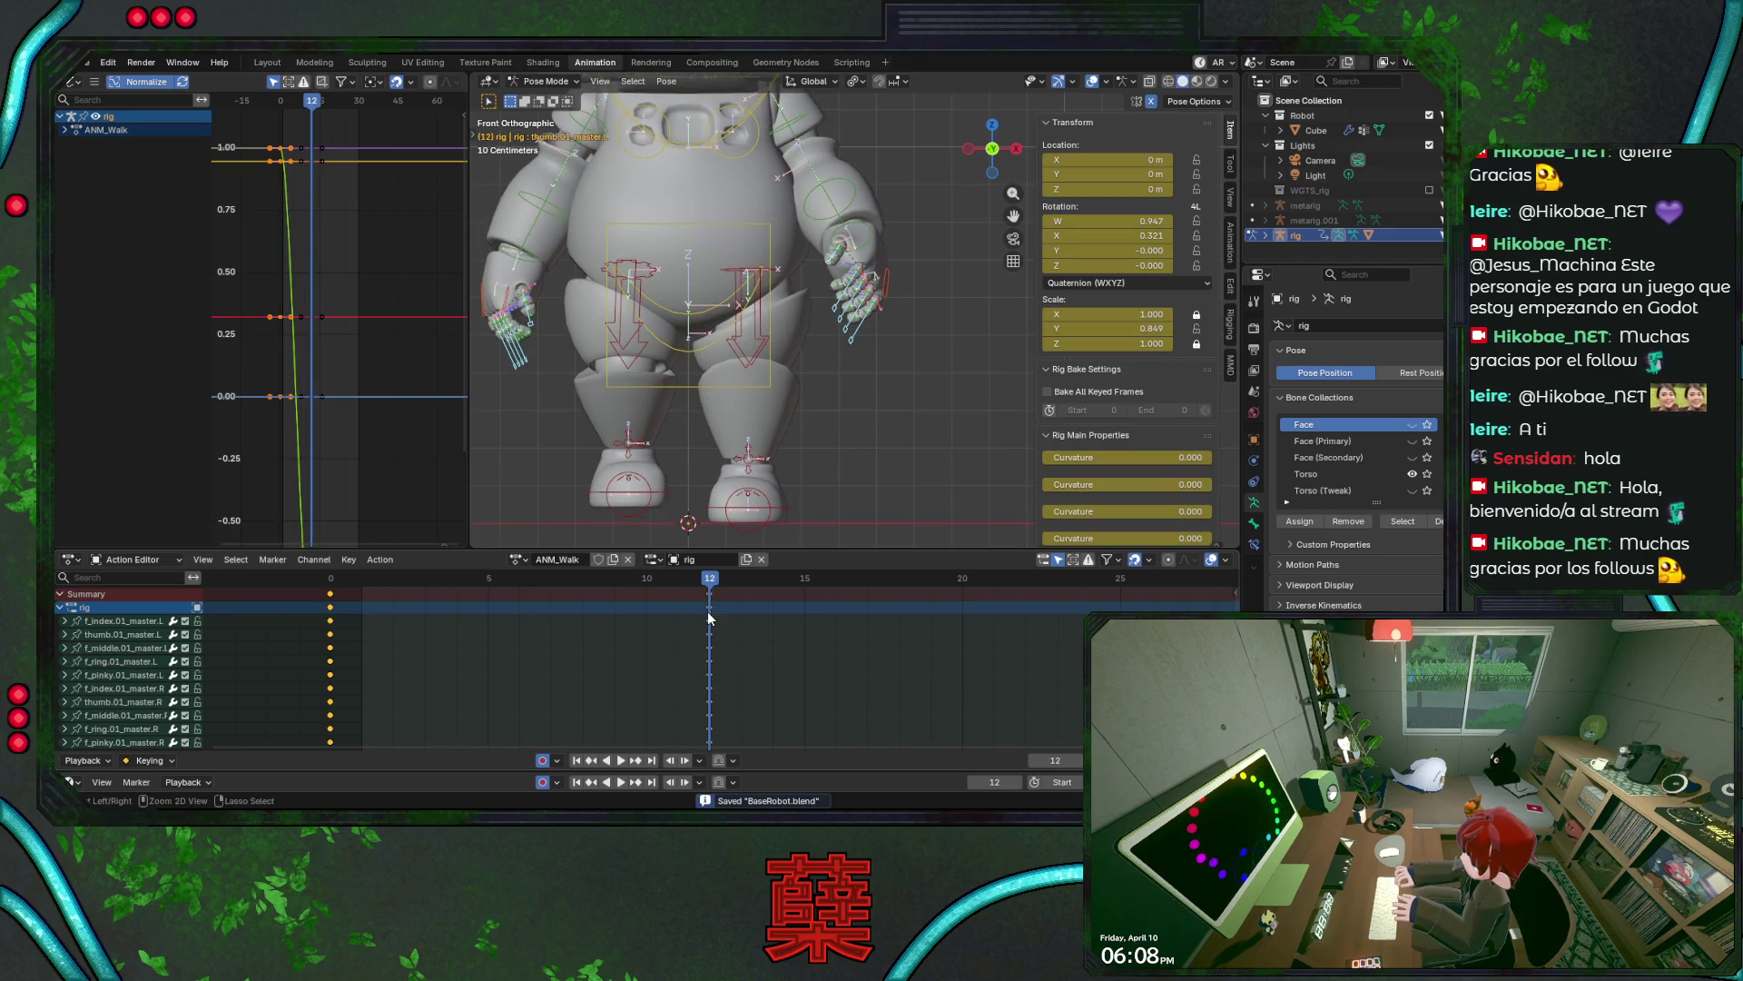
pyautogui.hotkey('ctrl', 'v')
# - Play the walk cycle, return to frame 0, switch to side view, and clear the selection
pyautogui.press('space')
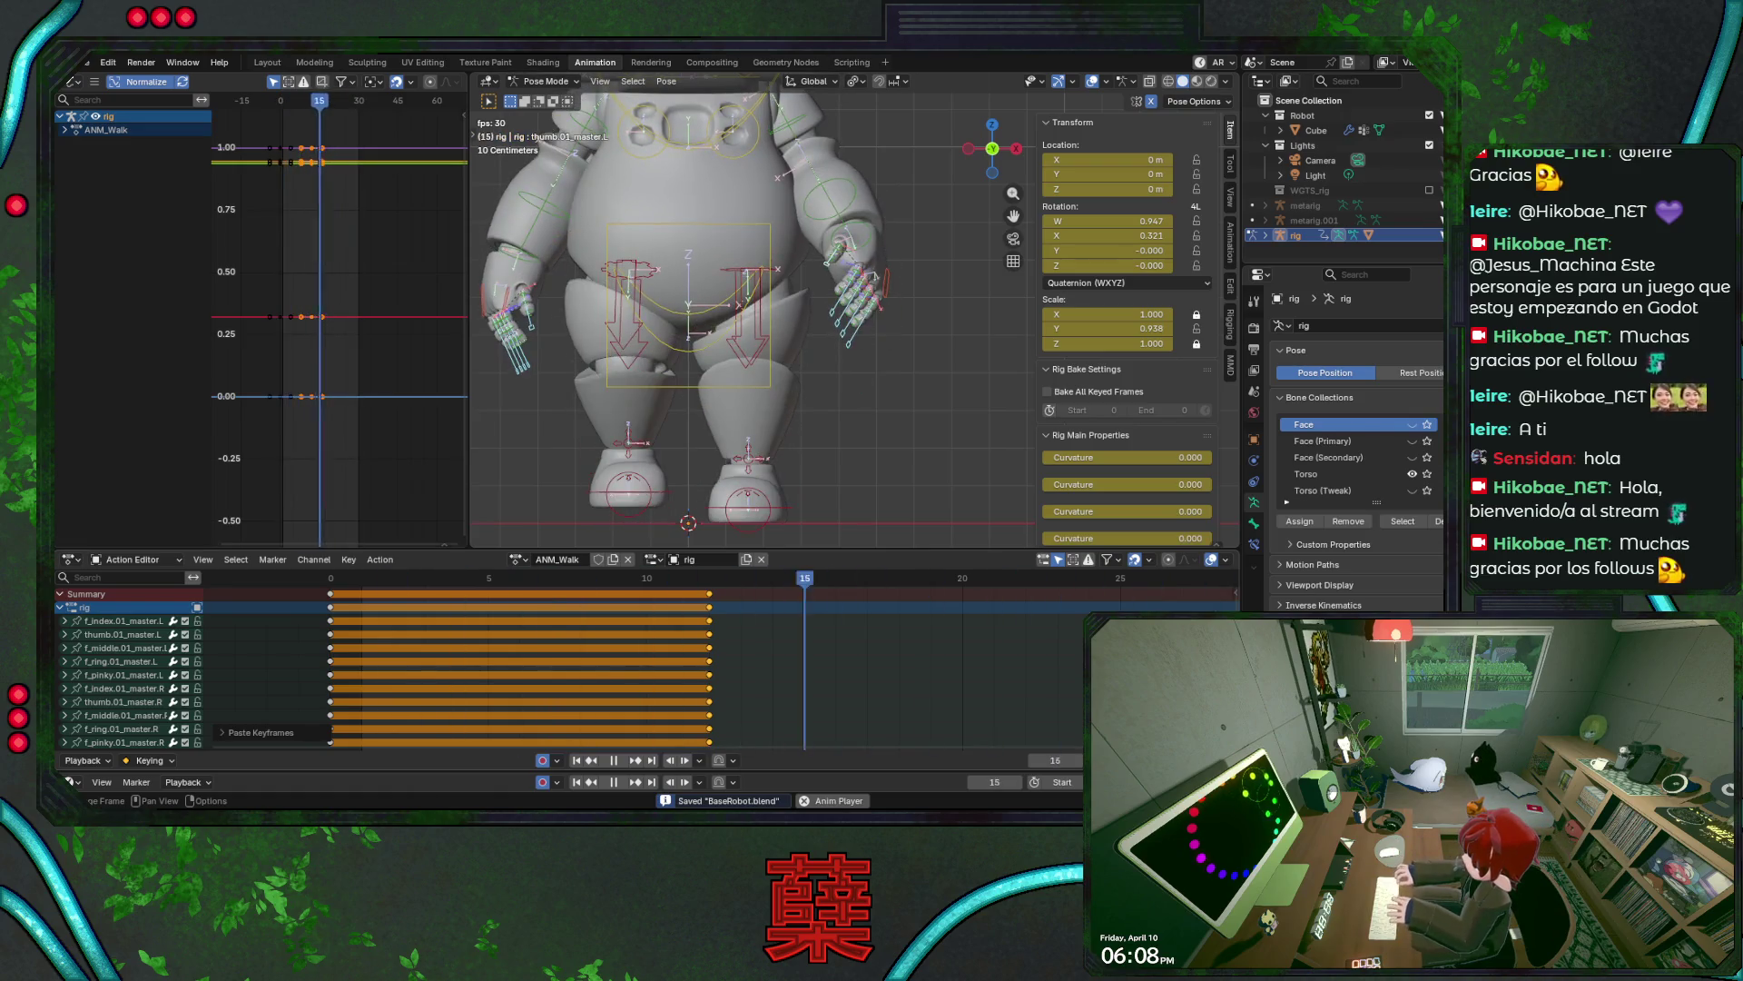
pyautogui.press('space')
pyautogui.hotkey('shift', 'Left')
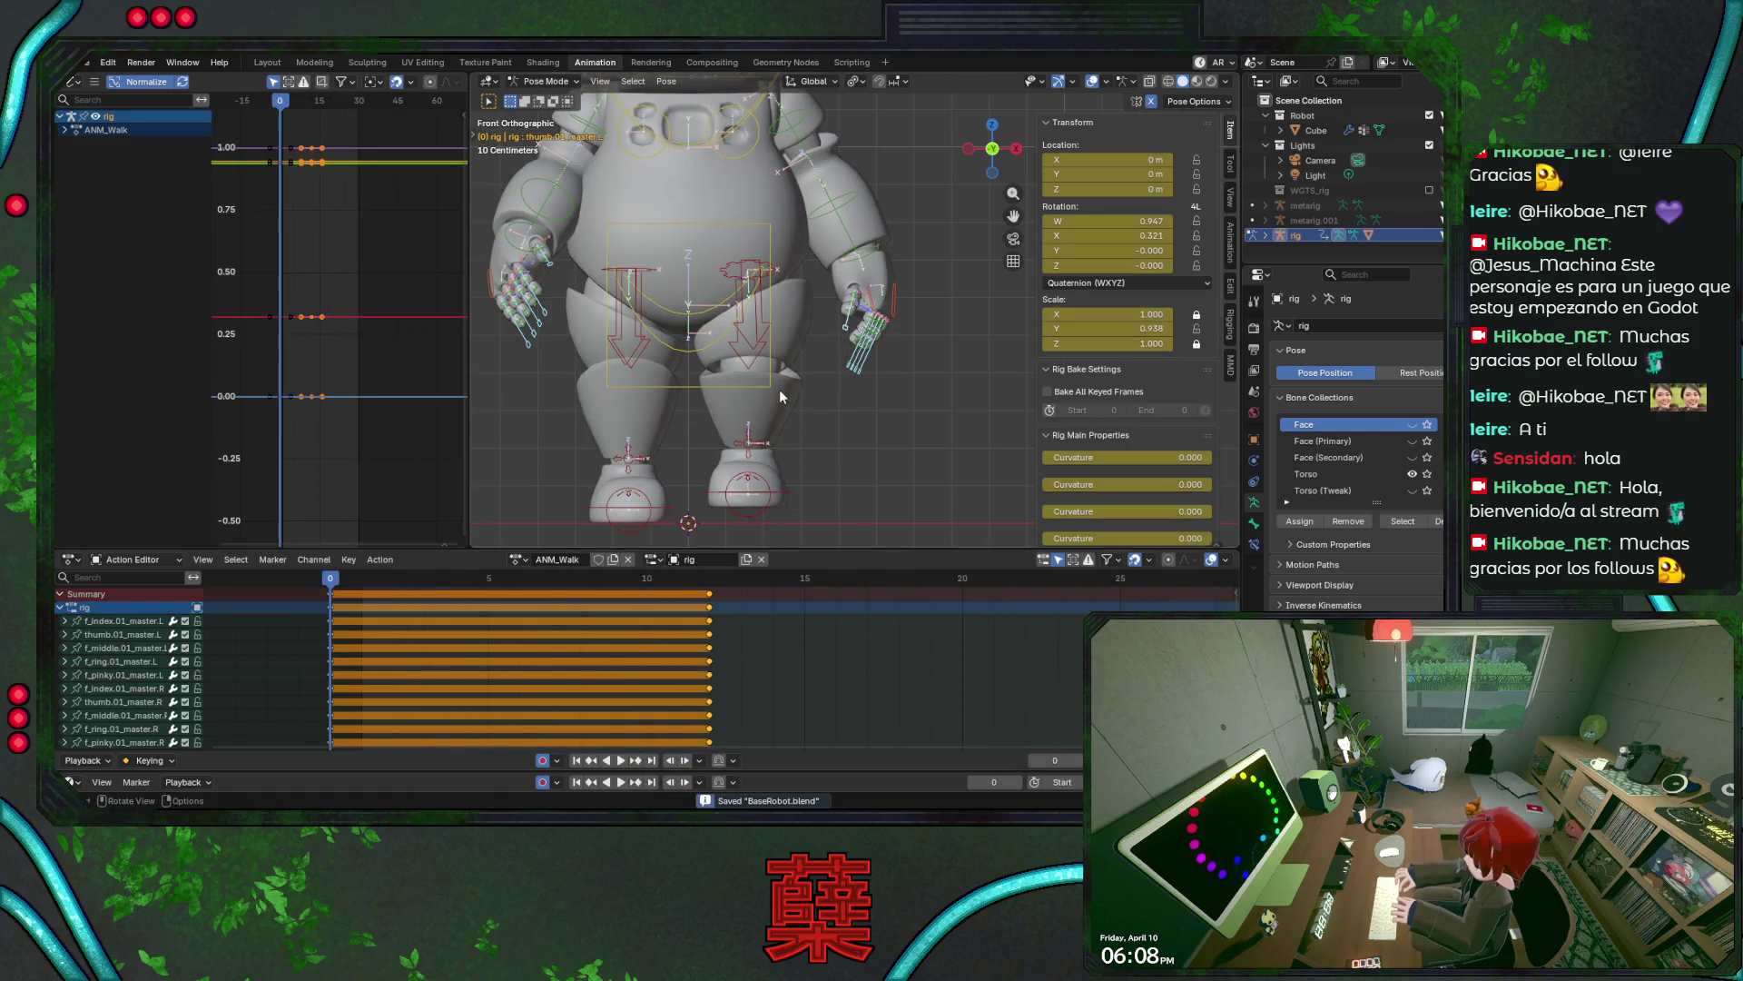
pyautogui.press('KP_3')
pyautogui.click(826, 361)
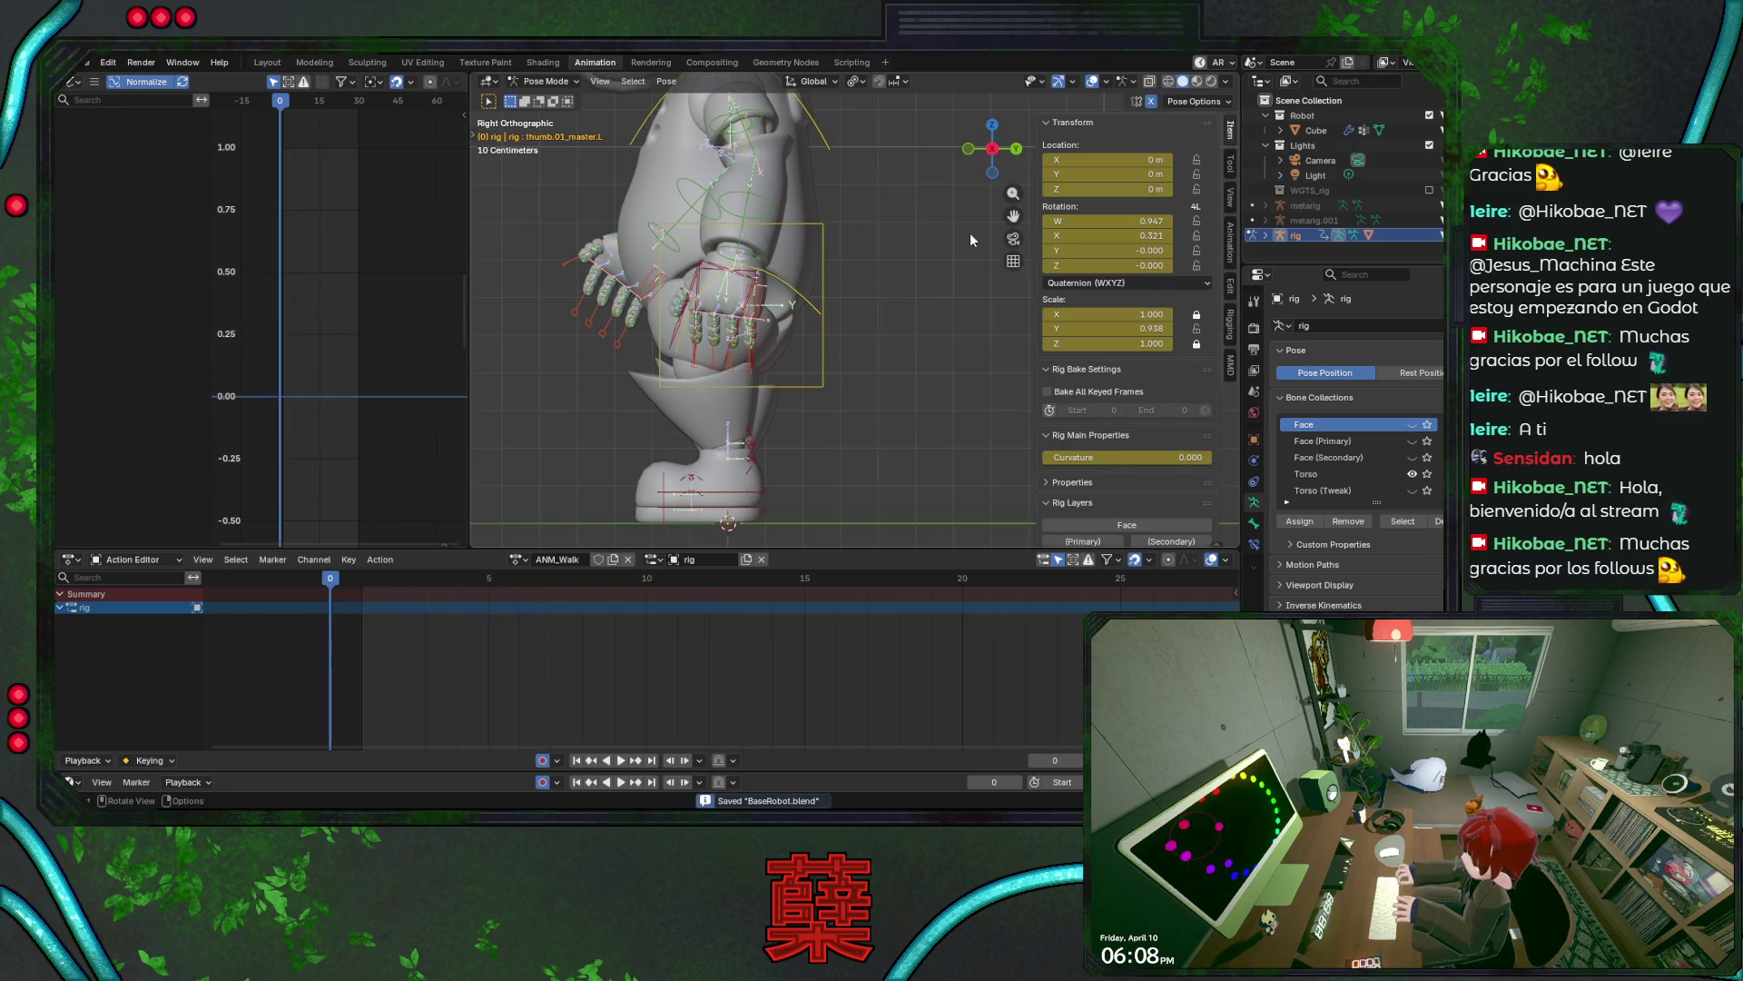
pyautogui.scroll(-2, 870, 309)
pyautogui.scroll(-1, 864, 295)
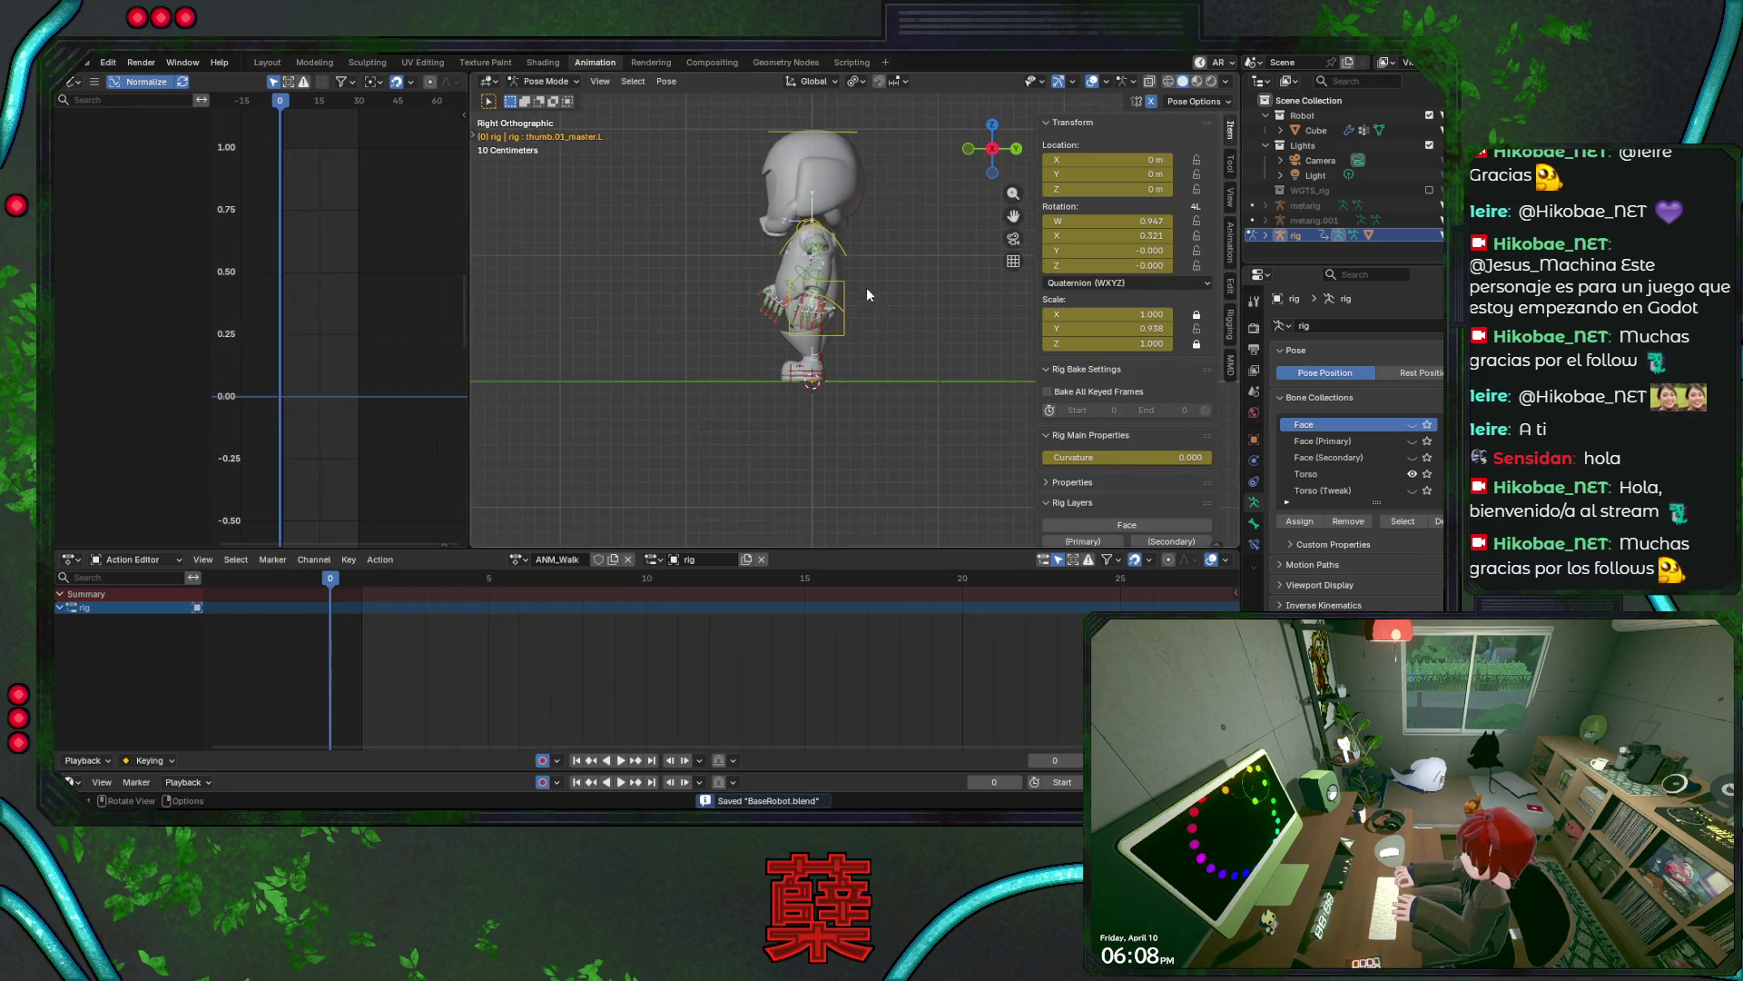
# - Select every bone and change the interpolation mode of all walk keys
pyautogui.press('a')
pyautogui.press('a')
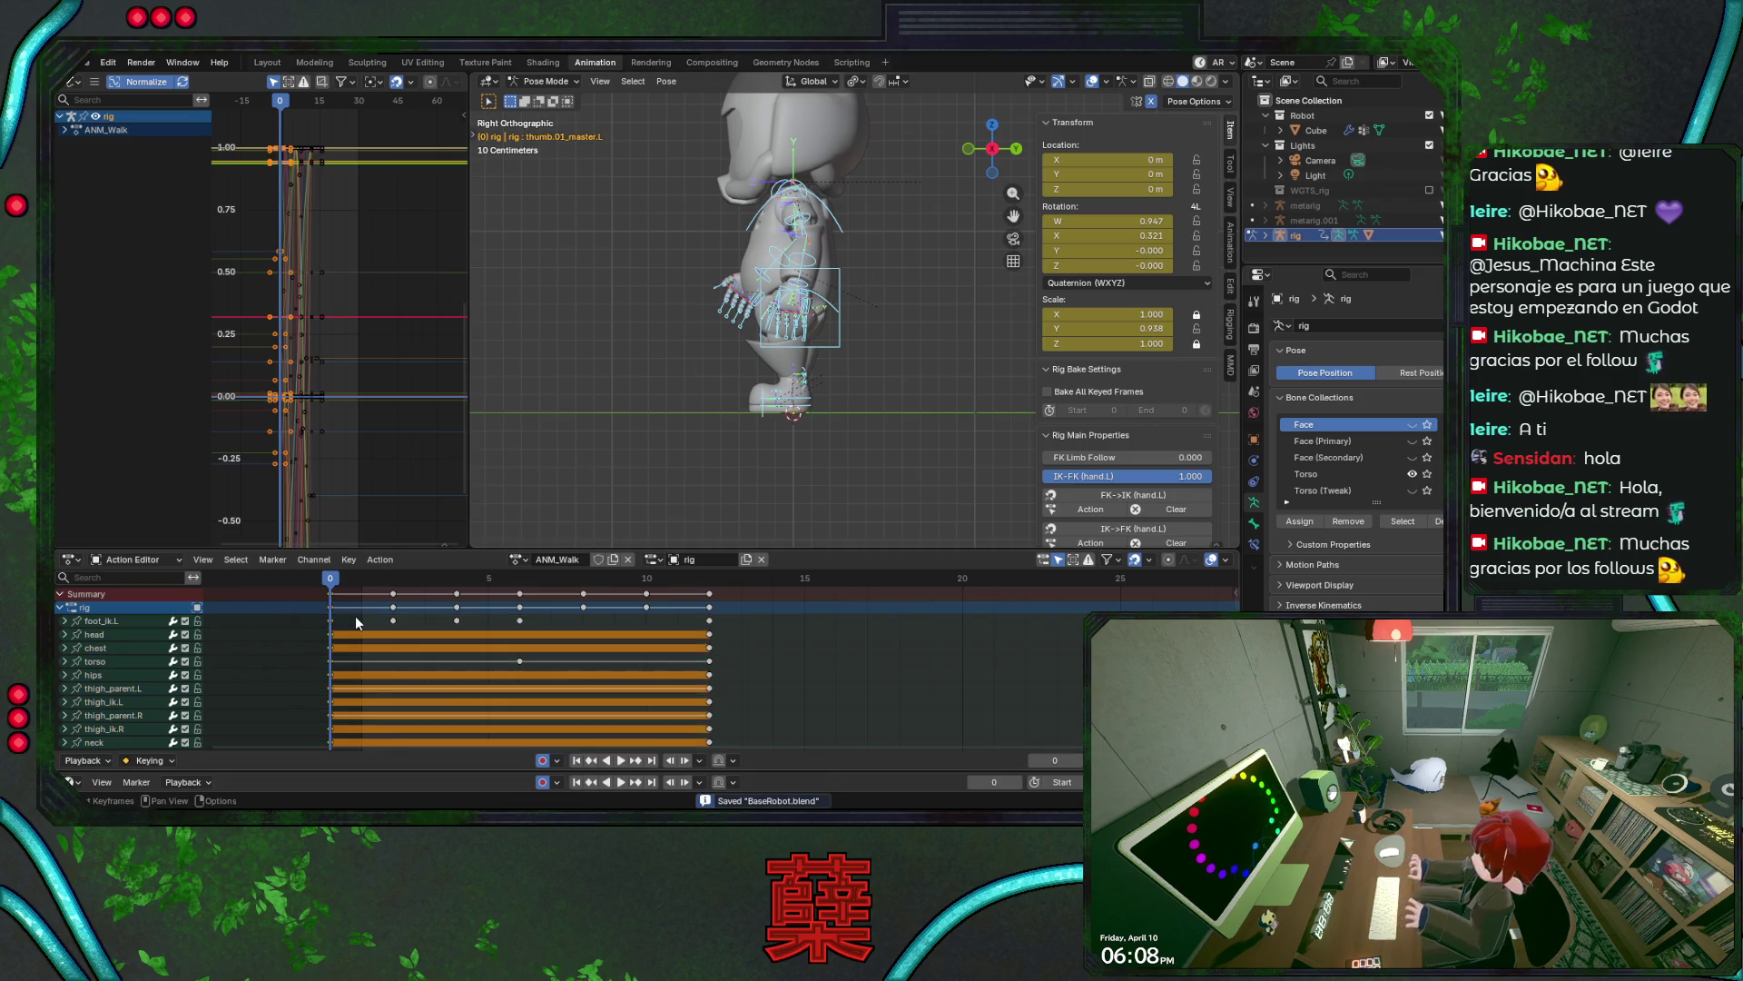
pyautogui.rightClick(356, 616)
pyautogui.moveTo(354, 686)
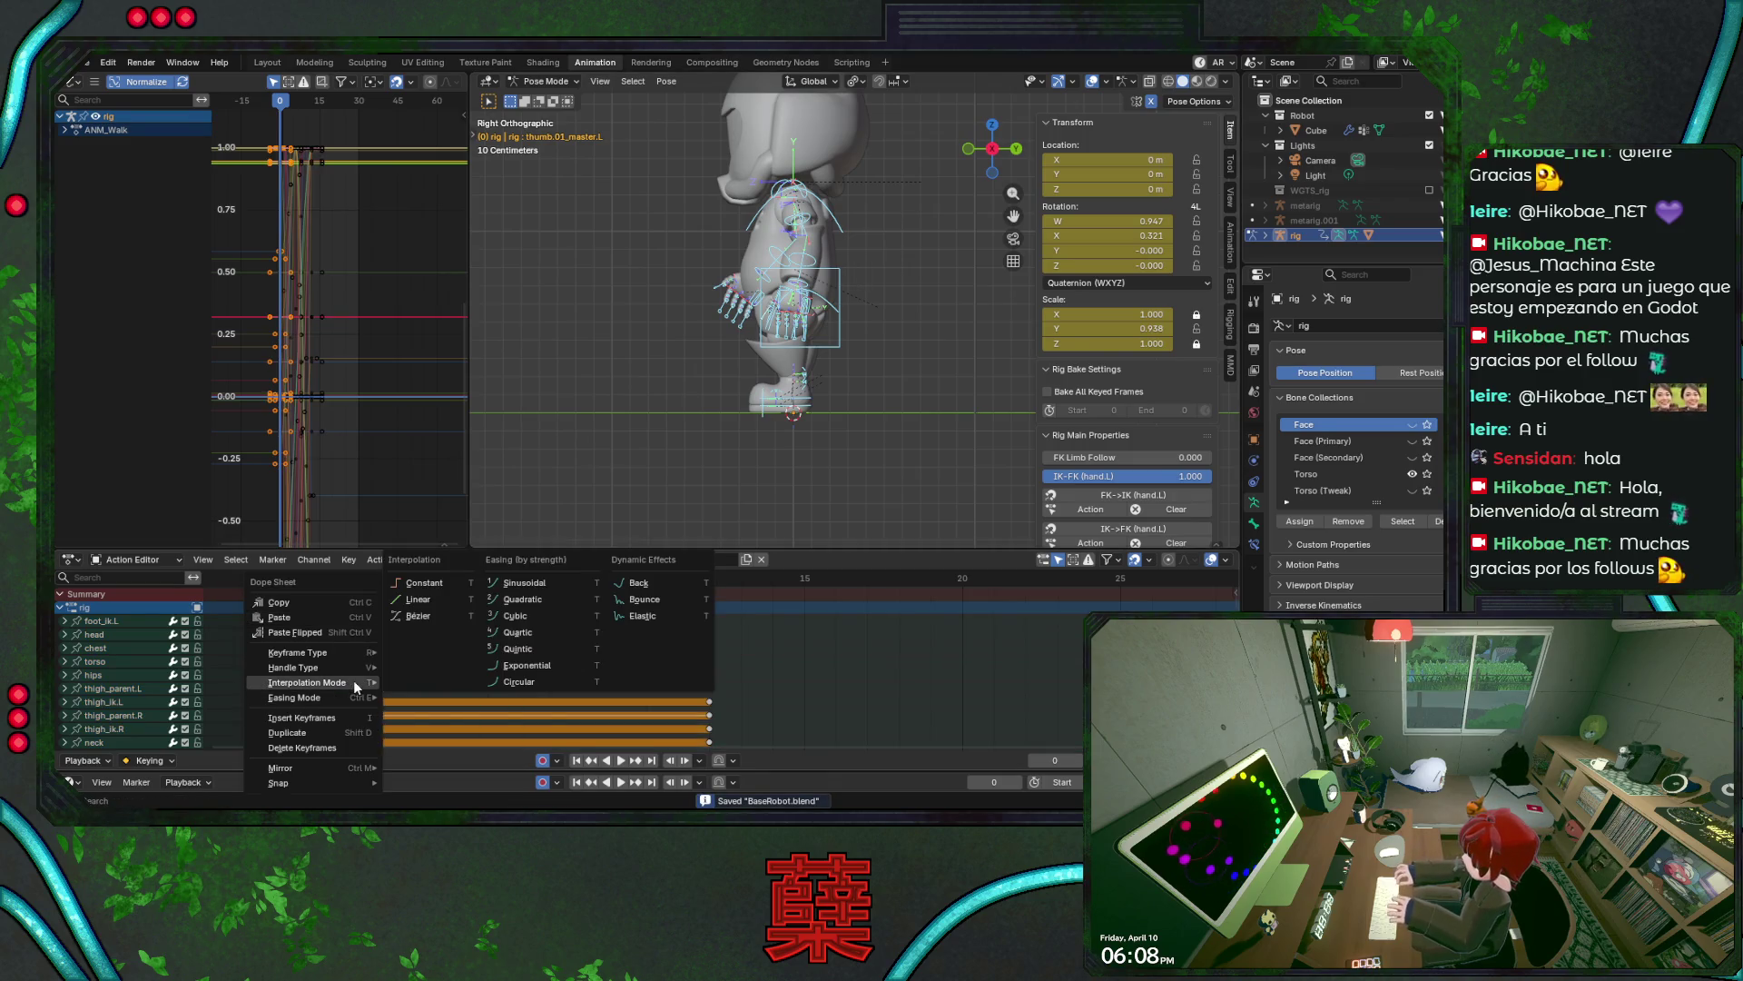
pyautogui.click(429, 628)
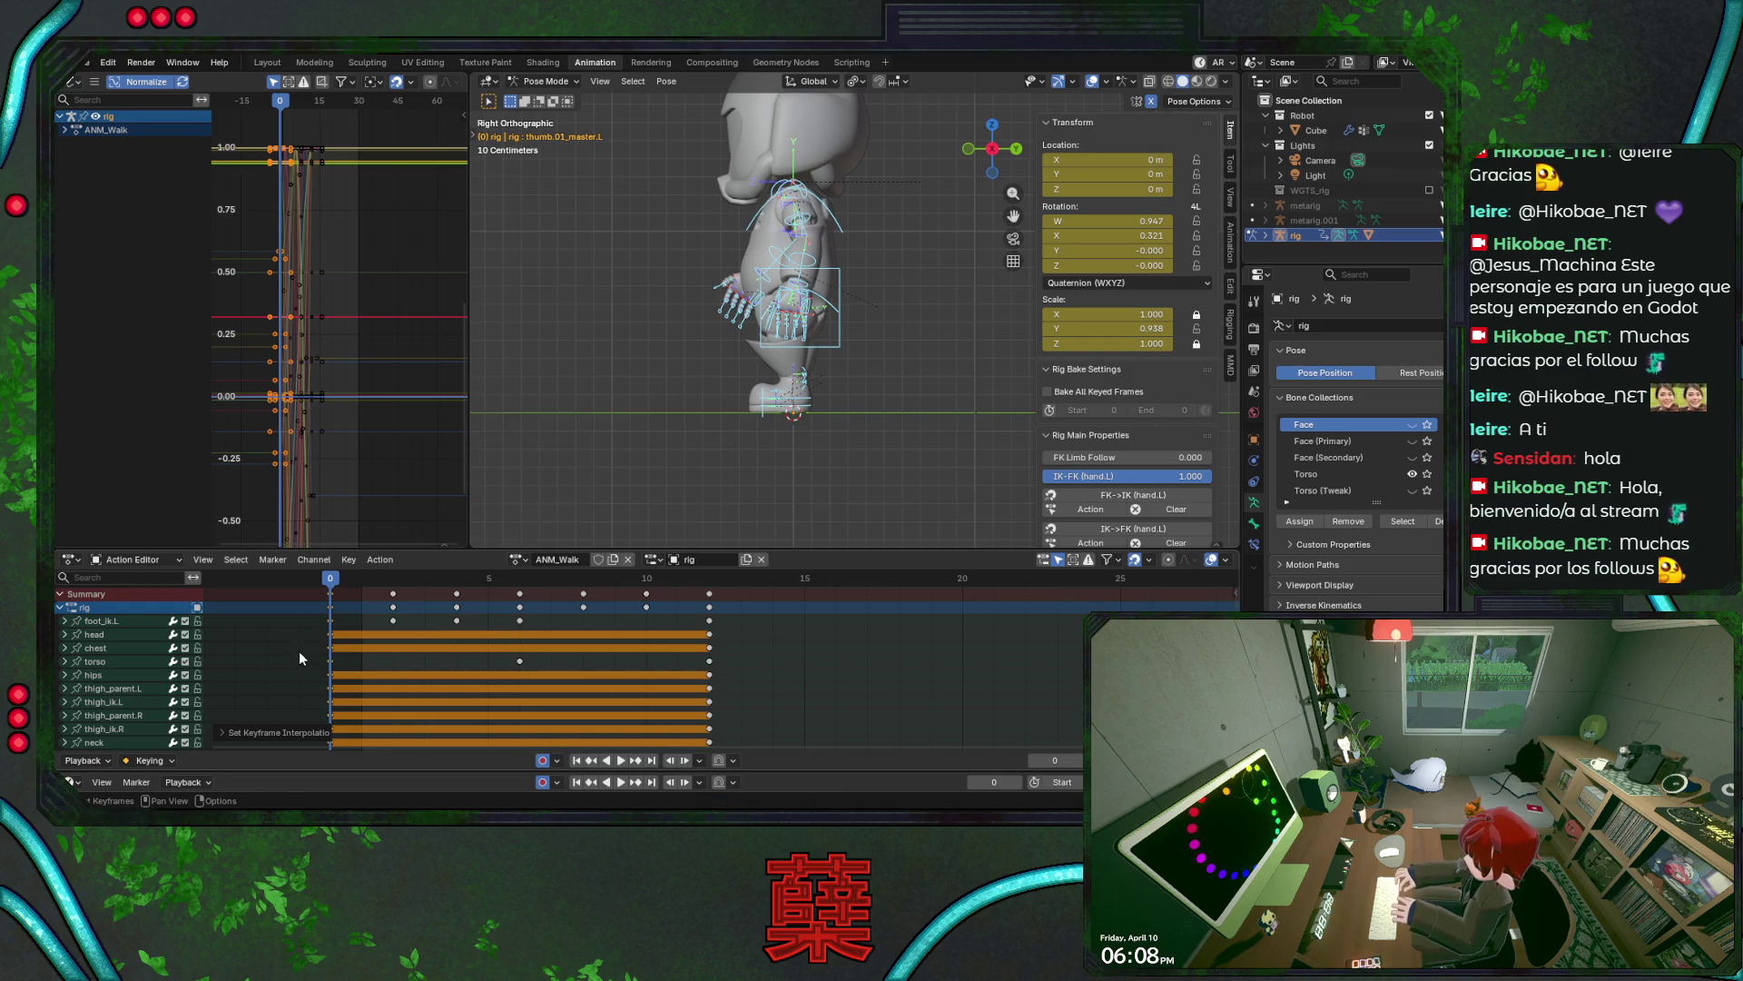
# - Box-select the first-half walk keys and paste them starting at frame 12
pyautogui.moveTo(298, 664); pyautogui.dragTo(654, 583)
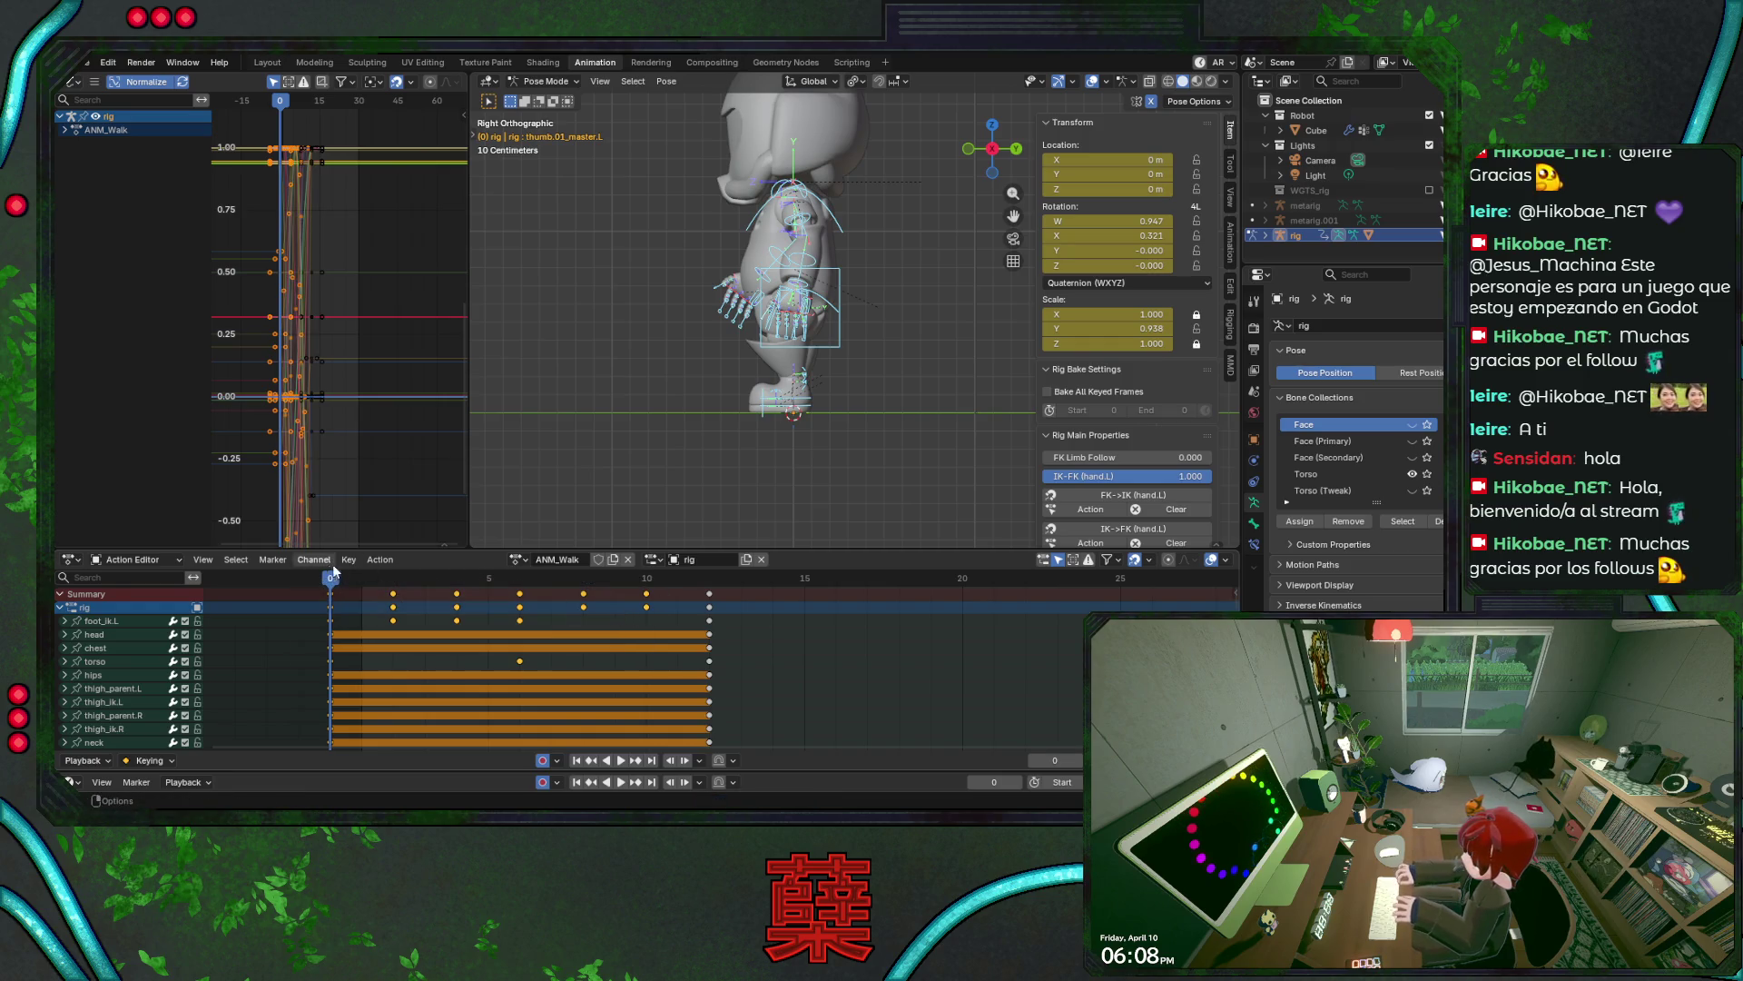
pyautogui.click(709, 578)
pyautogui.rightClick(710, 594)
pyautogui.moveTo(710, 593)
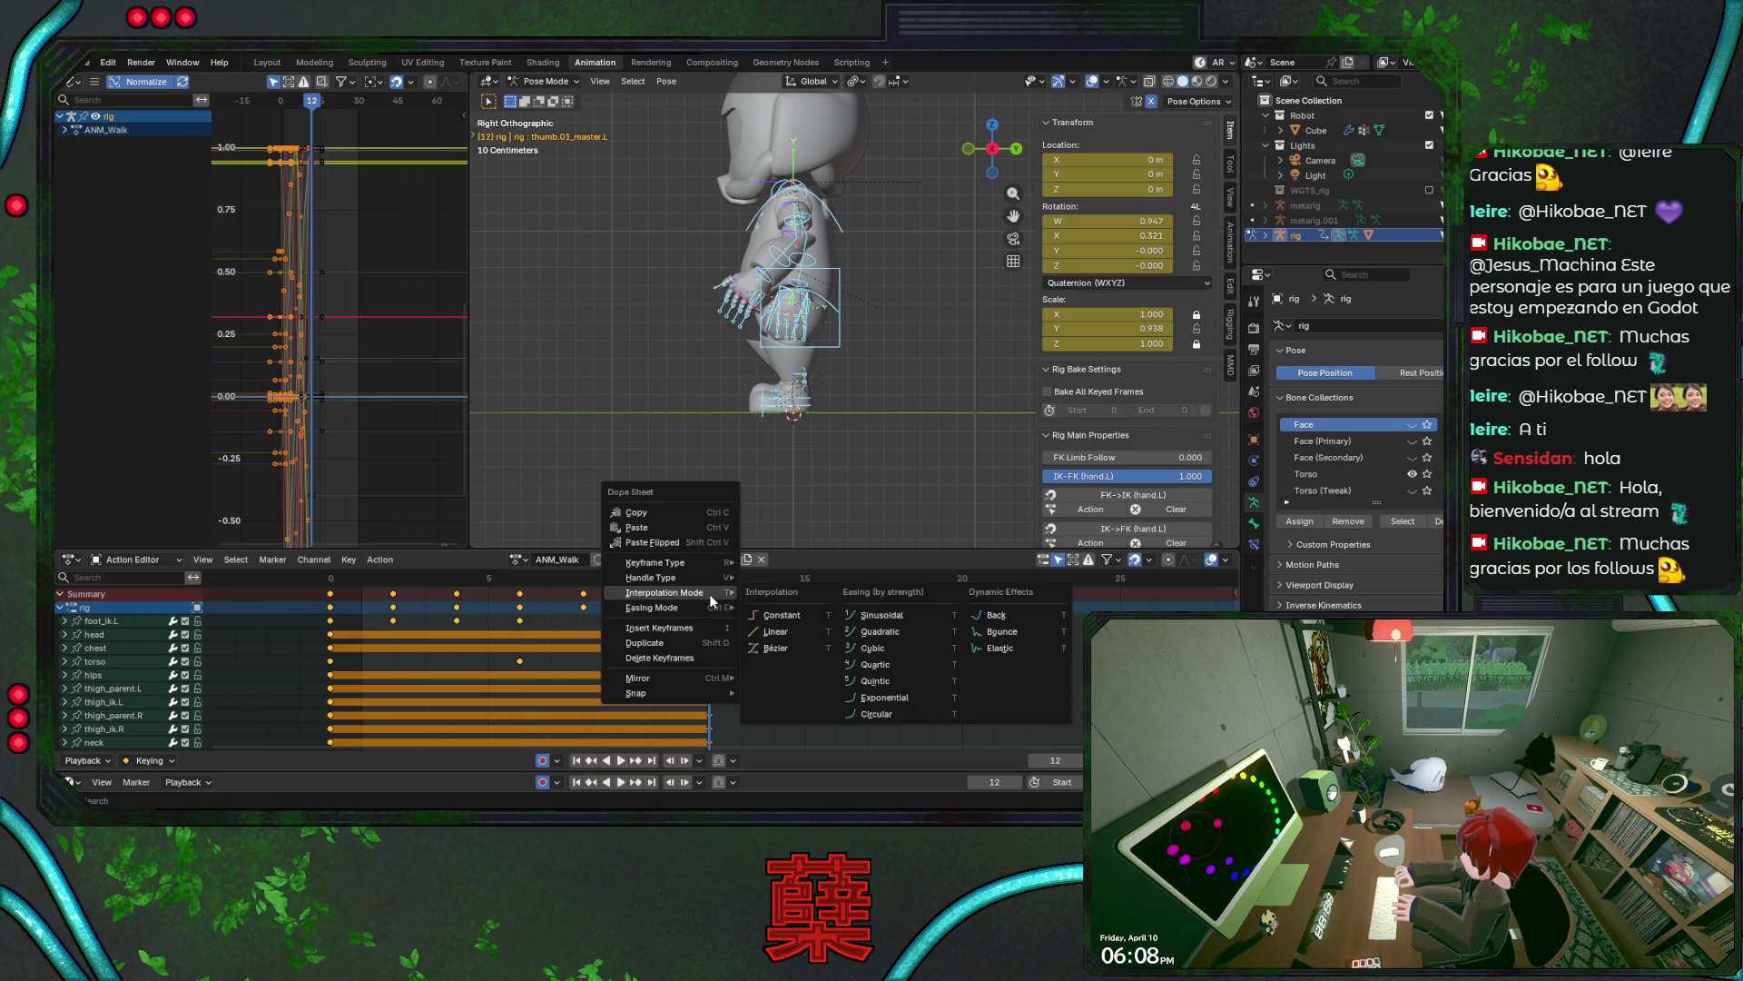
pyautogui.click(695, 528)
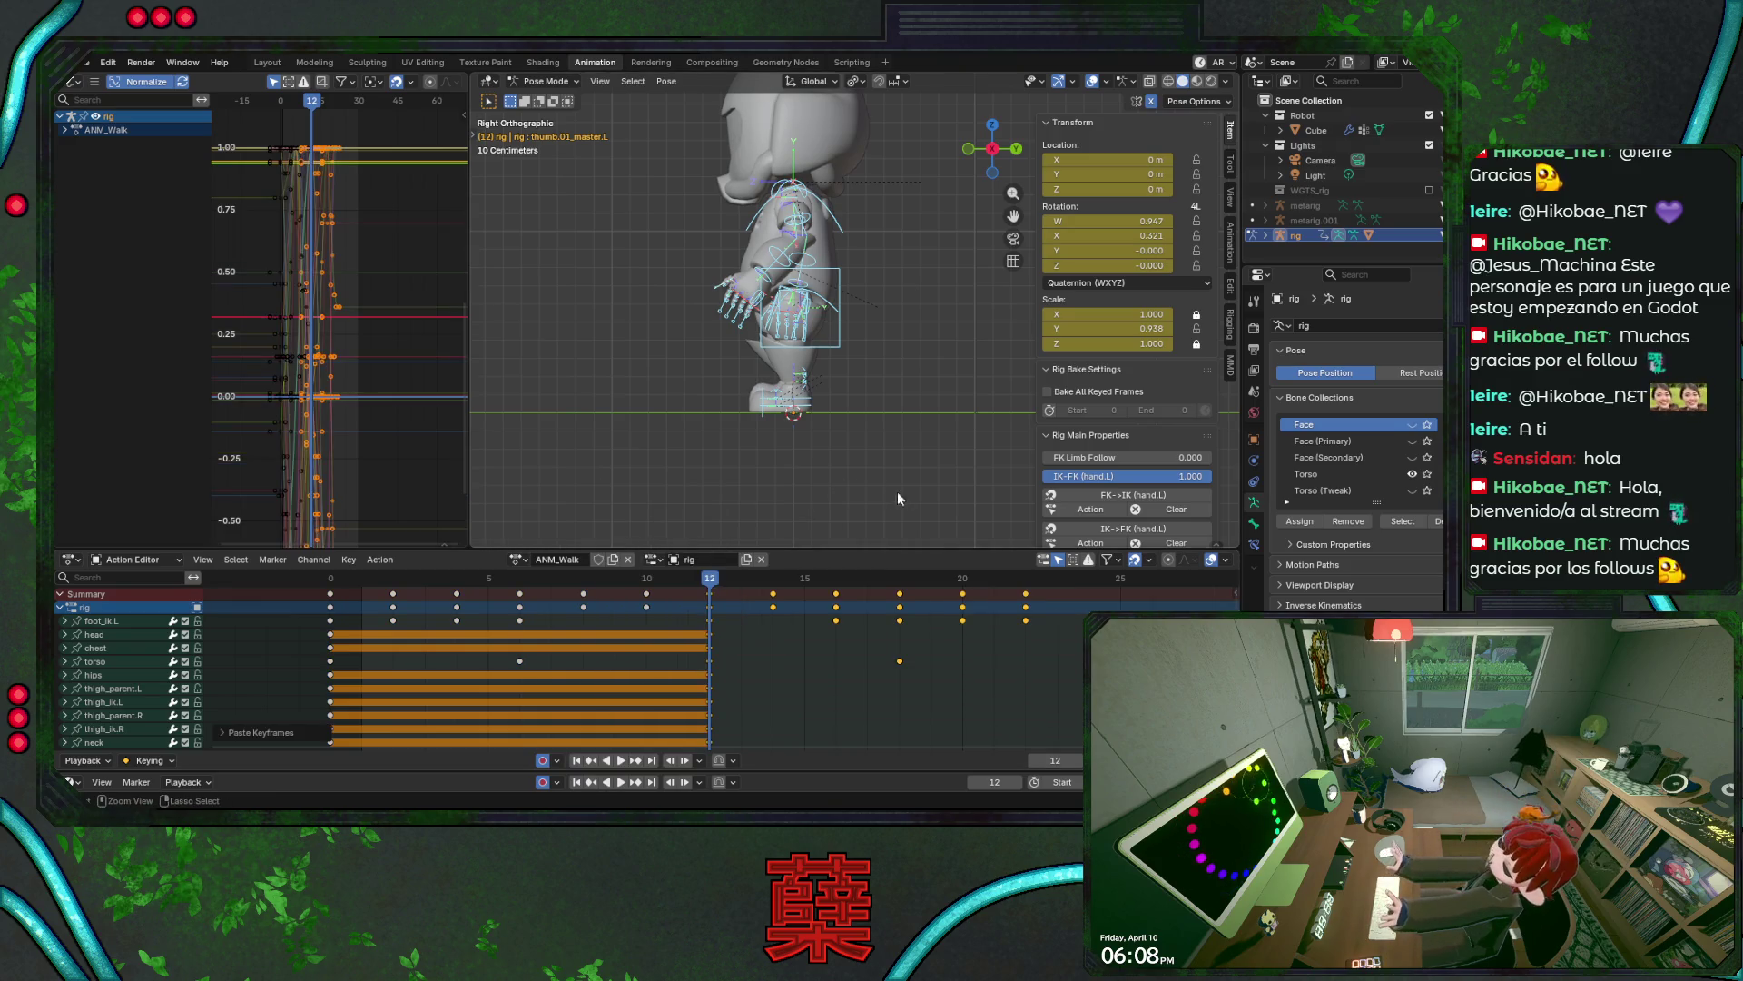
# - Save BaseRobot.blend, clear the bone selection, and play the walk animation
pyautogui.hotkey('ctrl', 's')
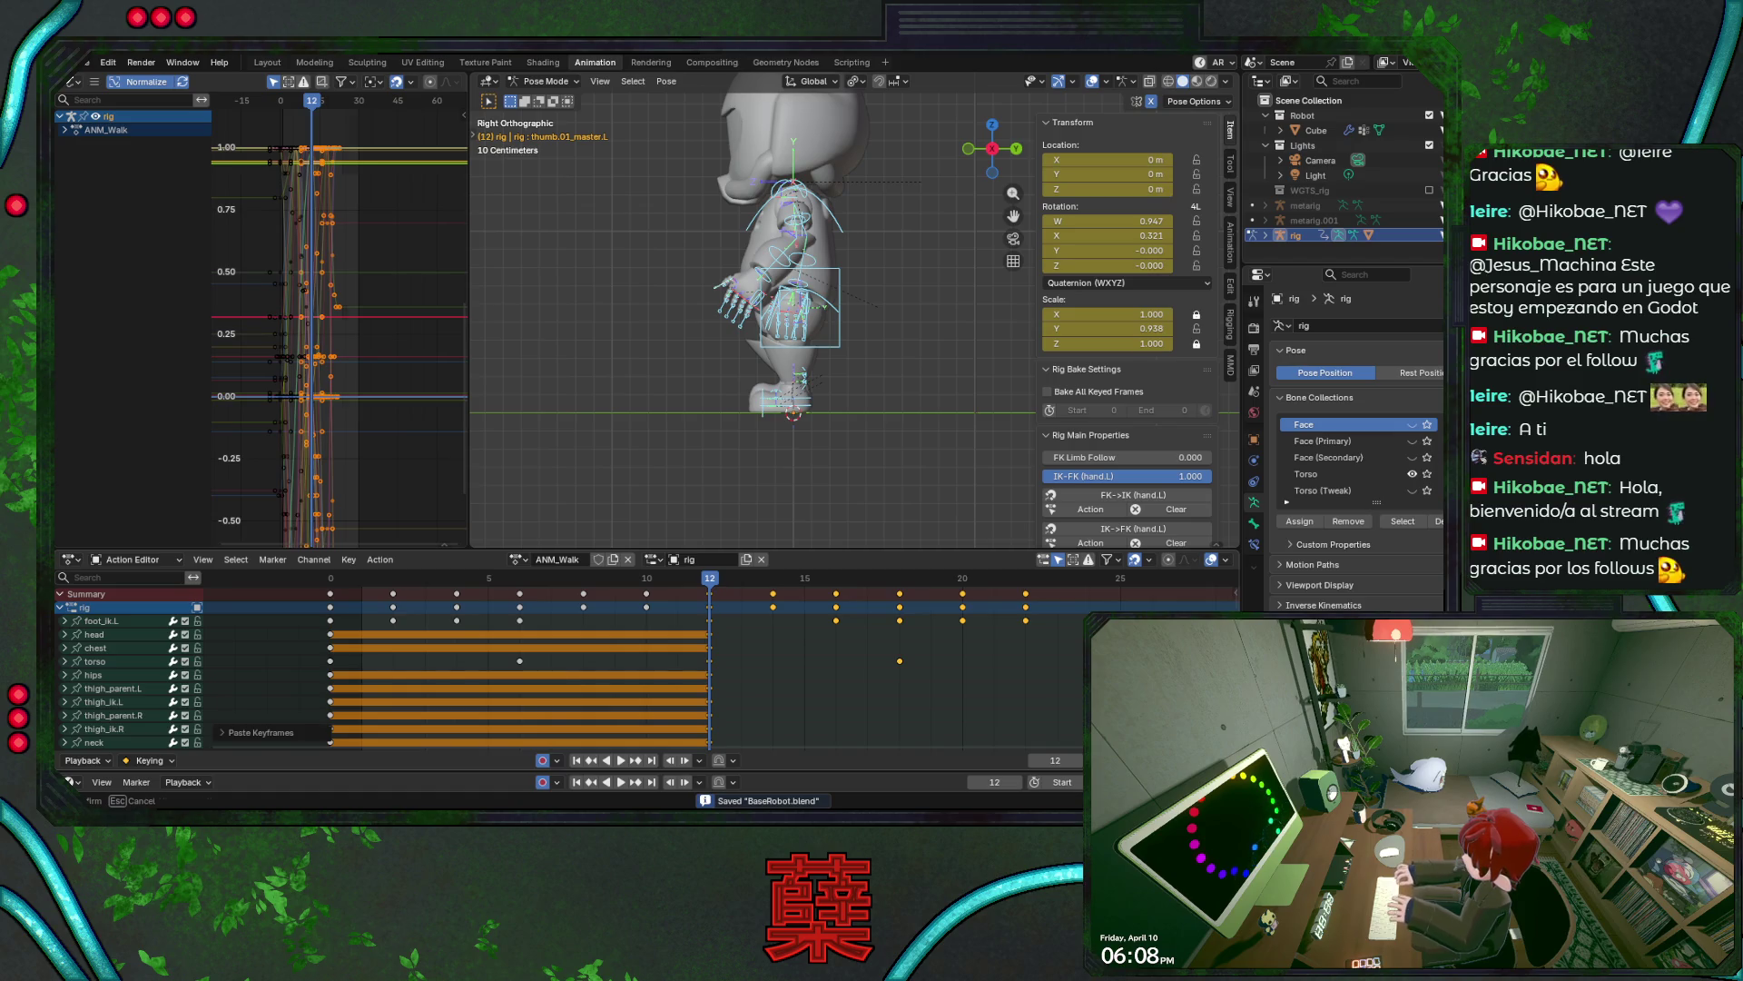
pyautogui.press('a')
pyautogui.press('Delete')
pyautogui.press('space')
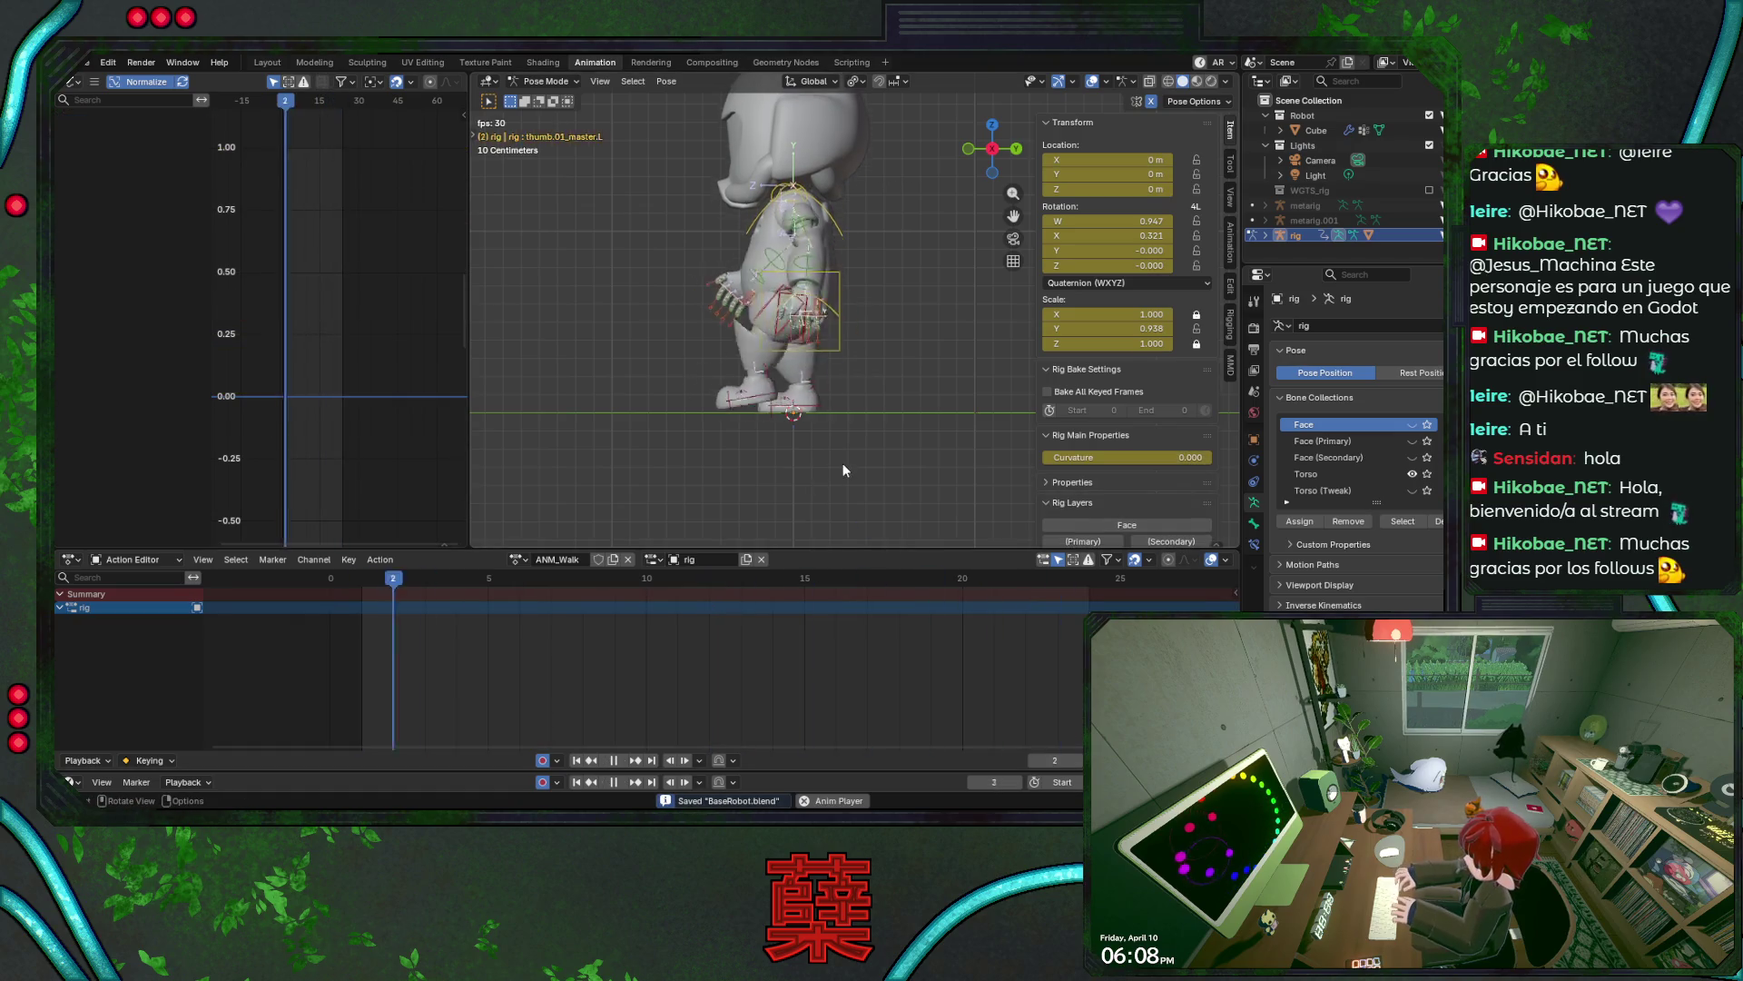
# - Stop playback, restore the bone selection, and paste the walk keys at frame 12
pyautogui.press('space')
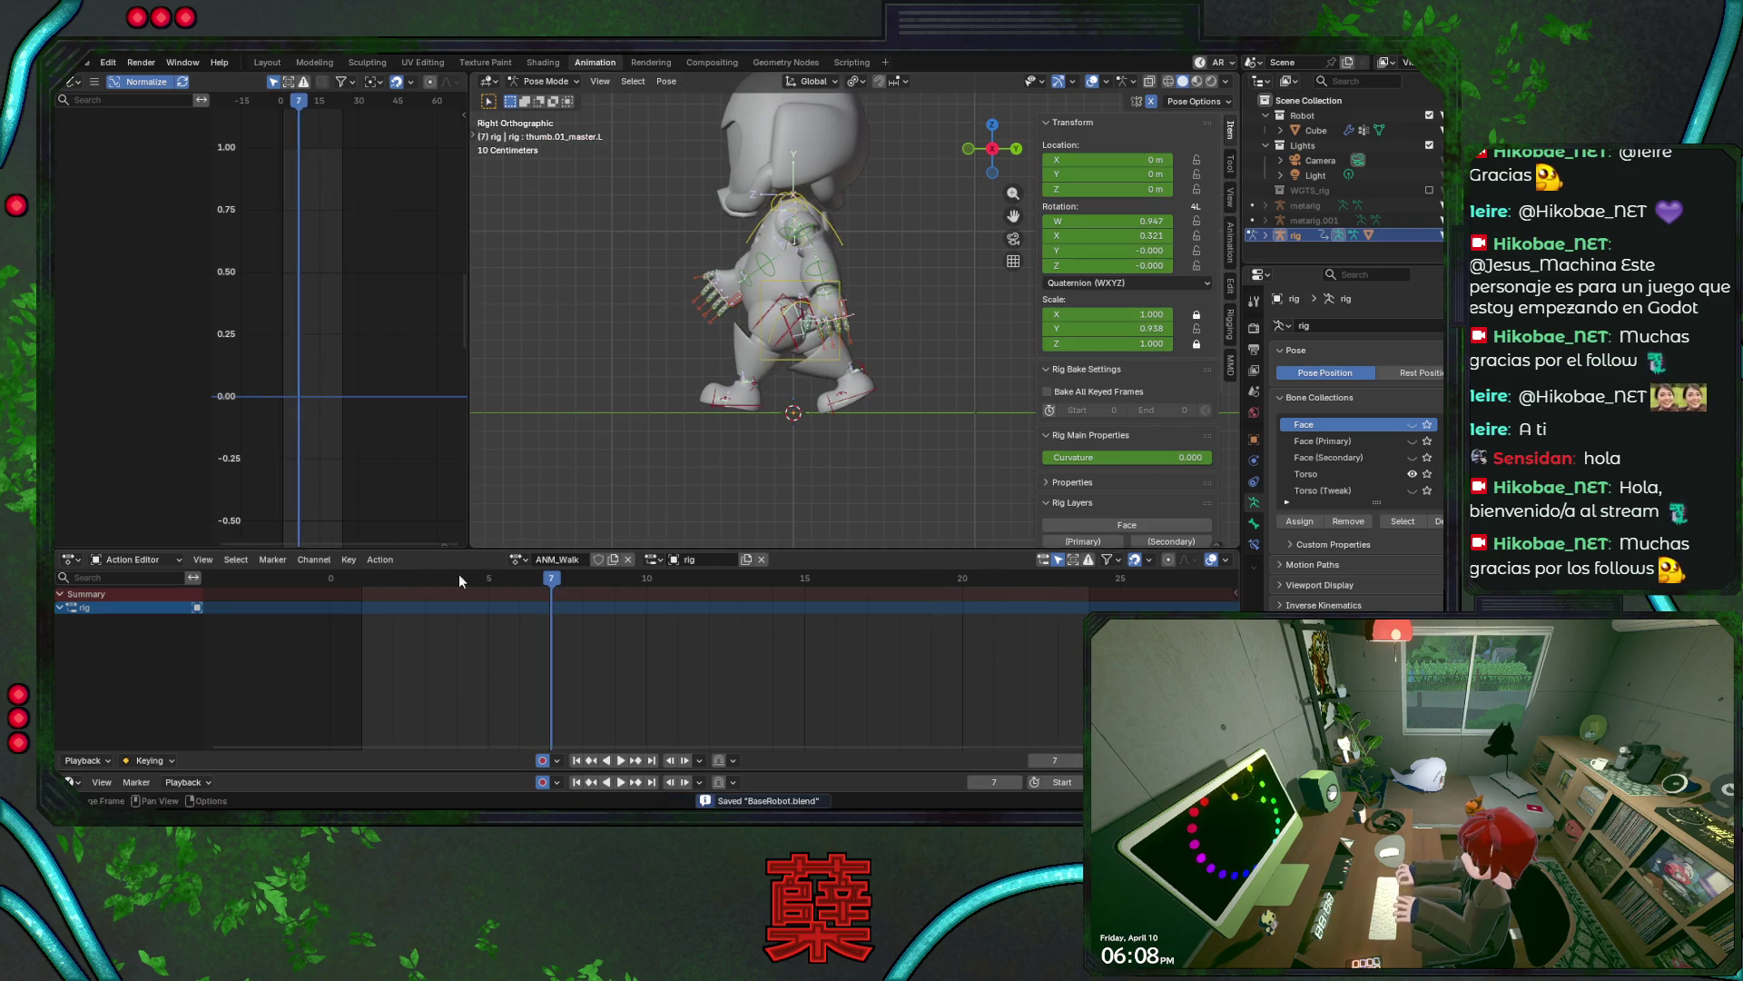
pyautogui.hotkey('ctrl', 'z')
pyautogui.hotkey('ctrl', 'z')
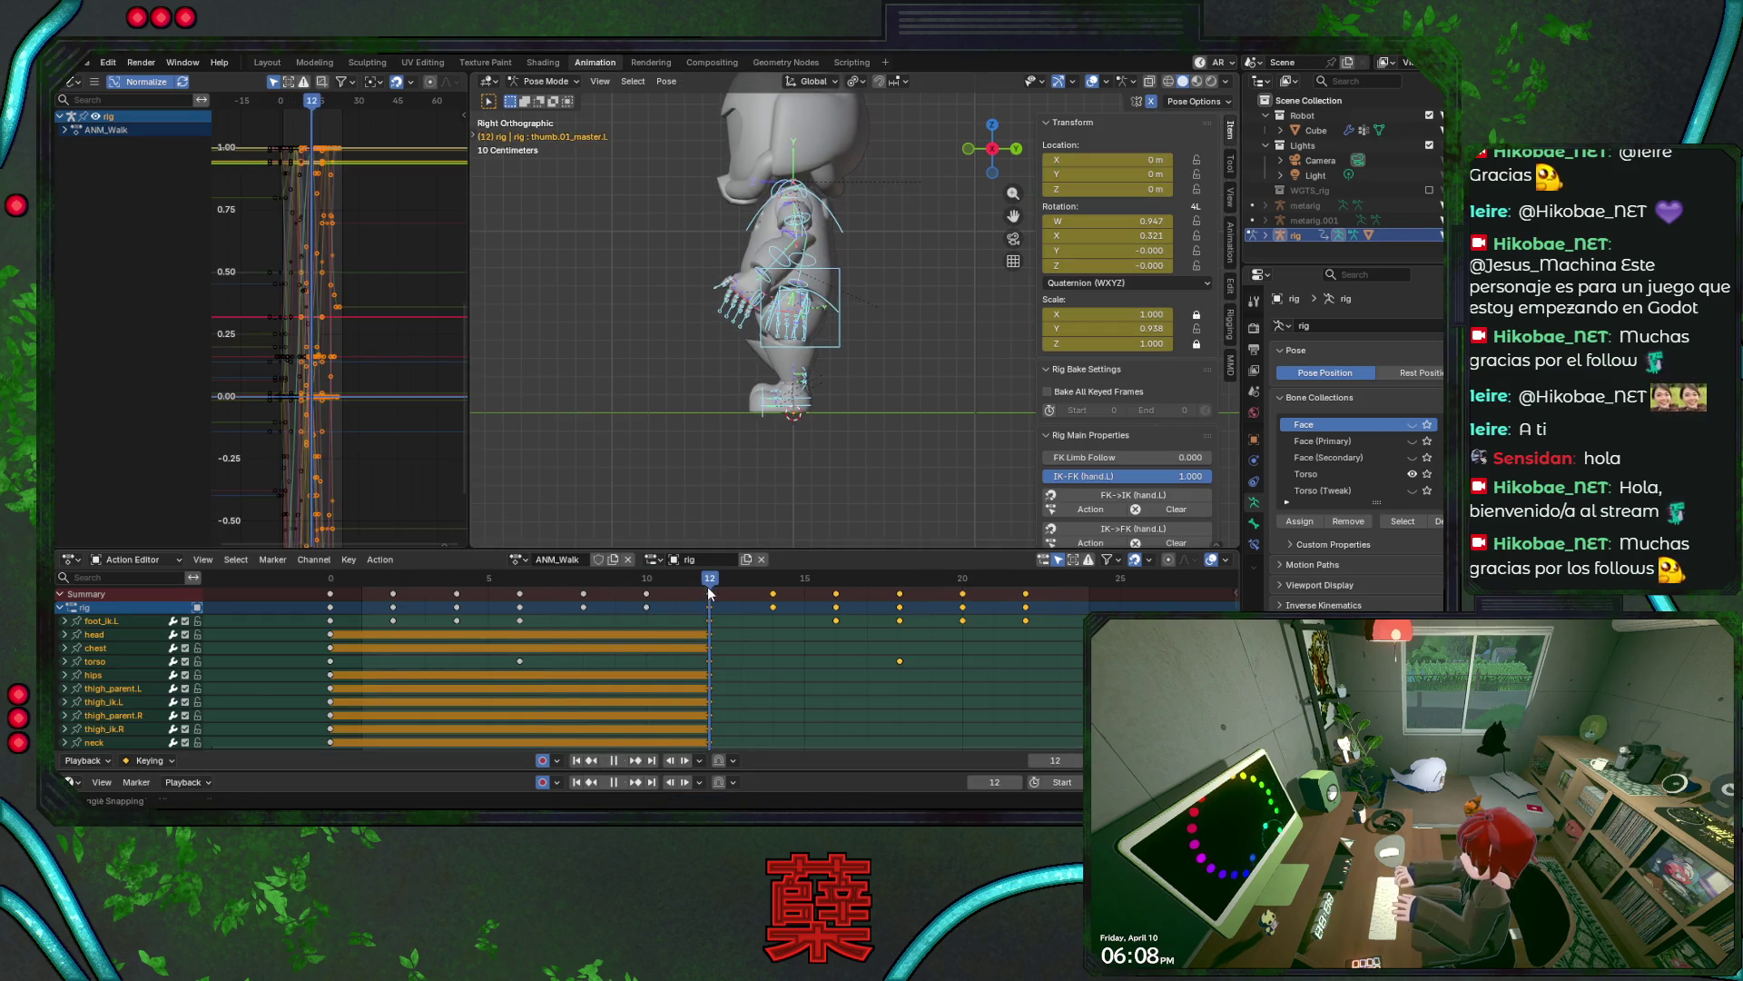
pyautogui.rightClick(713, 595)
pyautogui.click(712, 591)
pyautogui.moveTo(713, 584)
pyautogui.mouseDown()
pyautogui.moveTo(988, 594)
pyautogui.moveTo(967, 592)
pyautogui.mouseUp()
# - Paste foot_ik.R's frame 0–10 keys at frame 12, play to review, then undo it
pyautogui.click(767, 426)
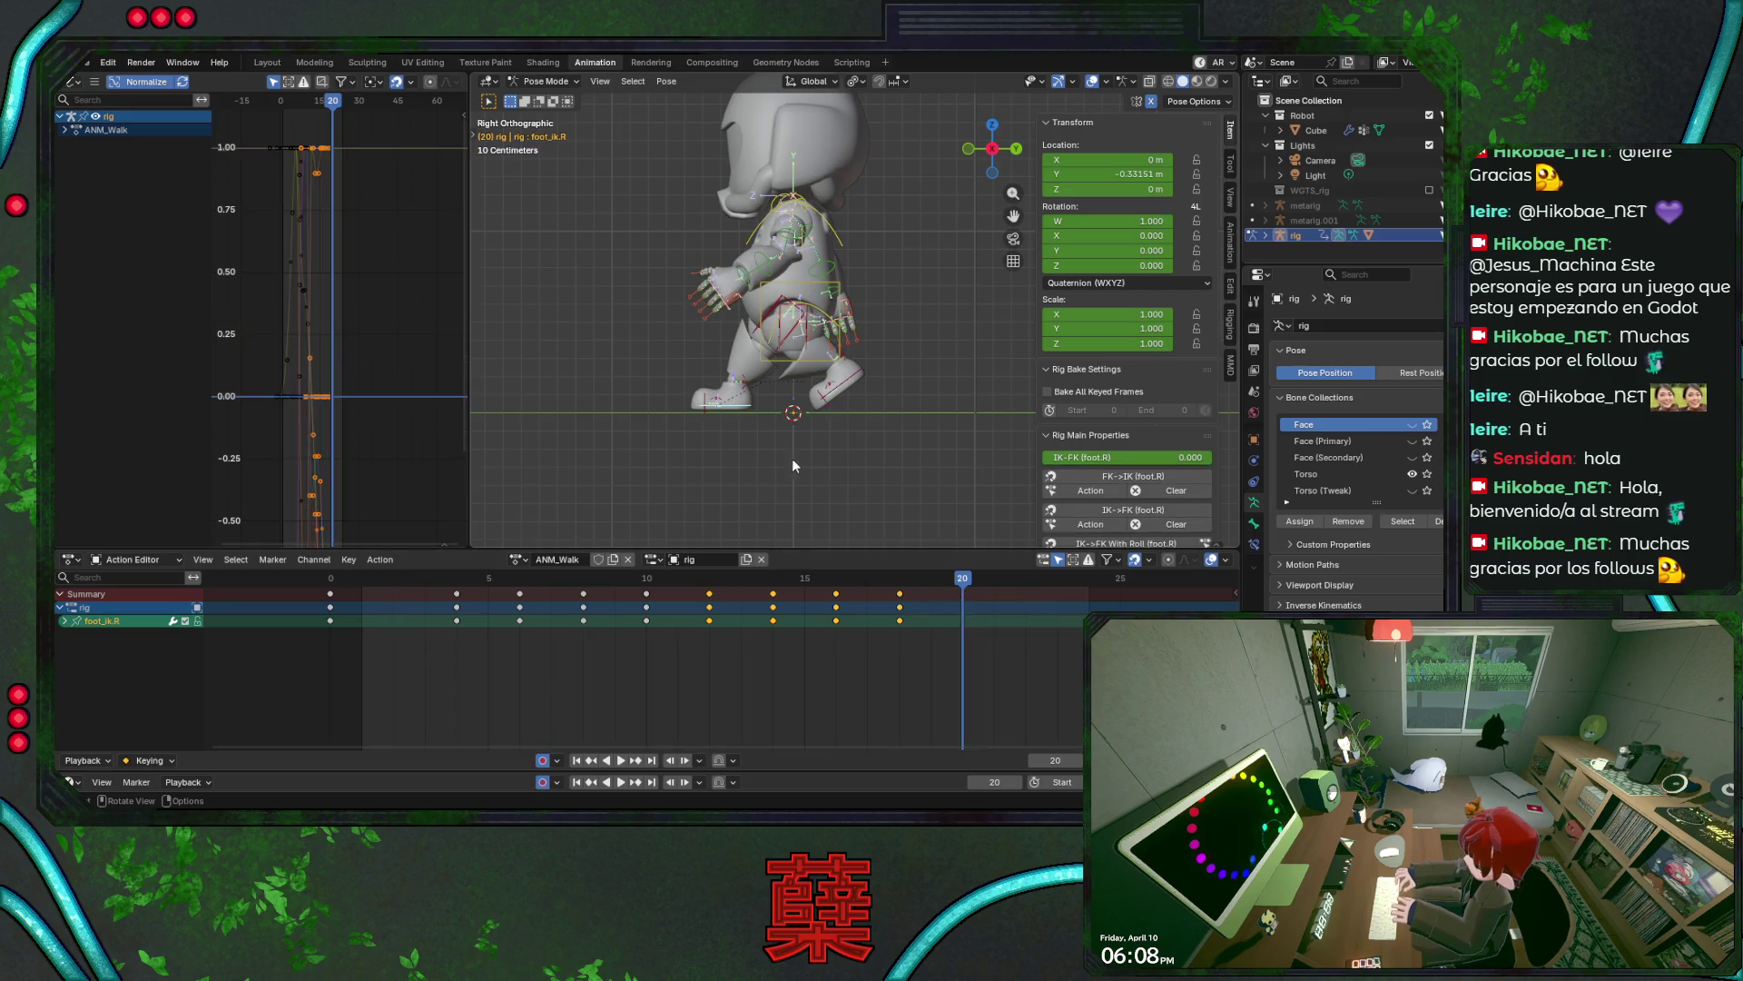
pyautogui.moveTo(308, 656)
pyautogui.mouseDown()
pyautogui.moveTo(510, 588)
pyautogui.moveTo(691, 581)
pyautogui.mouseUp()
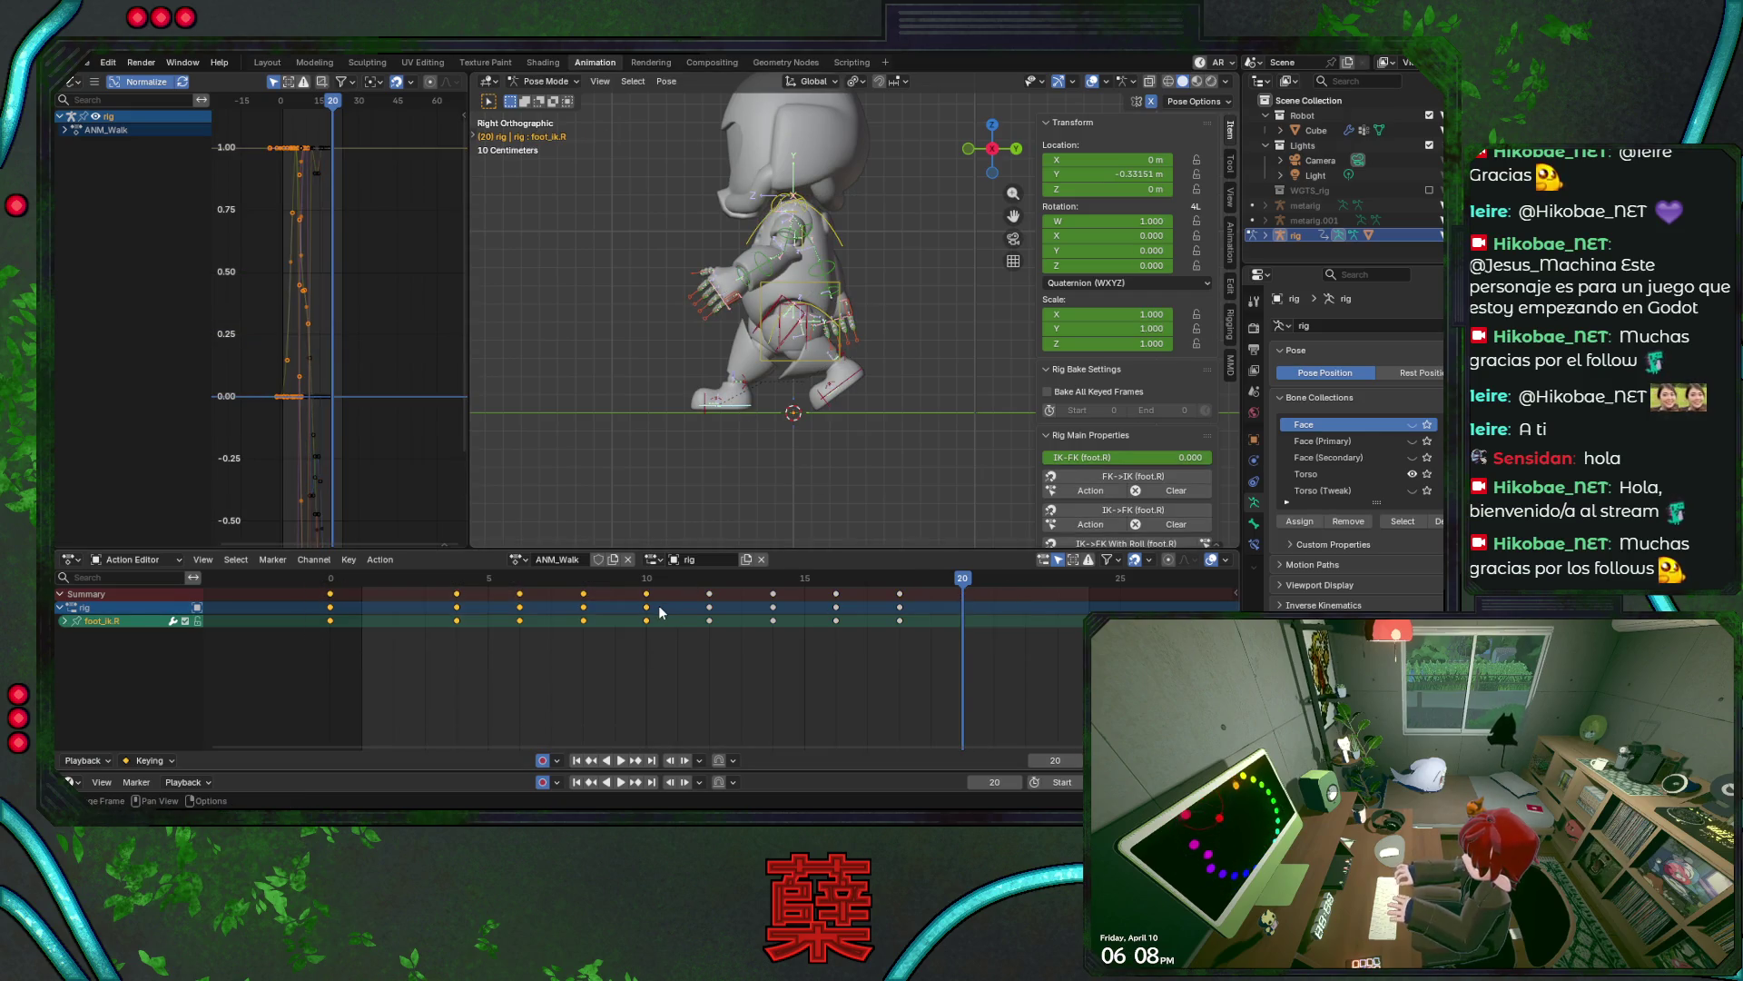
pyautogui.click(709, 582)
pyautogui.rightClick(710, 590)
pyautogui.click(713, 597)
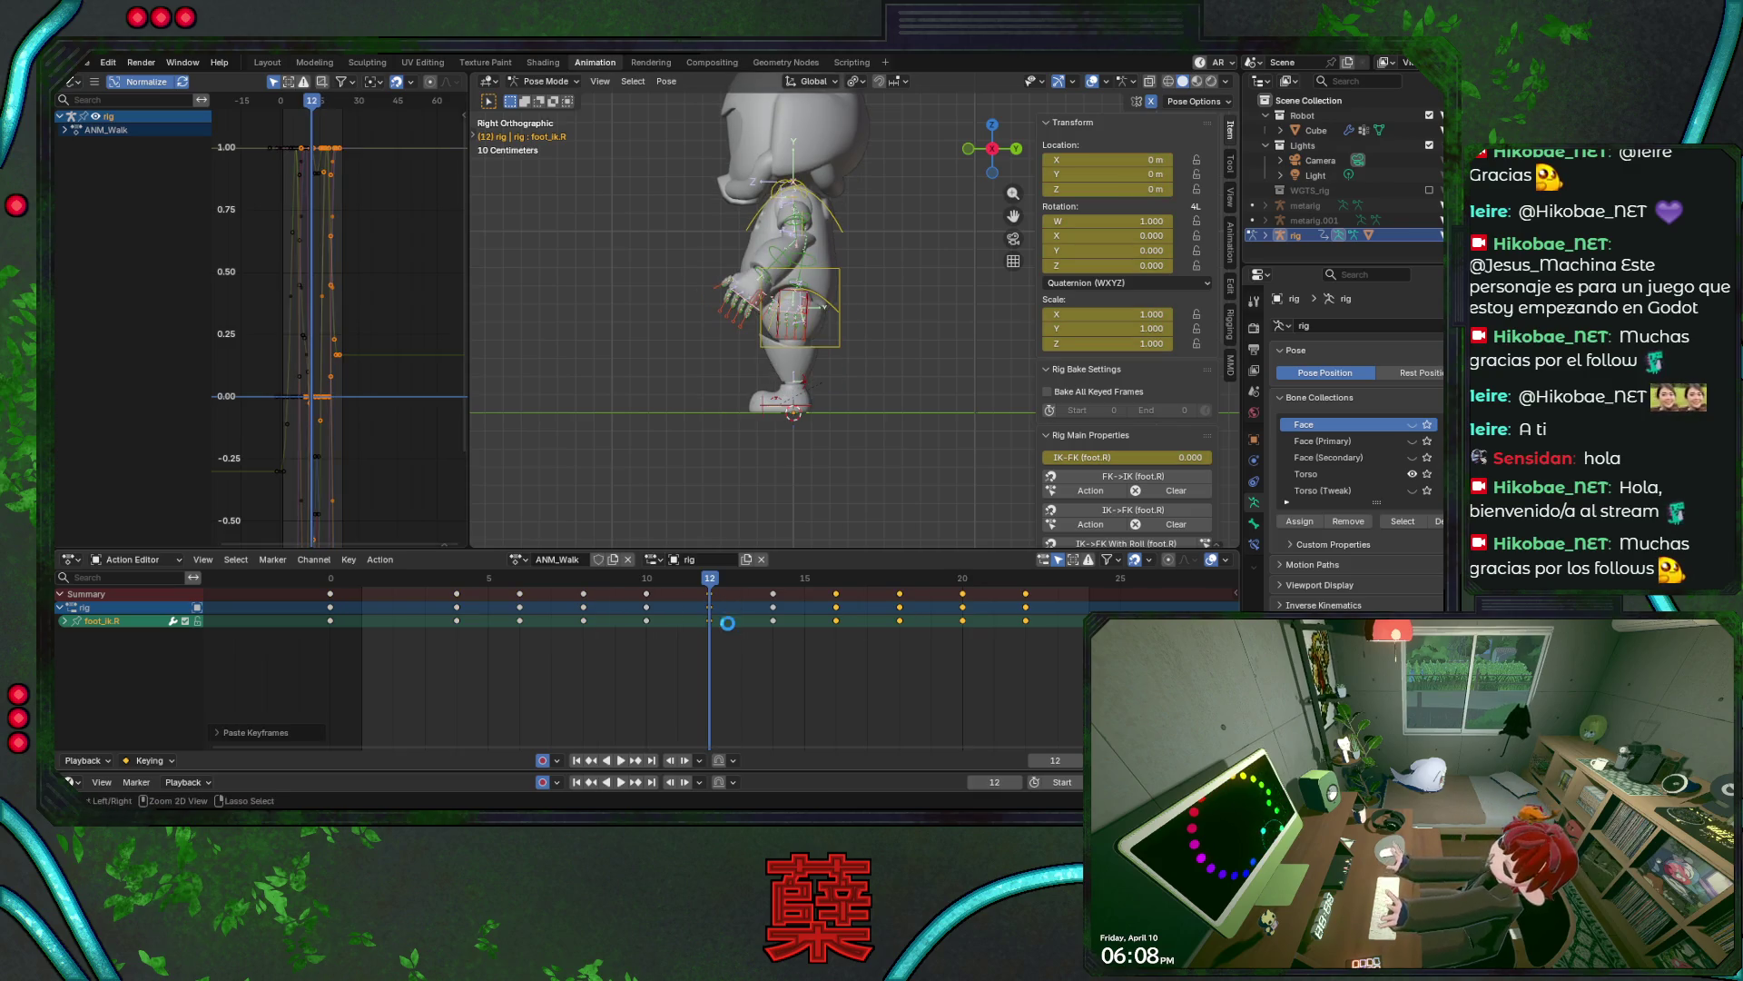
pyautogui.press('space')
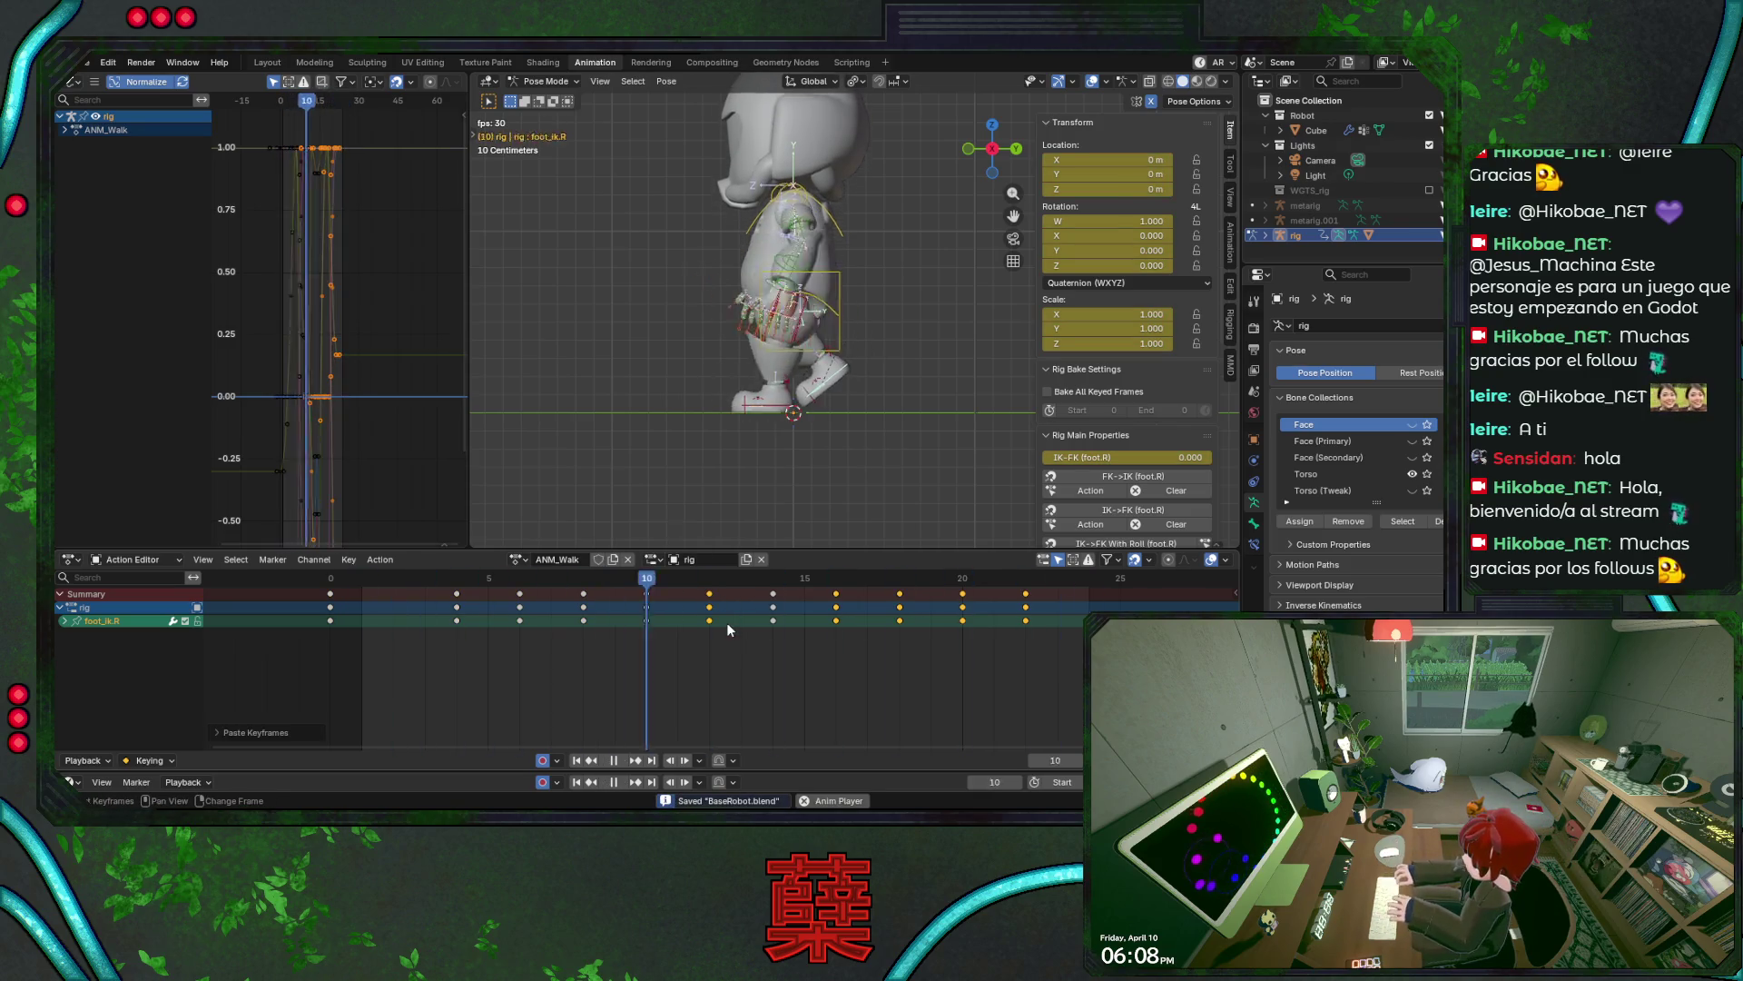
pyautogui.press('space')
pyautogui.hotkey('ctrl', 'z')
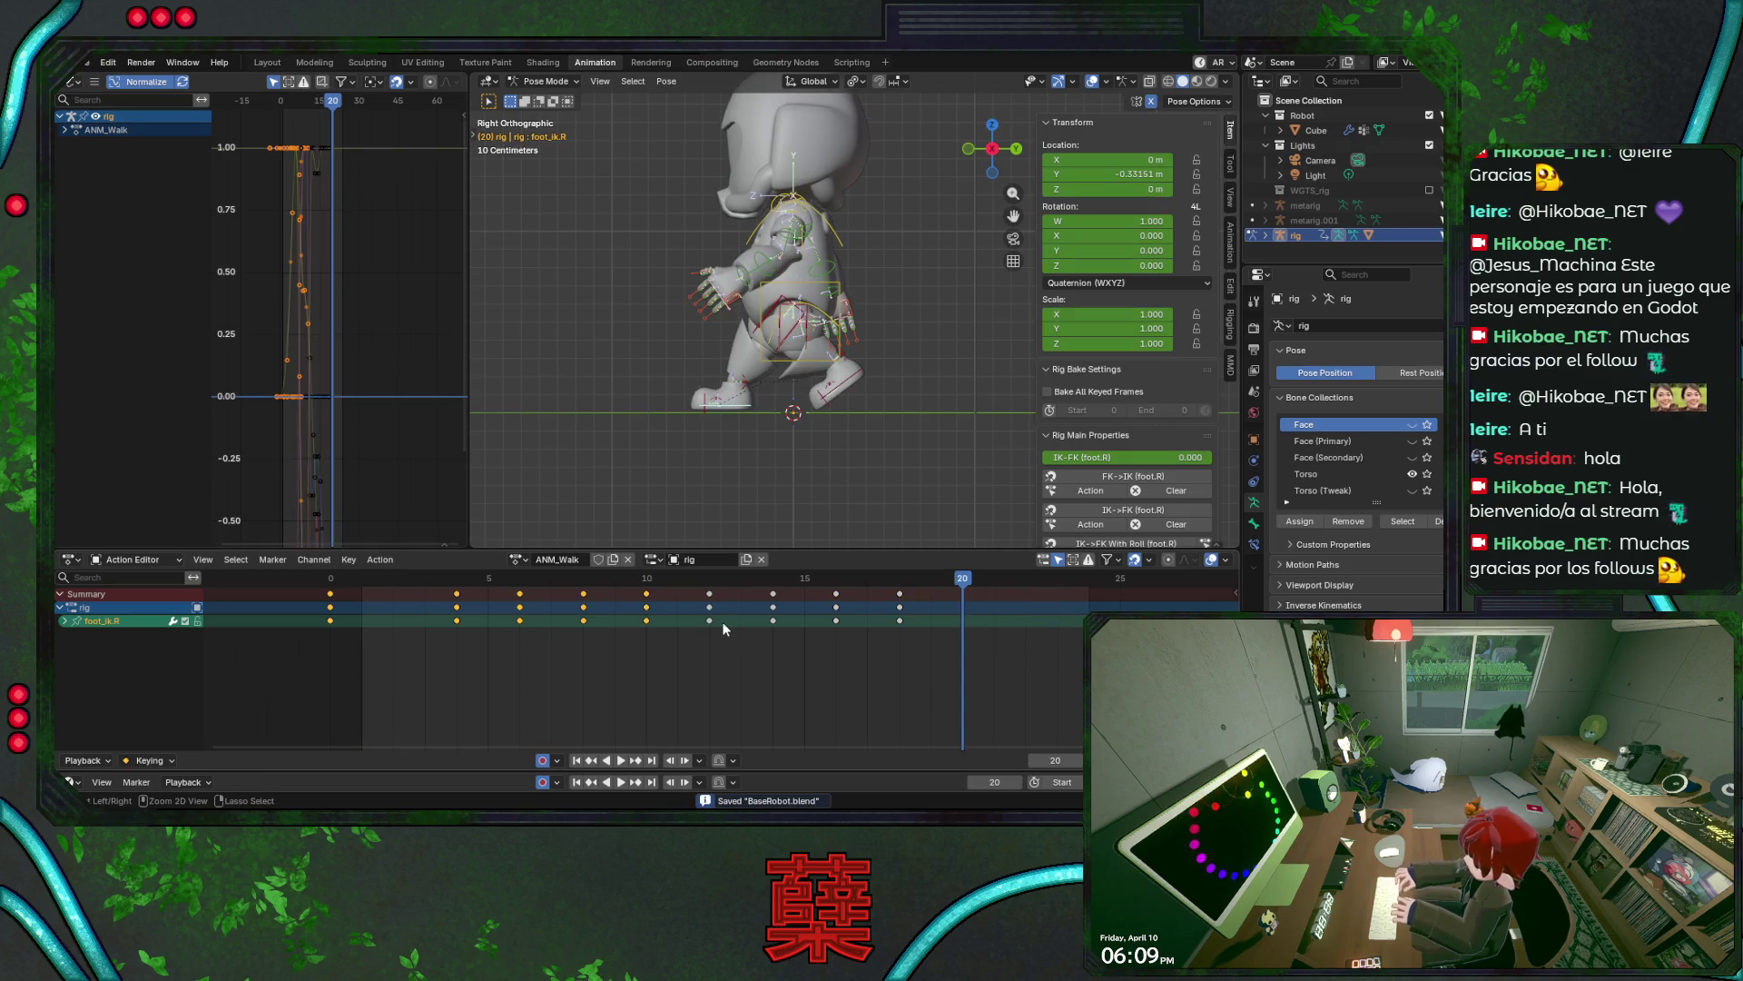
# - Select the whole rig and pick out every bone's frame-0 keys
pyautogui.click(860, 377)
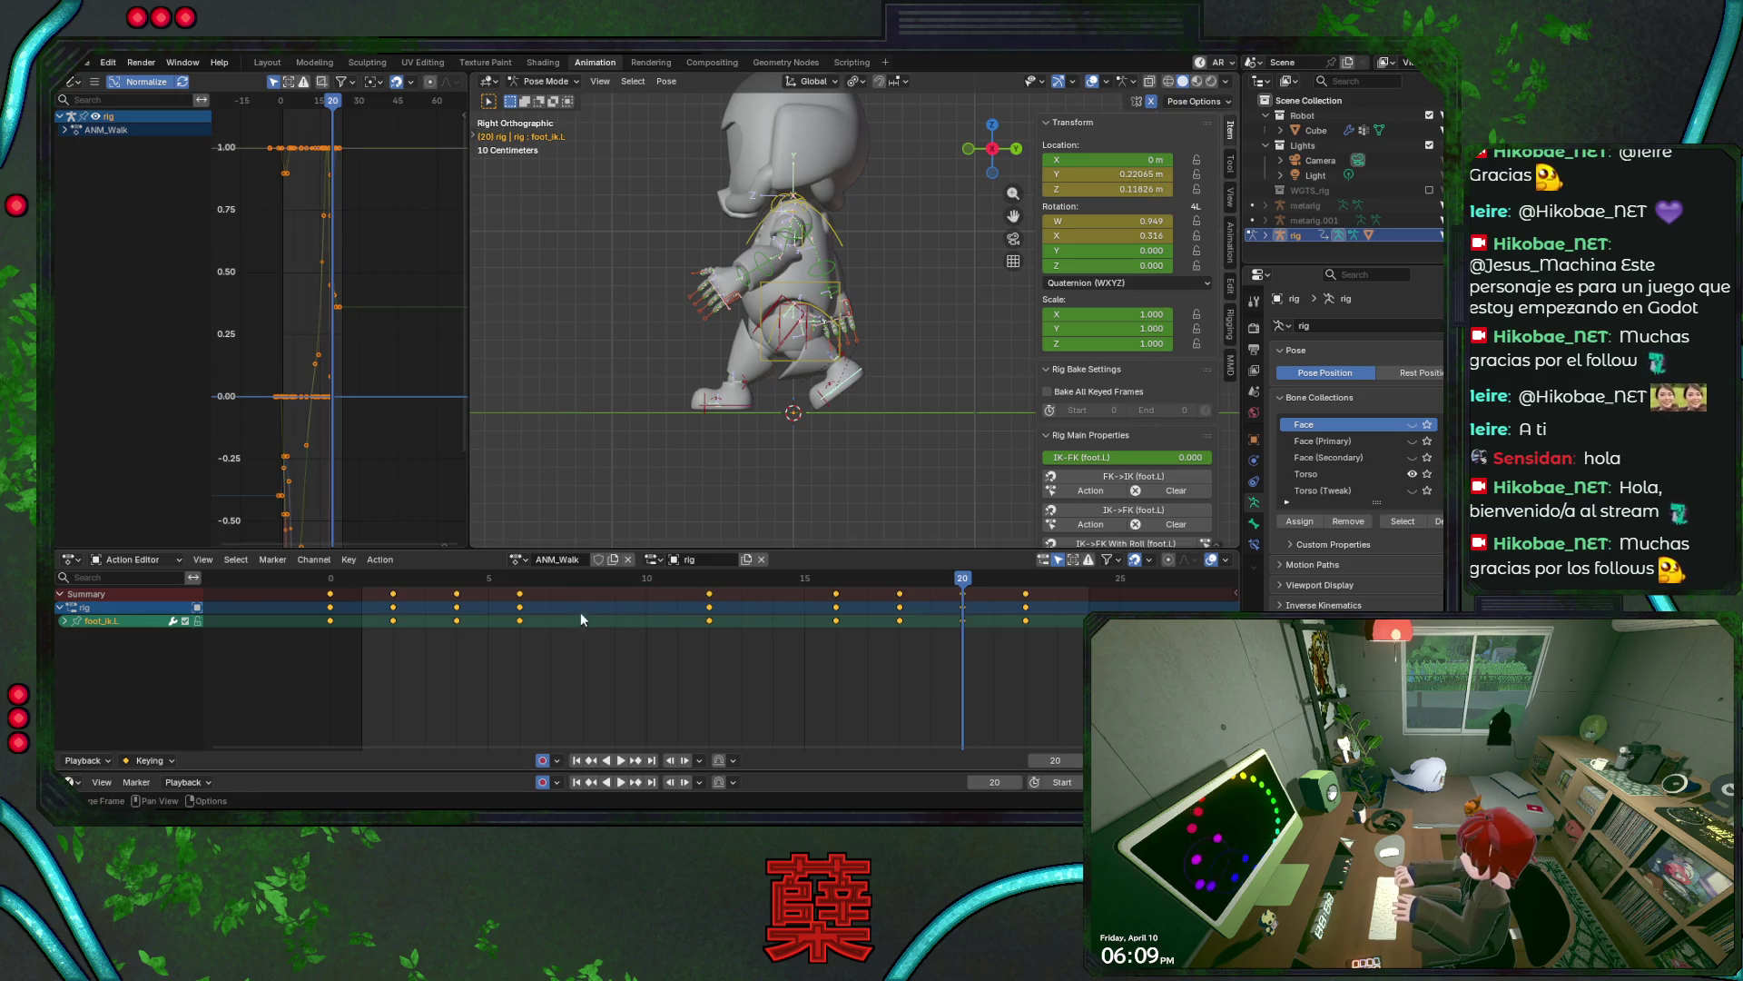
pyautogui.click(739, 409)
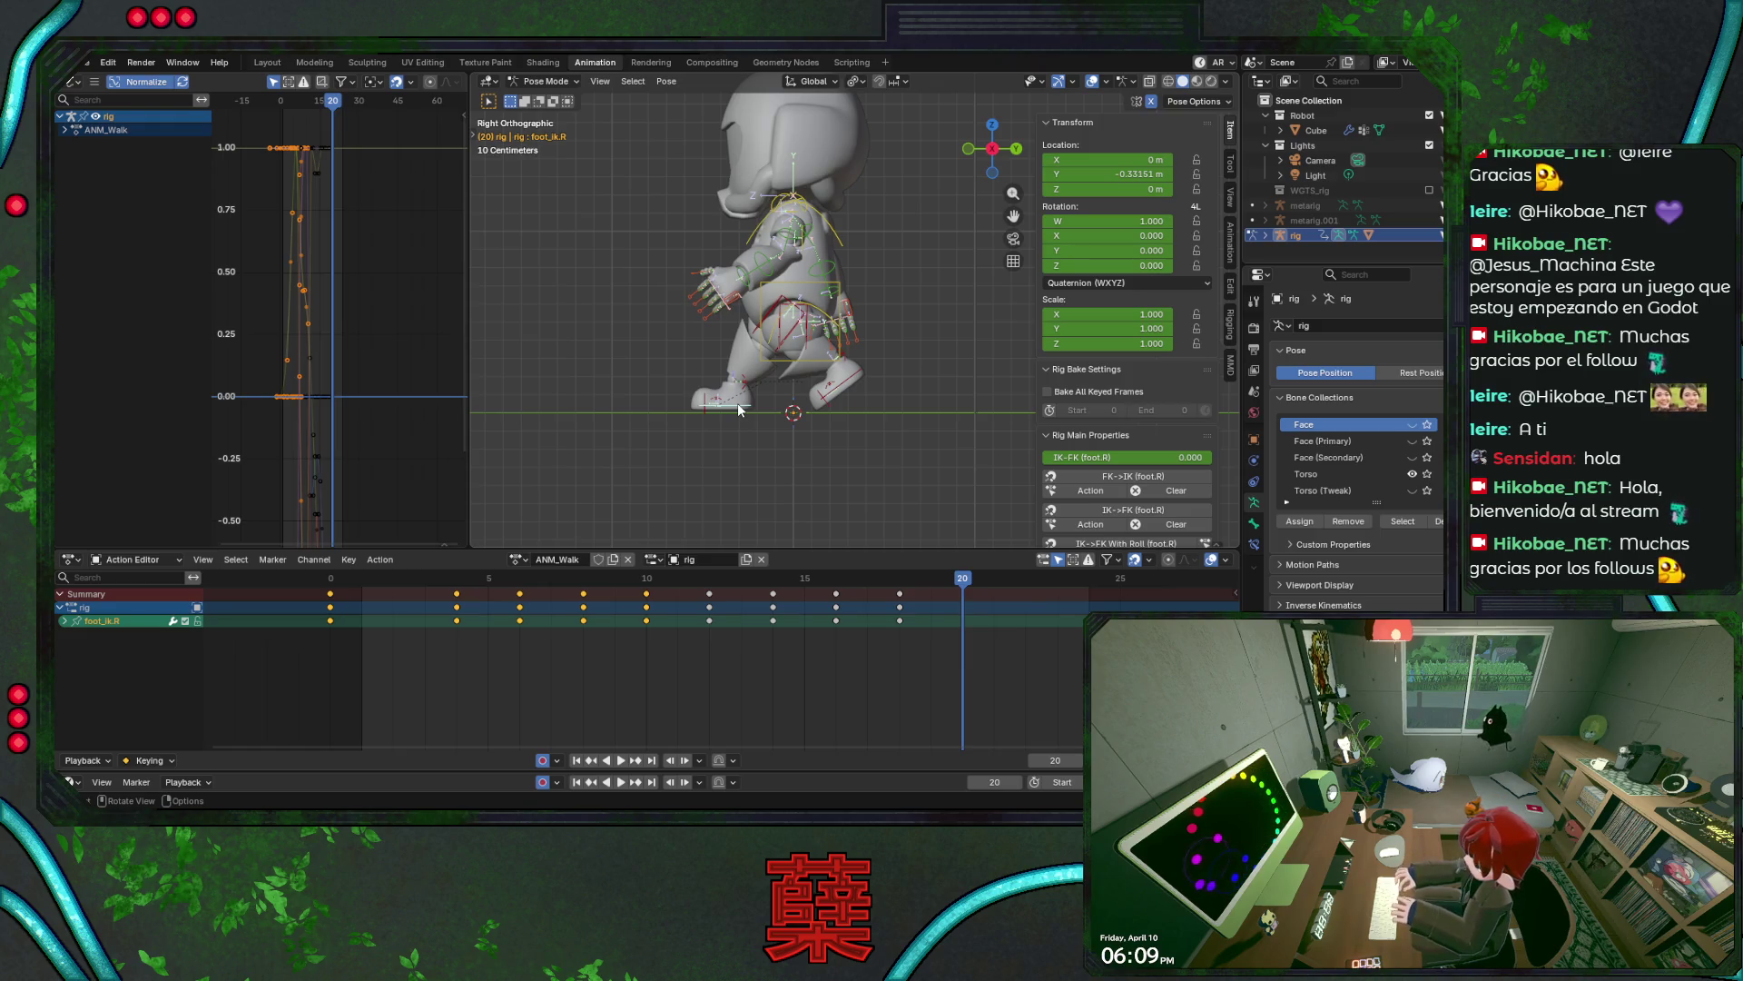
pyautogui.press('a')
pyautogui.click(329, 595)
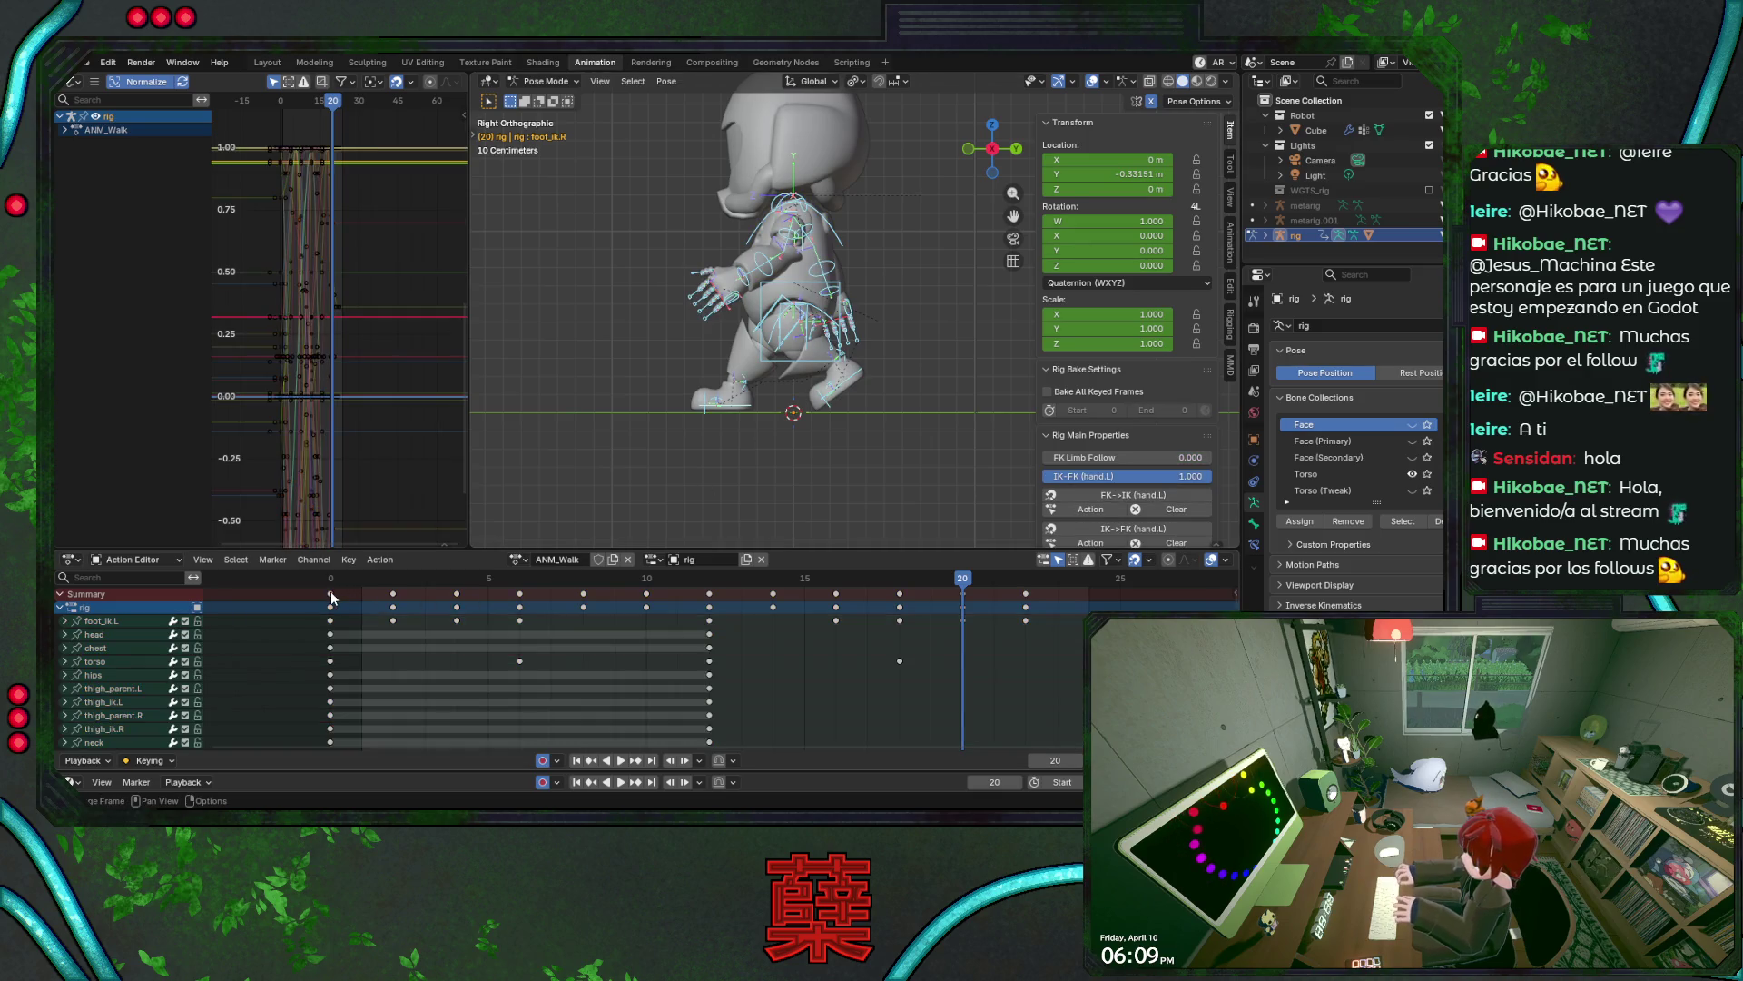
# - Paste the frame-0 keys at frame 24, save, and start the looping playback
pyautogui.moveTo(948, 582); pyautogui.dragTo(1051, 589)
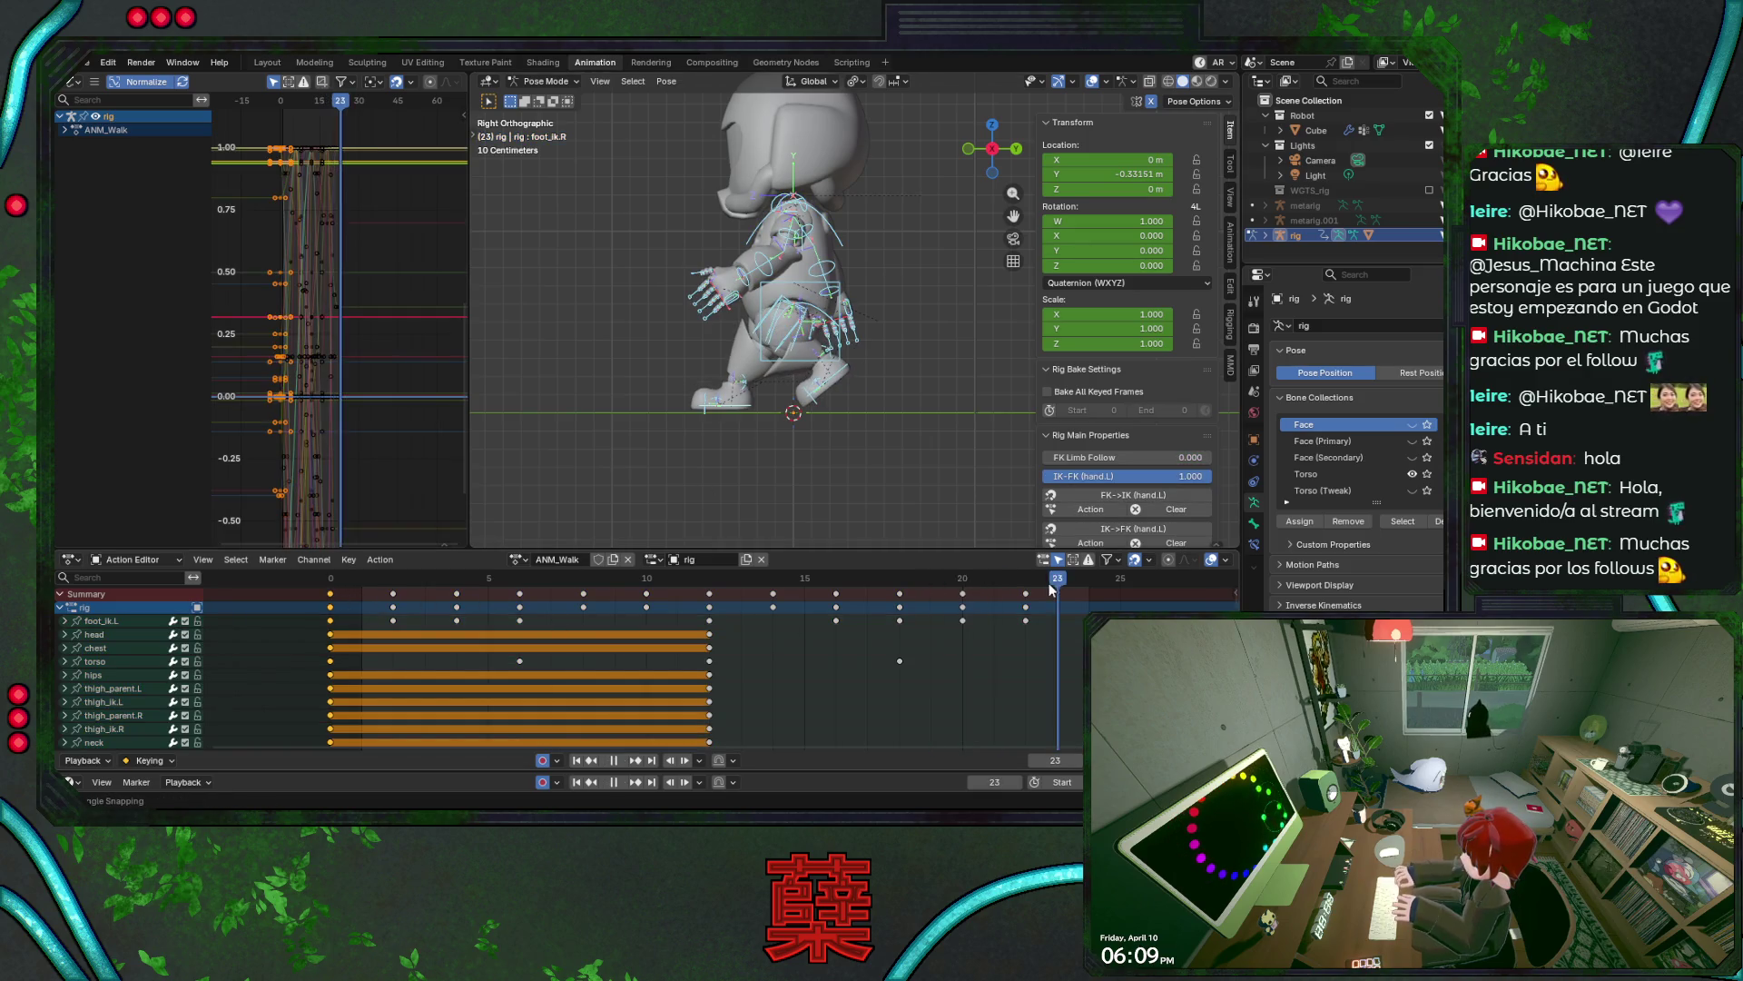
pyautogui.hotkey('ctrl', 'v')
pyautogui.hotkey('ctrl', 's')
pyautogui.press('space')
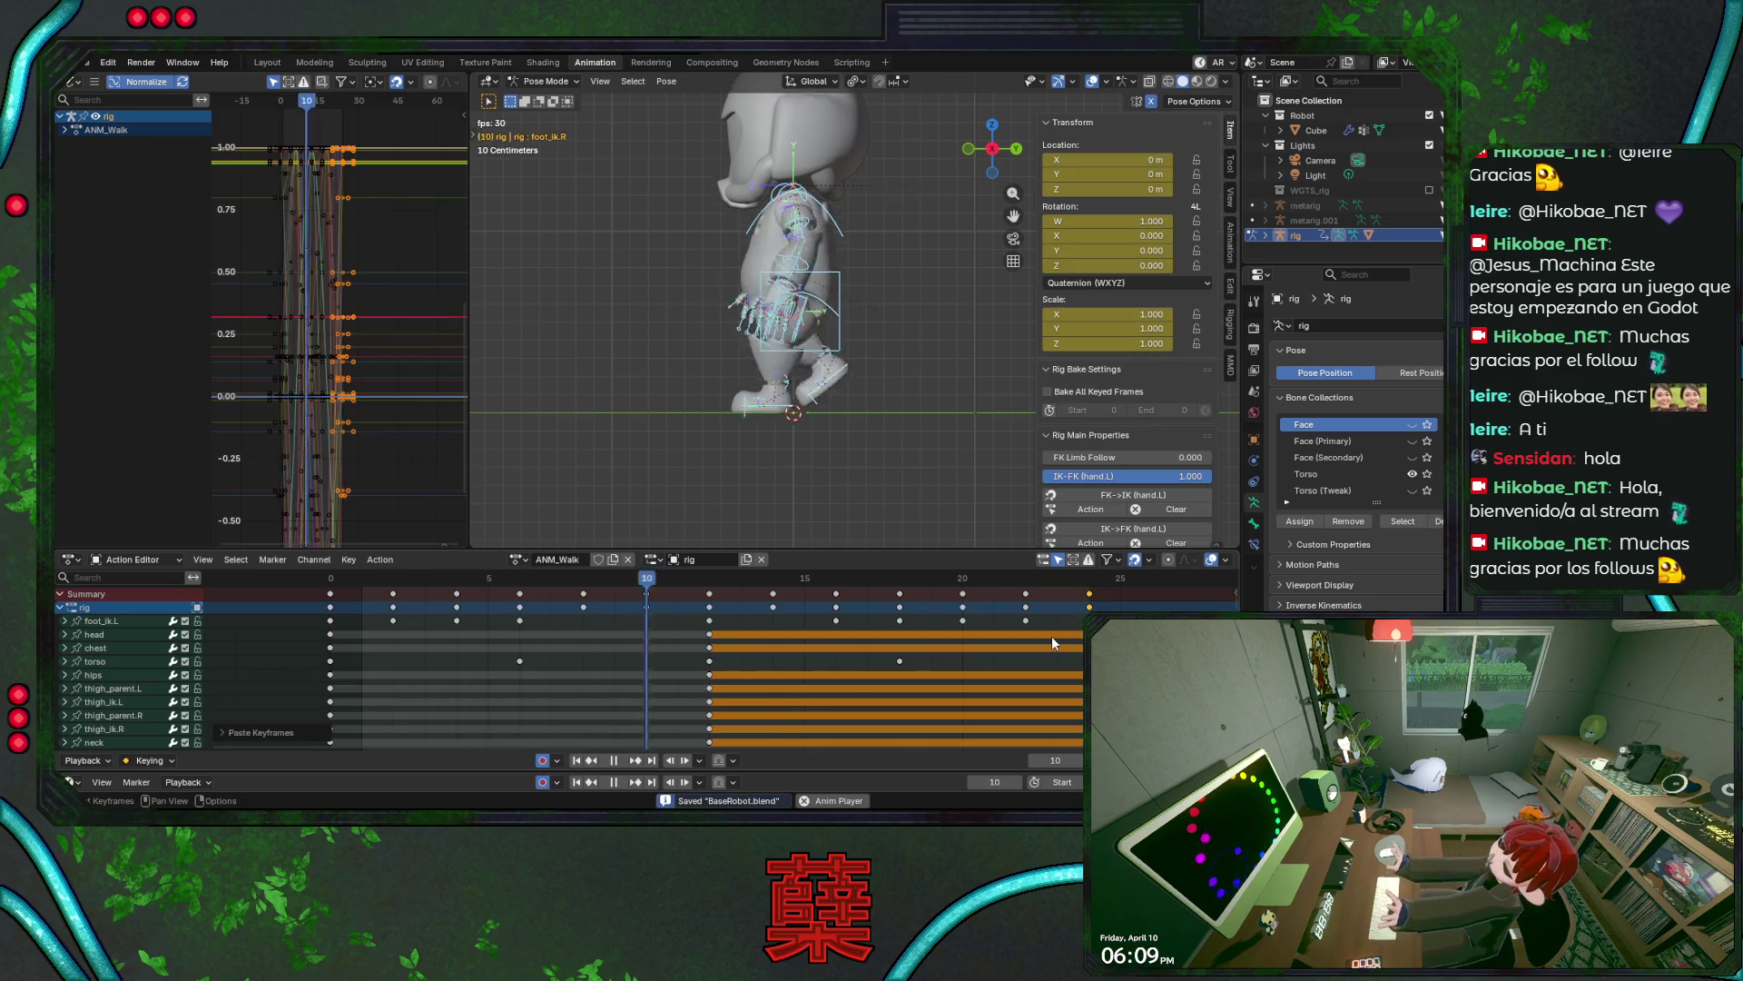
# - Review the walk loop with overlays hidden from several angles, stopping at frame 12 with overlays restored
pyautogui.click(1092, 81)
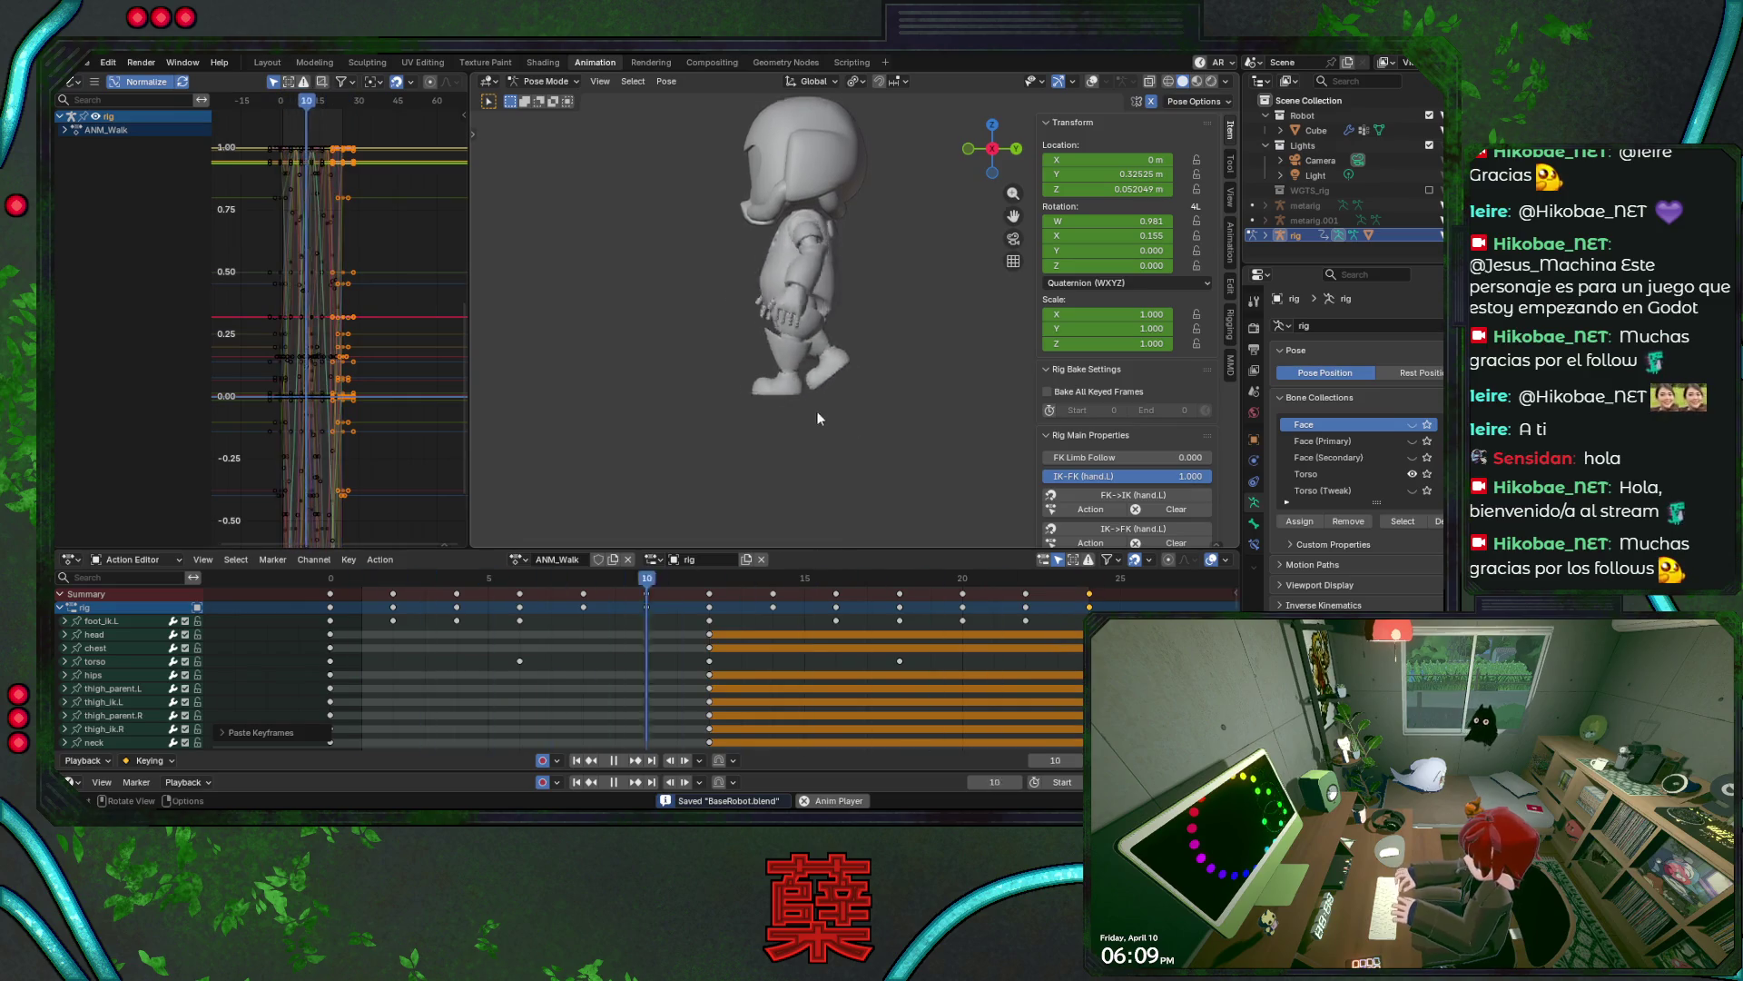
pyautogui.moveTo(816, 410)
pyautogui.mouseDown(button='middle')
pyautogui.moveTo(777, 401)
pyautogui.moveTo(906, 433)
pyautogui.moveTo(857, 422)
pyautogui.moveTo(872, 363)
pyautogui.mouseUp(button='middle')
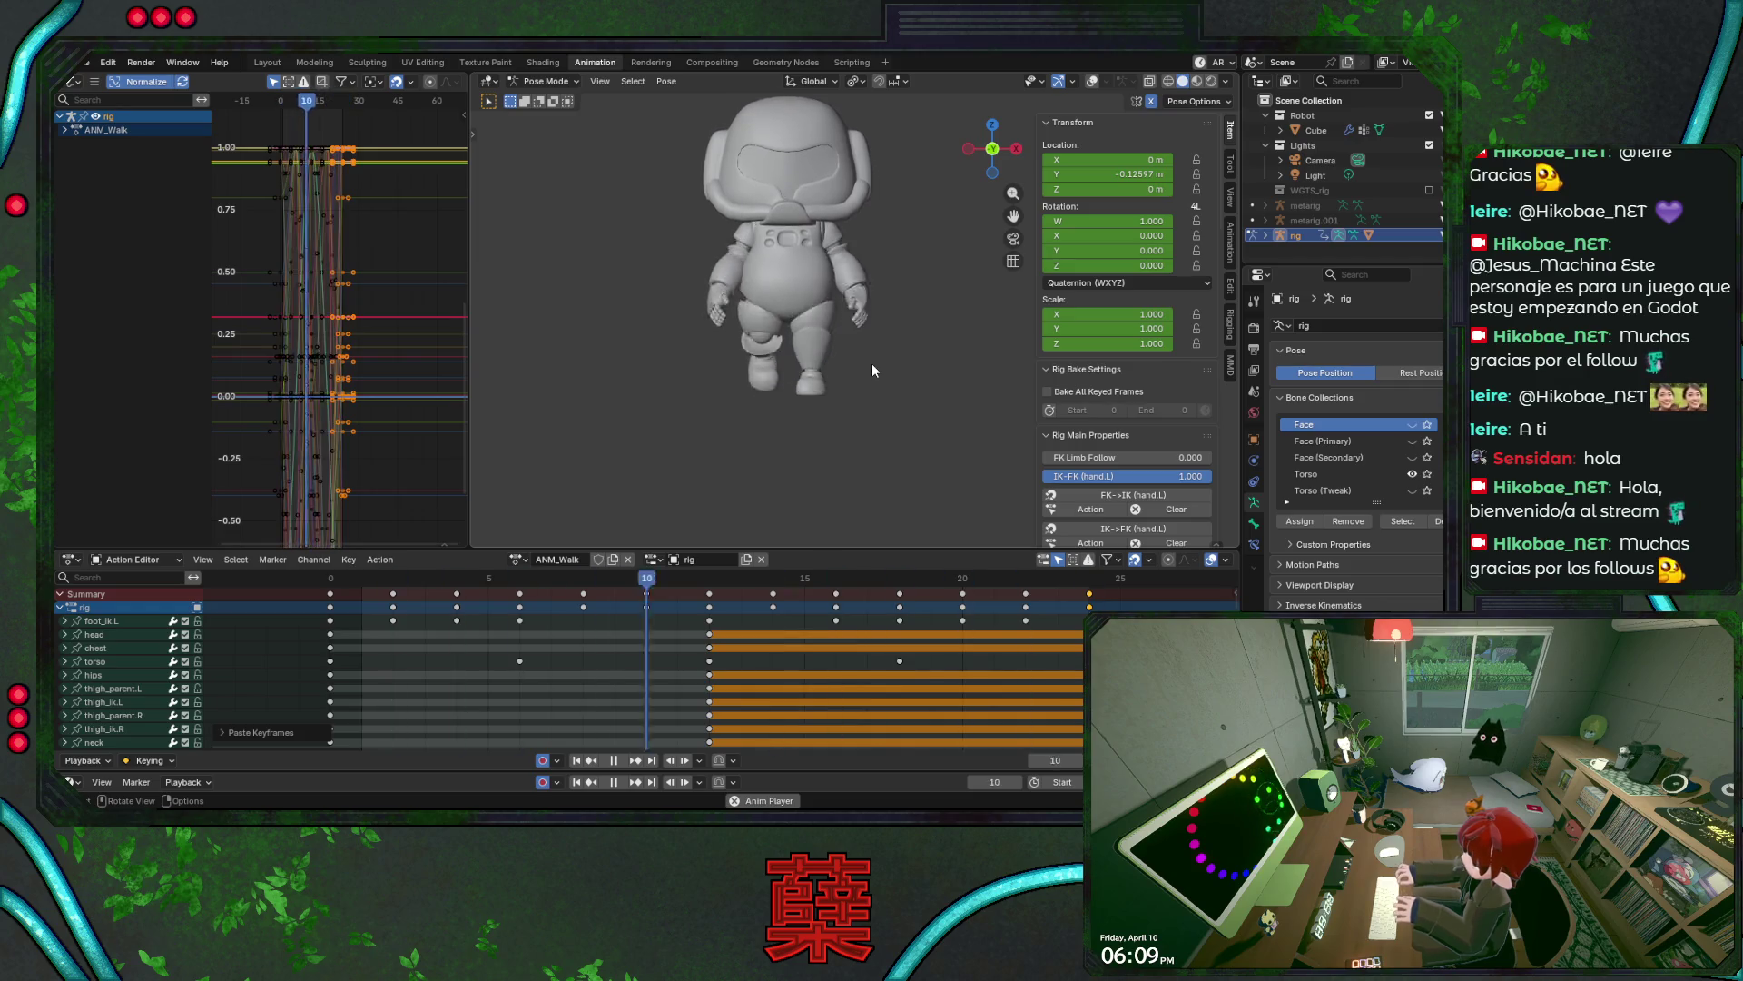
pyautogui.press('KP_6')
pyautogui.press('KP_6')
pyautogui.press('KP_6')
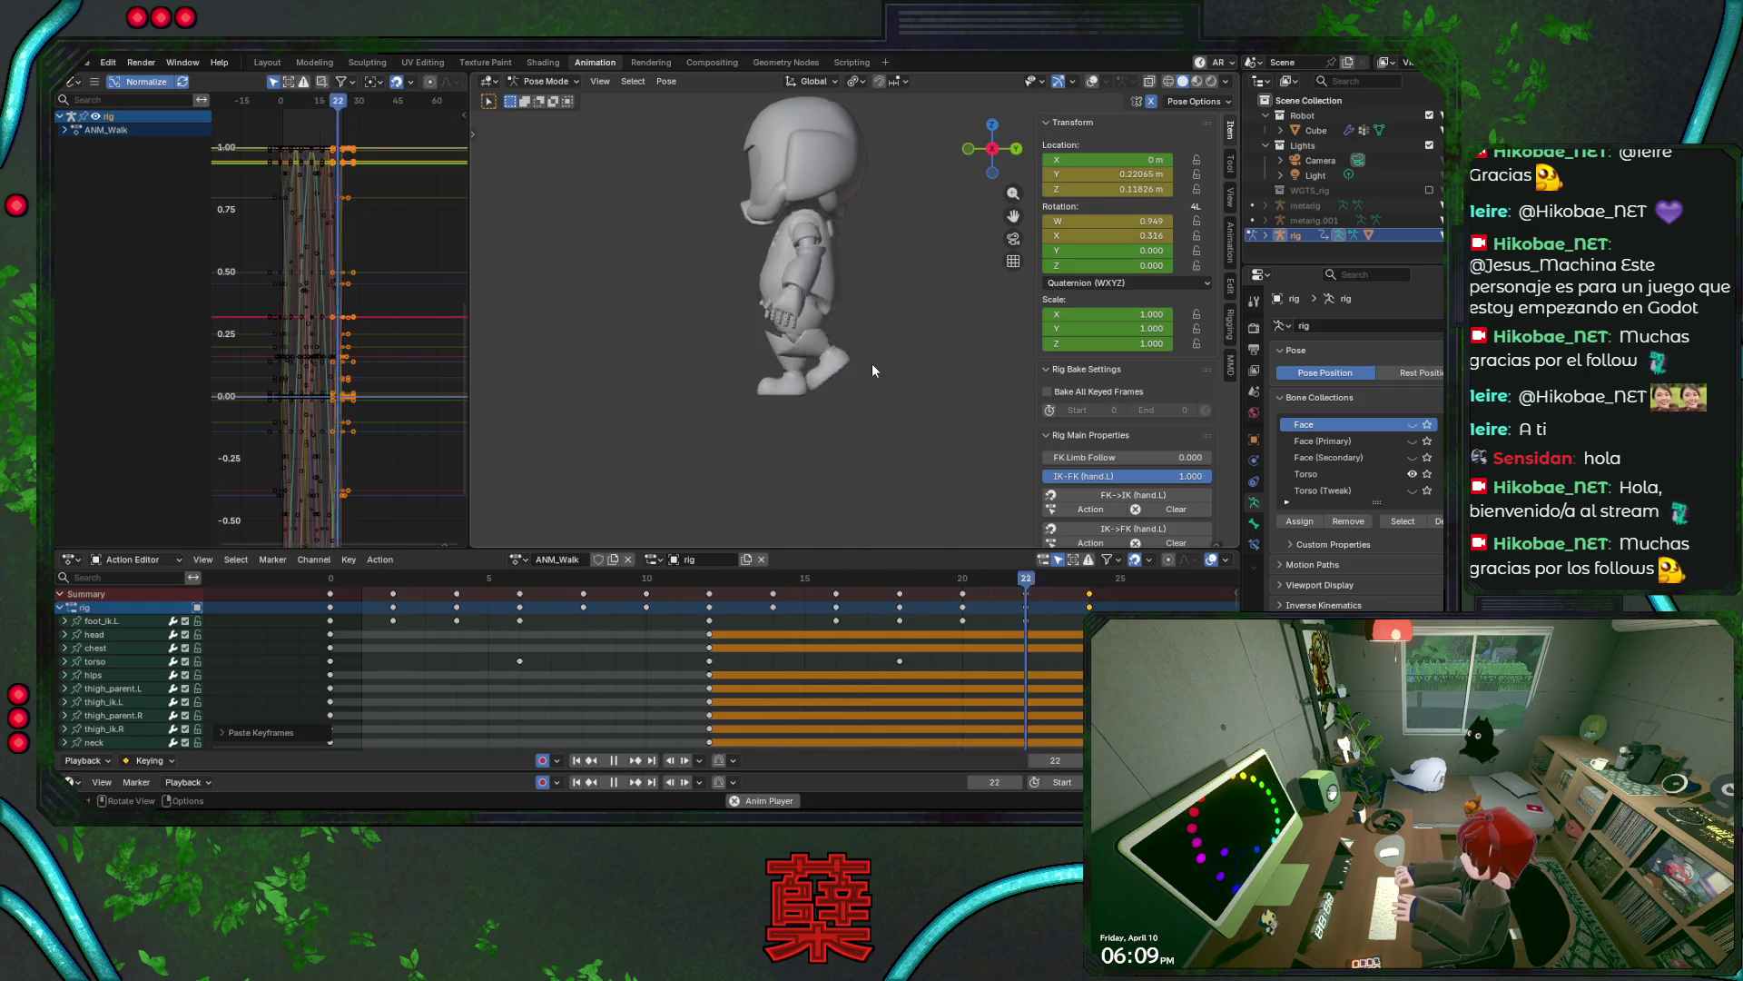
pyautogui.press('KP_1')
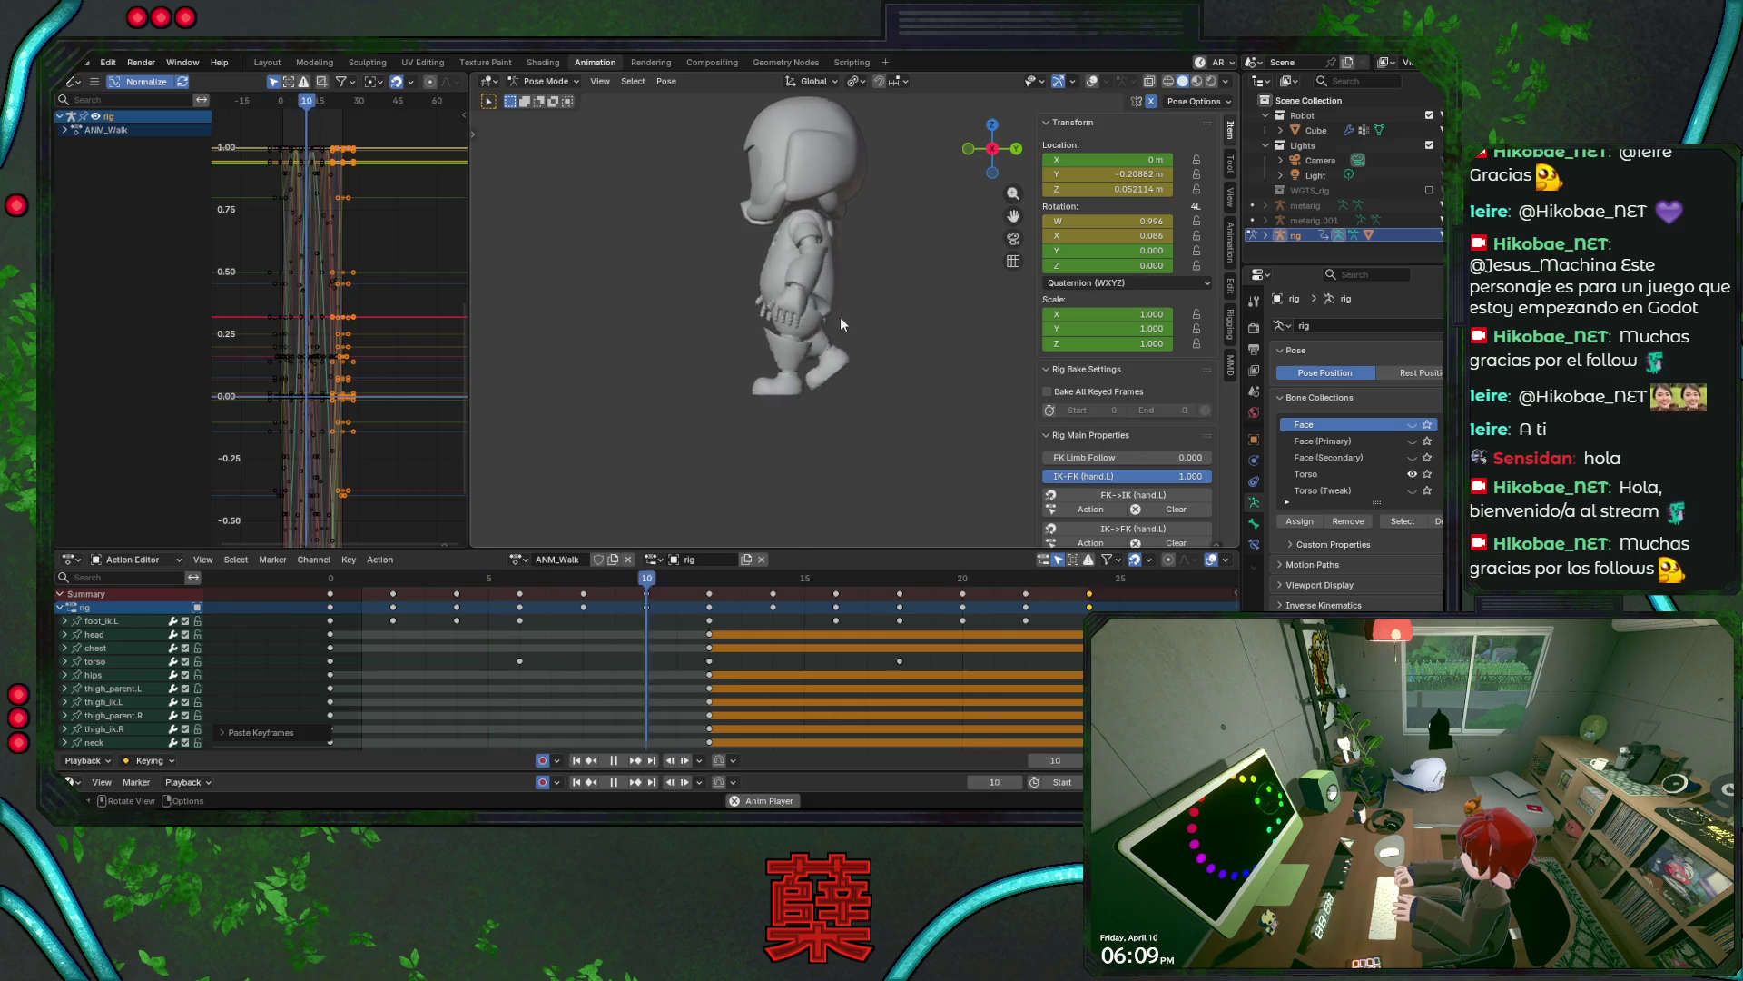
pyautogui.click(615, 579)
pyautogui.press('space')
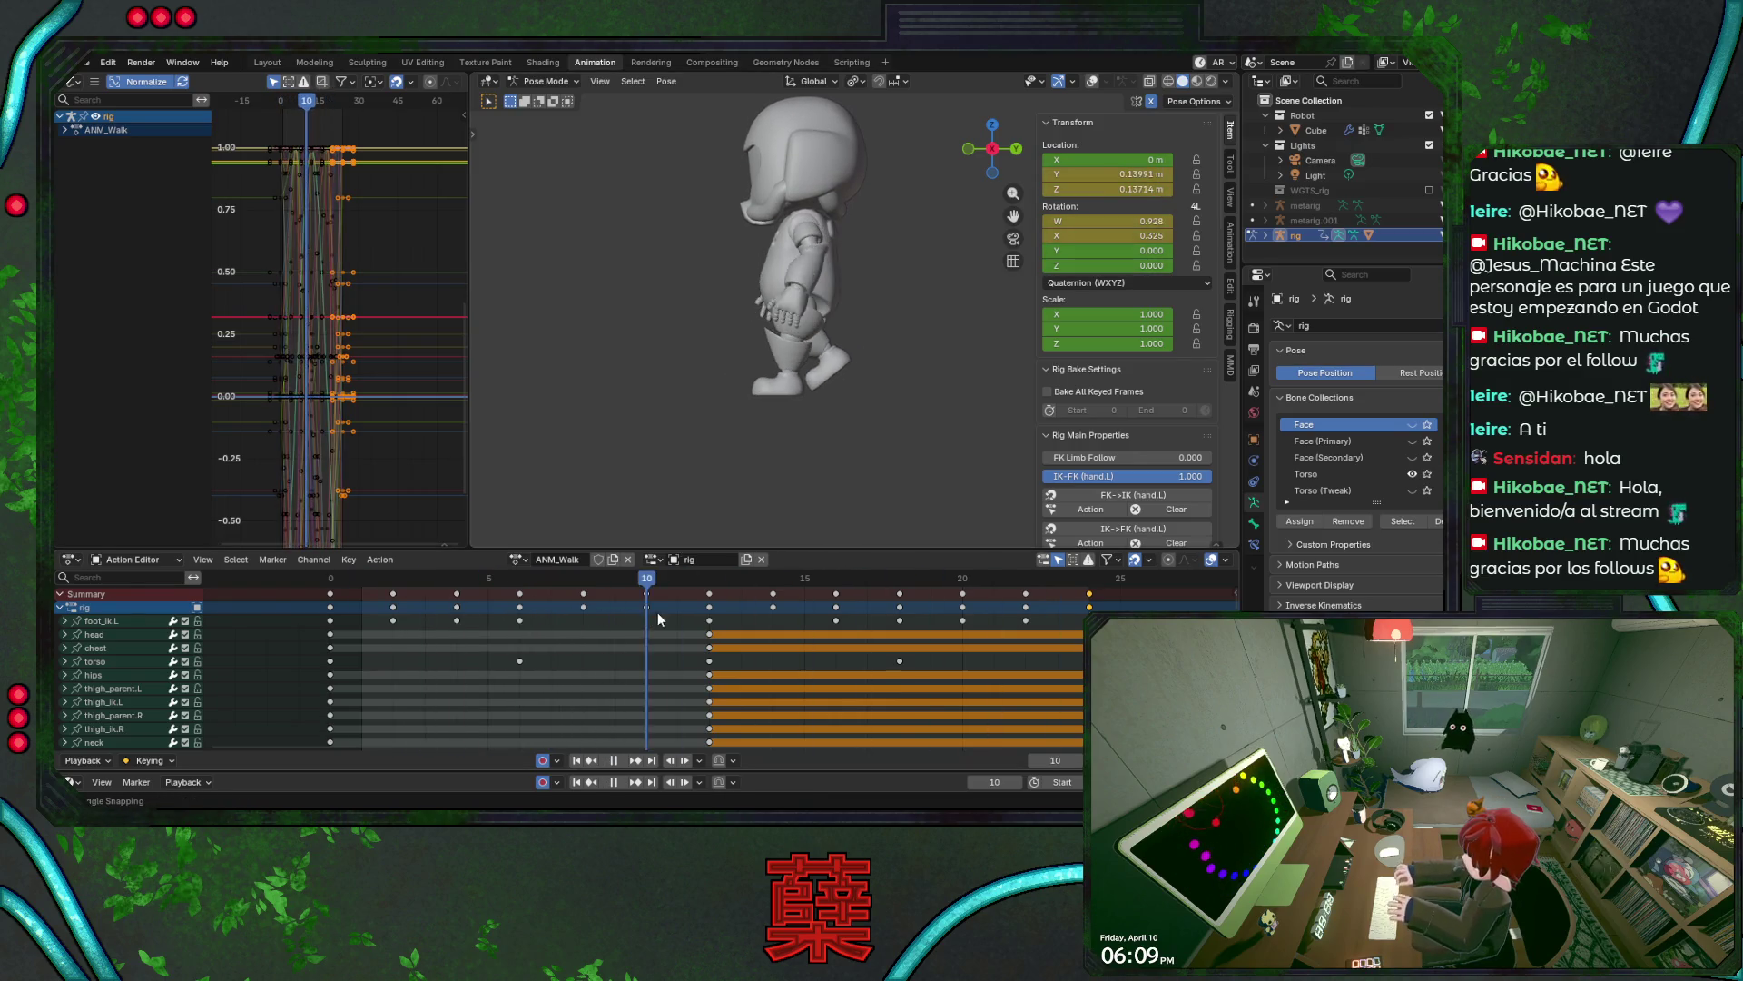
pyautogui.moveTo(817, 617); pyautogui.dragTo(715, 625)
pyautogui.press('space')
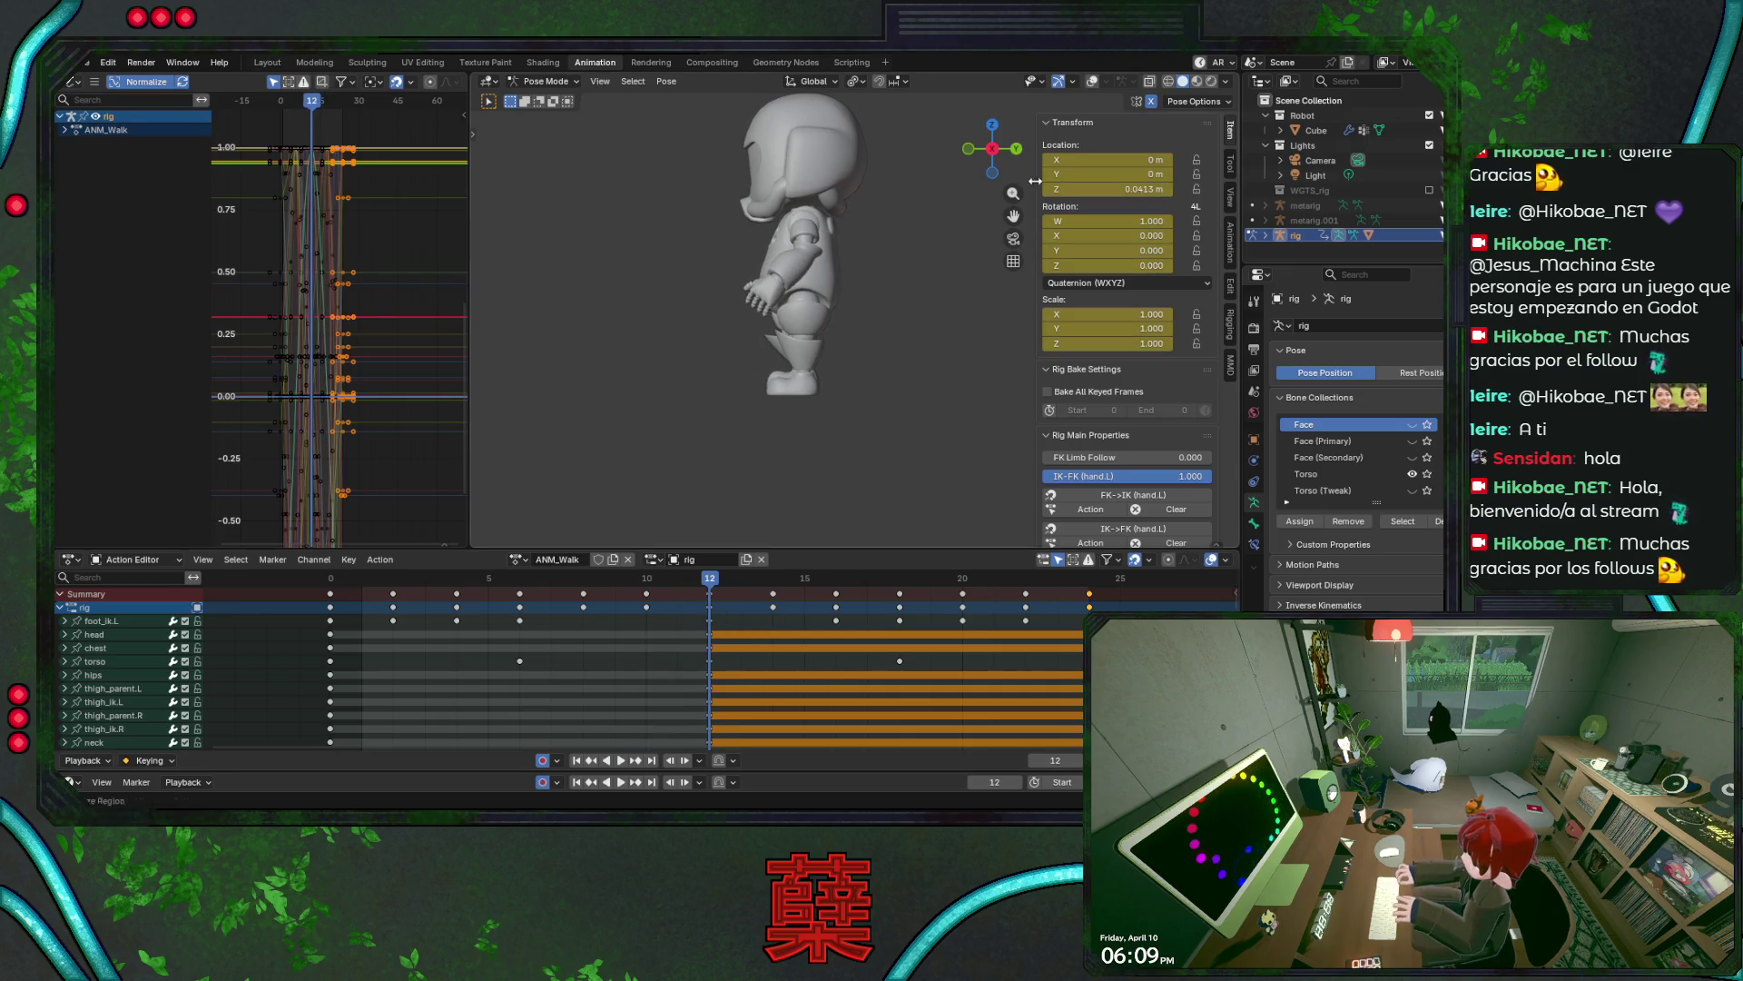
pyautogui.click(1093, 82)
pyautogui.scroll(2, 865, 314)
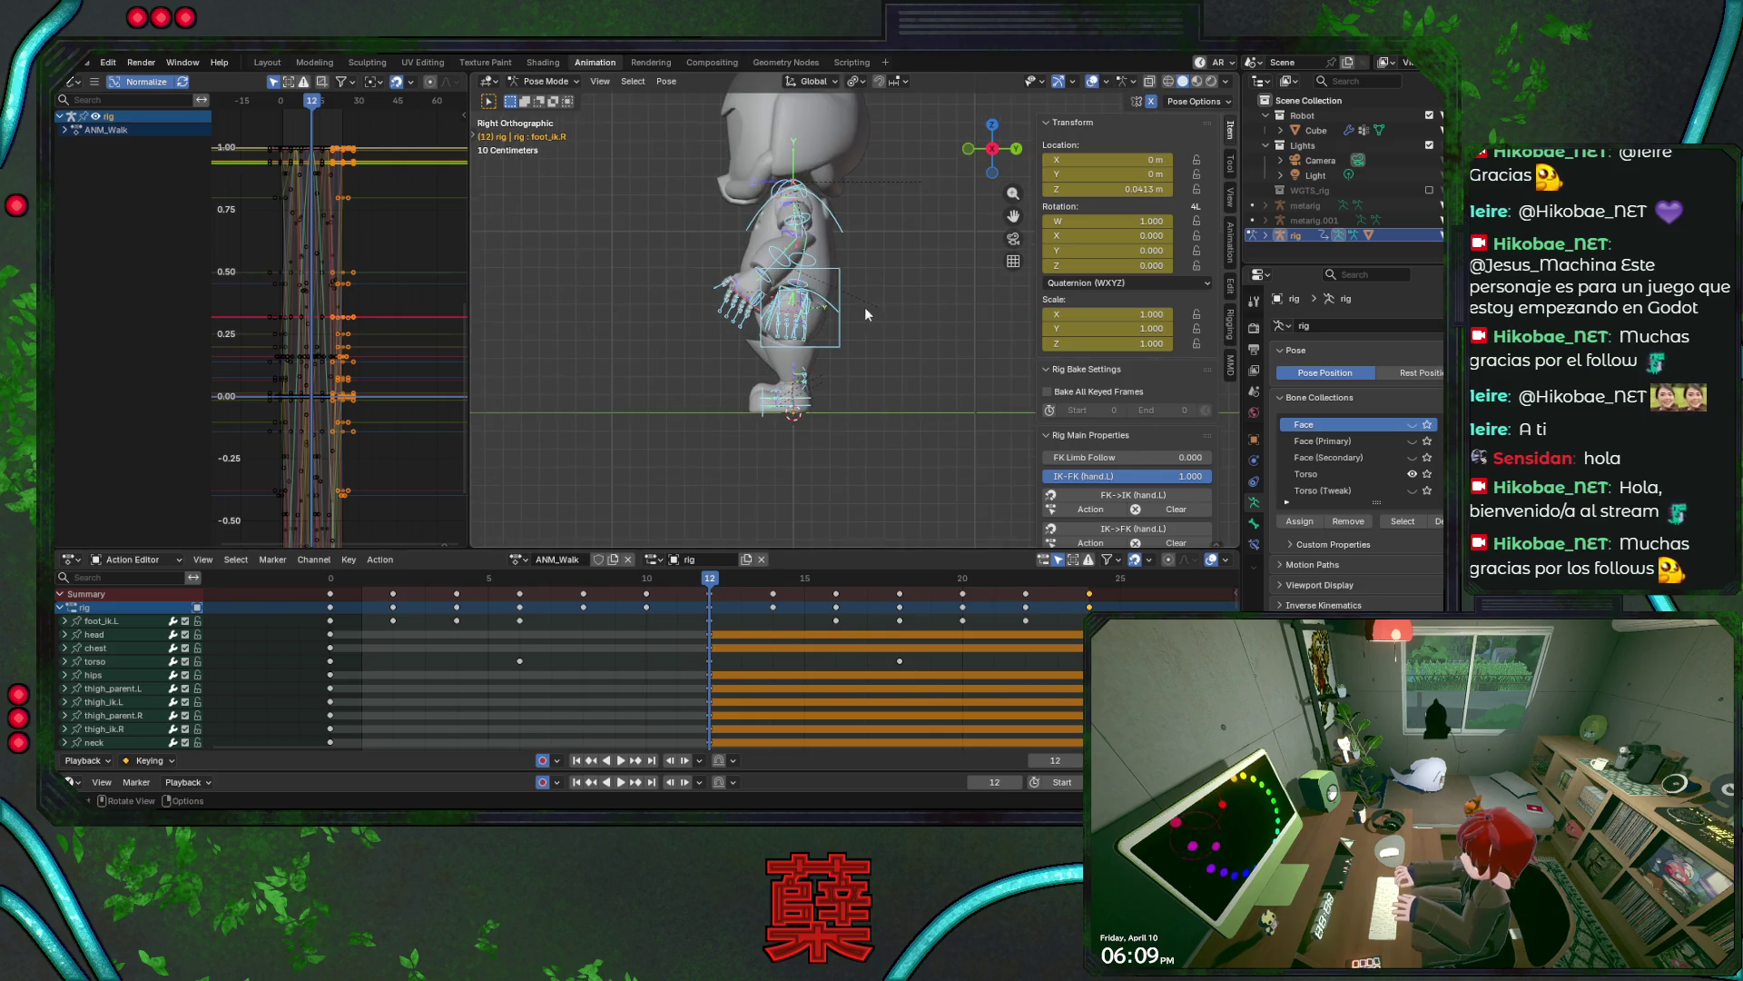
# - Select the torso control at frame 0 and make a first vertical (Z) move
pyautogui.click(842, 292)
pyautogui.hotkey('shift', 'Left')
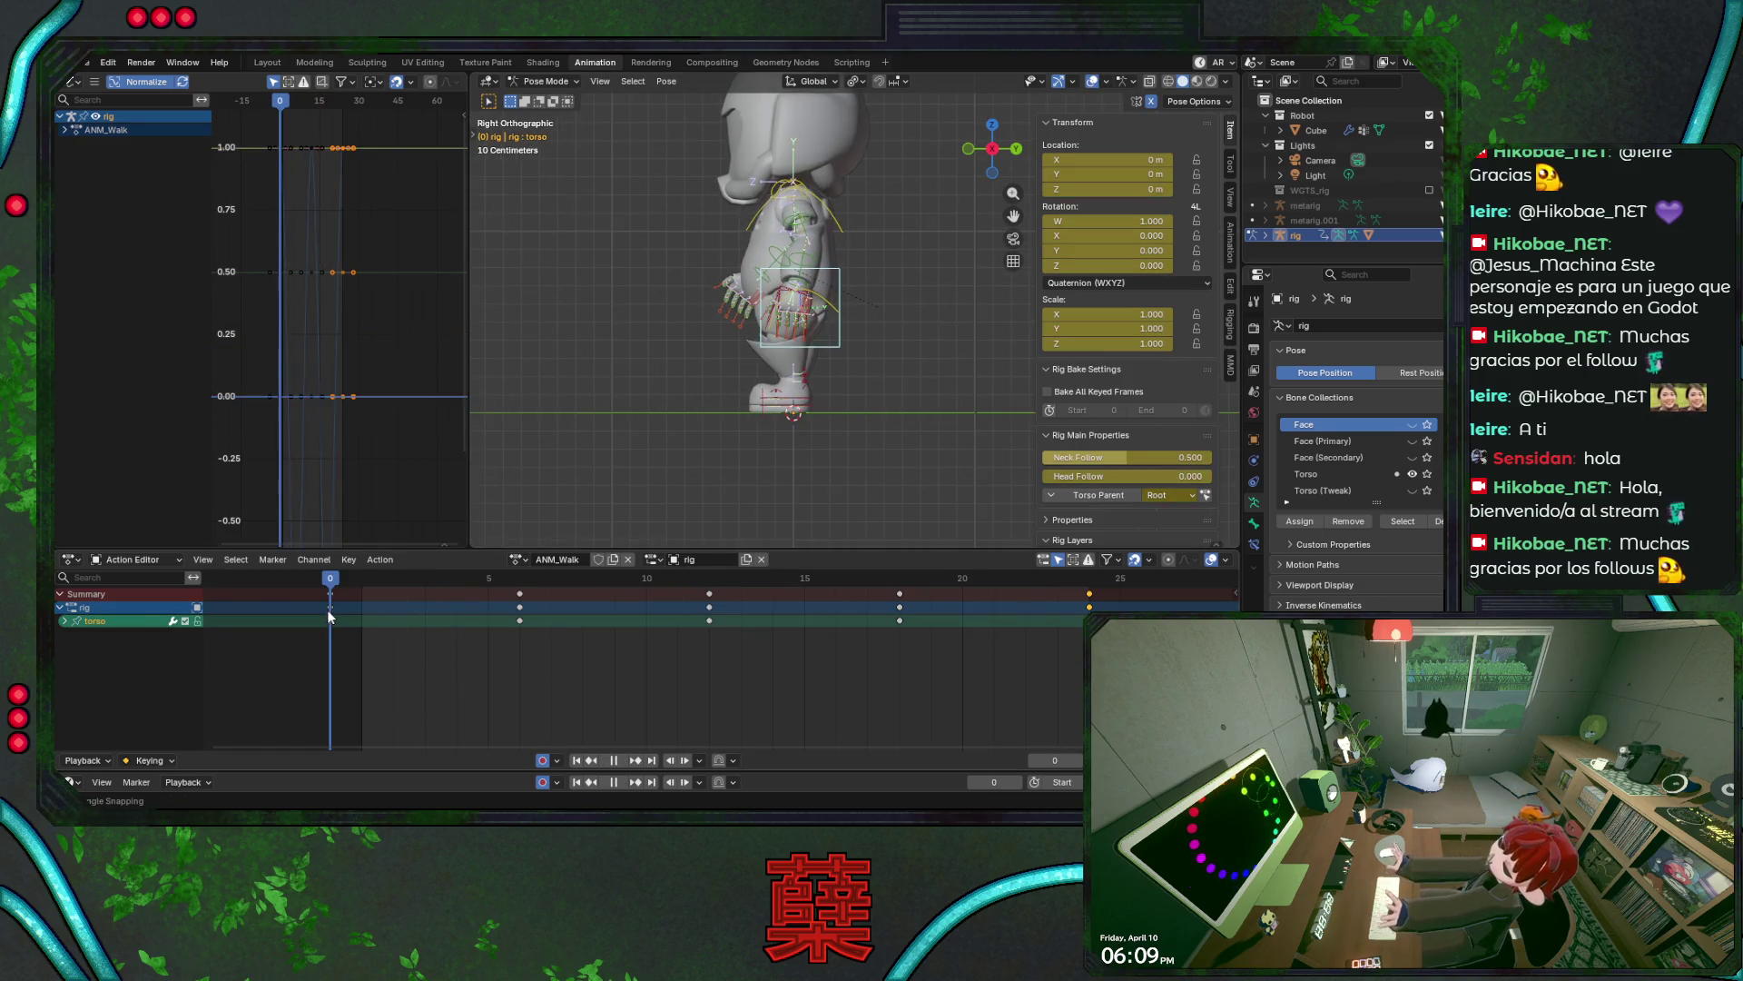
pyautogui.press('ctrl+KP_3')
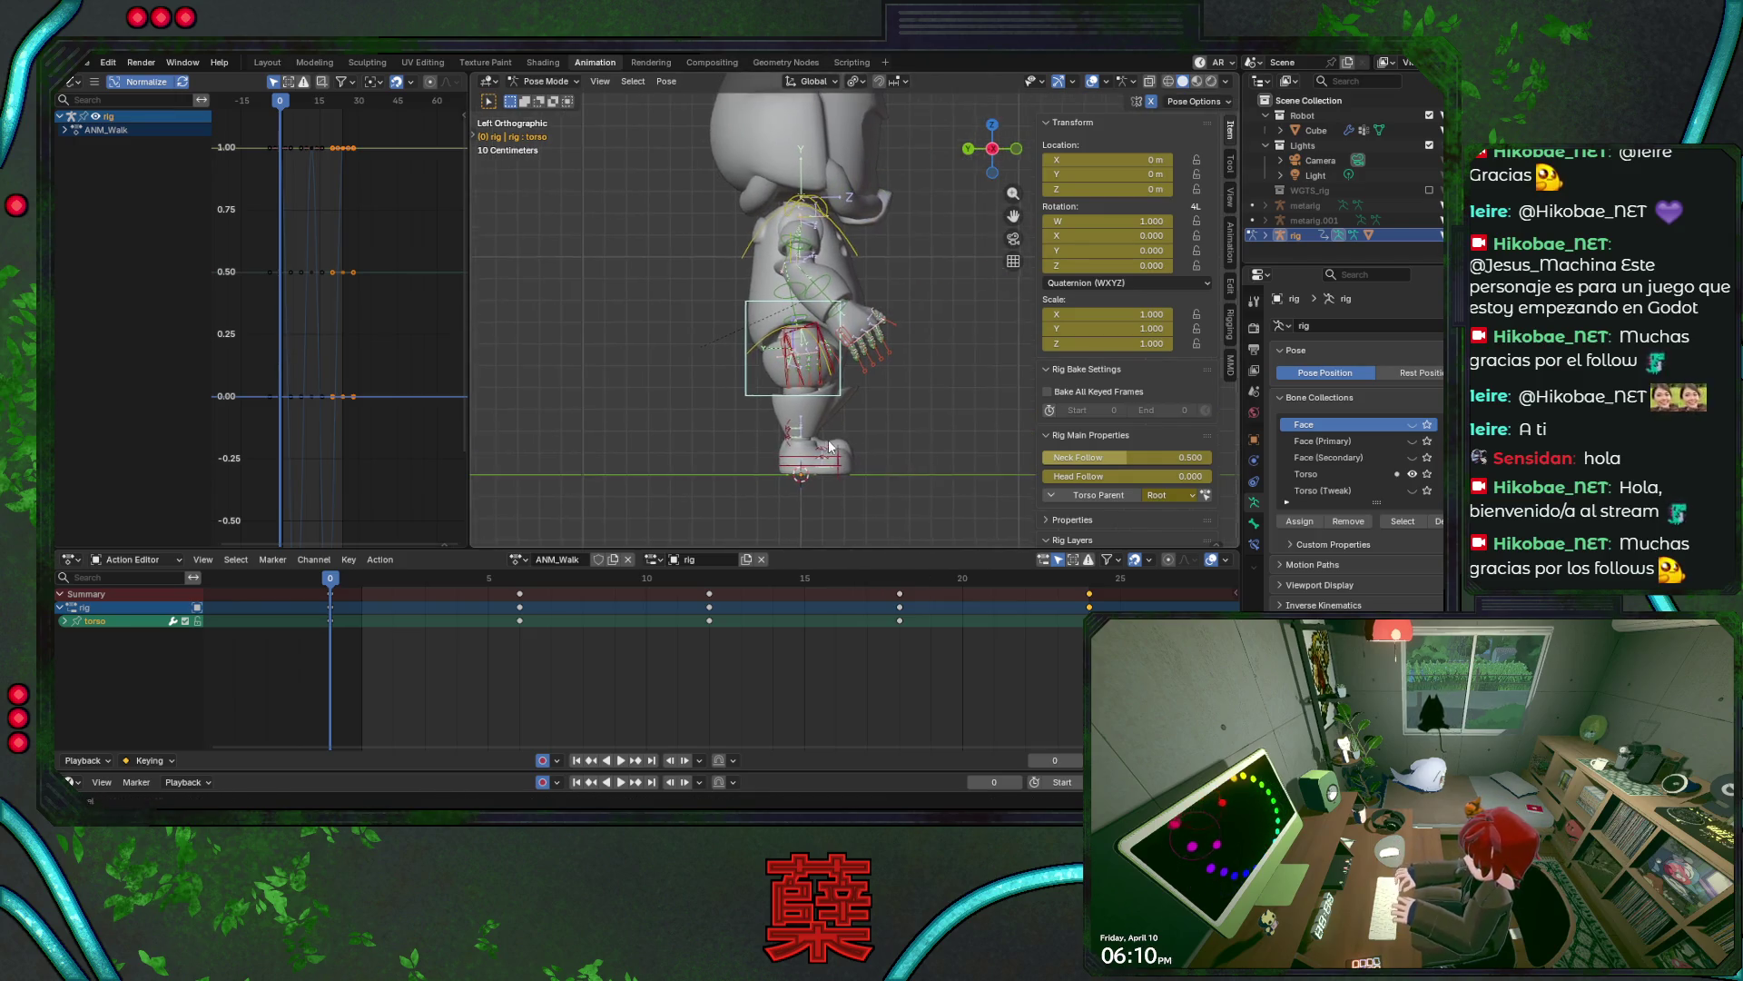
pyautogui.keyDown('shift'); pyautogui.moveTo(899, 436); pyautogui.dragTo(772, 476, button='middle'); pyautogui.keyUp('shift')
pyautogui.press('g')
pyautogui.press('z')
pyautogui.press('ctrl')
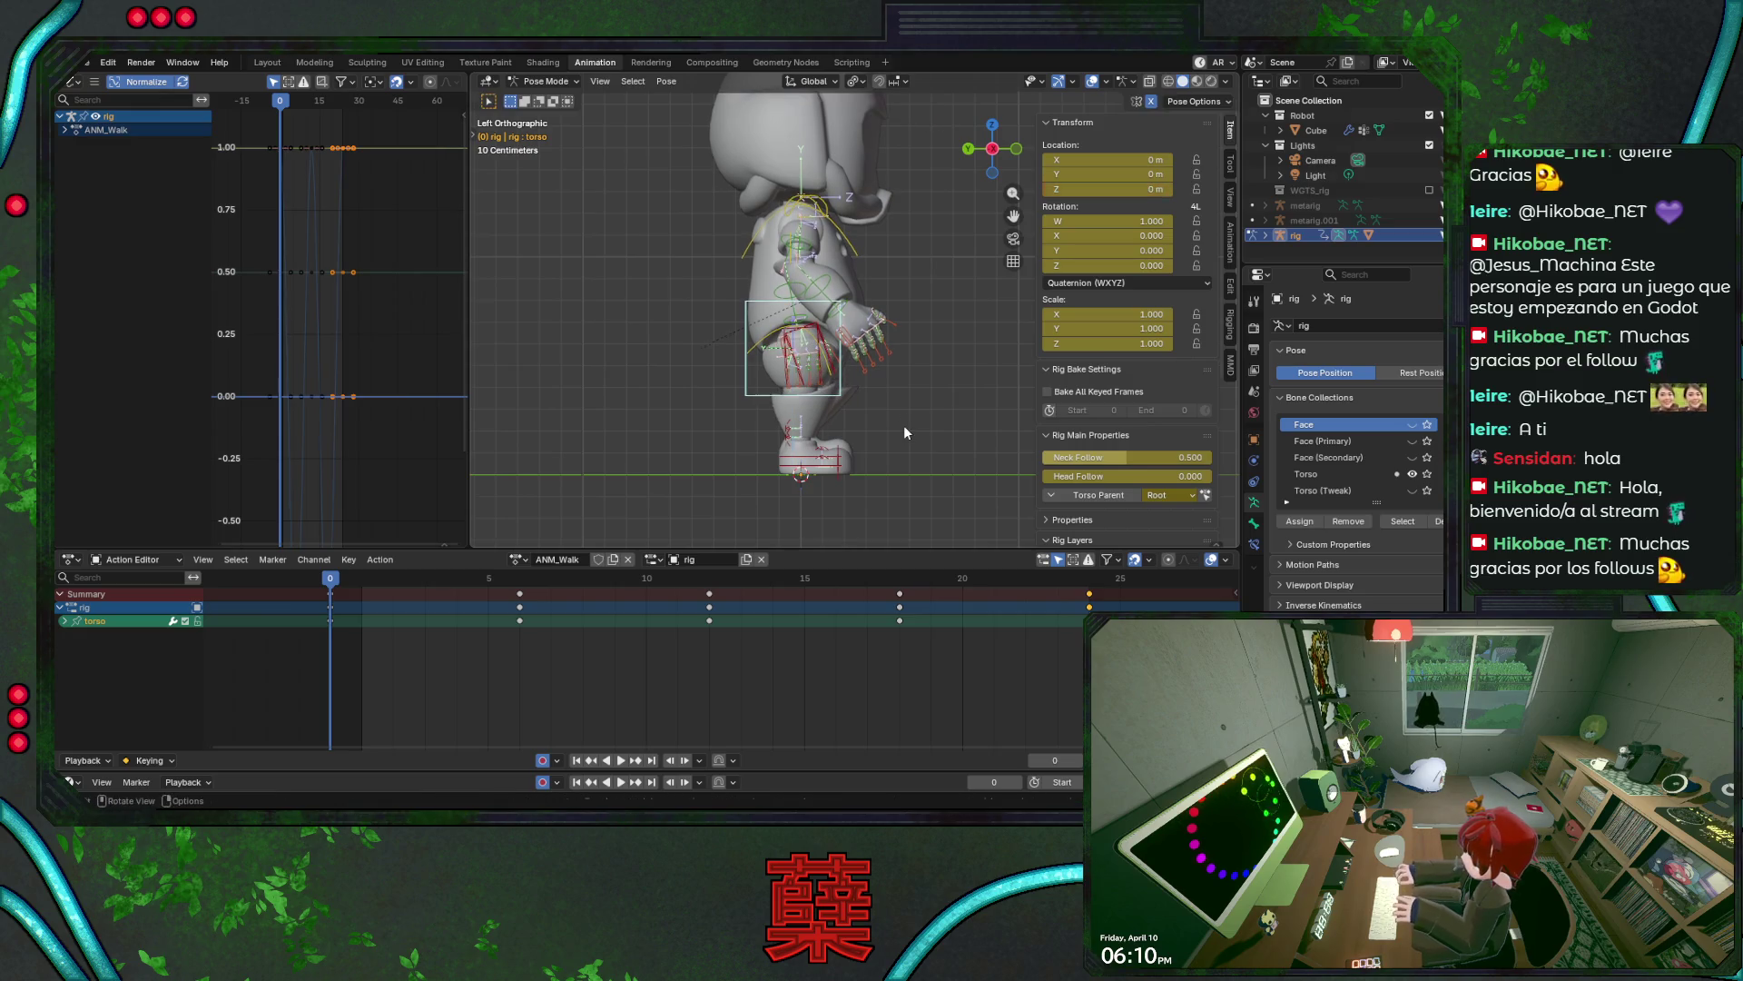
pyautogui.click(905, 426)
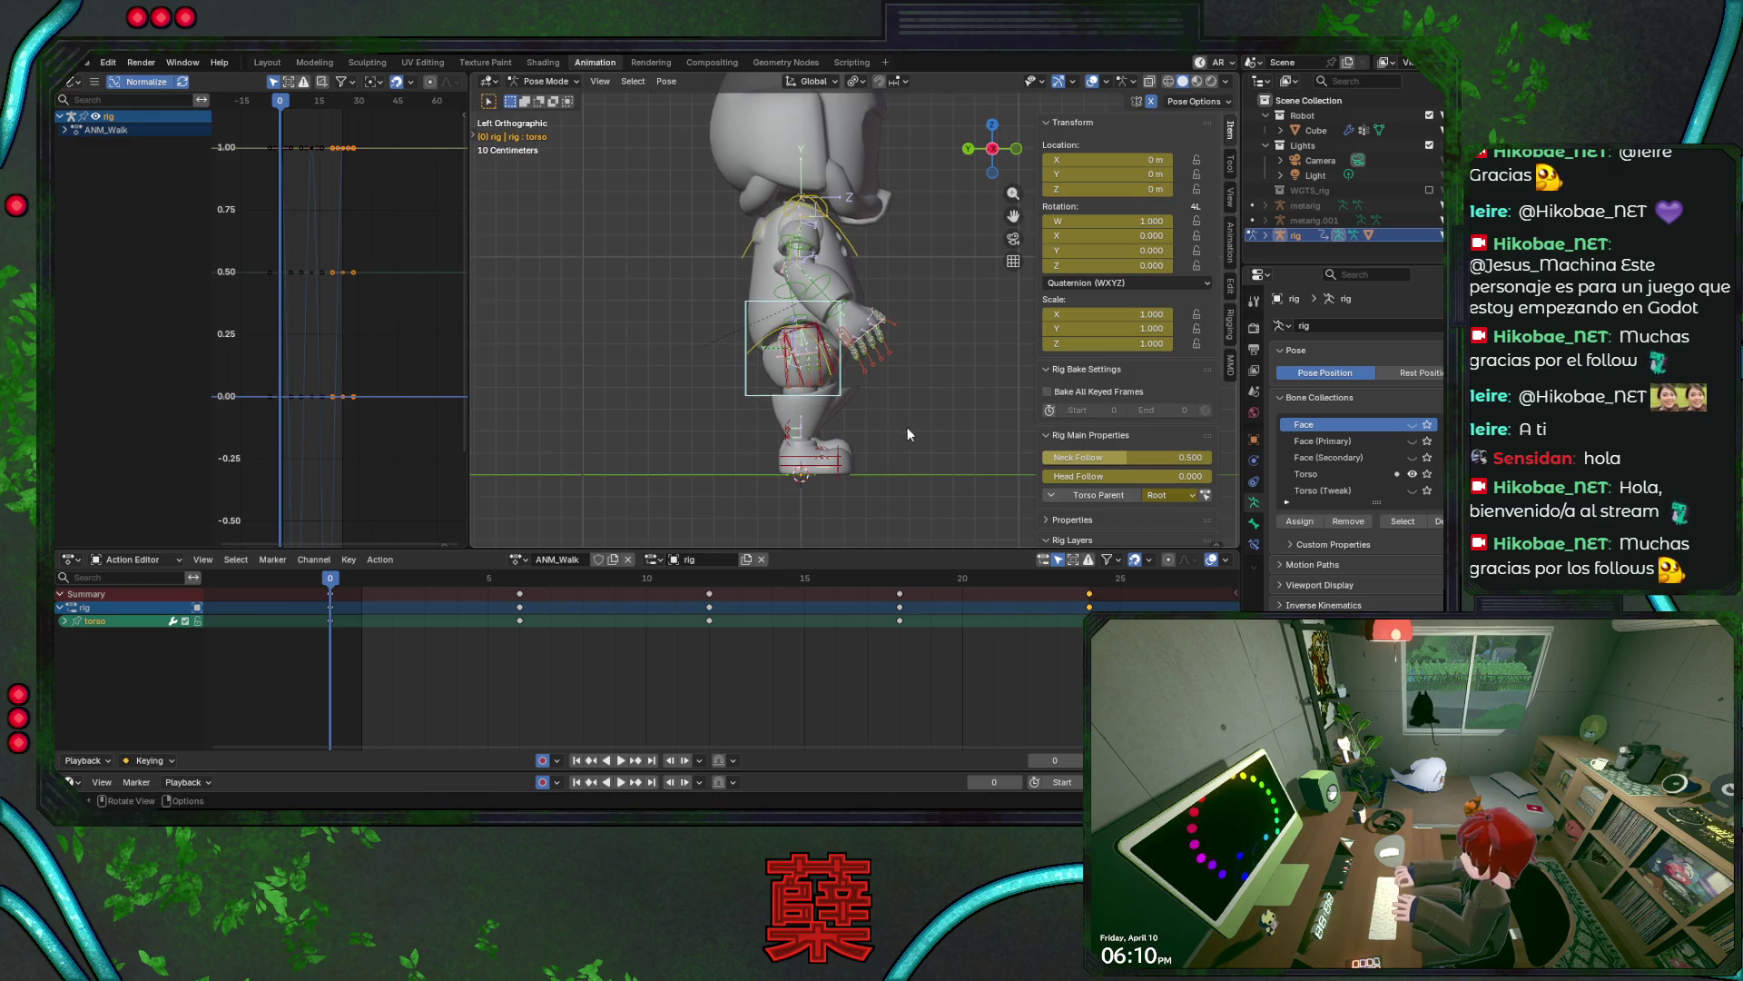
pyautogui.scroll(2, 917, 422)
pyautogui.scroll(1, 916, 379)
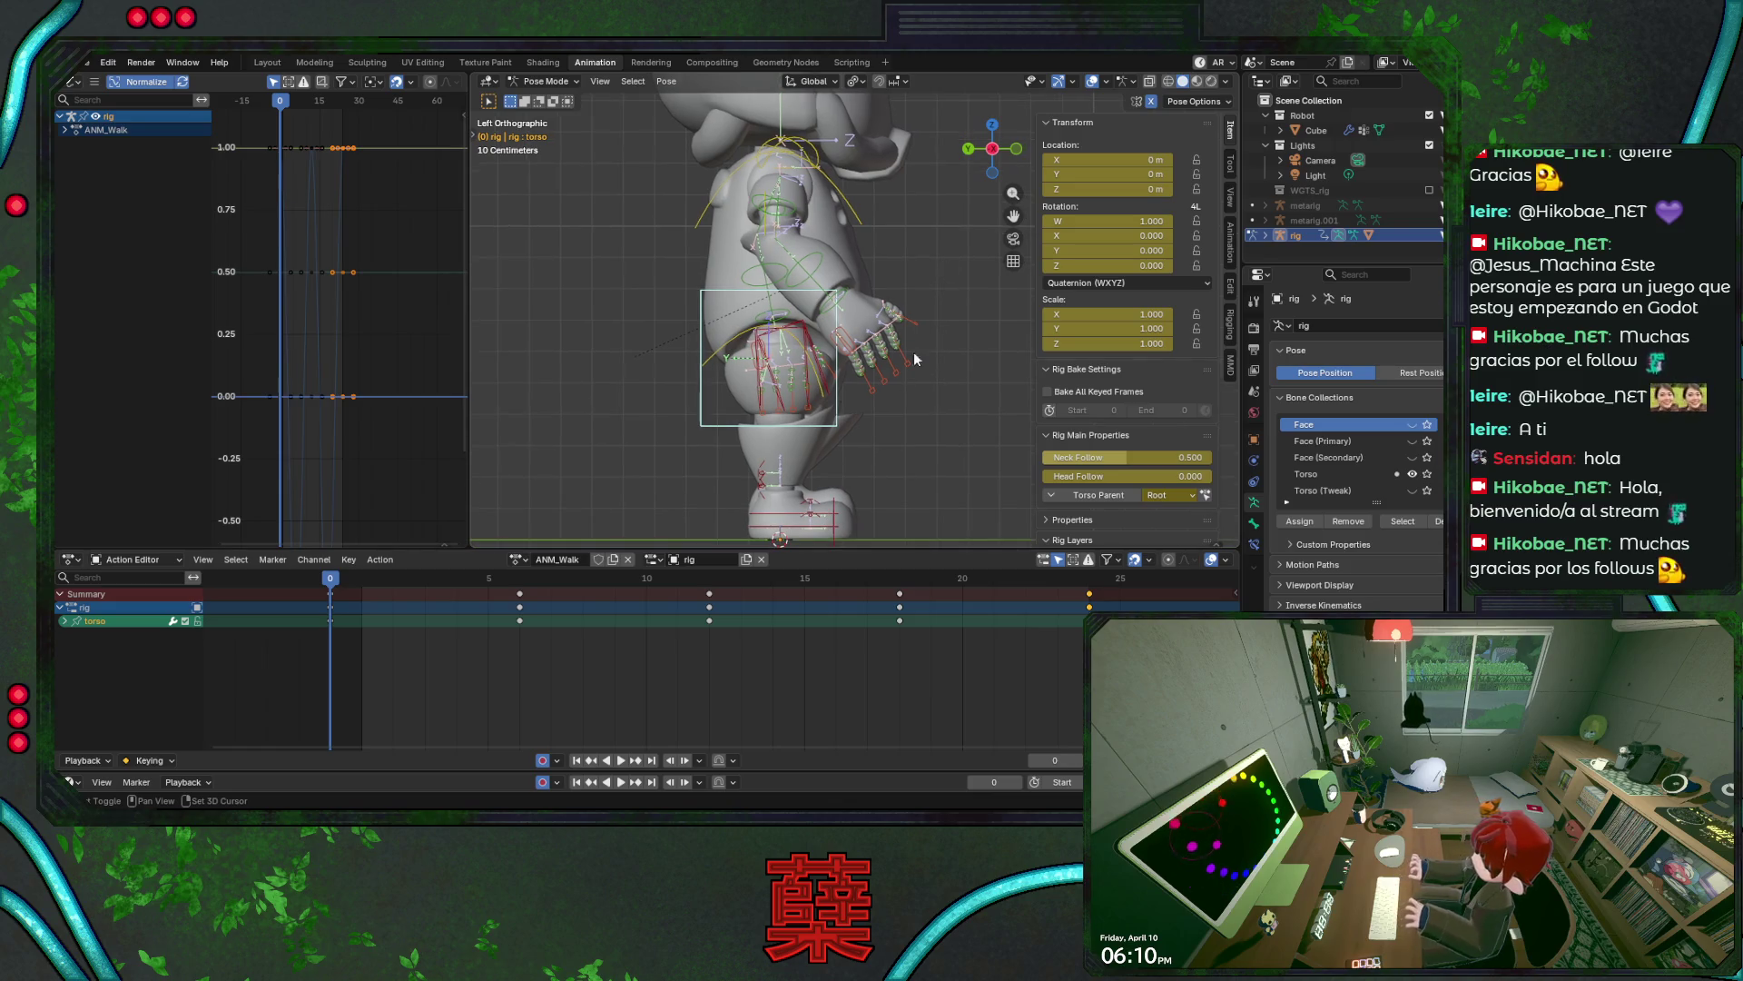
pyautogui.scroll(1, 894, 390)
# - Set the torso's height along Z at frame 0 and key it
pyautogui.press('g')
pyautogui.press('z')
pyautogui.click(888, 398)
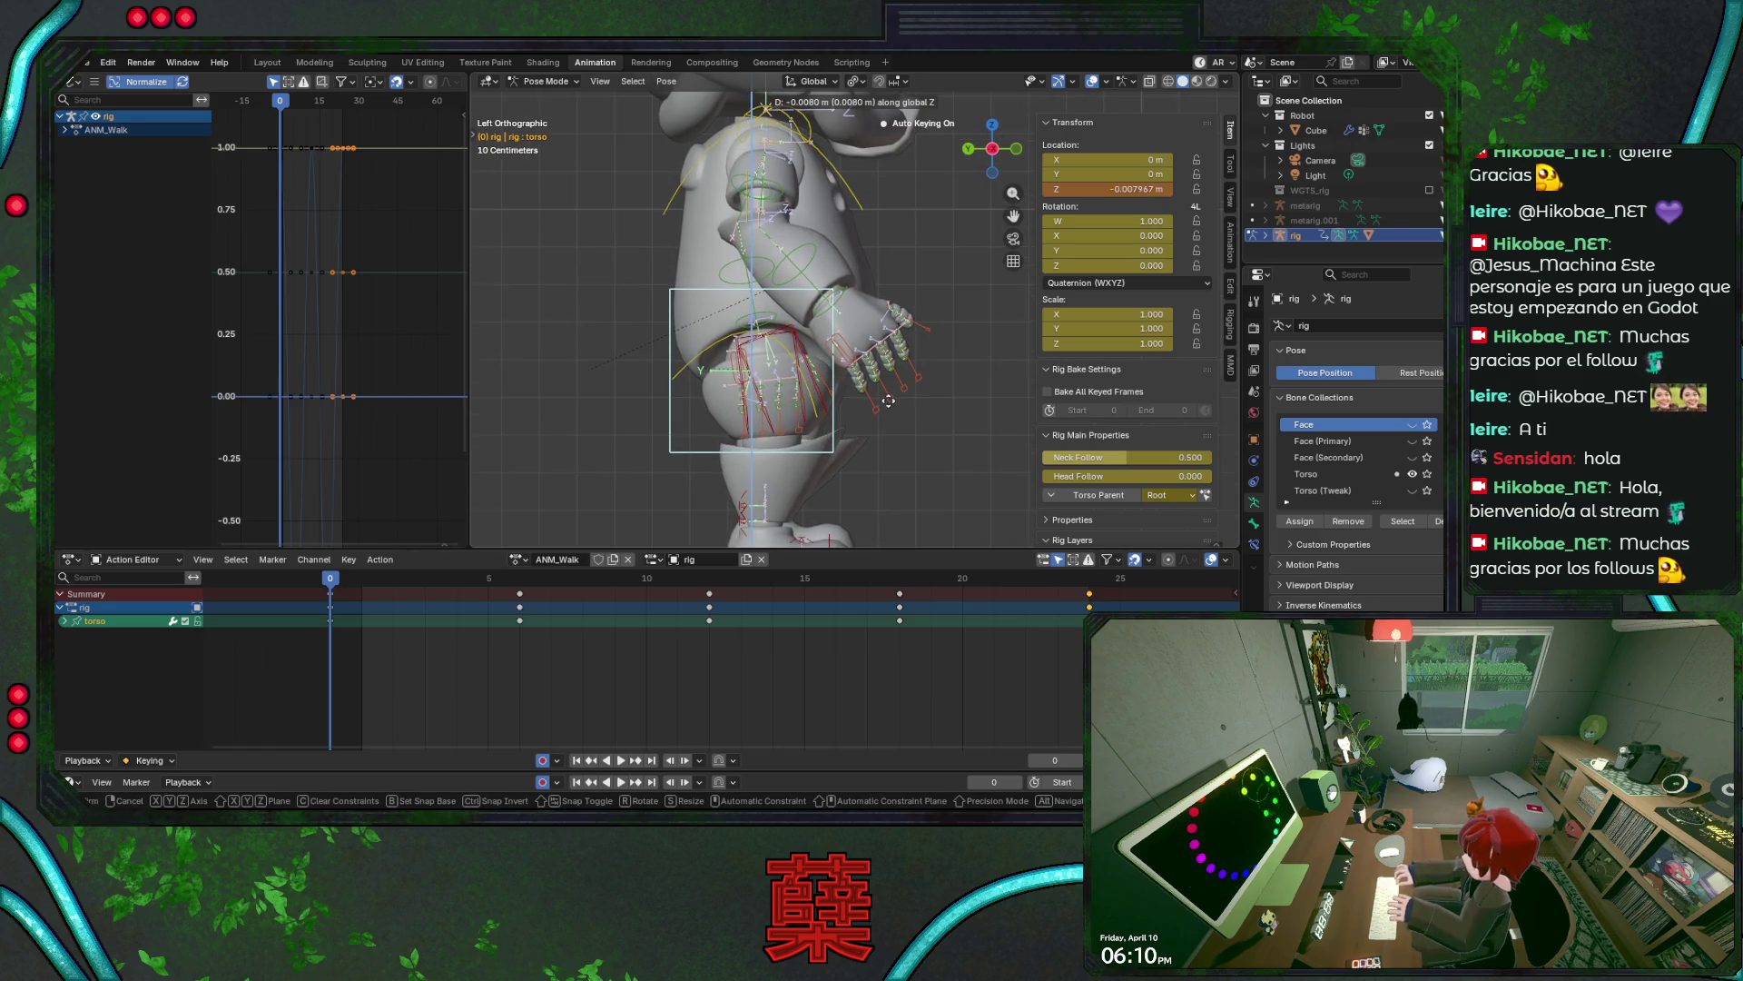
pyautogui.press('g')
pyautogui.press('z')
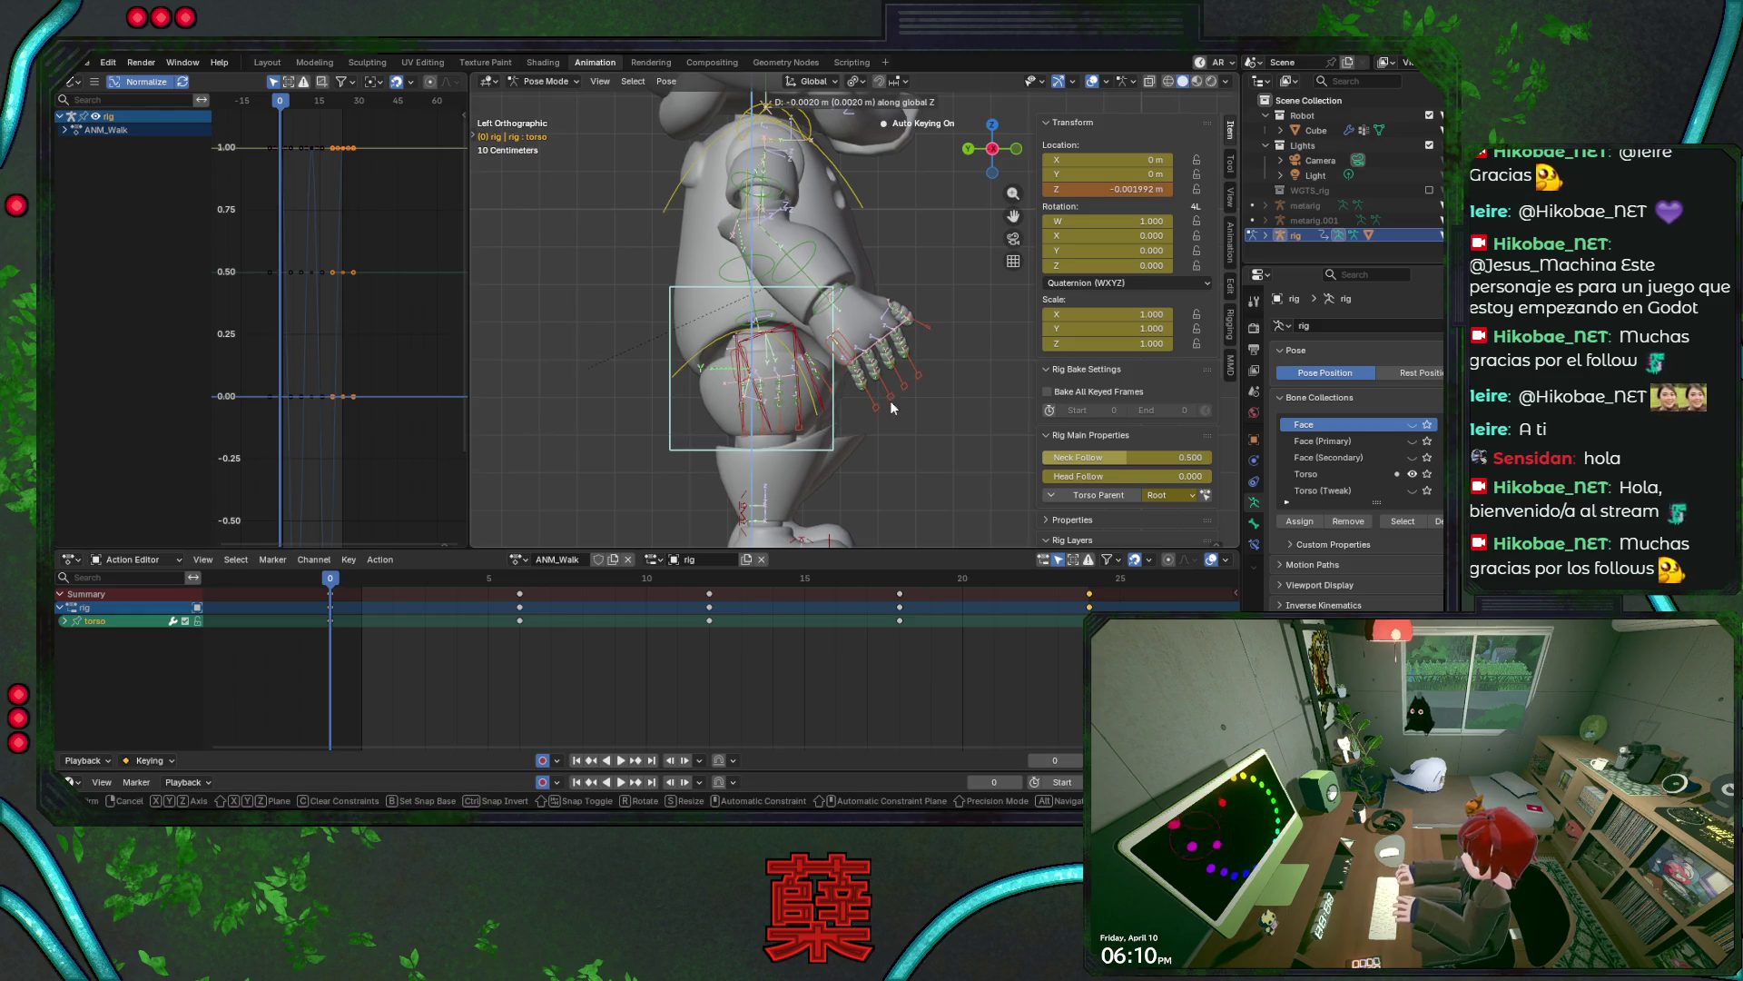
pyautogui.click(891, 408)
pyautogui.hotkey('ctrl', 's')
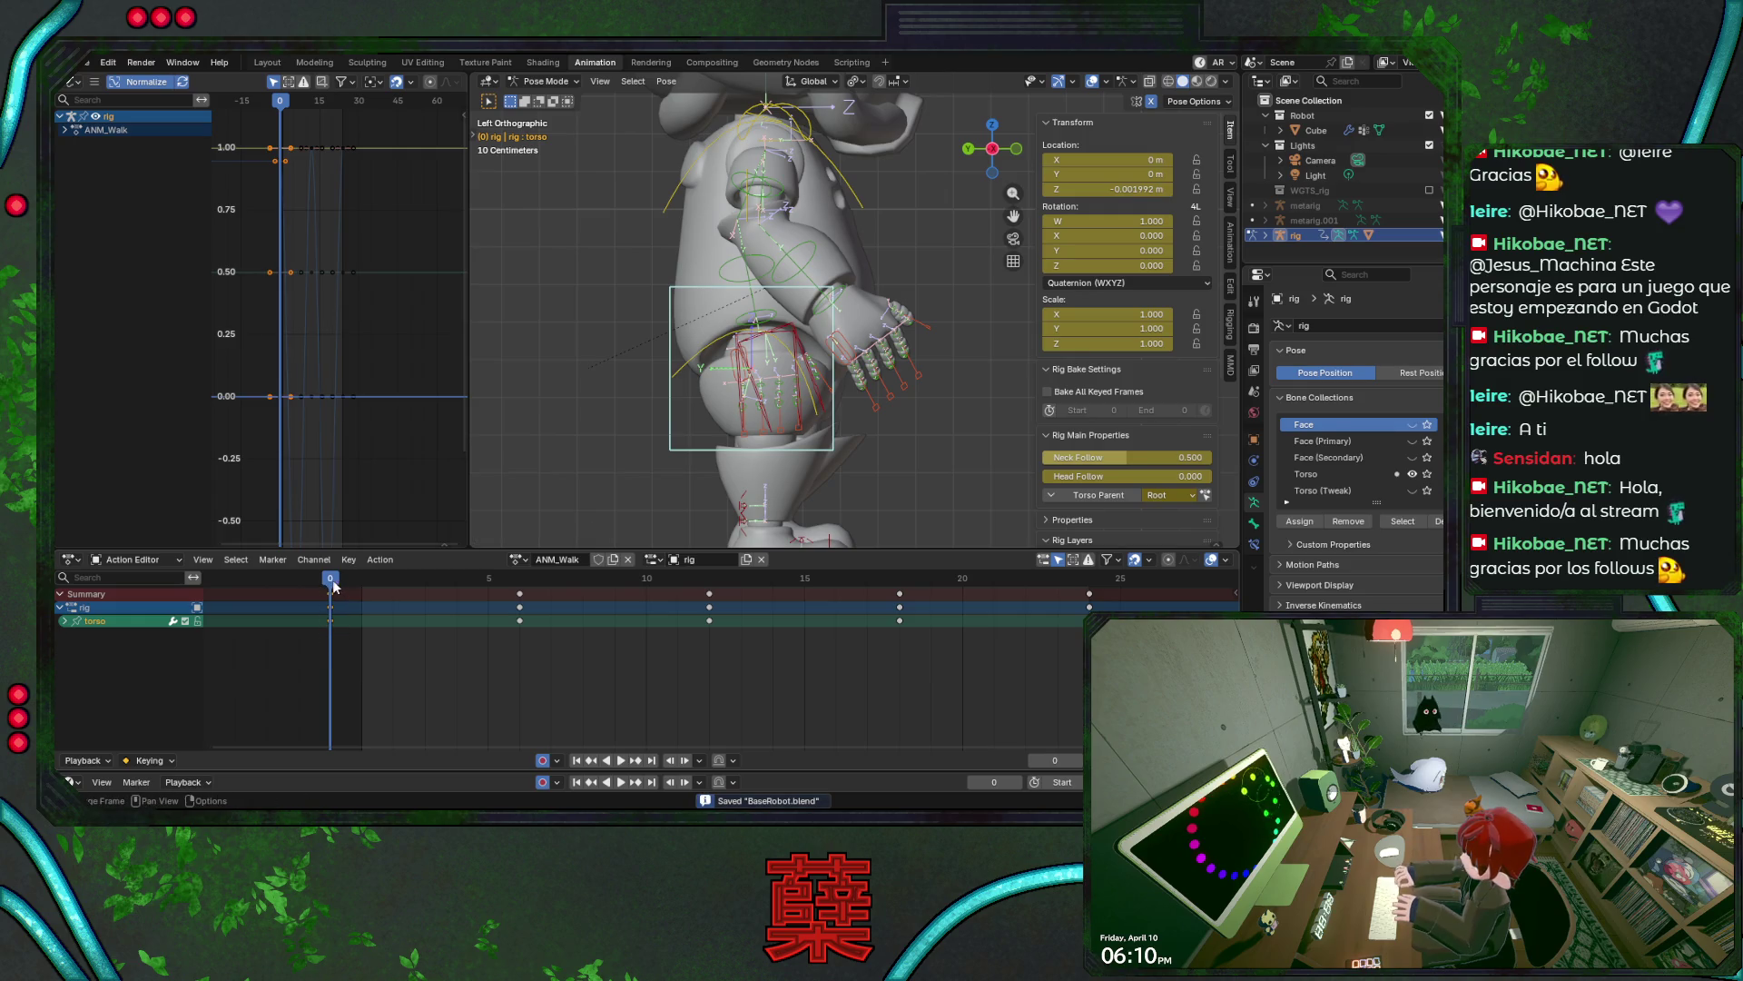
# - Paste the torso key onto frames 12 and 24, then preview the loop with overlays hidden
pyautogui.press('space')
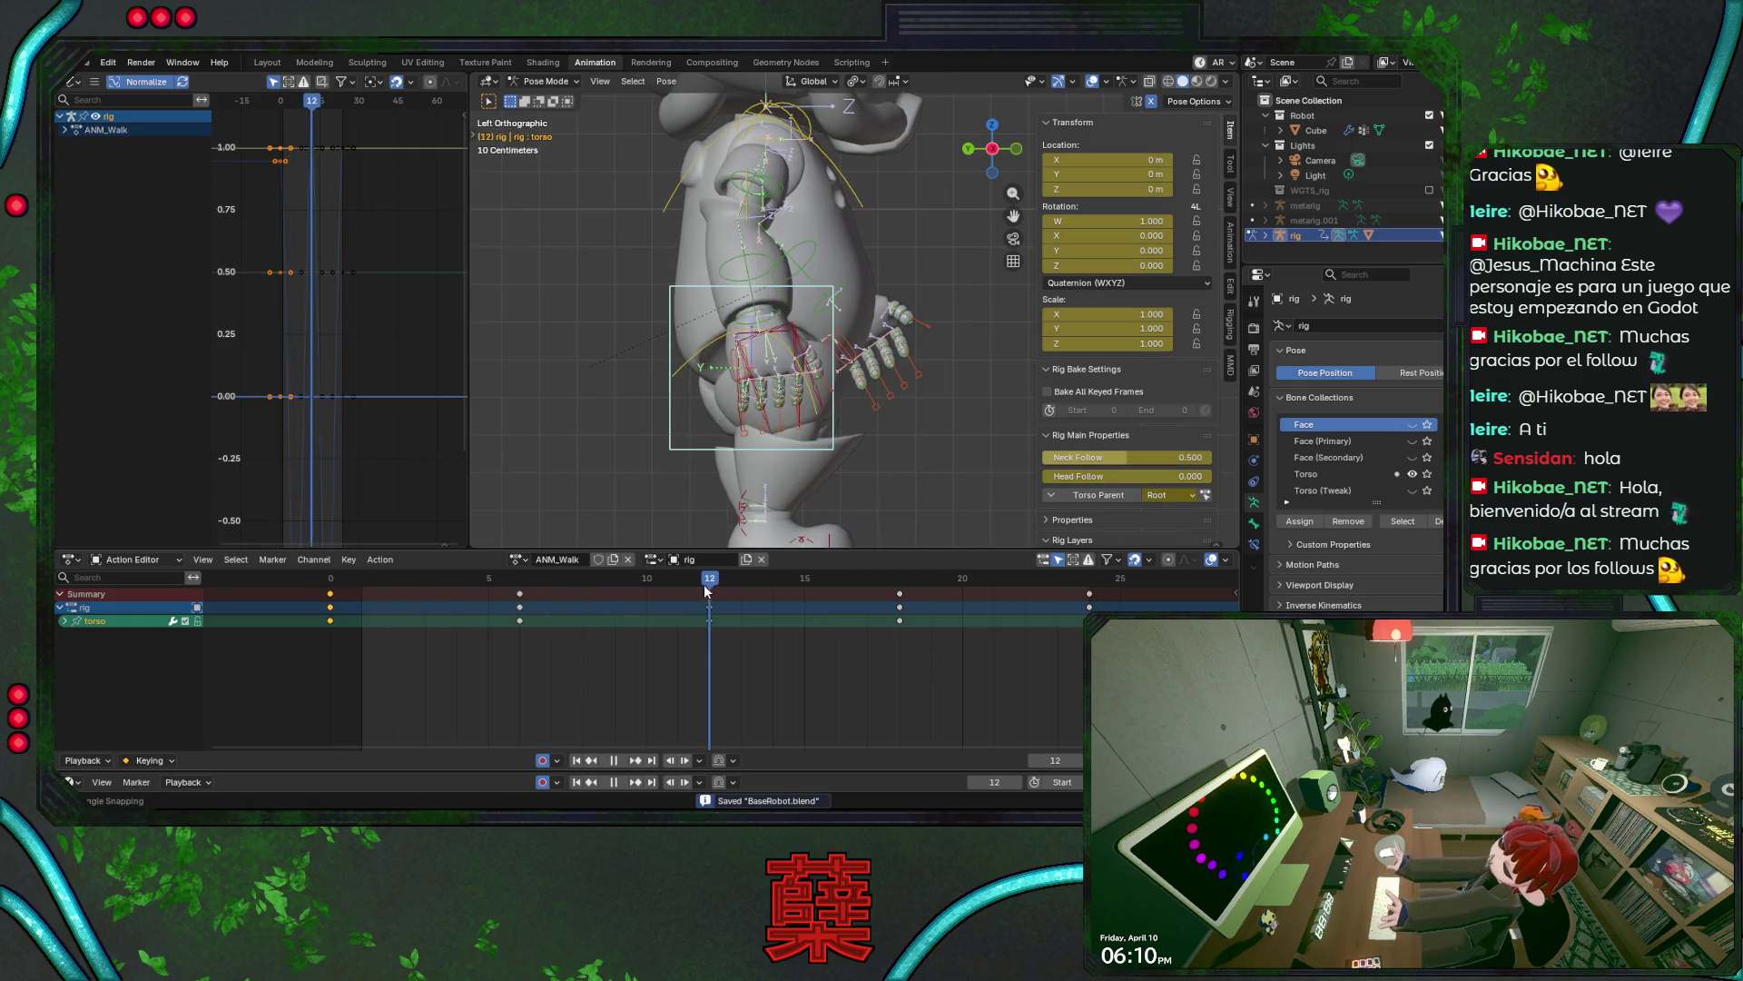
pyautogui.hotkey('ctrl', 'v')
pyautogui.moveTo(706, 590); pyautogui.dragTo(1090, 590)
pyautogui.hotkey('ctrl', 'v')
pyautogui.hotkey('ctrl', 's')
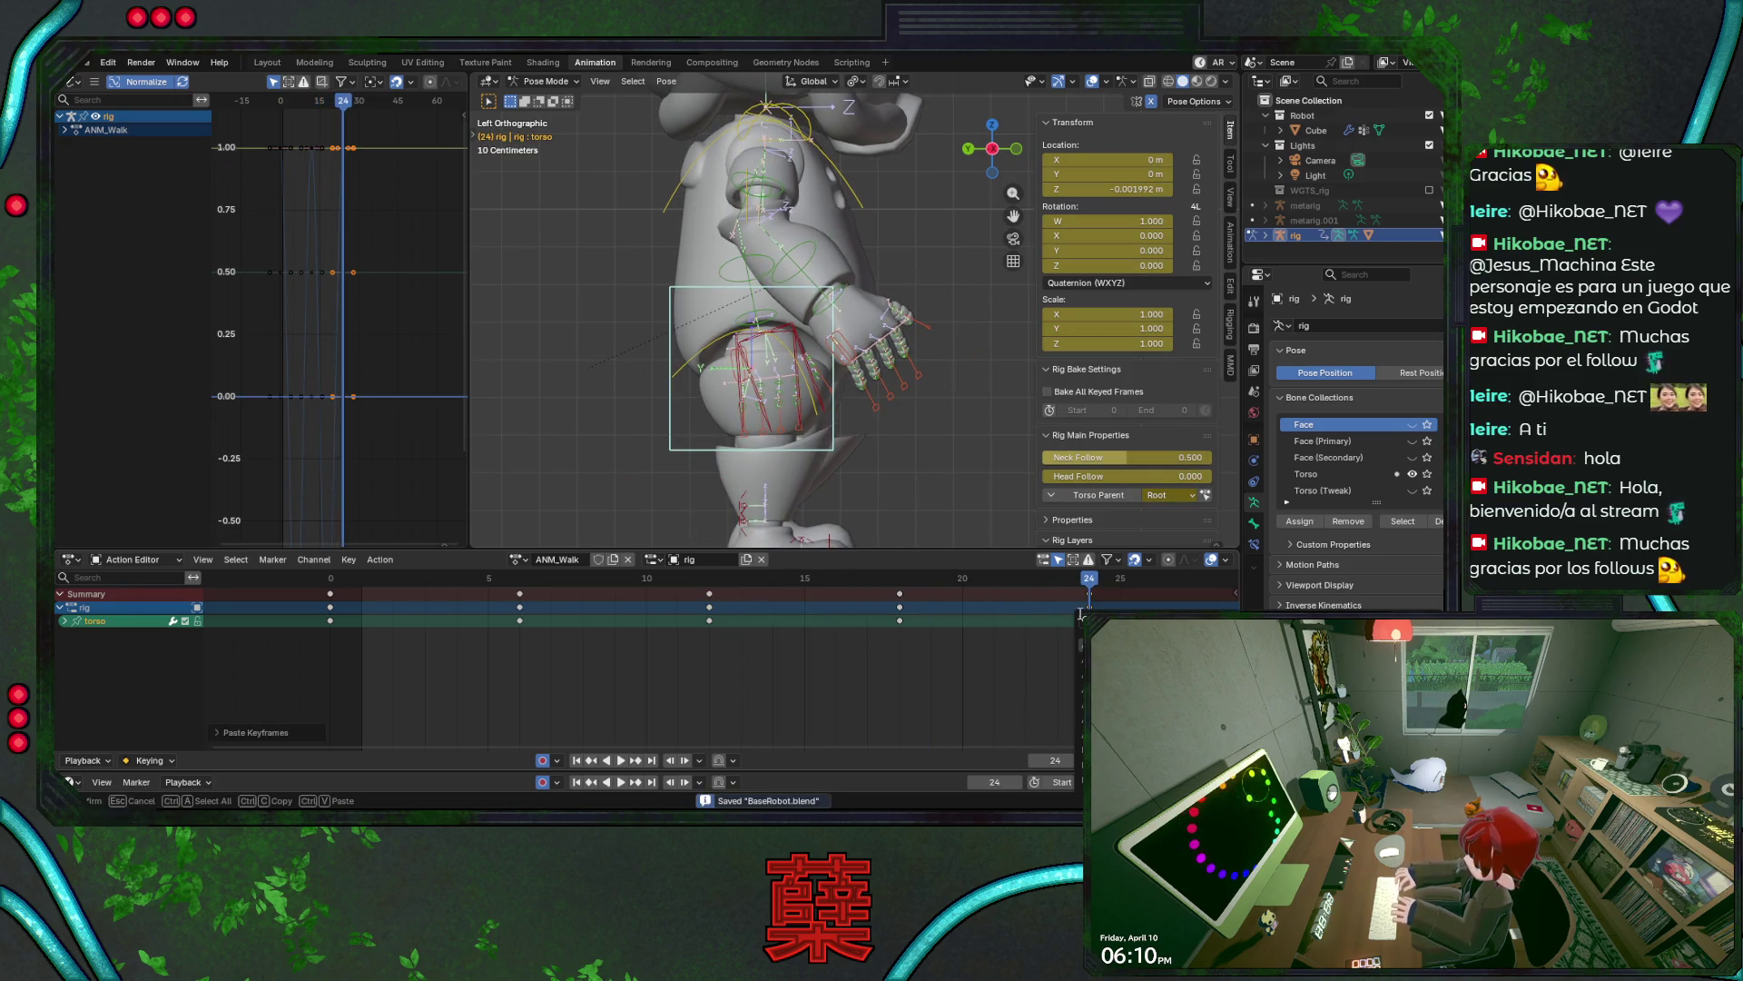
pyautogui.press('space')
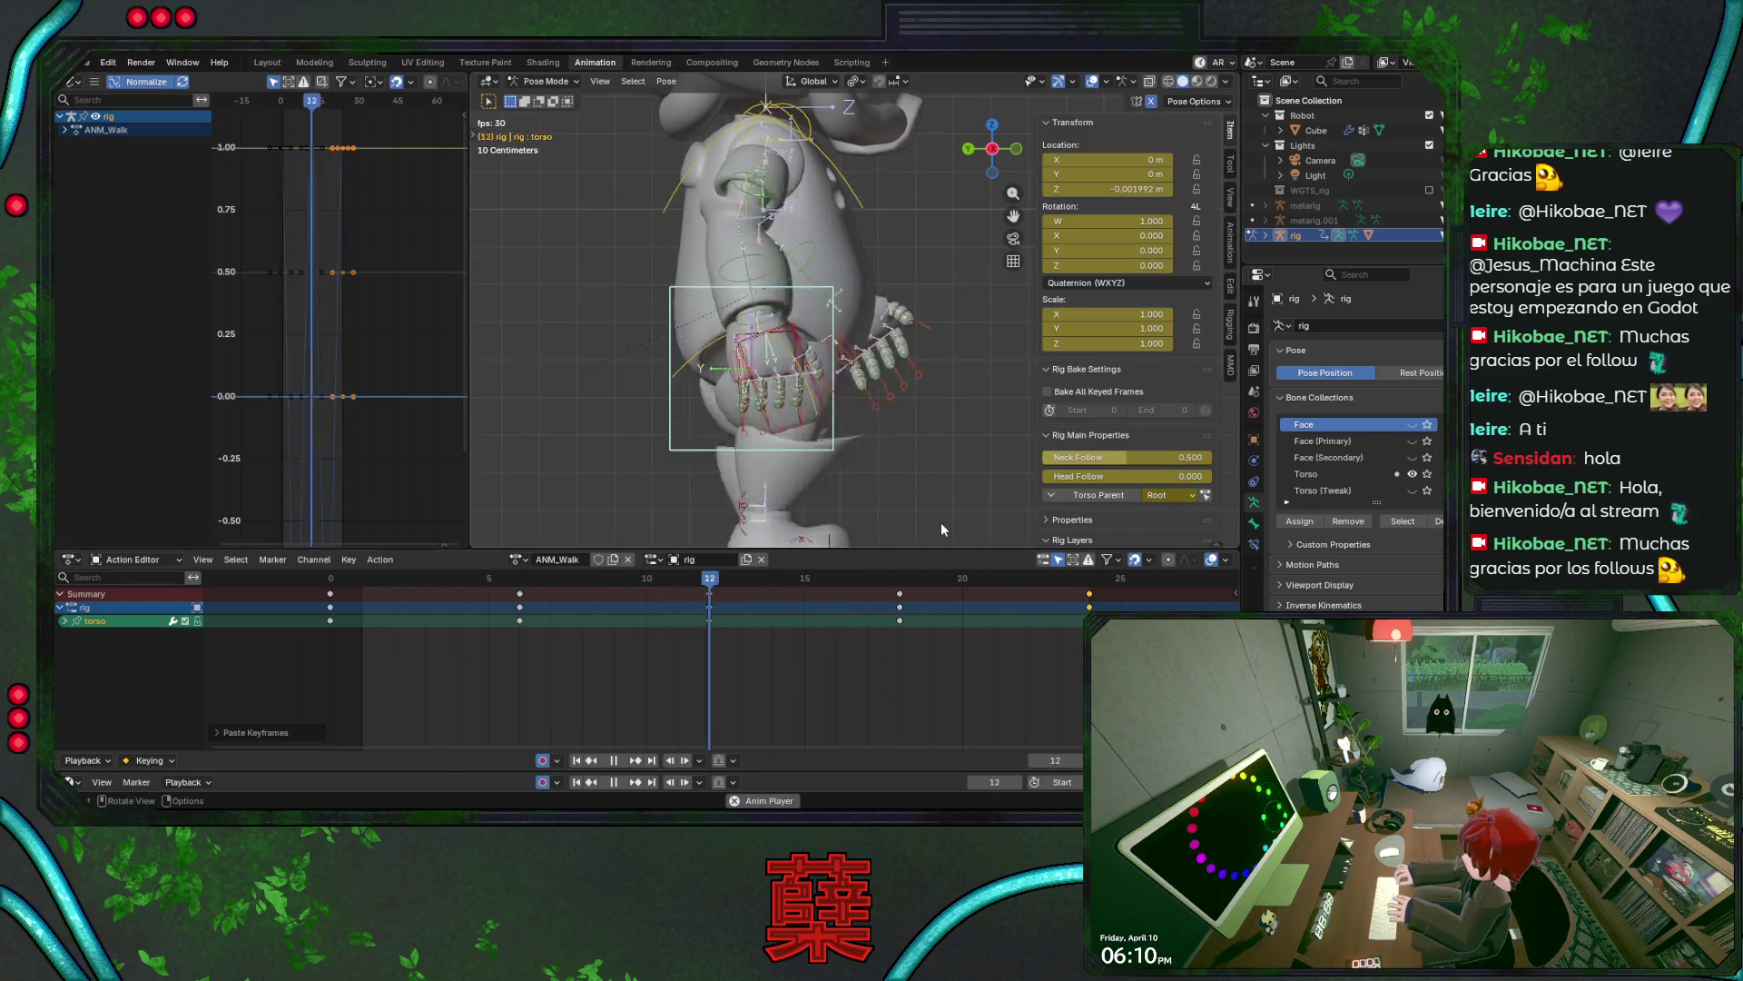
pyautogui.click(1093, 82)
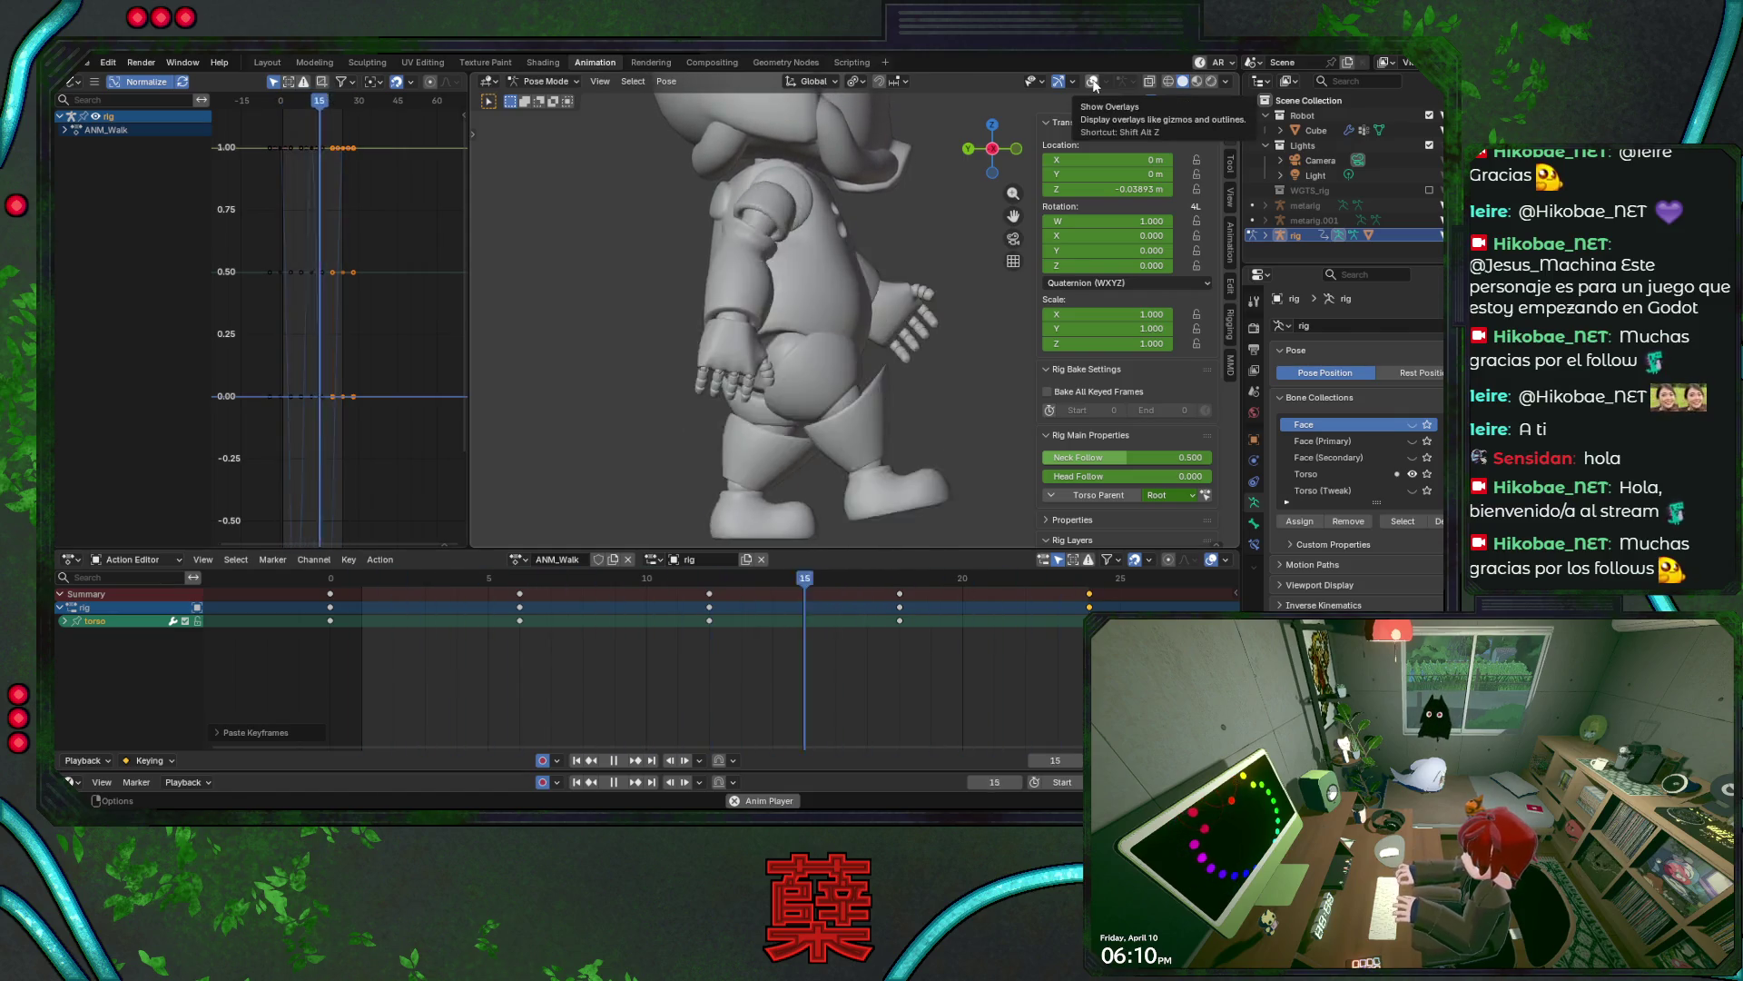
# - Turn overlays back on, stop playback at frame 13, switch to front view, and save BaseRobot.blend
pyautogui.click(1092, 82)
pyautogui.press('space')
pyautogui.press('KP_1')
pyautogui.hotkey('ctrl', 's')
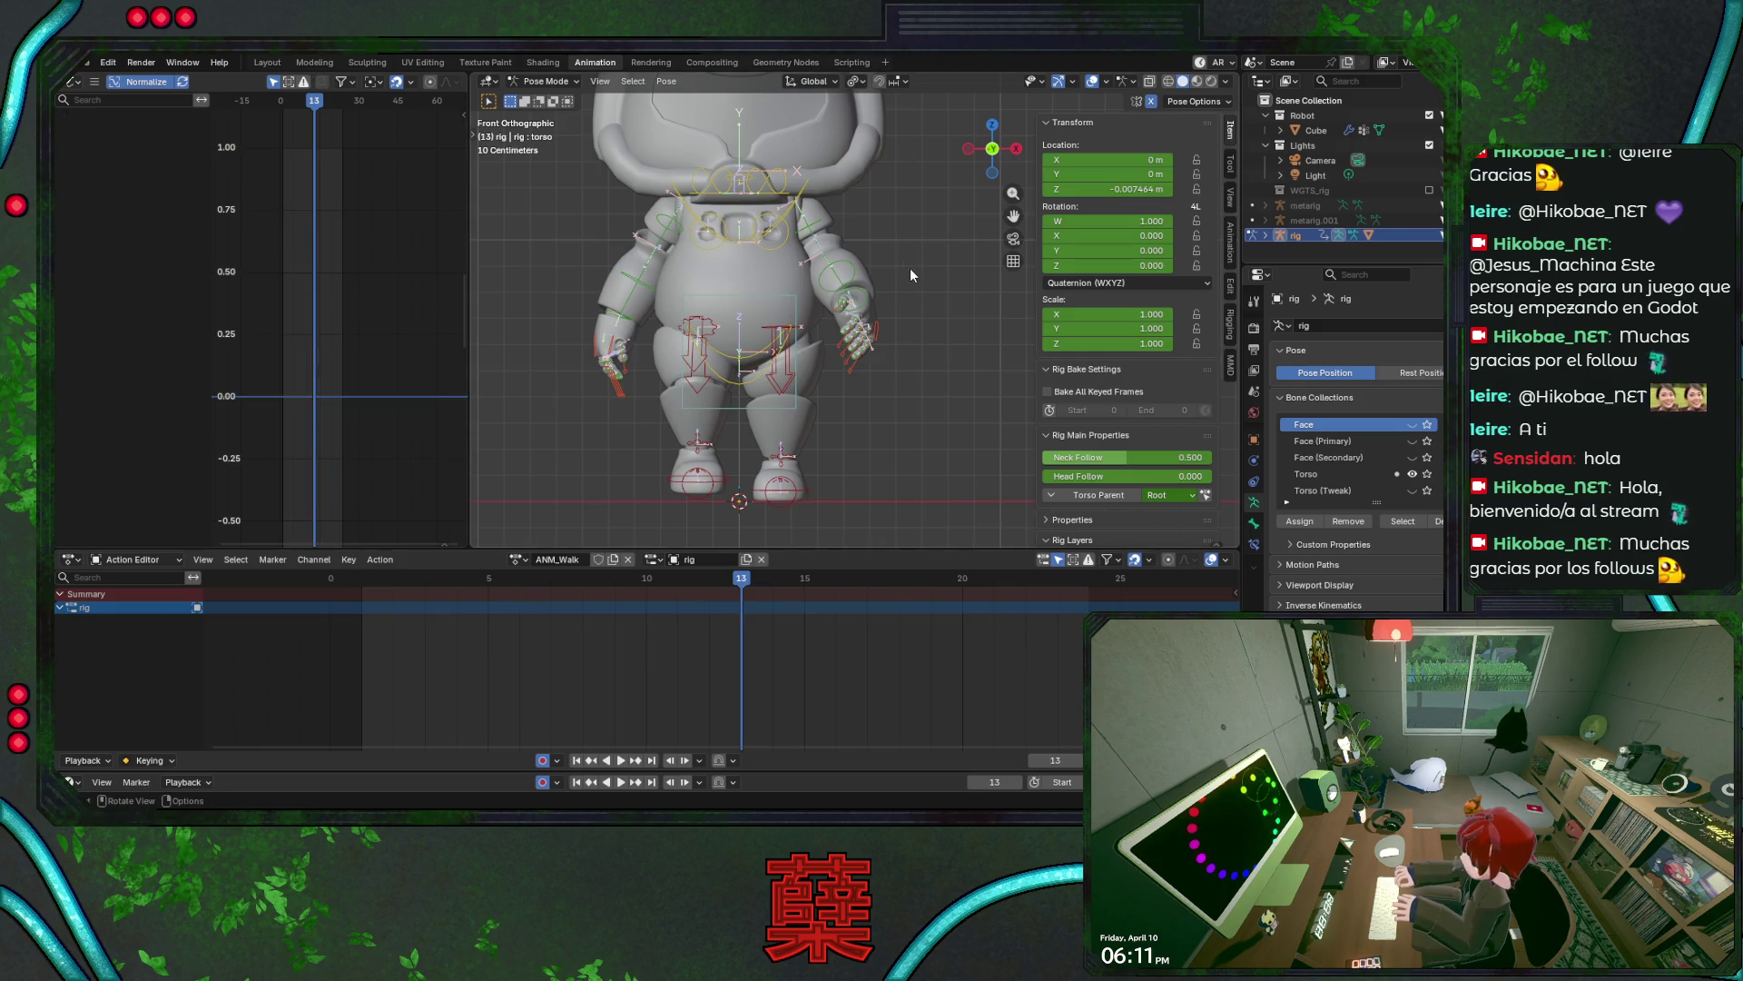
# - Save, switch to side view, and review the walk loop before returning to frame 6
pyautogui.hotkey('ctrl', 's')
pyautogui.moveTo(896, 270); pyautogui.dragTo(788, 312, button='middle')
pyautogui.press('KP_3')
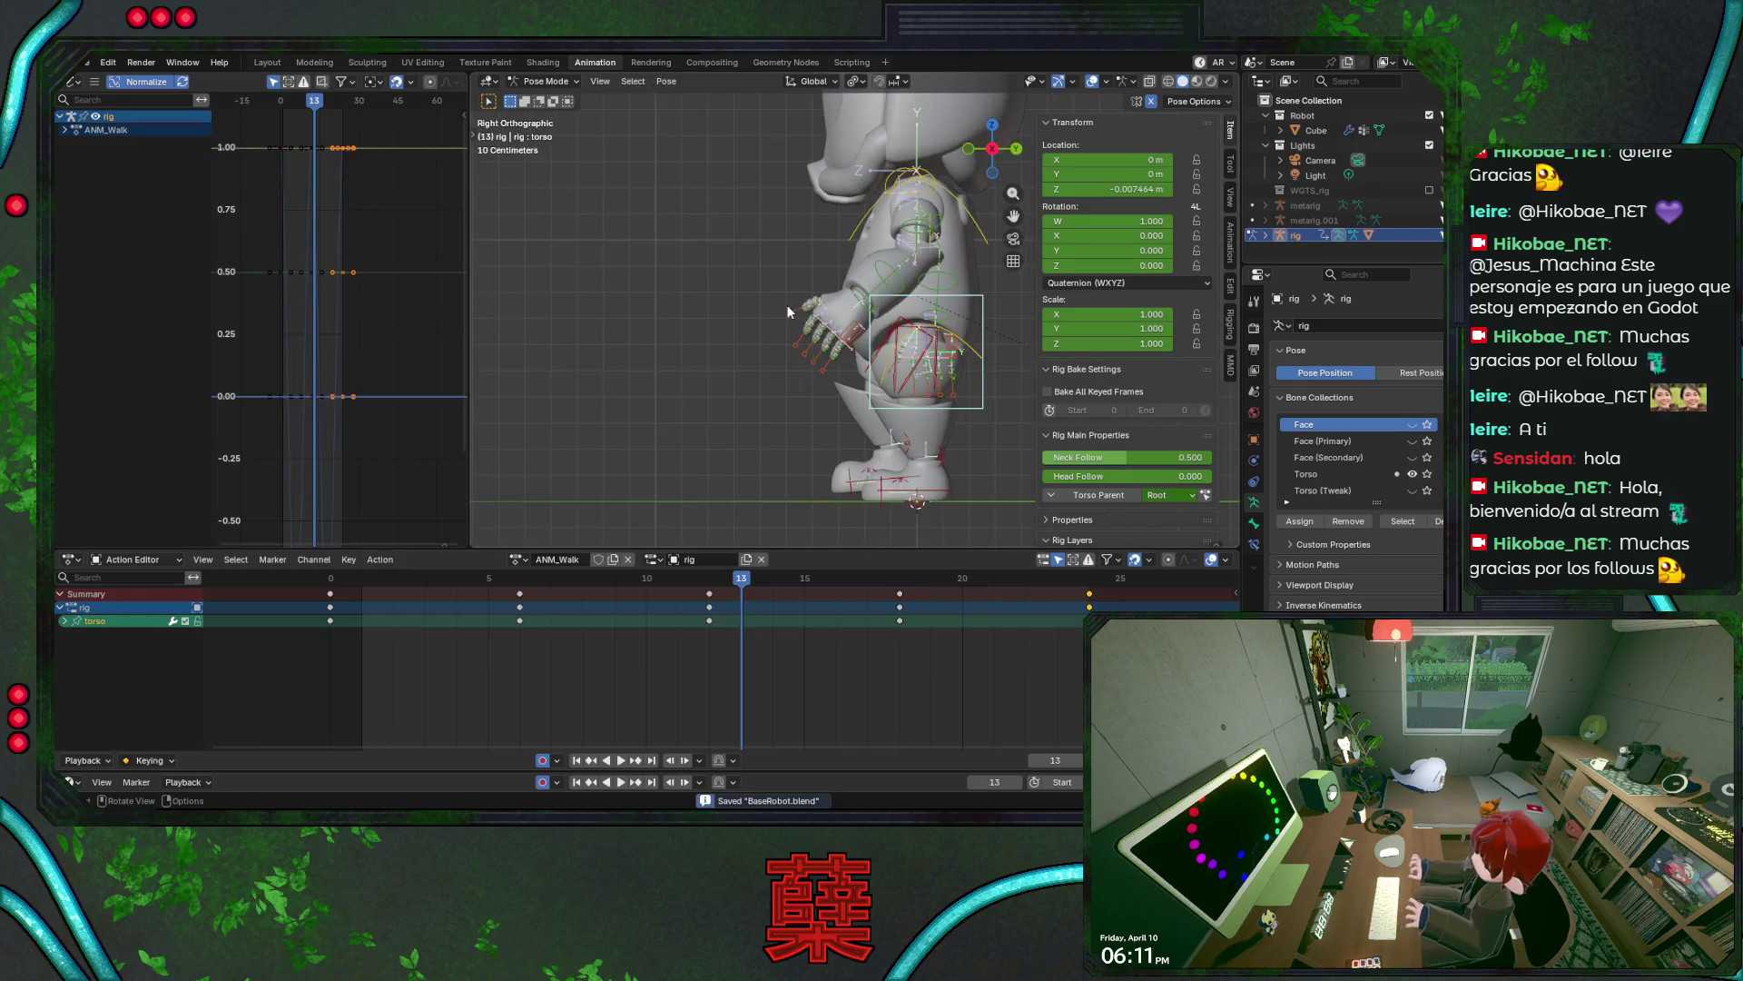
pyautogui.press('space')
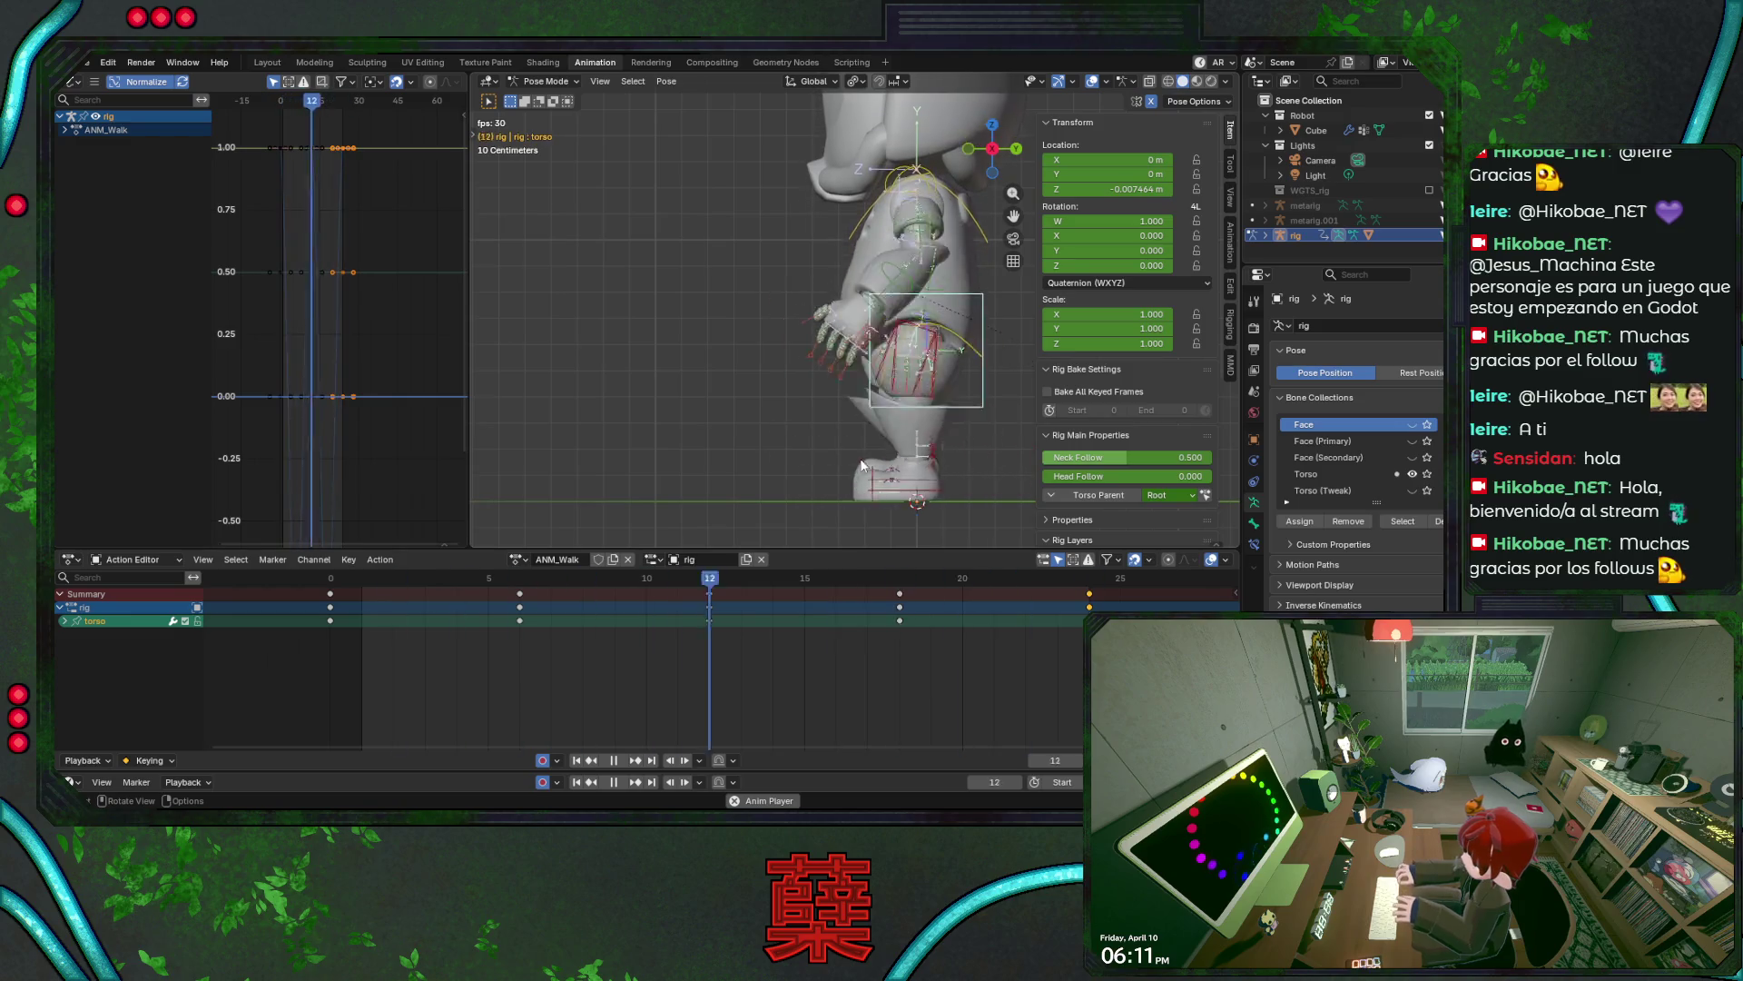
pyautogui.press('space')
pyautogui.press('space')
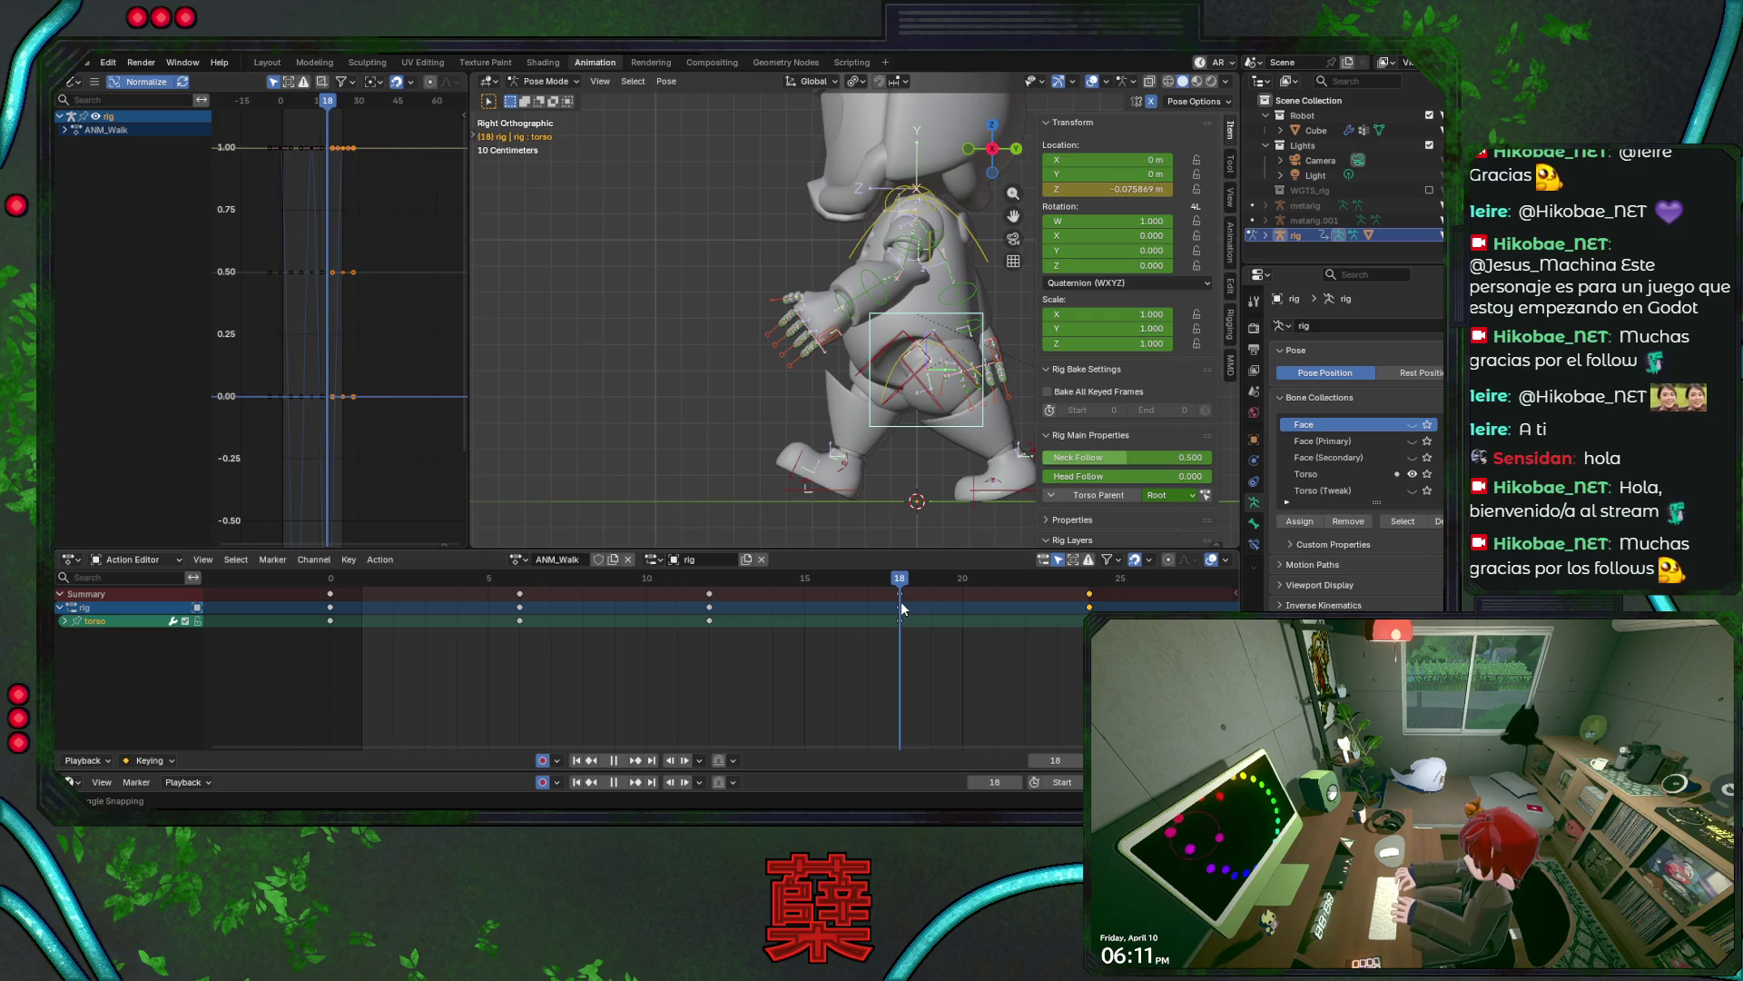
pyautogui.press('space')
pyautogui.press('Down')
pyautogui.press('Down')
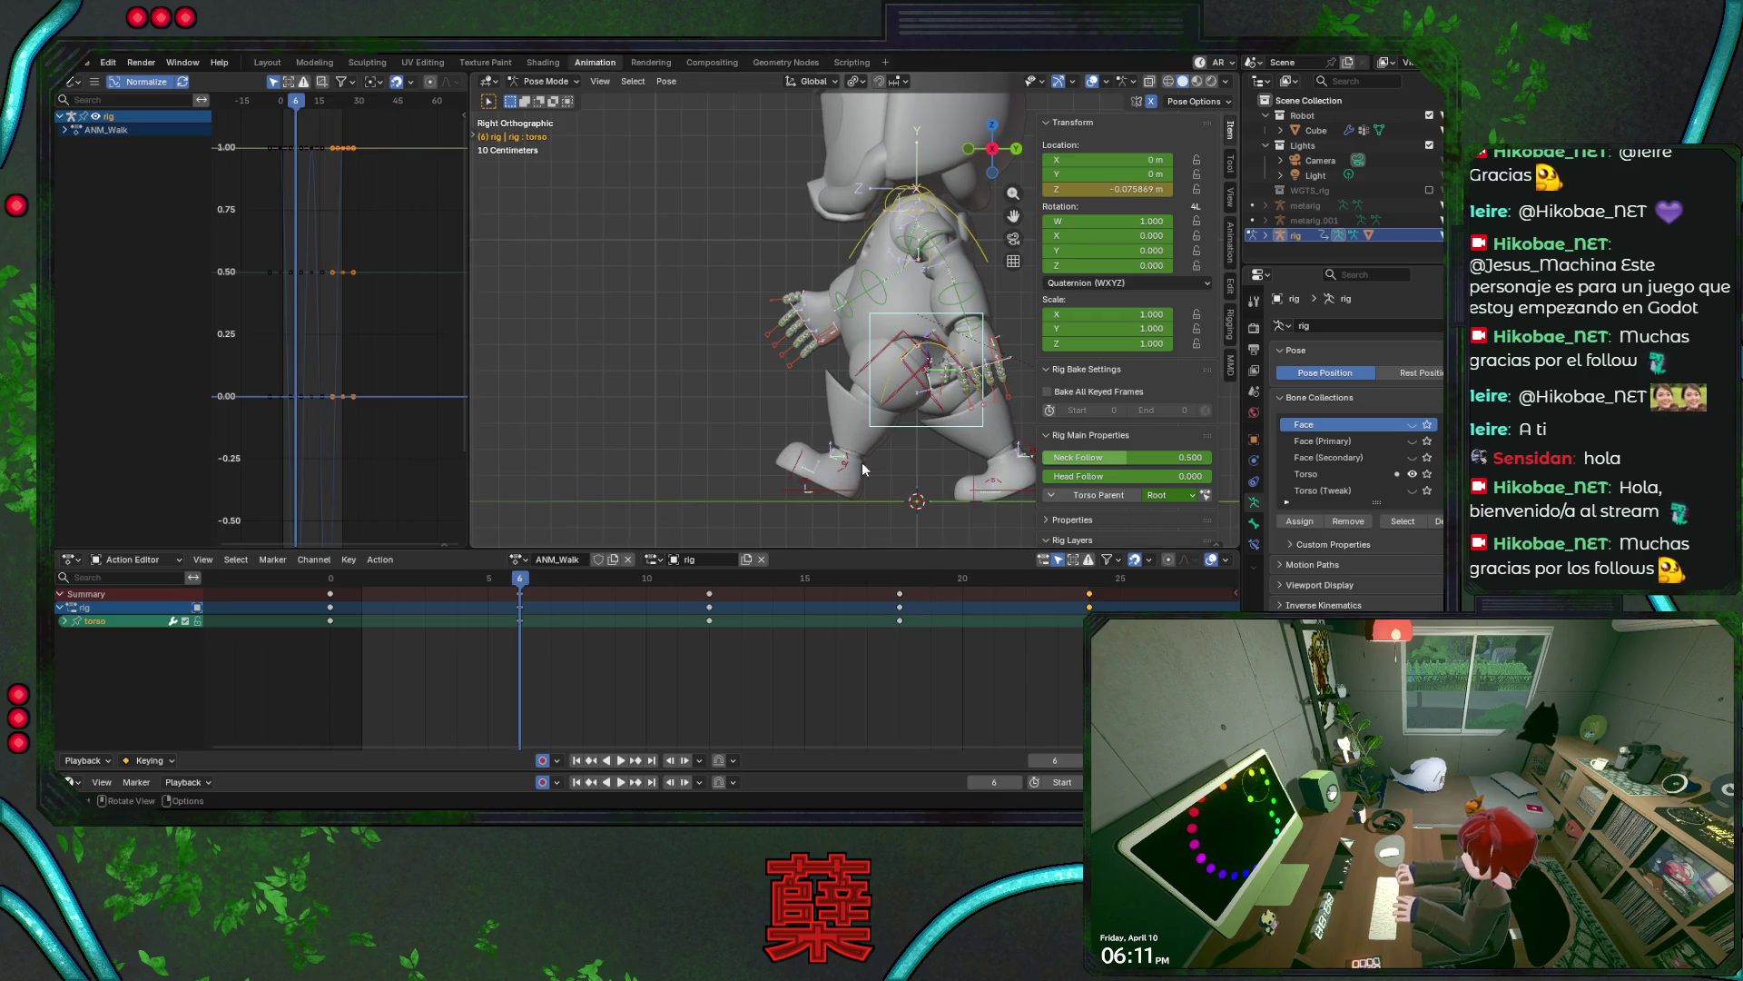
# - Select the right foot IK control and try Y-axis moves, cancelling them
pyautogui.click(868, 459)
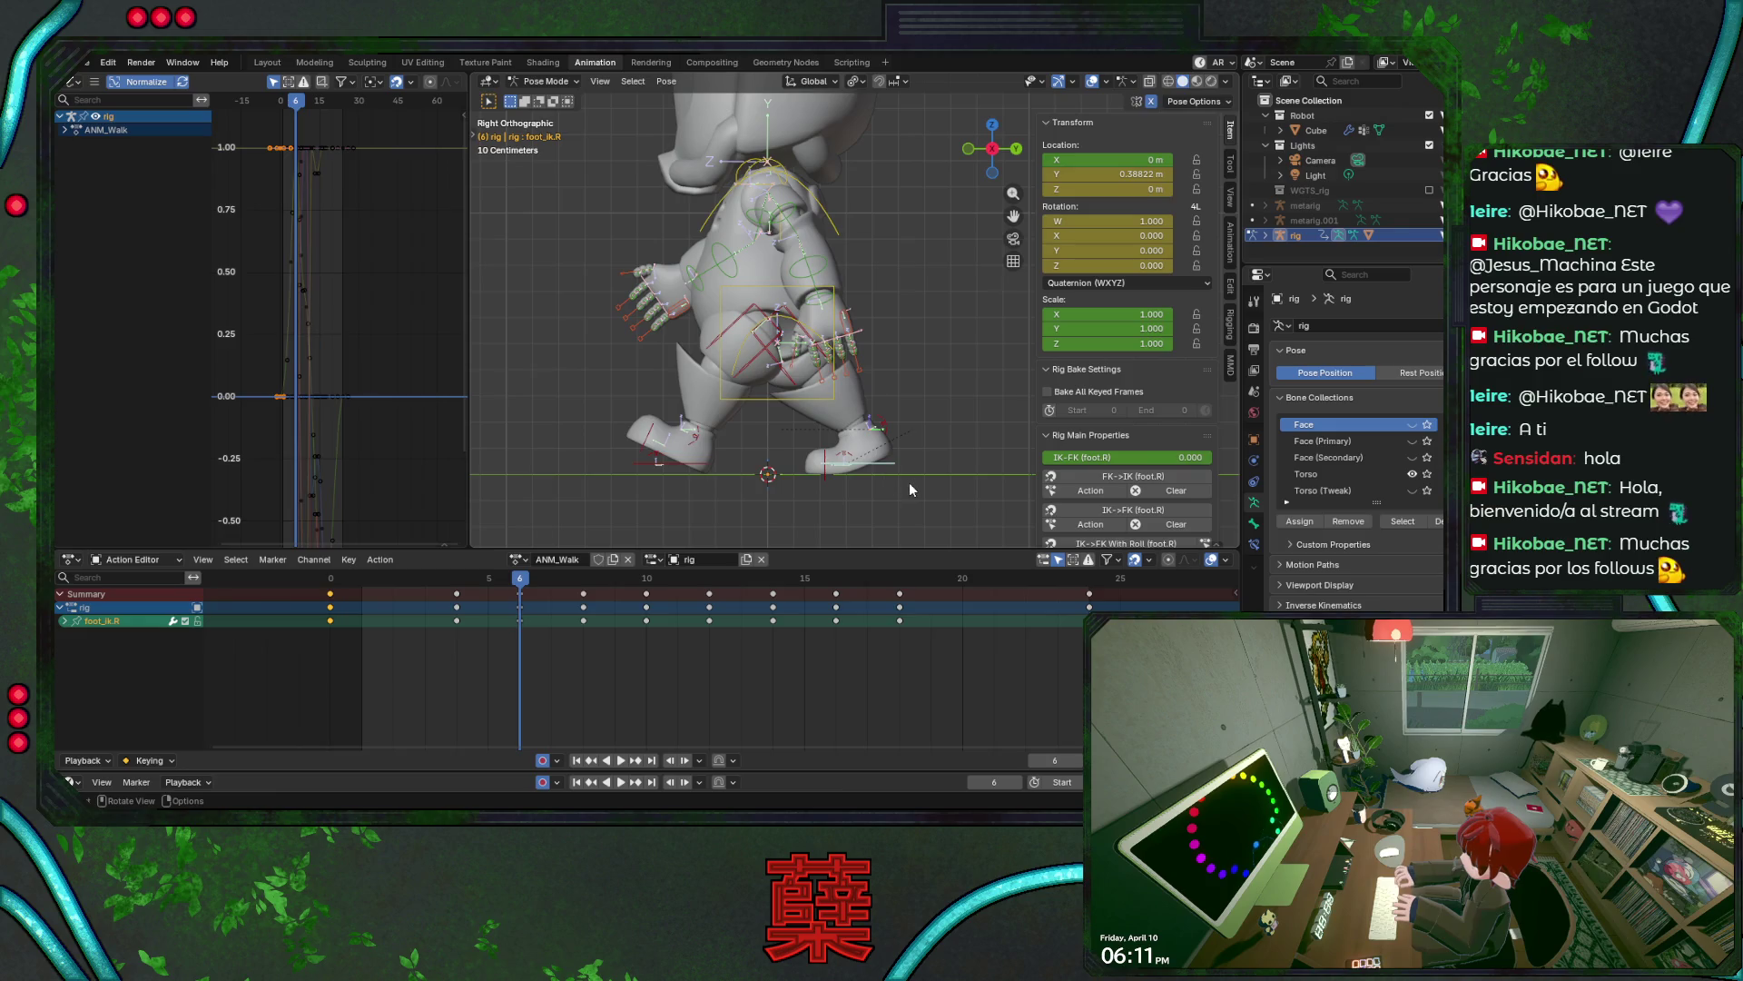
pyautogui.press('g')
pyautogui.press('y')
pyautogui.press('Escape')
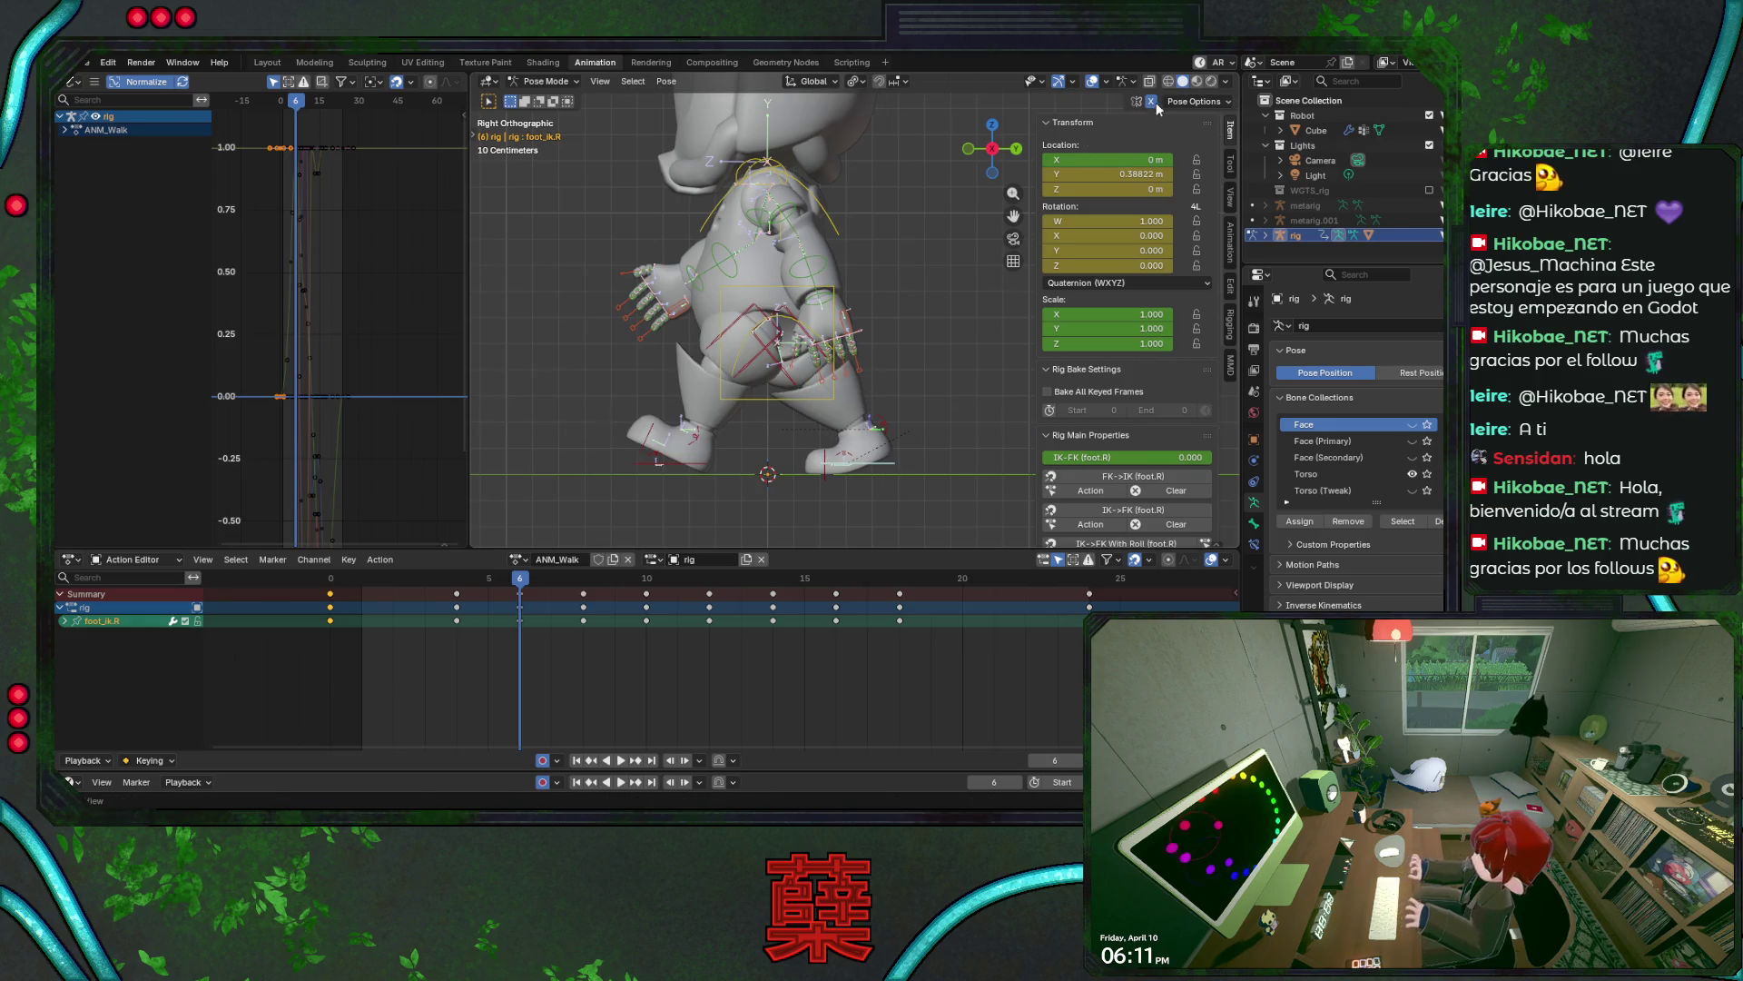
pyautogui.press('g')
pyautogui.press('y')
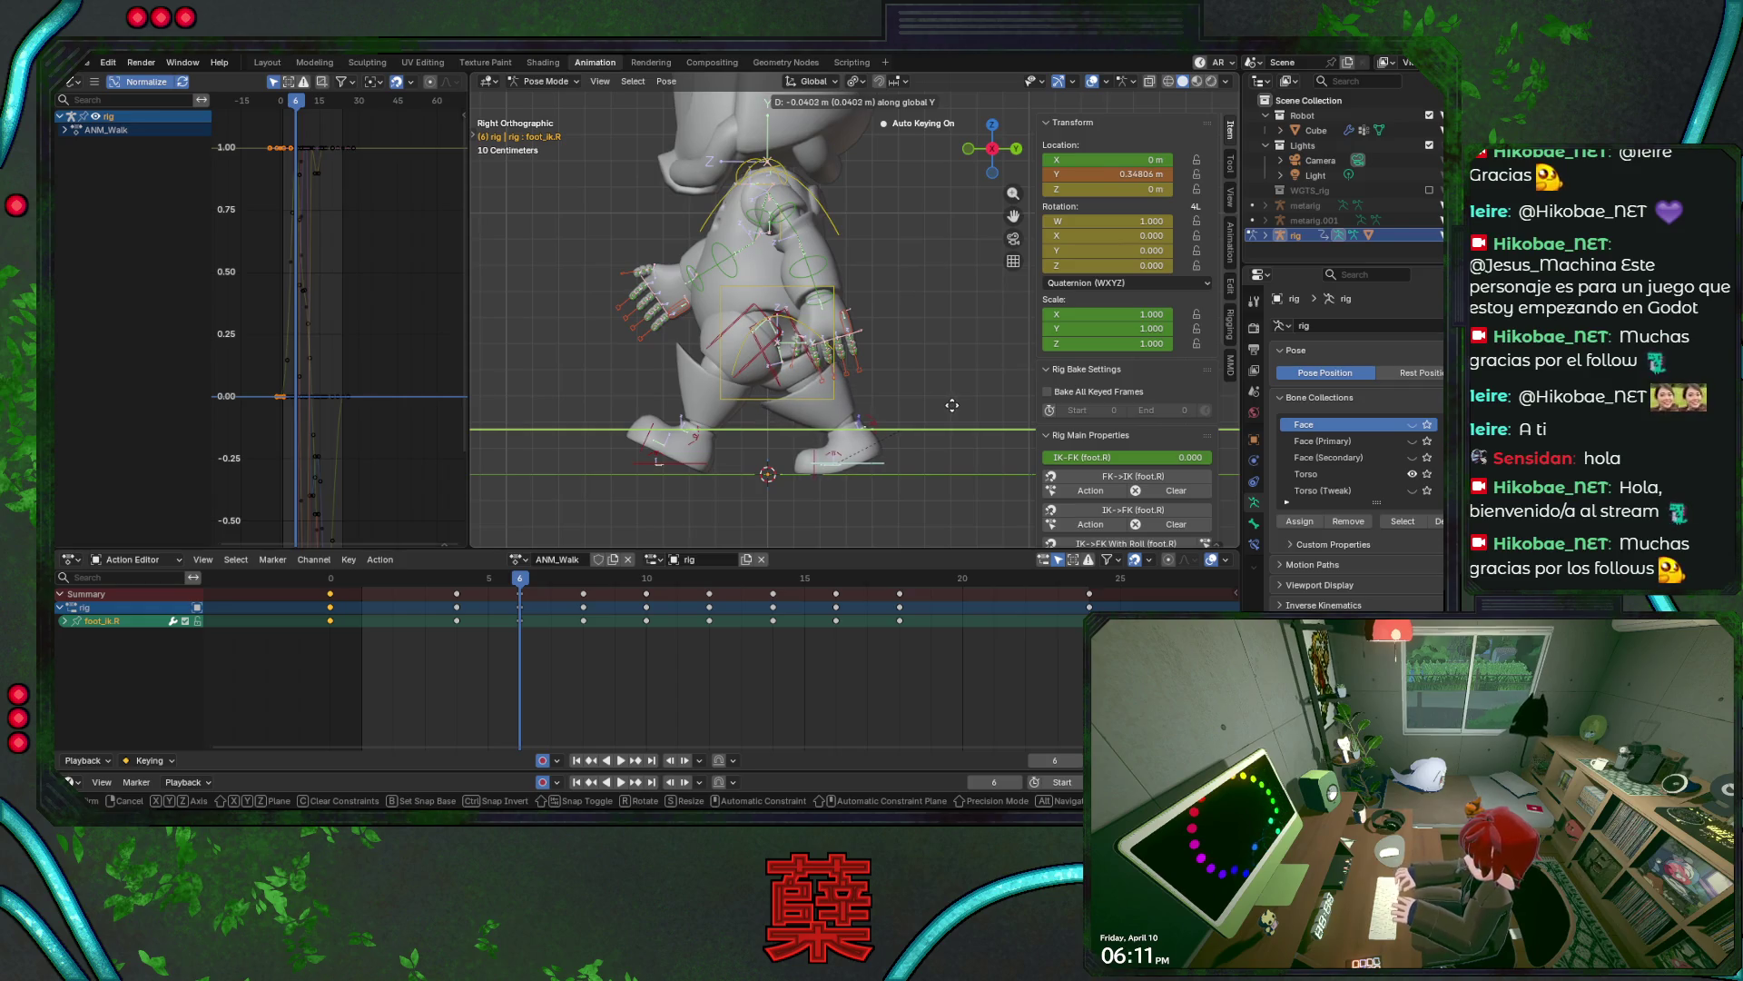
pyautogui.press('Escape')
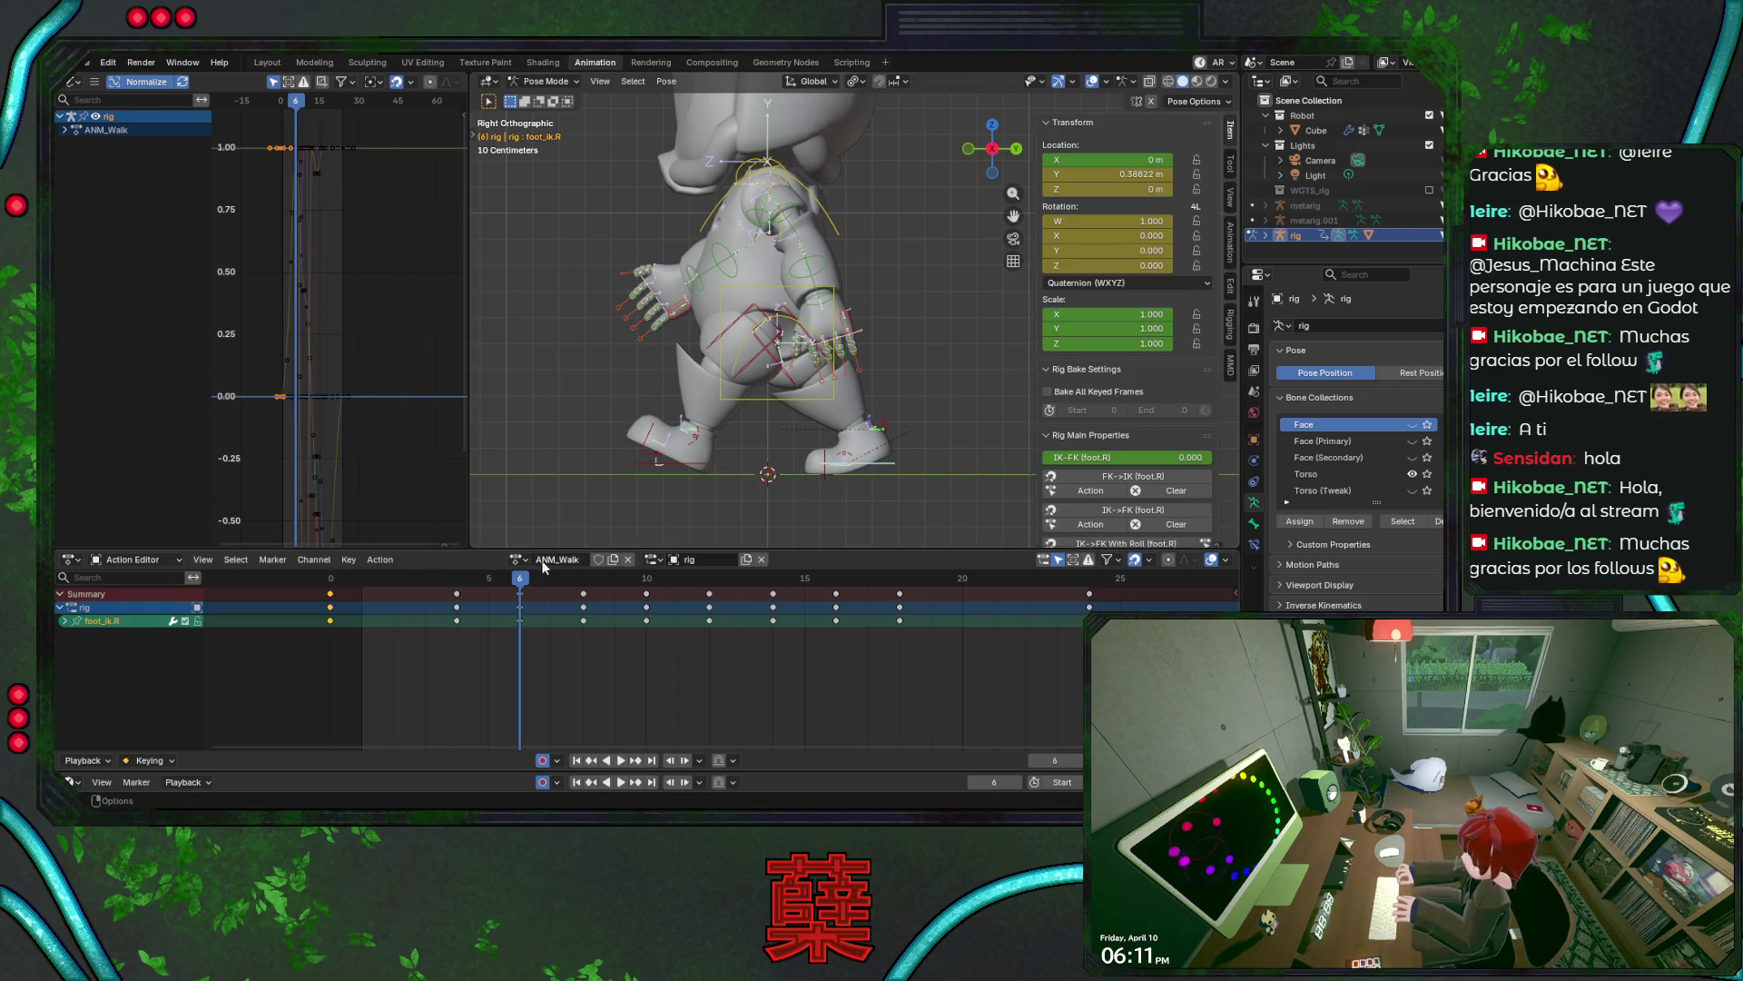
# - Move the right foot IK back to Y 0.35954 at frame 6, key it and save
pyautogui.press('space')
pyautogui.press('space')
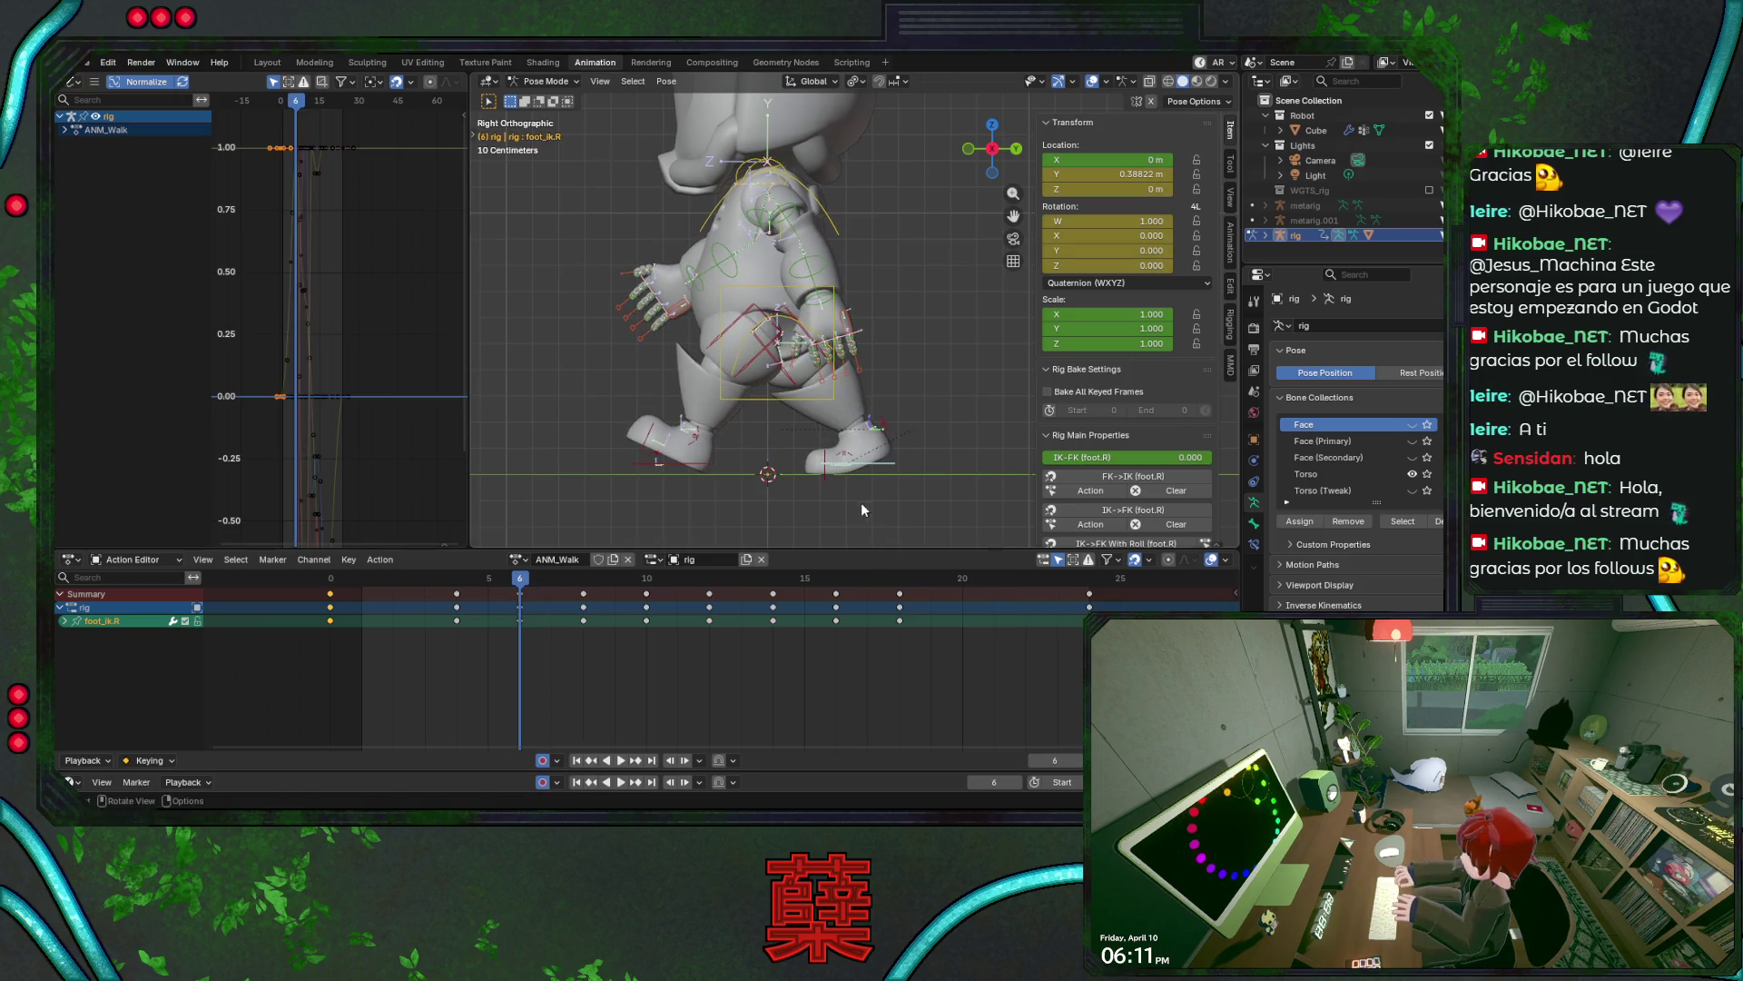
pyautogui.press('g')
pyautogui.press('y')
pyautogui.click(862, 503)
pyautogui.press('i')
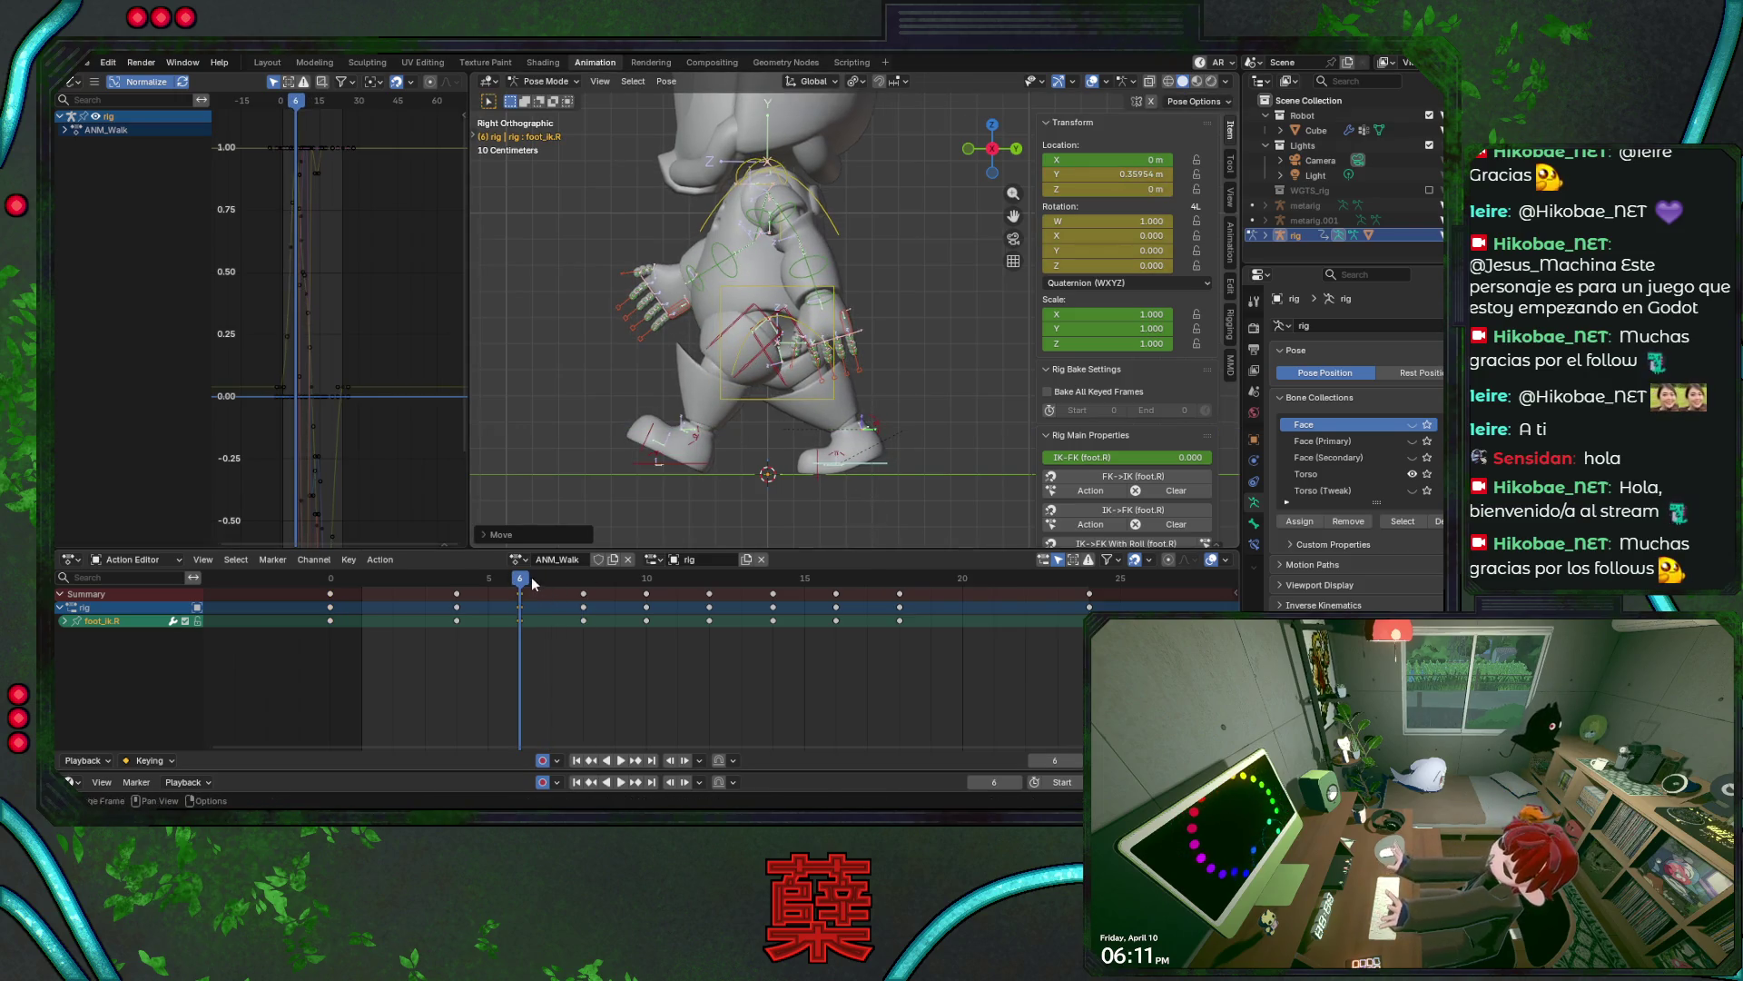
pyautogui.hotkey('ctrl', 's')
# - Replay the walk loop from frame 1 and stop at frame 6 to review the step
pyautogui.press('space')
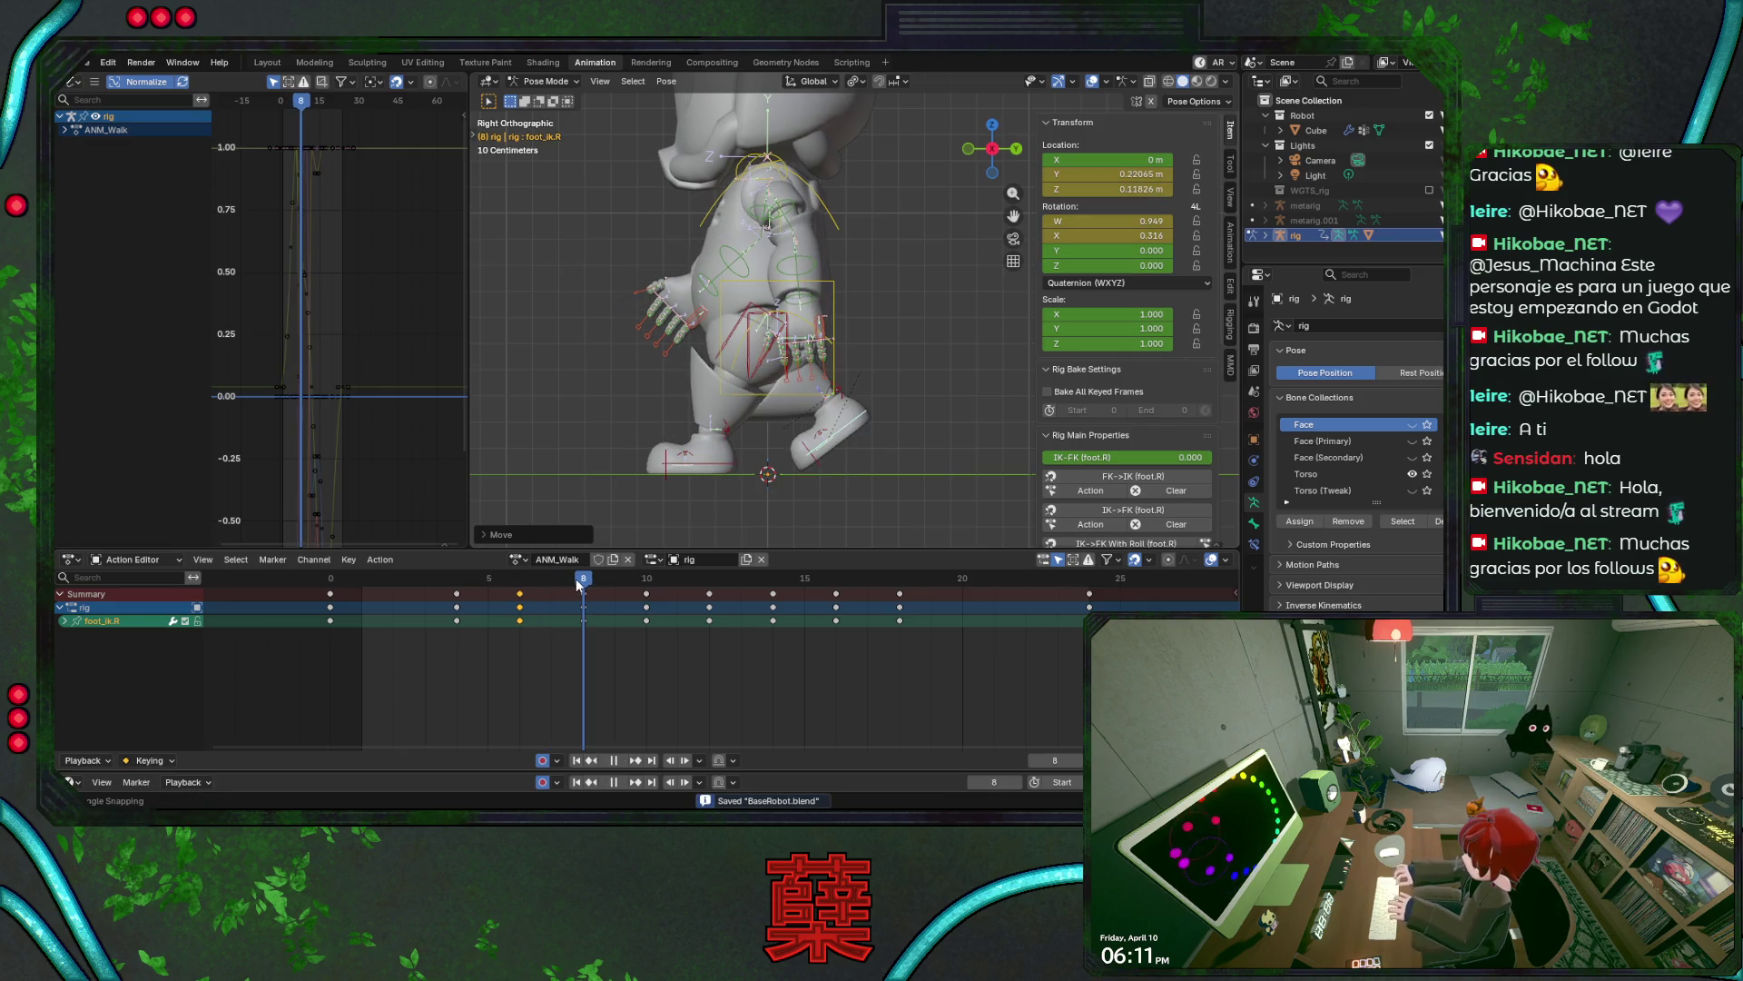
pyautogui.click(578, 583)
pyautogui.press('space')
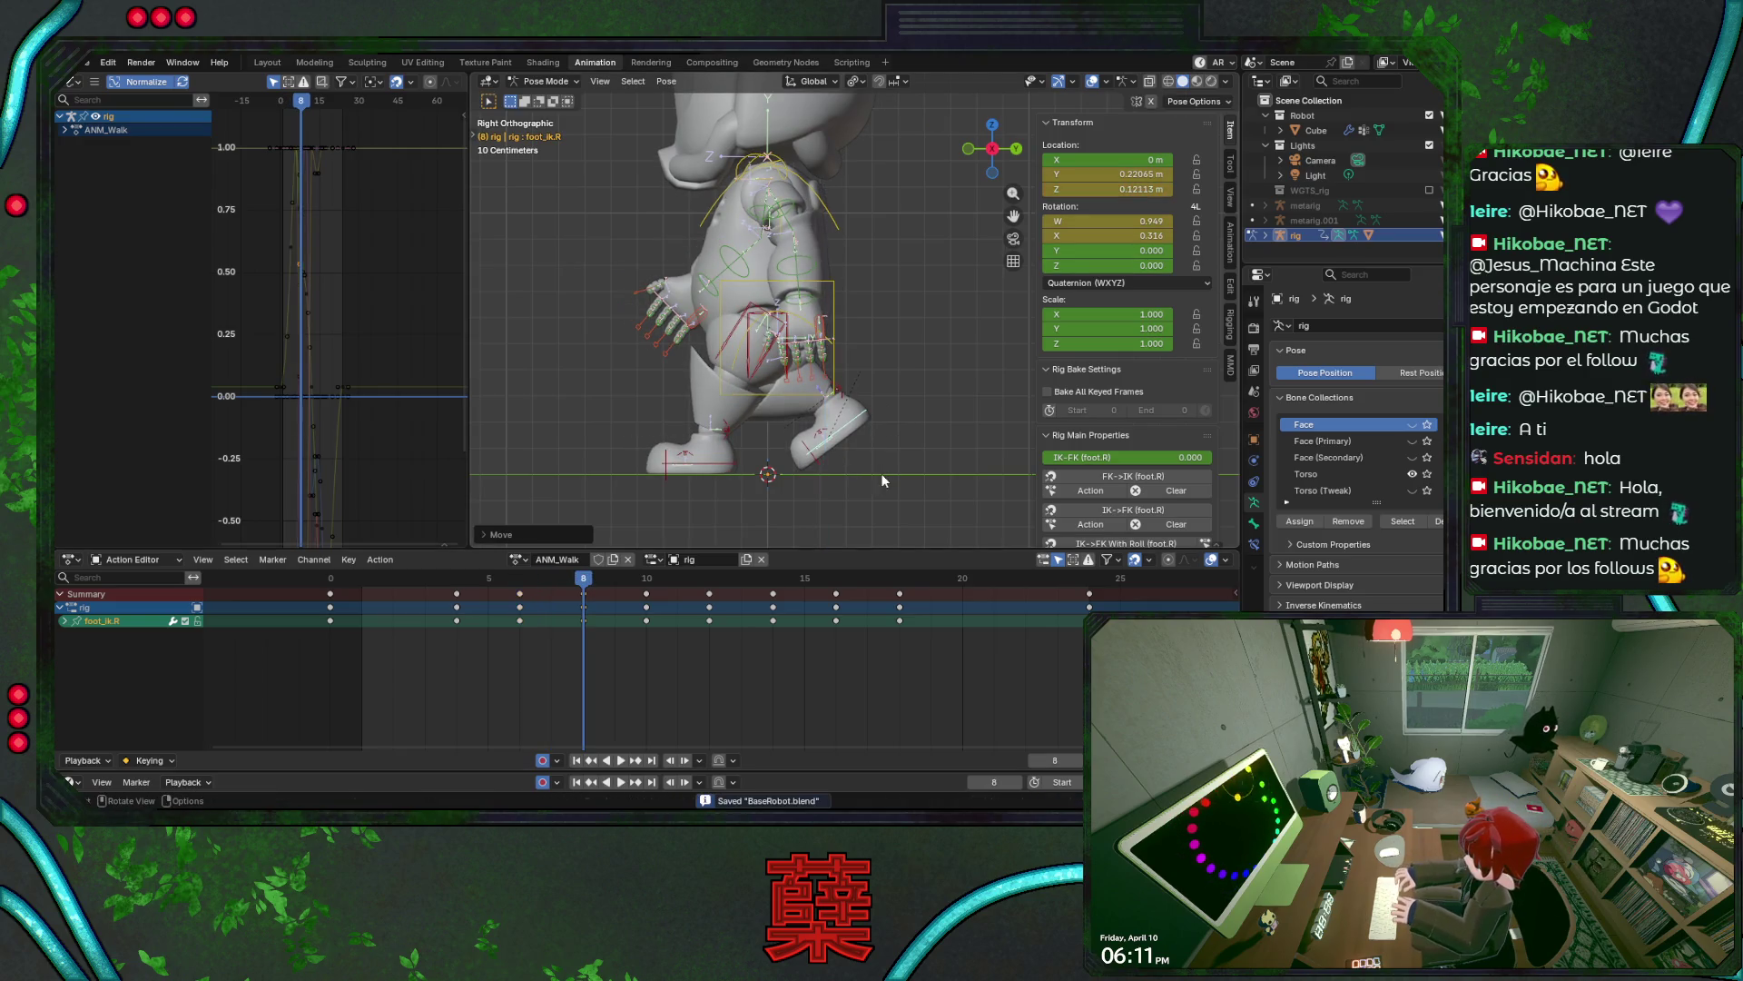
pyautogui.moveTo(583, 578); pyautogui.dragTo(367, 599)
pyautogui.hotkey('ctrl', 's')
pyautogui.press('space')
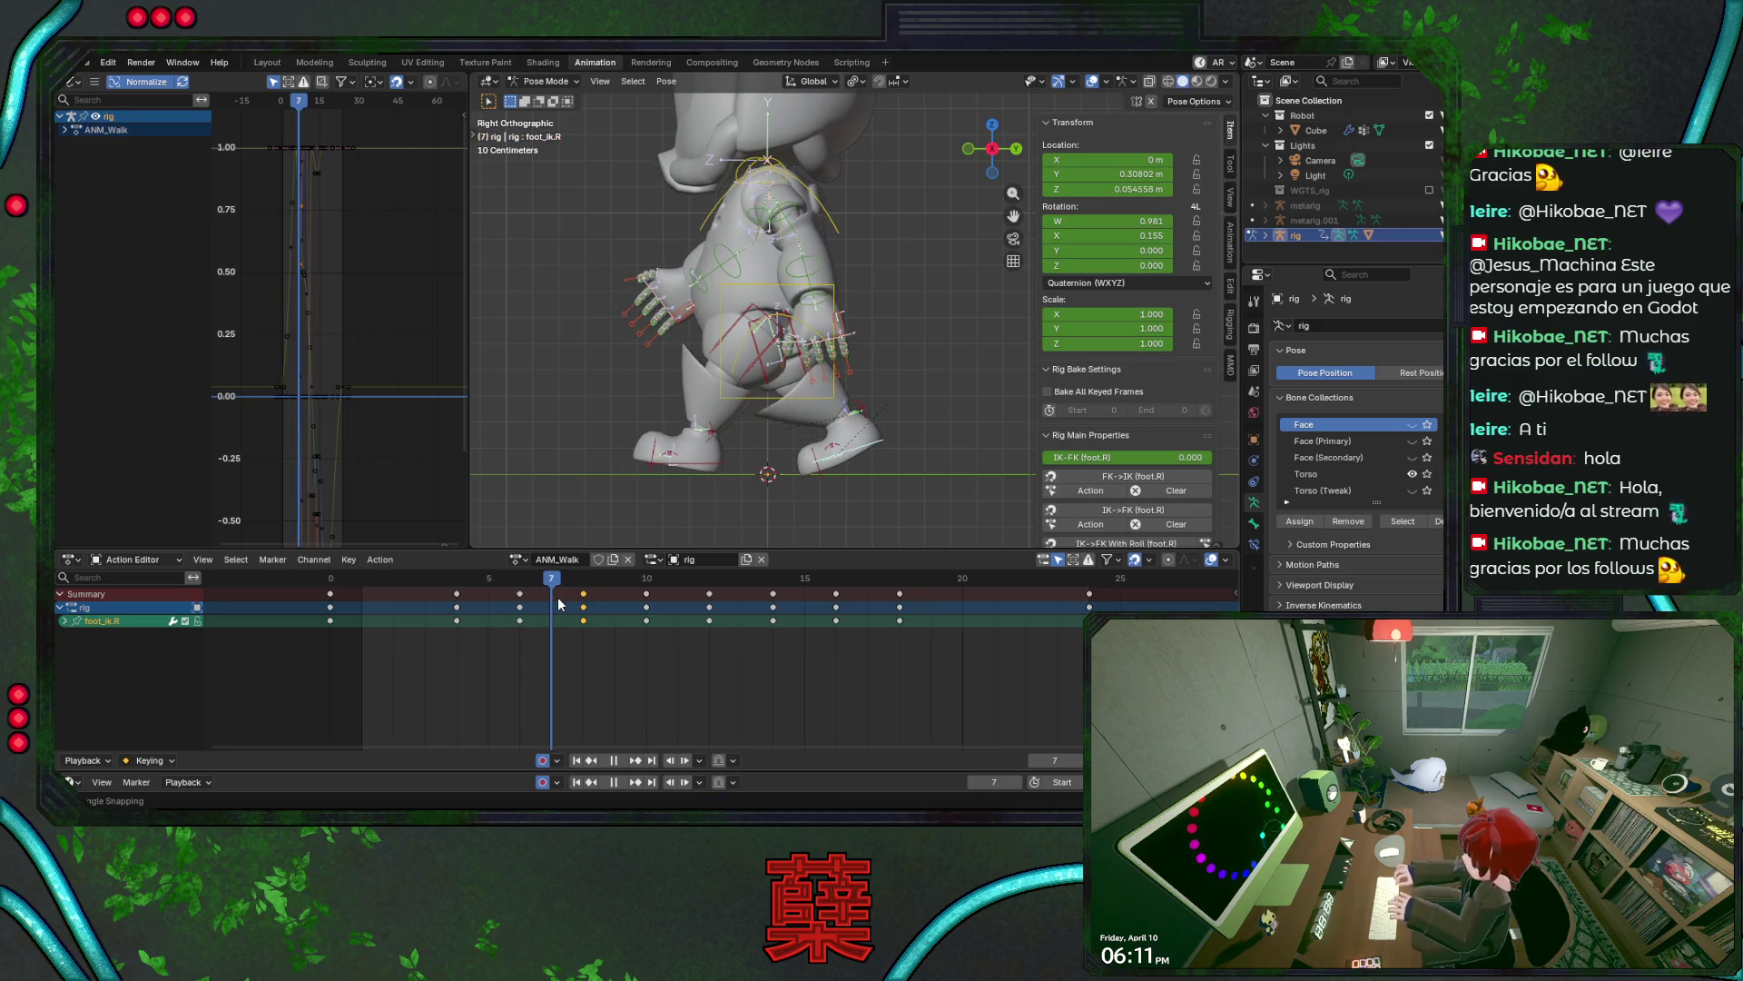
pyautogui.press('space')
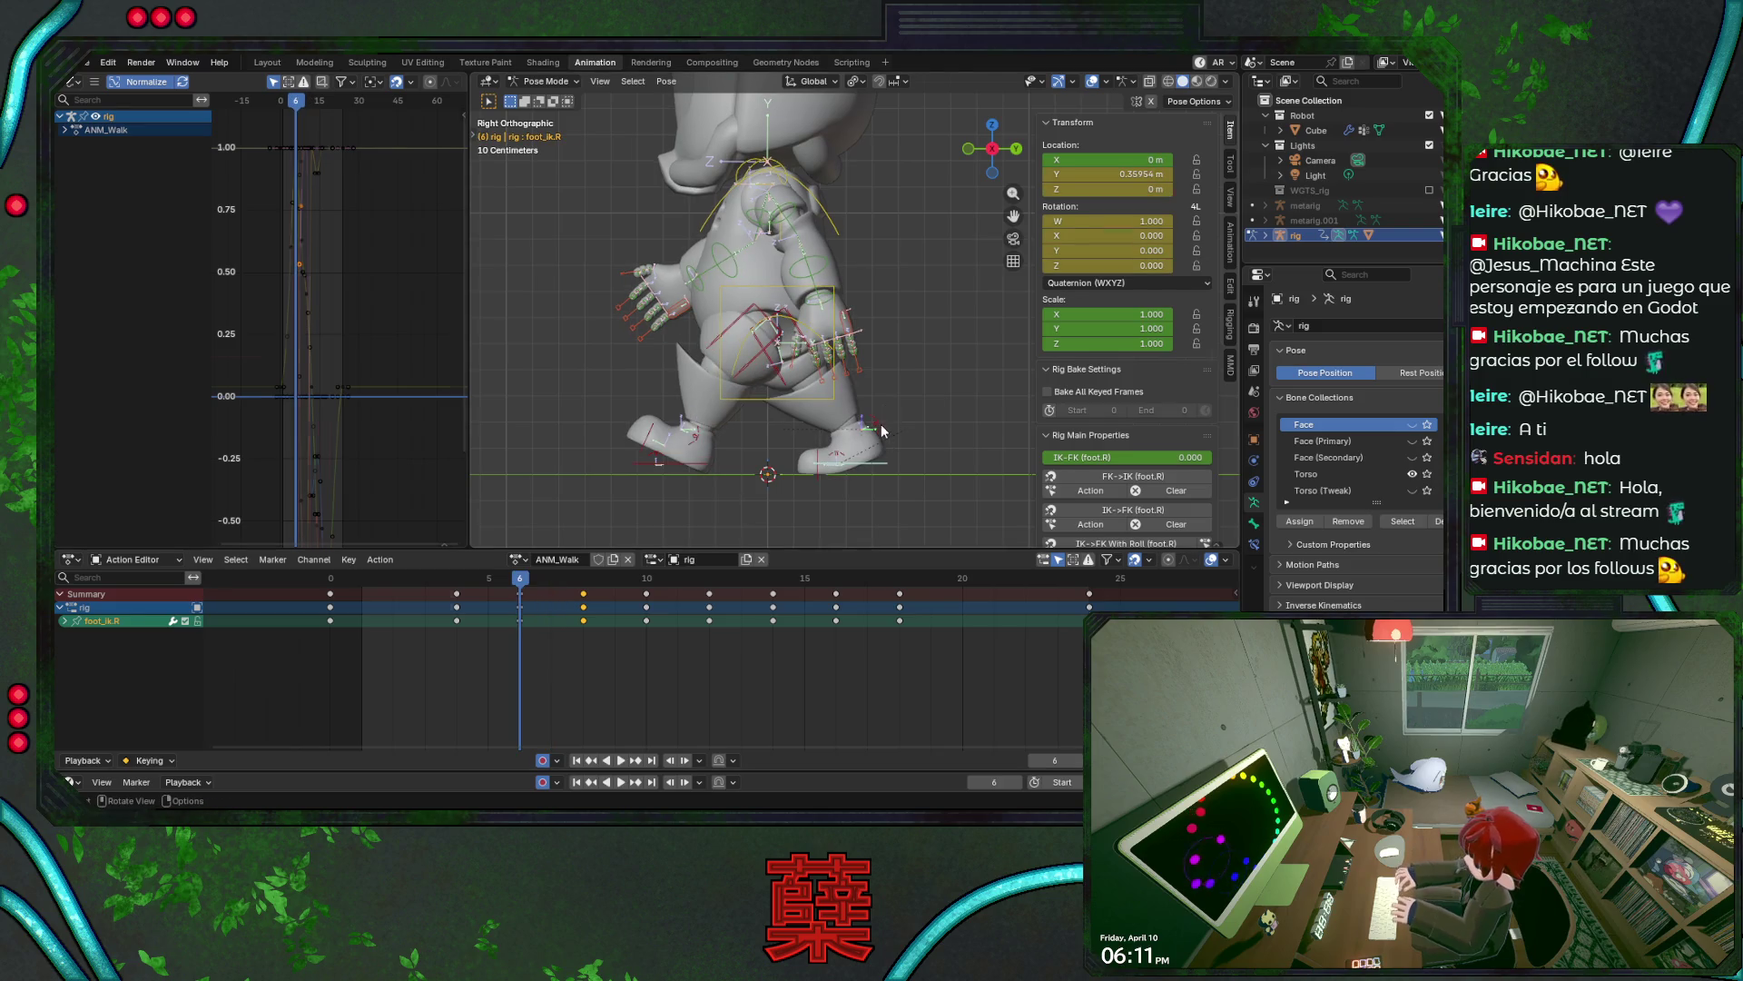
# - Inspect the right heel roll and toe IK controls, then save
pyautogui.click(879, 429)
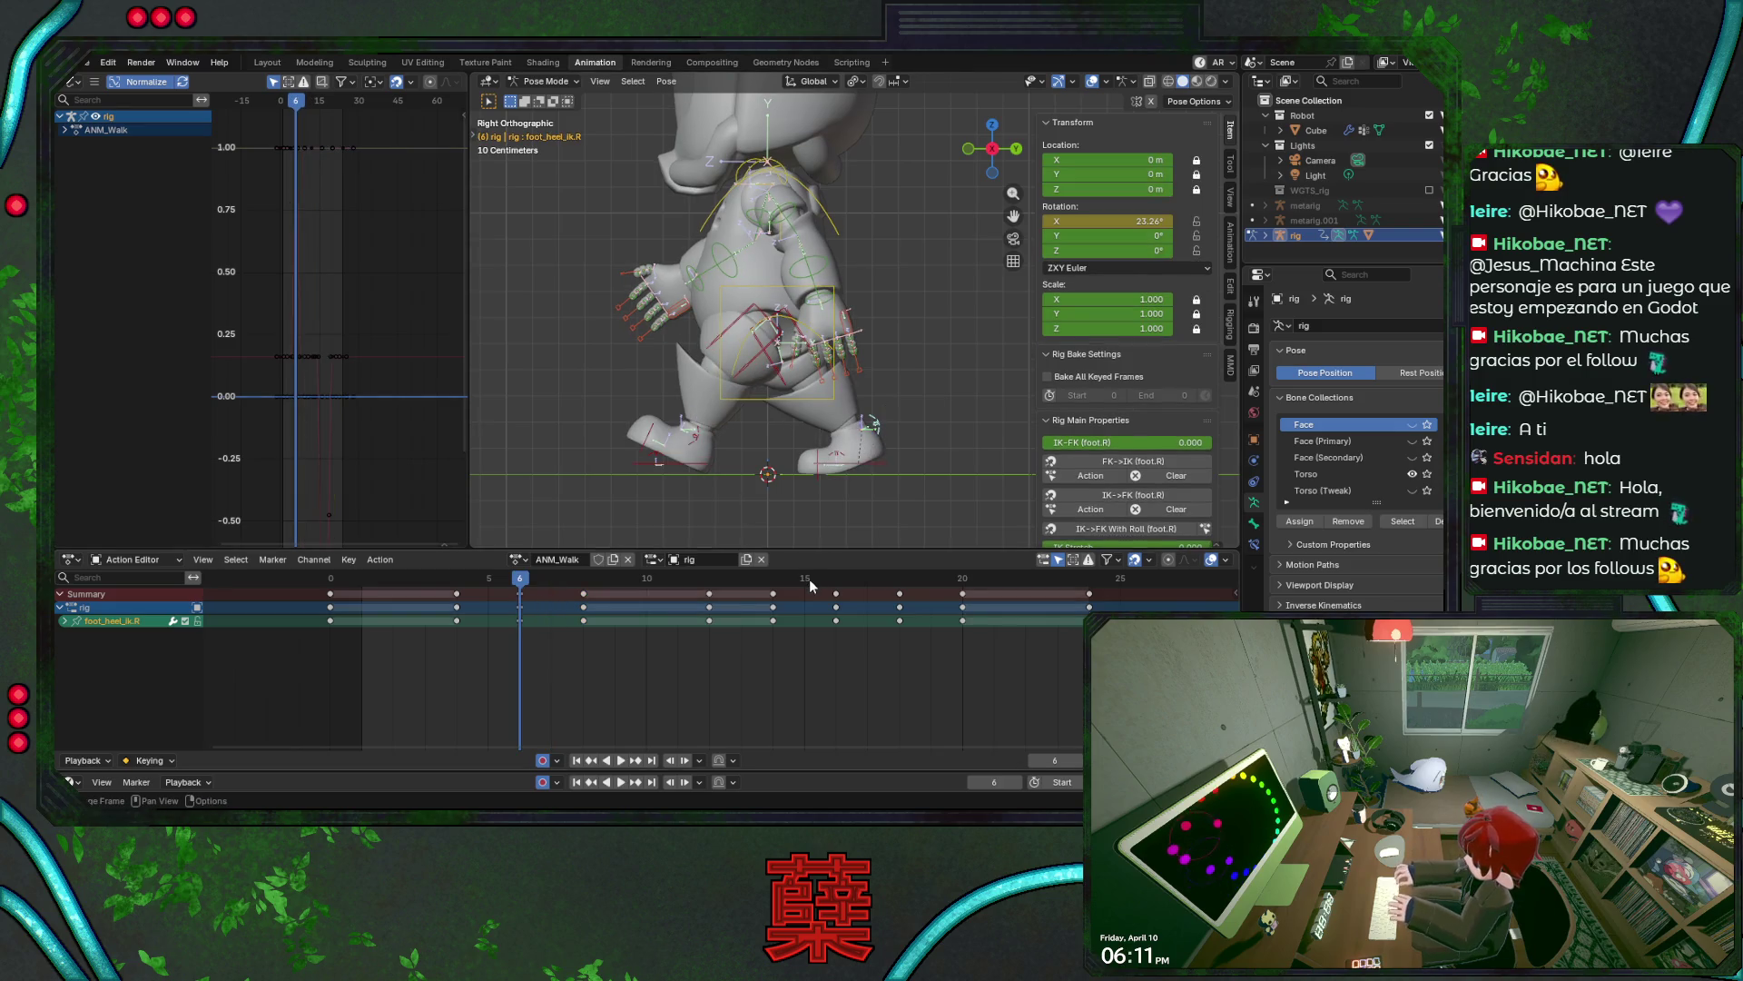
pyautogui.click(817, 458)
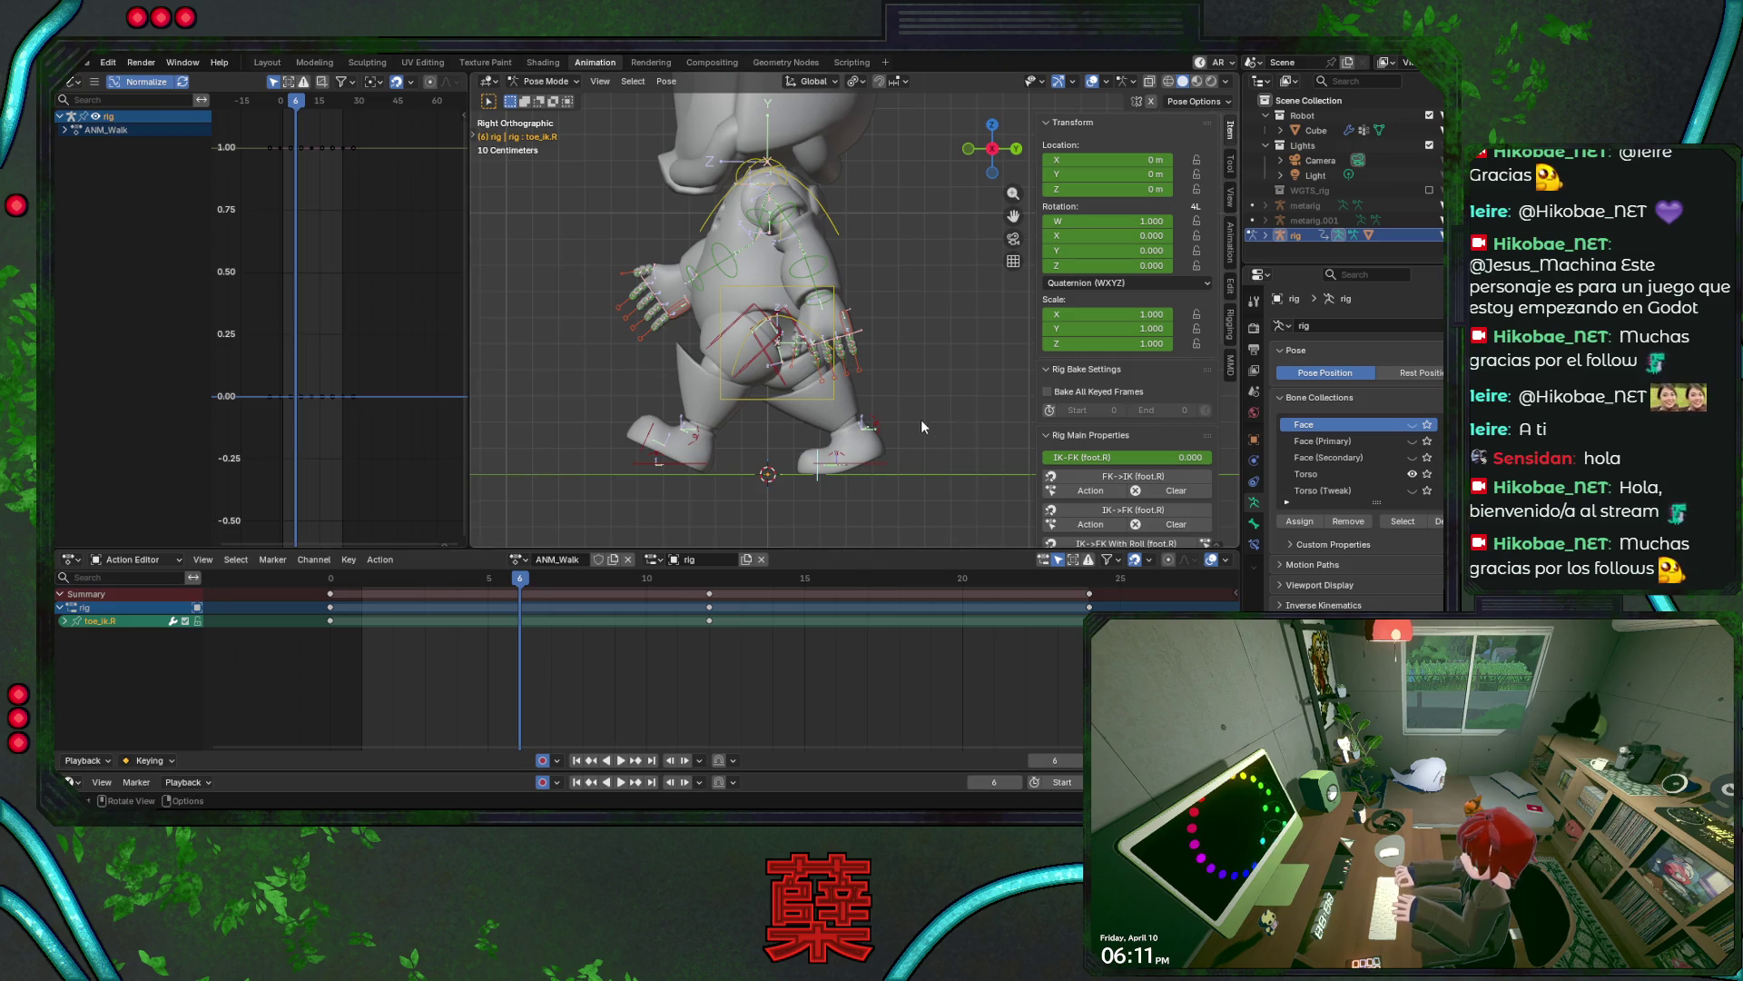
pyautogui.click(901, 436)
pyautogui.hotkey('ctrl', 's')
# - Replay the loop, try rotating the right heel without applying it, and stop at frame 6
pyautogui.press('space')
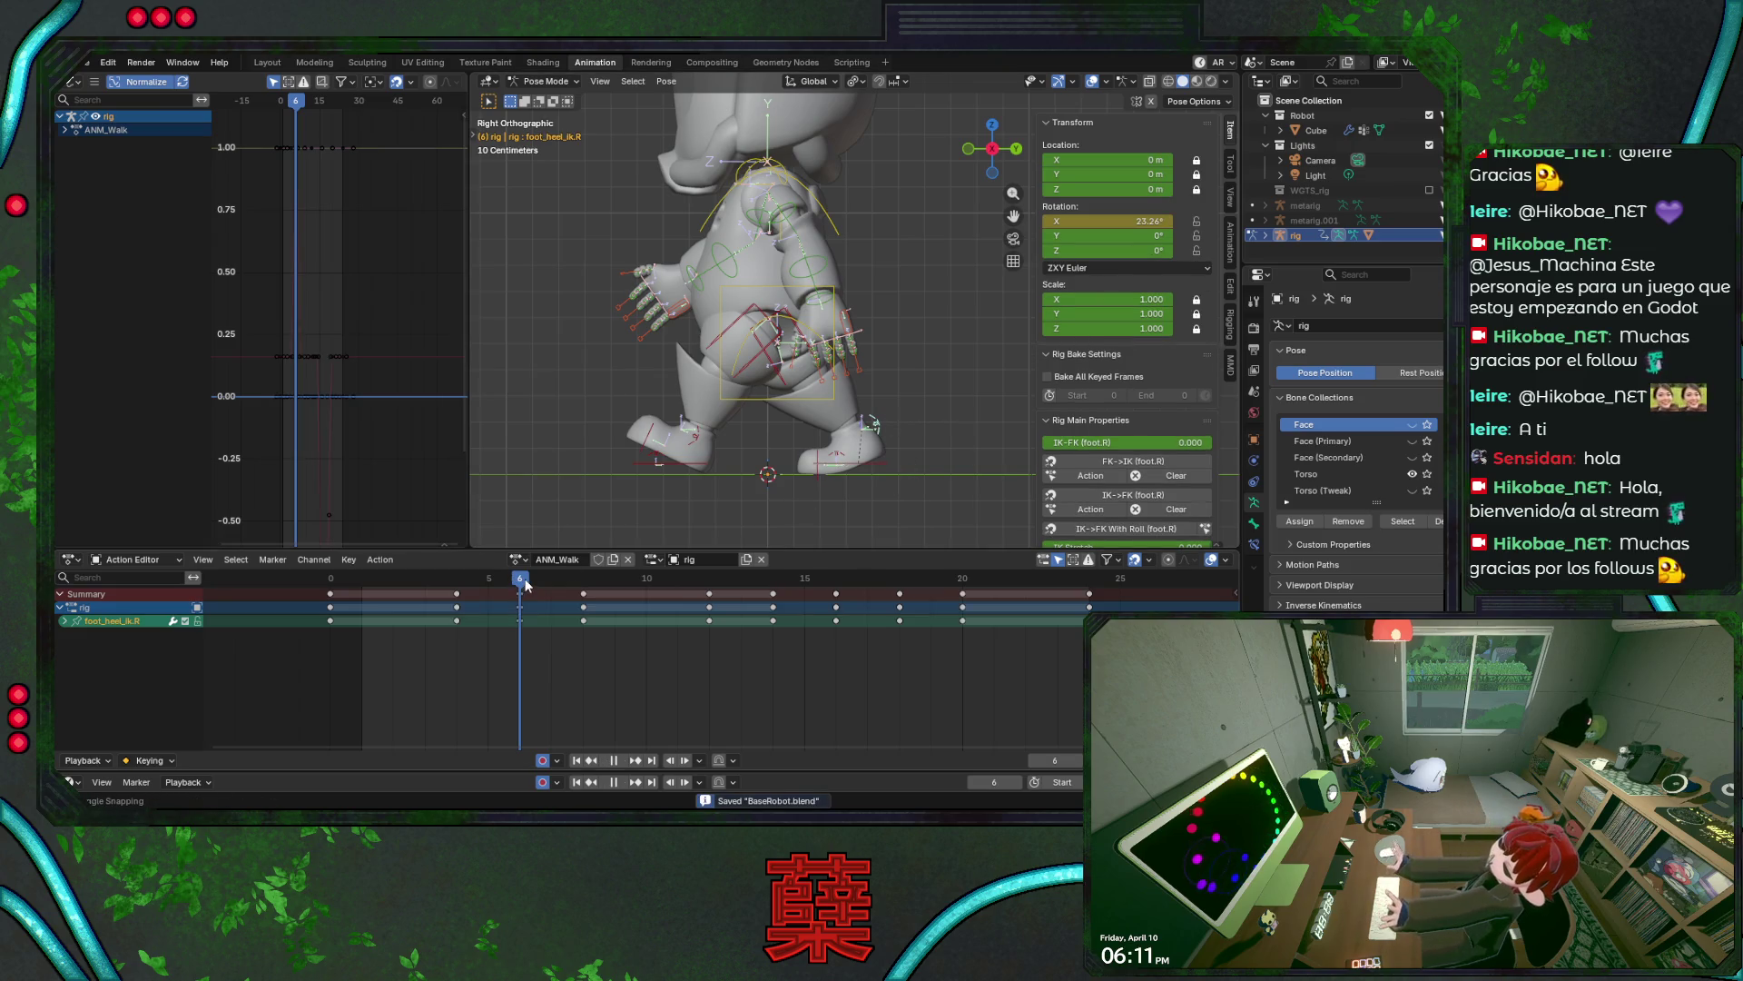
pyautogui.press('space')
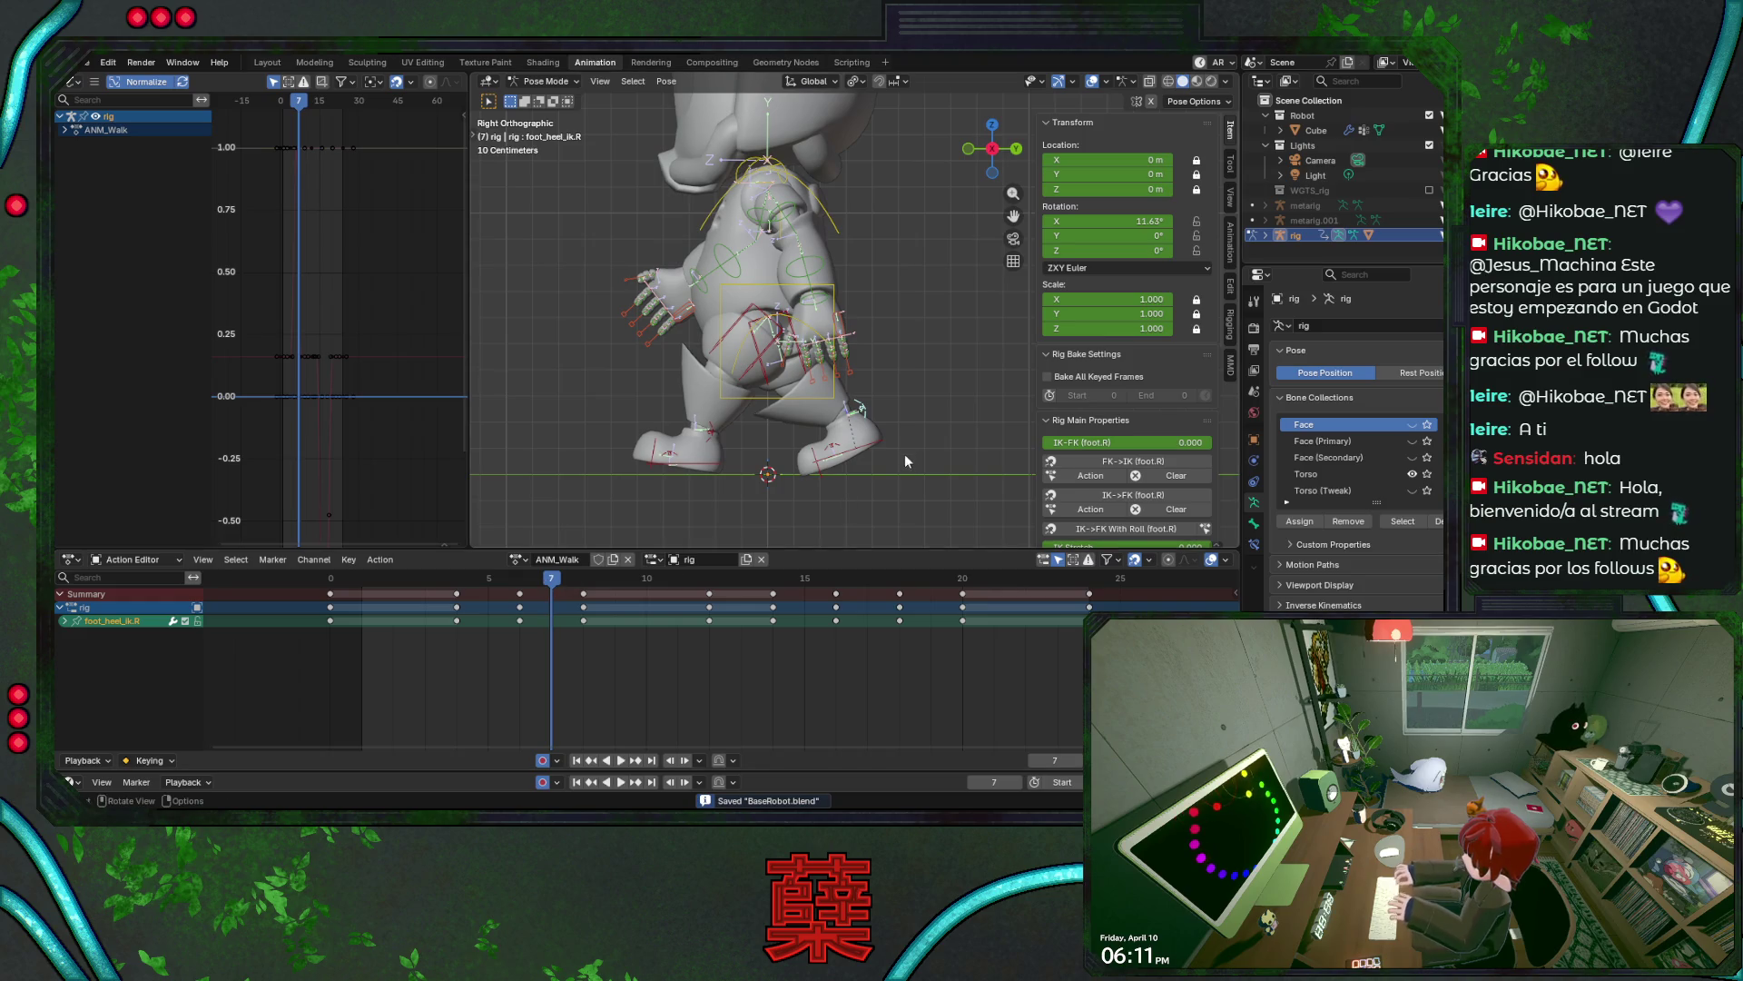
pyautogui.press('r')
pyautogui.press('Escape')
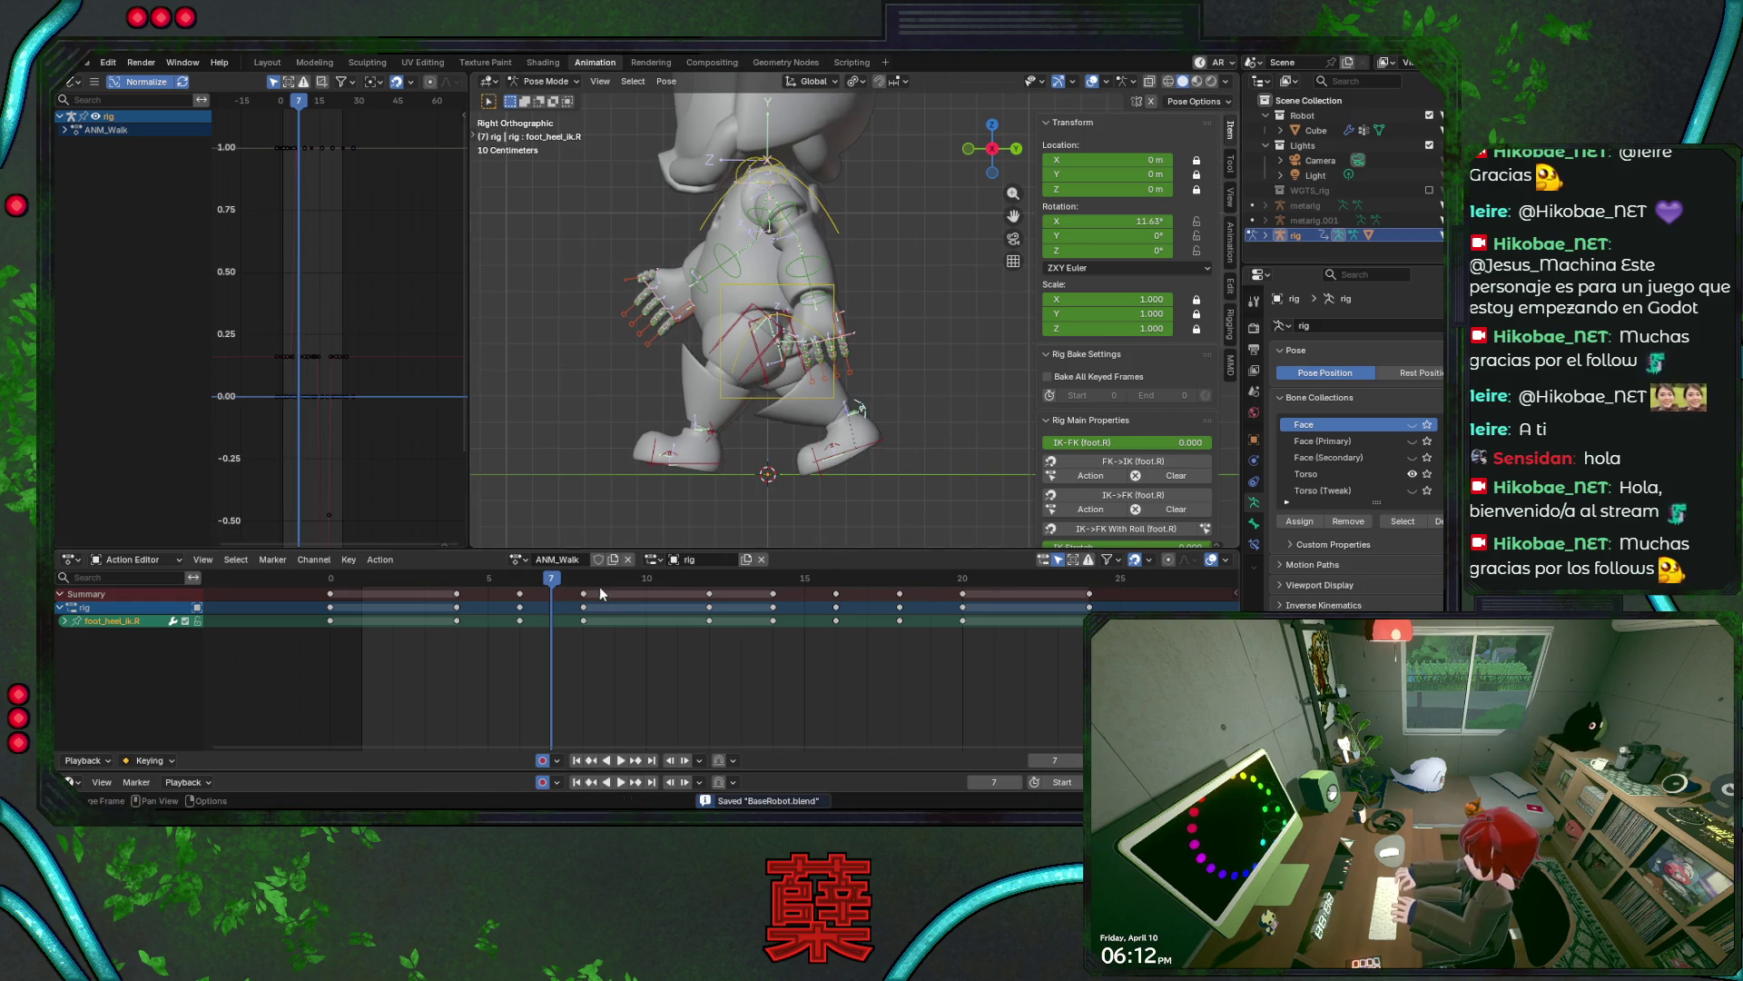
pyautogui.moveTo(559, 586); pyautogui.dragTo(365, 592)
pyautogui.hotkey('ctrl', 's')
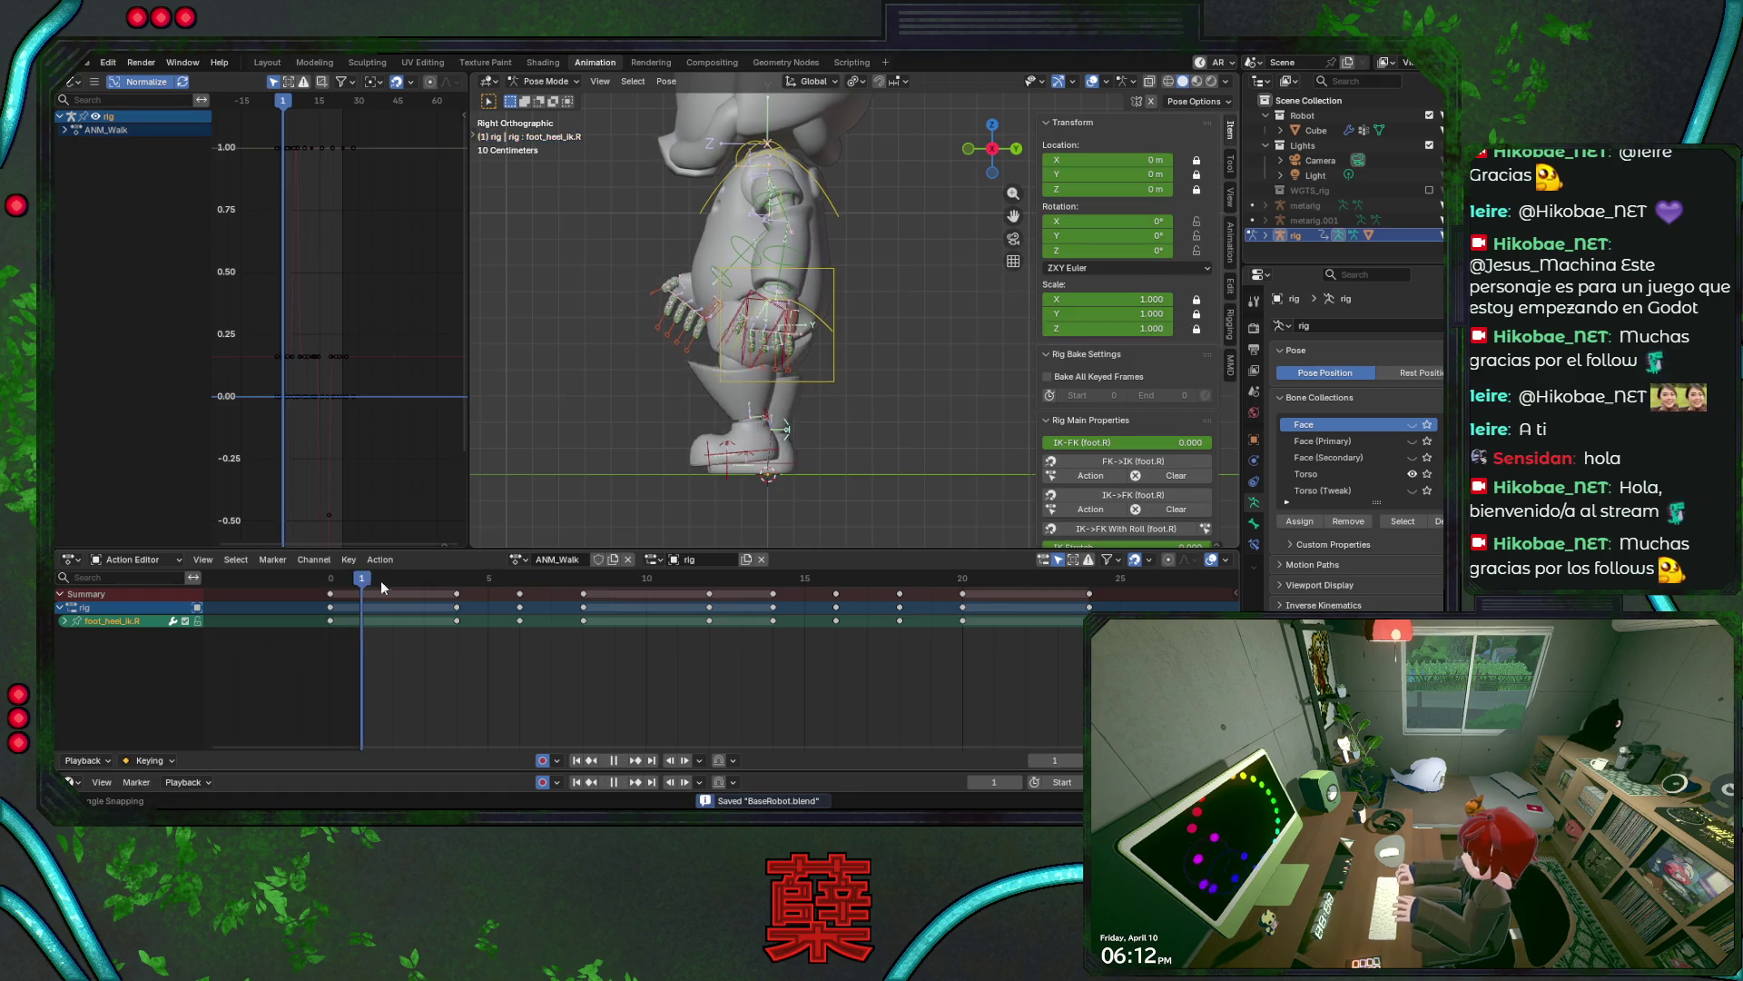
pyautogui.press('space')
# - Adjust the right foot IK along Y again at frame 6
pyautogui.click(849, 459)
pyautogui.press('g')
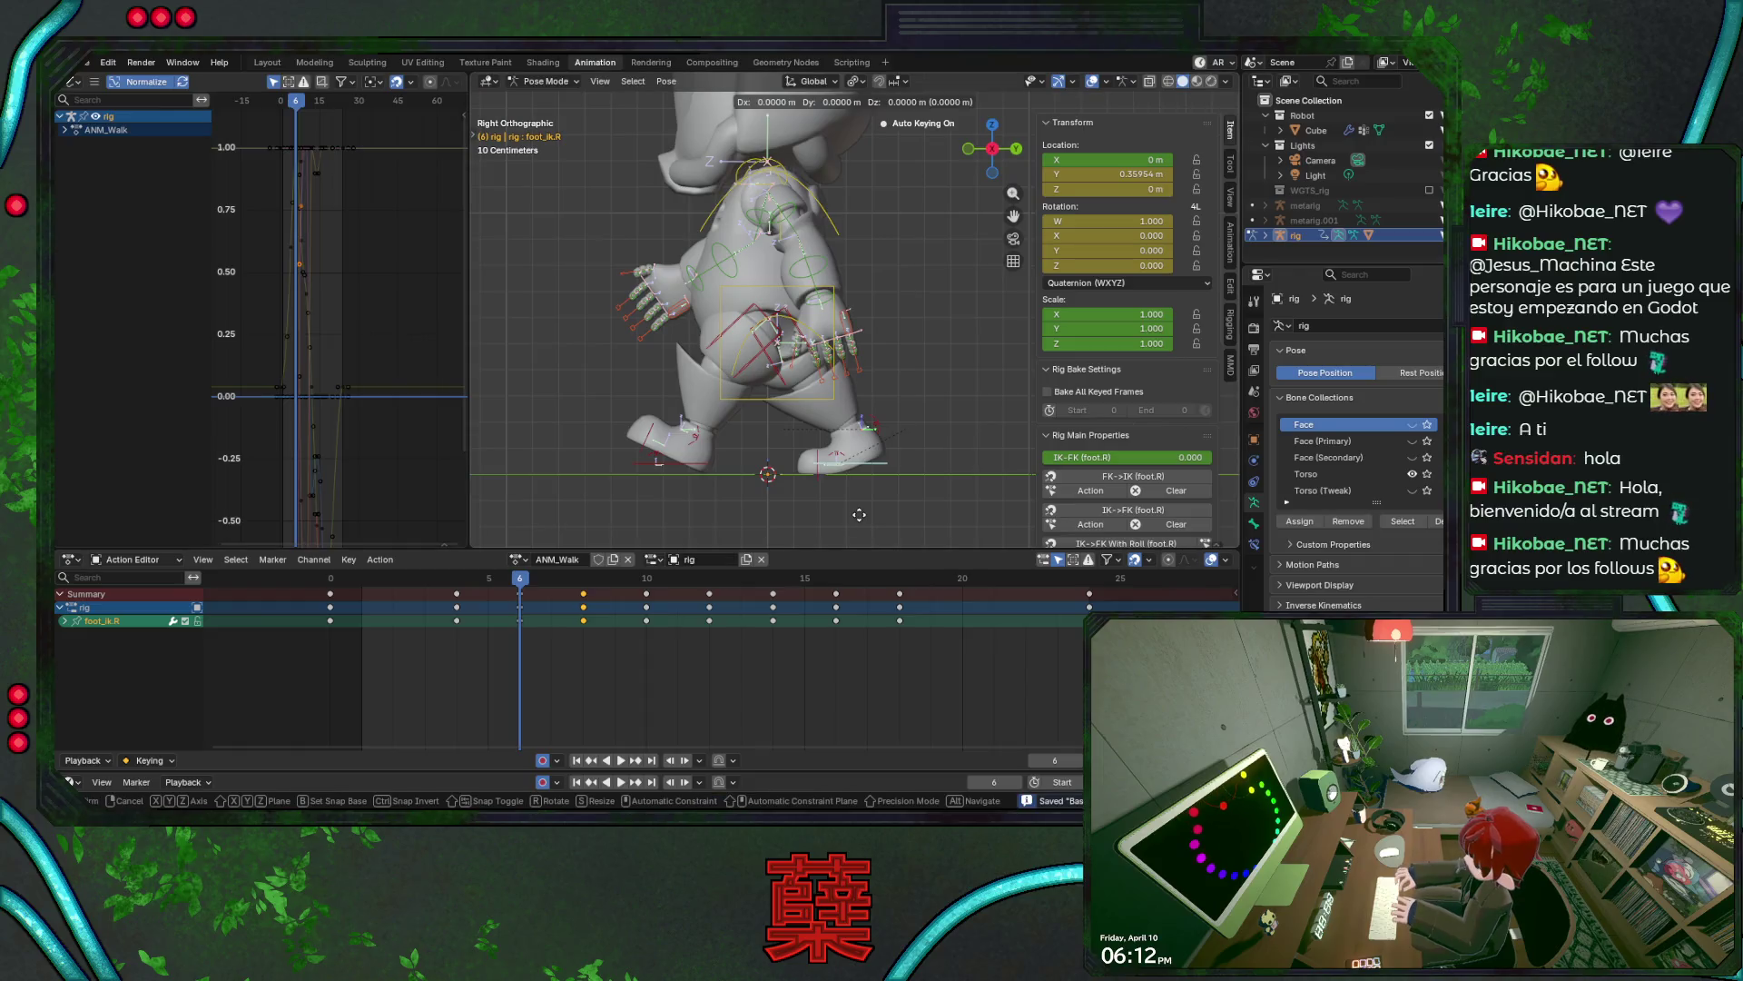
pyautogui.press('y')
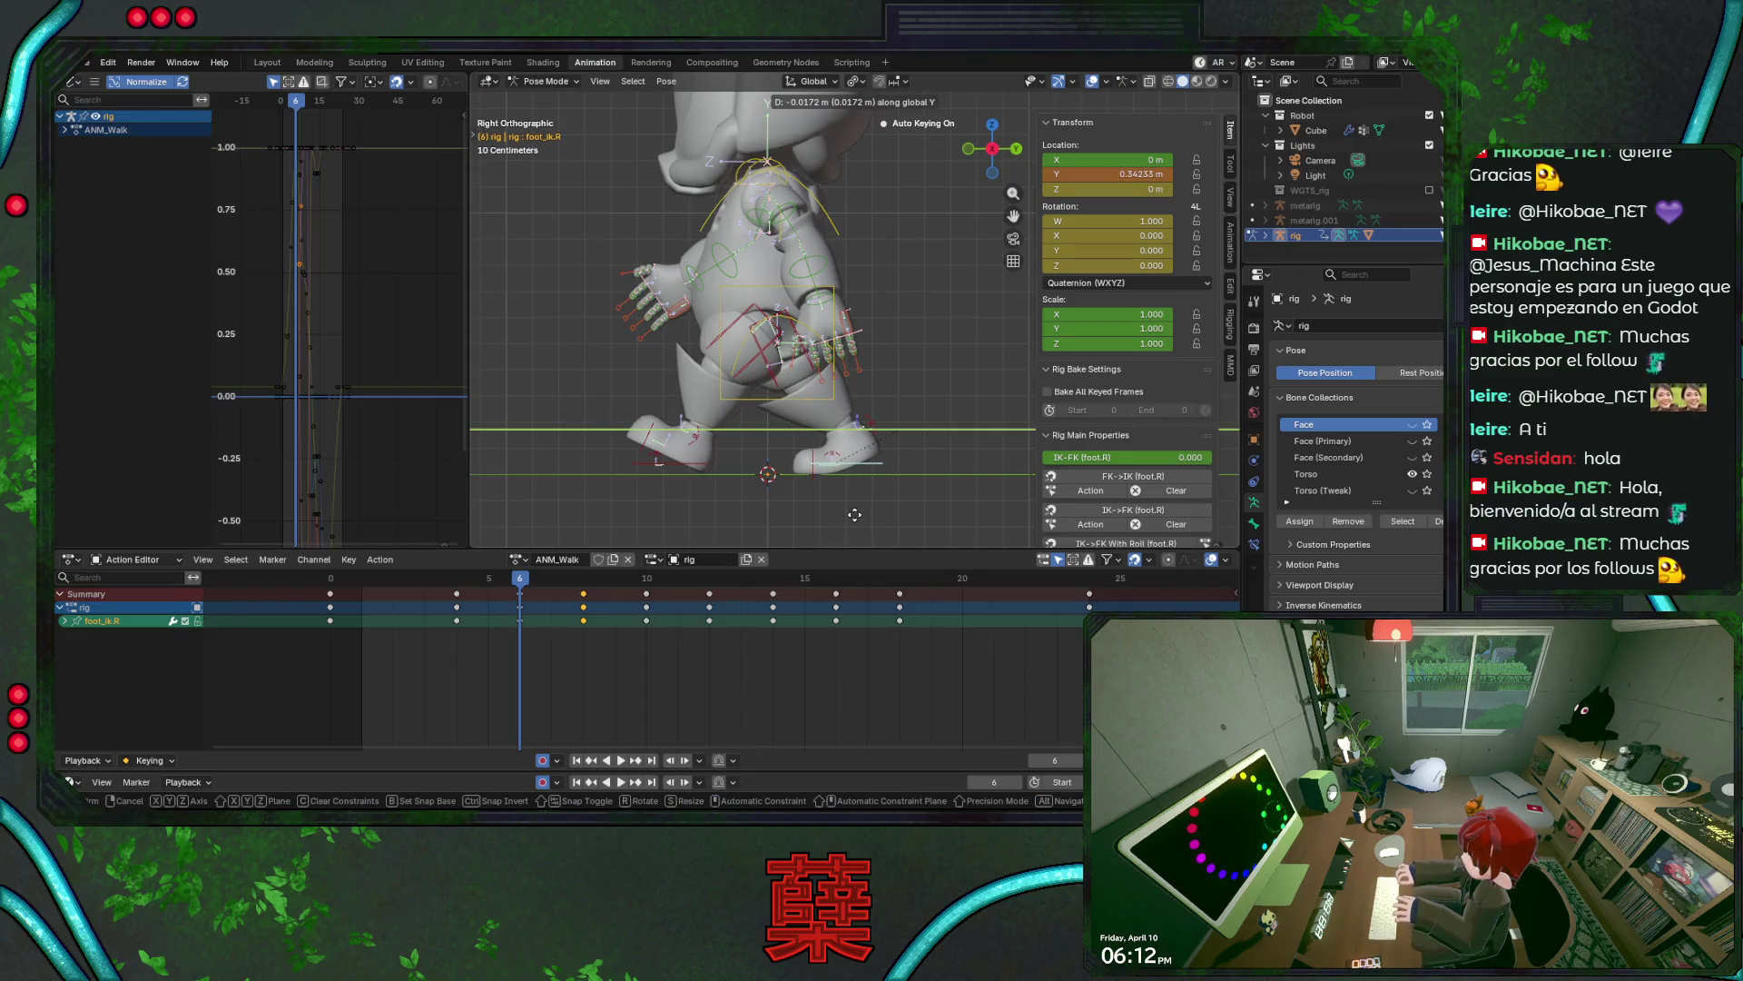
pyautogui.click(855, 515)
# - Set the torso height to about -0.0615 m Z at frame 6, save, and replay the loop
pyautogui.click(776, 289)
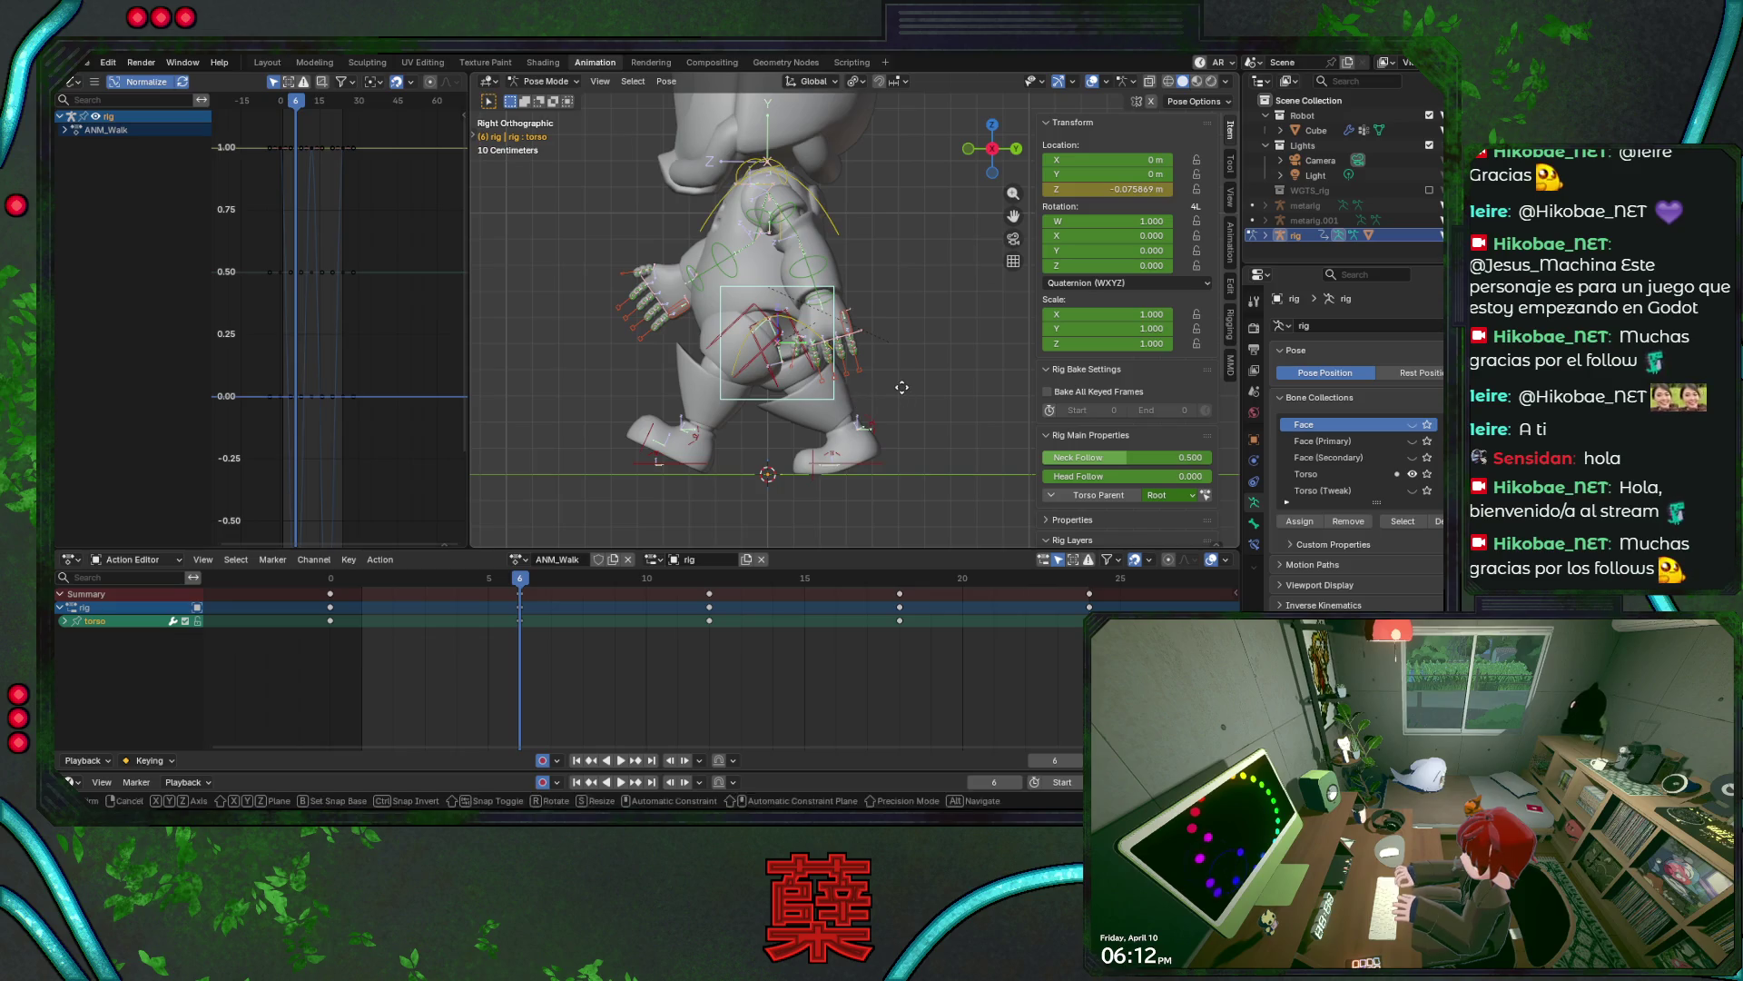
pyautogui.press('g')
pyautogui.press('z')
pyautogui.press('Return')
pyautogui.hotkey('ctrl', 's')
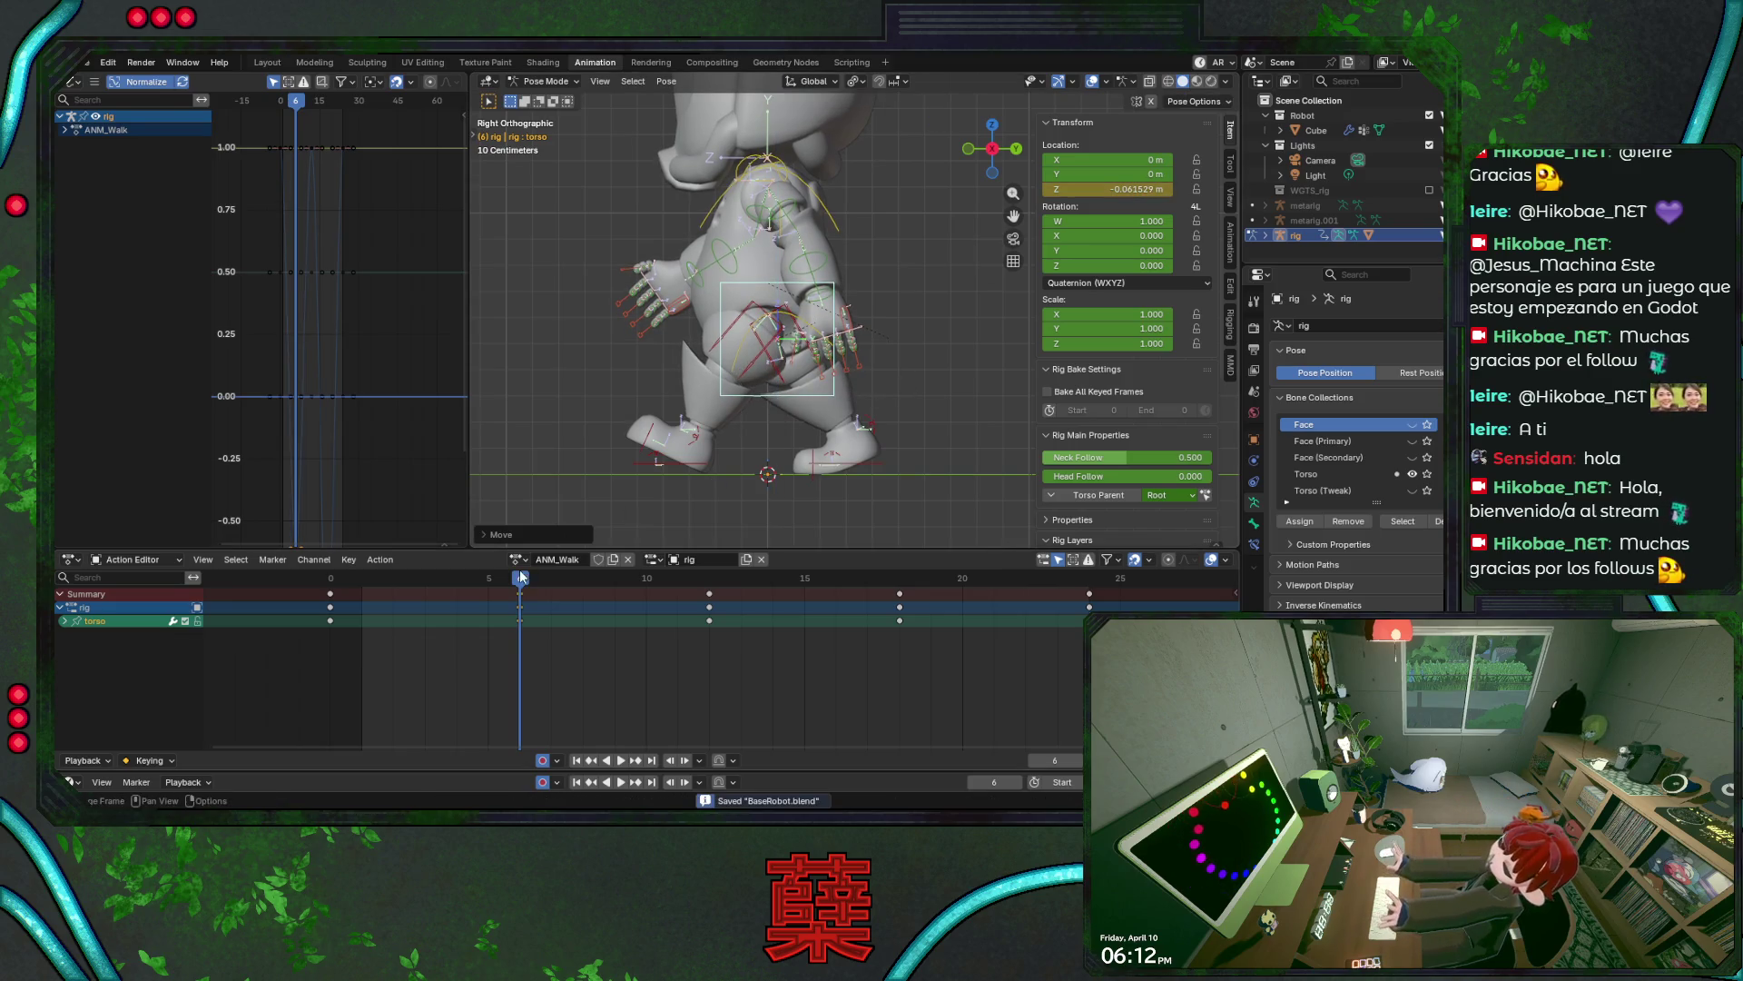
pyautogui.hotkey('shift', 'Left')
pyautogui.press('space')
pyautogui.moveTo(358, 607); pyautogui.dragTo(524, 599)
pyautogui.click(687, 468)
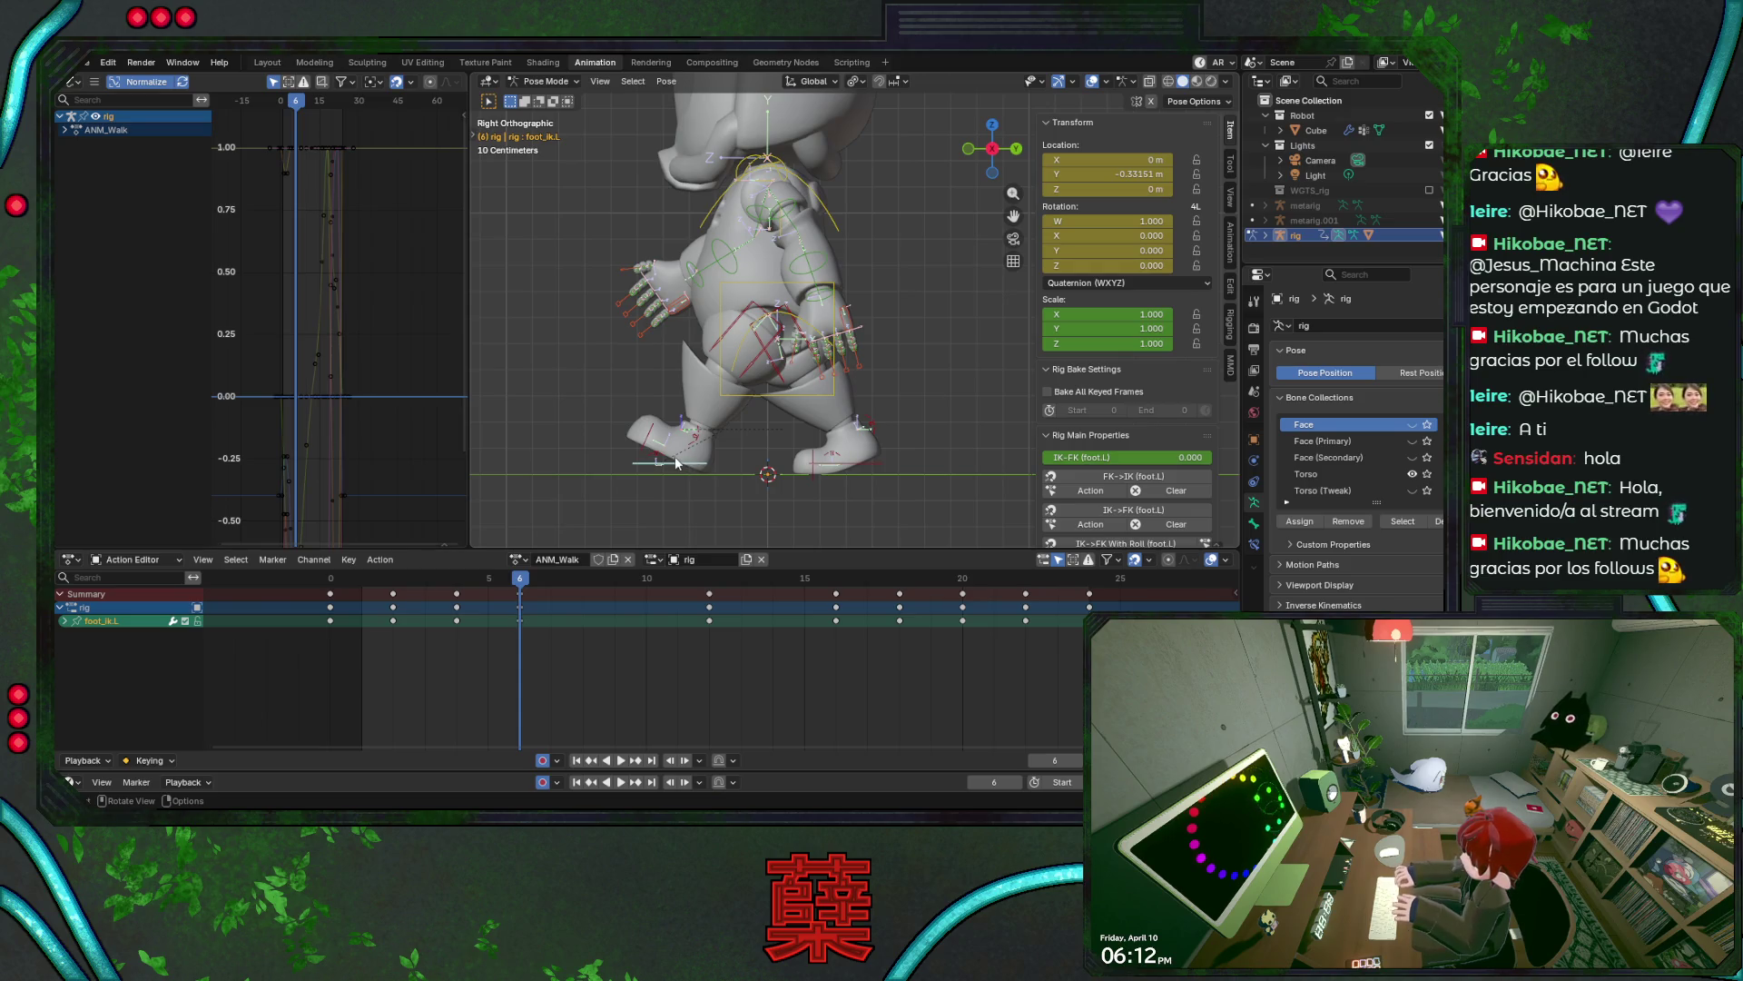
# - Inspect the left heel roll's animation channels and select the left foot IK control
pyautogui.click(699, 446)
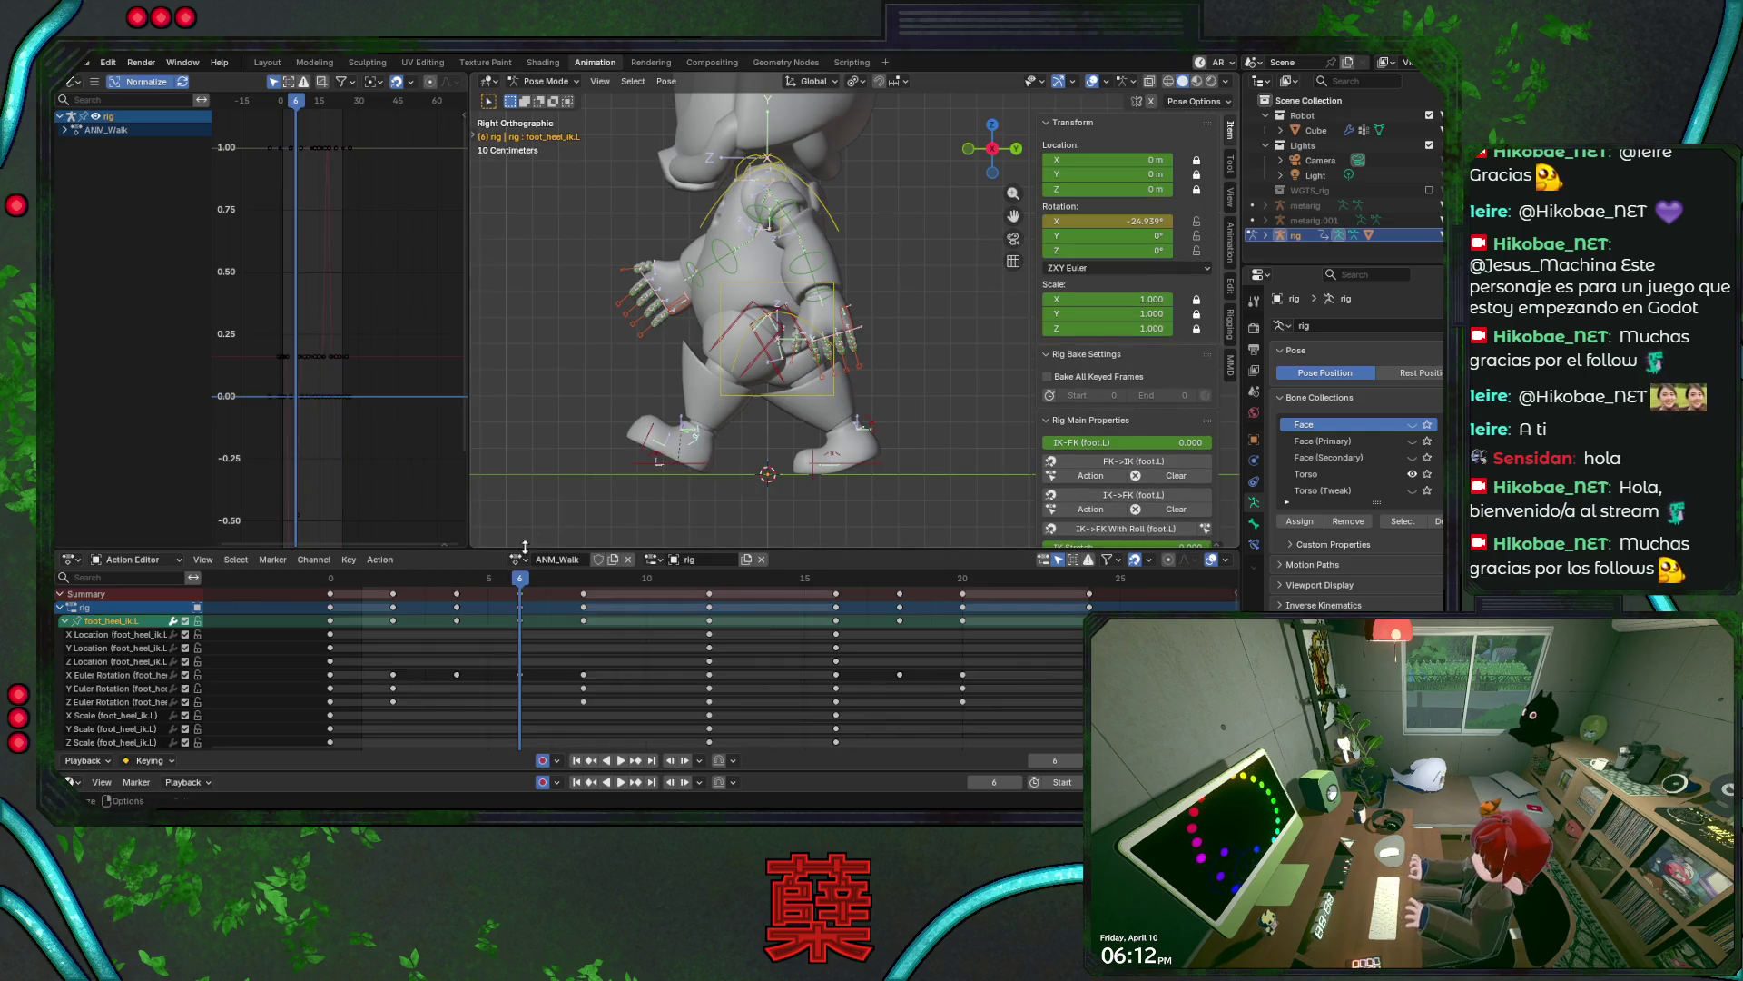
pyautogui.click(551, 459)
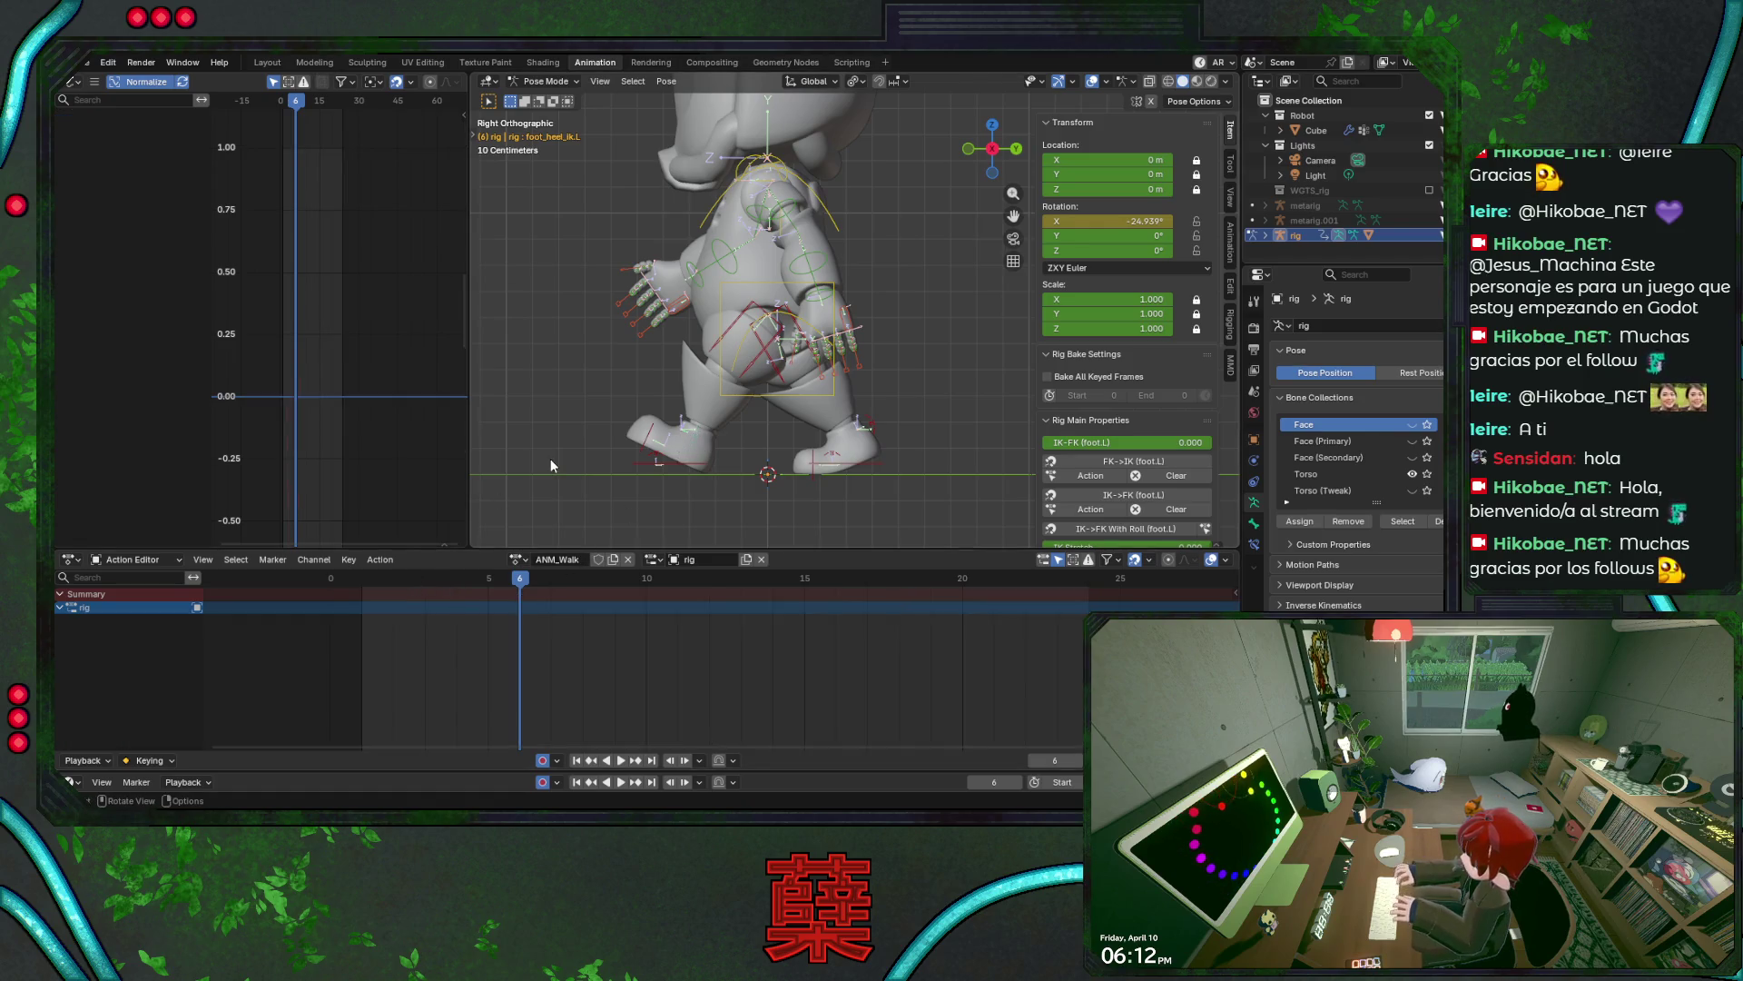
pyautogui.click(695, 448)
pyautogui.click(65, 621)
pyautogui.click(65, 621)
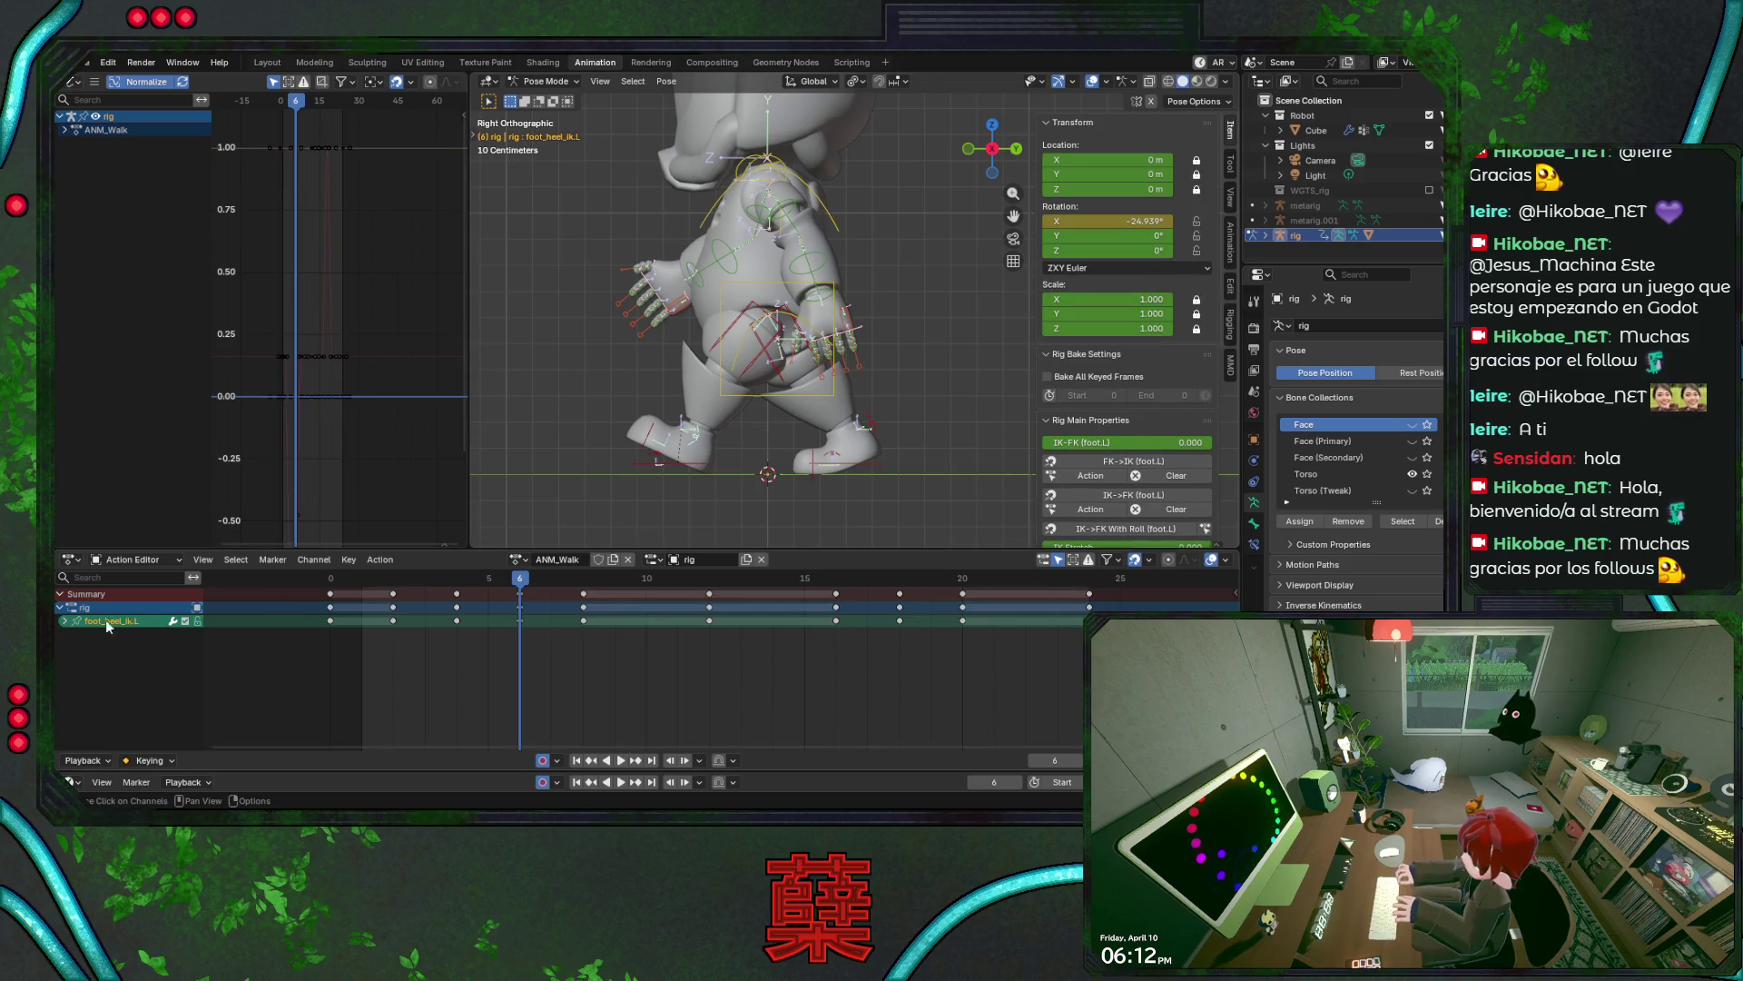
pyautogui.click(659, 454)
pyautogui.click(683, 464)
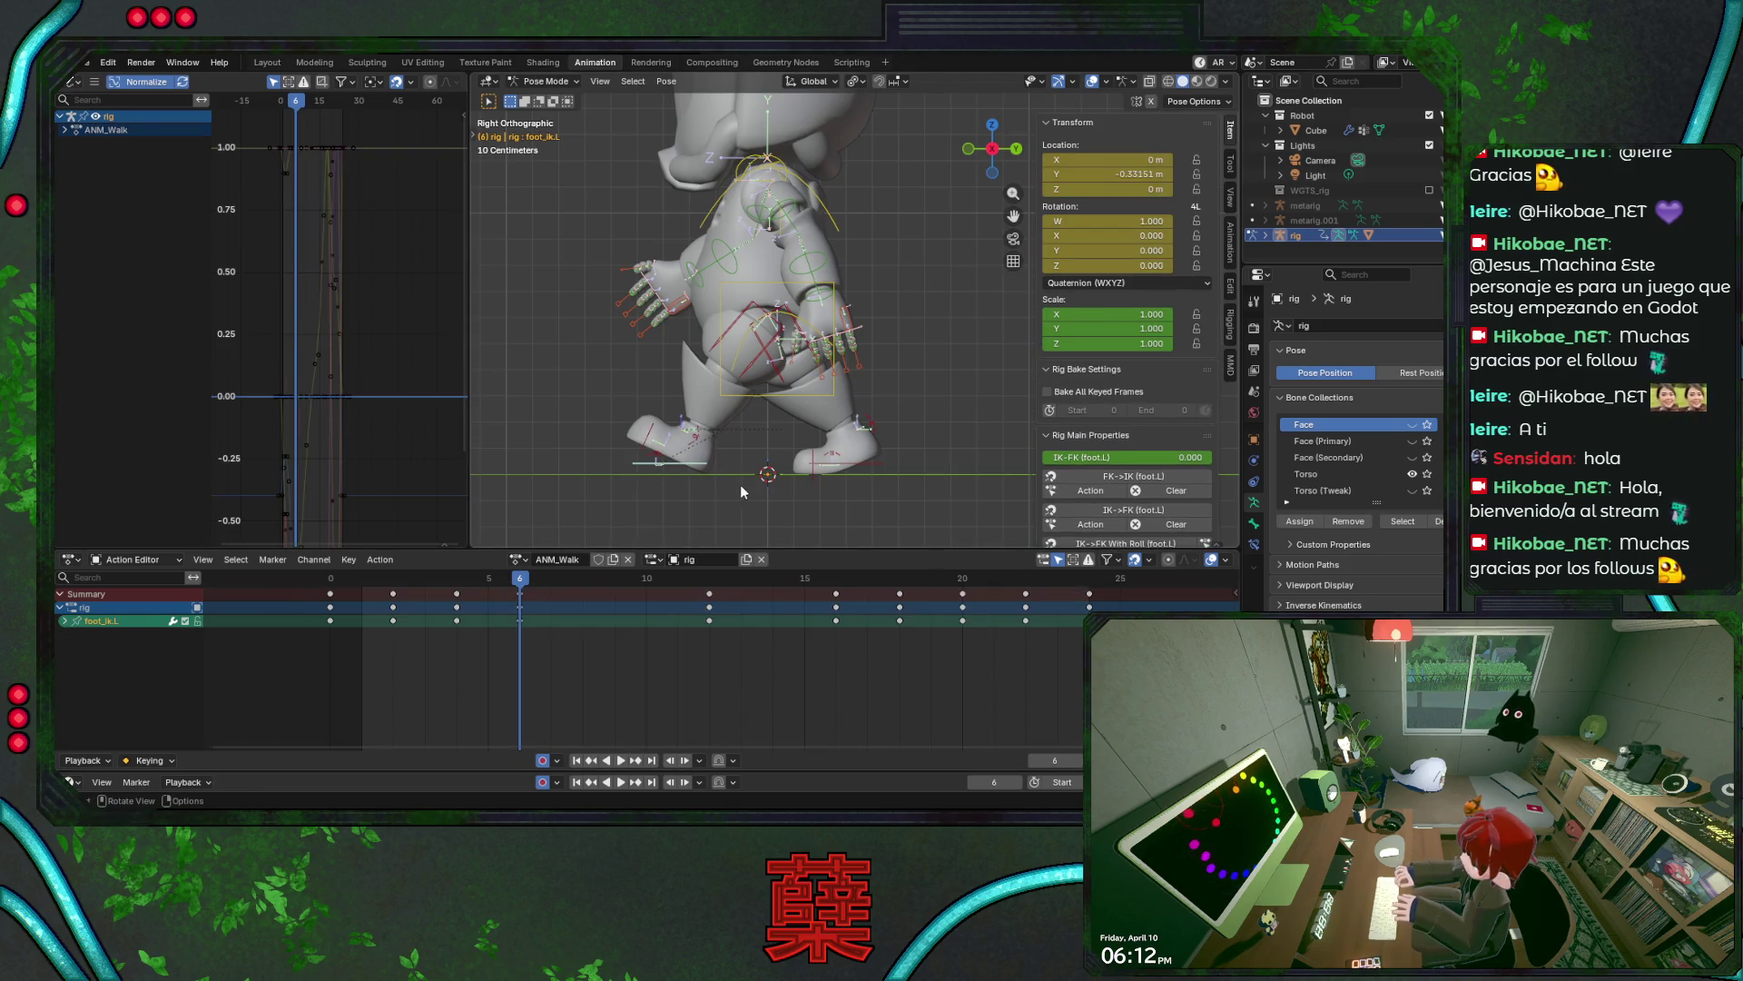
# - Move the left foot IK forward-back along Y at frame 4
pyautogui.press('space')
pyautogui.hotkey('ctrl', 's')
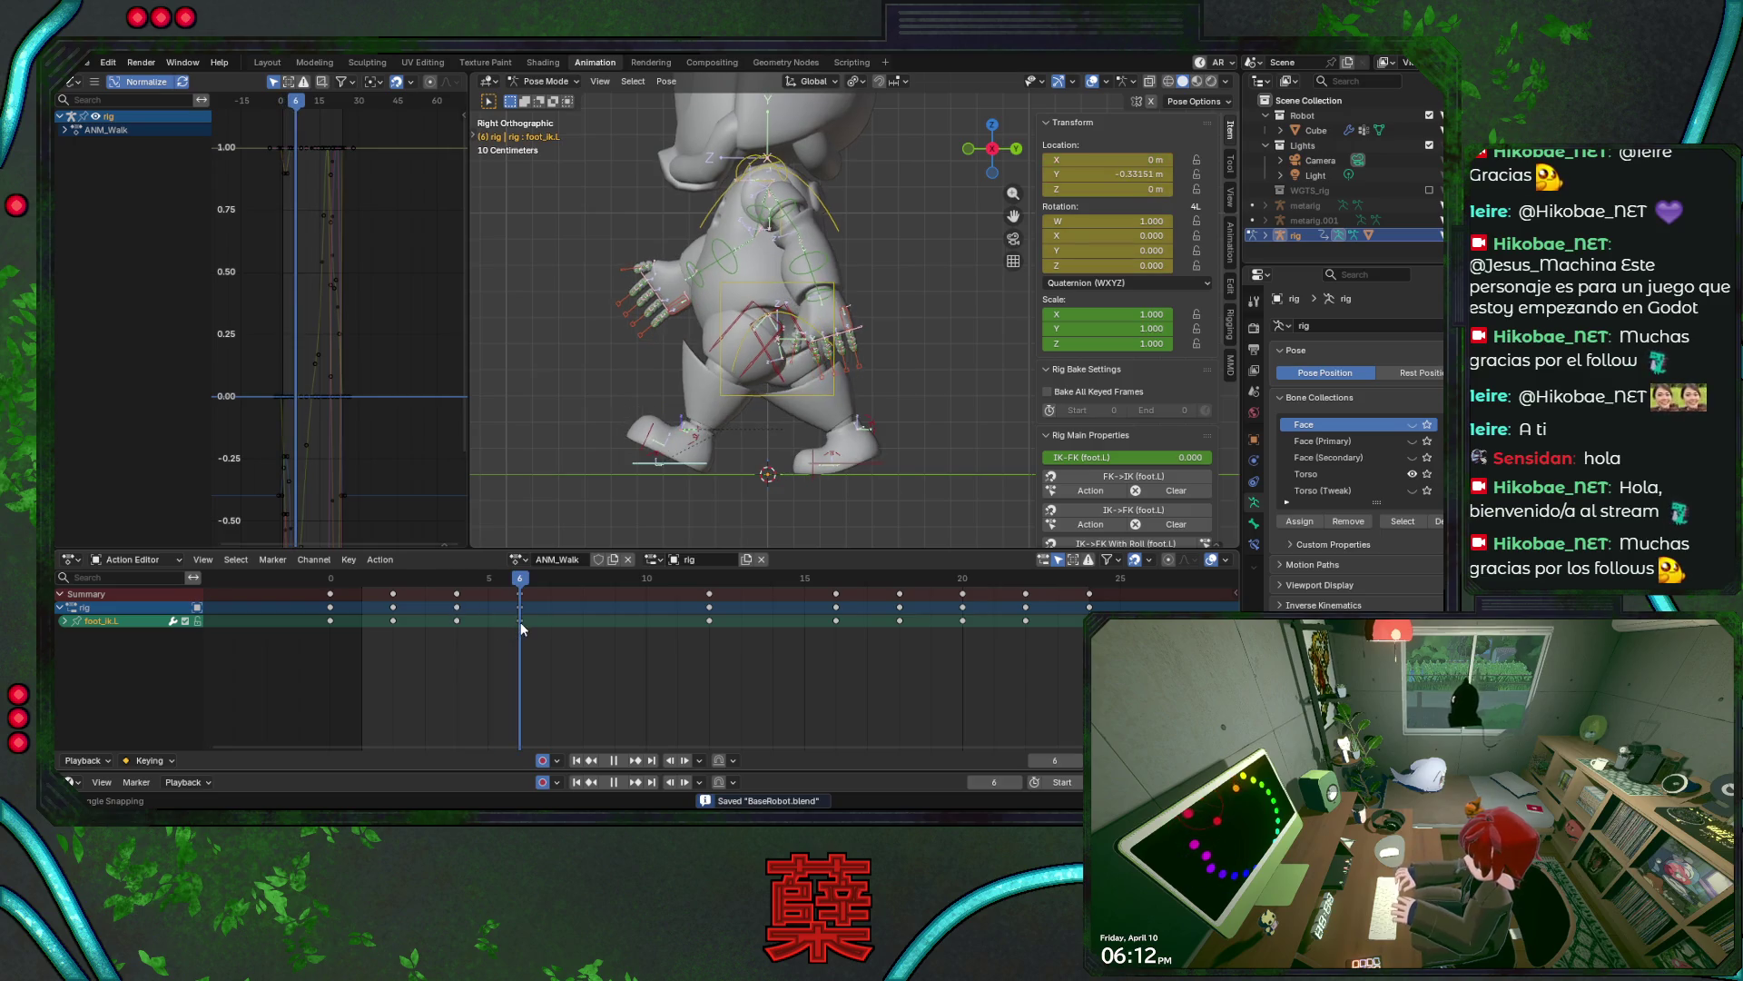
pyautogui.moveTo(522, 627); pyautogui.dragTo(454, 627)
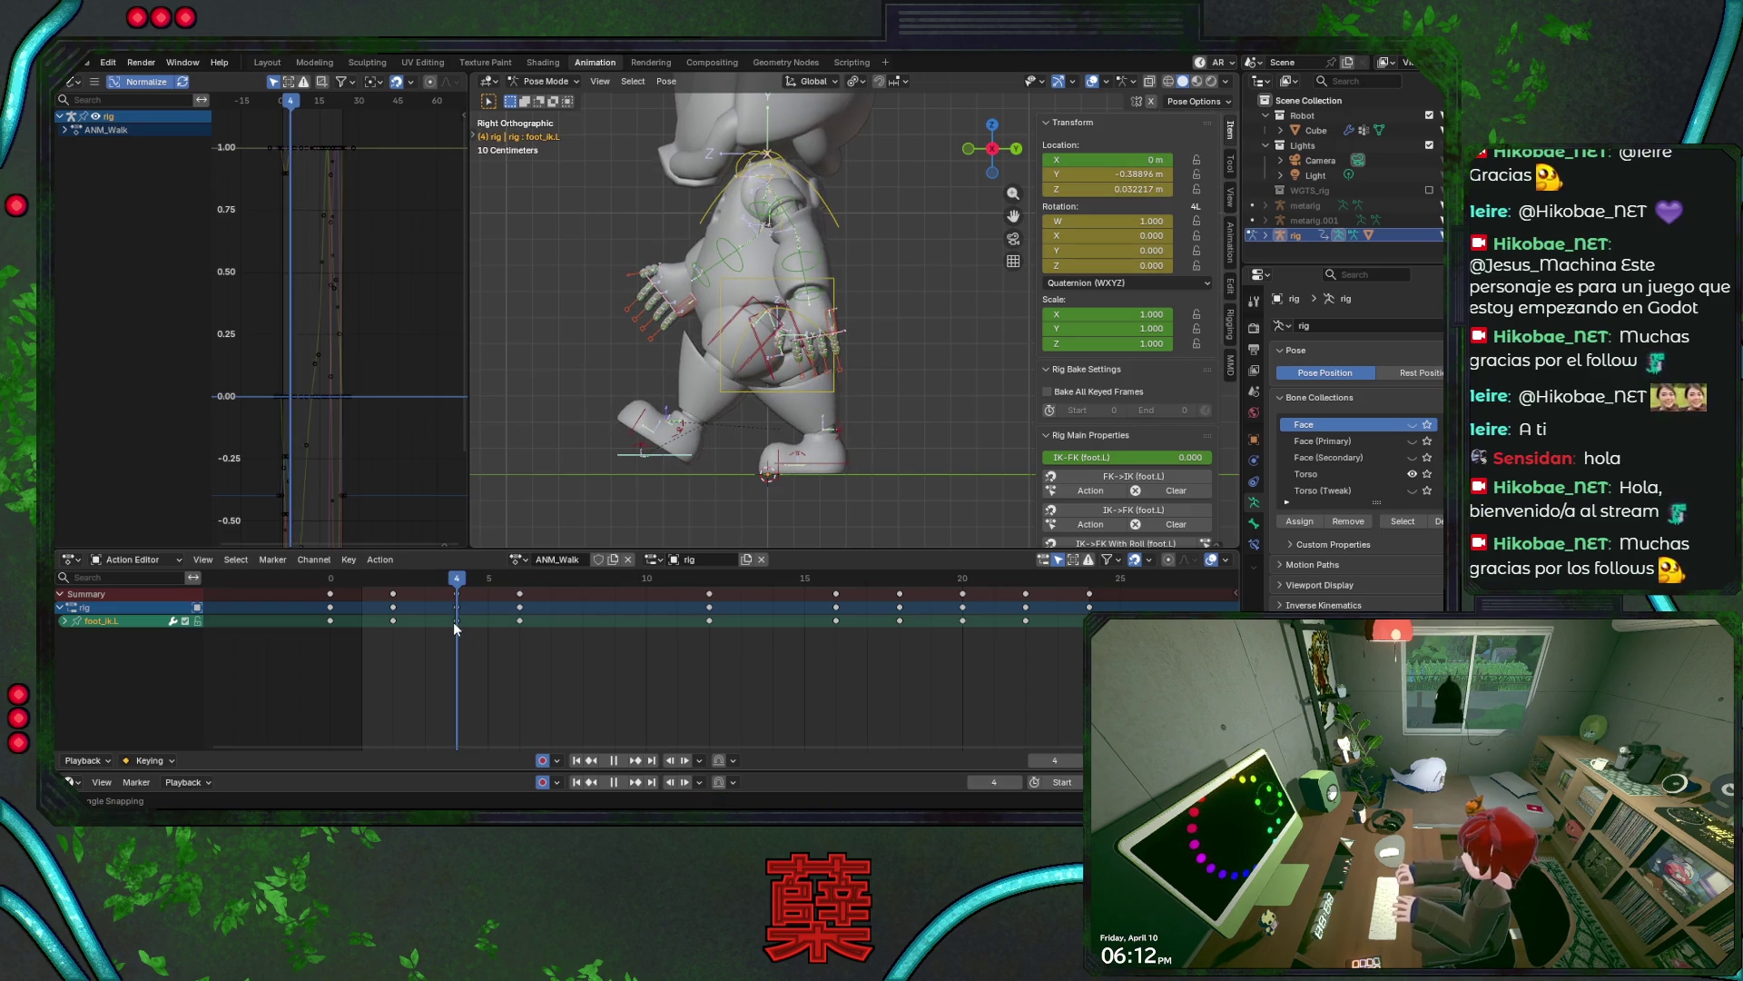
pyautogui.press('space')
pyautogui.press('g')
pyautogui.press('z')
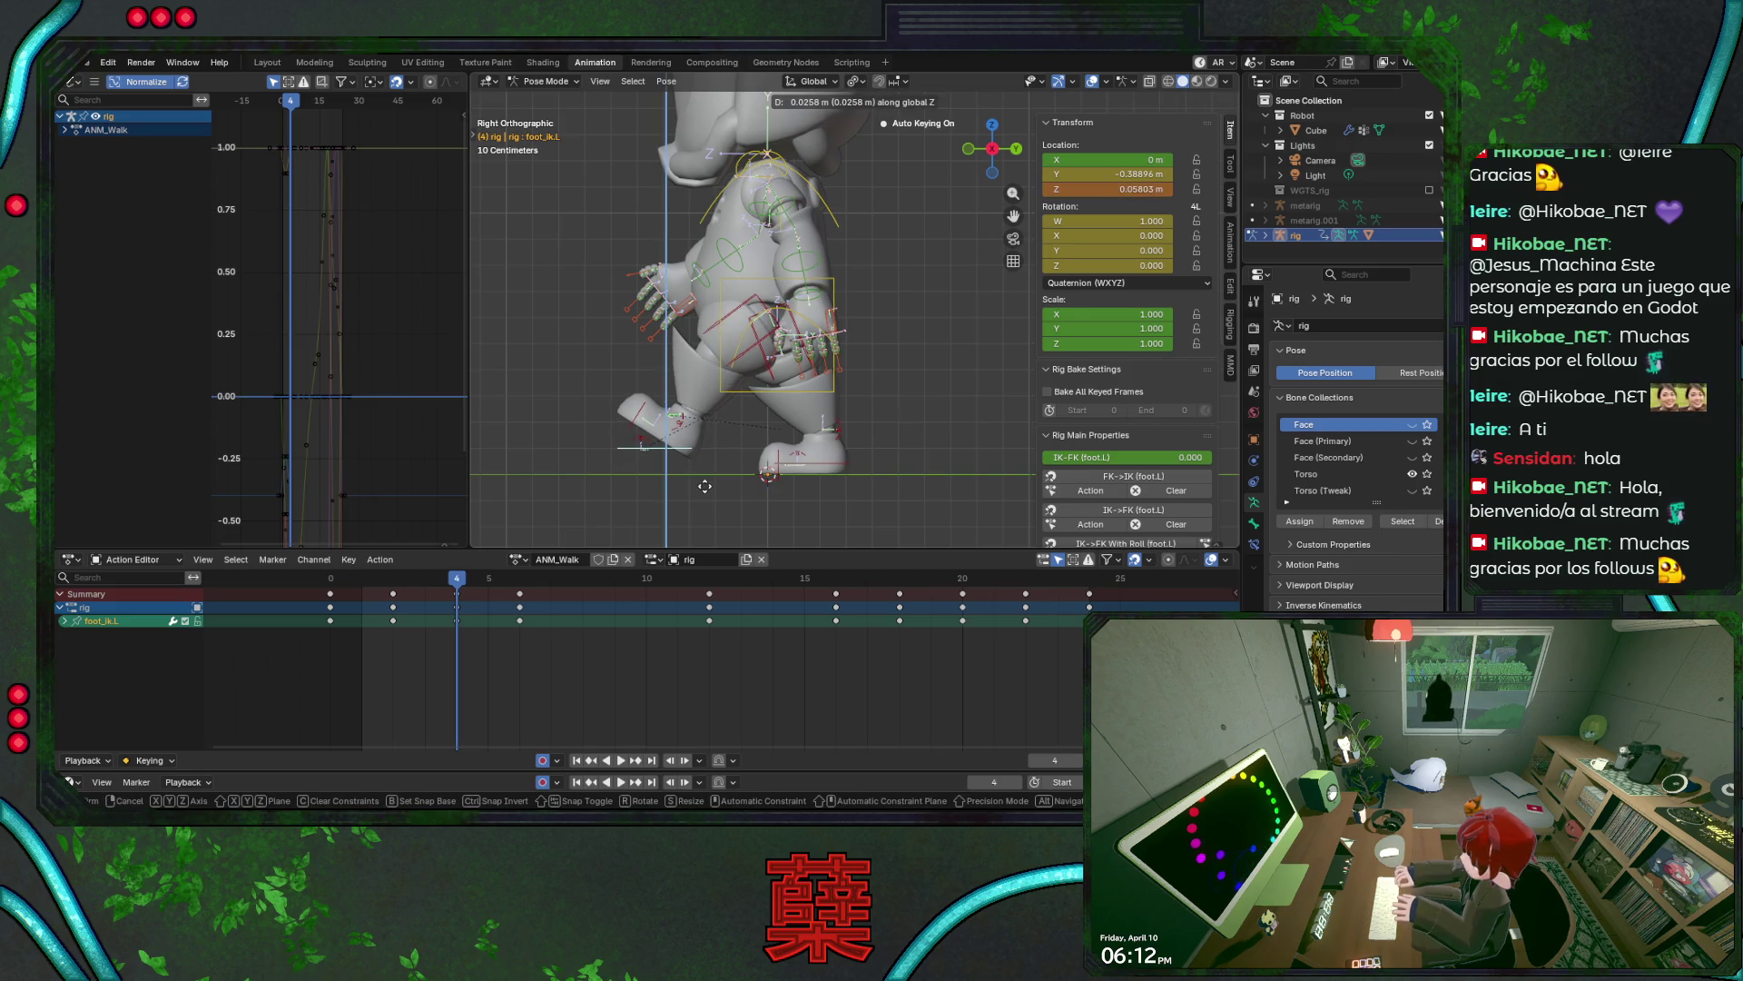
pyautogui.press('y')
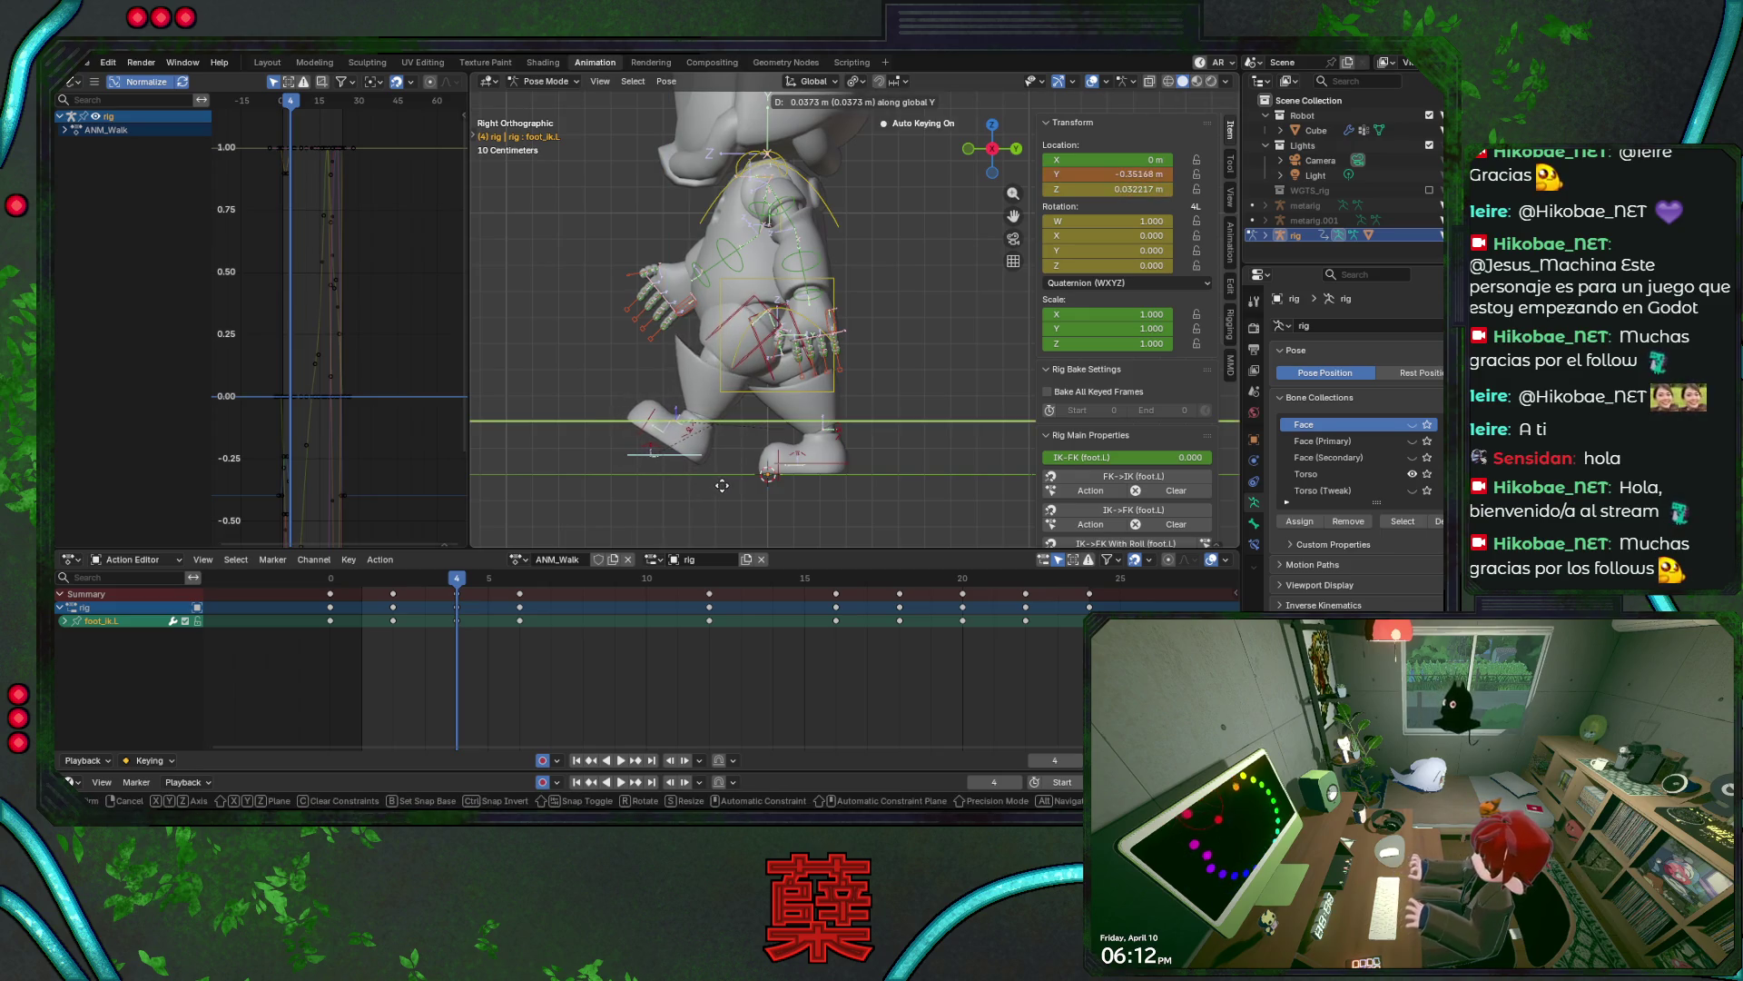
pyautogui.click(719, 486)
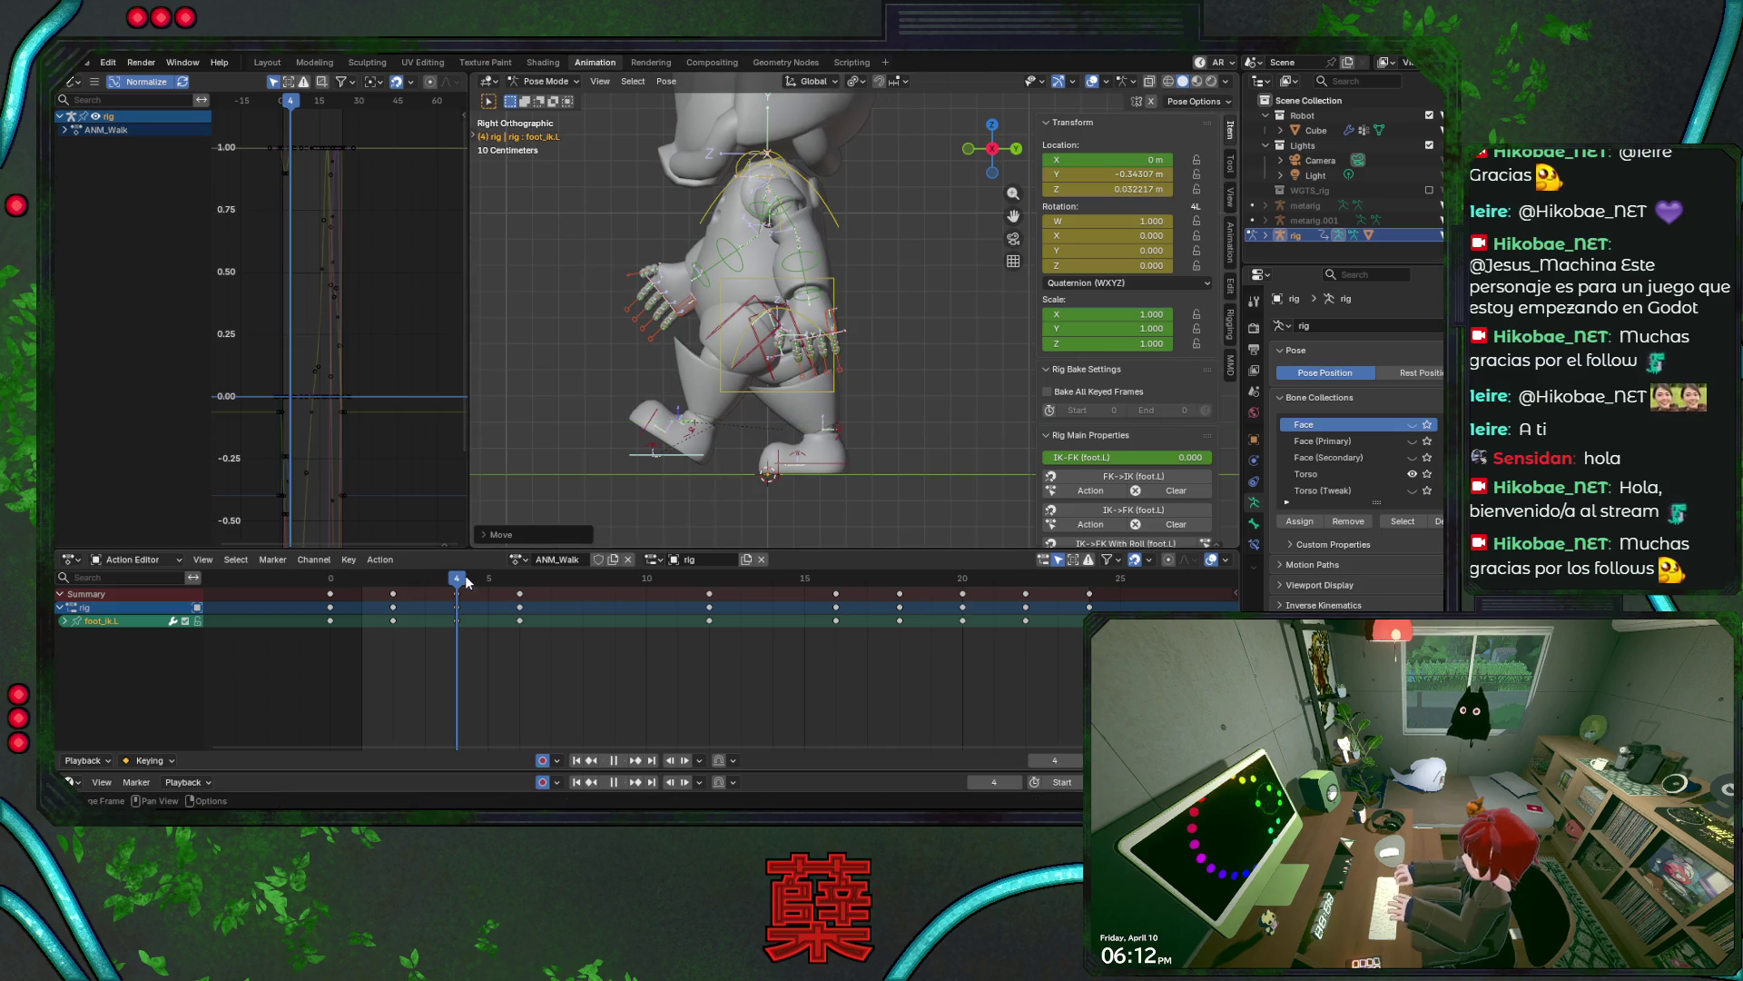
# - Move the left foot IK along Y at frame 6, save, and play the walk
pyautogui.moveTo(465, 581); pyautogui.dragTo(514, 580)
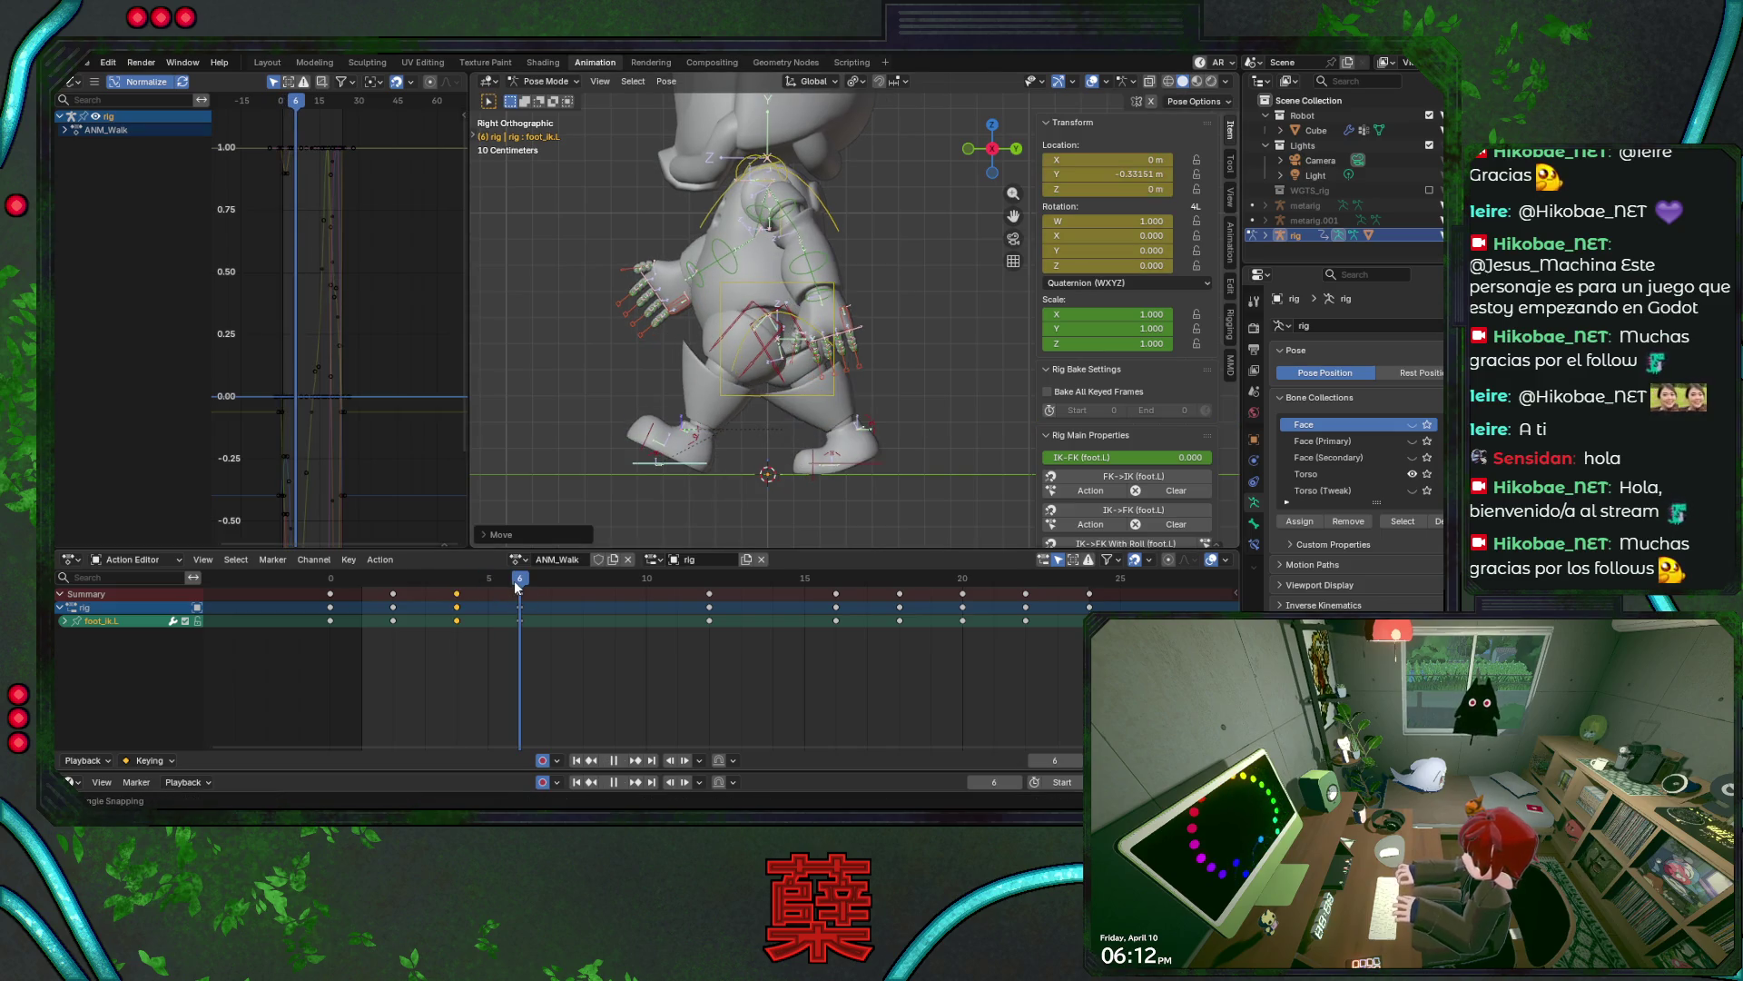
pyautogui.press('g')
pyautogui.press('y')
pyautogui.click(731, 523)
pyautogui.hotkey('ctrl', 's')
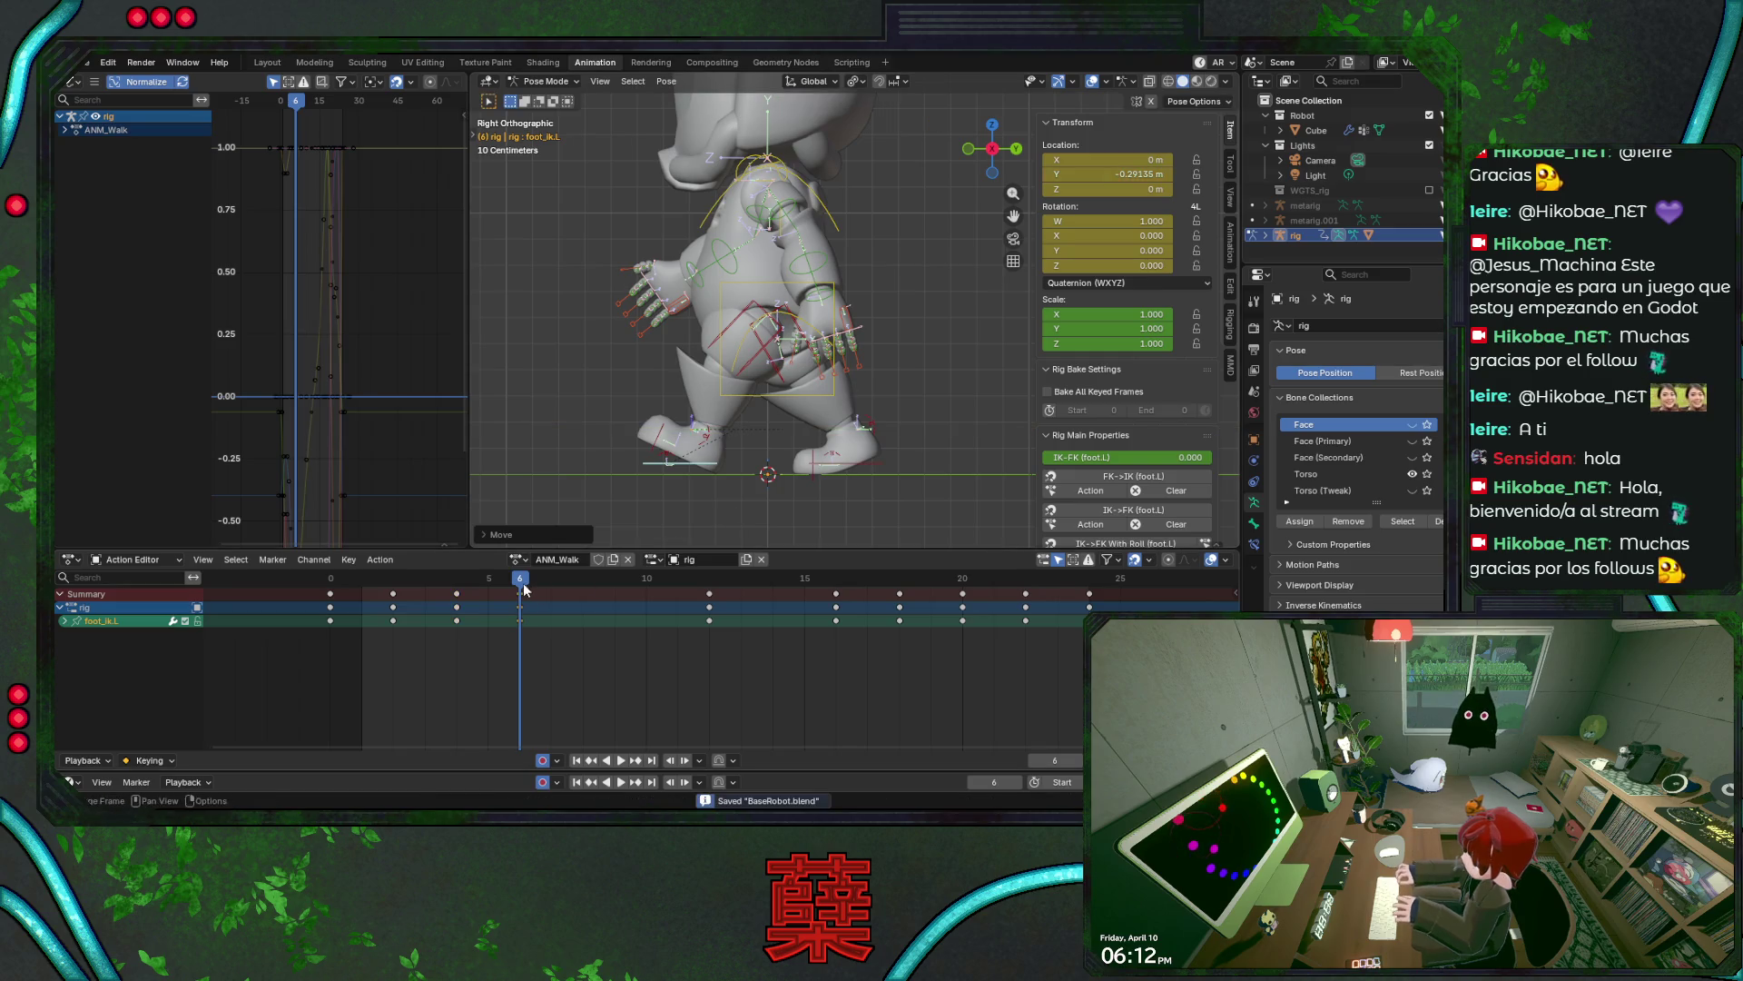
pyautogui.press('space')
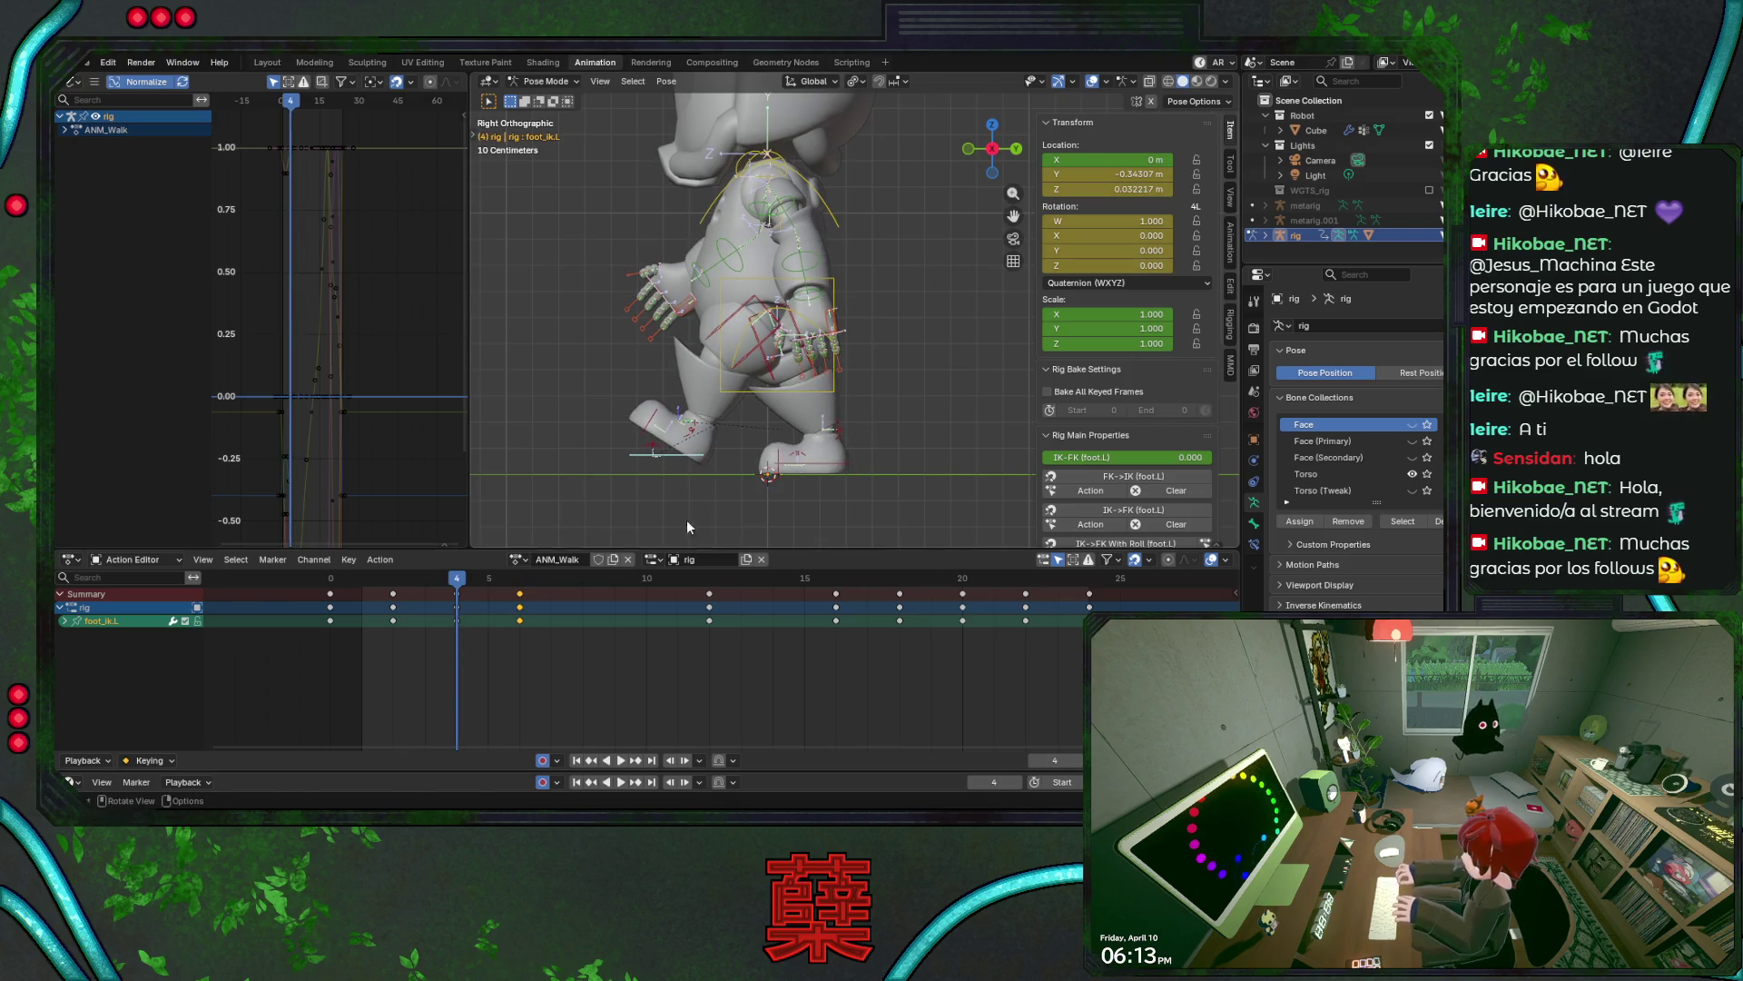
# - Refine the left foot's frame-4 Y position, save, and compare frames 5 and 6 (about -0.544 m Y)
pyautogui.press('g')
pyautogui.press('y')
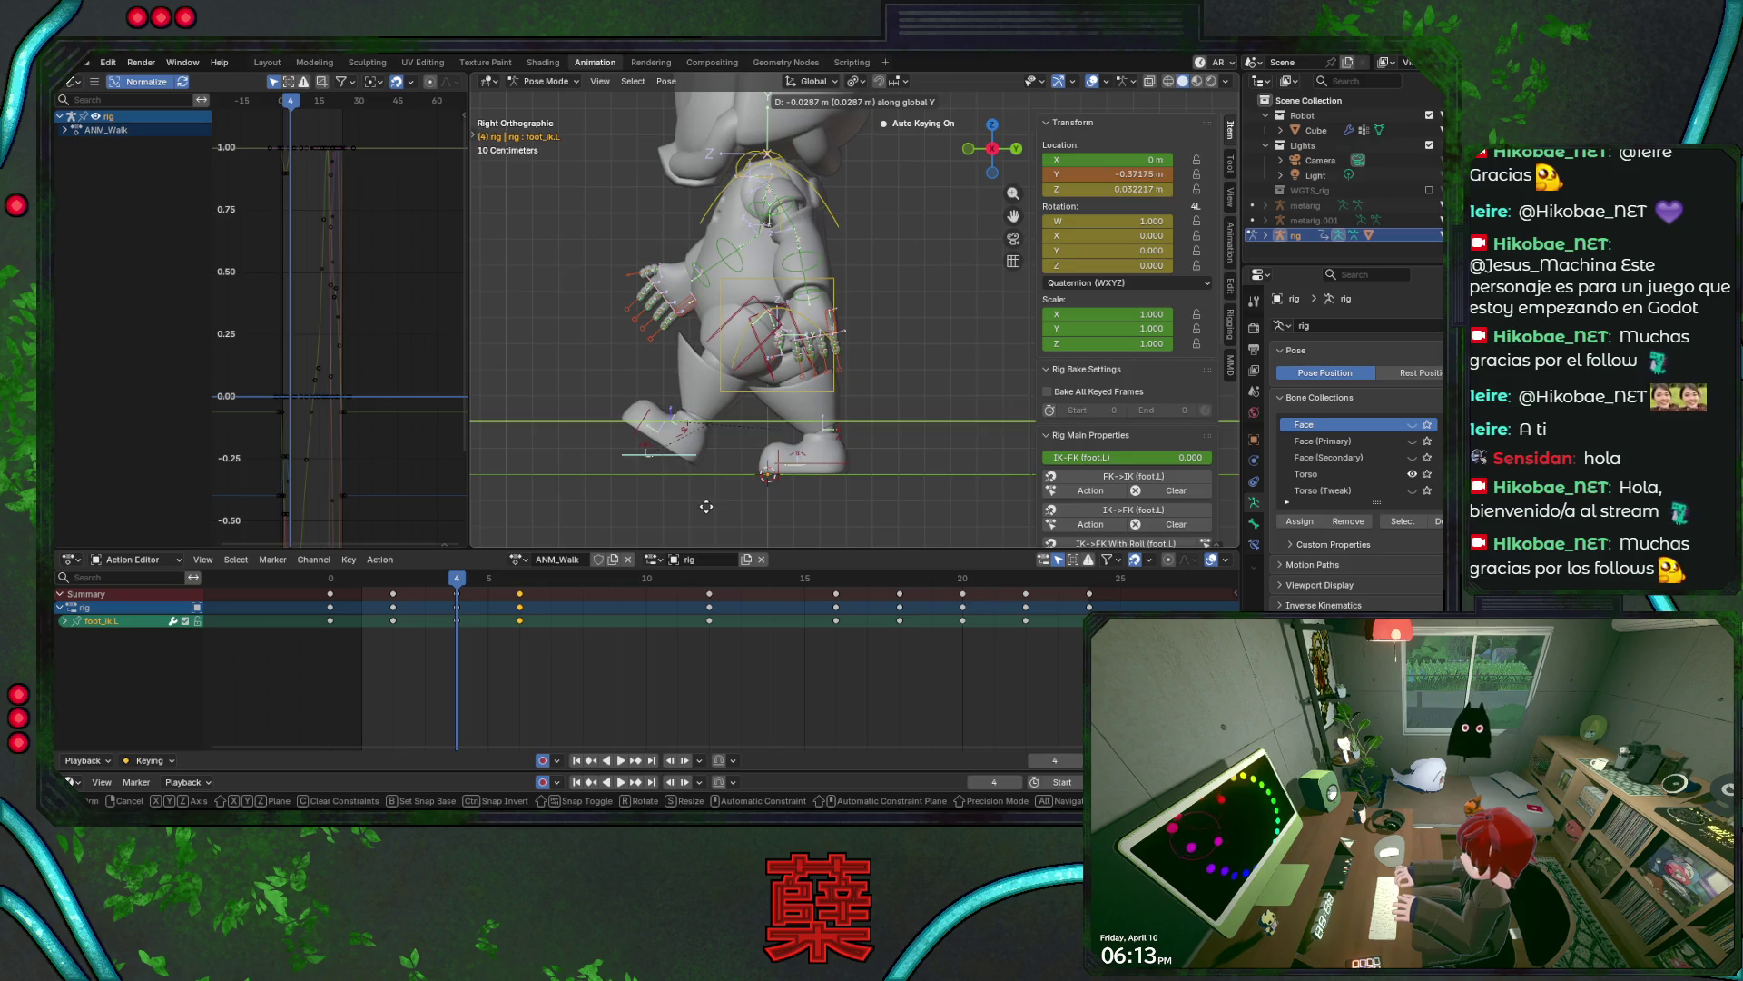
pyautogui.click(708, 506)
pyautogui.hotkey('ctrl', 's')
pyautogui.press('space')
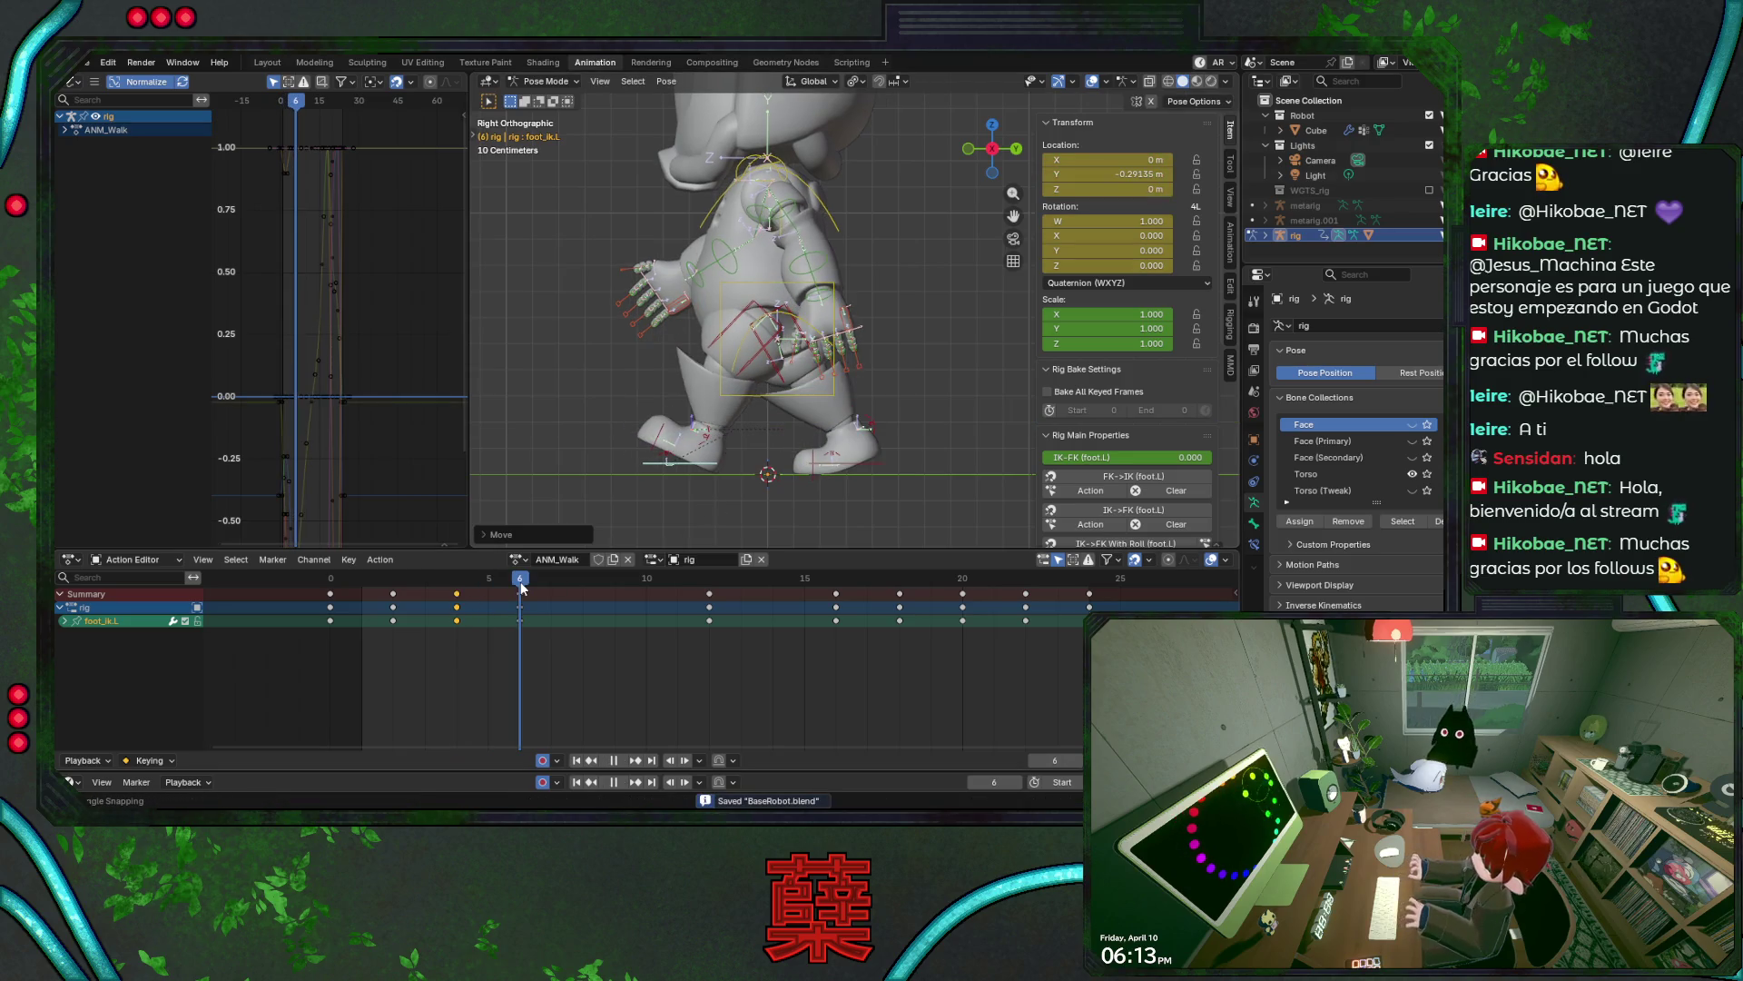
pyautogui.click(493, 581)
pyautogui.moveTo(493, 591); pyautogui.dragTo(520, 591)
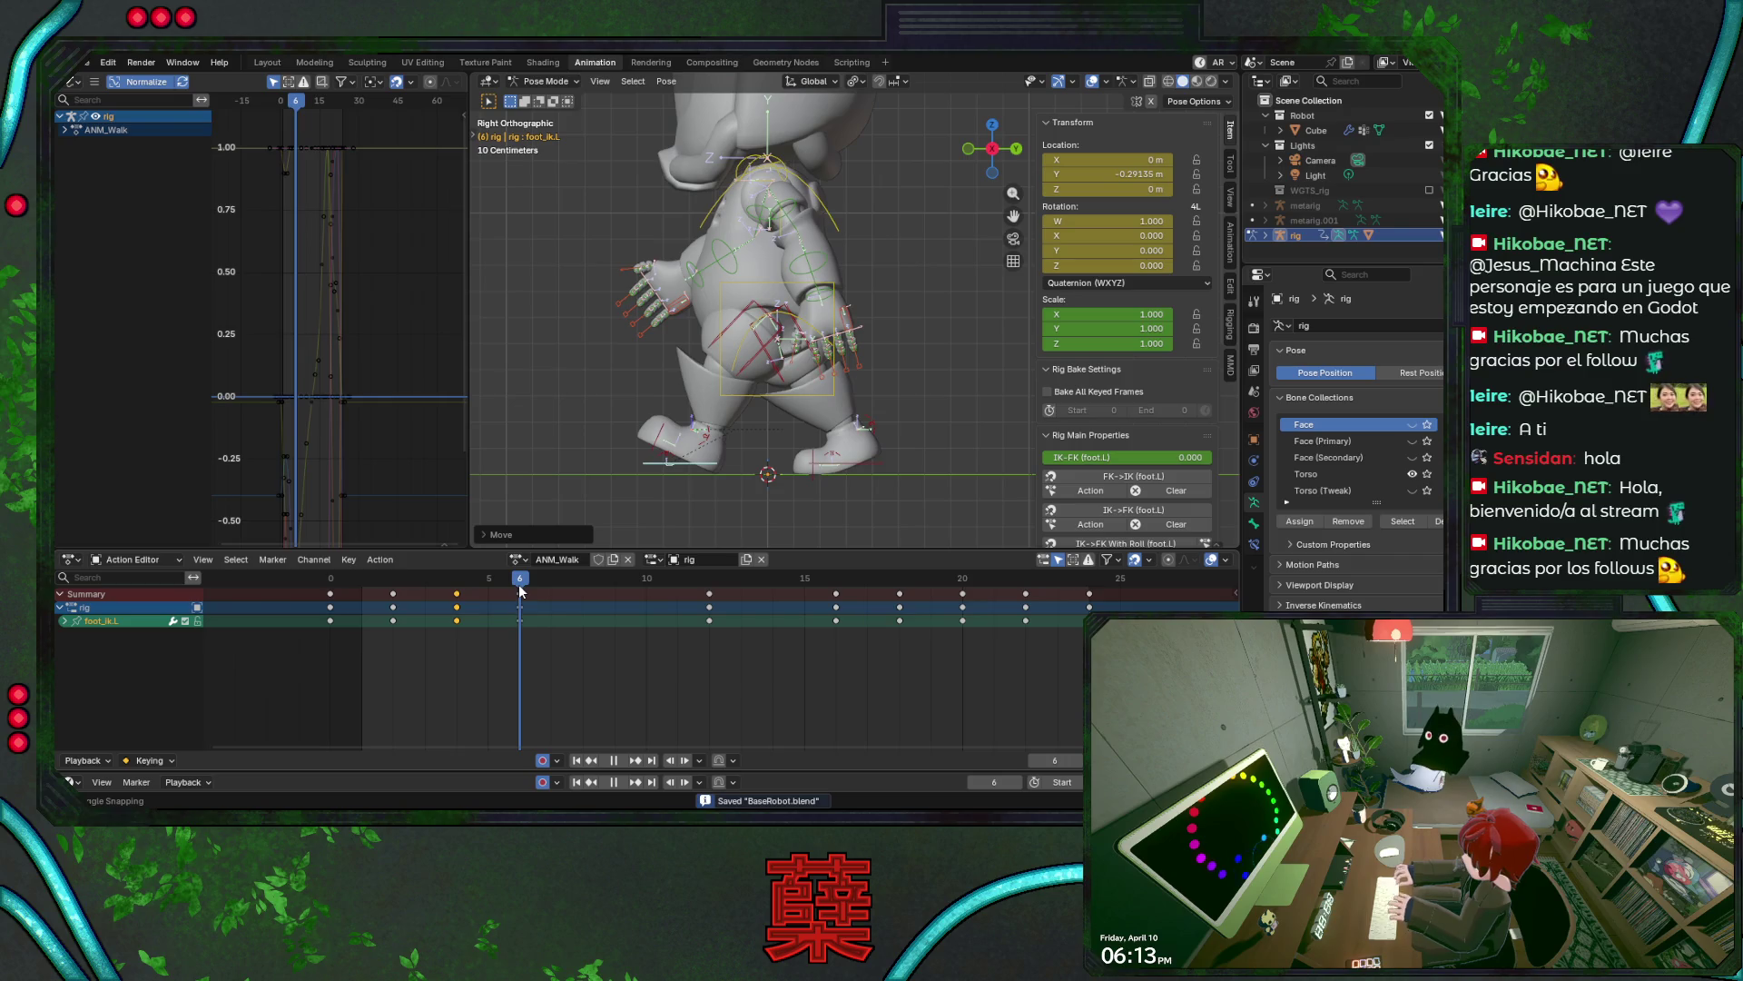
pyautogui.click(494, 592)
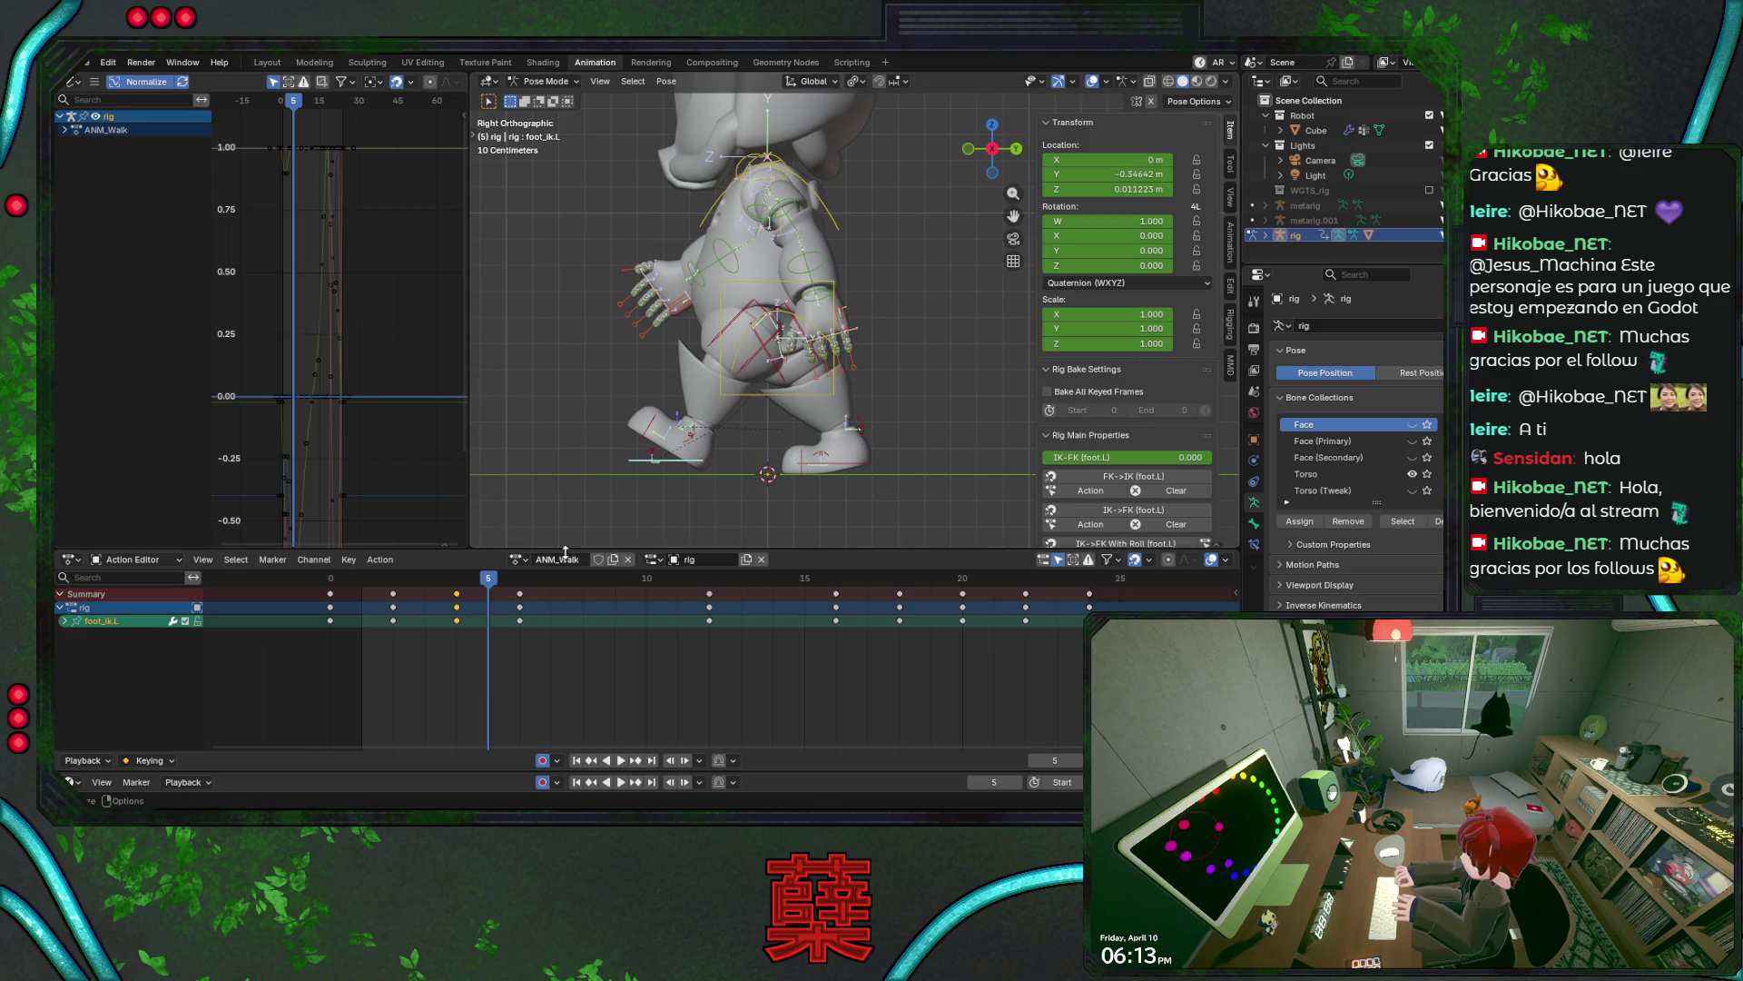
# - Review the walk forward and in reverse, then go to frame 4
pyautogui.press('space')
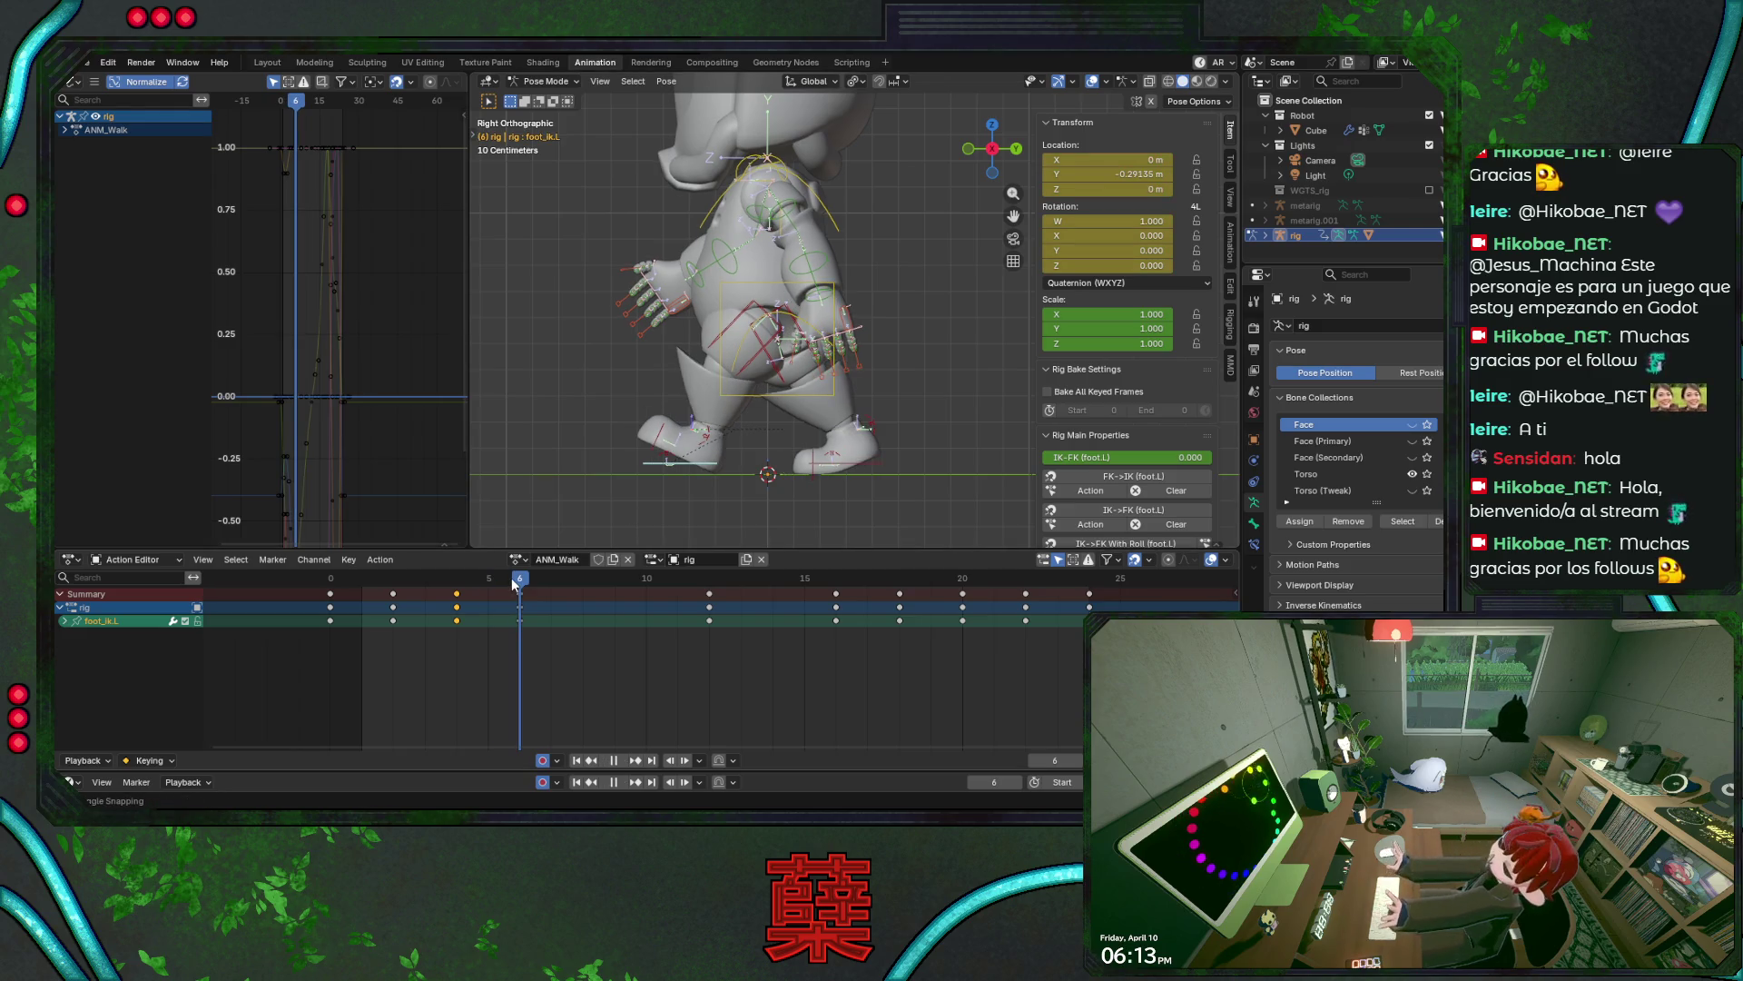
pyautogui.press('space')
pyautogui.hotkey('ctrl', 's')
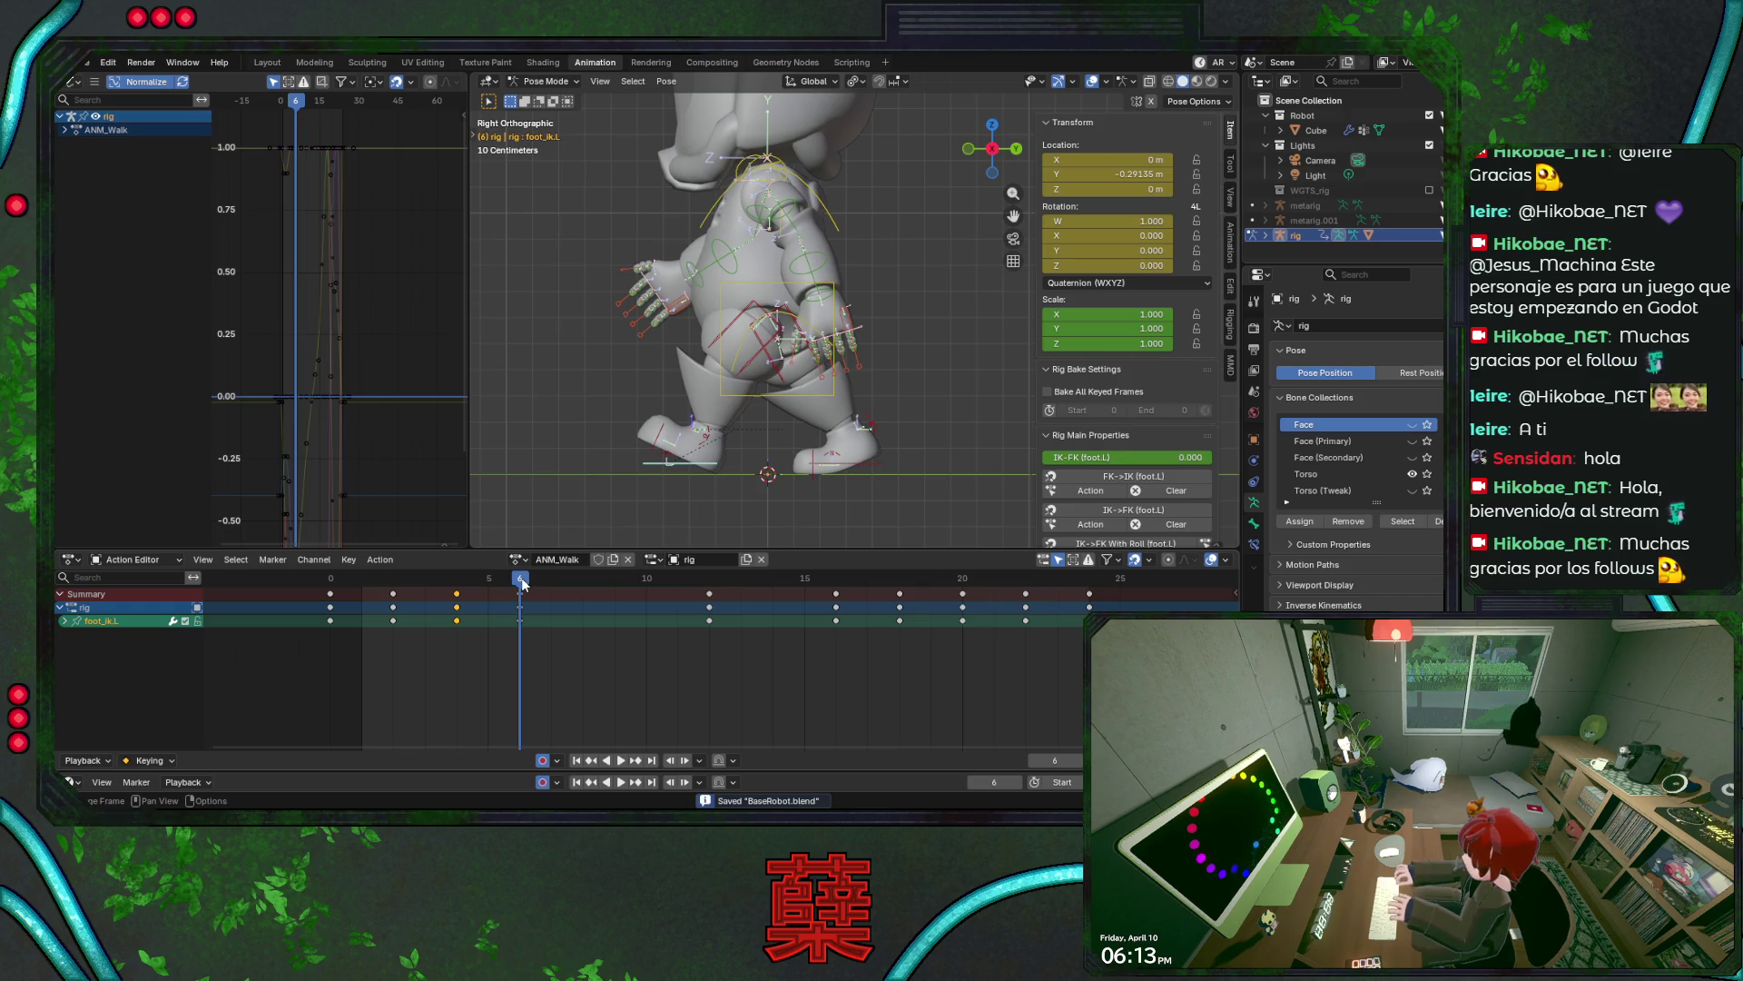
pyautogui.hotkey('shift', 'ctrl', 'space')
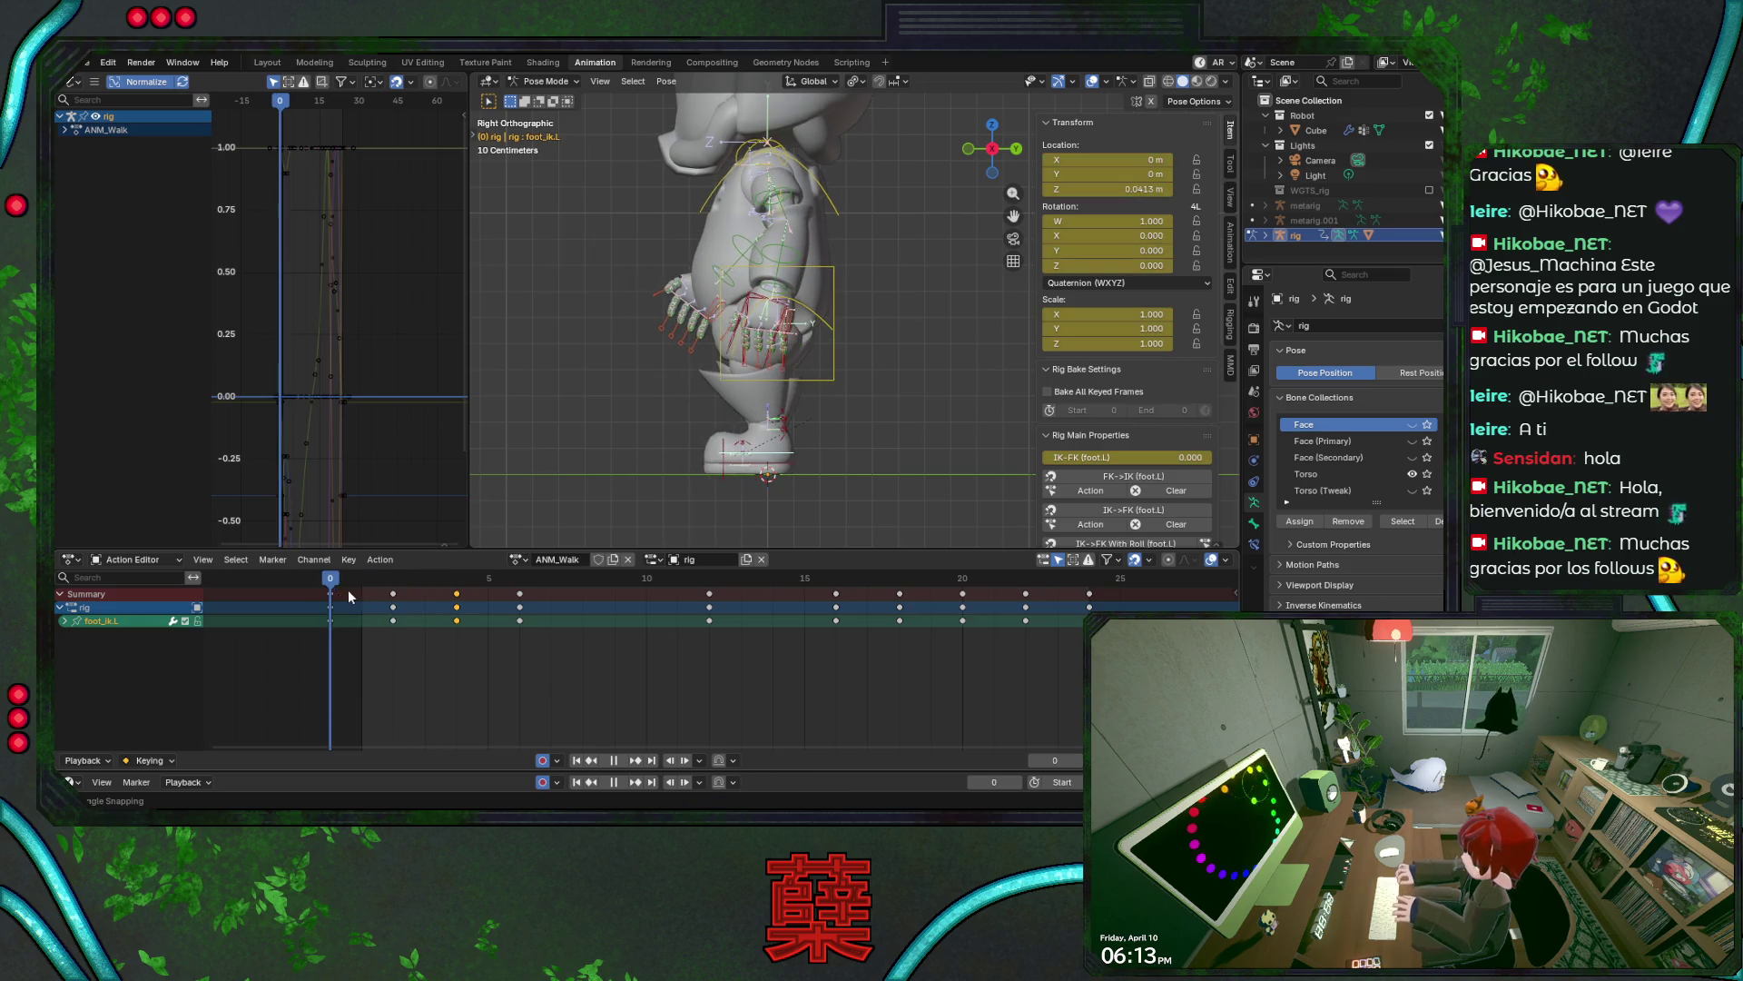
pyautogui.moveTo(349, 595)
pyautogui.mouseDown()
pyautogui.moveTo(488, 612)
pyautogui.moveTo(457, 612)
pyautogui.mouseUp()
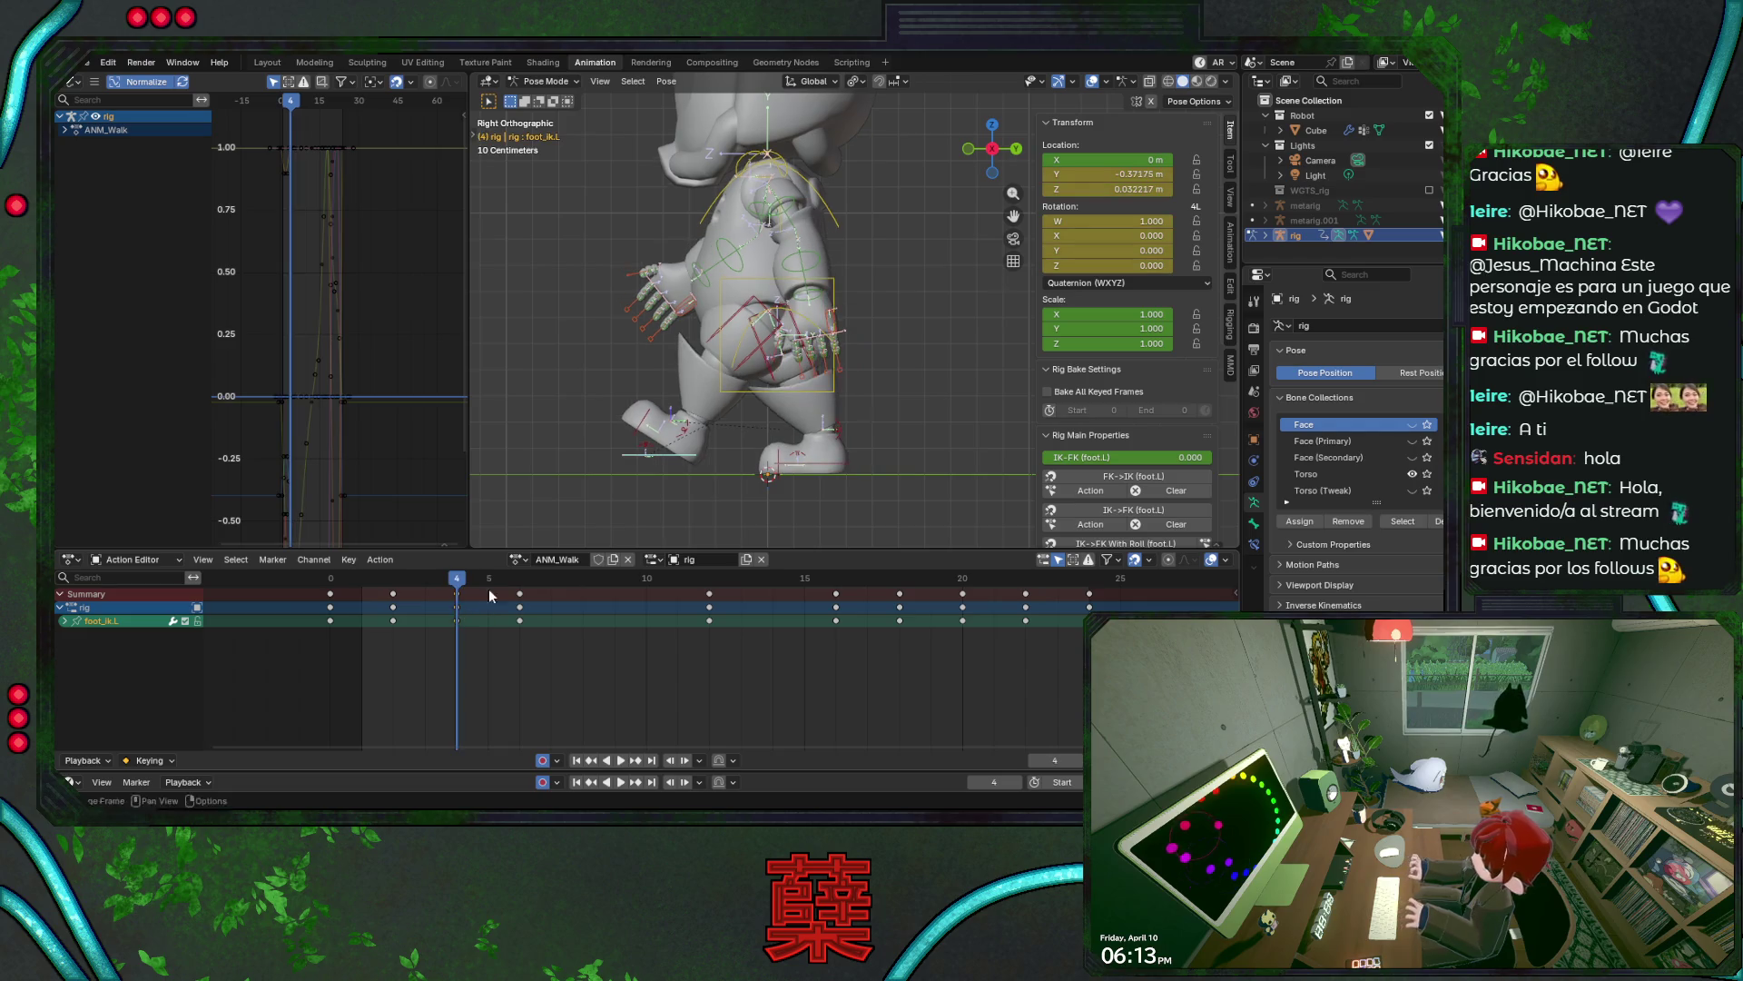
# - Raise the left foot IK slightly on Z at frame 4 and save
pyautogui.press('g')
pyautogui.press('z')
pyautogui.click(691, 476)
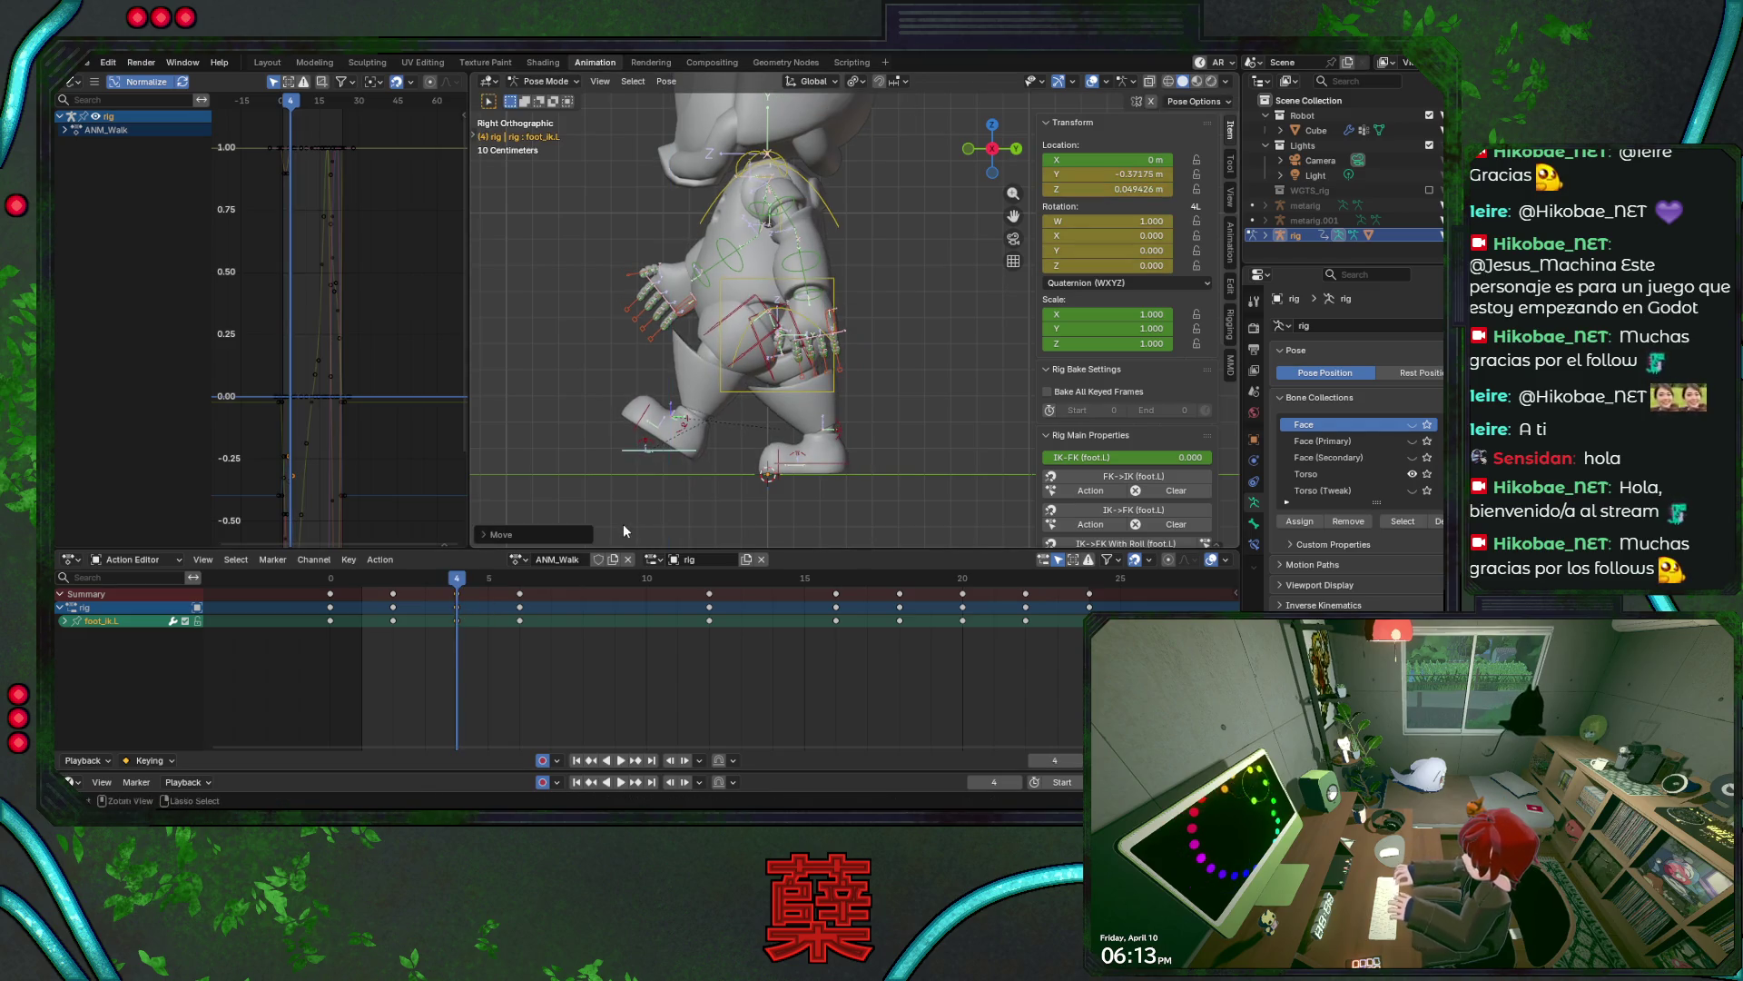
pyautogui.hotkey('ctrl', 's')
pyautogui.press('space')
pyautogui.moveTo(471, 582)
pyautogui.mouseDown()
pyautogui.moveTo(514, 584)
pyautogui.moveTo(453, 586)
pyautogui.moveTo(518, 588)
pyautogui.moveTo(456, 585)
pyautogui.mouseUp()
pyautogui.press('space')
pyautogui.hotkey('ctrl', 's')
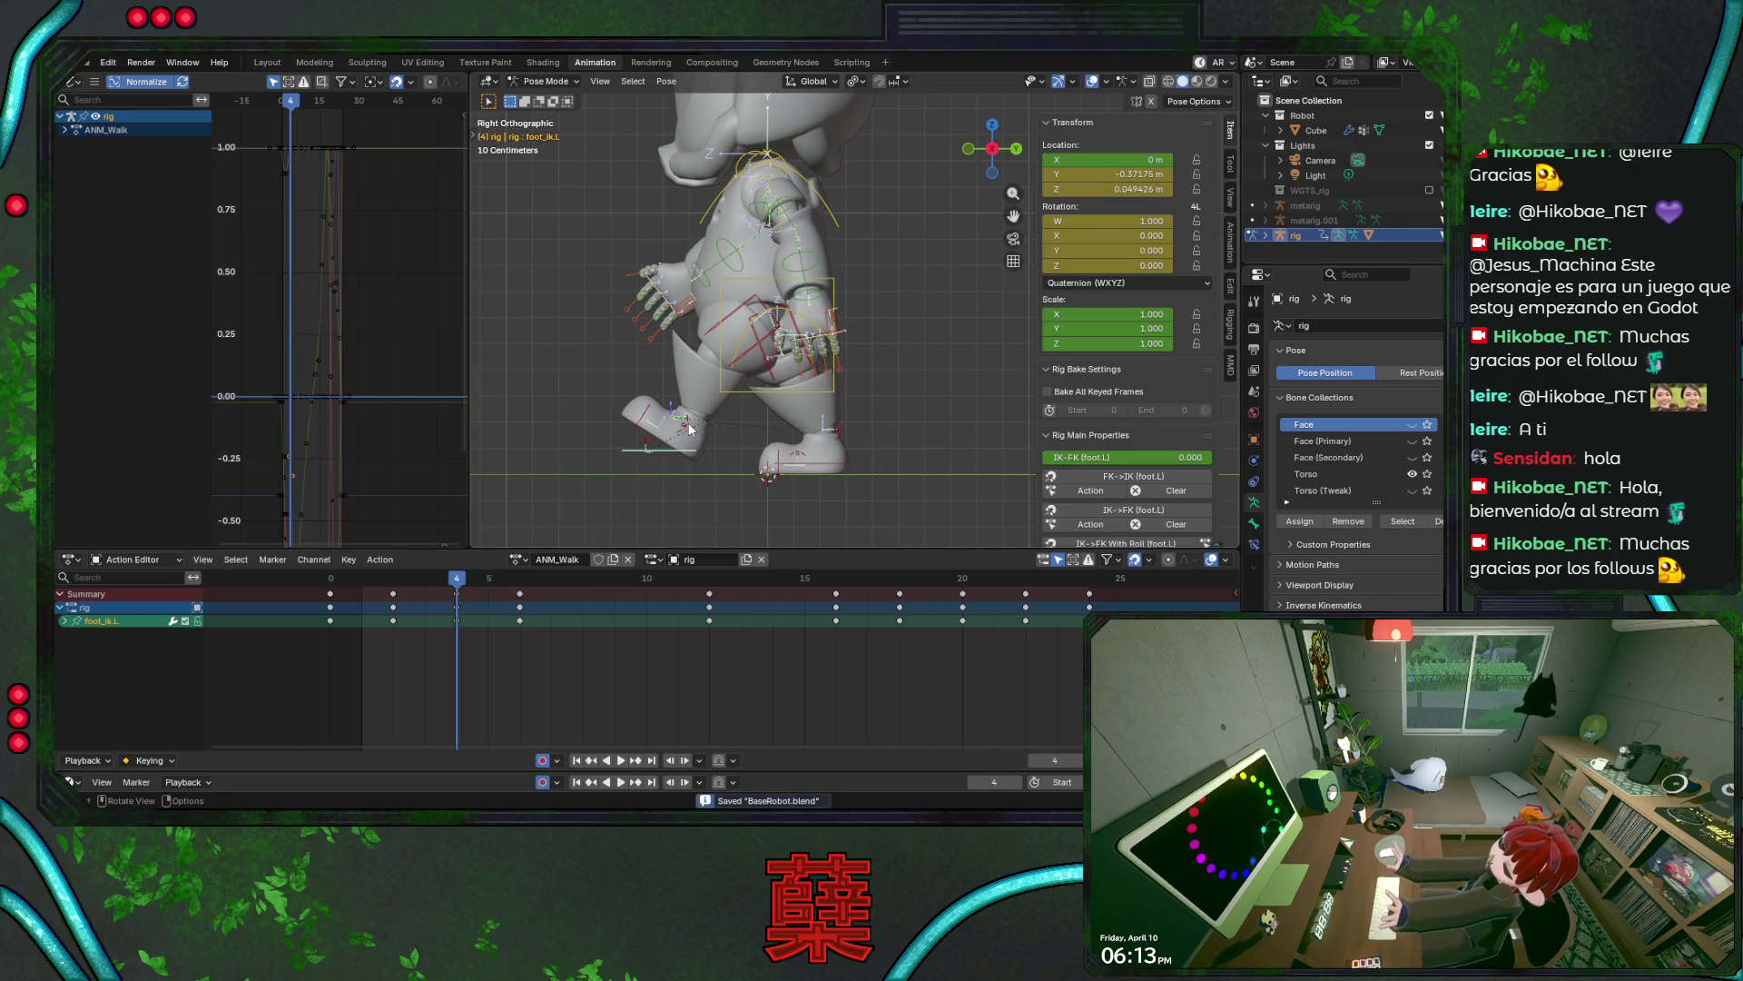
# - Roll the left heel control to -22.221° at frame 4
pyautogui.click(689, 429)
pyautogui.press('r')
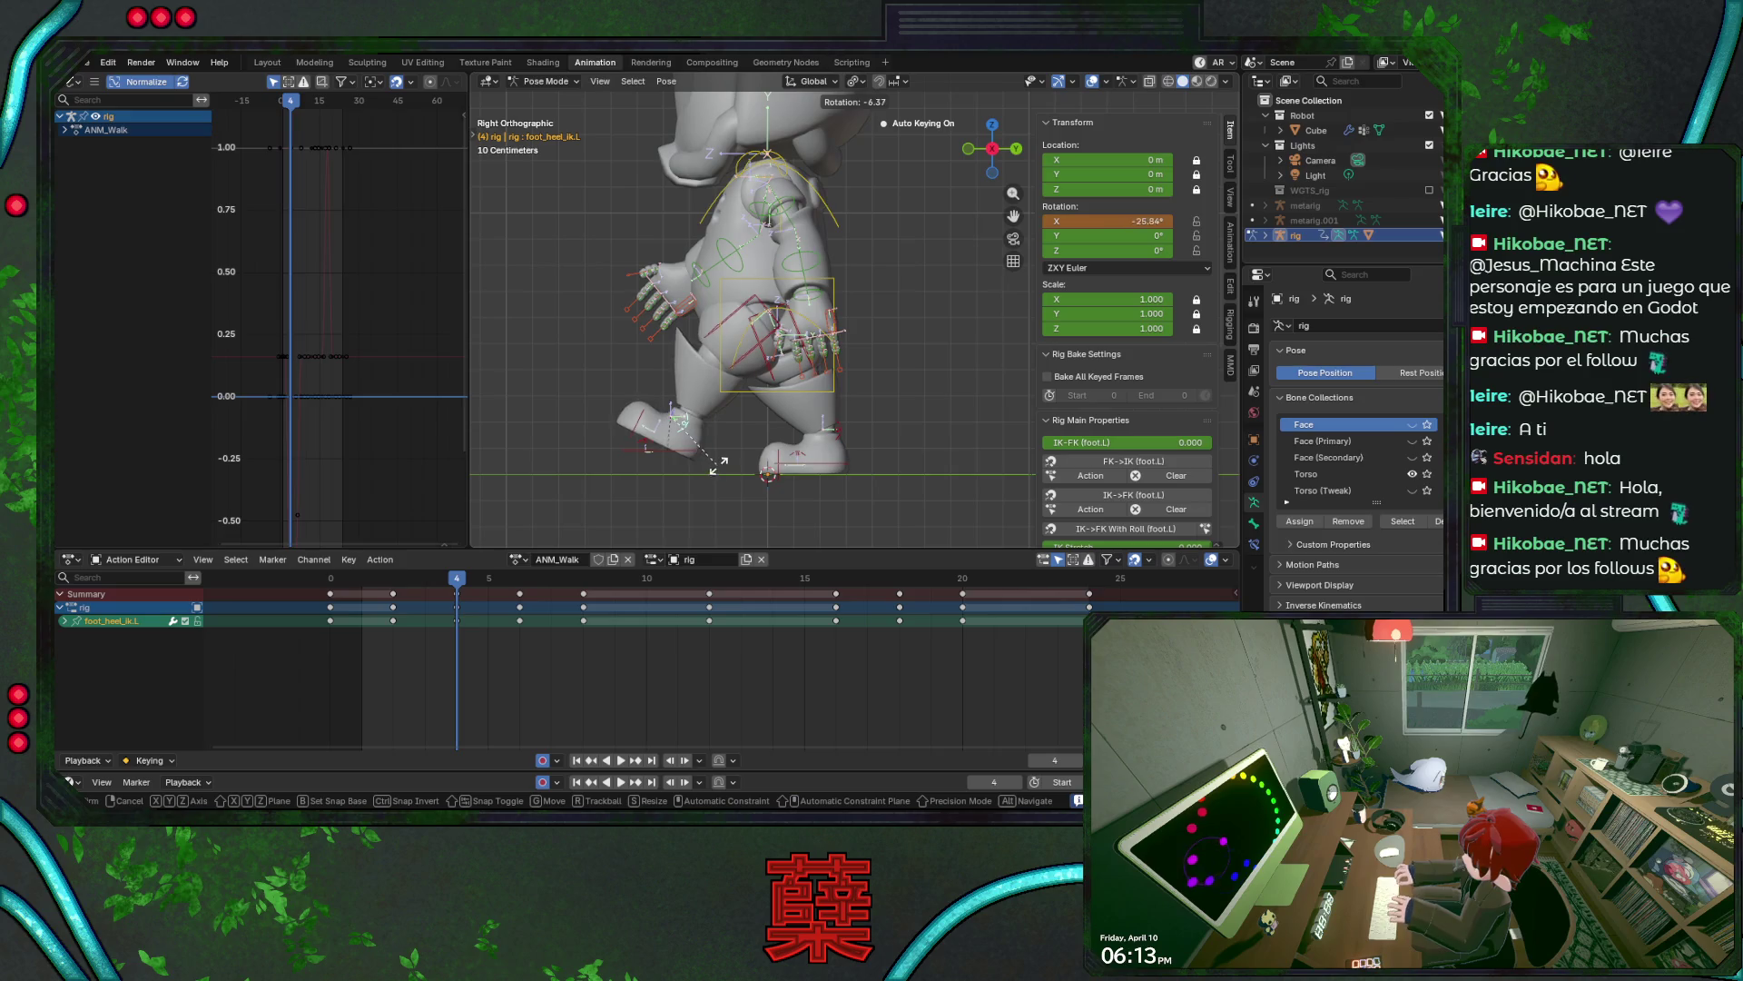
pyautogui.click(716, 459)
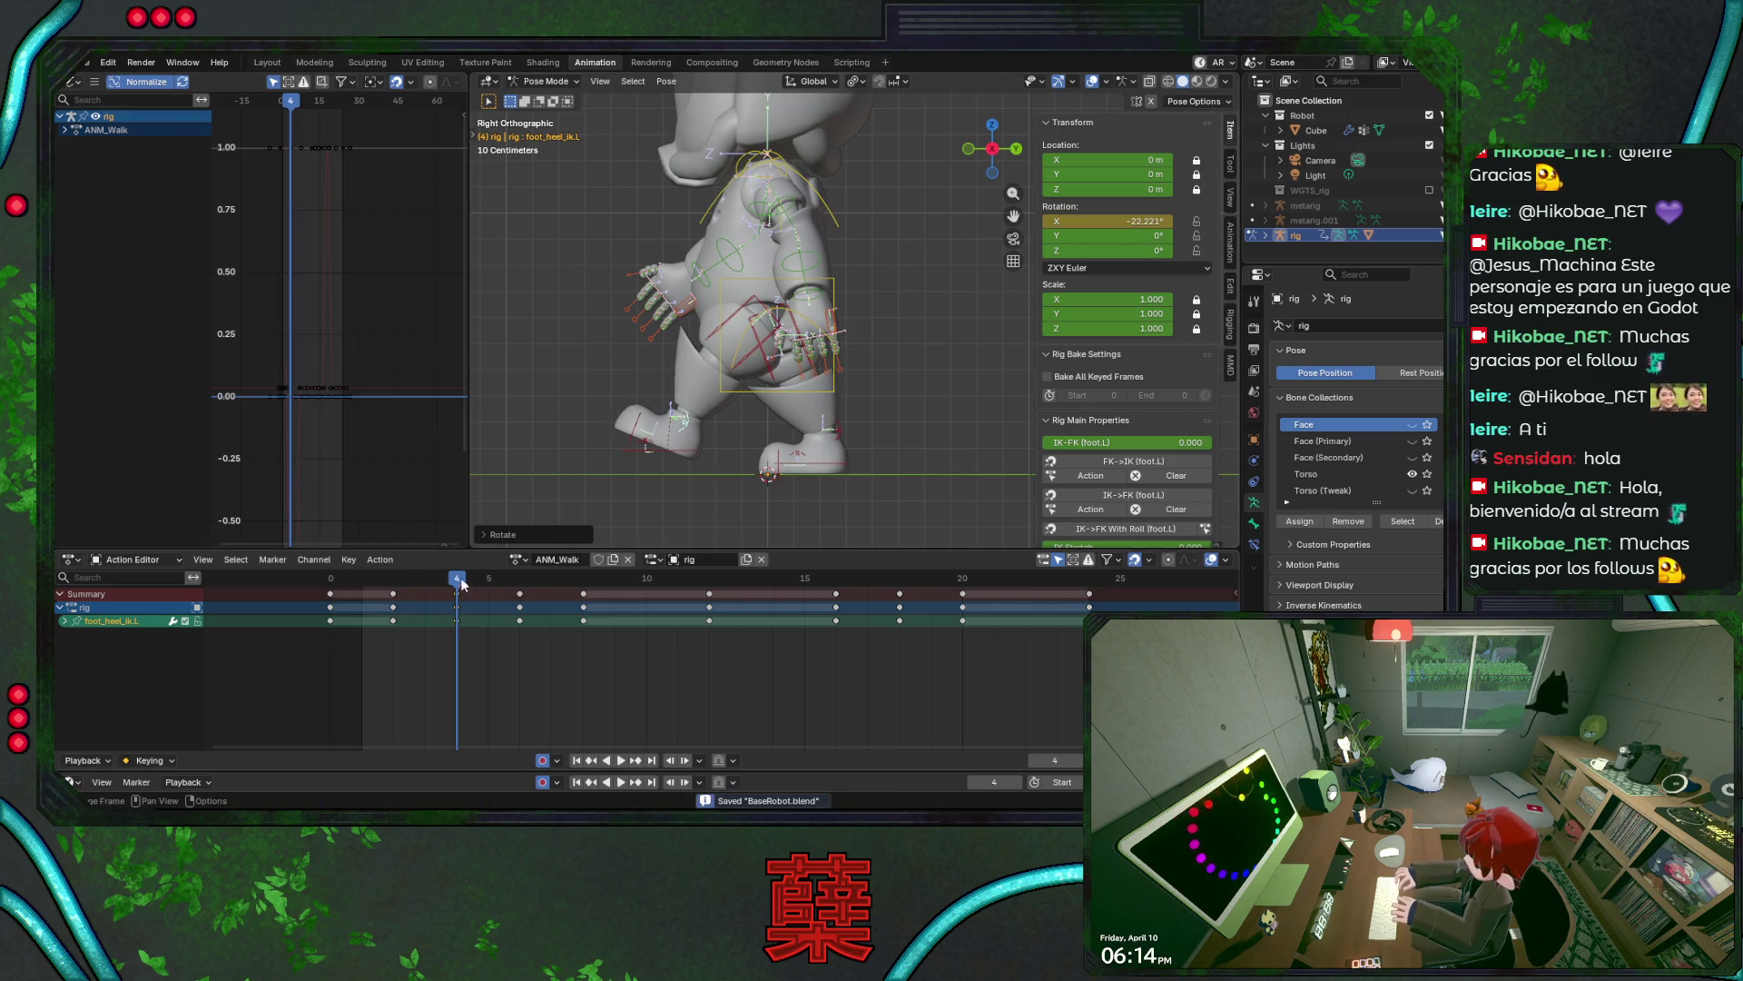
pyautogui.press('space')
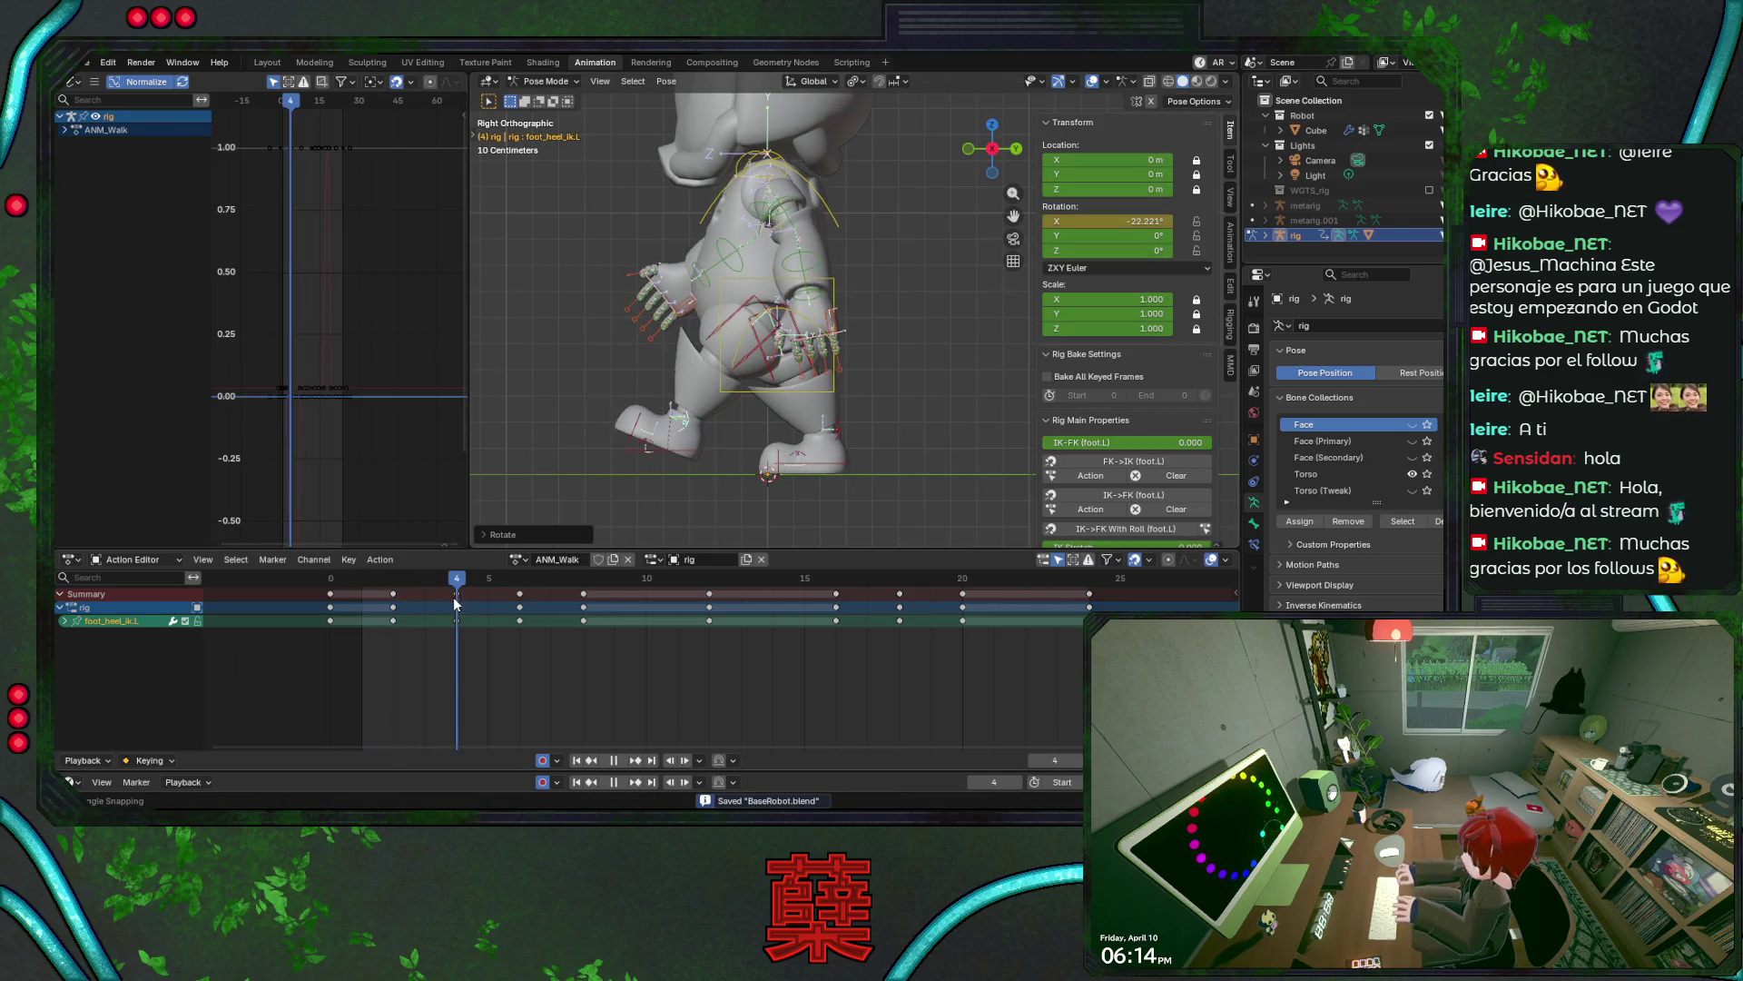
pyautogui.click(457, 607)
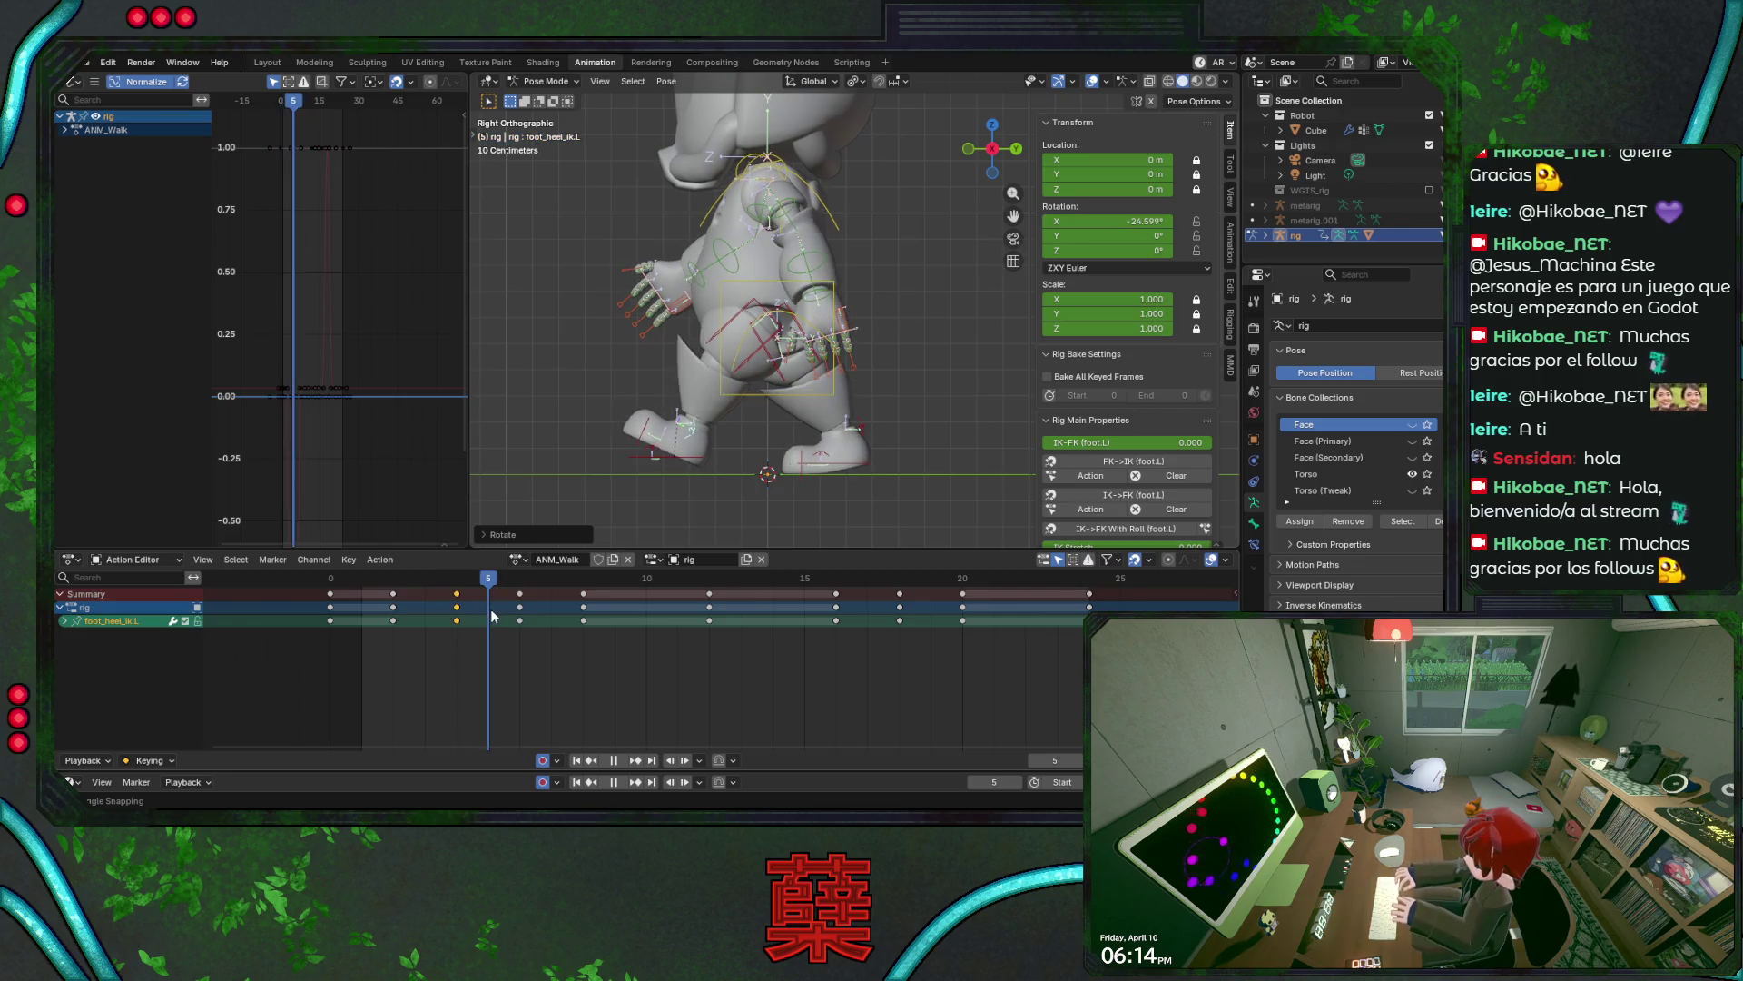
# - At frame 6, roll the left heel further to about -29.9° and shift the left foot IK along Y, then save
pyautogui.moveTo(492, 616); pyautogui.dragTo(518, 620)
pyautogui.press('r')
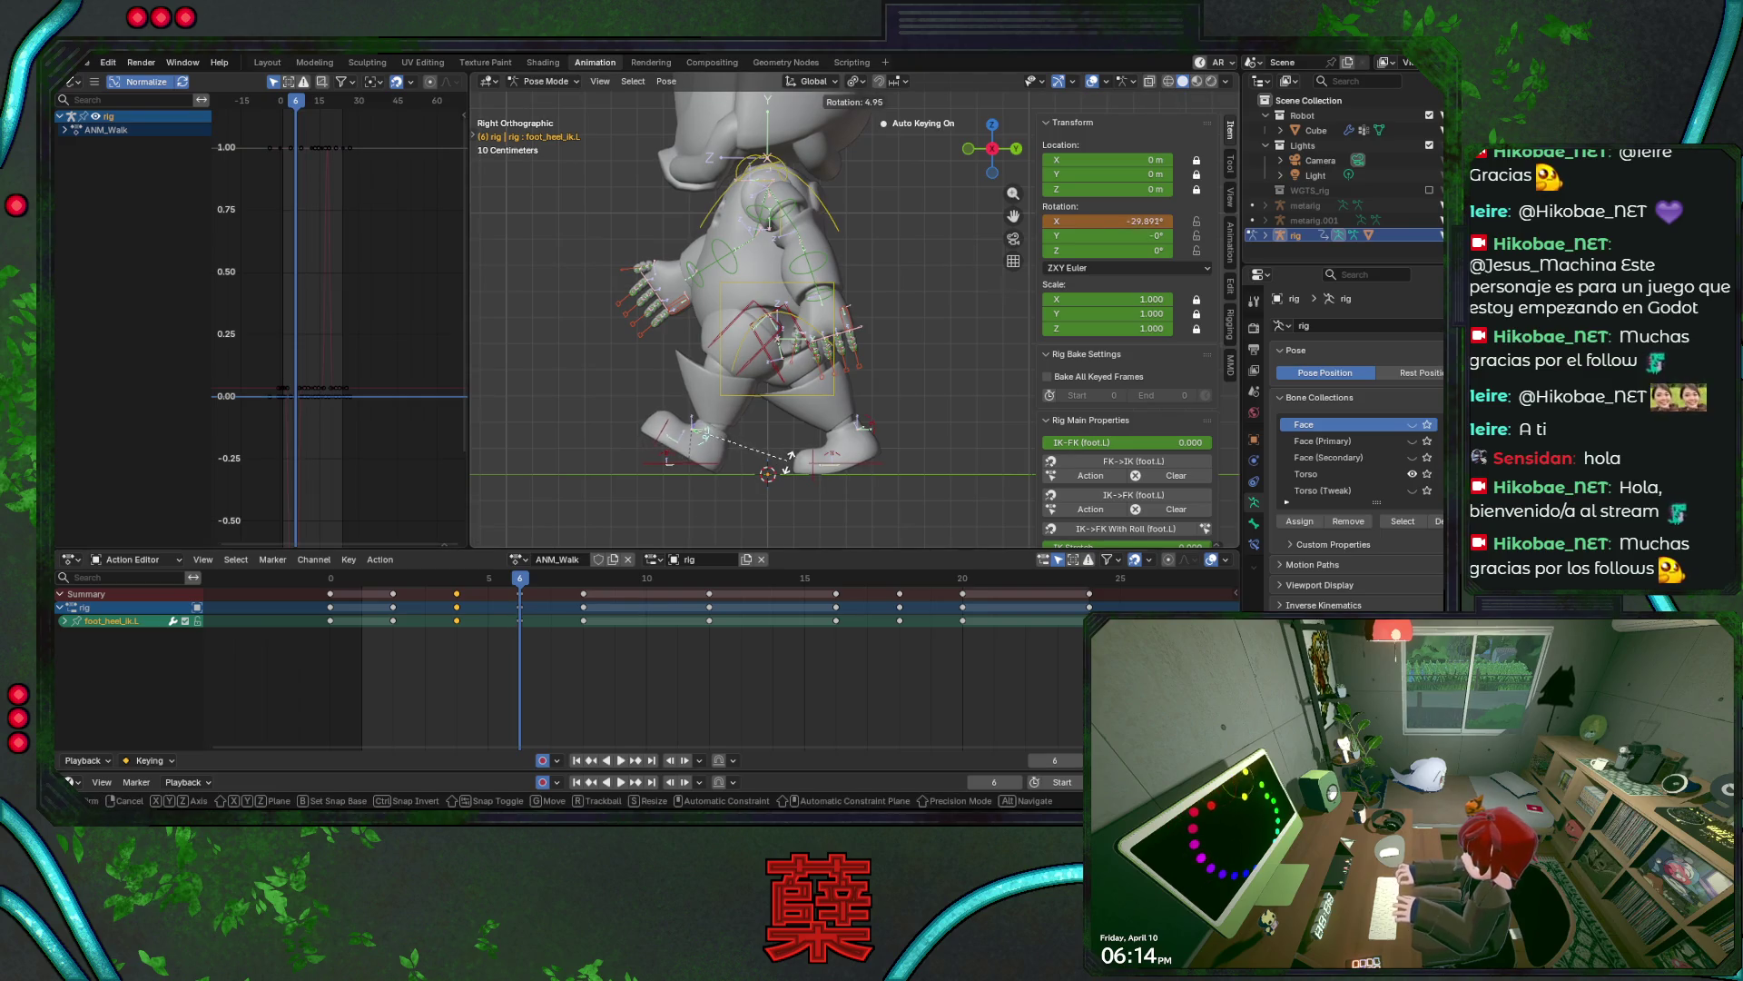
pyautogui.click(789, 457)
pyautogui.click(692, 465)
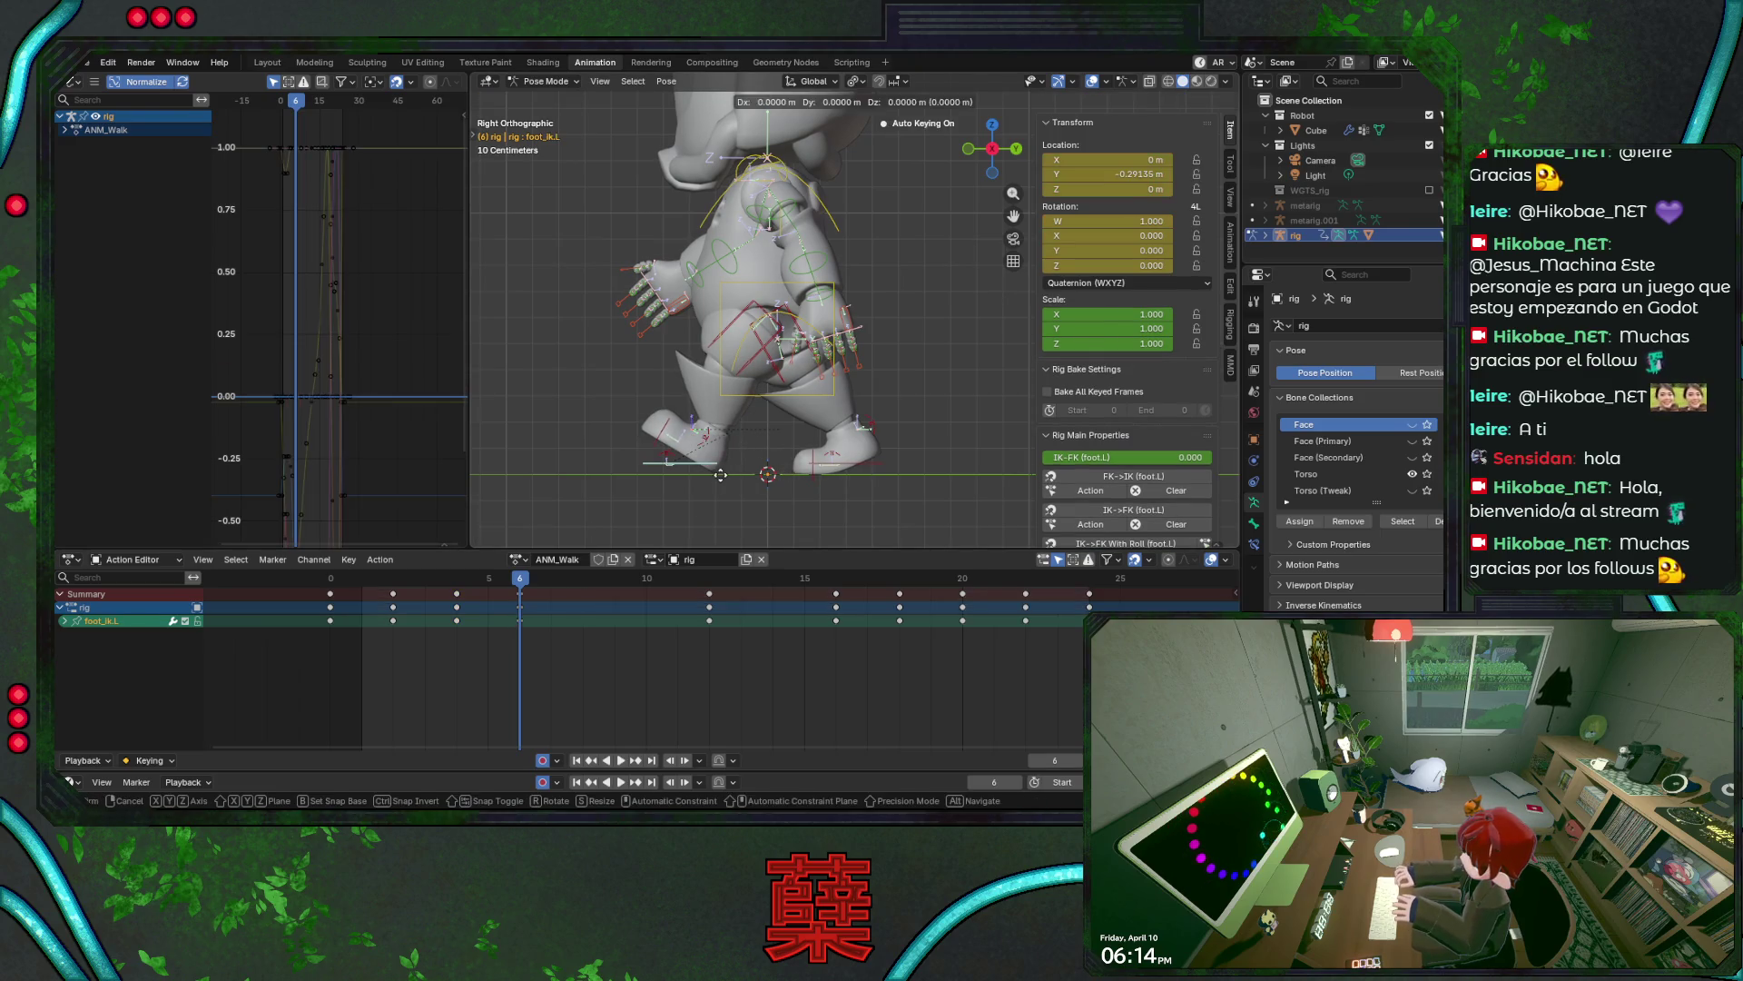
pyautogui.press('g')
pyautogui.press('y')
pyautogui.click(707, 474)
pyautogui.hotkey('ctrl', 's')
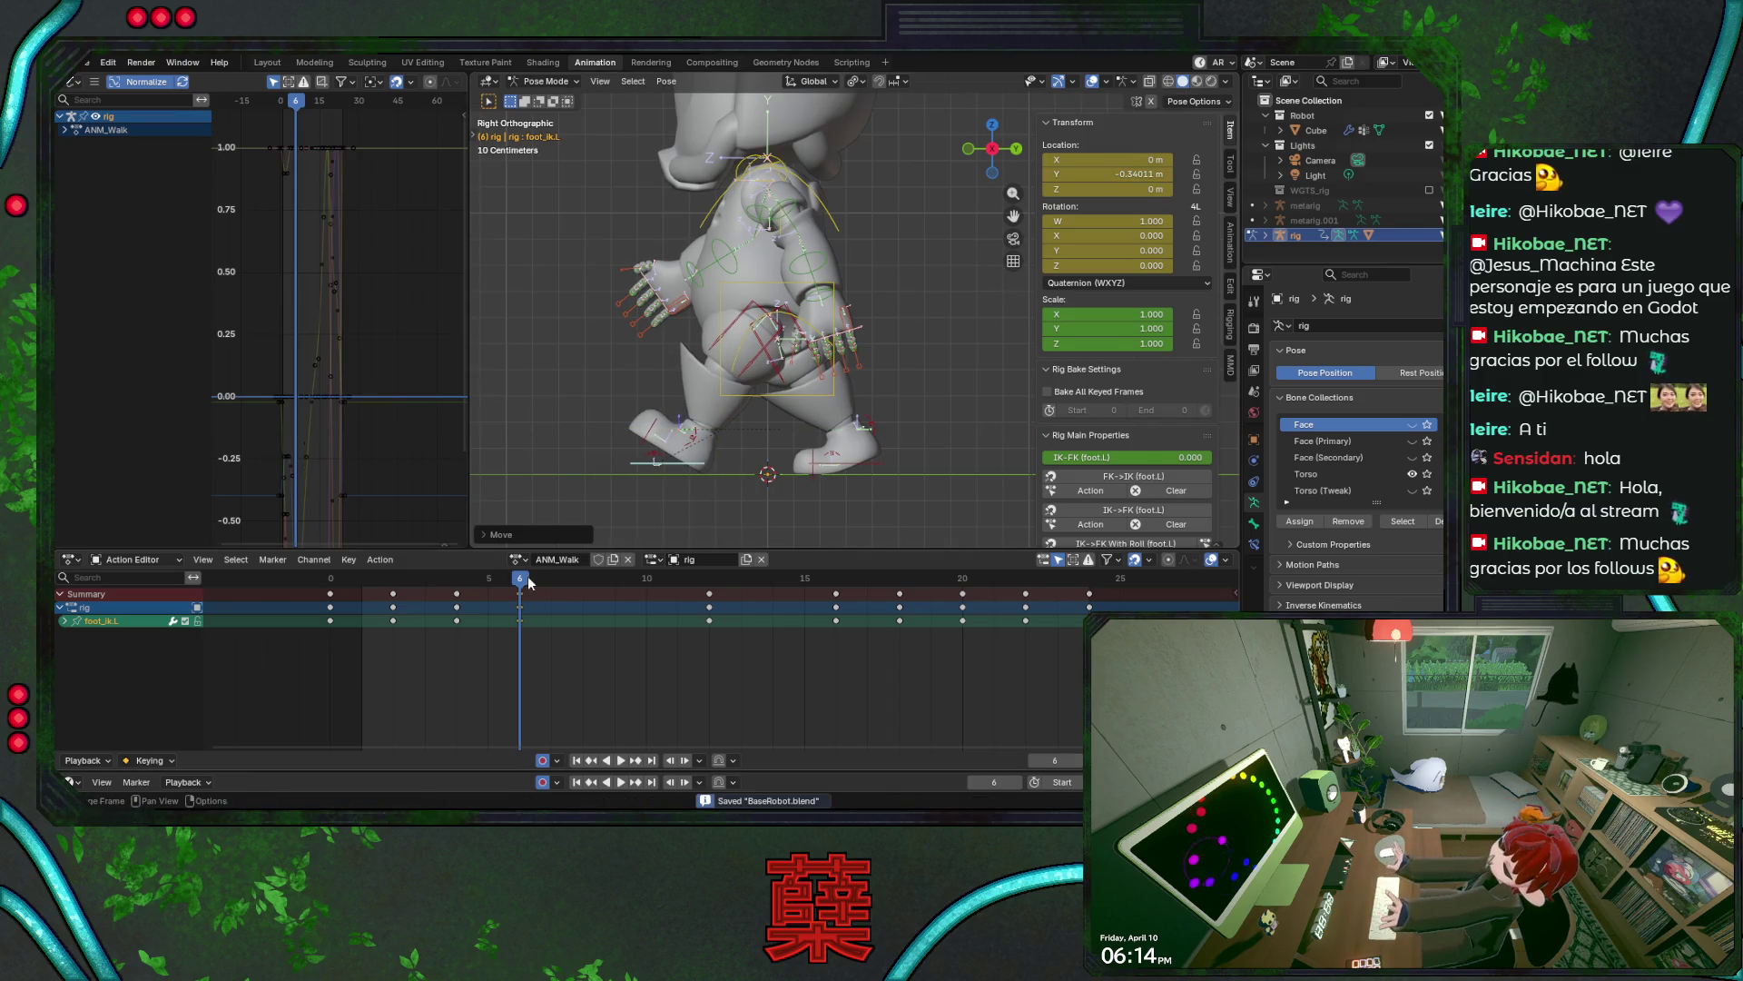
pyautogui.moveTo(520, 581)
pyautogui.mouseDown()
pyautogui.moveTo(380, 586)
pyautogui.moveTo(591, 597)
pyautogui.moveTo(330, 589)
pyautogui.moveTo(603, 590)
pyautogui.moveTo(309, 595)
pyautogui.moveTo(597, 577)
pyautogui.moveTo(531, 586)
pyautogui.moveTo(717, 590)
pyautogui.moveTo(504, 592)
pyautogui.moveTo(712, 606)
pyautogui.moveTo(554, 613)
pyautogui.moveTo(596, 612)
pyautogui.mouseUp()
pyautogui.press('i')
pyautogui.hotkey('ctrl', 's')
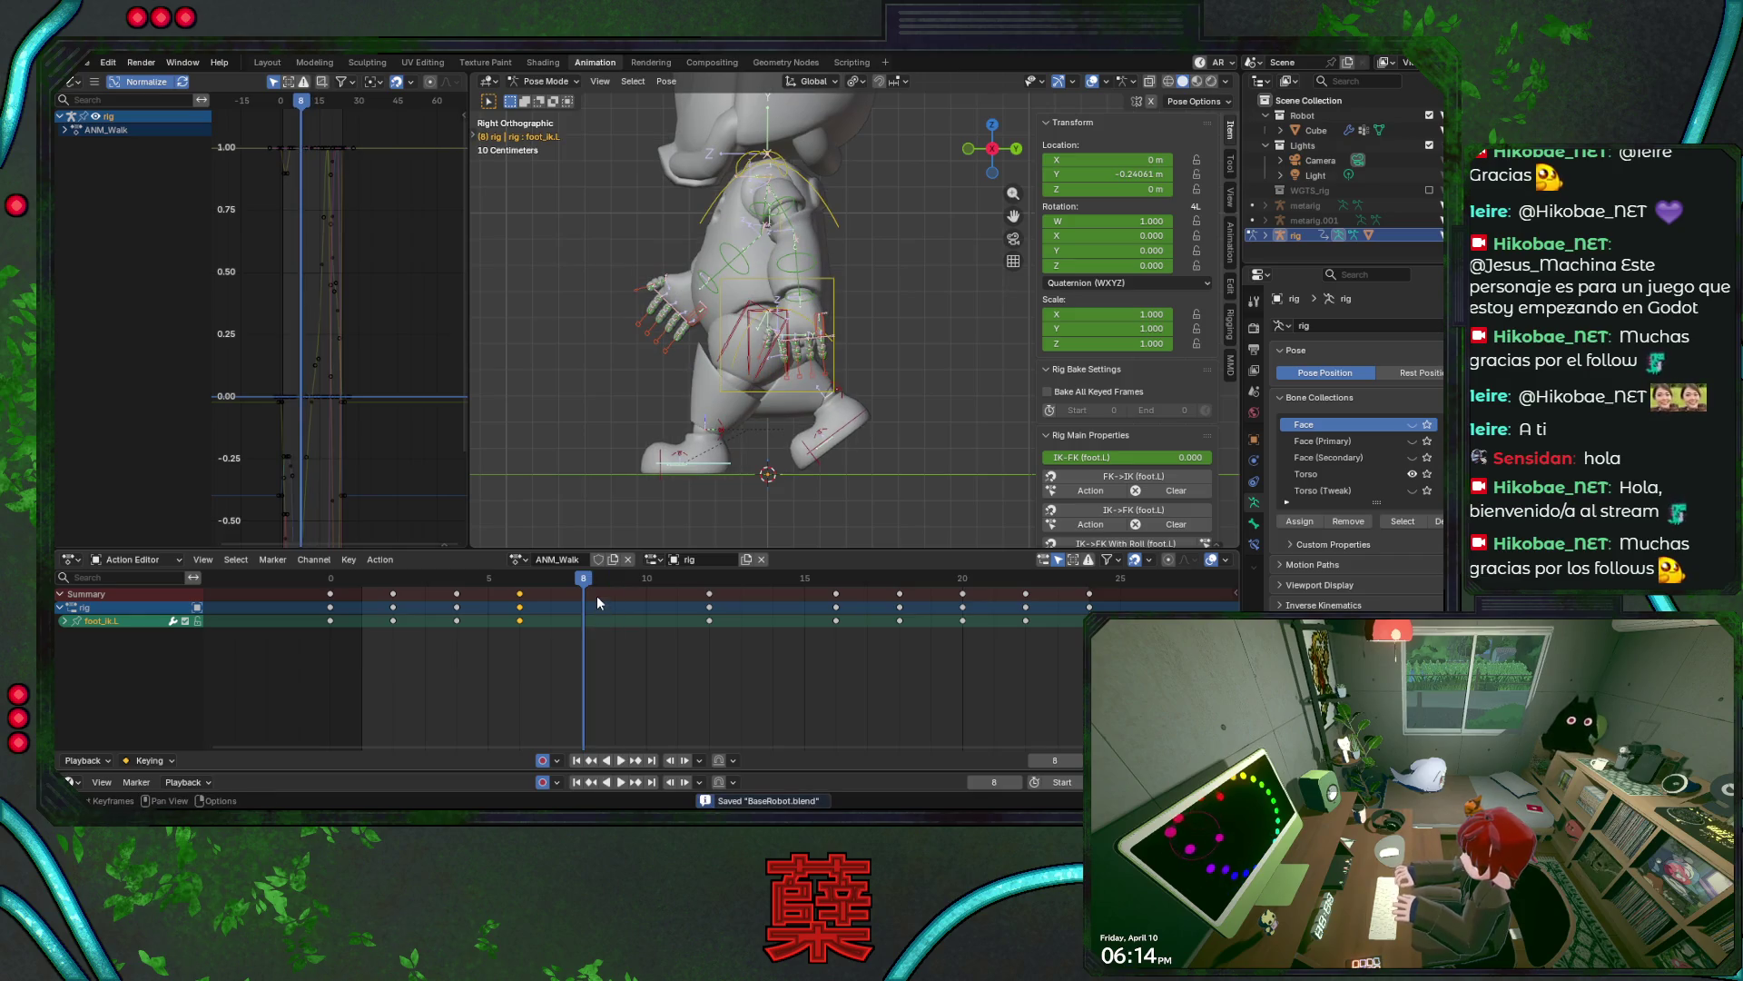
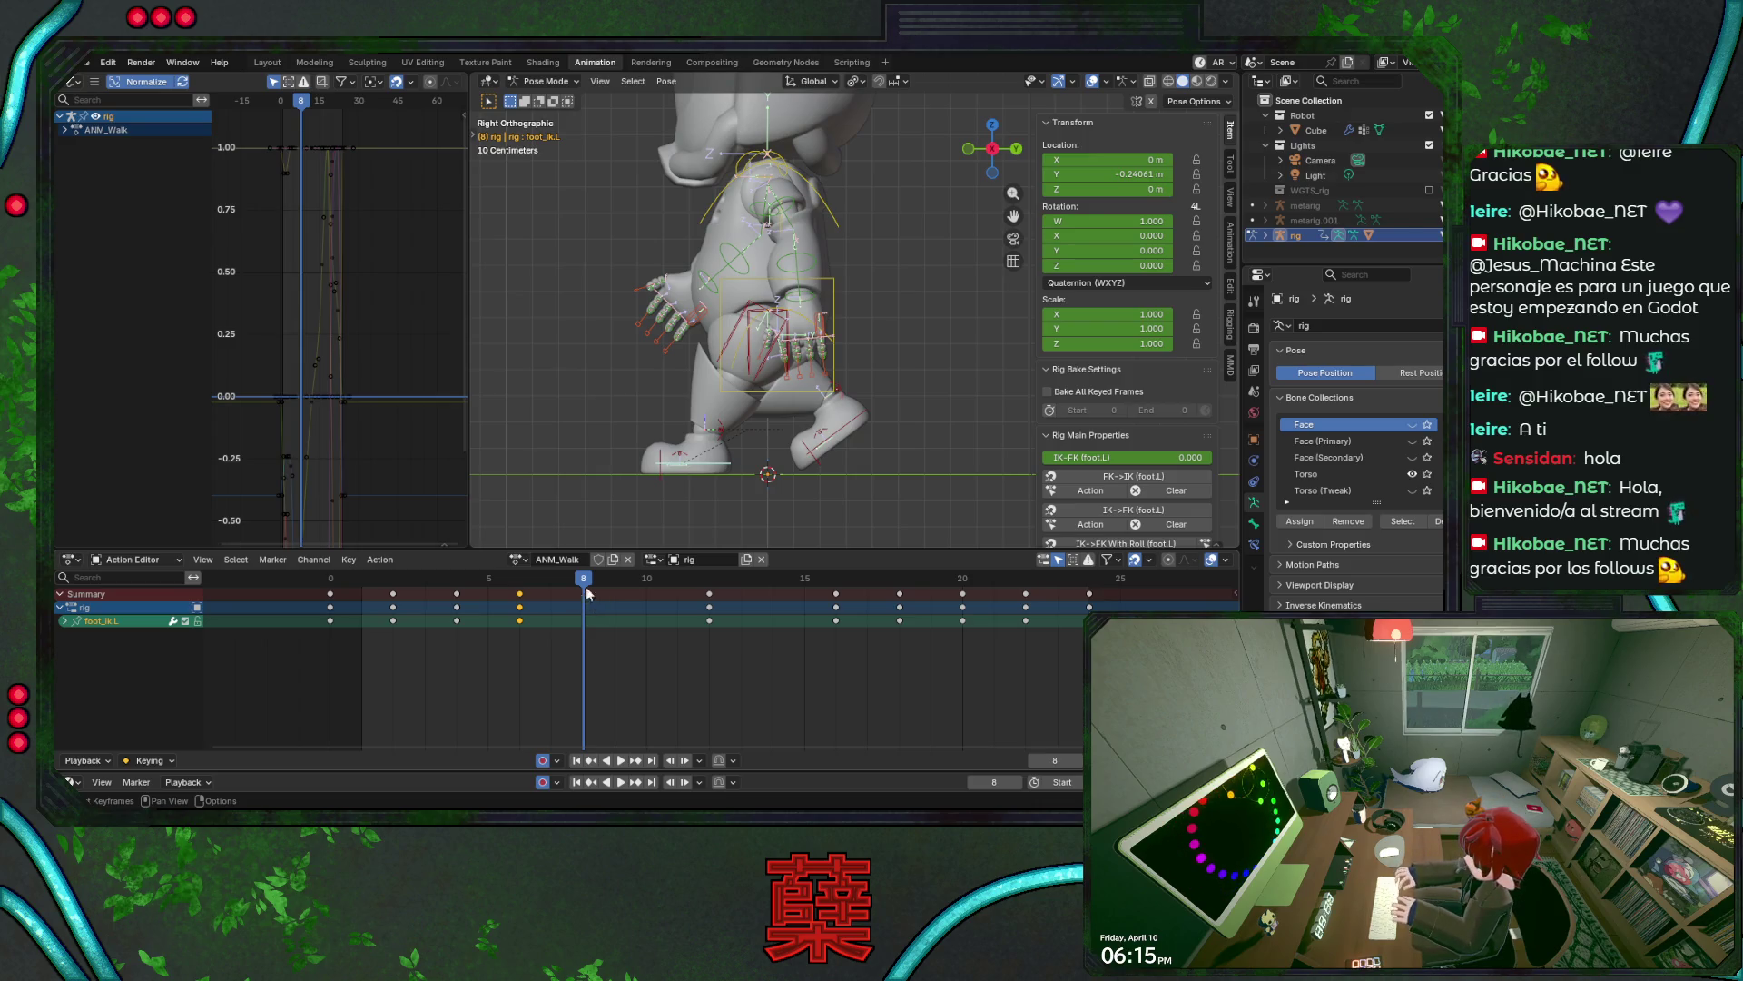
# - Preview the walk around frame 12, save BaseRobot.blend, and scrub to frame 11
pyautogui.press('space')
pyautogui.click(711, 580)
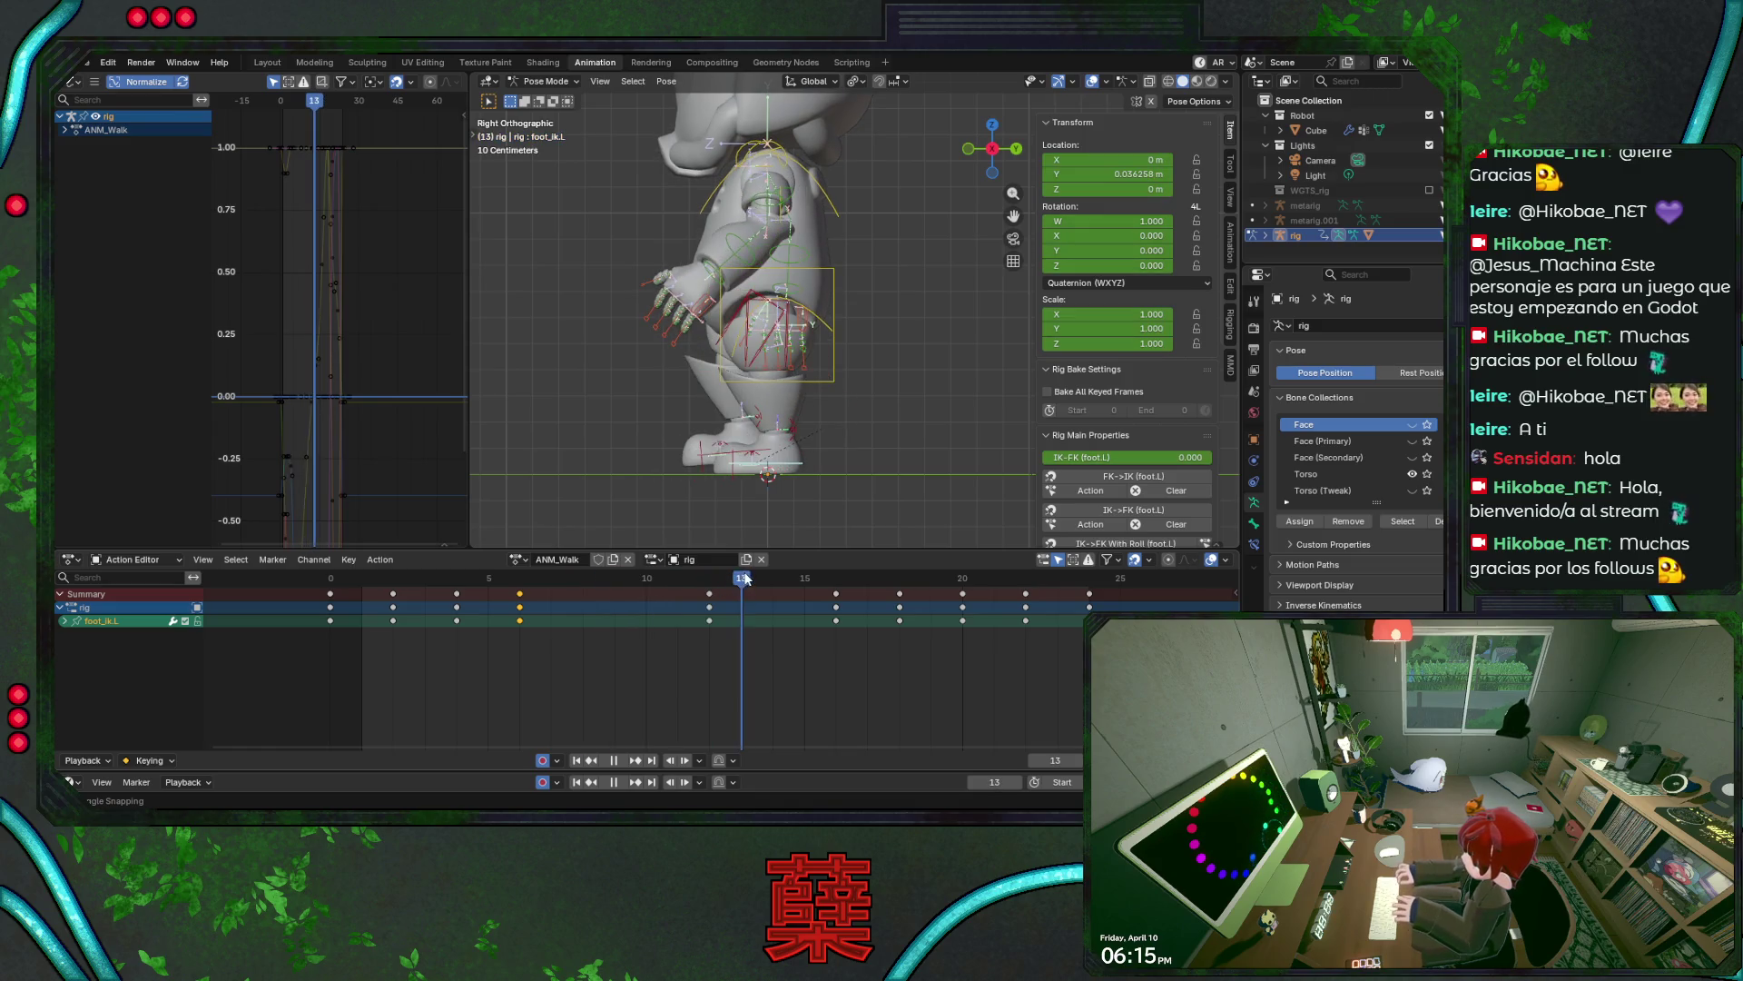
pyautogui.press('Escape')
pyautogui.hotkey('ctrl', 's')
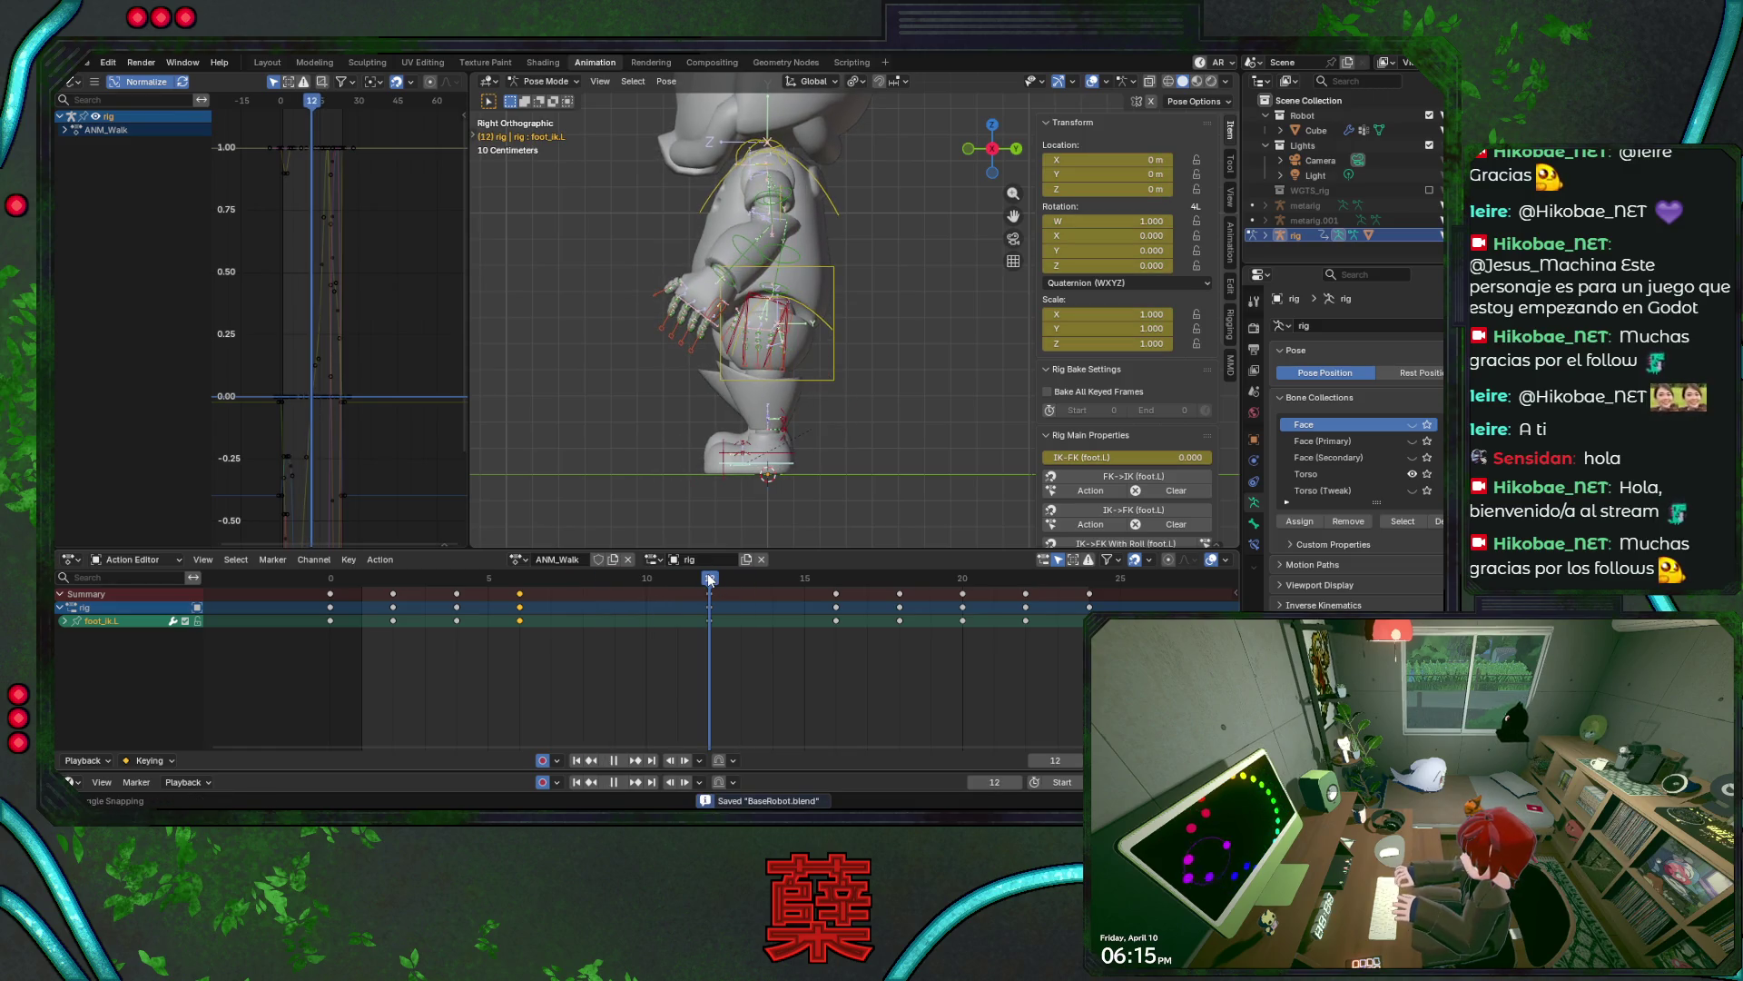
pyautogui.moveTo(711, 579)
pyautogui.mouseDown()
pyautogui.moveTo(337, 585)
pyautogui.moveTo(574, 601)
pyautogui.moveTo(527, 612)
pyautogui.moveTo(582, 617)
pyautogui.mouseUp()
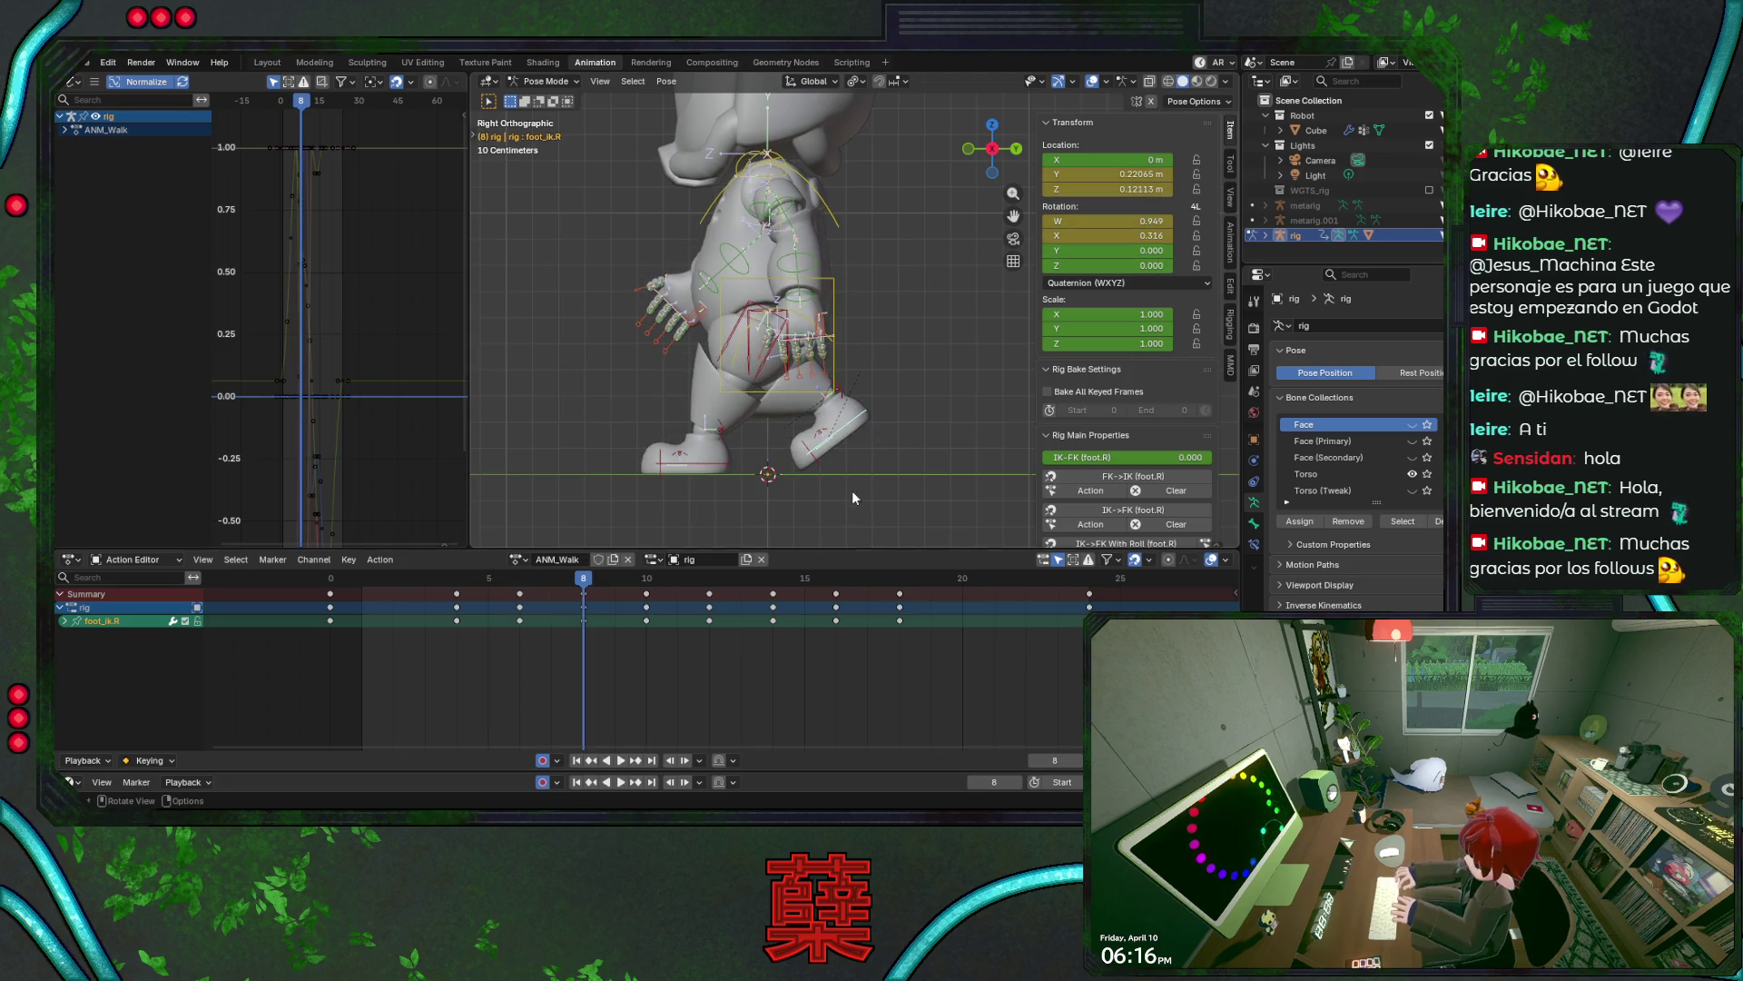
# - Raise the right IK foot at frame 8, check frames 6–8, and save
pyautogui.press('g')
pyautogui.click(817, 445)
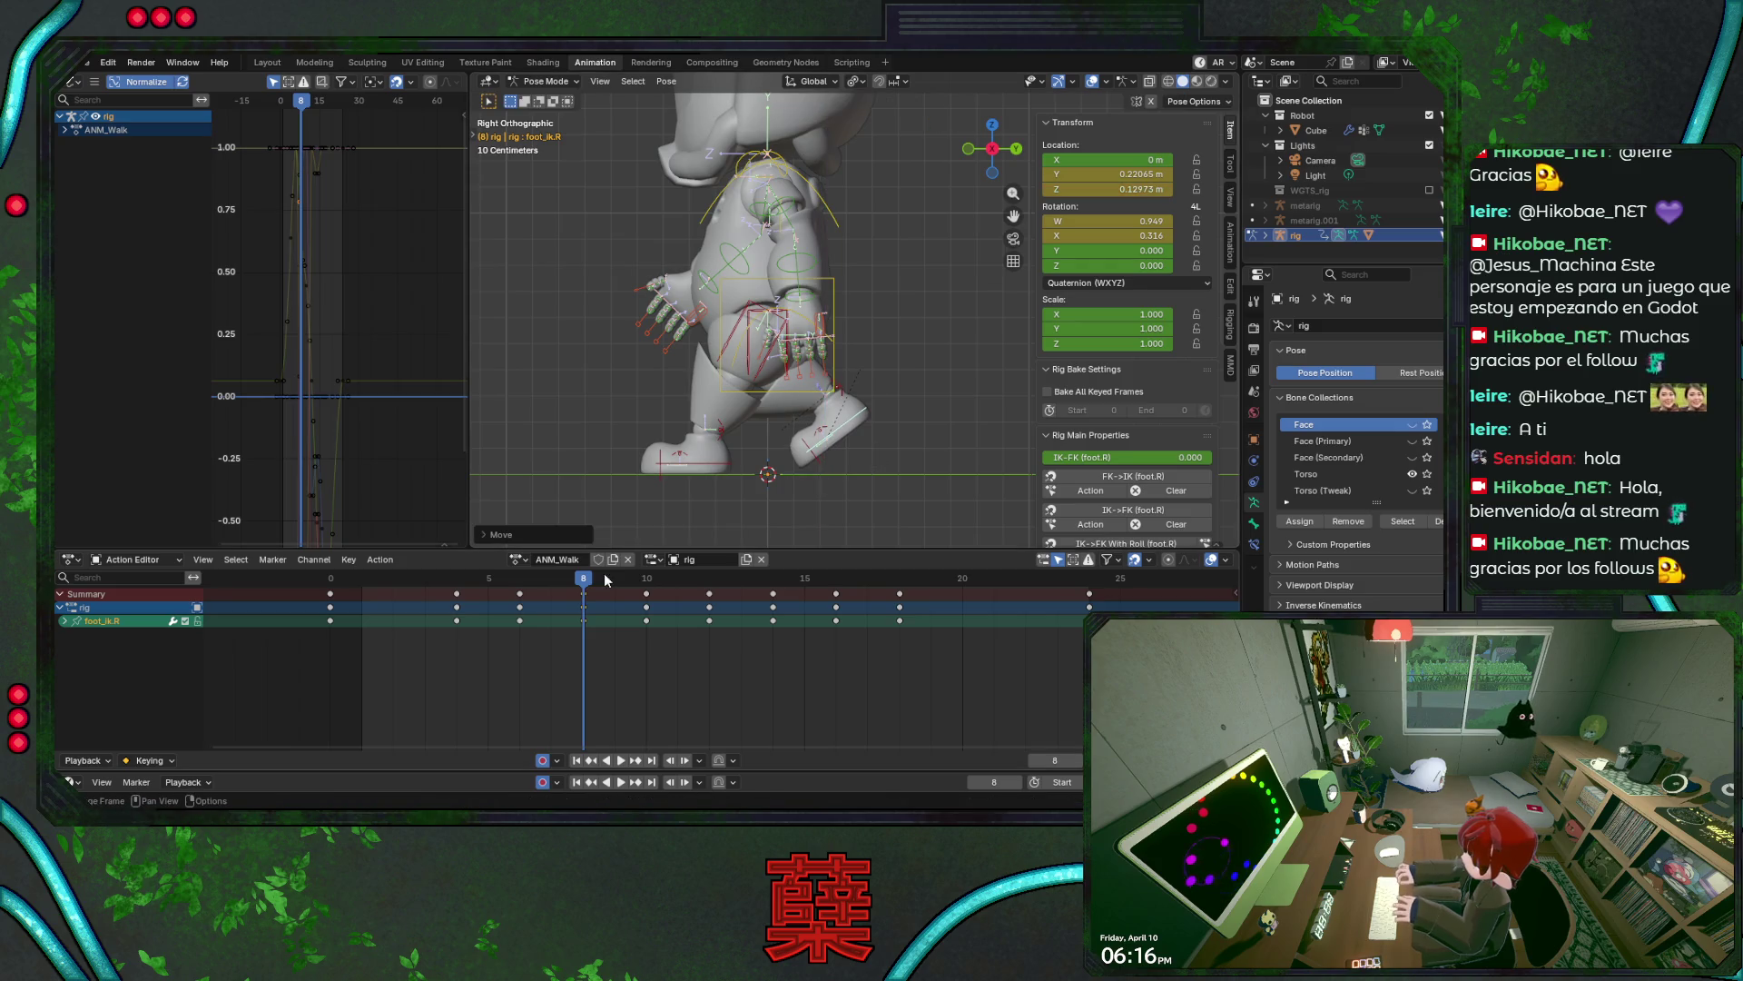
pyautogui.moveTo(584, 584)
pyautogui.mouseDown()
pyautogui.moveTo(527, 586)
pyautogui.moveTo(685, 587)
pyautogui.moveTo(570, 590)
pyautogui.moveTo(615, 592)
pyautogui.mouseUp()
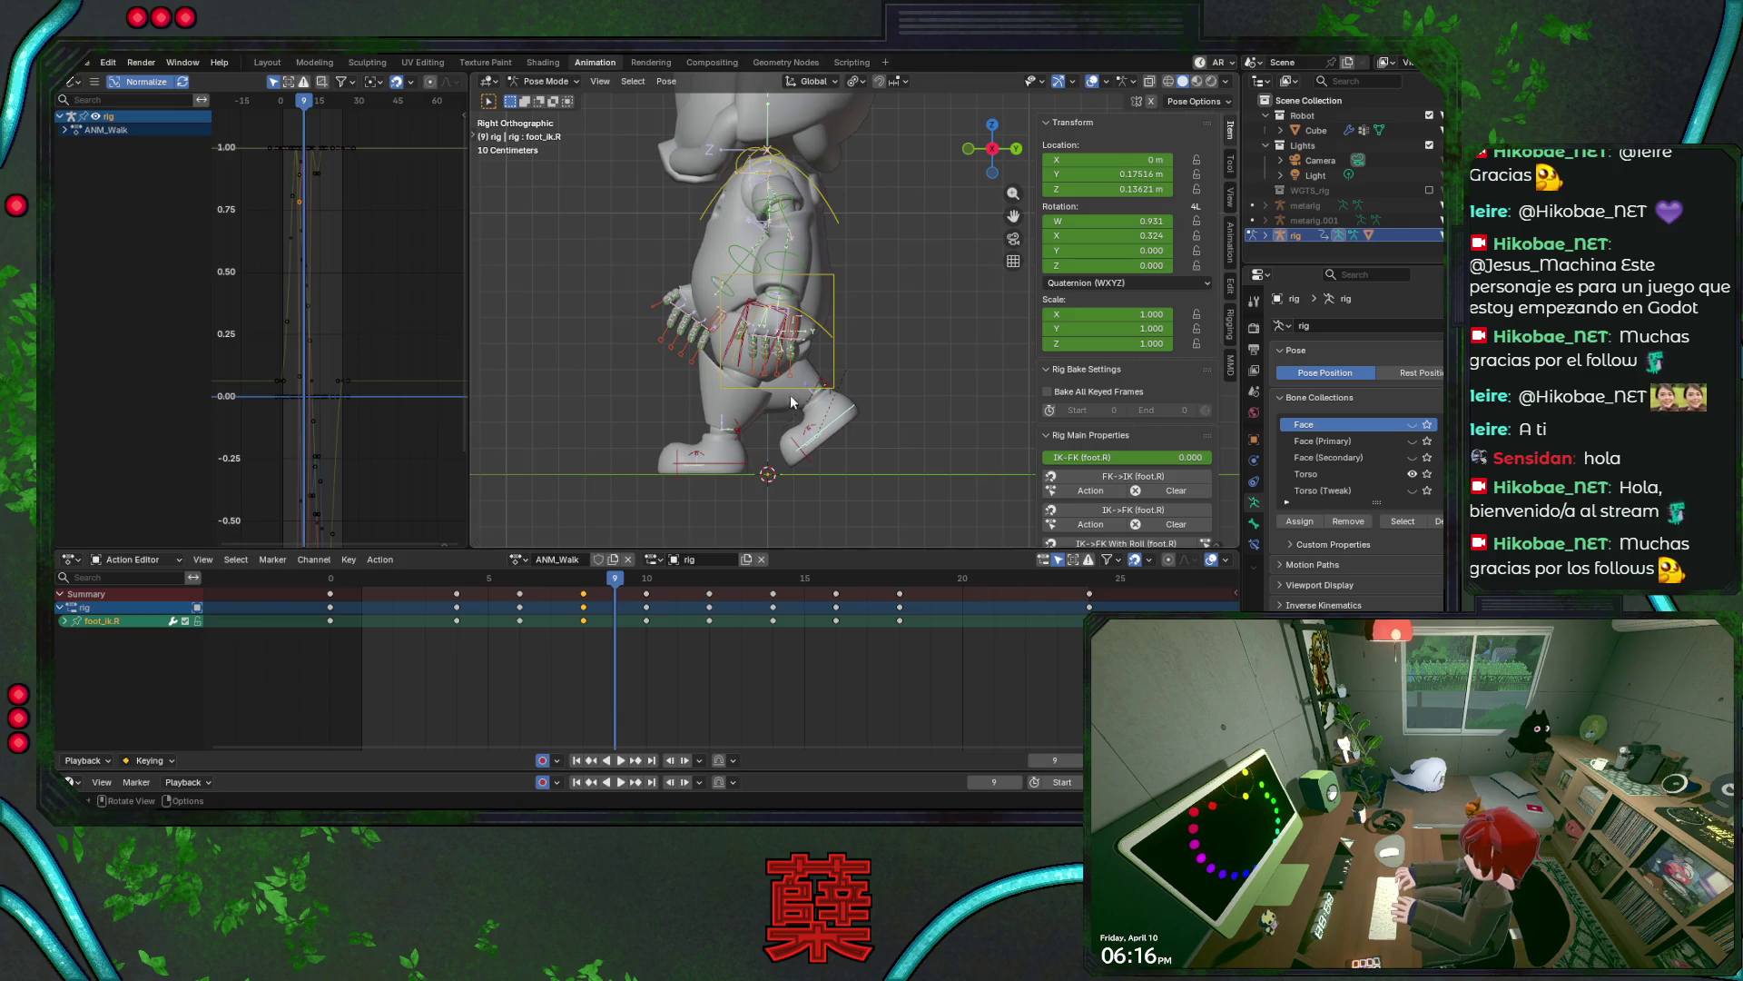
pyautogui.click(826, 386)
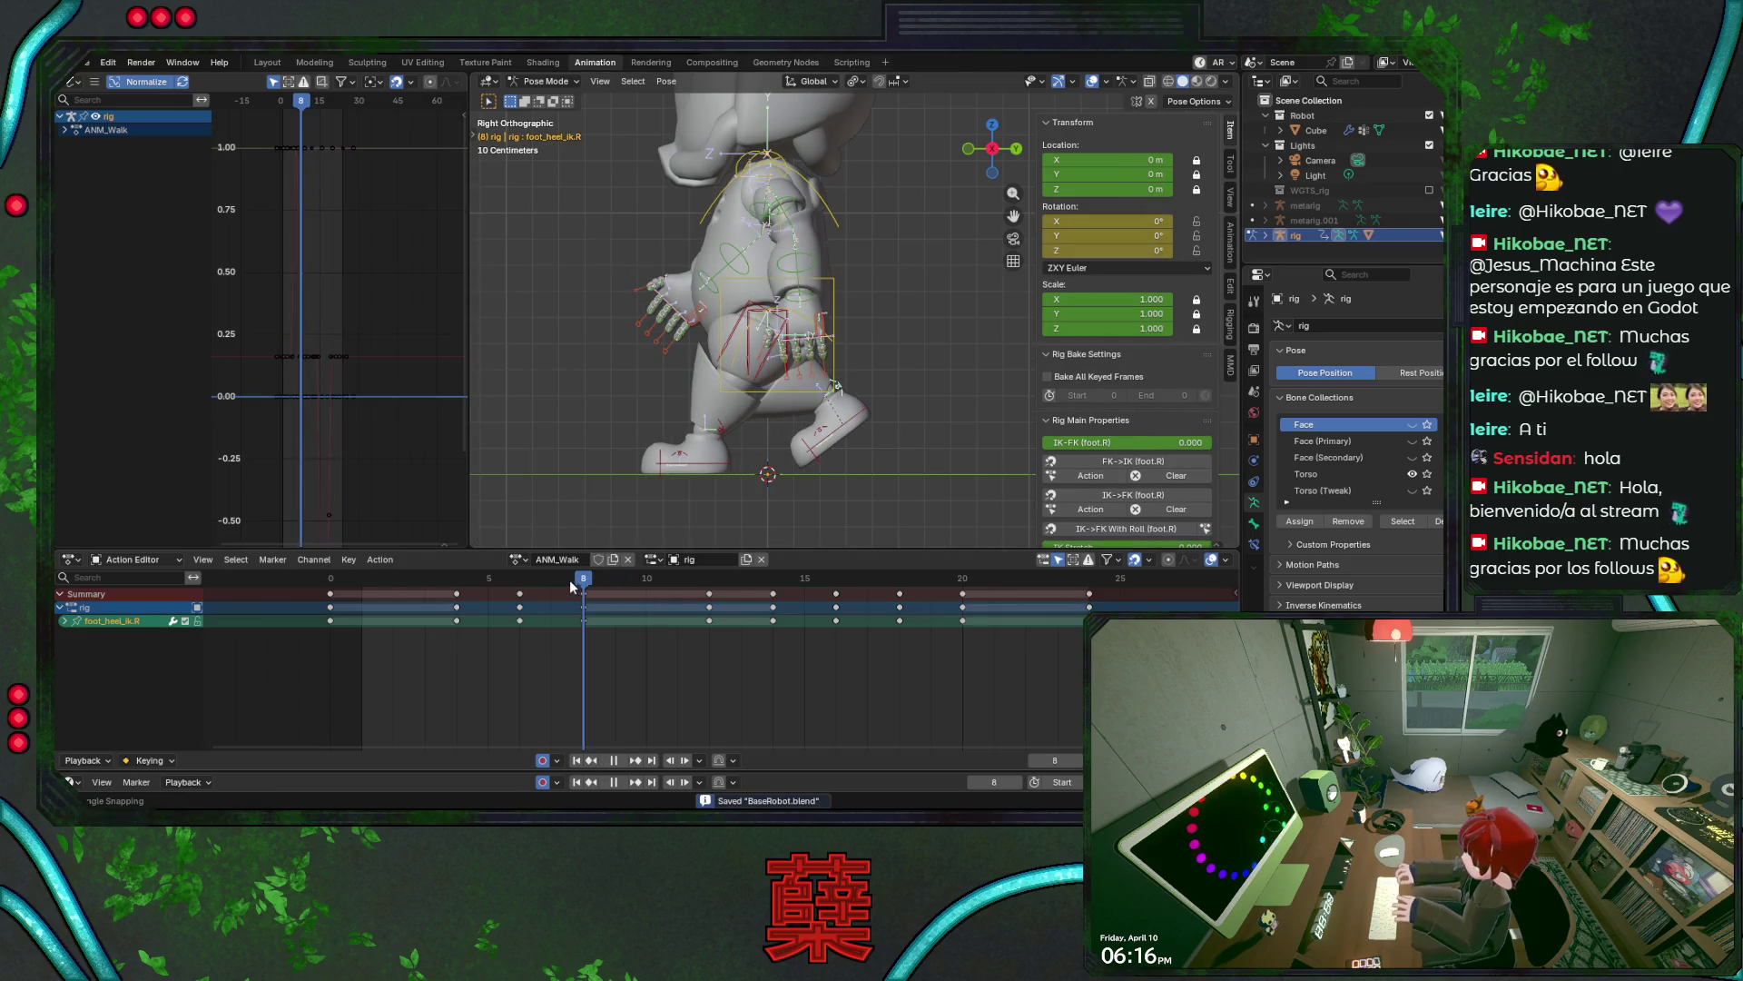
pyautogui.moveTo(572, 586)
pyautogui.mouseDown()
pyautogui.moveTo(528, 589)
pyautogui.moveTo(701, 591)
pyautogui.moveTo(584, 586)
pyautogui.moveTo(647, 586)
pyautogui.mouseUp()
pyautogui.click(837, 432)
pyautogui.hotkey('ctrl', 's')
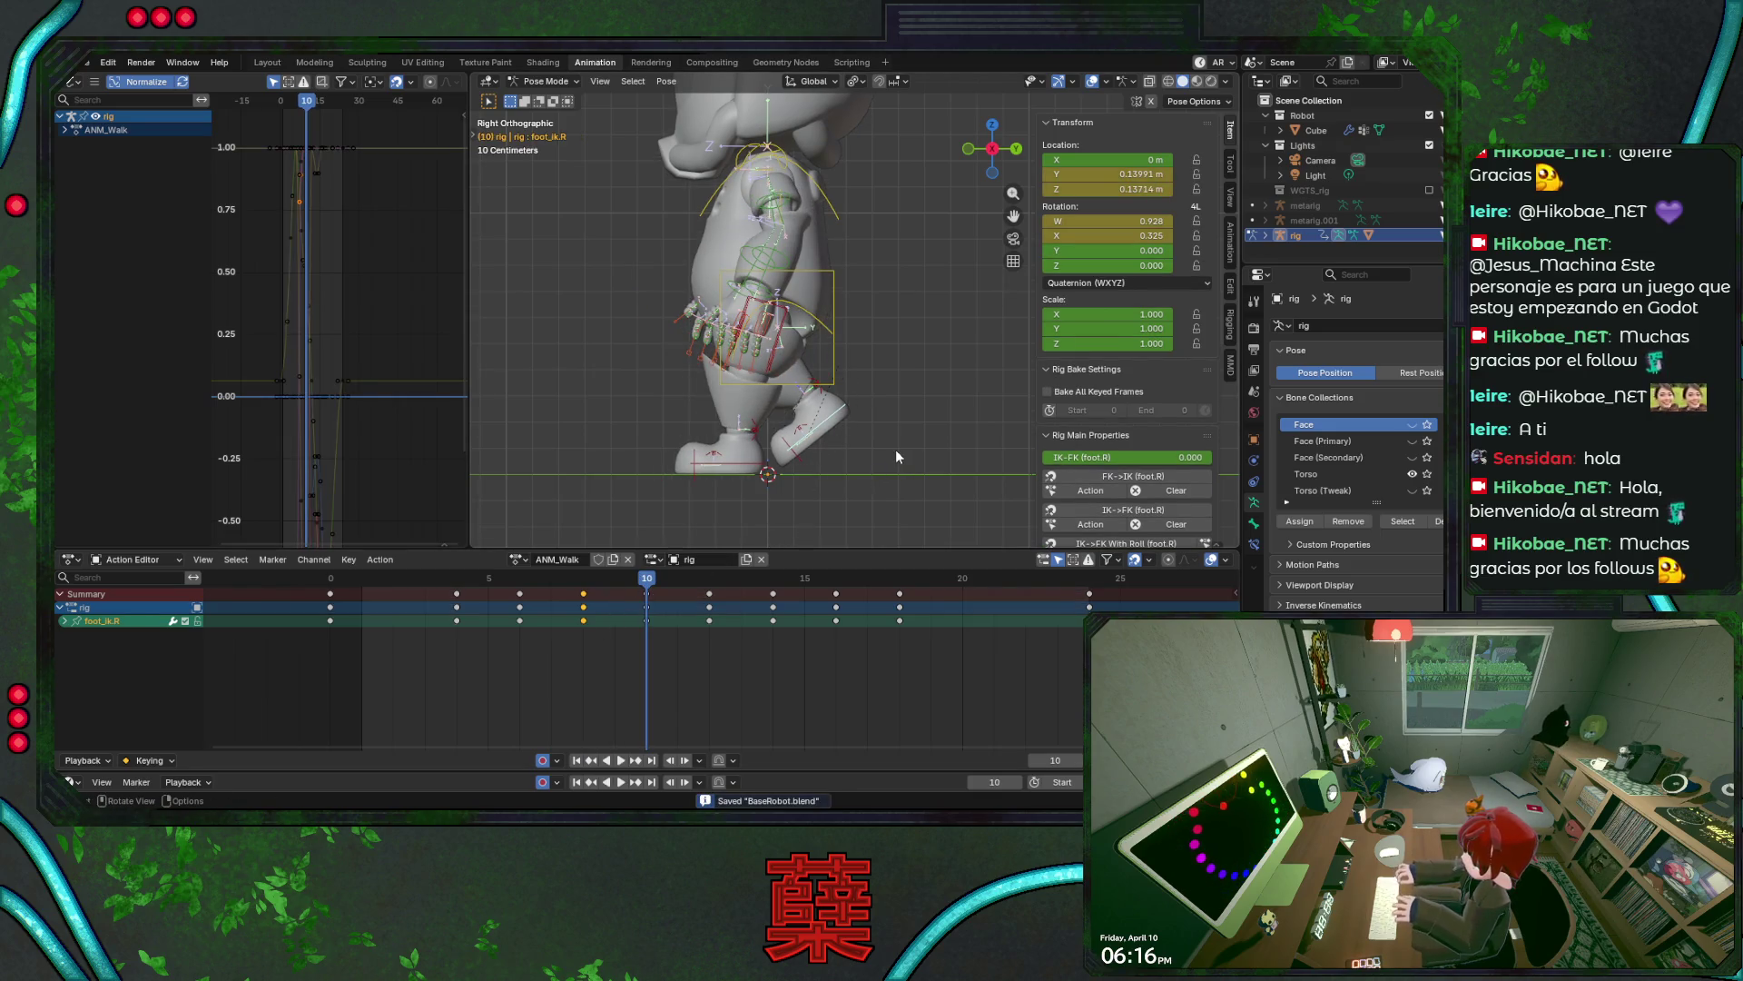
# - Rotate the right IK foot and pull it back at frame 10, then save
pyautogui.press('r')
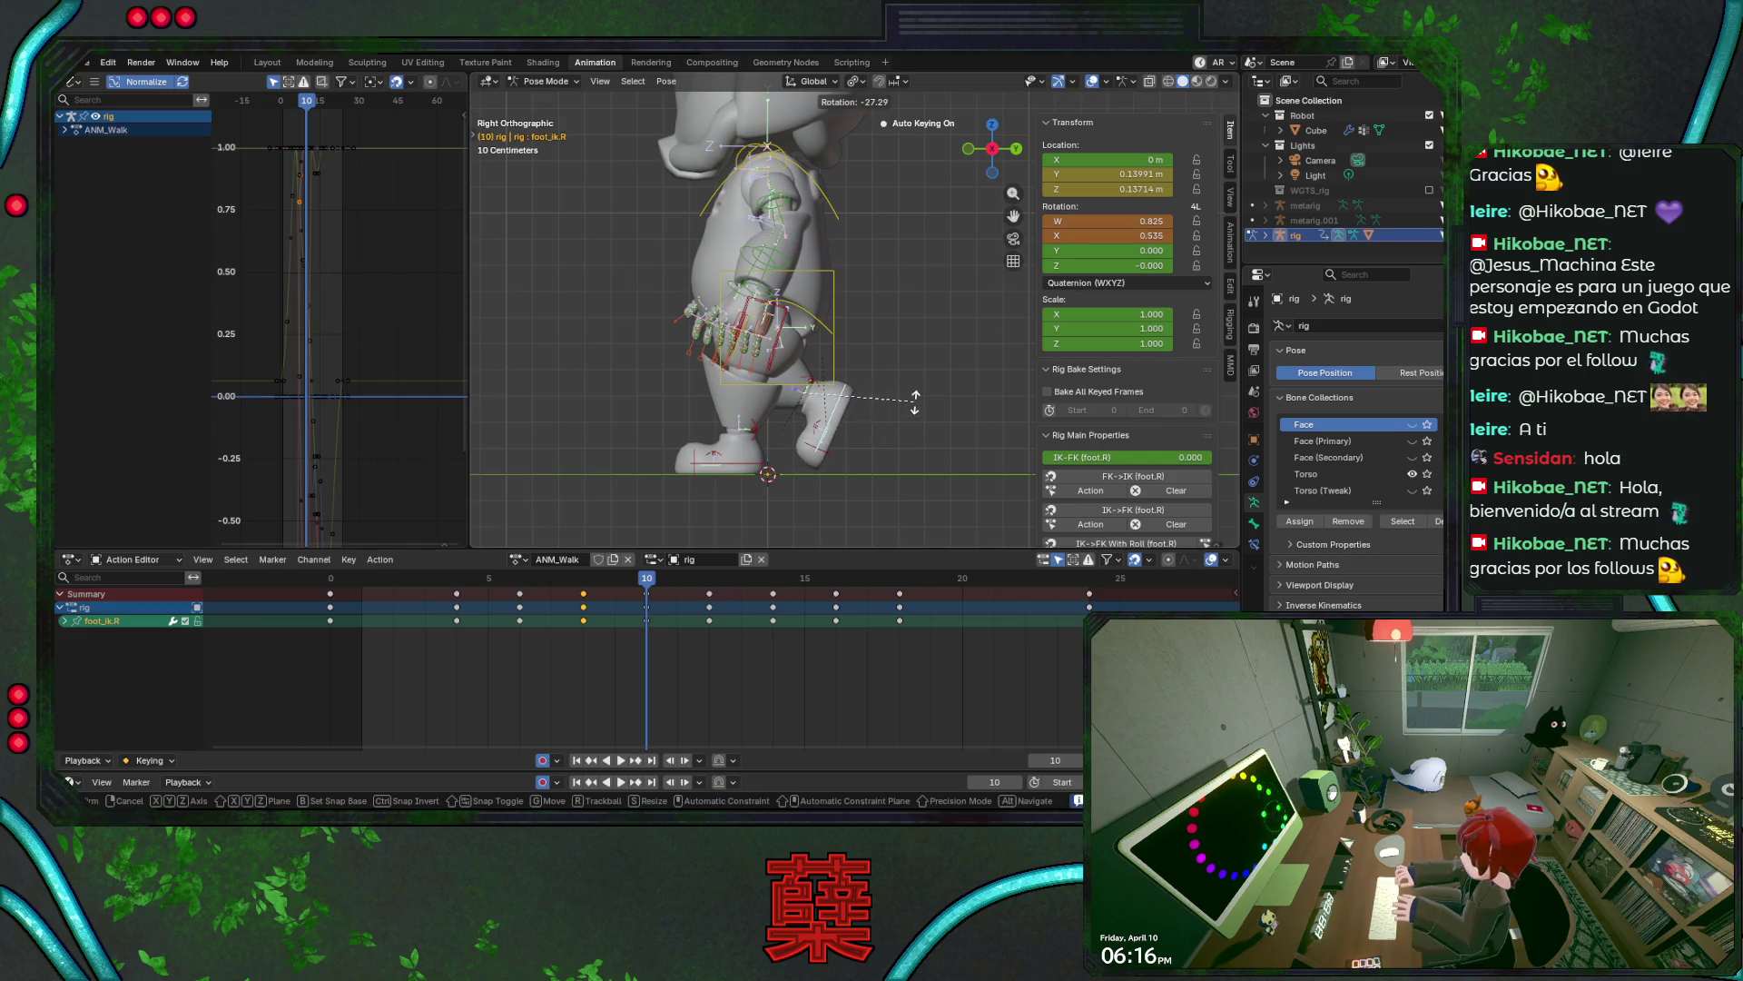
pyautogui.click(895, 424)
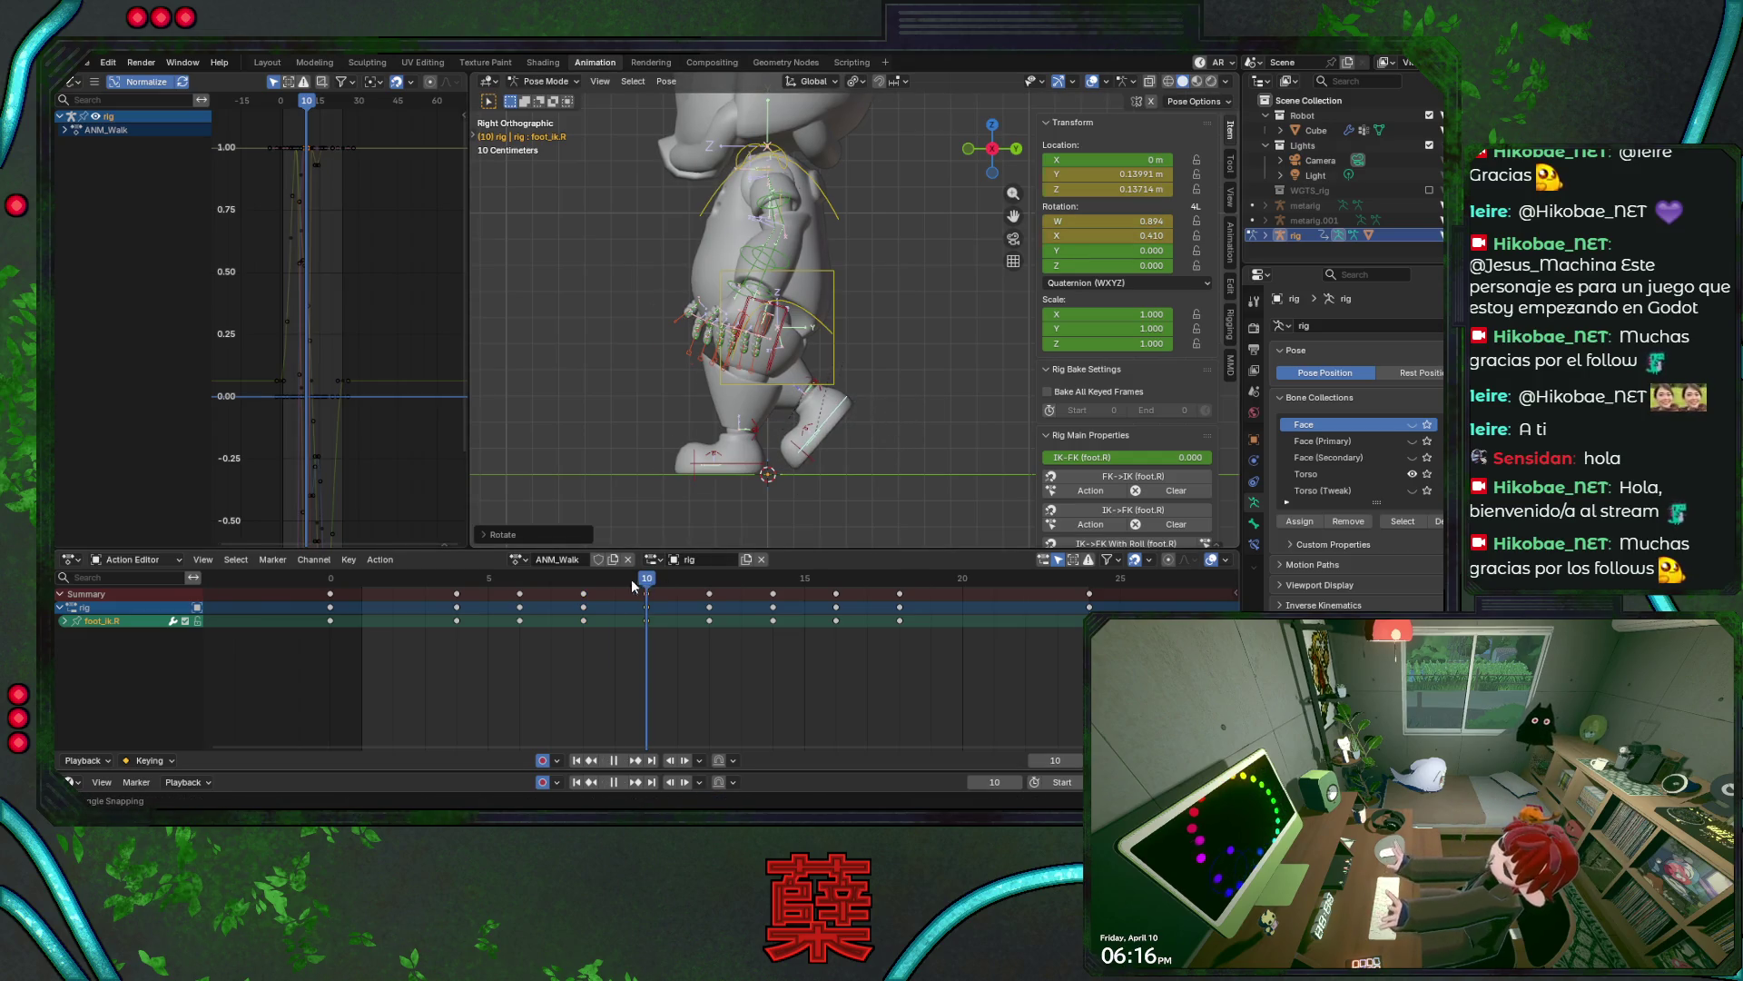
pyautogui.moveTo(630, 579)
pyautogui.mouseDown()
pyautogui.moveTo(495, 589)
pyautogui.moveTo(708, 596)
pyautogui.moveTo(582, 608)
pyautogui.moveTo(647, 607)
pyautogui.mouseUp()
pyautogui.press('g')
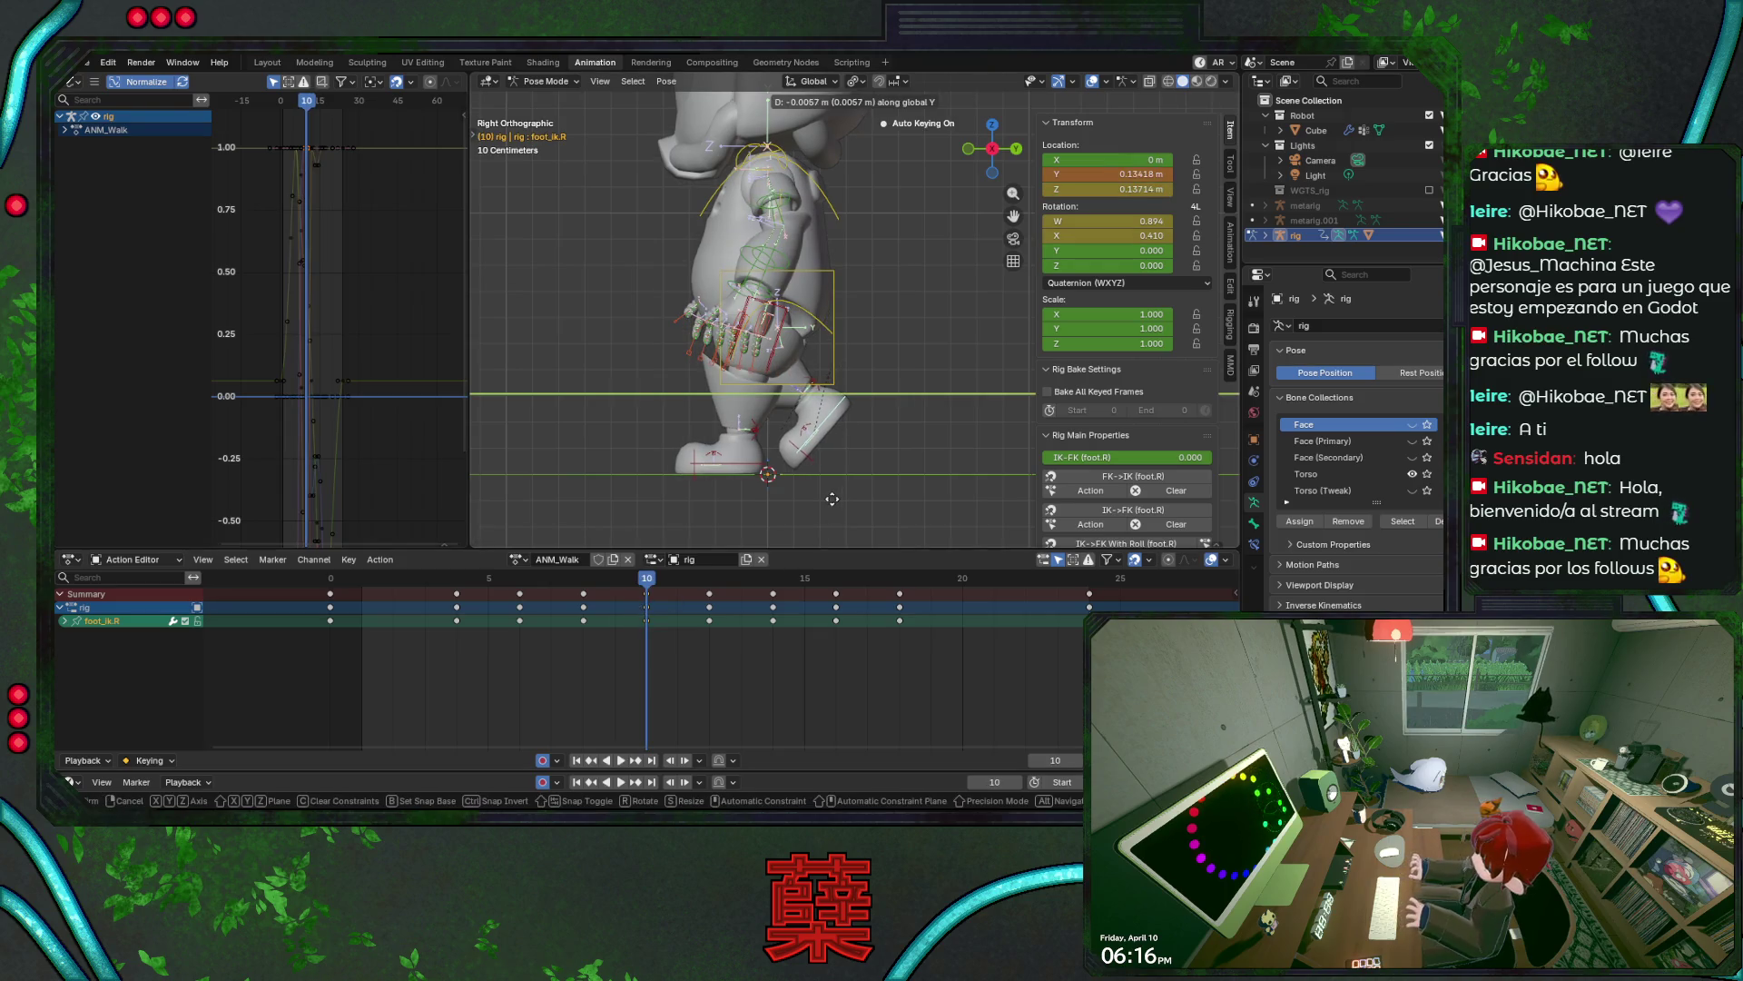
pyautogui.click(816, 501)
pyautogui.hotkey('ctrl', 's')
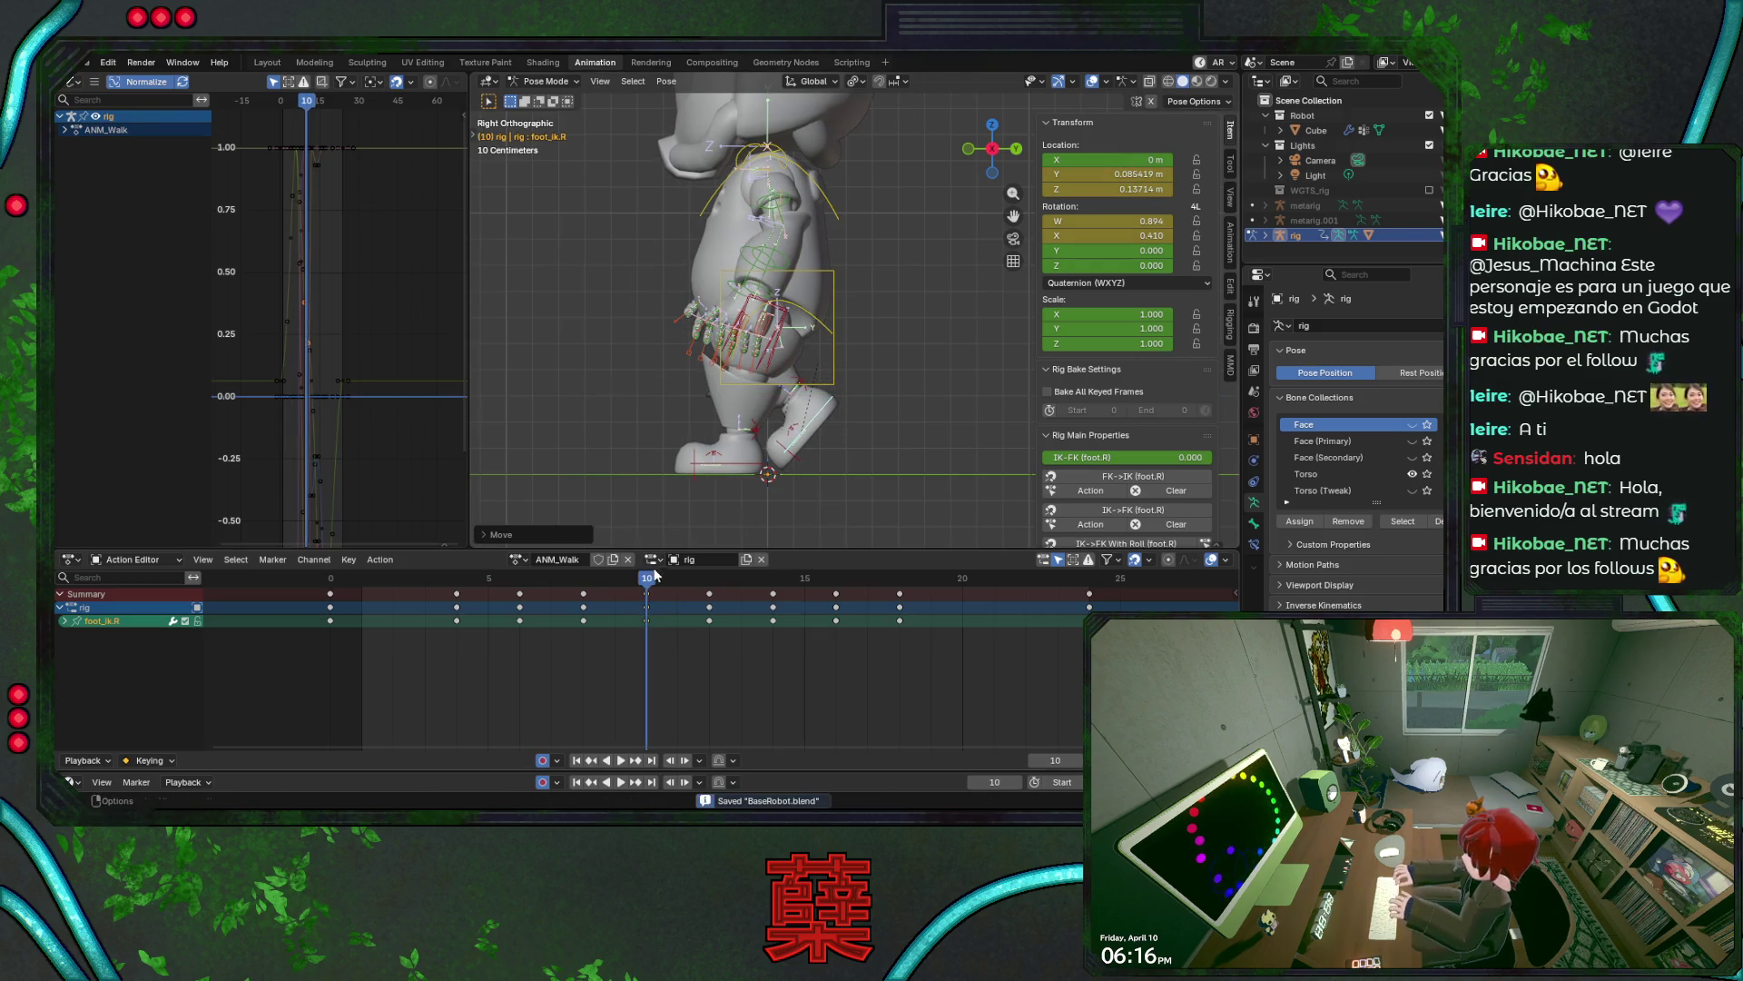
# - Preview the walk, re-tilt the right foot at frame 10, and compare frames 8–10
pyautogui.press('space')
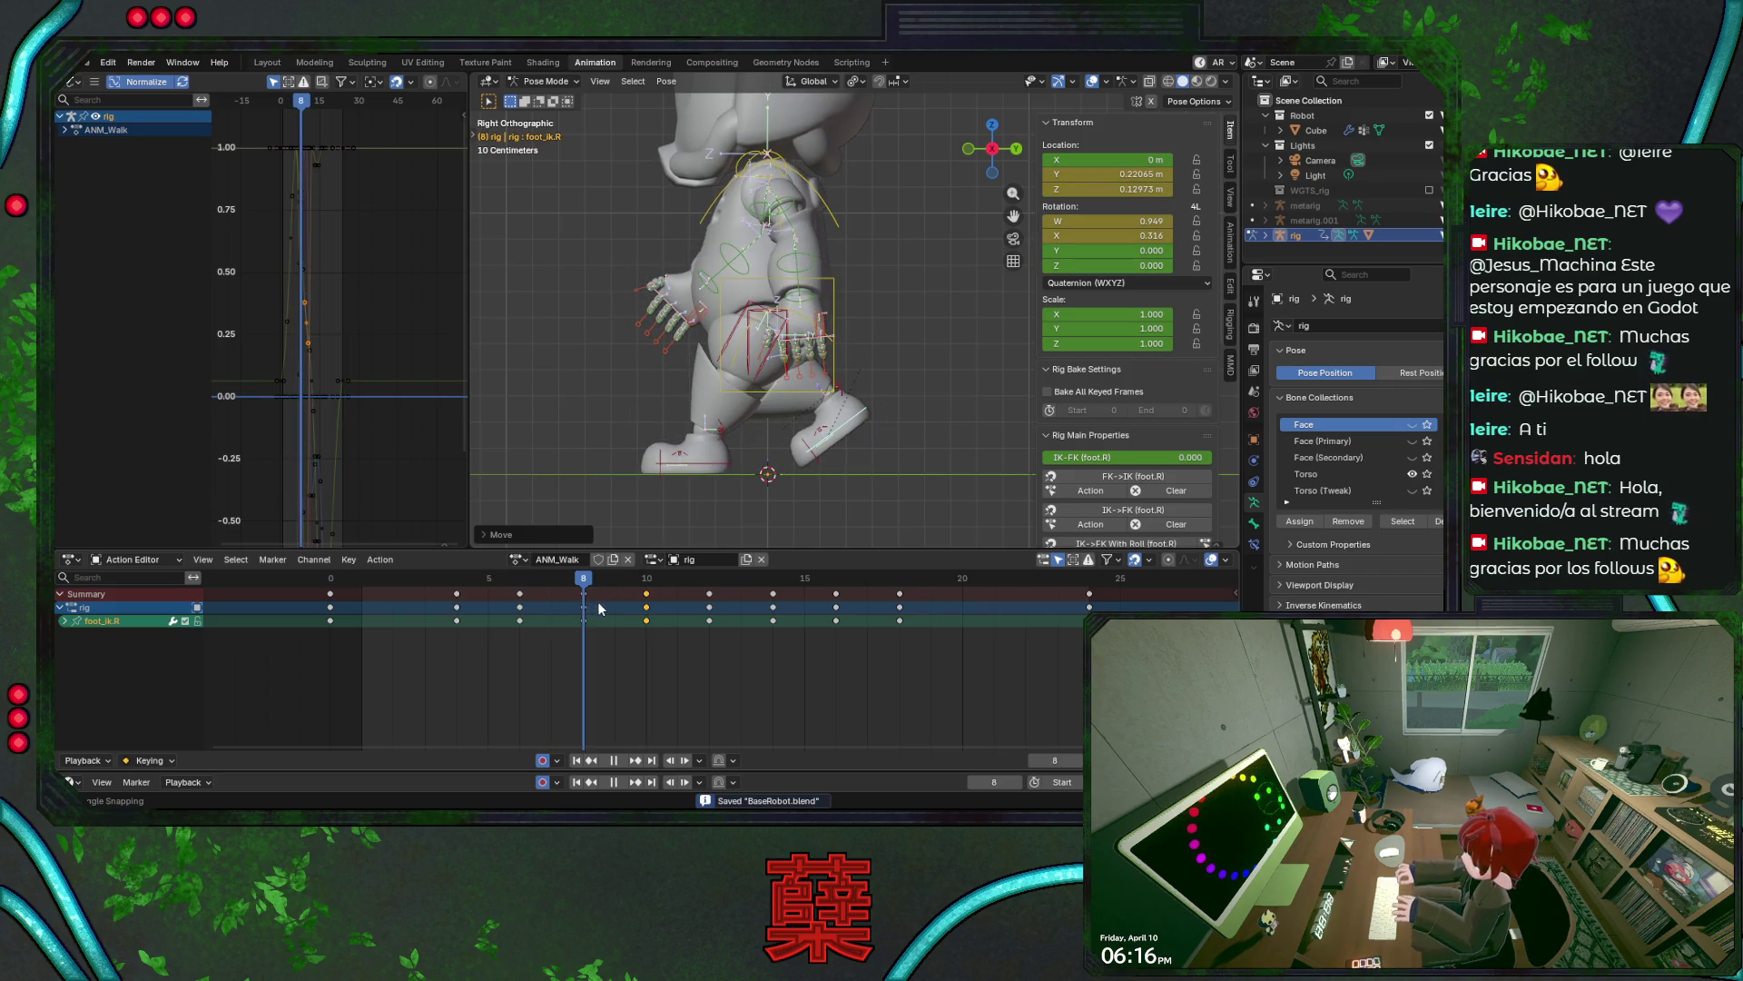
pyautogui.click(658, 612)
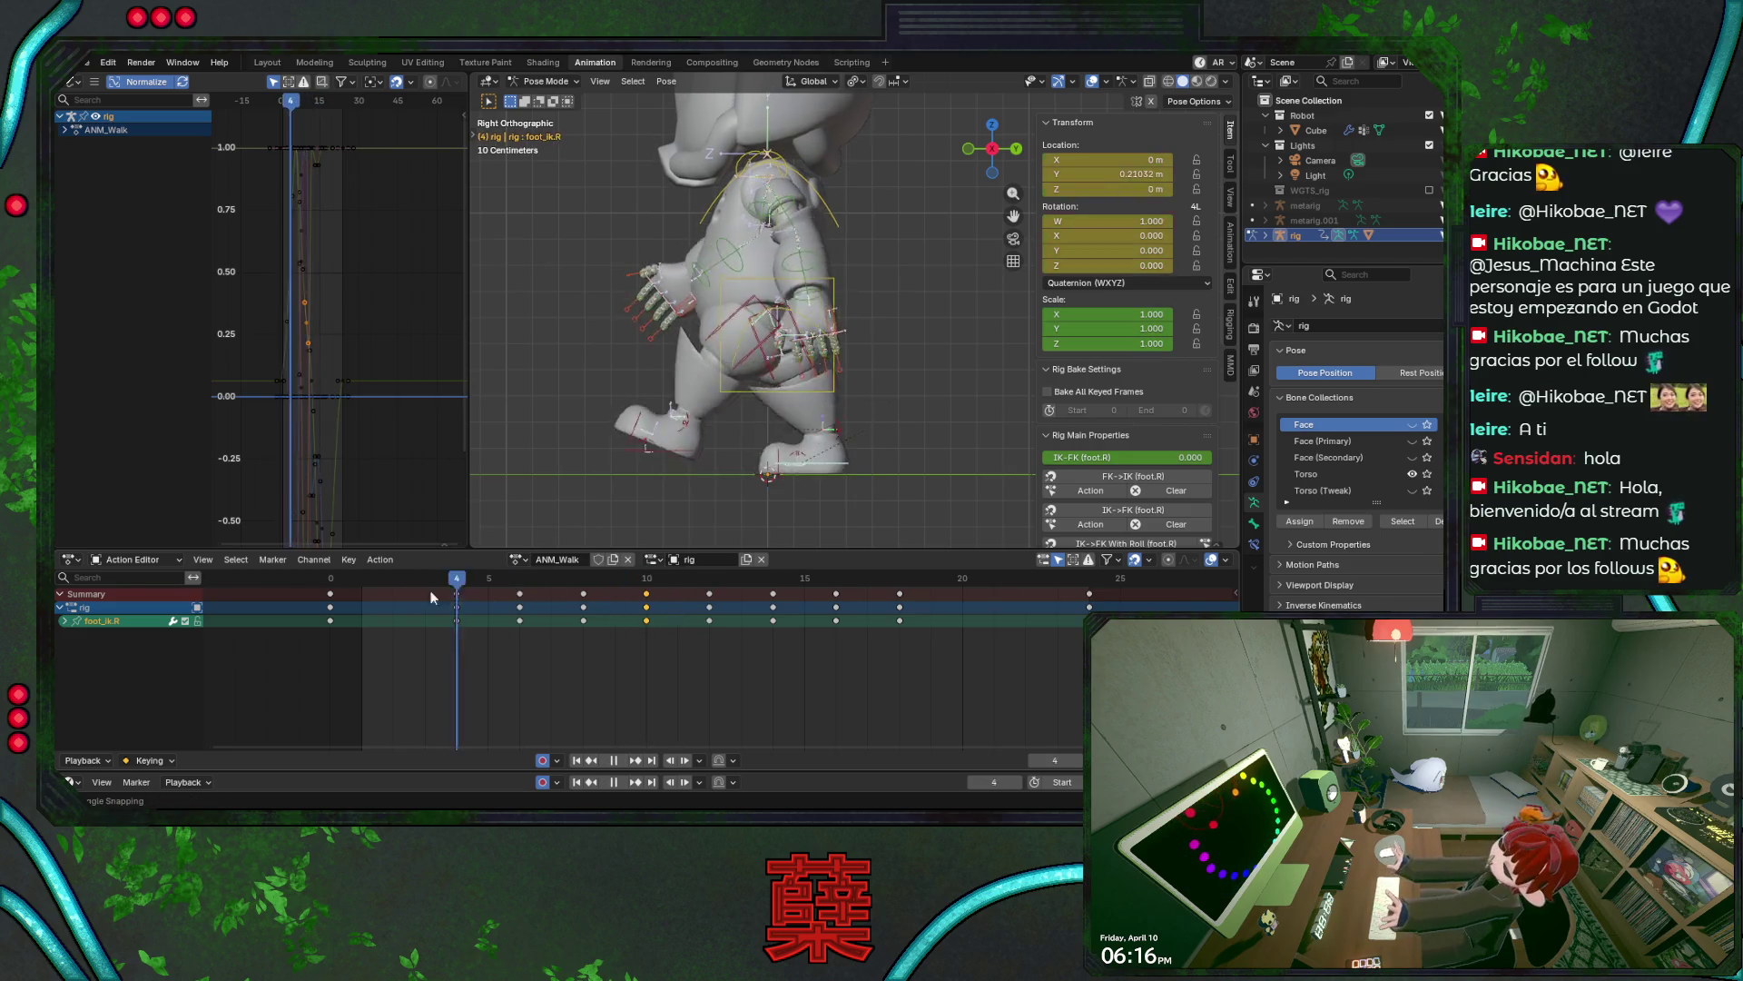
pyautogui.hotkey('ctrl', 's')
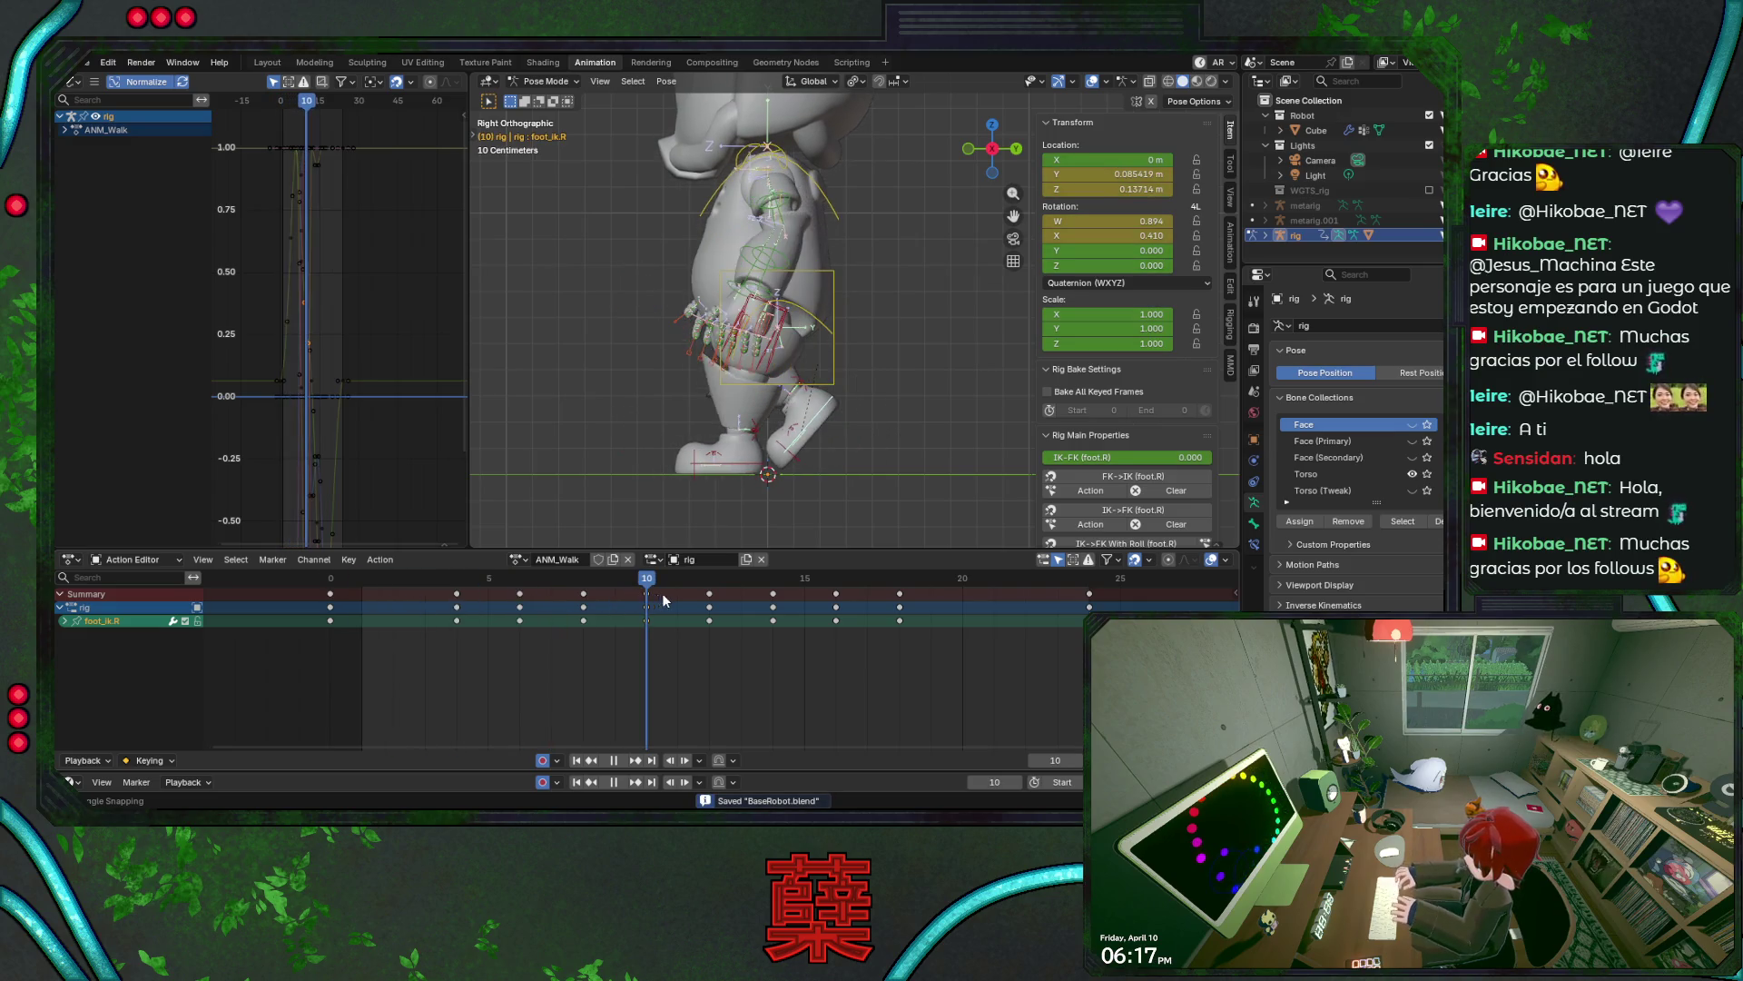
pyautogui.press('Left')
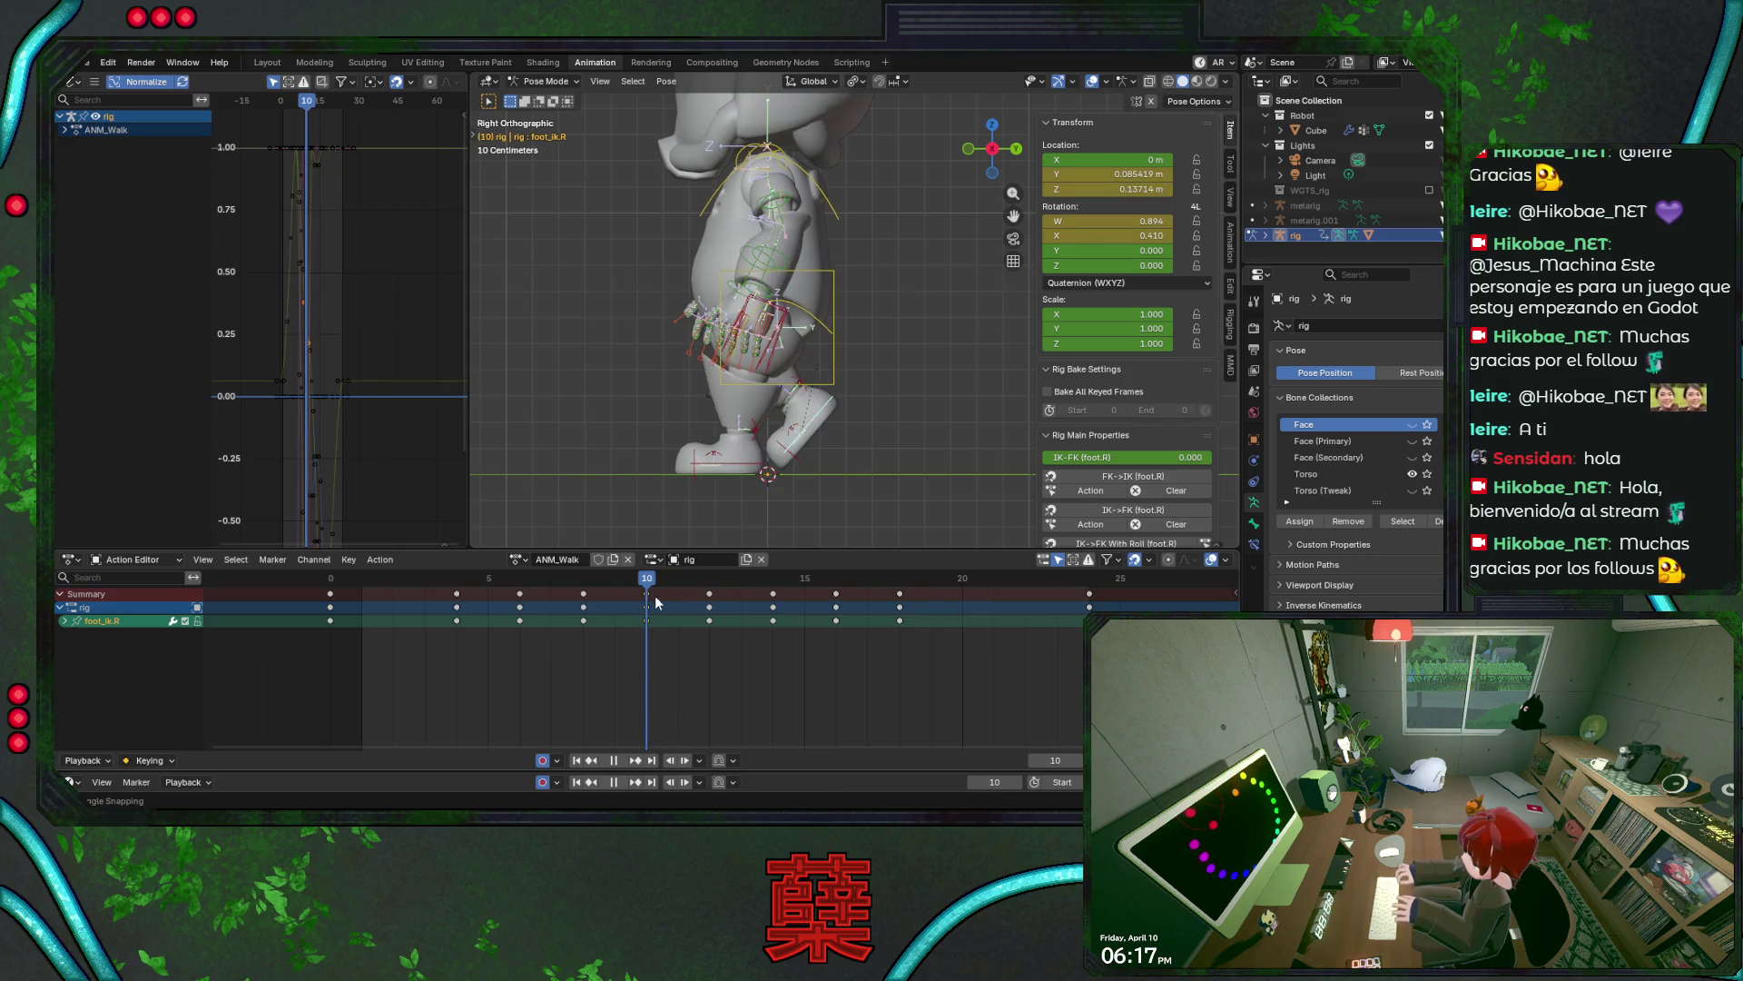
pyautogui.press('r')
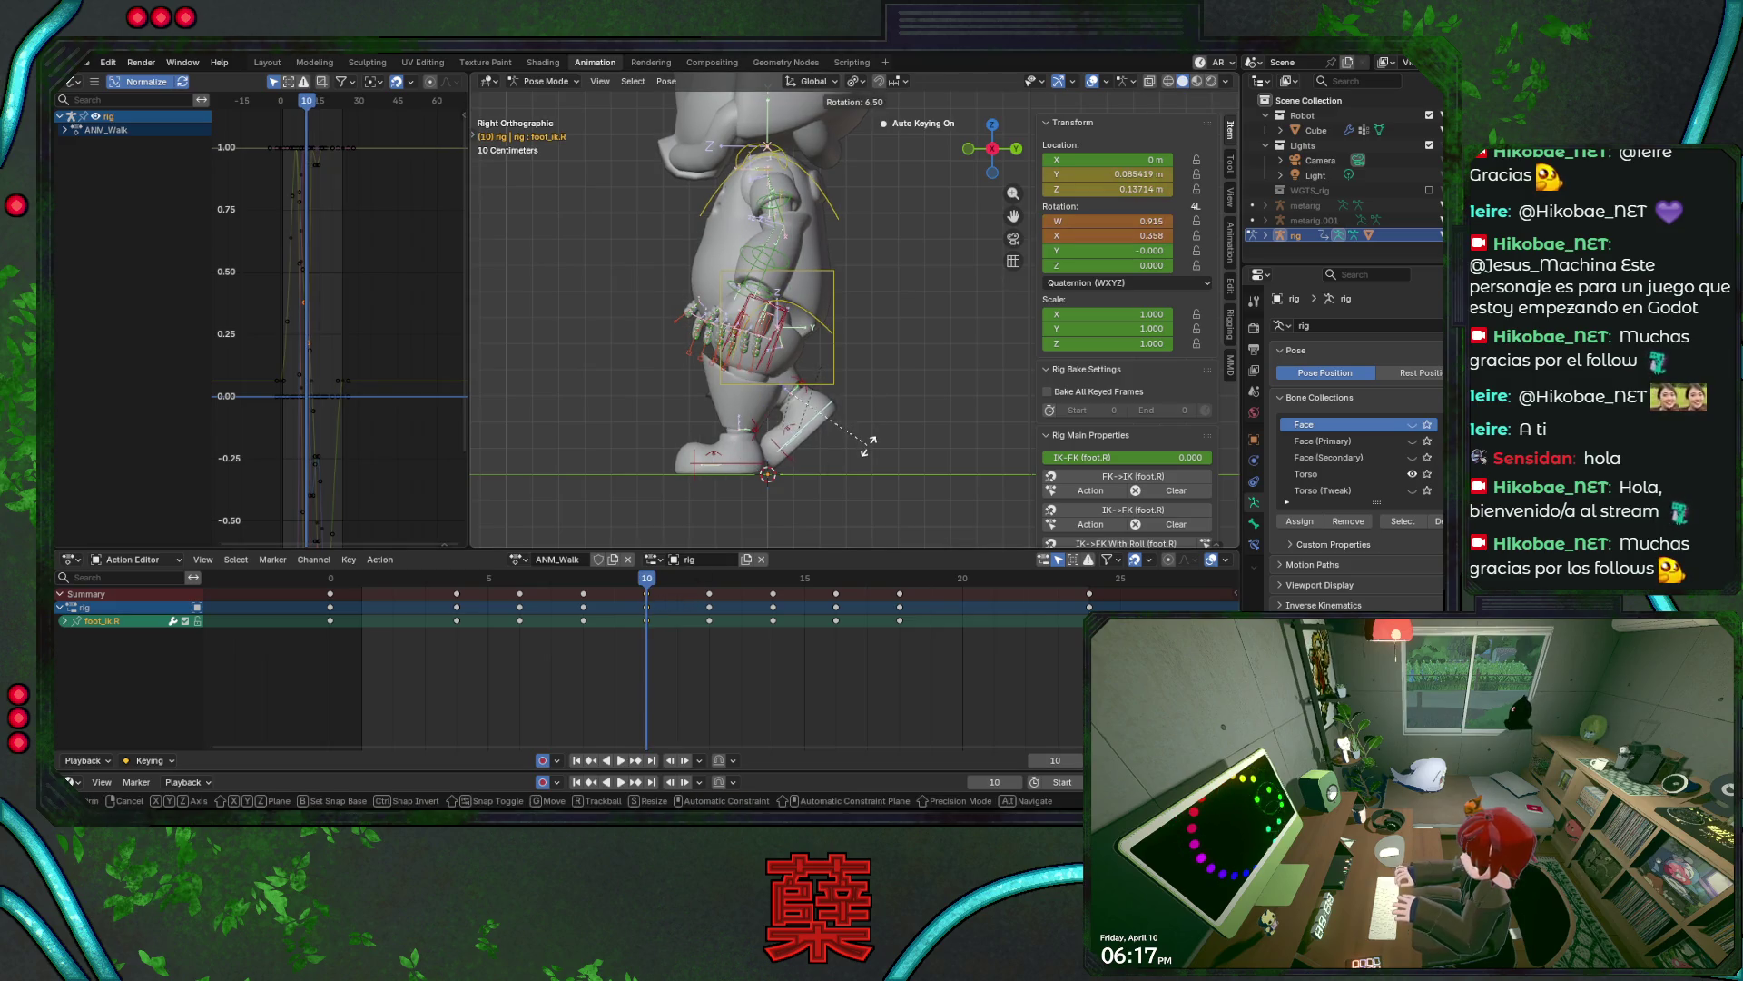
pyautogui.click(866, 447)
pyautogui.hotkey('shift', 'ctrl', 'space')
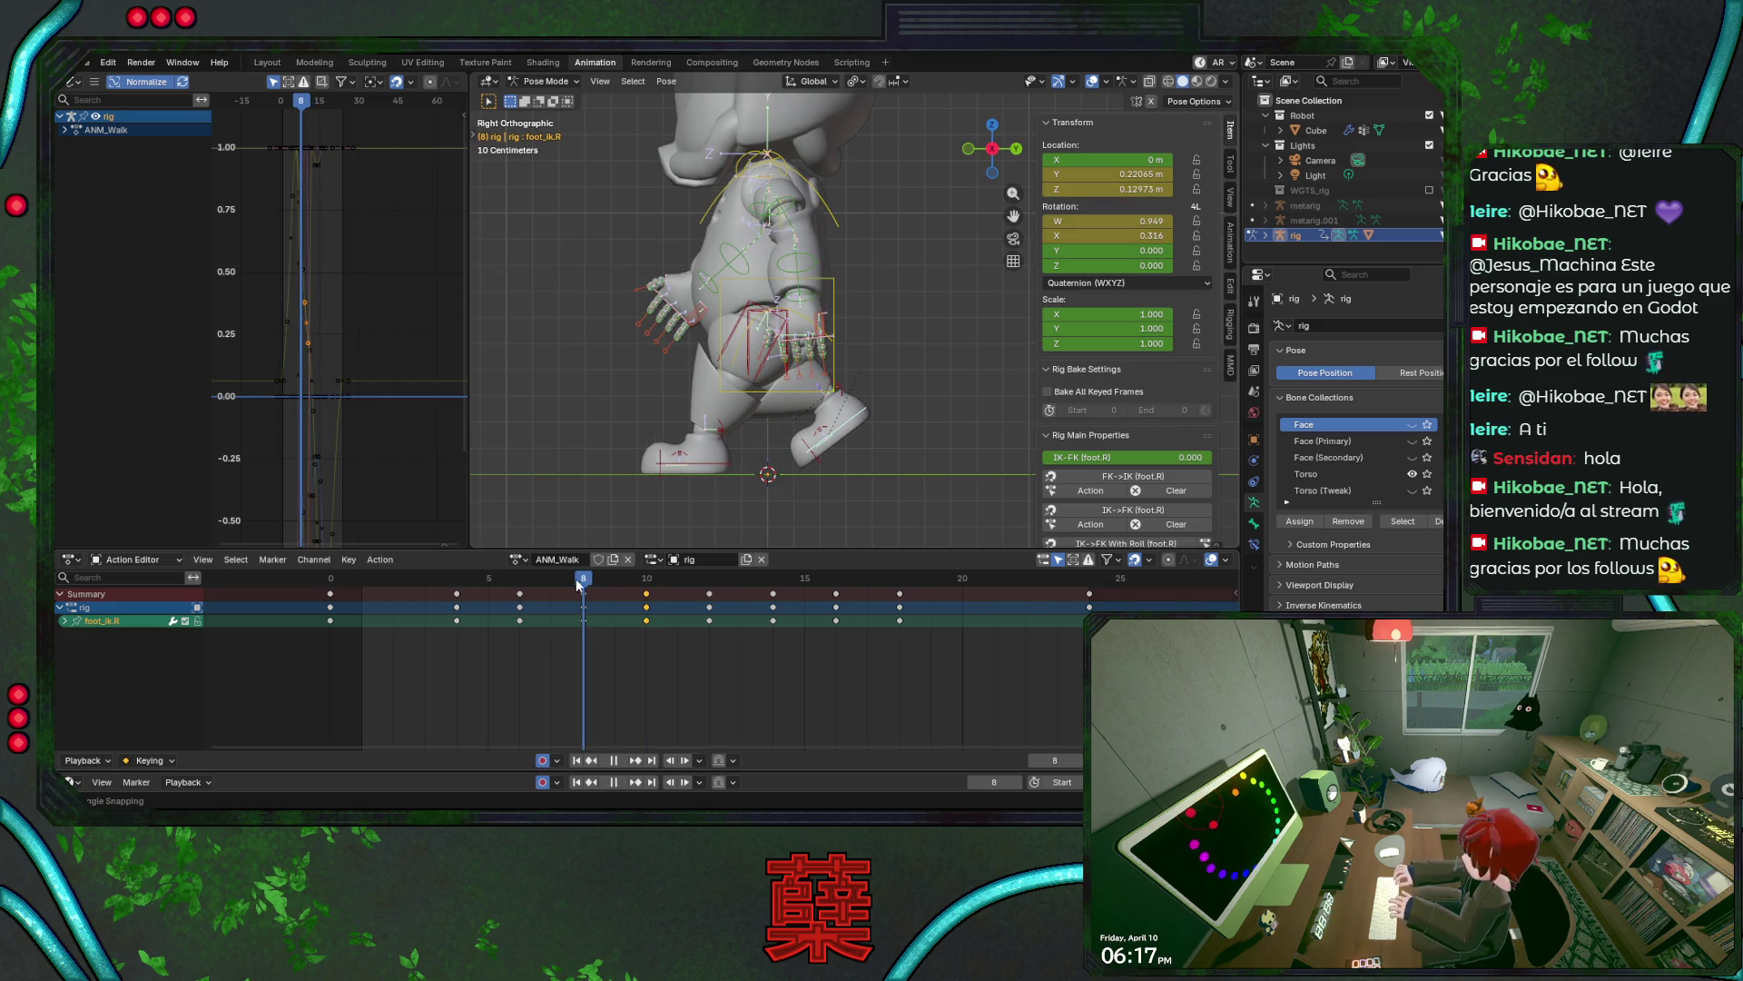
pyautogui.moveTo(577, 584)
pyautogui.mouseDown()
pyautogui.moveTo(646, 585)
pyautogui.moveTo(436, 603)
pyautogui.moveTo(706, 618)
pyautogui.moveTo(681, 619)
pyautogui.mouseUp()
# - In the left side view, rotate the right IK foot at frame 8 and preview the walk
pyautogui.press('ctrl+KP_3')
pyautogui.hotkey('ctrl', 's')
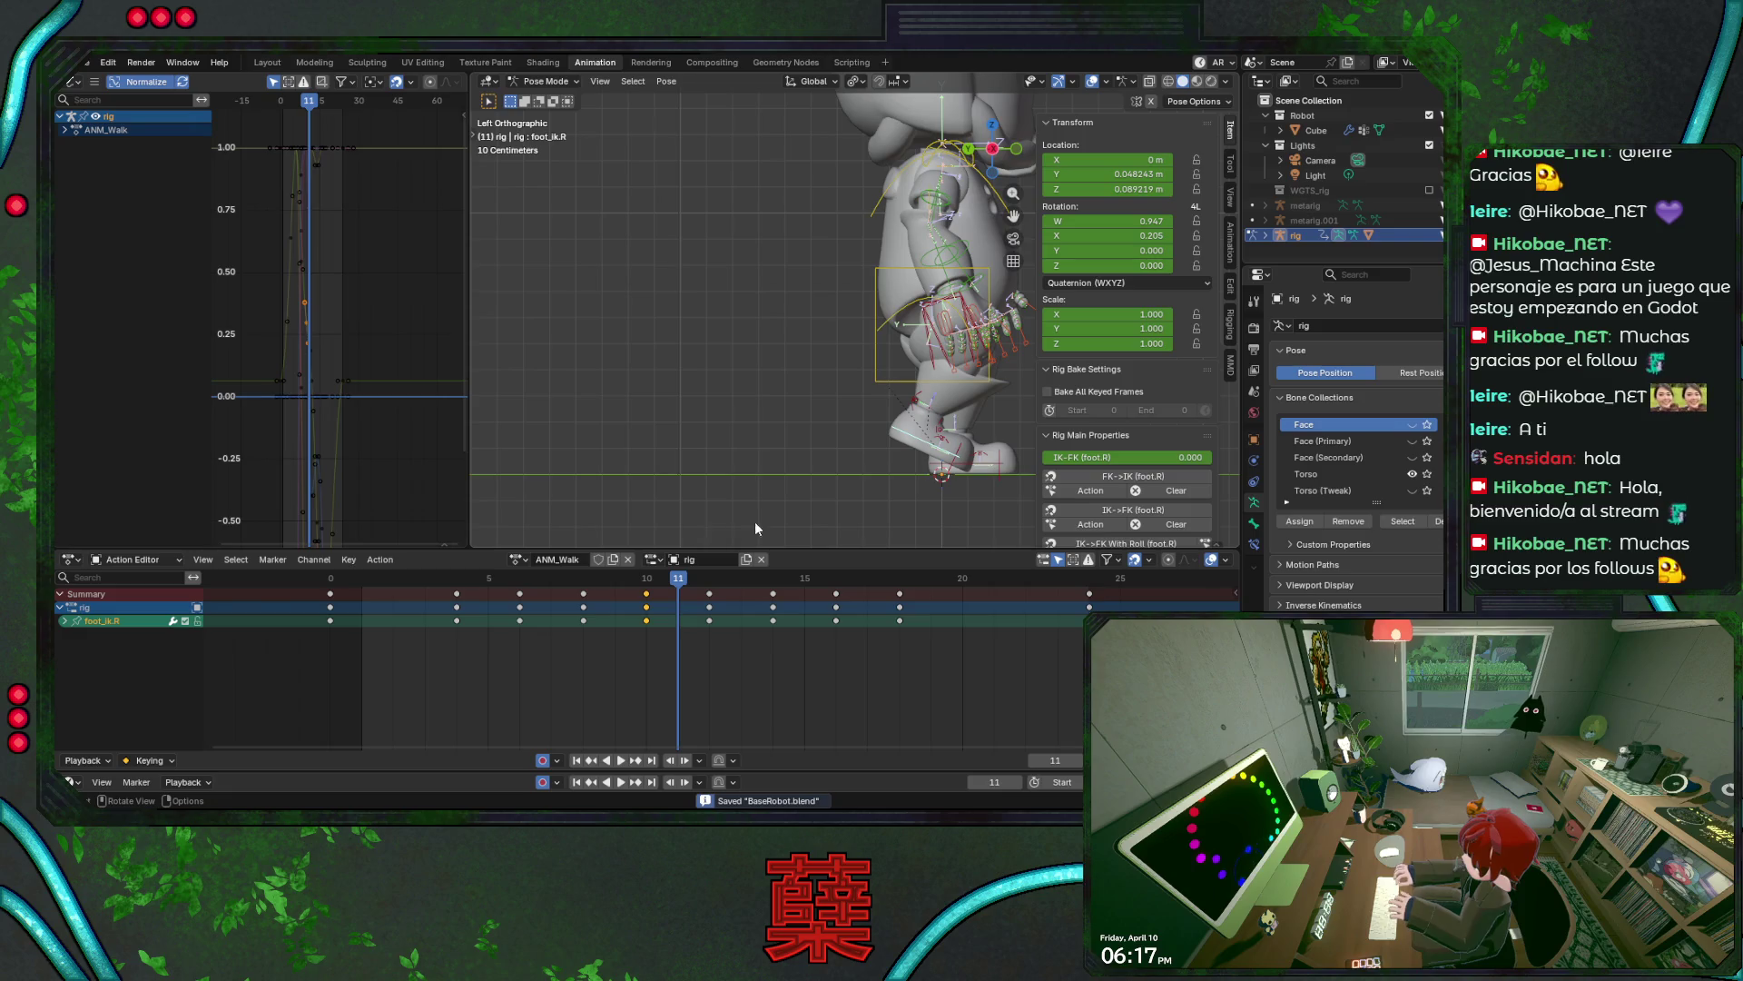
pyautogui.moveTo(792, 446)
pyautogui.keyDown('shift'); pyautogui.mouseDown(button='middle')
pyautogui.moveTo(646, 451)
pyautogui.moveTo(726, 412)
pyautogui.moveTo(606, 441)
pyautogui.moveTo(607, 477)
pyautogui.mouseUp(button='middle'); pyautogui.keyUp('shift')
pyautogui.moveTo(525, 579)
pyautogui.mouseDown()
pyautogui.moveTo(333, 583)
pyautogui.moveTo(583, 588)
pyautogui.mouseUp()
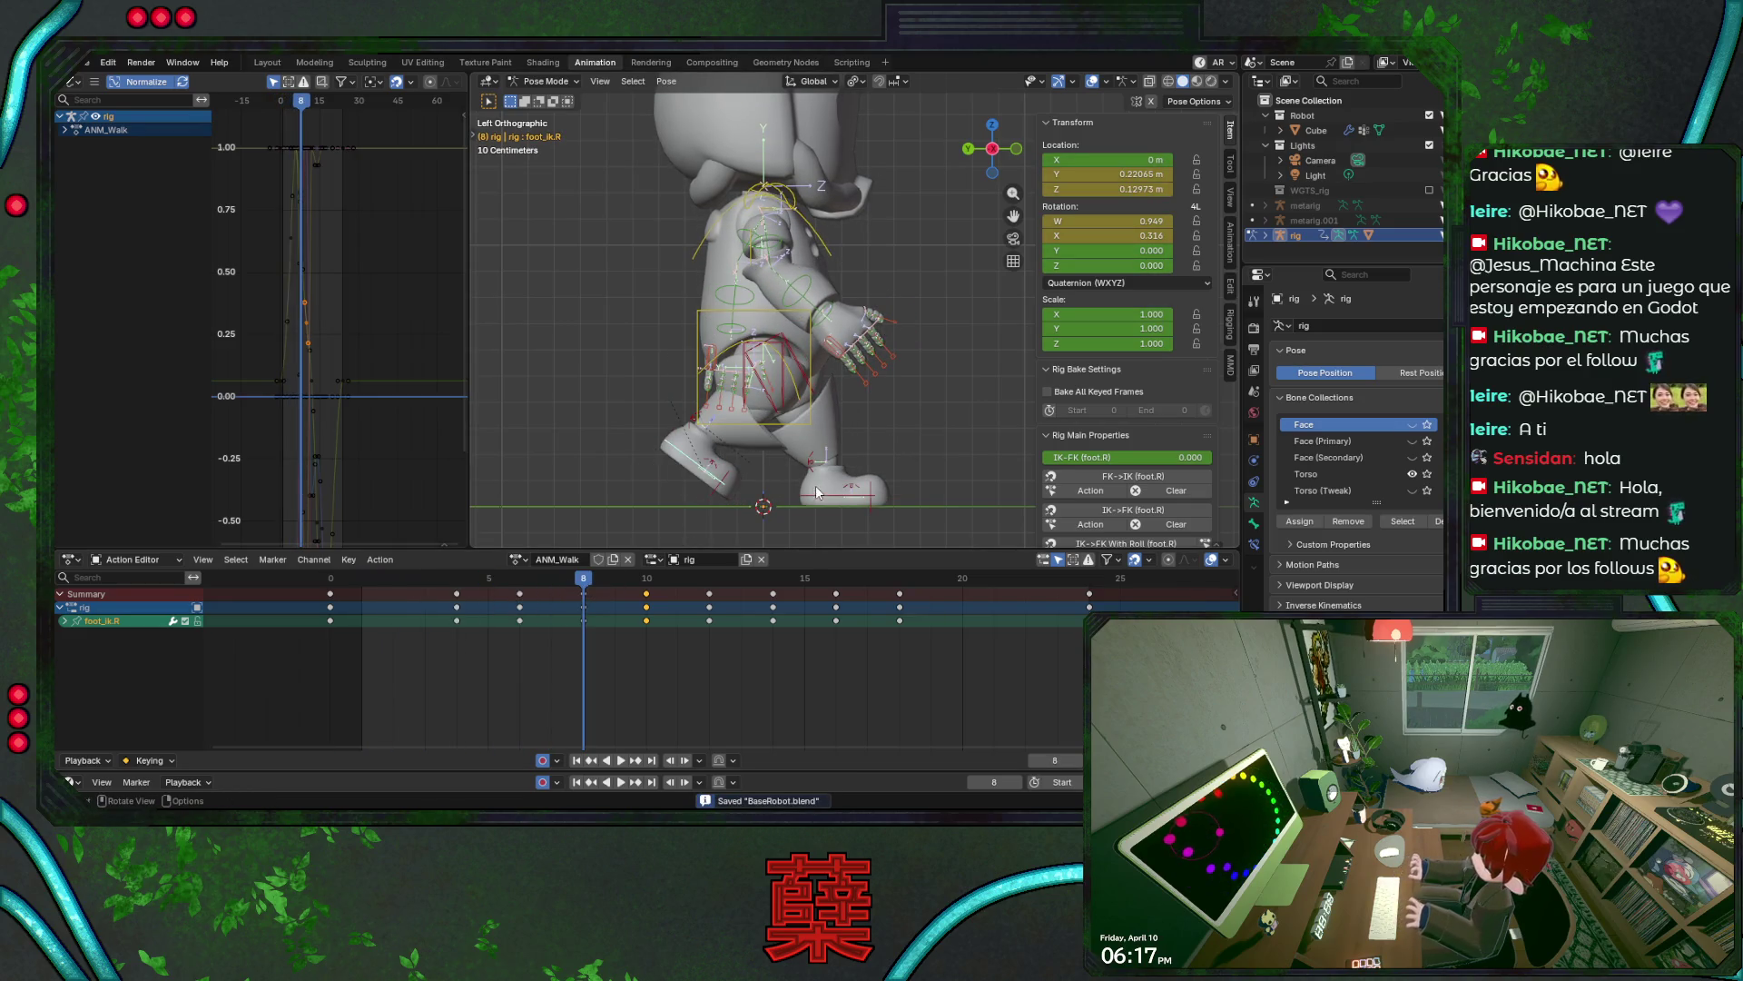
pyautogui.press('r')
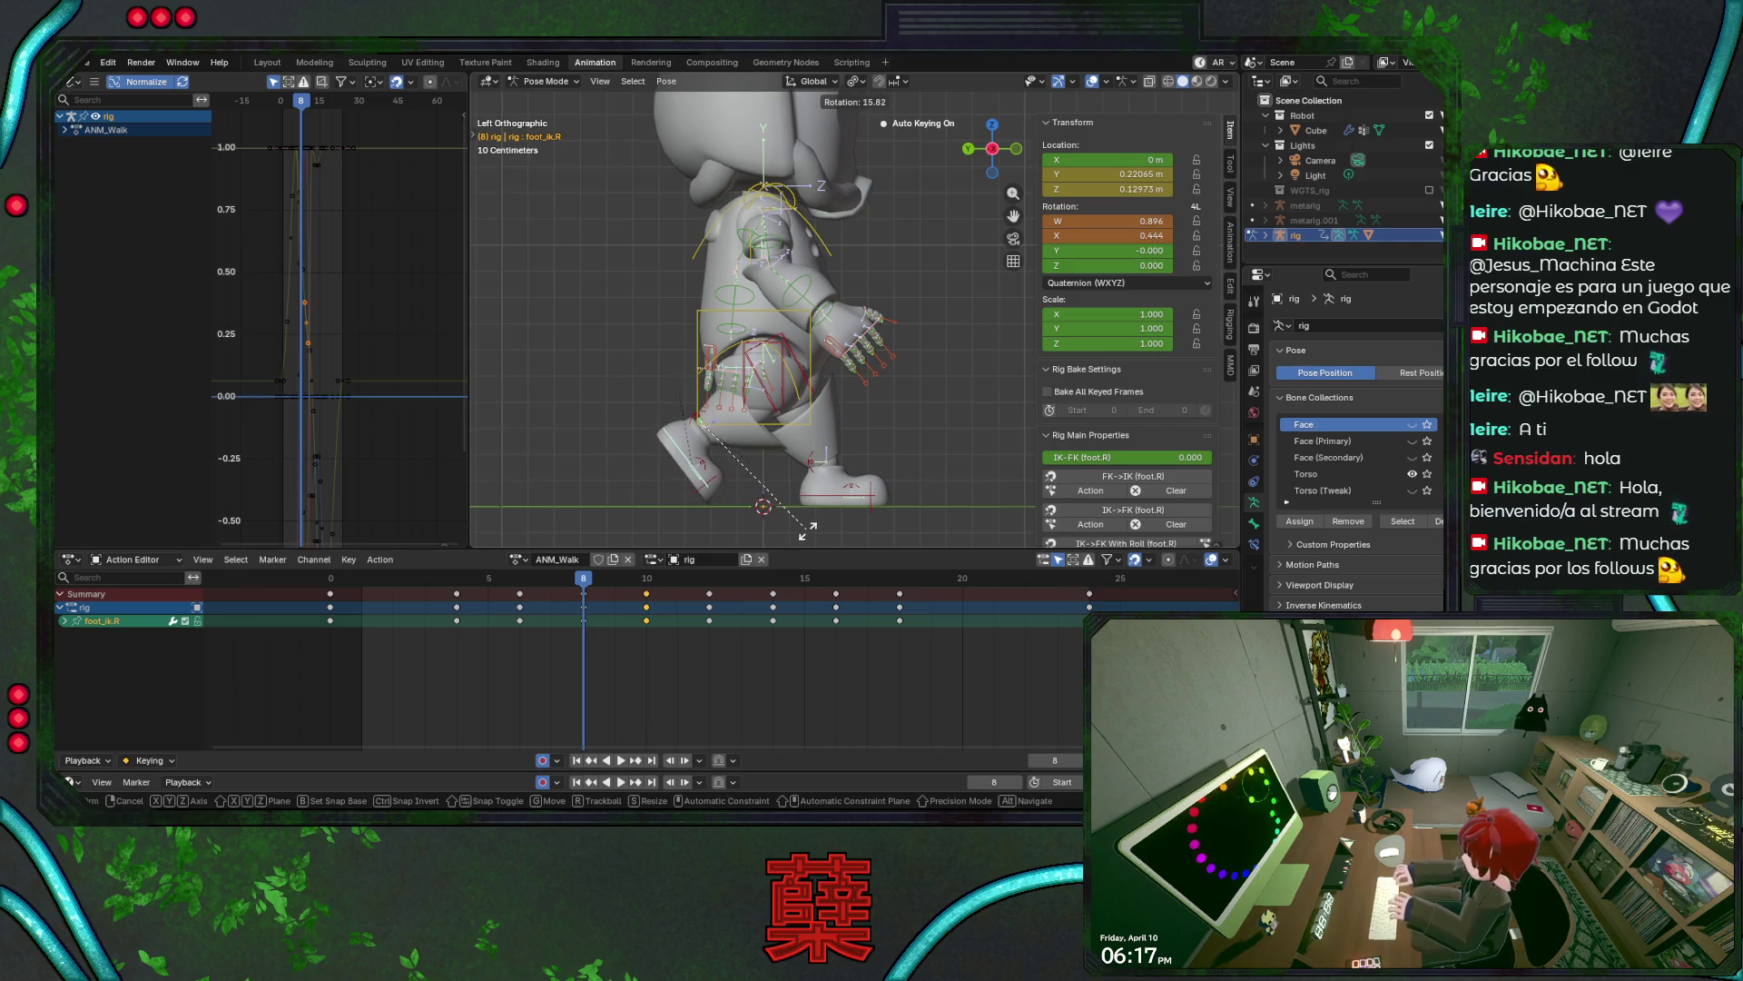
pyautogui.click(585, 586)
pyautogui.press('space')
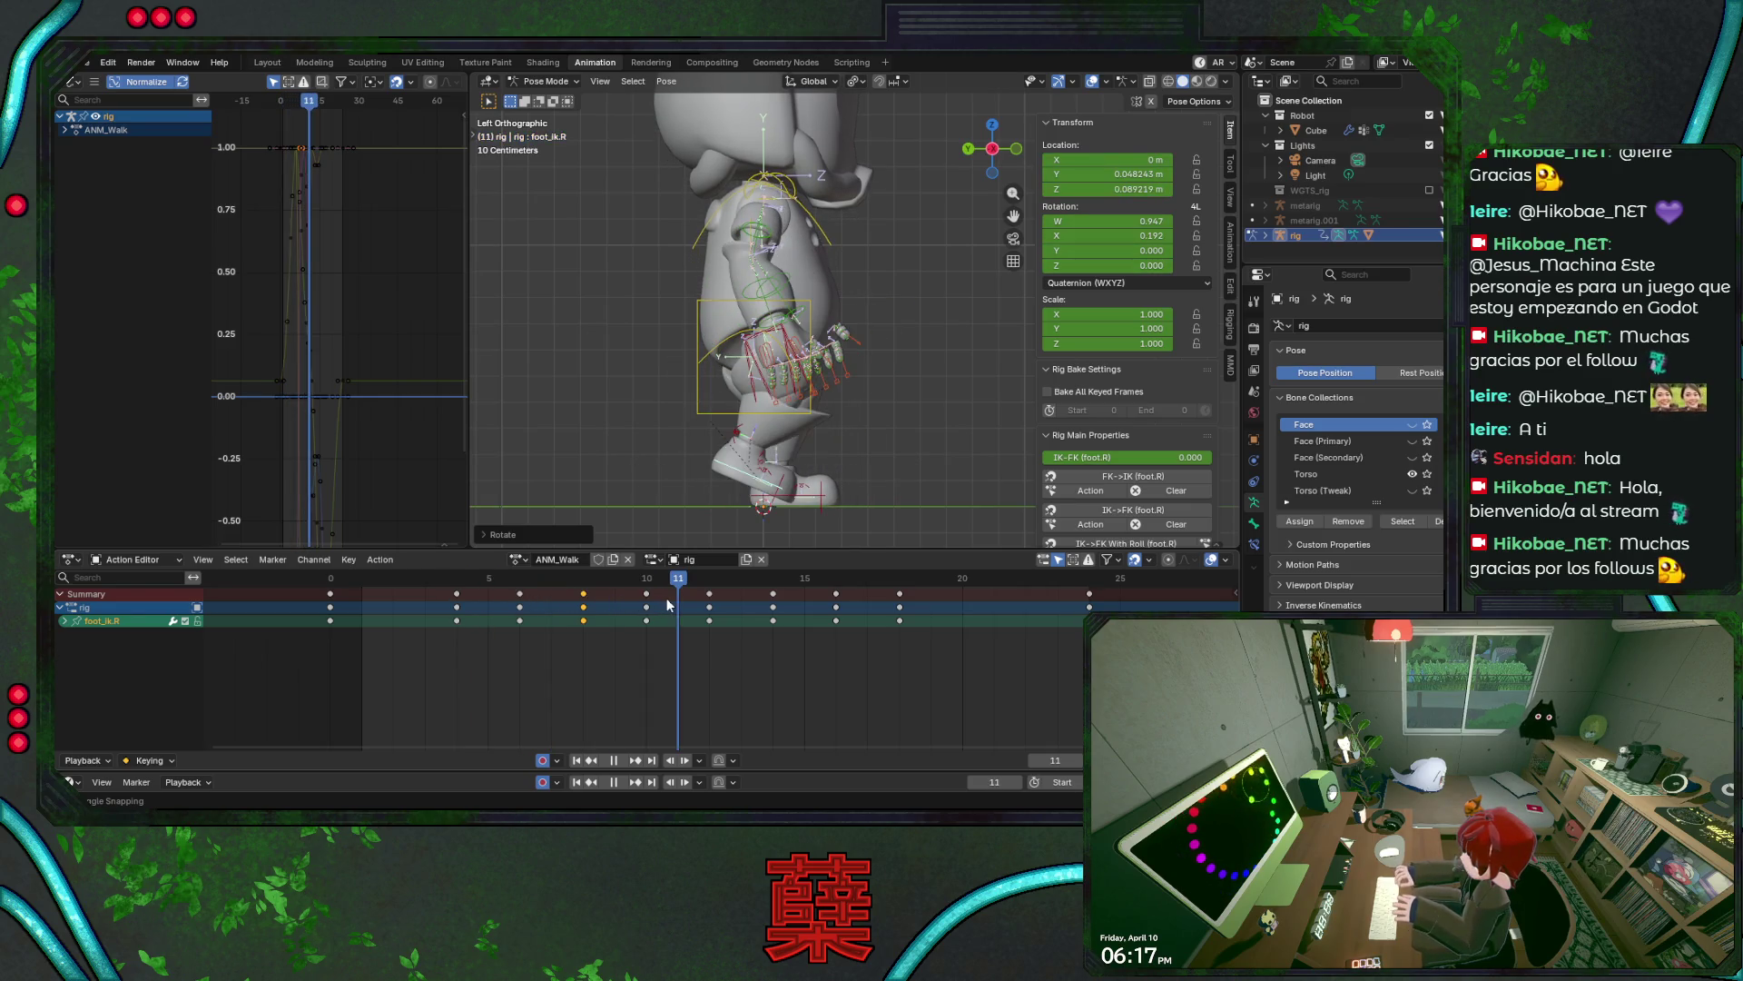
pyautogui.press('space')
# - Re-rotate the right IK foot twice at frame 10, playing the walk to check each change
pyautogui.press('r')
pyautogui.click(814, 502)
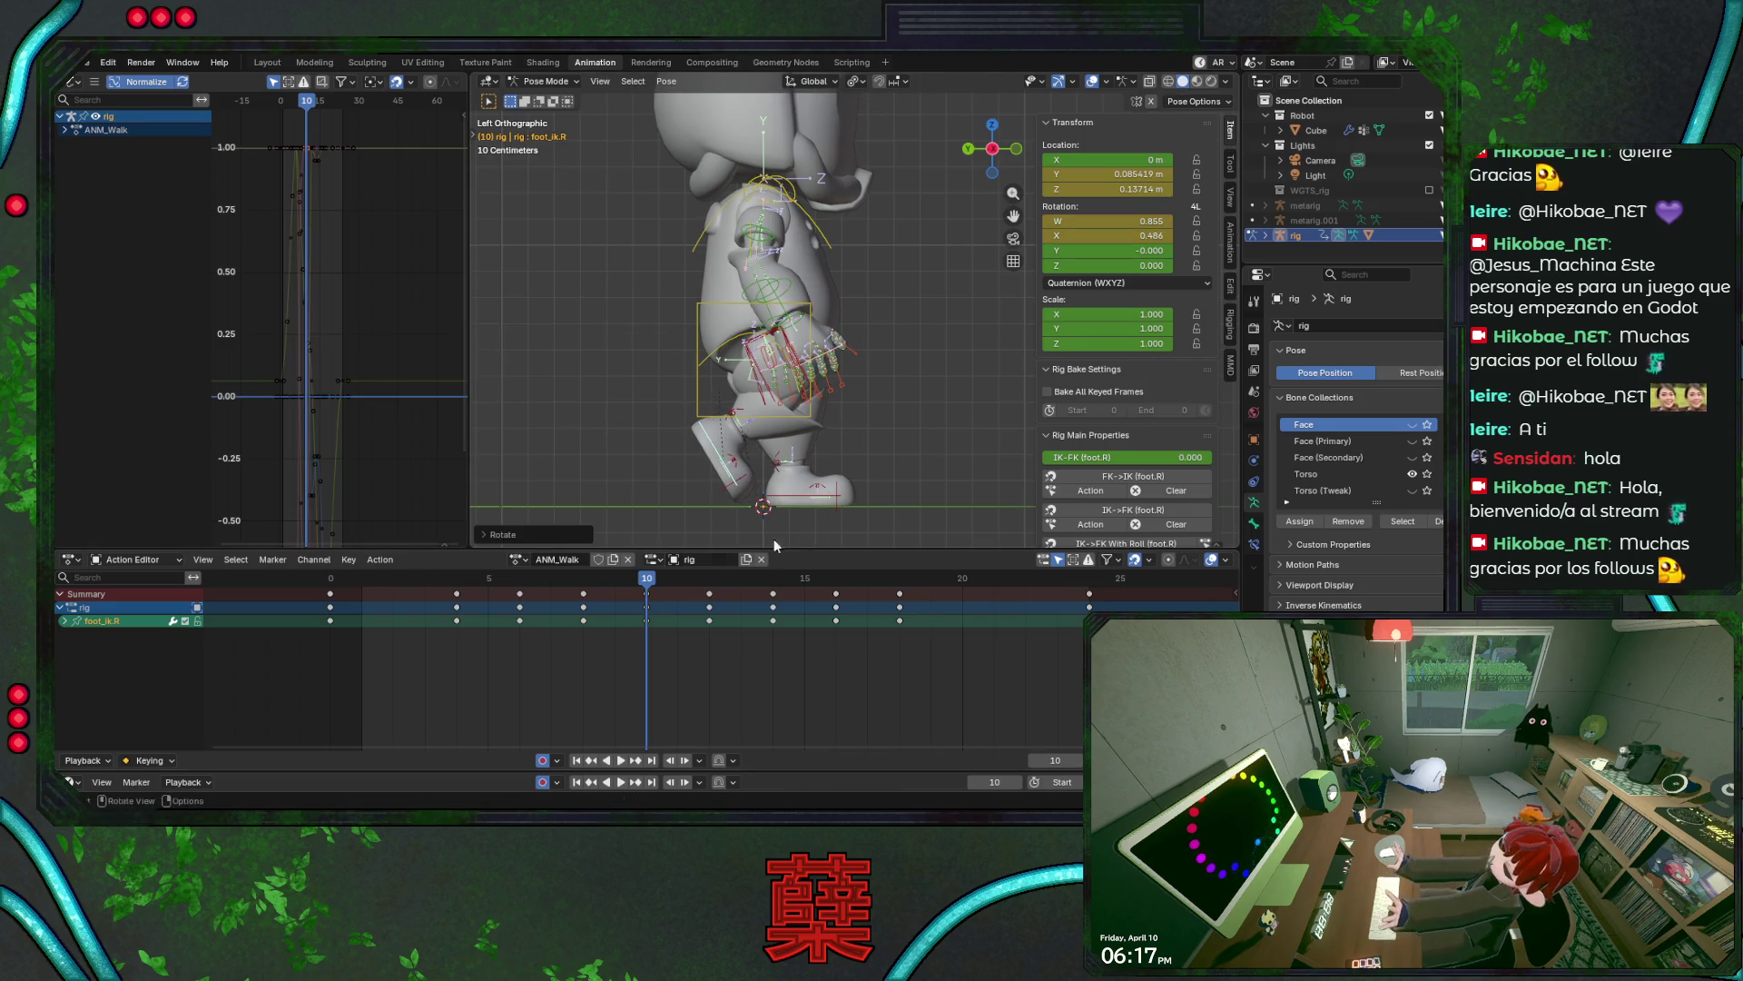
pyautogui.click(549, 581)
pyautogui.press('space')
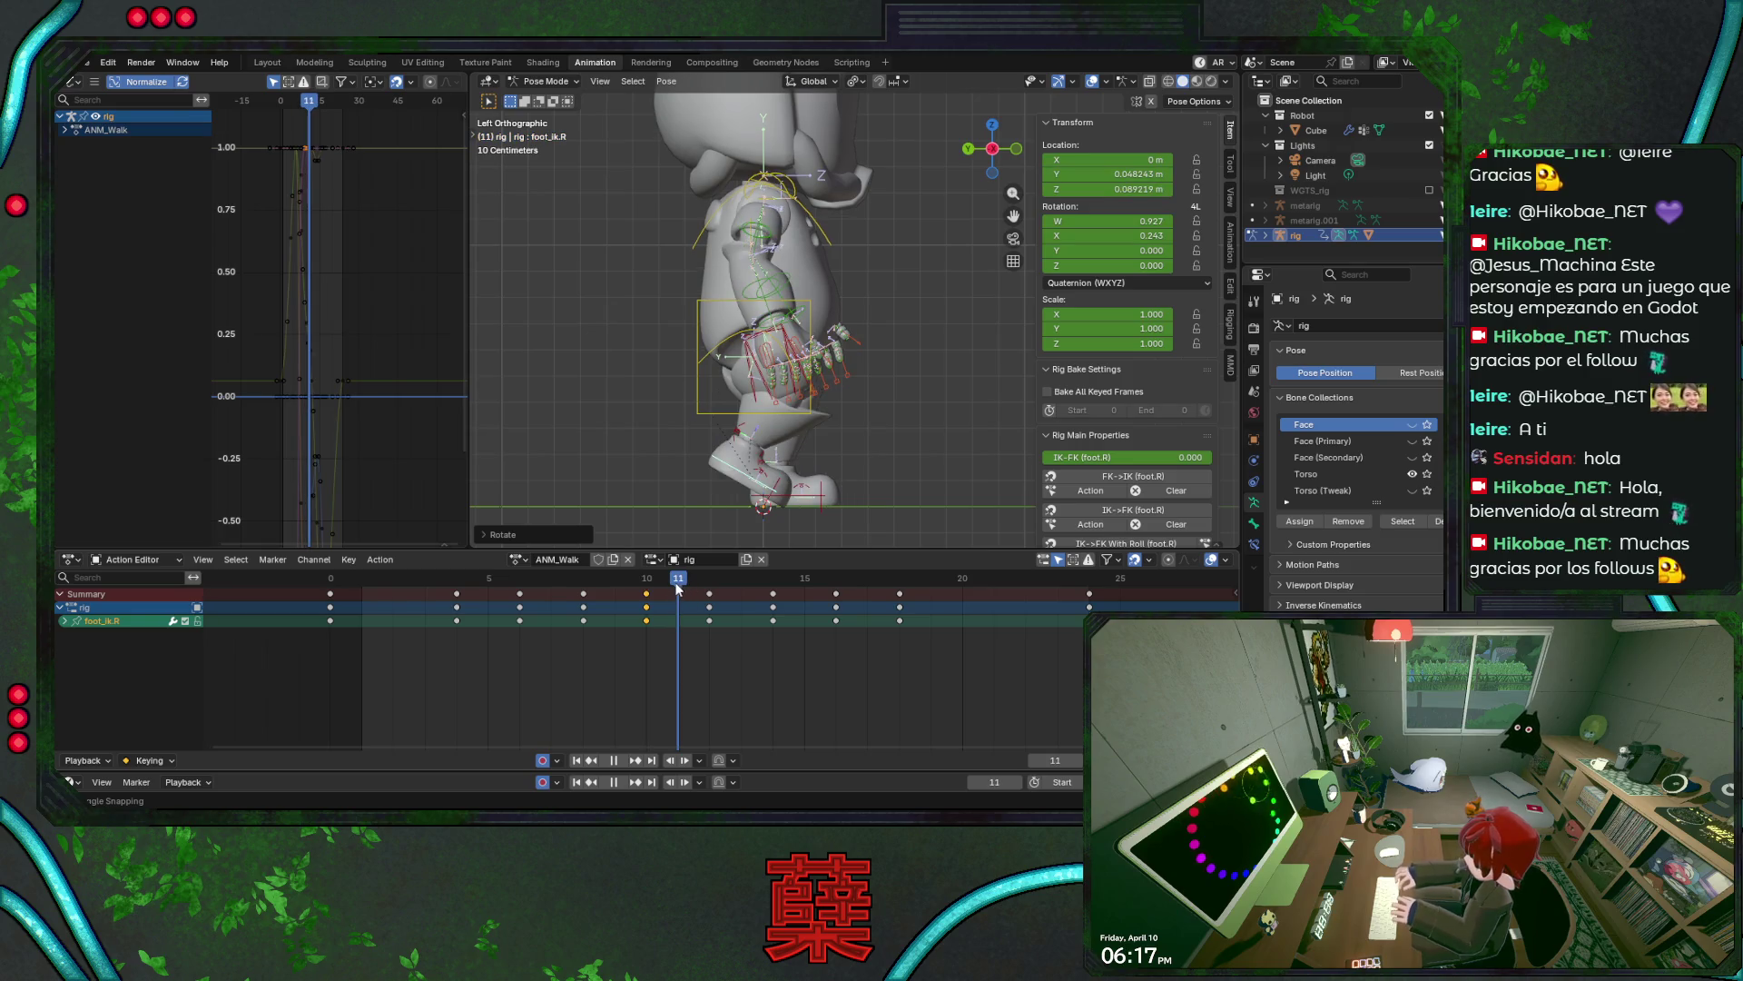
pyautogui.moveTo(656, 583); pyautogui.dragTo(685, 588)
pyautogui.press('space')
pyautogui.click(646, 586)
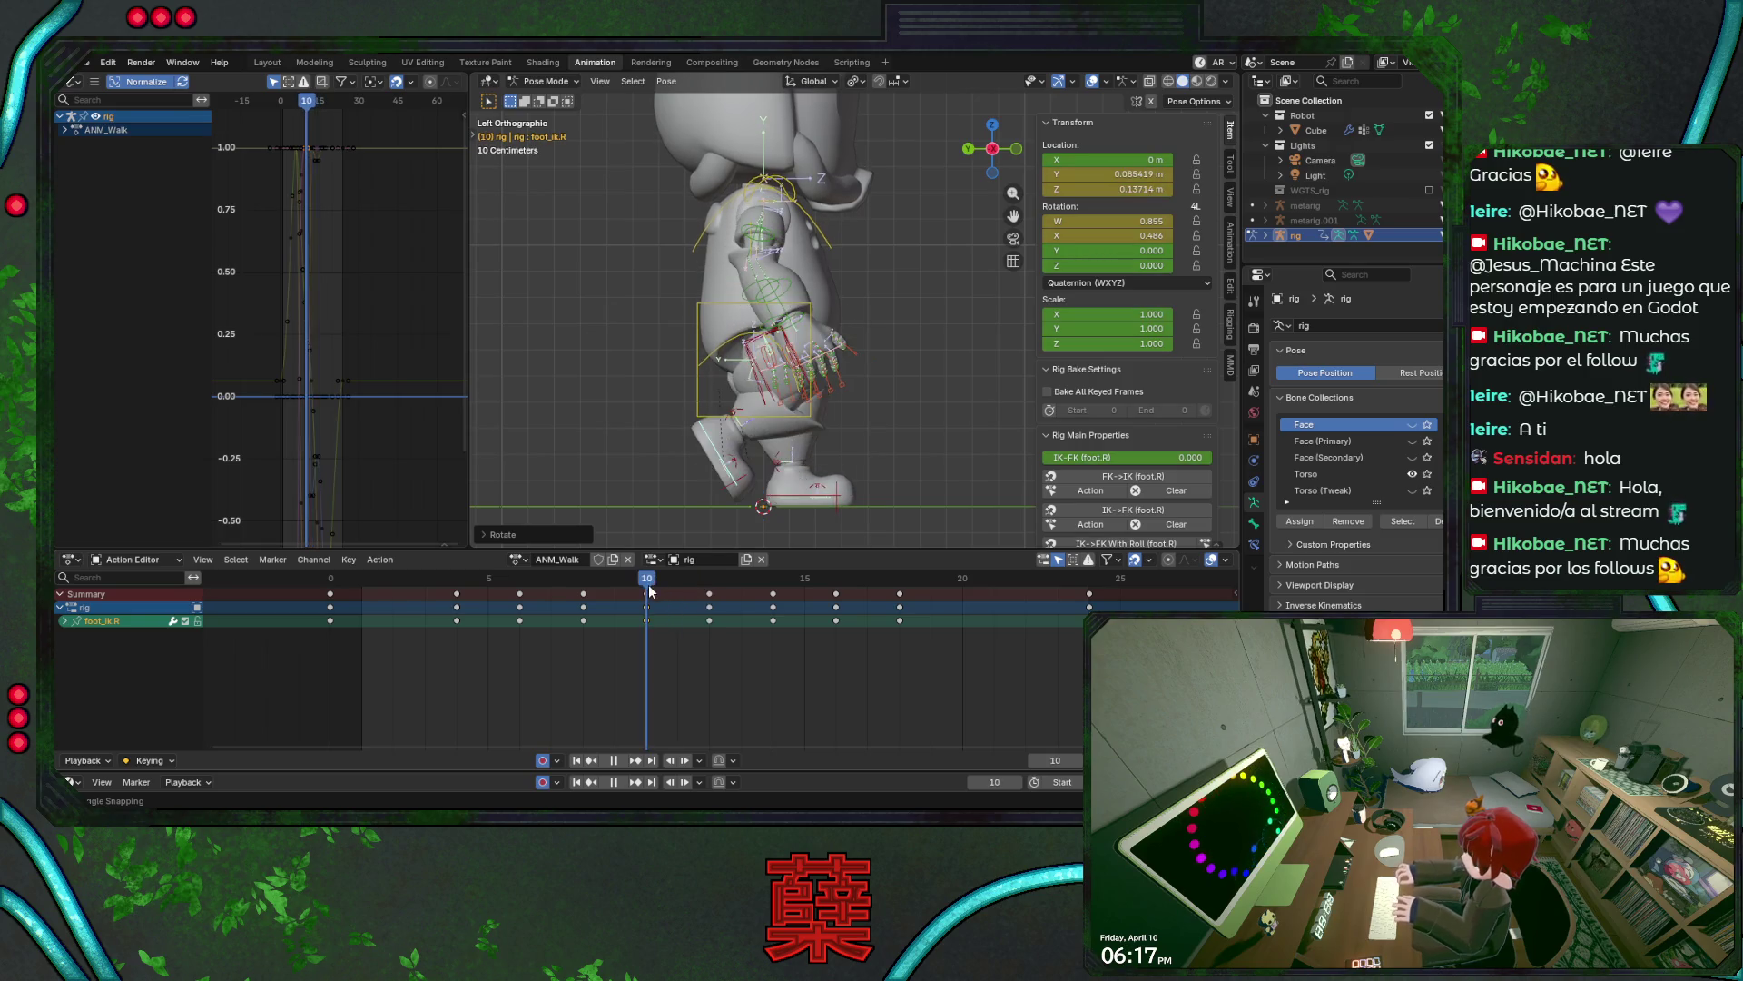
pyautogui.press('r')
pyautogui.click(816, 460)
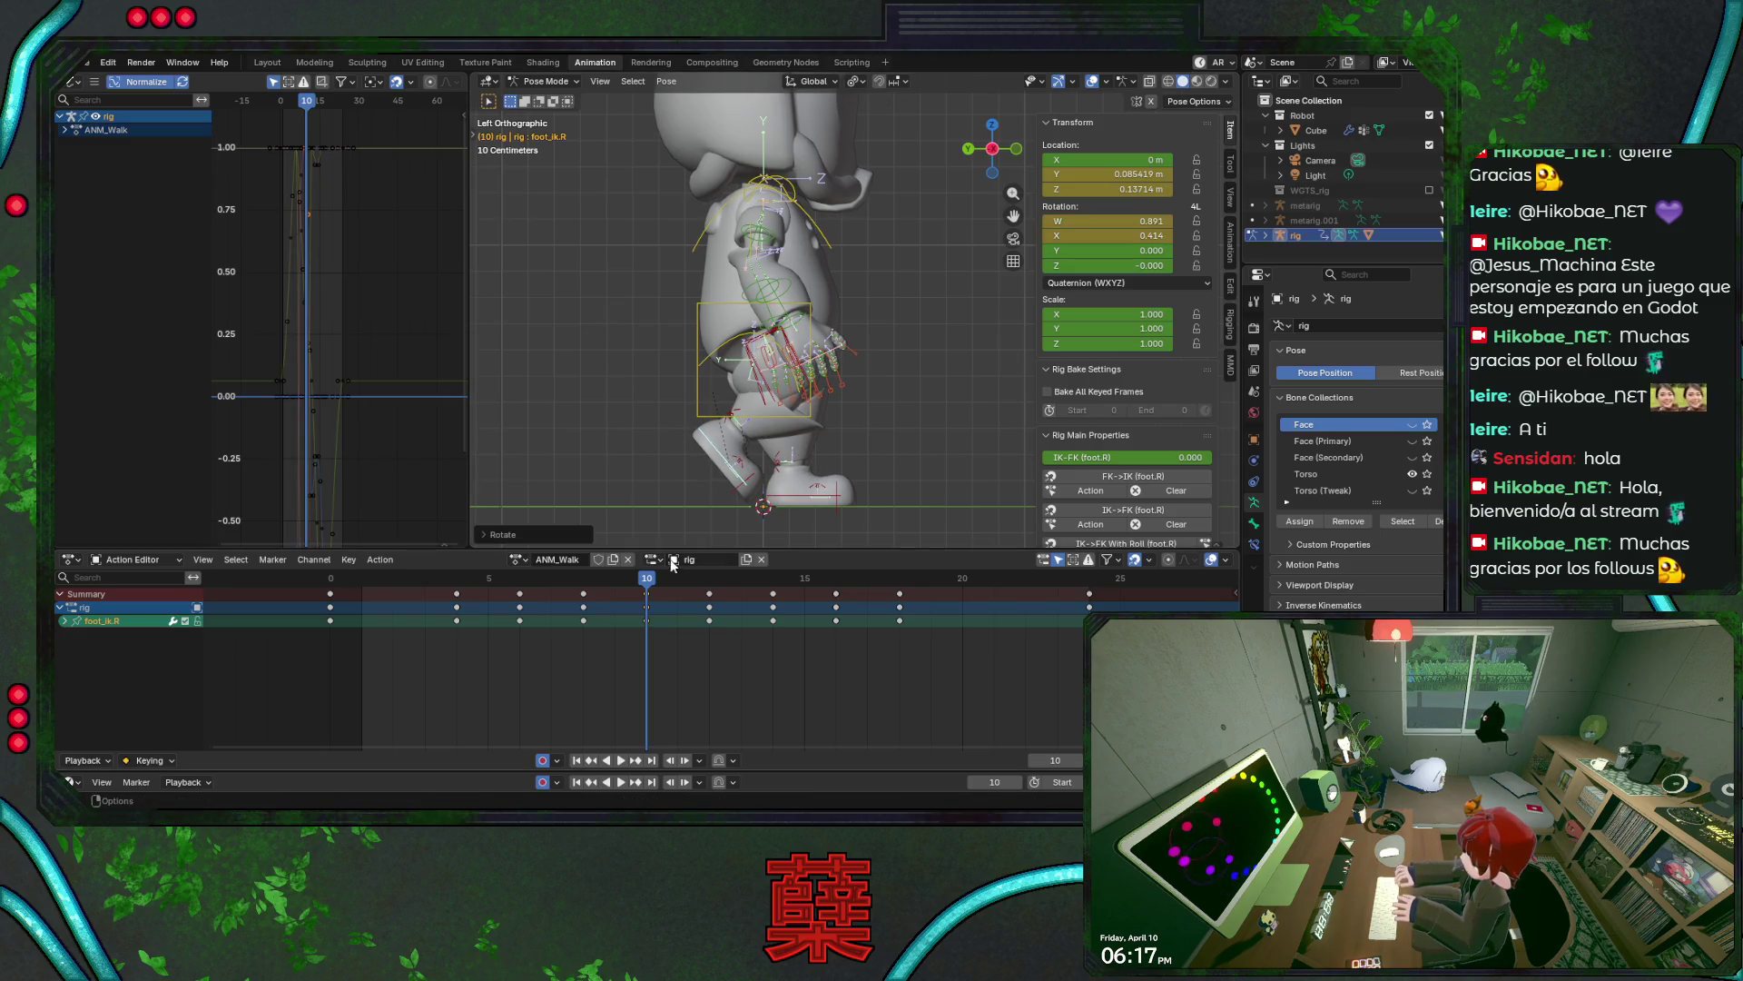
pyautogui.press('space')
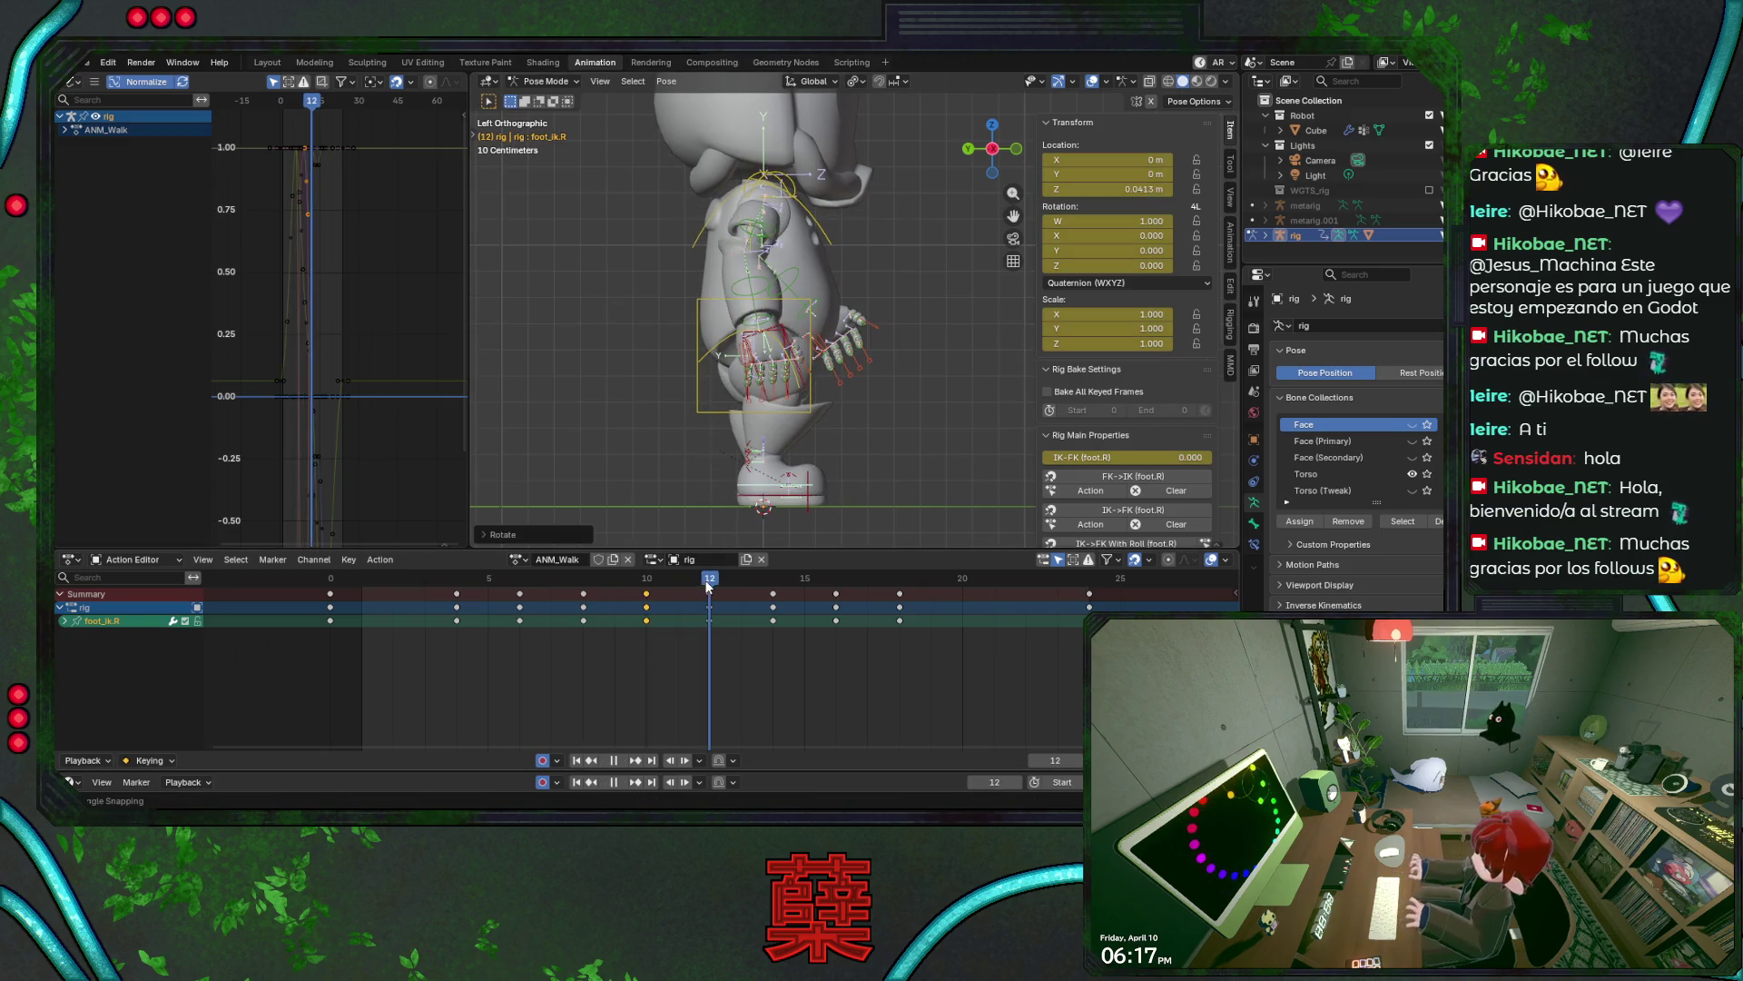
pyautogui.press('space')
# - Slide the right foot back along Y at frame 10, tweak its rotation, save, and preview
pyautogui.click(677, 583)
pyautogui.moveTo(677, 584)
pyautogui.mouseDown()
pyautogui.moveTo(645, 579)
pyautogui.moveTo(705, 586)
pyautogui.moveTo(578, 595)
pyautogui.moveTo(645, 597)
pyautogui.mouseUp()
pyautogui.press('g')
pyautogui.press('y')
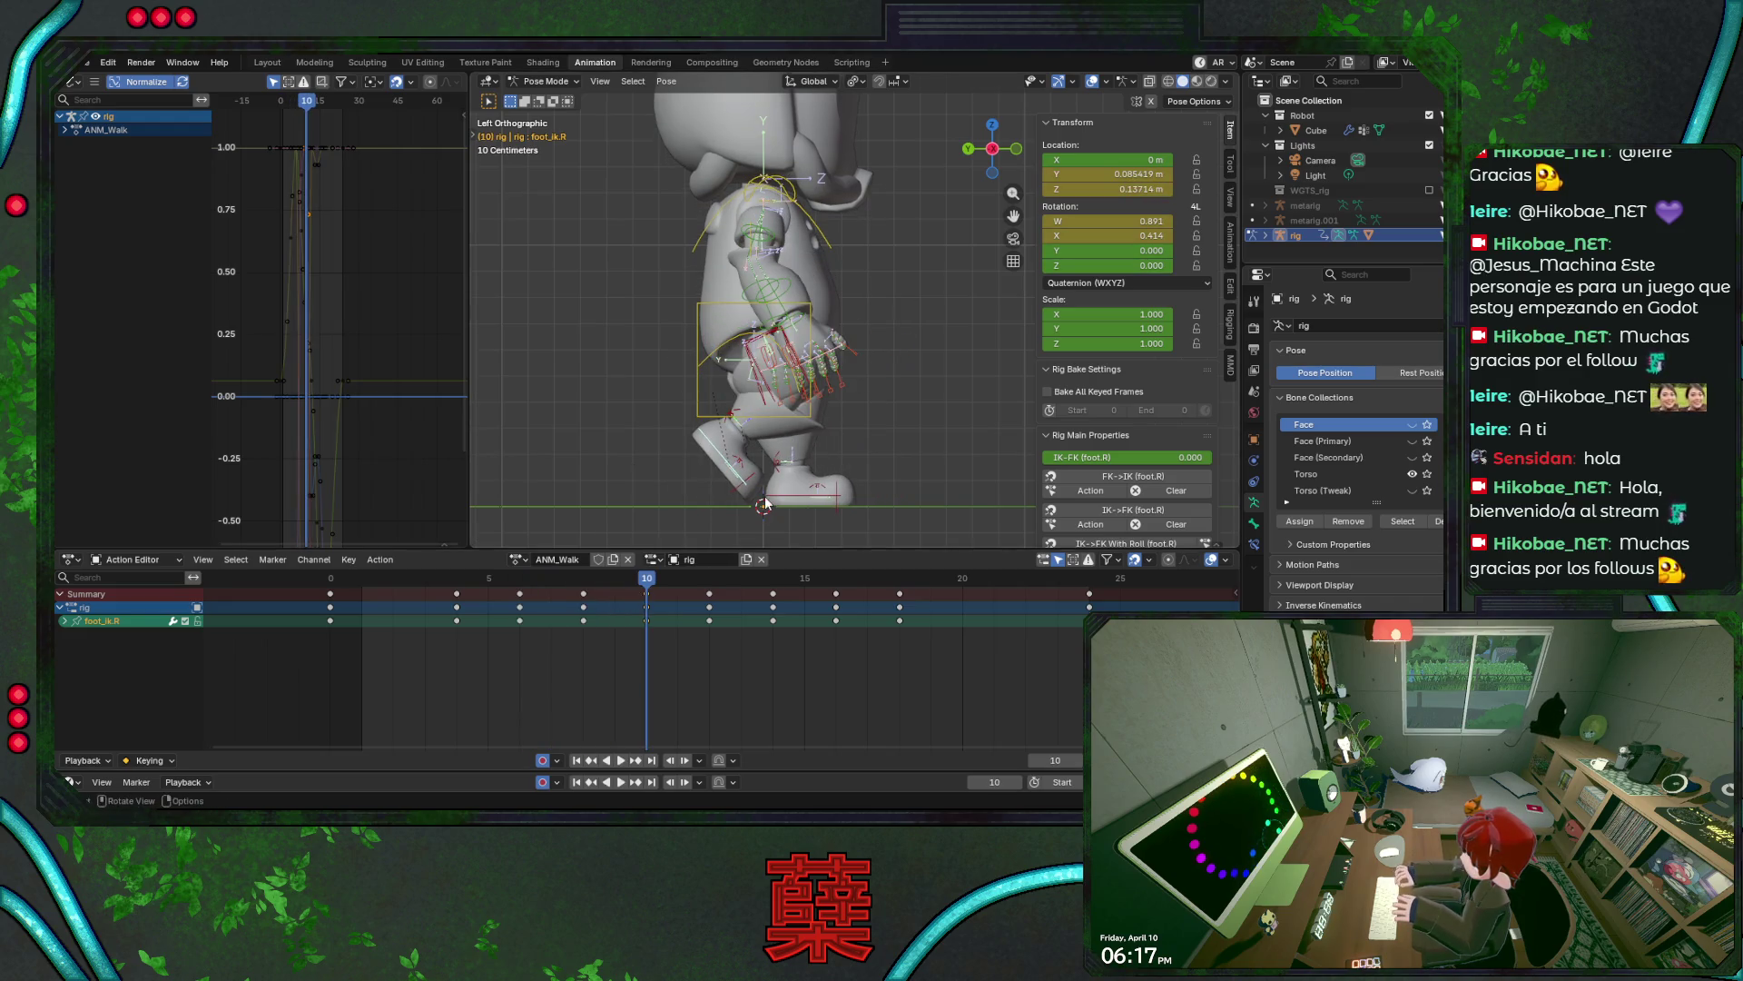
pyautogui.click(769, 498)
pyautogui.press('r')
pyautogui.press('Return')
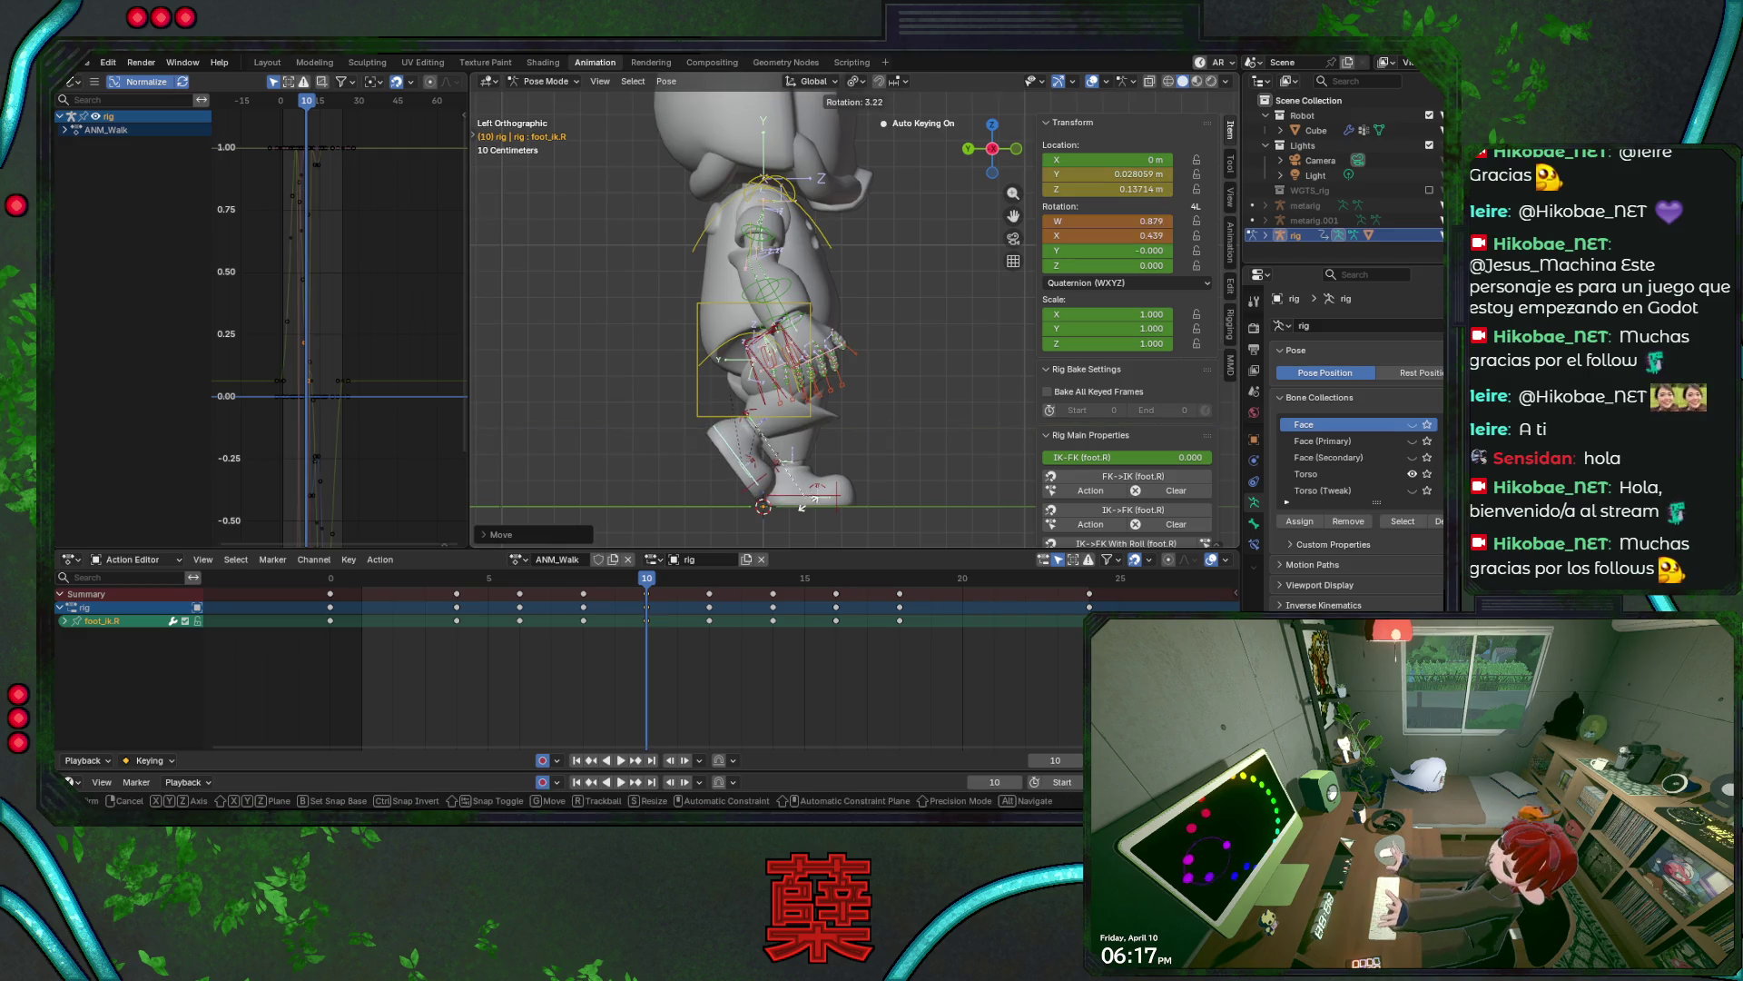
pyautogui.hotkey('ctrl', 's')
pyautogui.press('space')
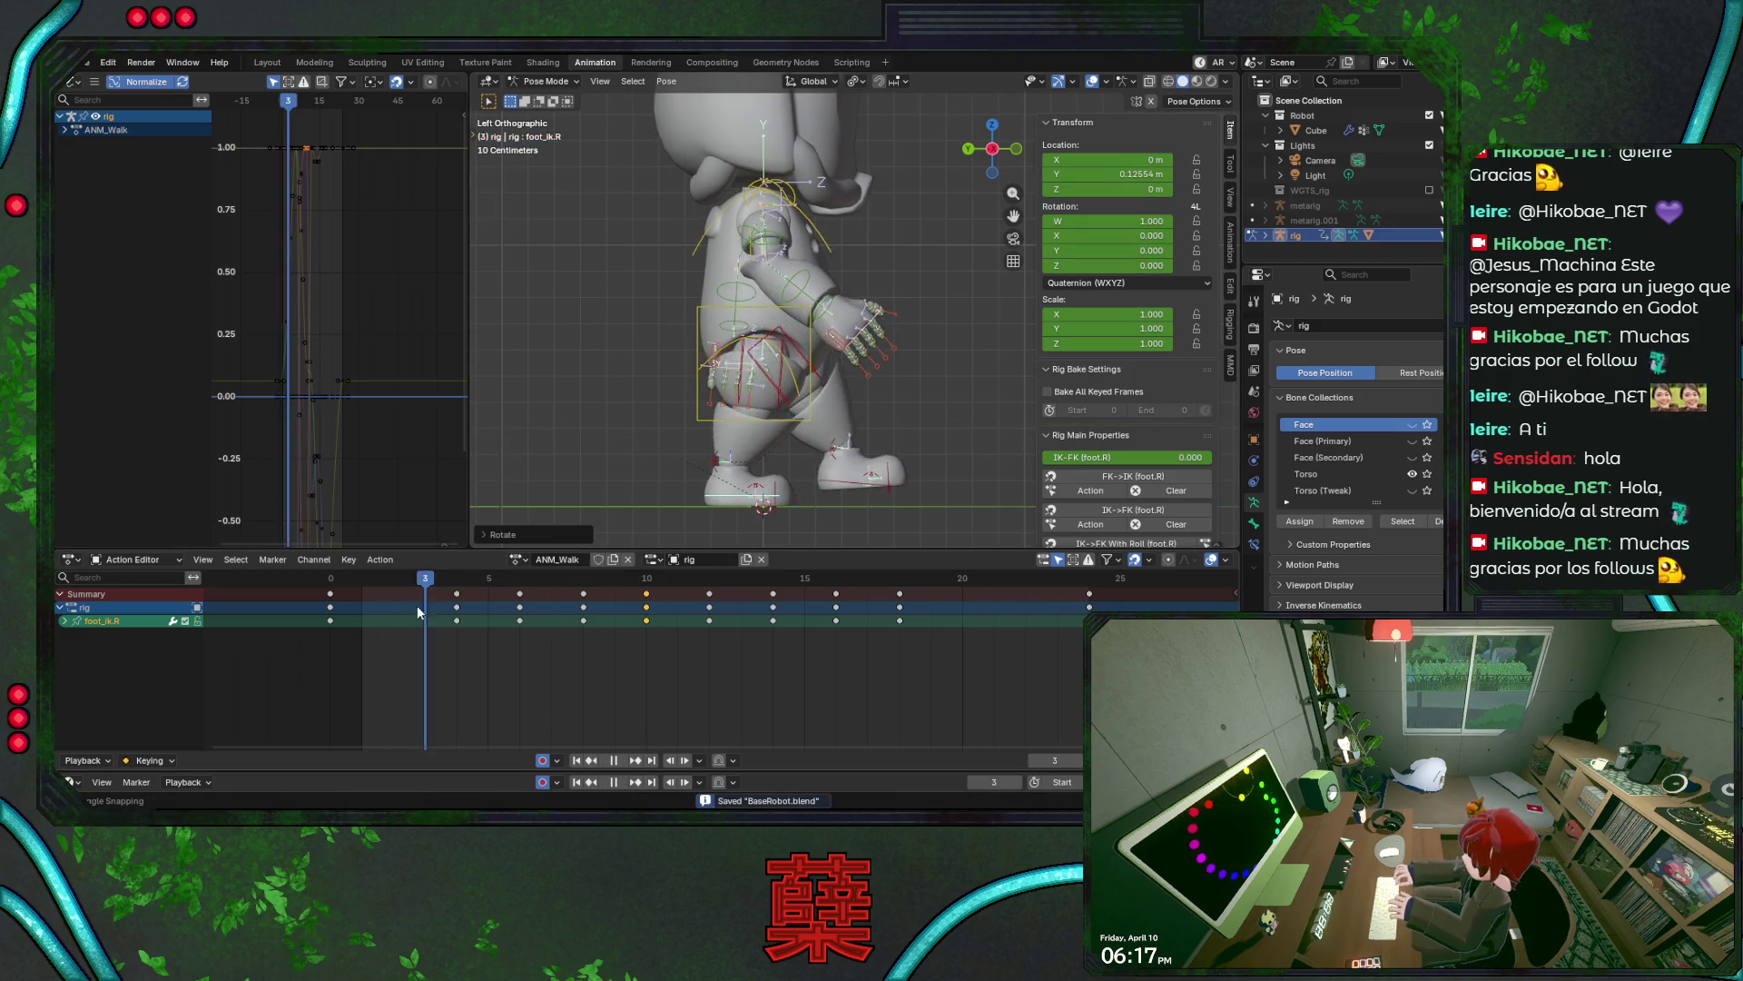
pyautogui.moveTo(525, 614); pyautogui.dragTo(704, 600)
pyautogui.hotkey('ctrl', 's')
# - Play the walk, go to frame 4, and zoom onto the robot's upper body from the side
pyautogui.press('space')
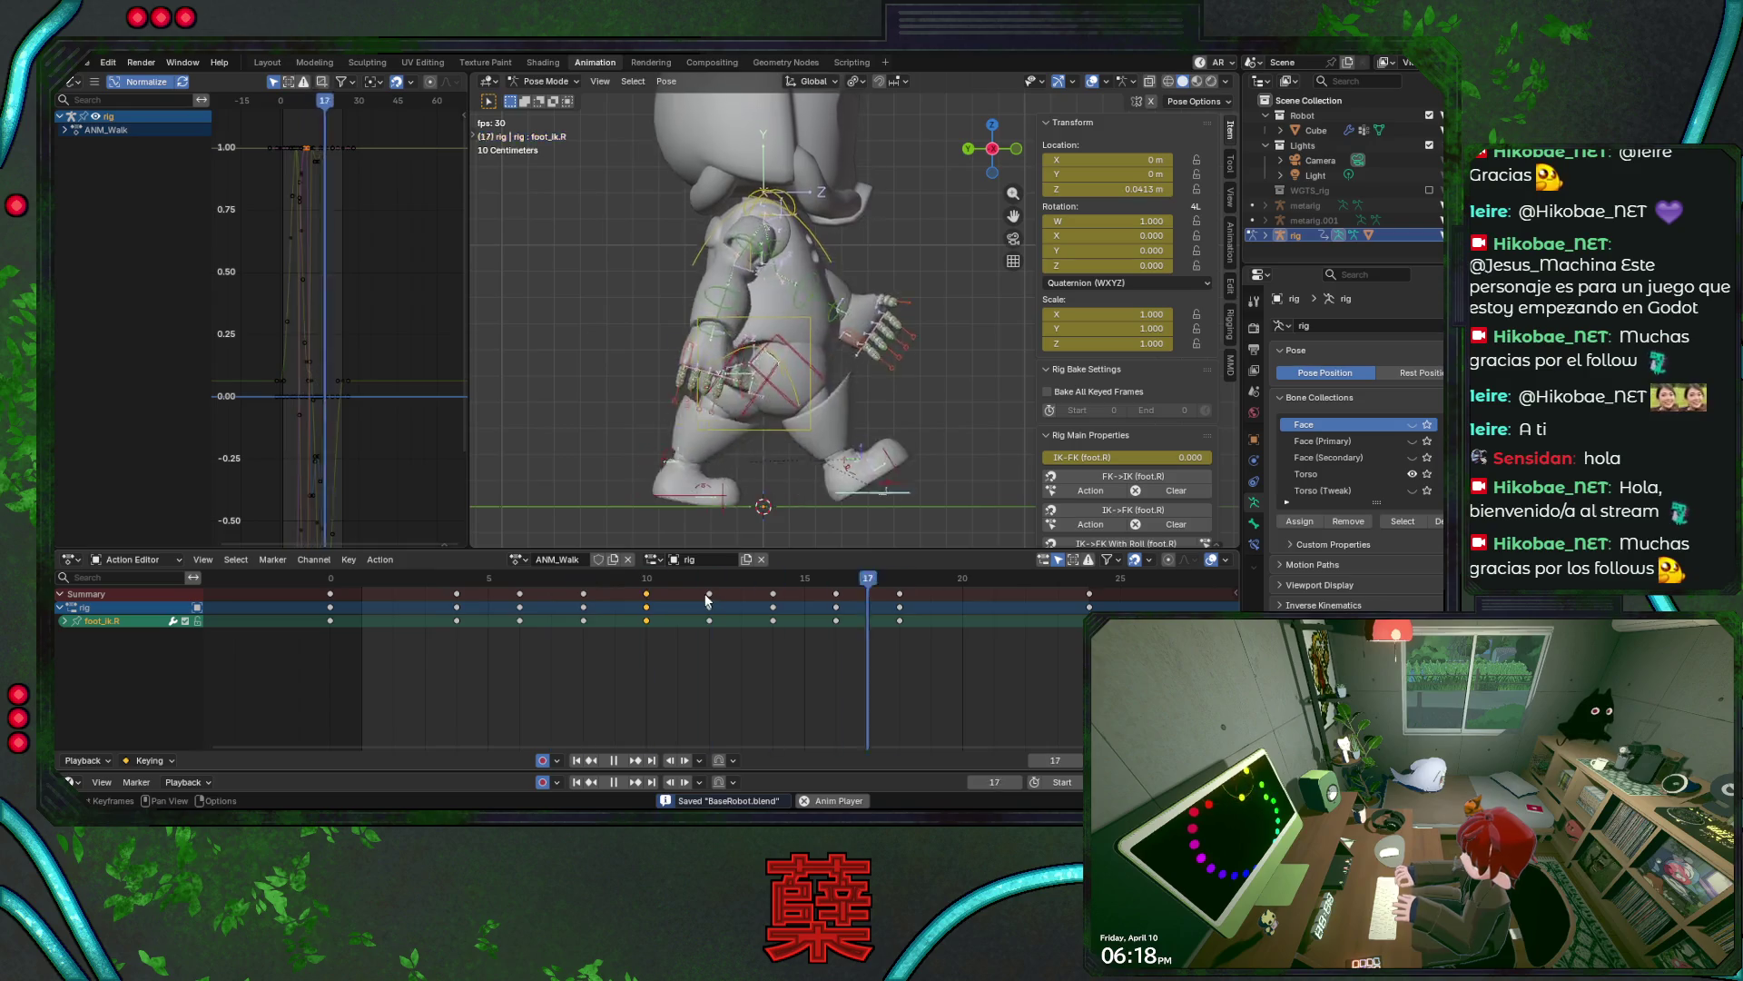
pyautogui.press('space')
pyautogui.moveTo(552, 590); pyautogui.dragTo(329, 596)
pyautogui.press('ctrl+KP_3')
pyautogui.hotkey('ctrl', 's')
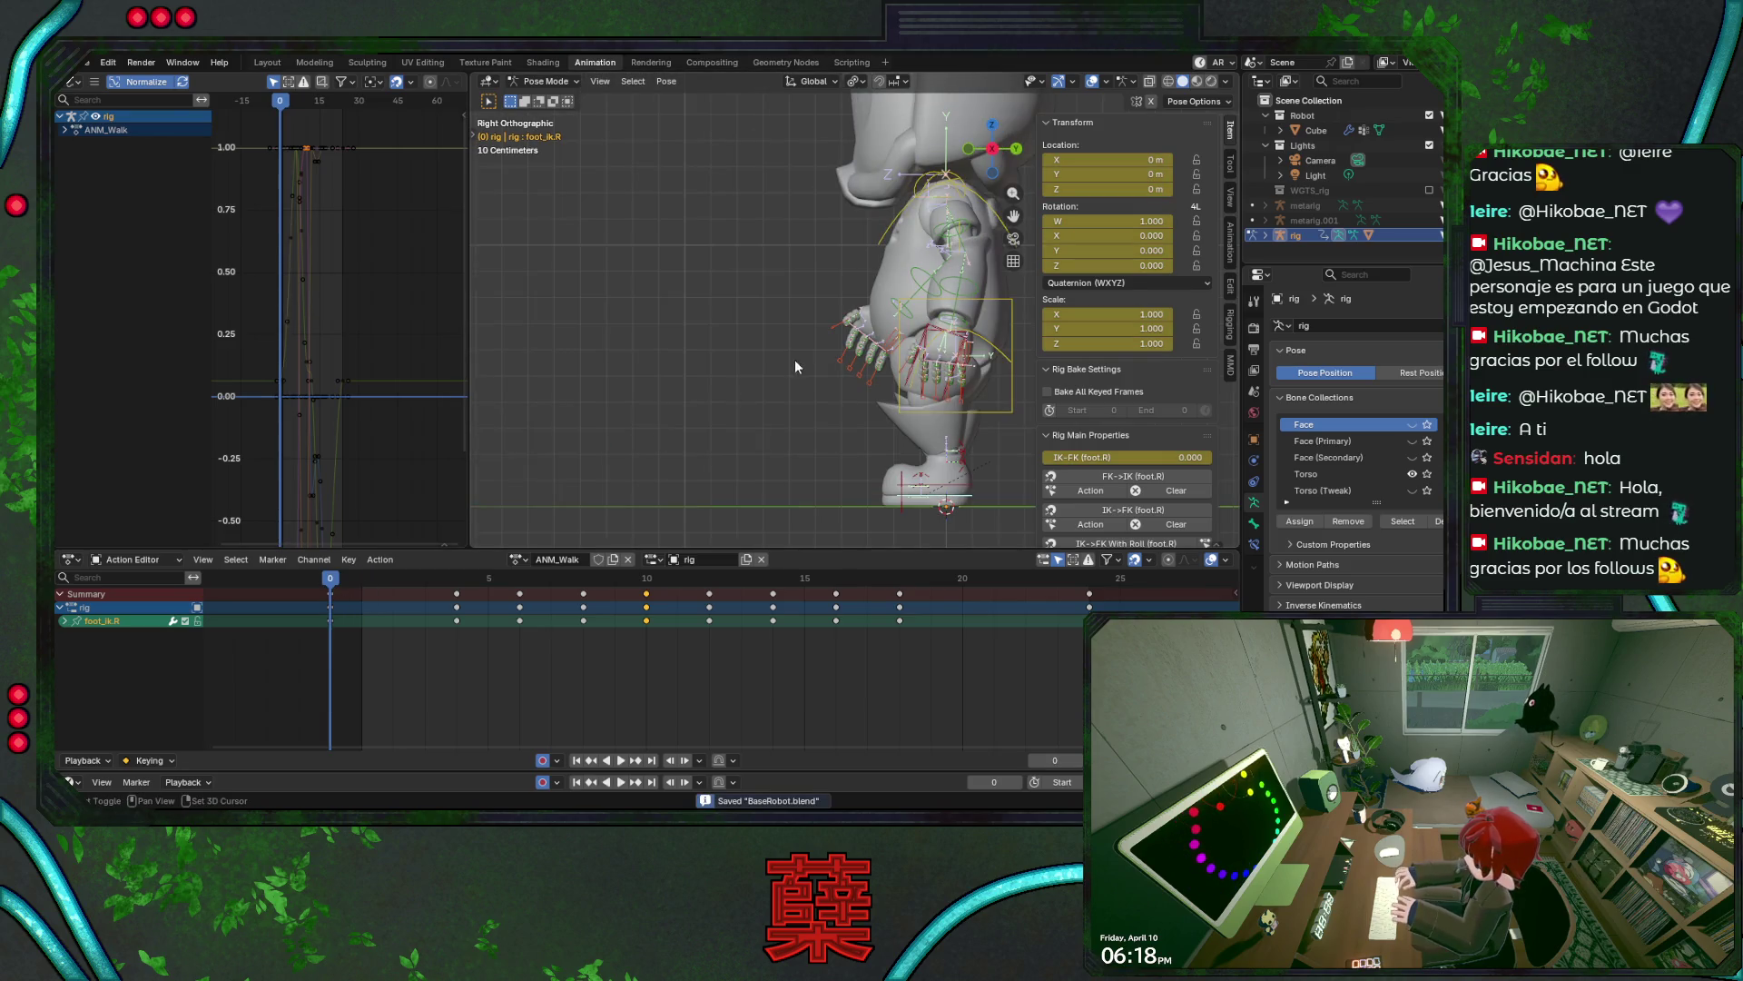
pyautogui.keyDown('shift'); pyautogui.moveTo(716, 358); pyautogui.dragTo(720, 409, button='middle'); pyautogui.keyUp('shift')
pyautogui.scroll(1, 720, 408)
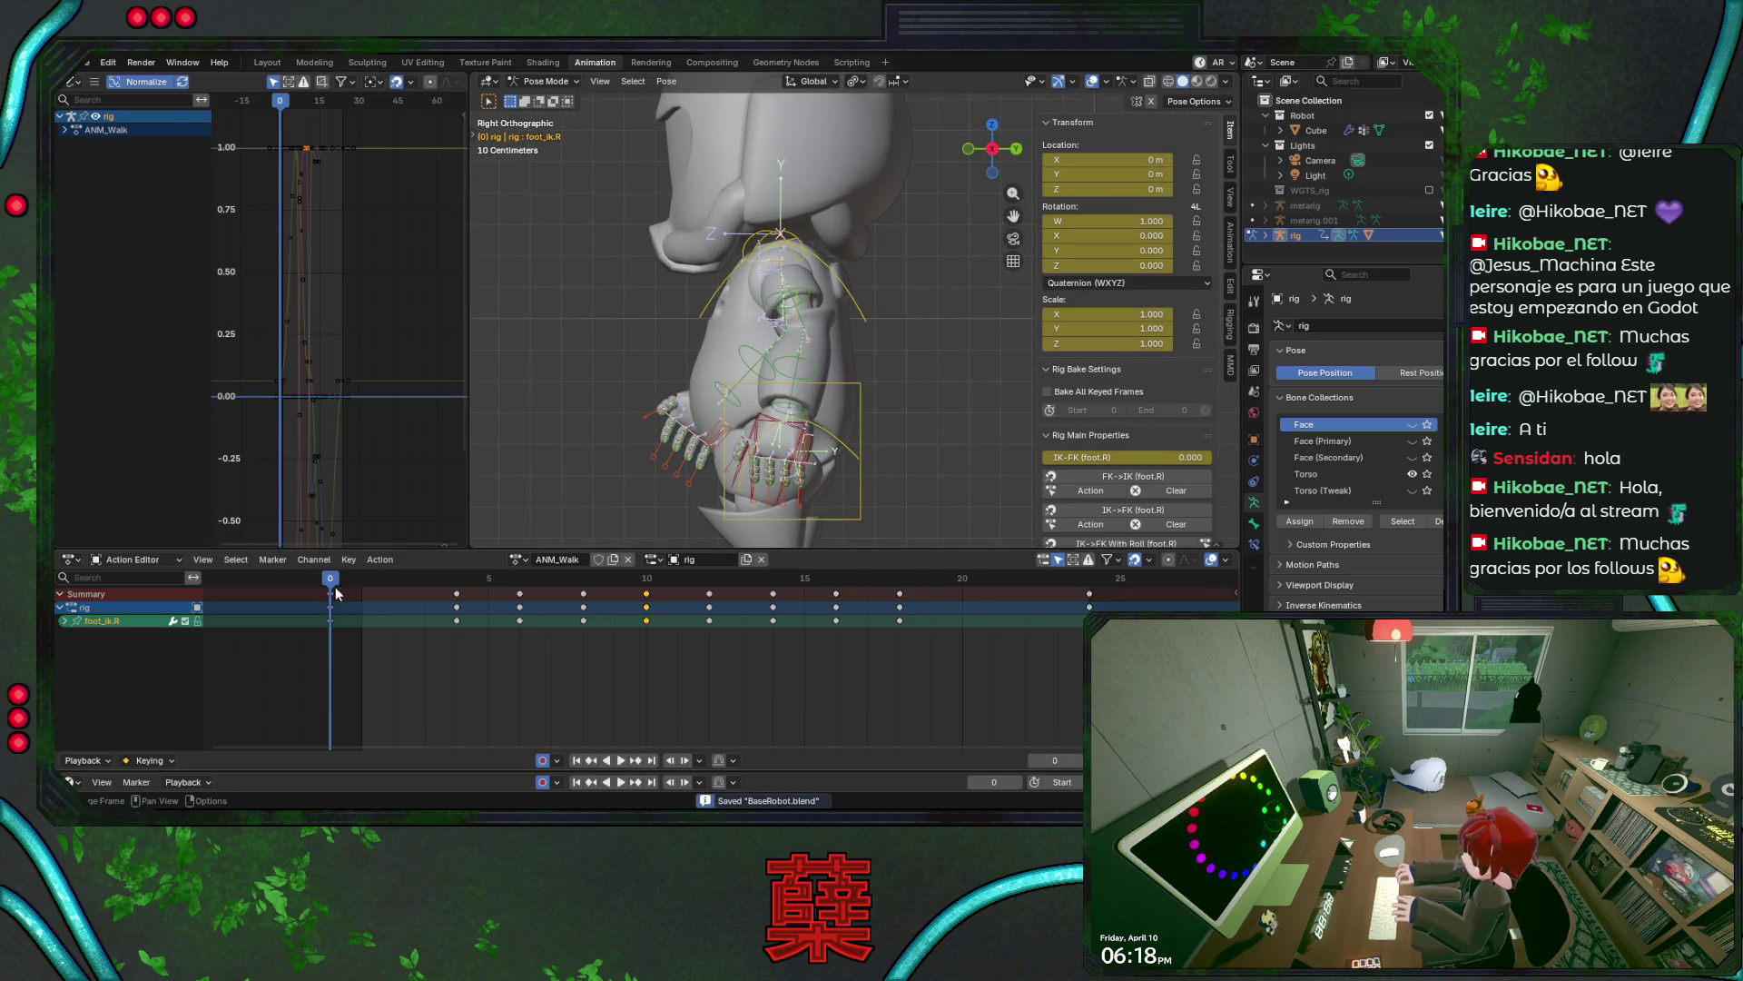
# - Select the right hand control at frame 6 and trial an X-axis rotation, then cancel it
pyautogui.click(720, 409)
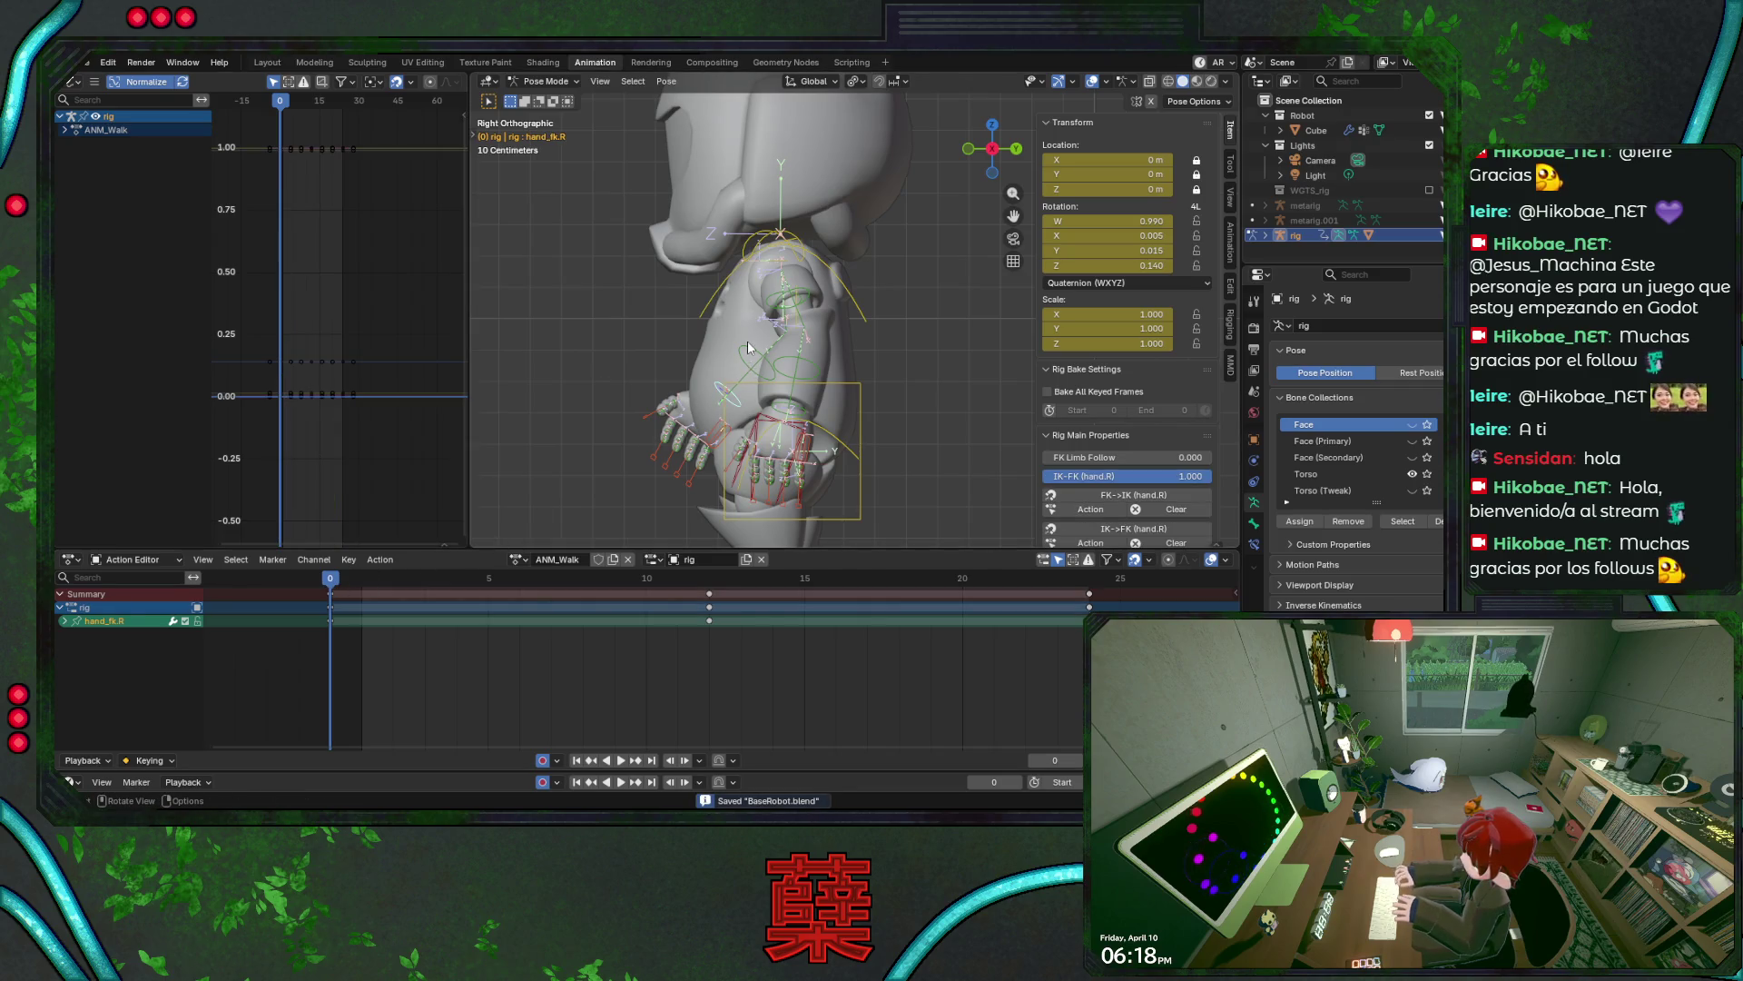
pyautogui.moveTo(509, 580)
pyautogui.mouseDown()
pyautogui.moveTo(333, 594)
pyautogui.moveTo(520, 602)
pyautogui.mouseUp()
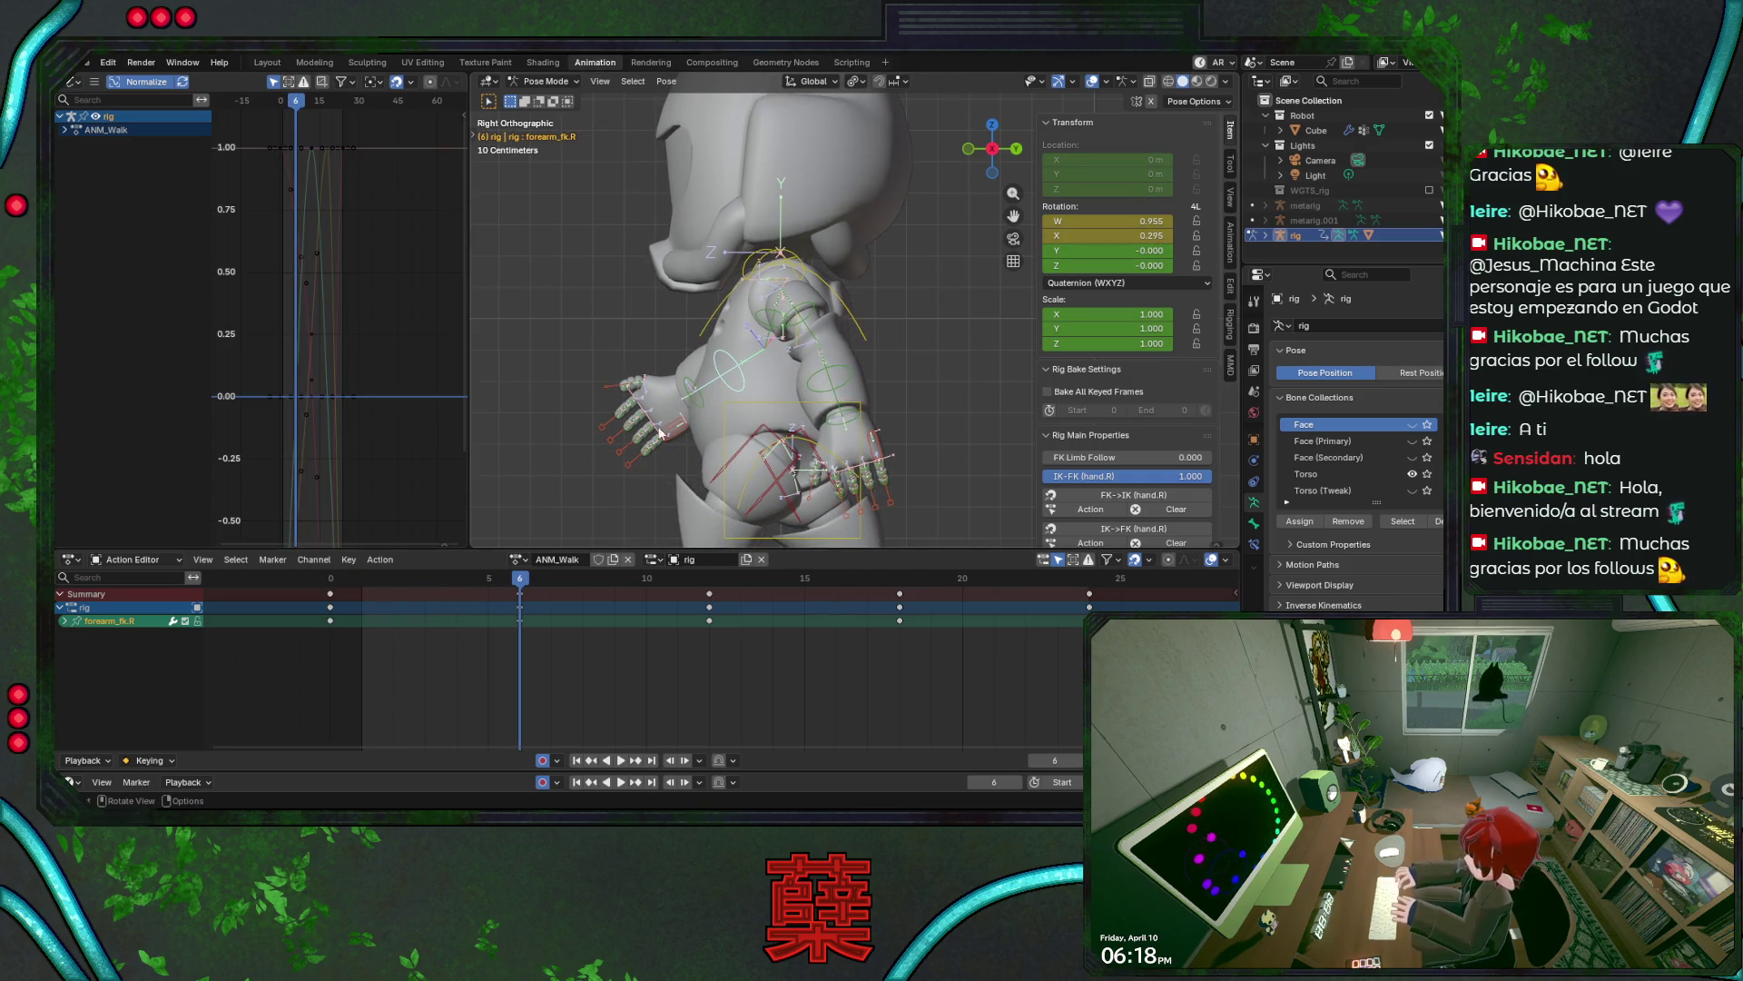
pyautogui.click(683, 391)
pyautogui.press('r')
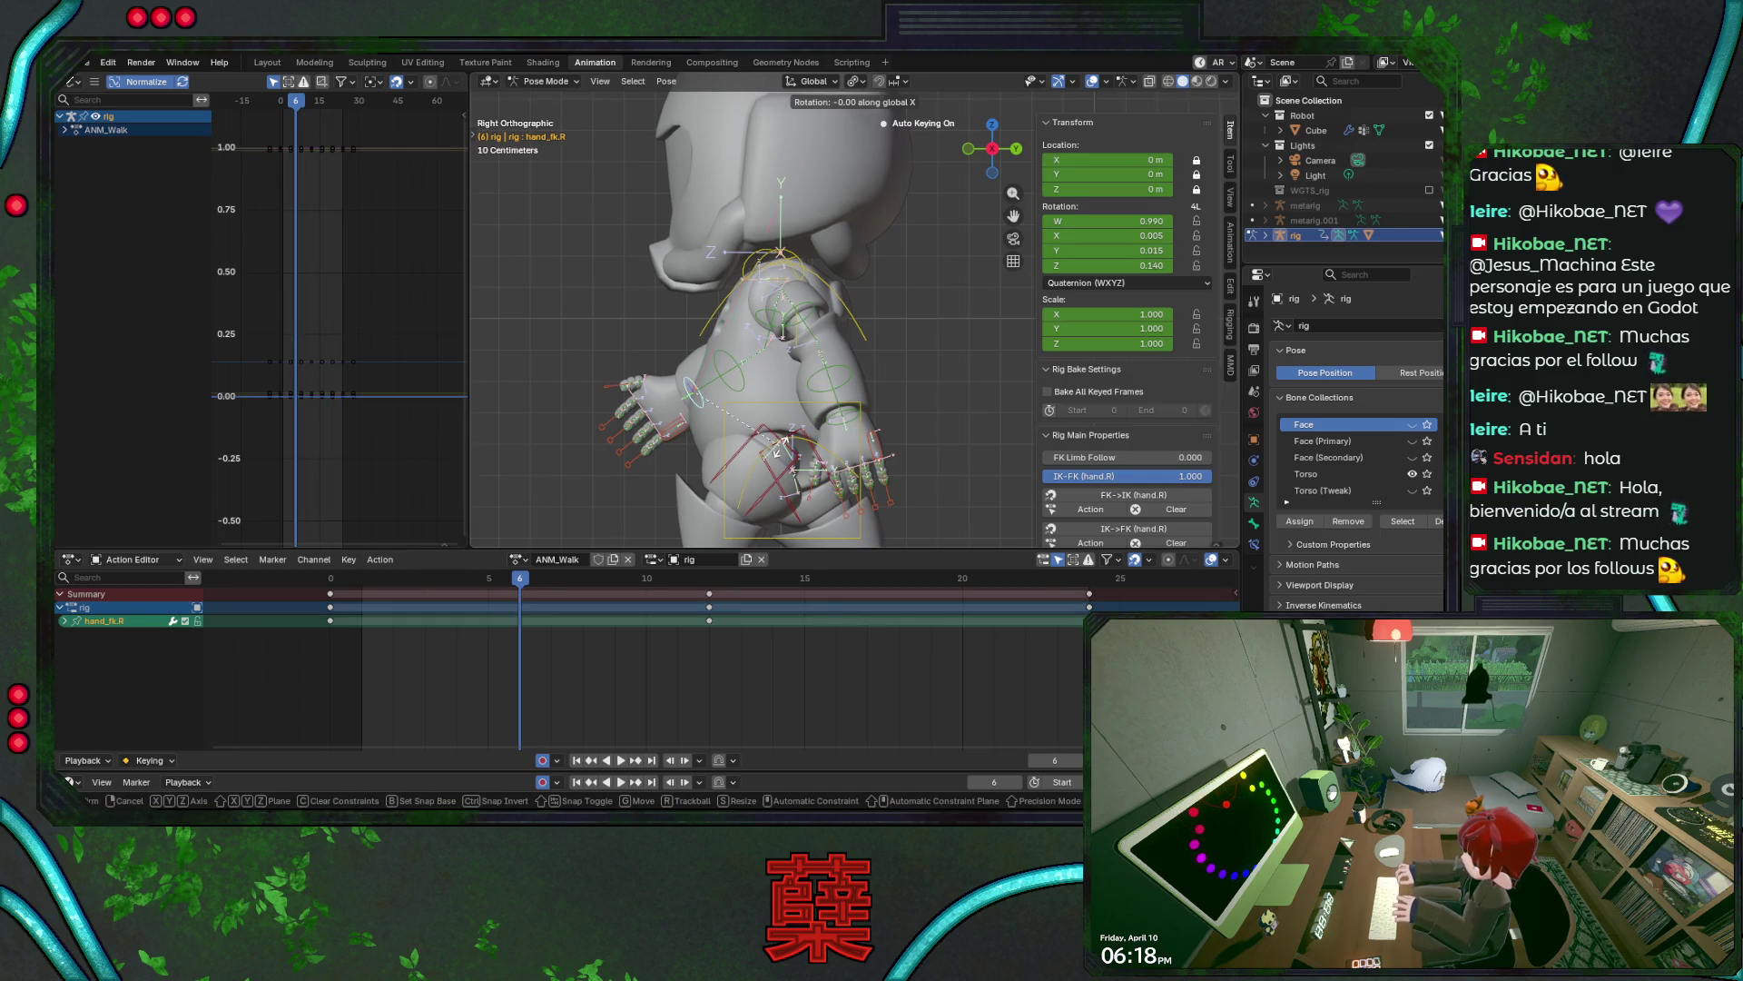
pyautogui.press('x')
pyautogui.press('x')
pyautogui.press('x')
pyautogui.press('x')
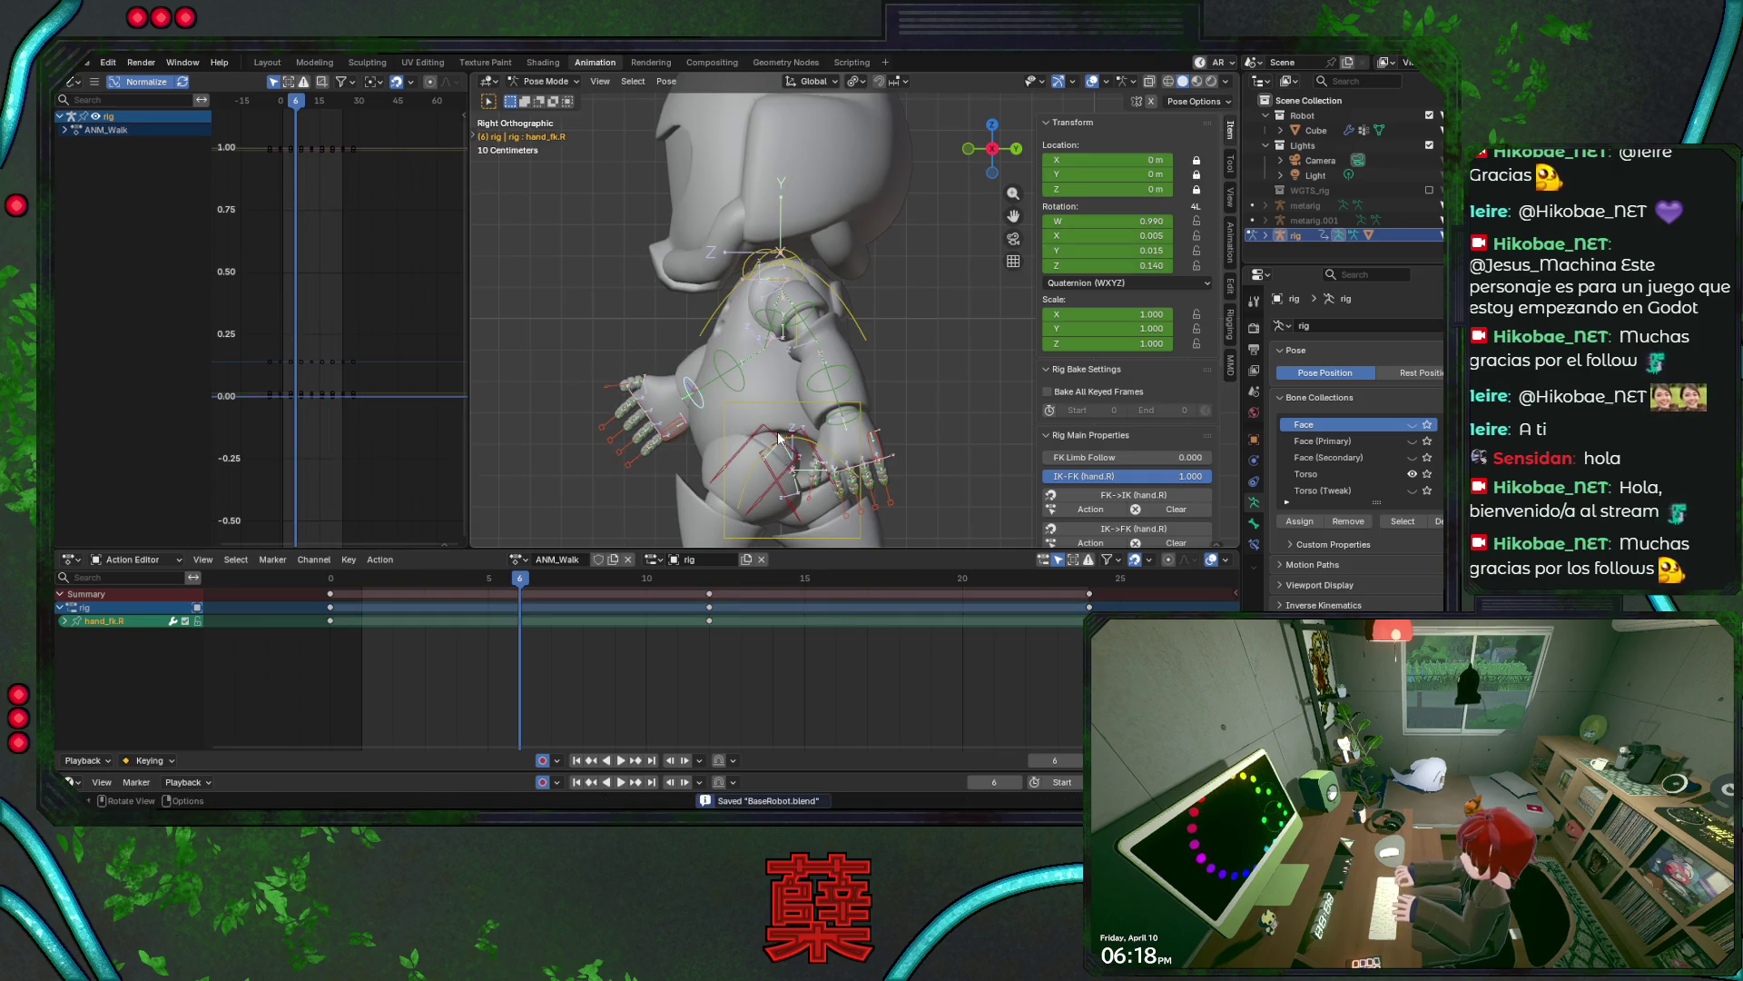
pyautogui.press('x')
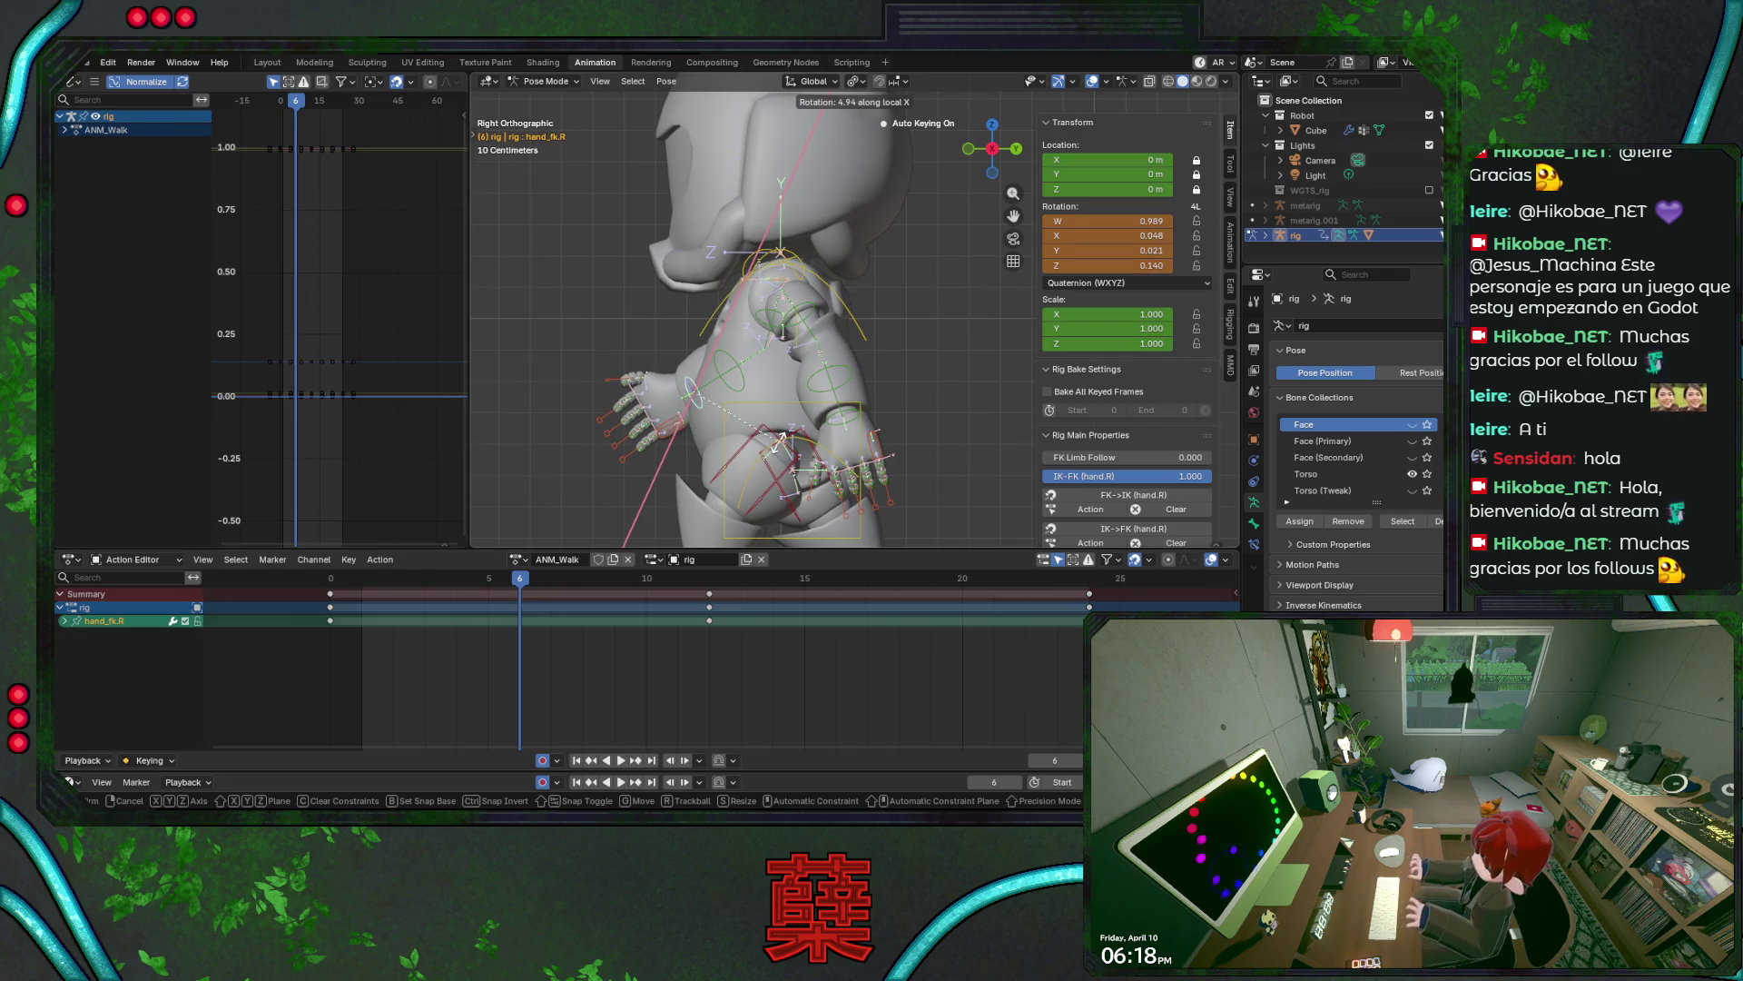
pyautogui.press('Escape')
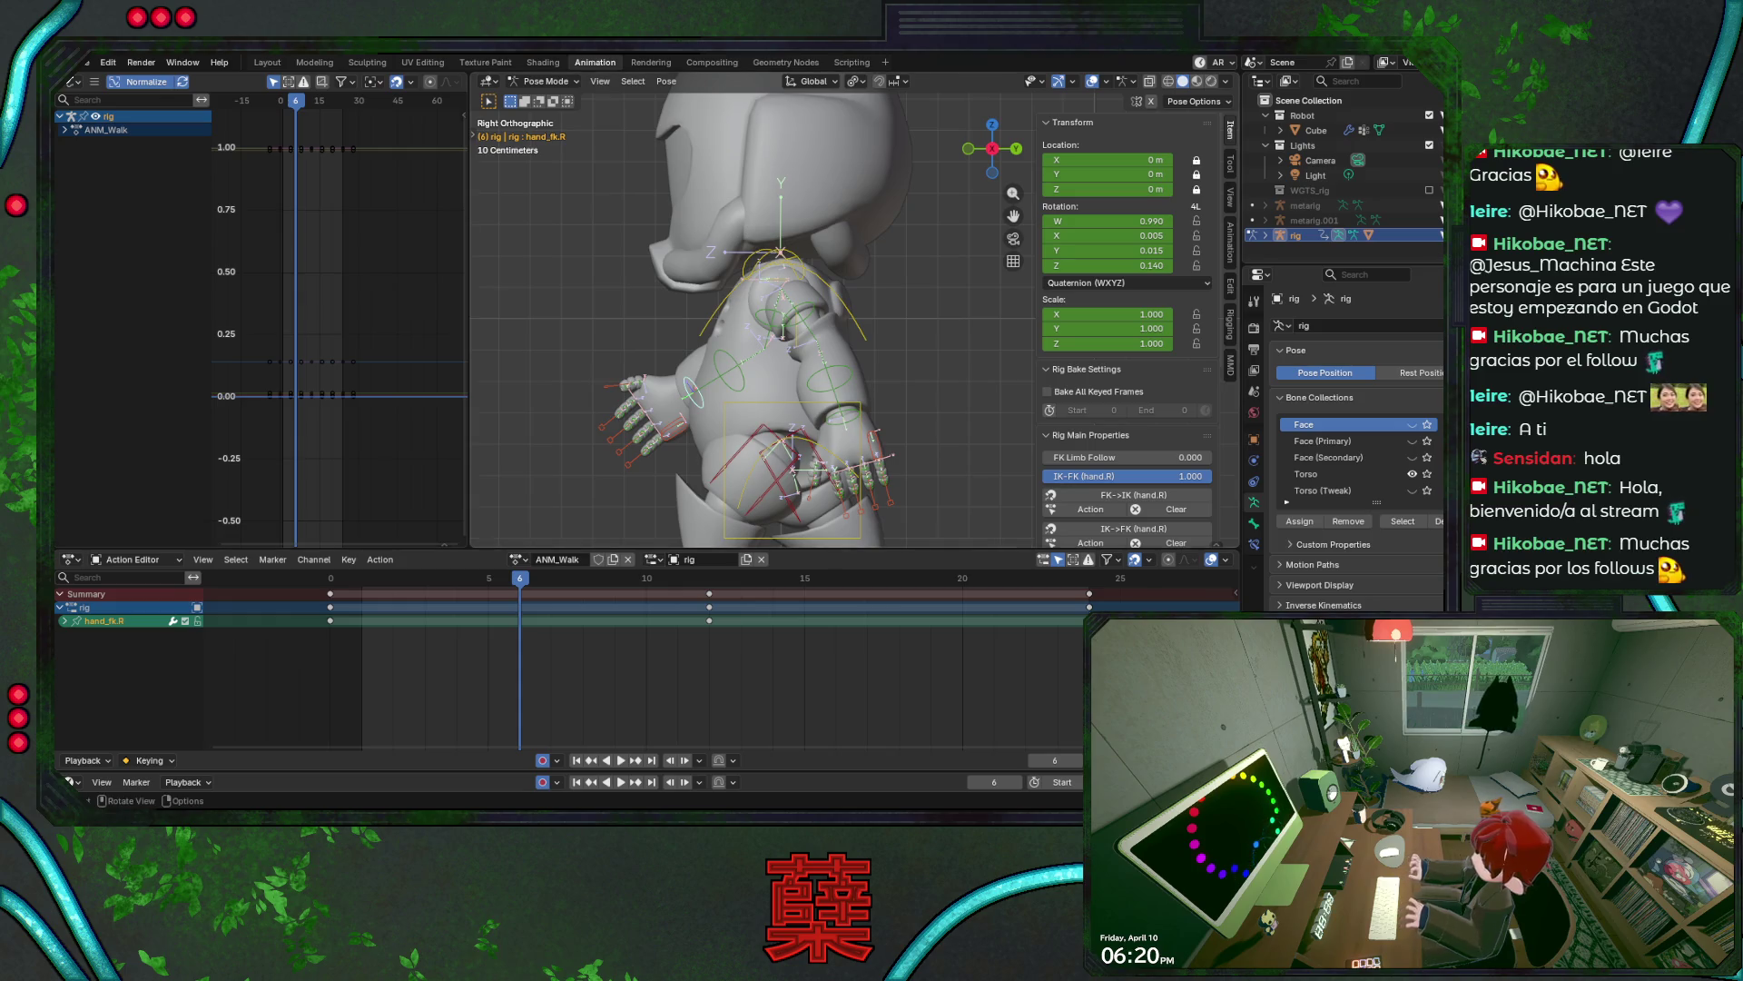
# - Rotate the right hand about X, then re-key its X rotation at frame 5
pyautogui.scroll(2, 737, 415)
pyautogui.scroll(-1, 737, 416)
pyautogui.press('r')
pyautogui.press('z')
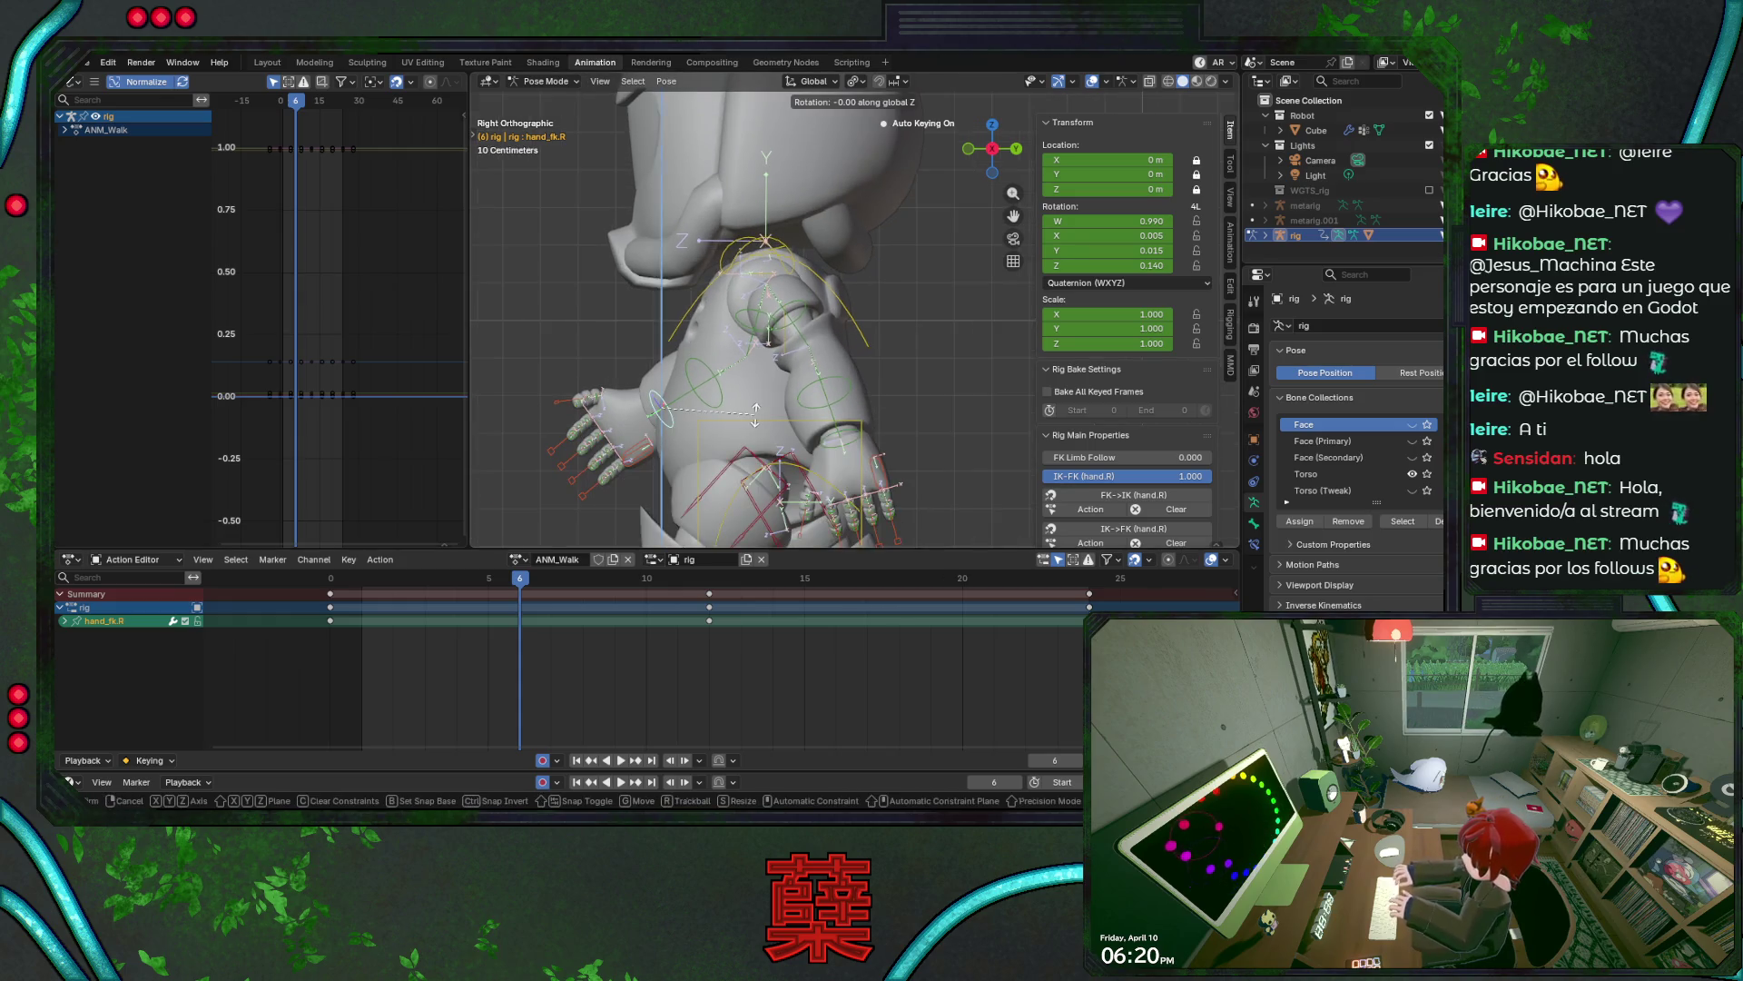
pyautogui.press('x')
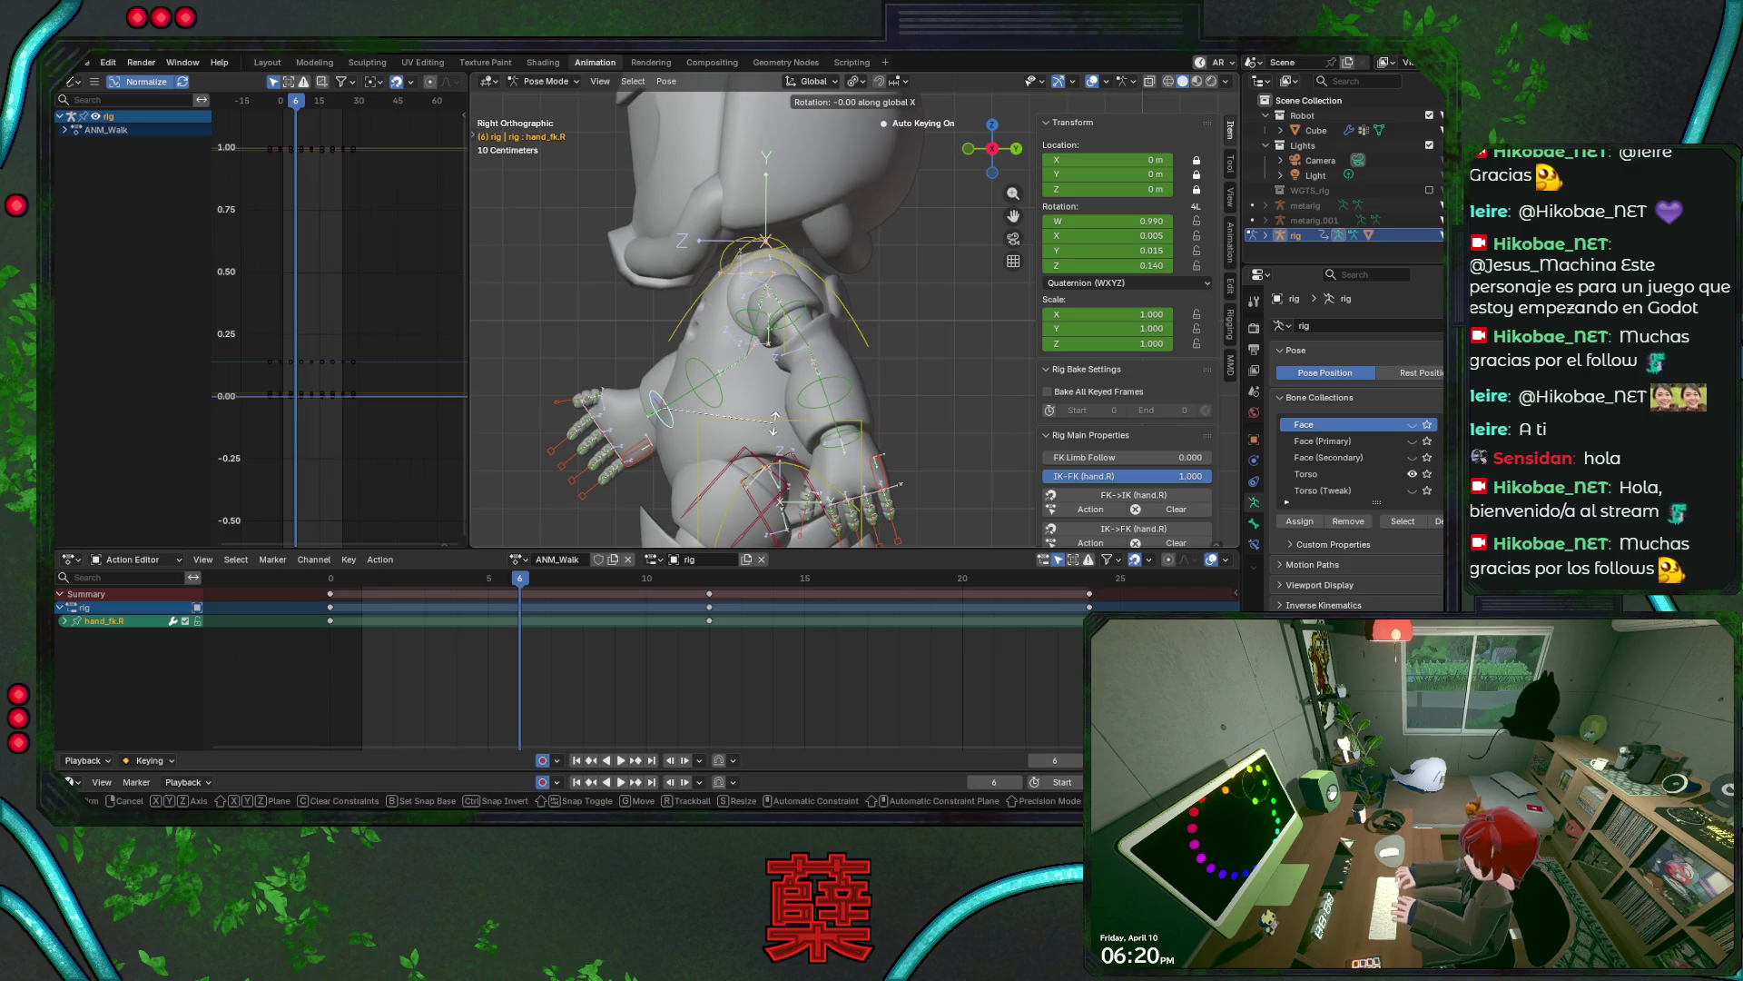
pyautogui.click(774, 418)
pyautogui.click(496, 582)
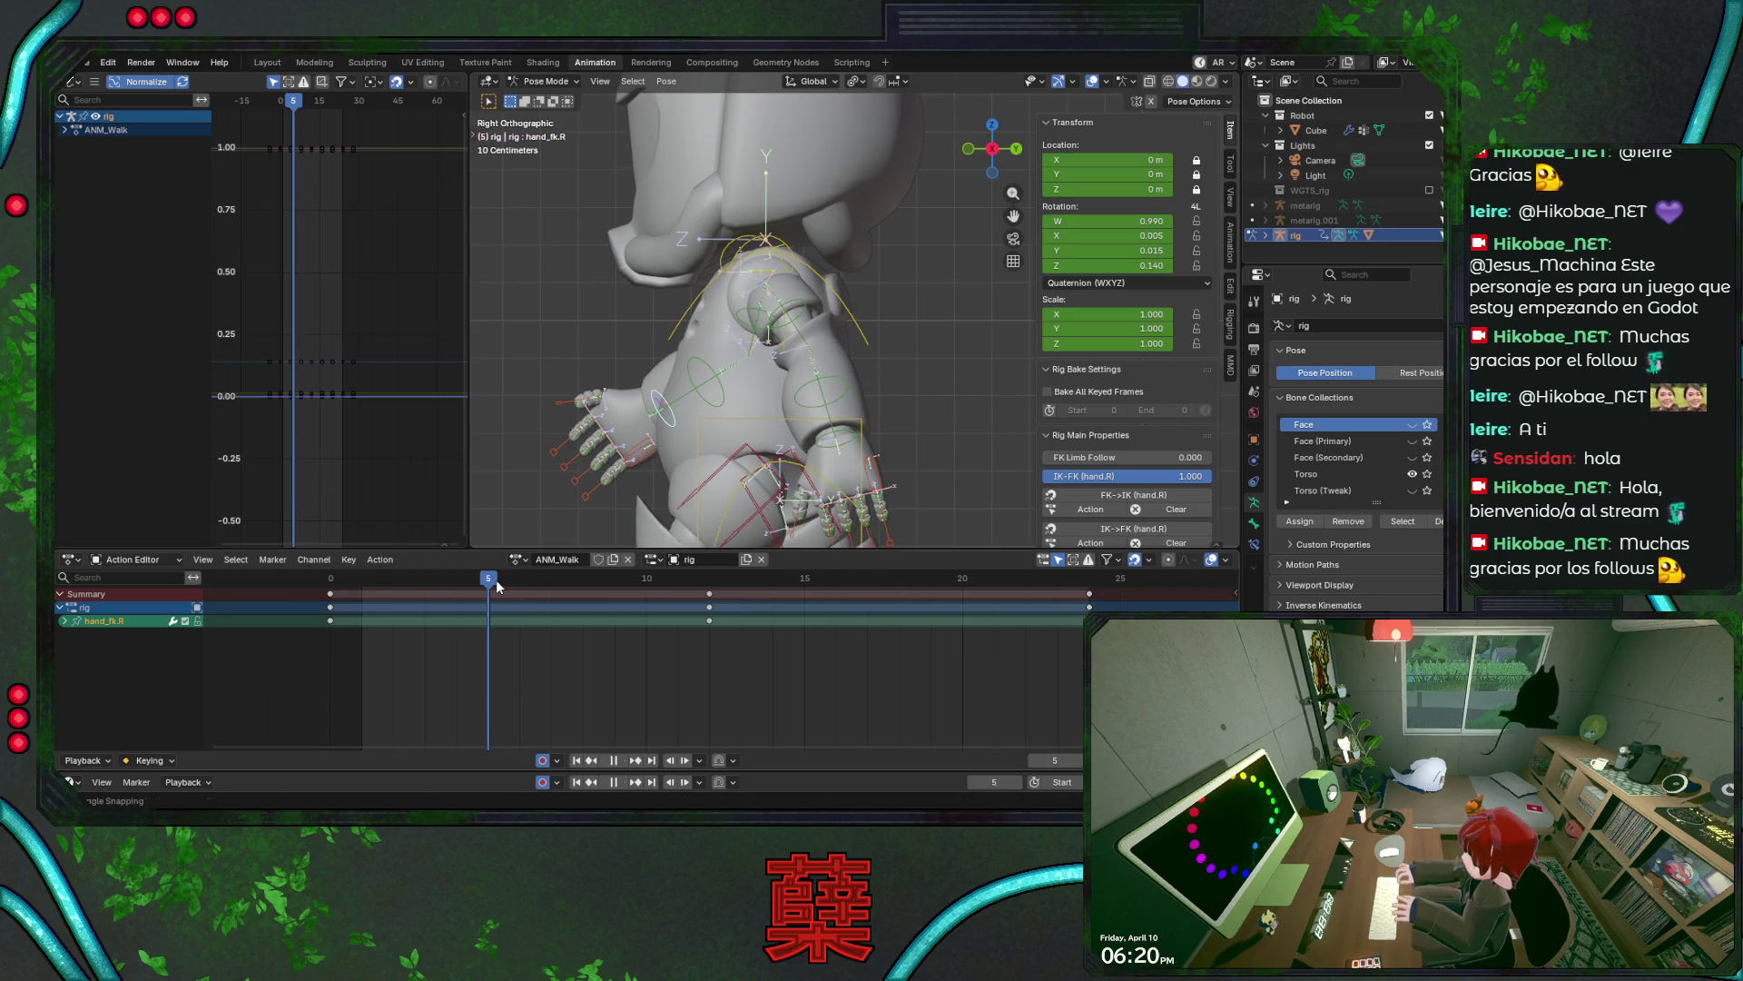
pyautogui.press('r')
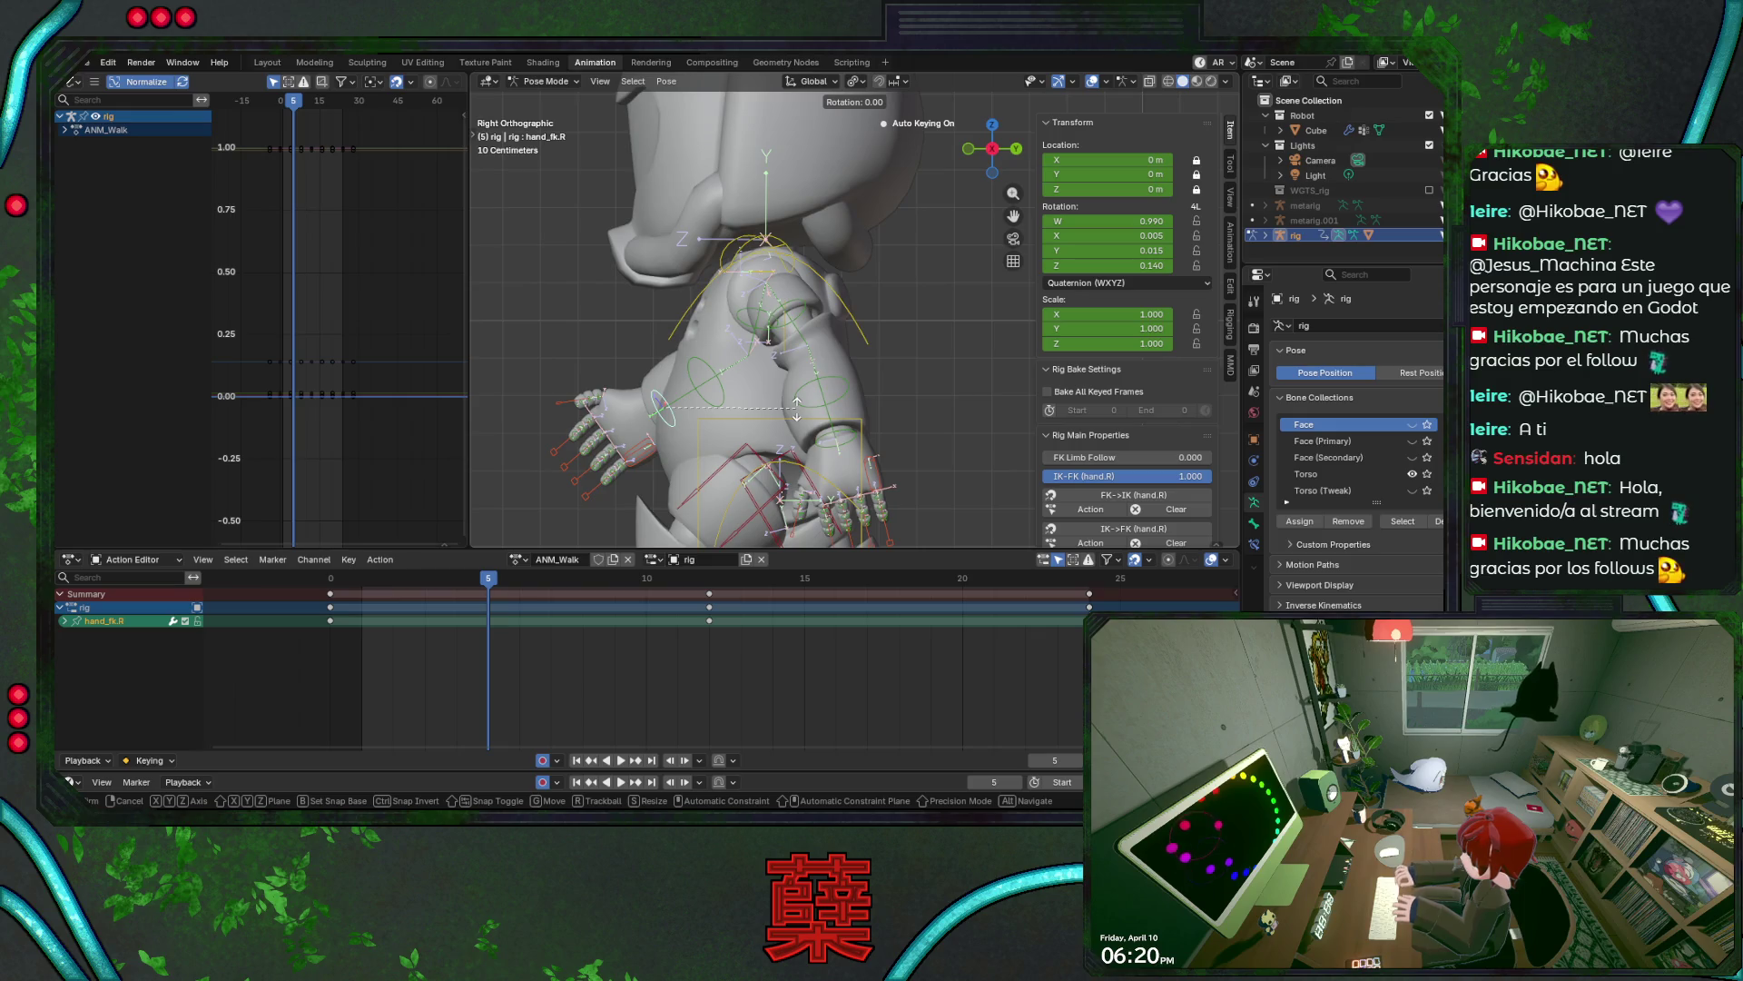
pyautogui.press('x')
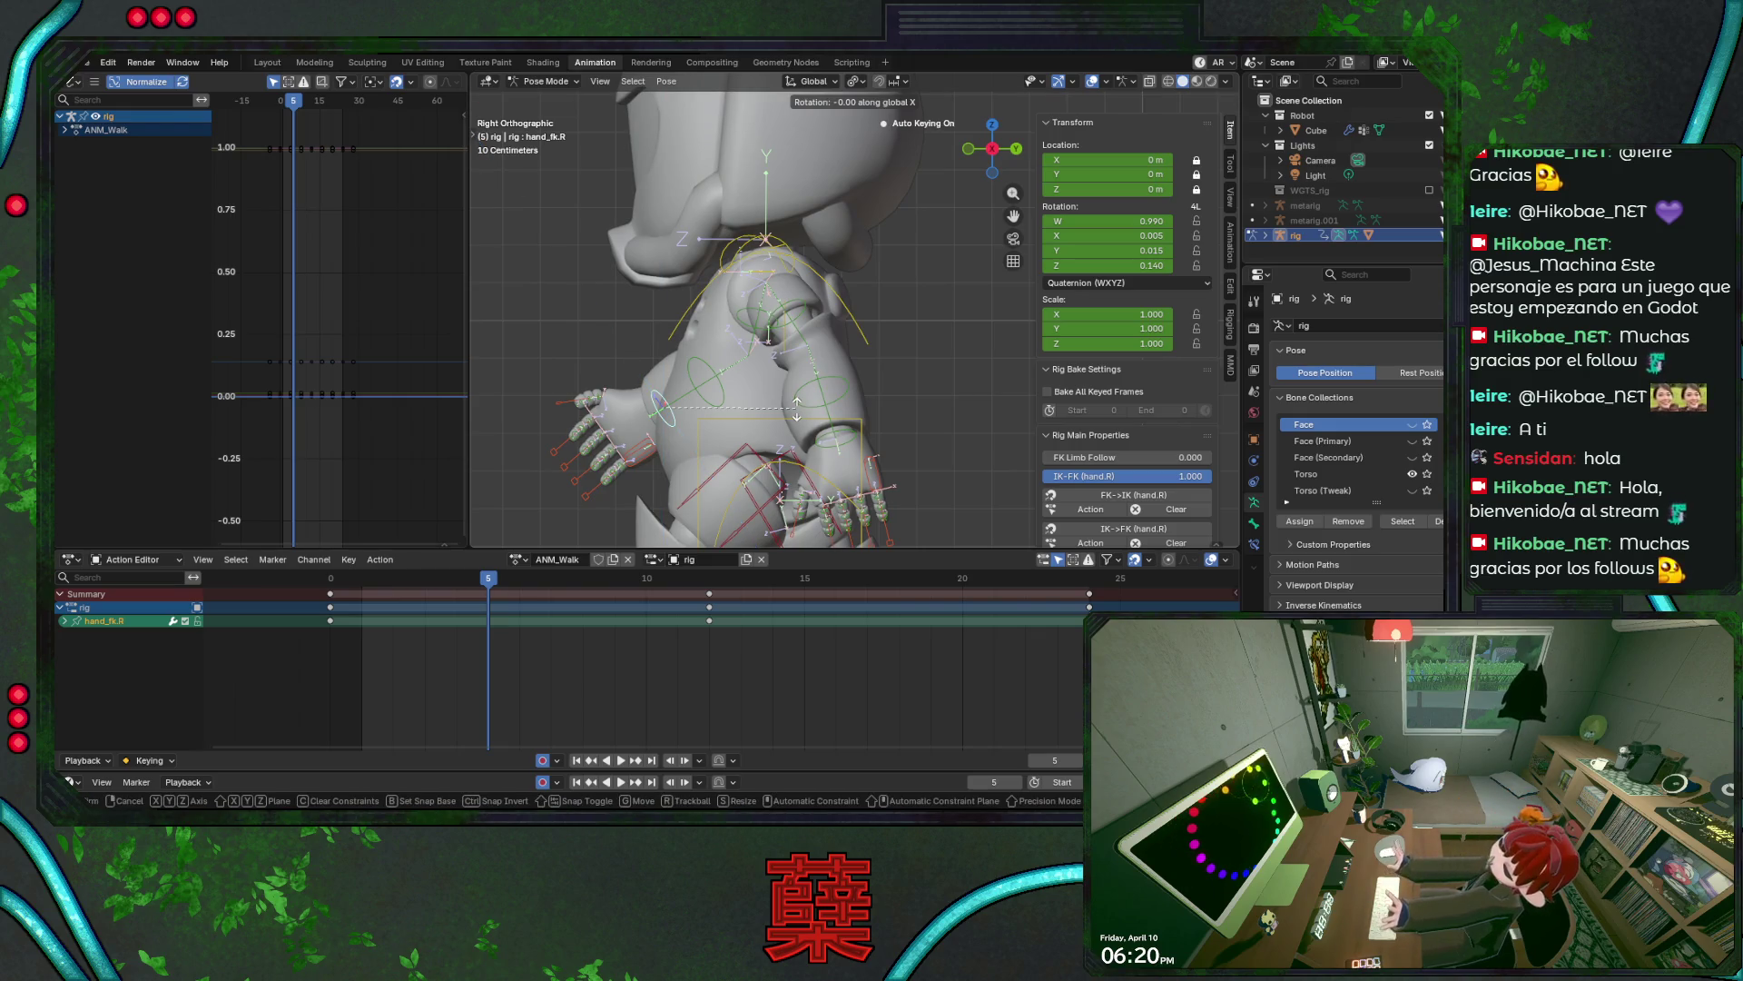
pyautogui.click(798, 400)
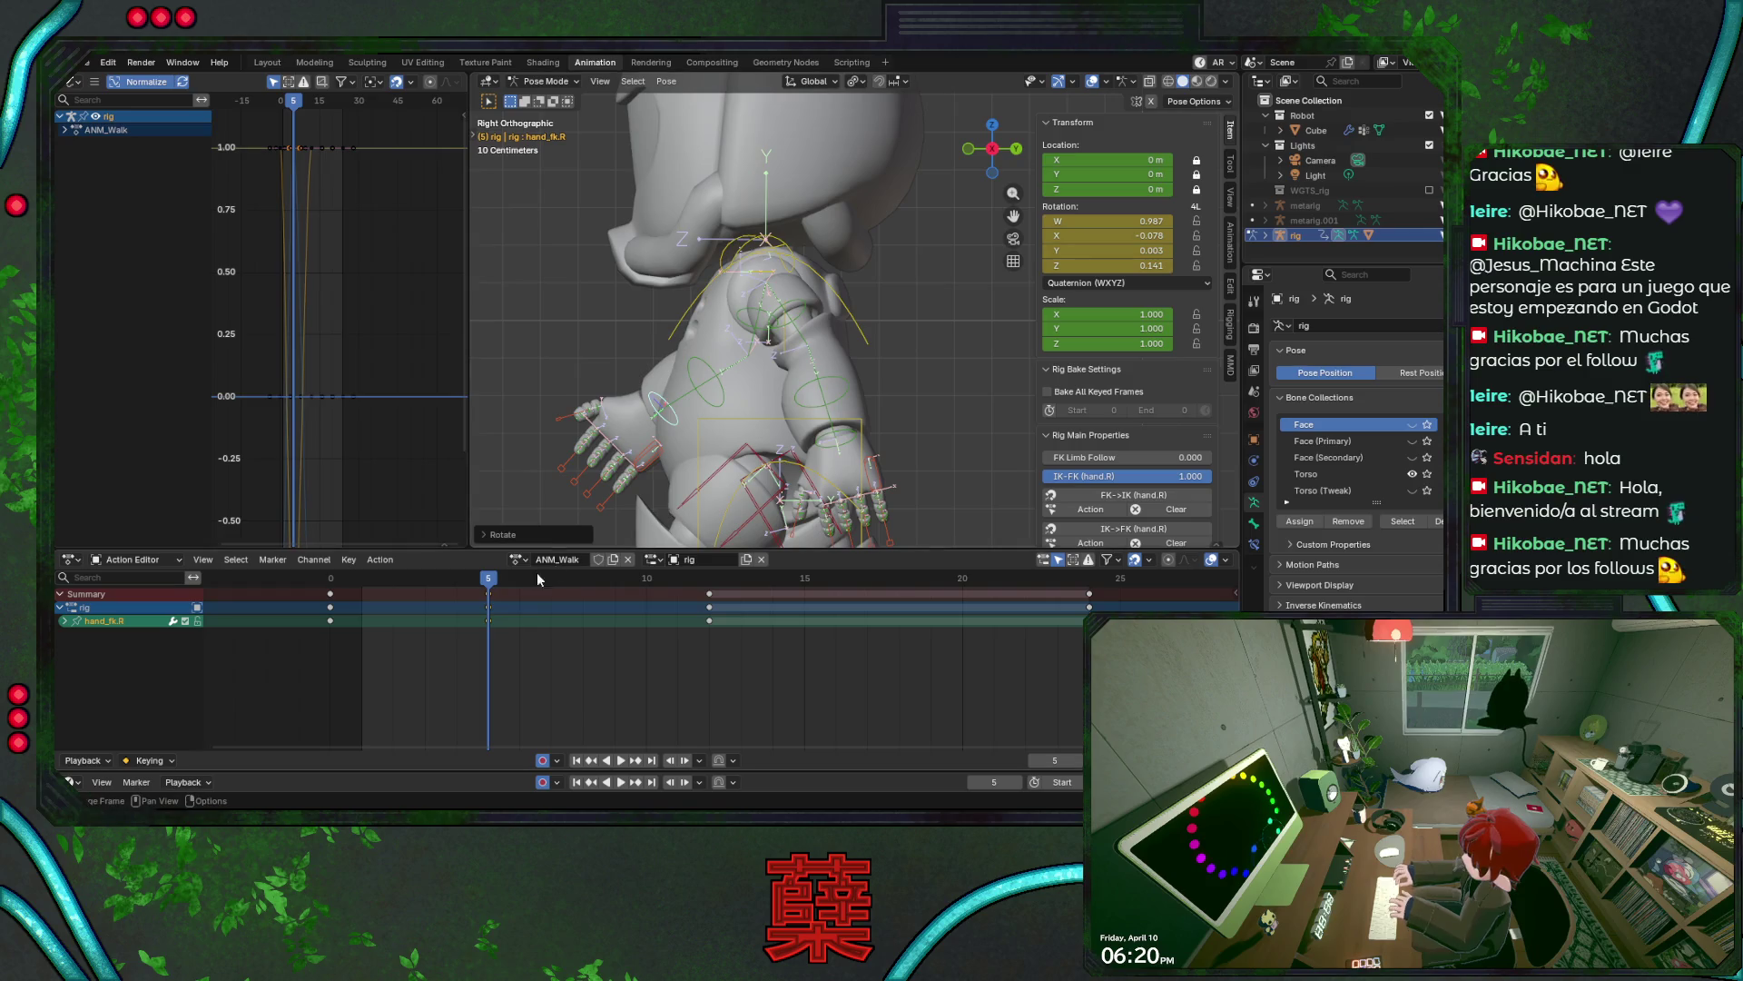
# - Paste the frame-5 keys onto frame 6, rotate the right hand about X at frame 7, and save
pyautogui.click(517, 578)
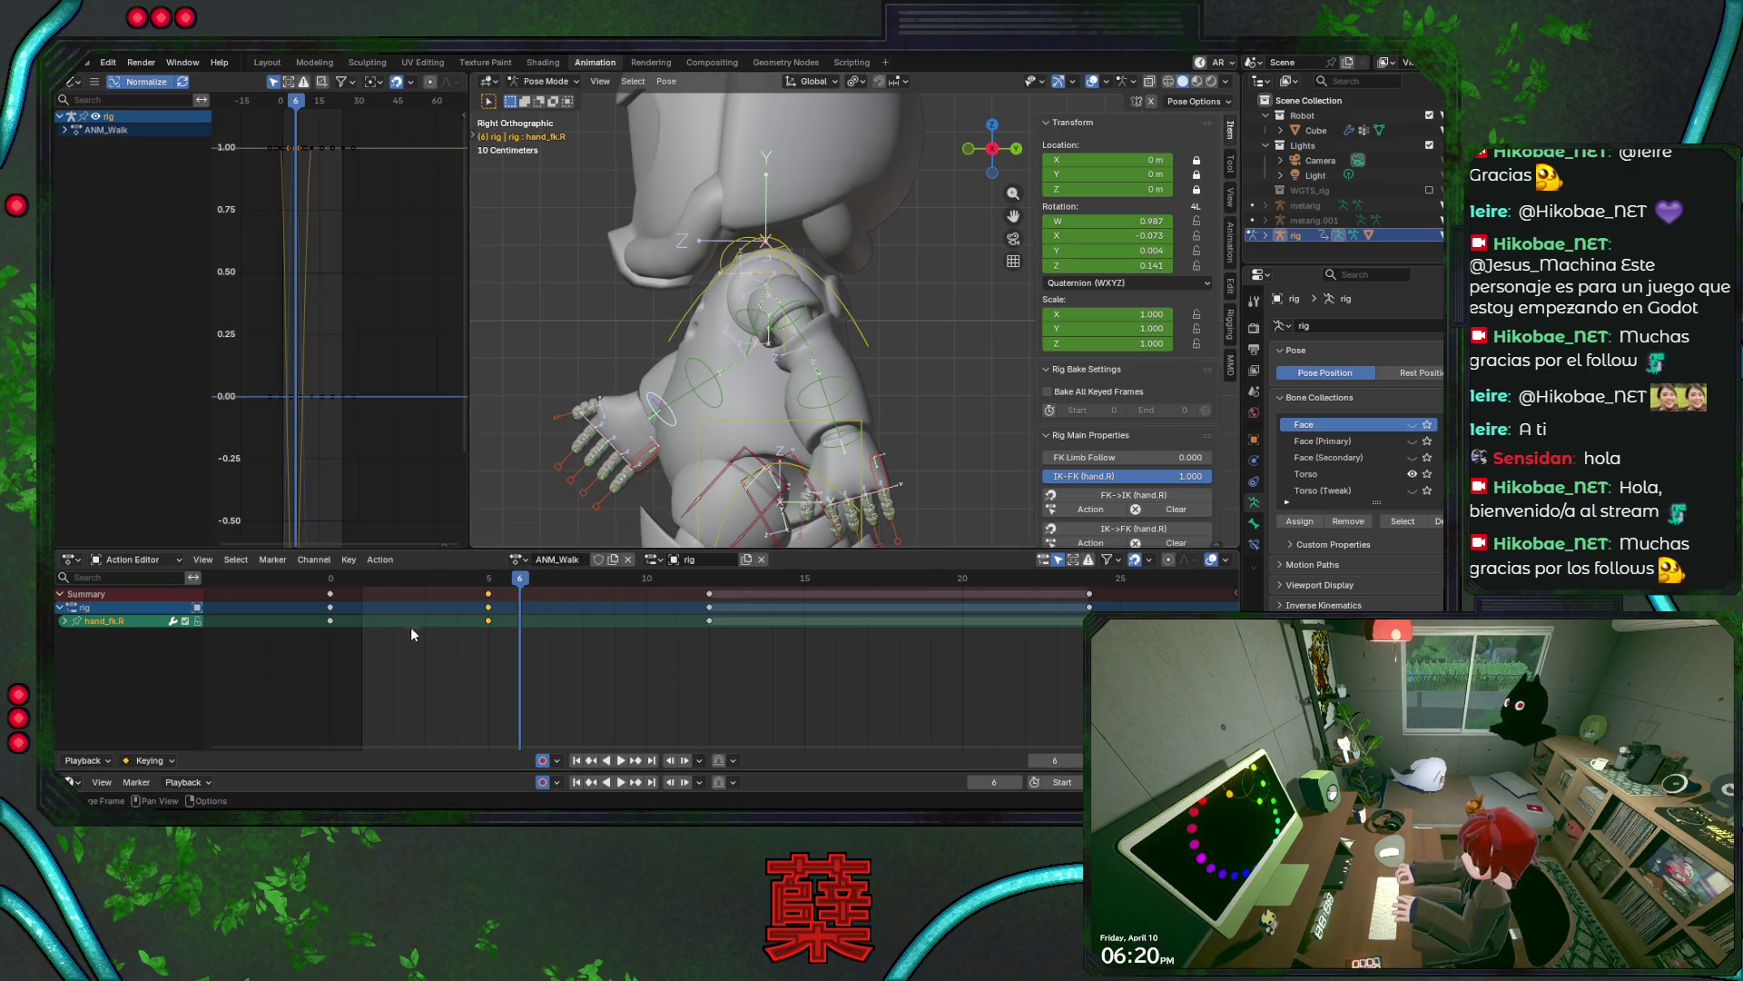
pyautogui.hotkey('ctrl', 'v')
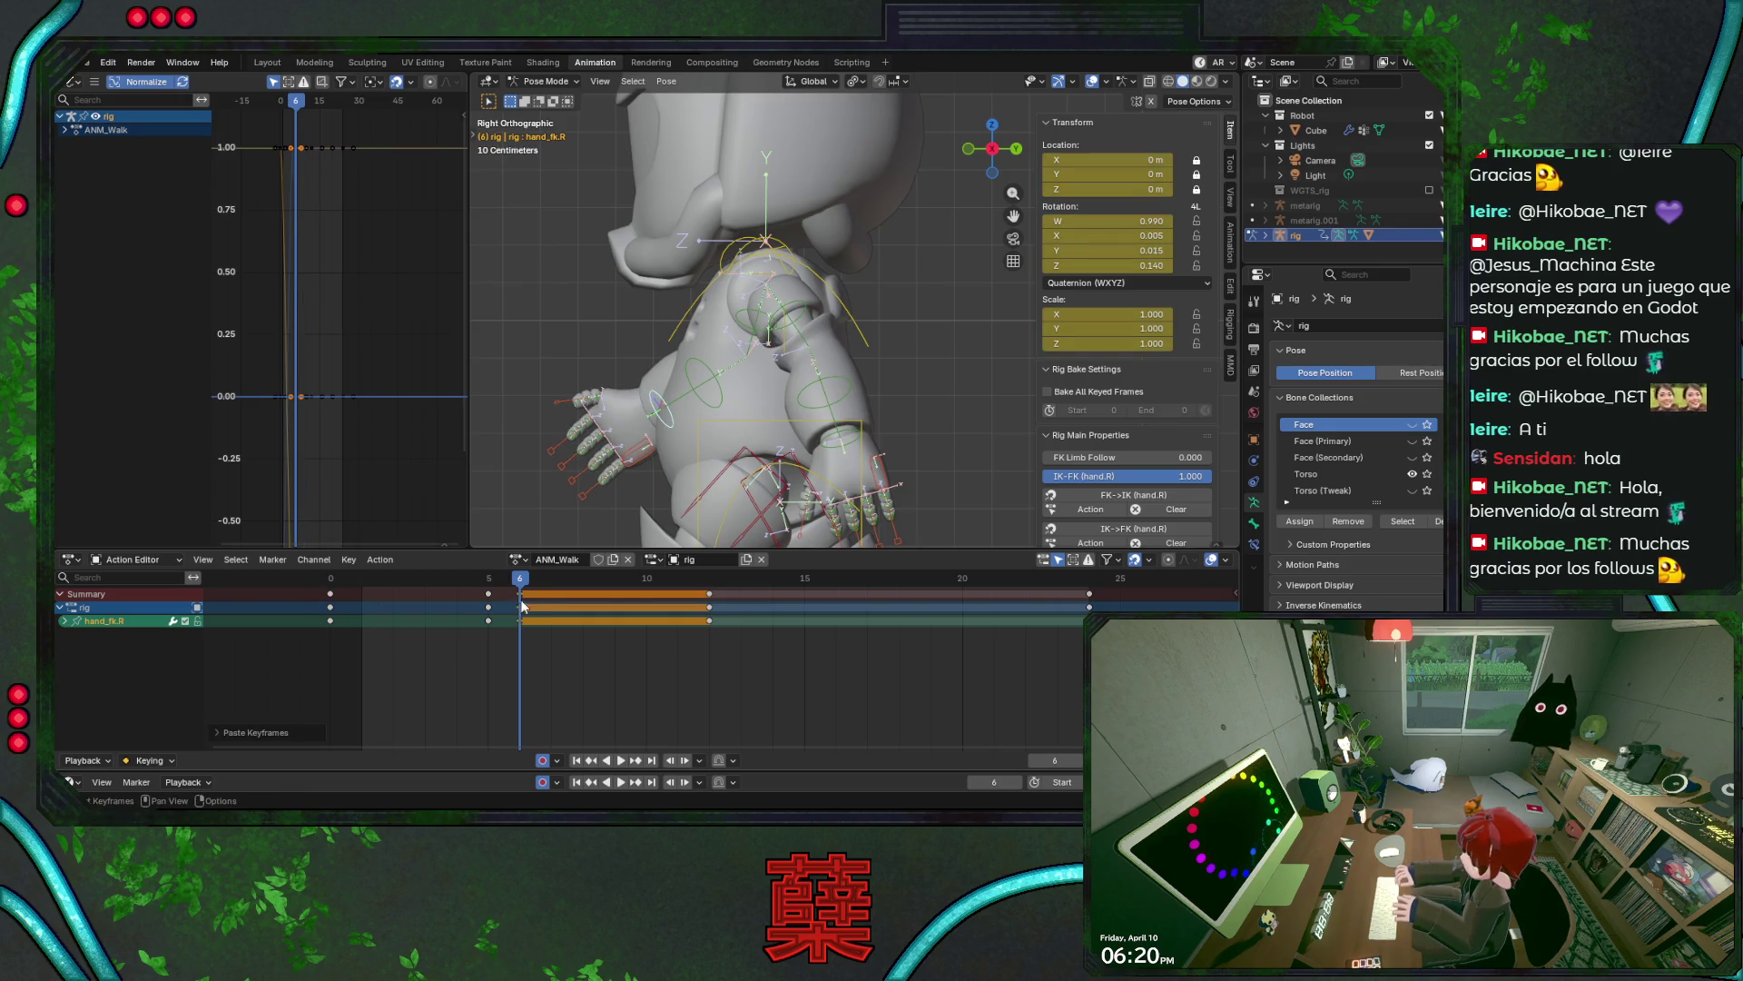
pyautogui.hotkey('ctrl', 's')
pyautogui.moveTo(483, 640)
pyautogui.mouseDown()
pyautogui.moveTo(507, 588)
pyautogui.moveTo(550, 584)
pyautogui.mouseUp()
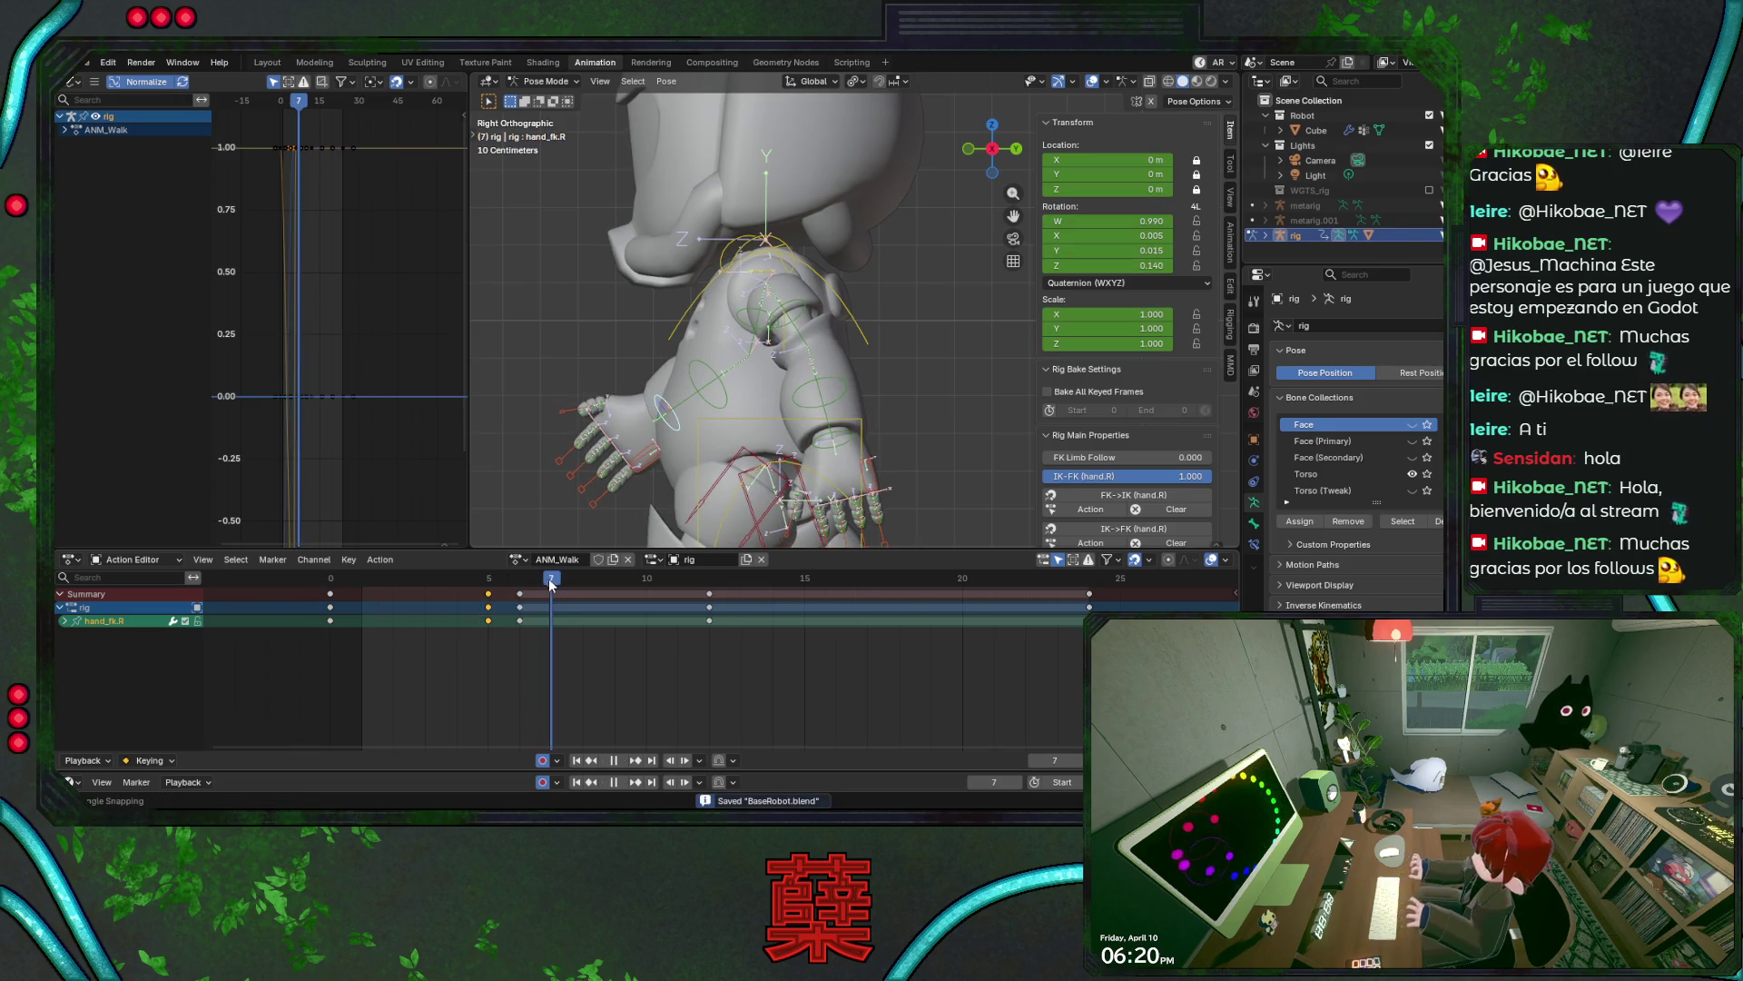
pyautogui.press('r')
pyautogui.press('x')
pyautogui.press('x')
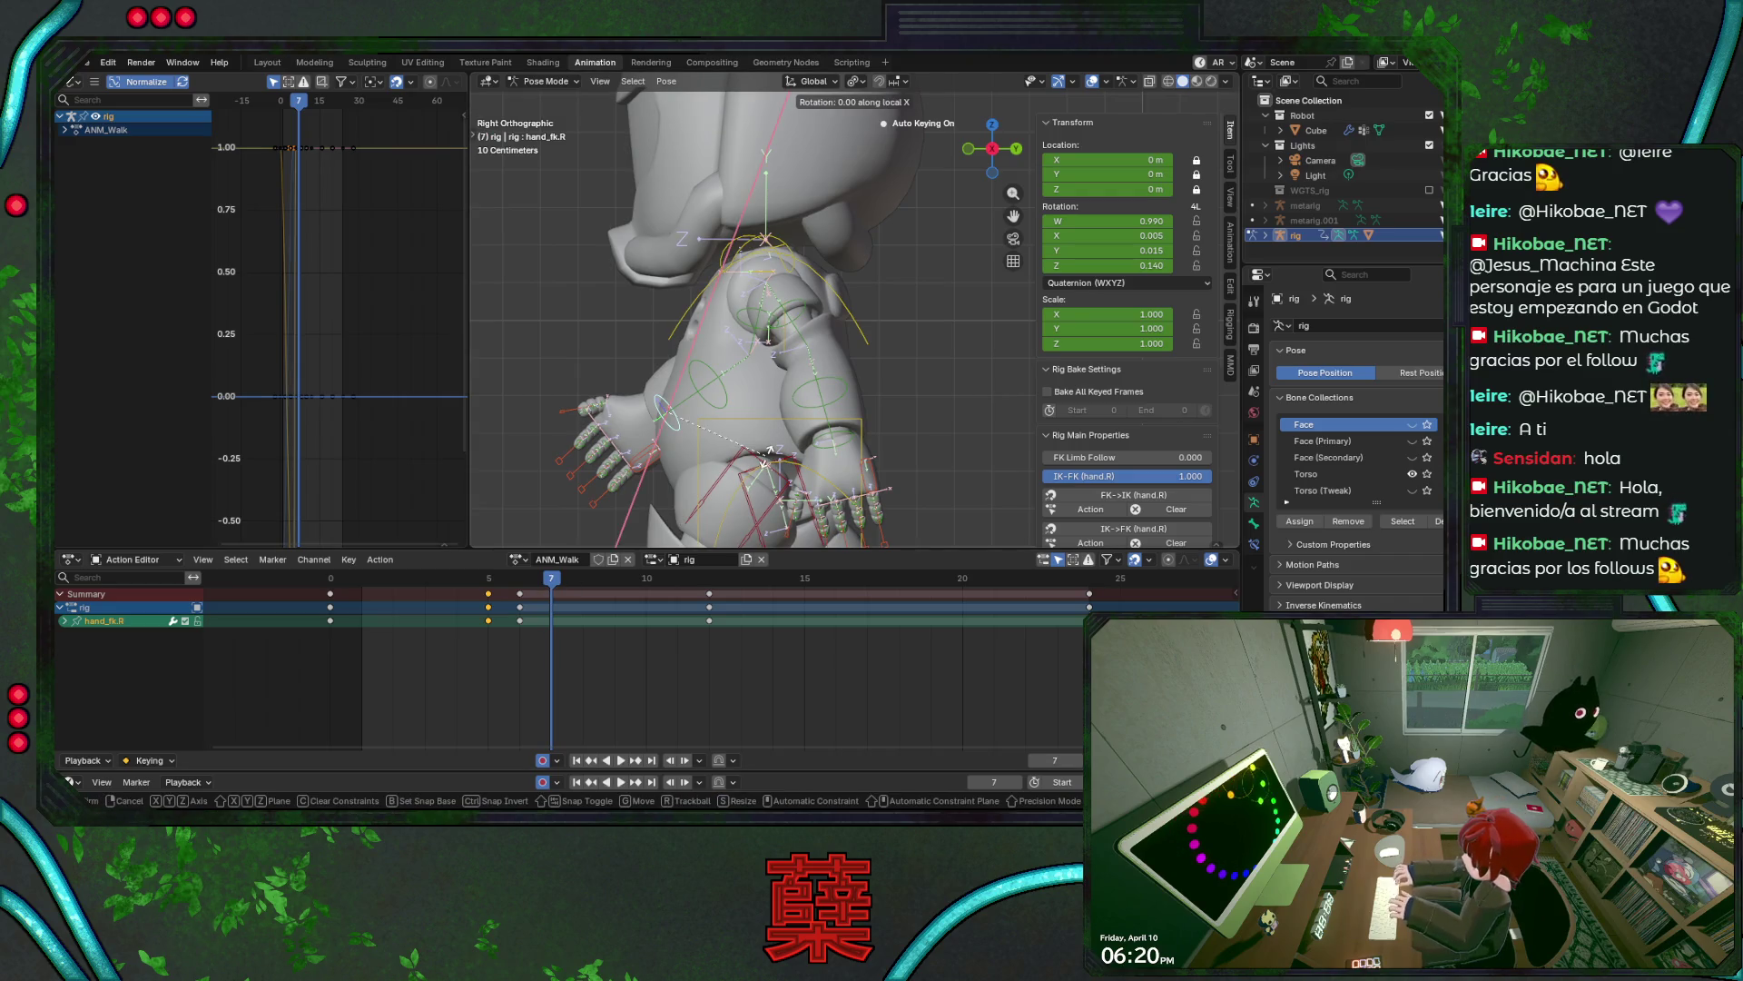
pyautogui.click(550, 586)
pyautogui.hotkey('ctrl', 's')
# - Review frames 4–8, then re-rotate the right hand about X at frame 5 and save
pyautogui.press('space')
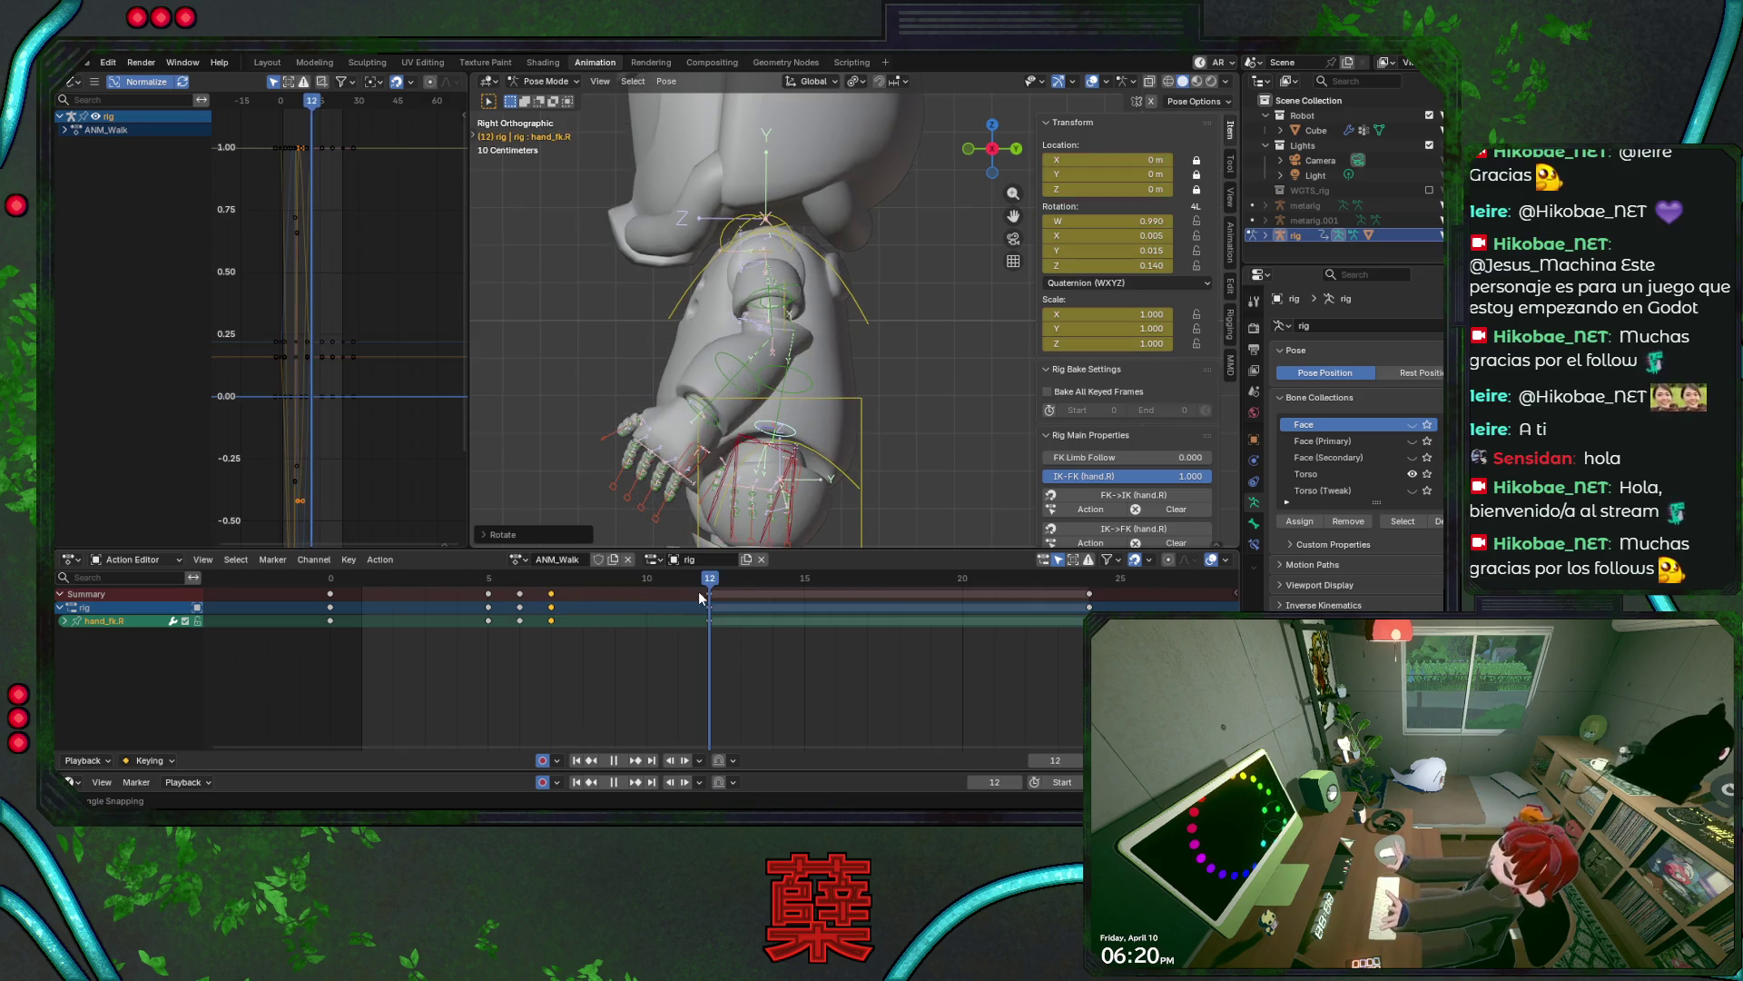
pyautogui.click(456, 579)
pyautogui.hotkey('ctrl', 's')
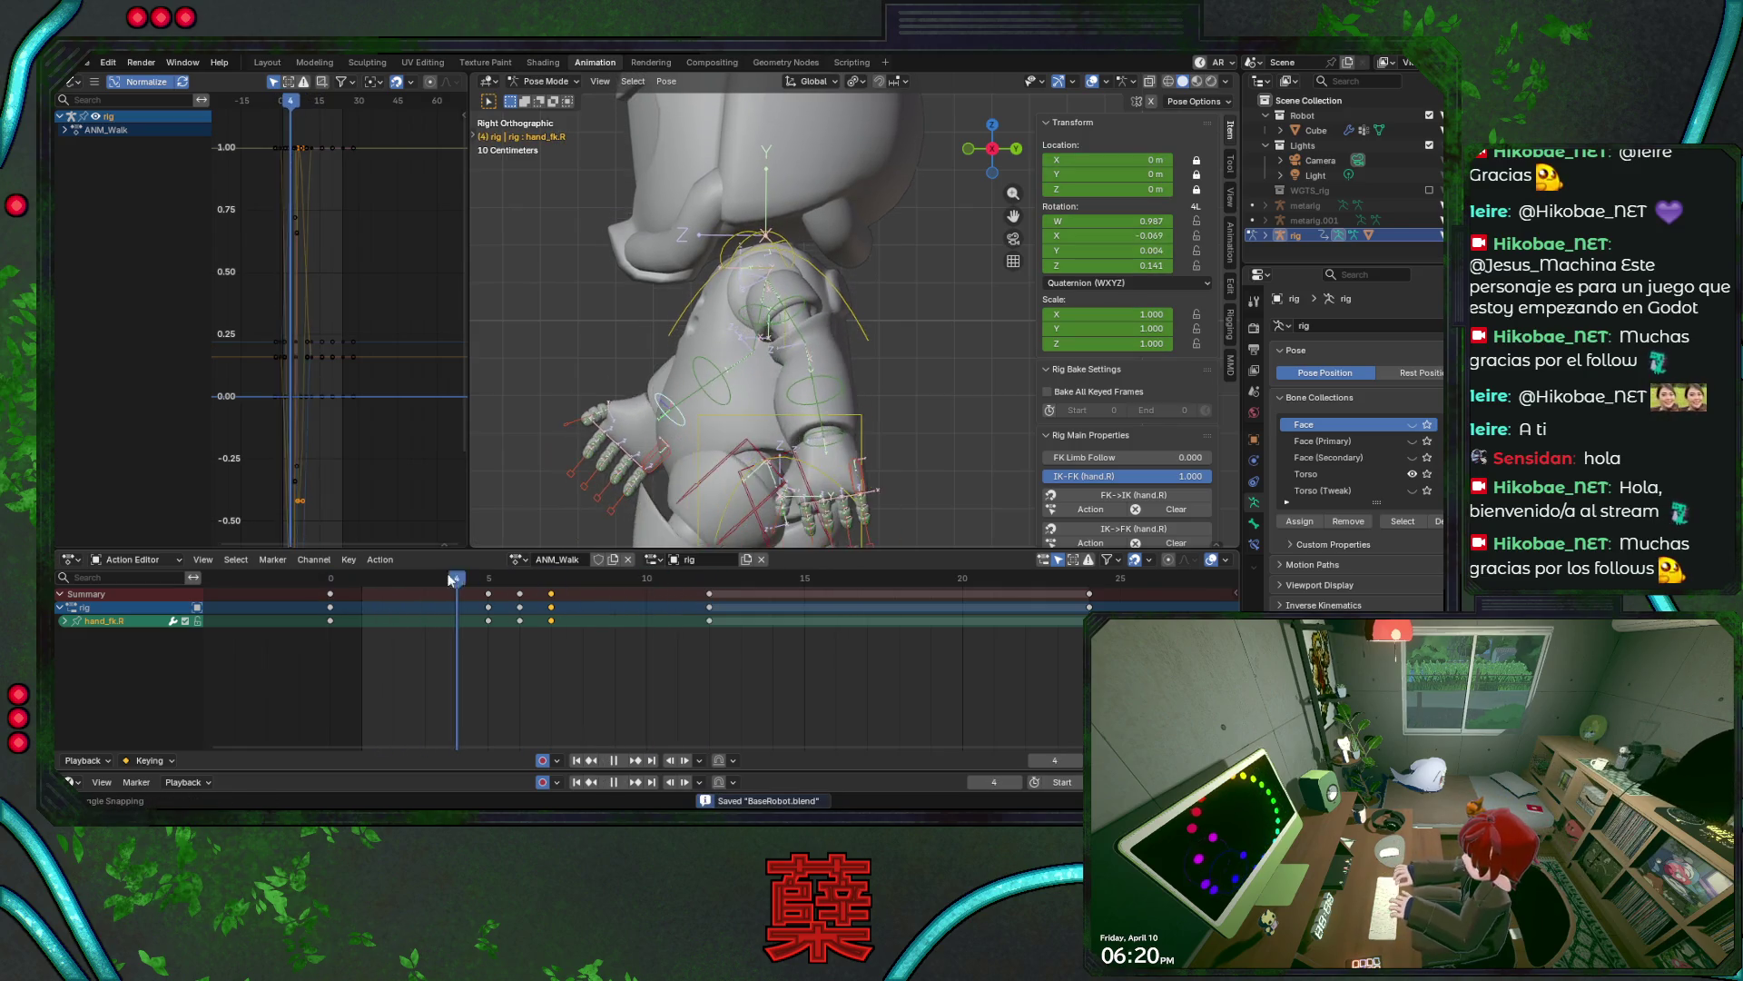
pyautogui.moveTo(451, 579)
pyautogui.mouseDown()
pyautogui.moveTo(584, 579)
pyautogui.moveTo(491, 579)
pyautogui.moveTo(527, 578)
pyautogui.mouseUp()
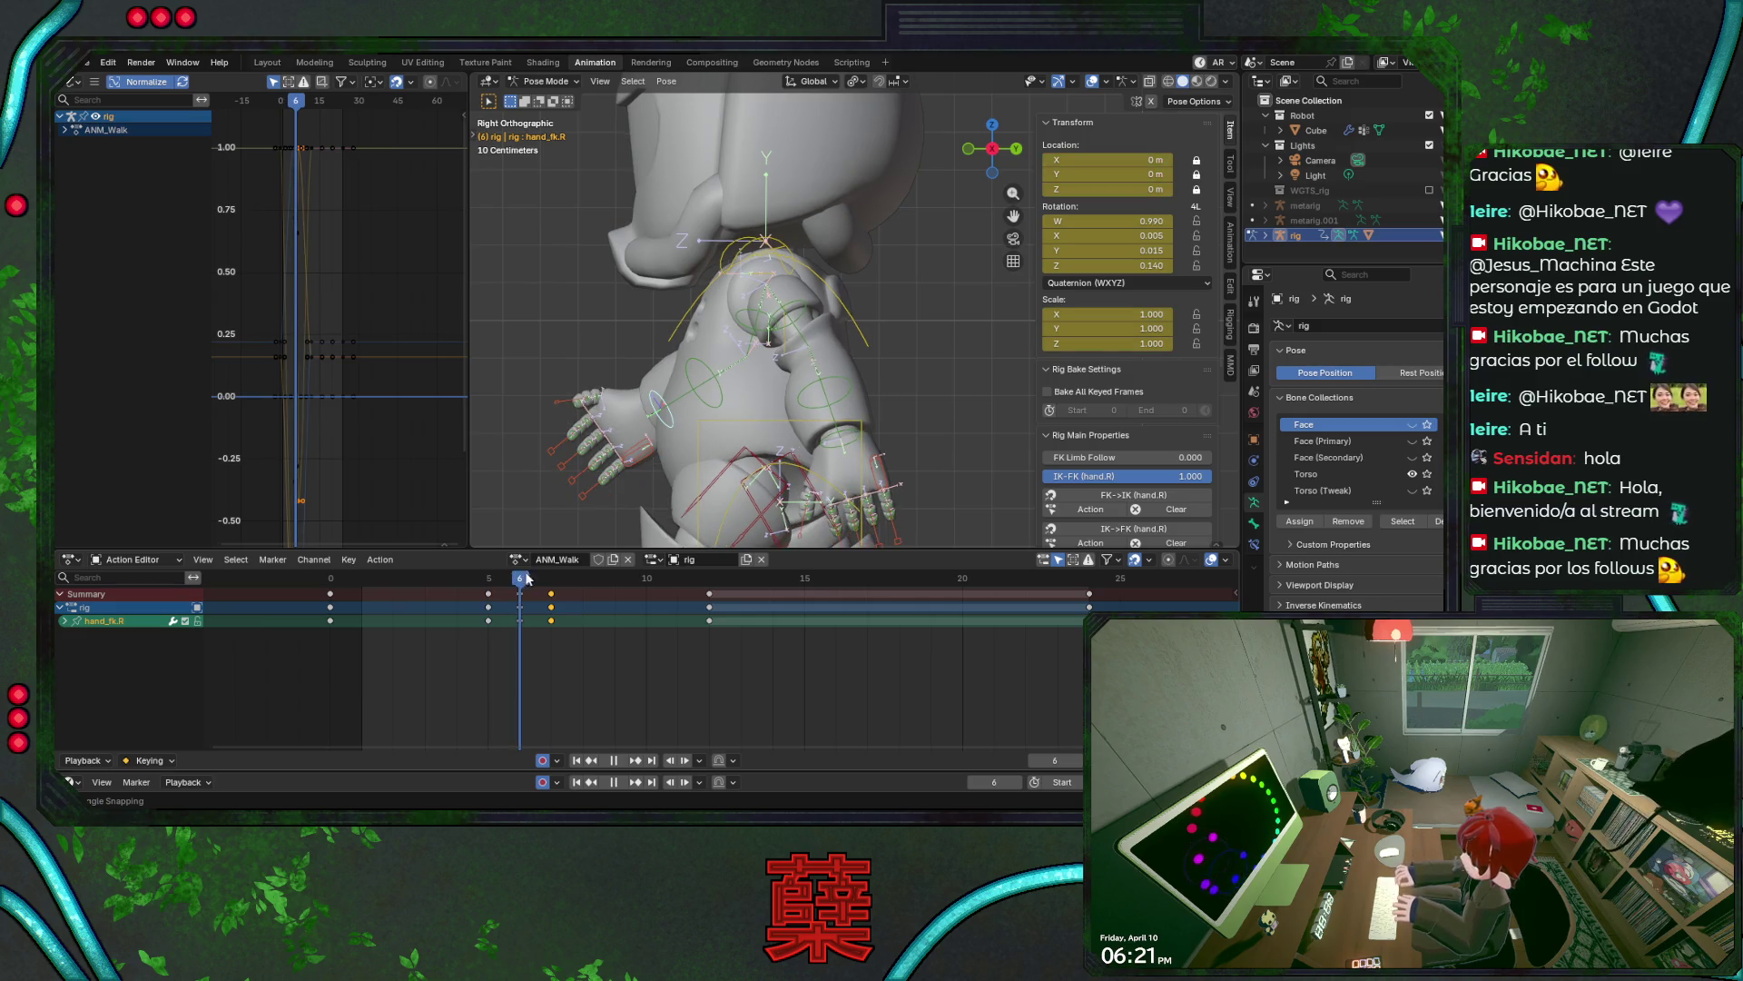
pyautogui.press('Left')
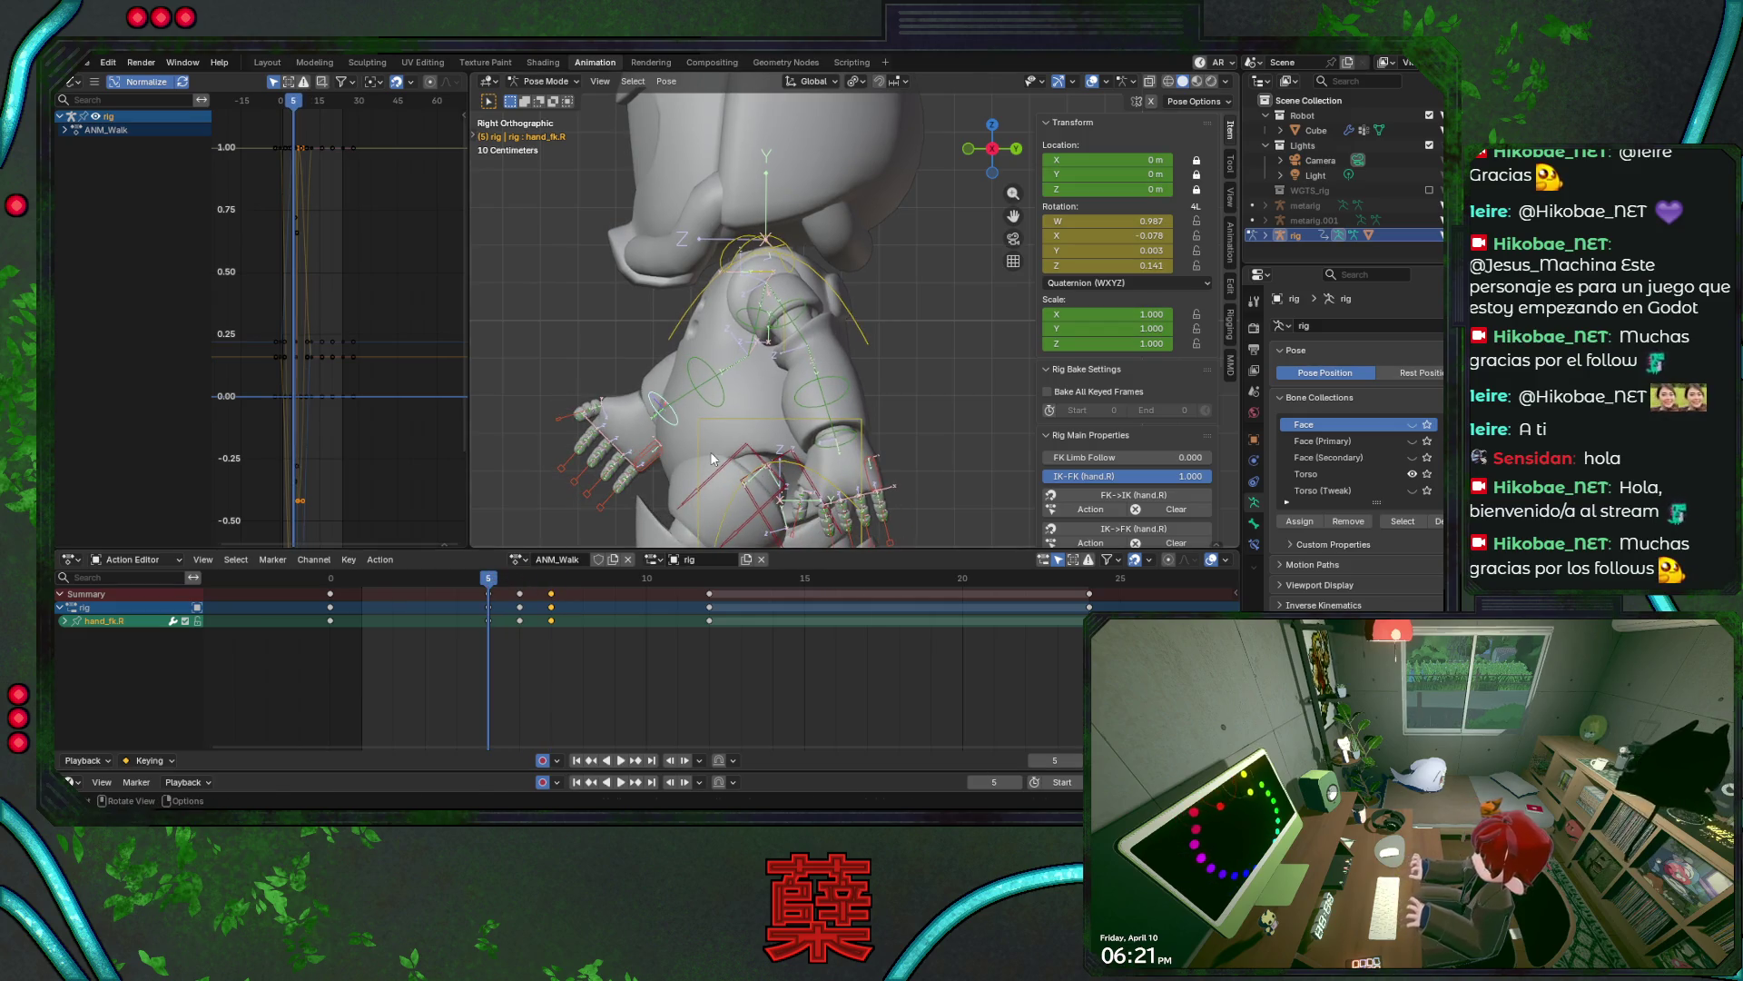
pyautogui.press('r')
pyautogui.press('x')
pyautogui.press('x')
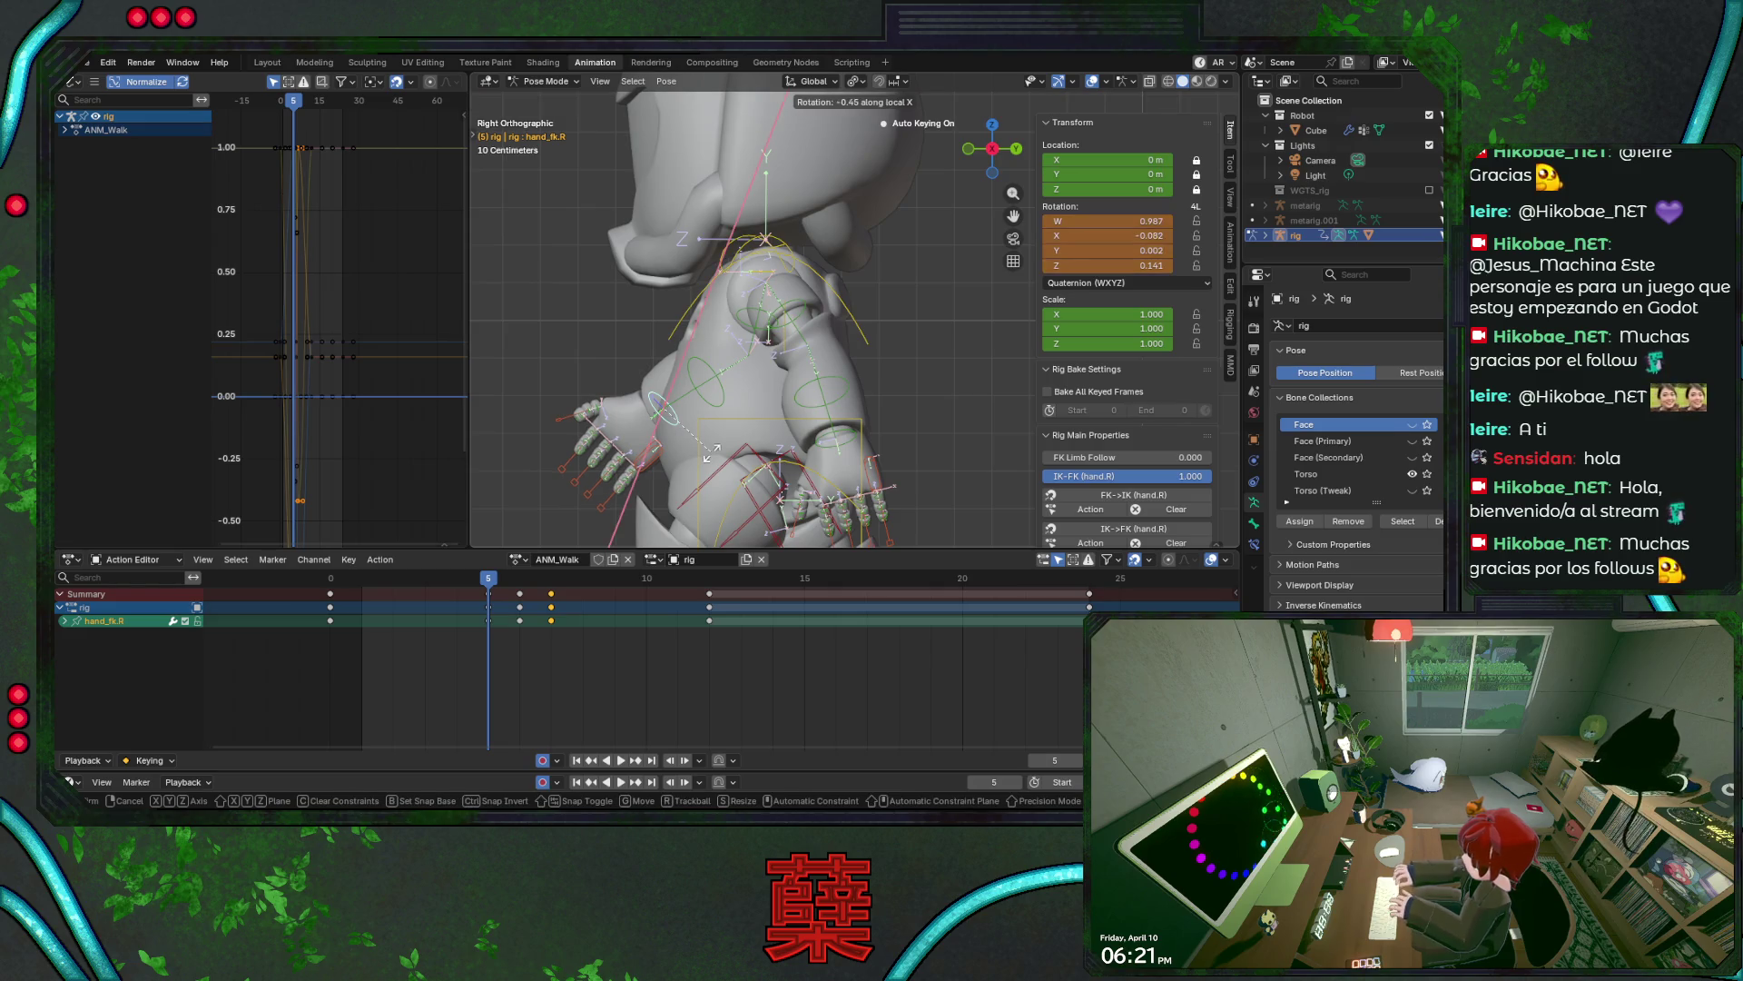
pyautogui.click(635, 490)
pyautogui.hotkey('ctrl', 's')
# - Replay the walk, scrub to frame 8, and select the left hand control
pyautogui.press('space')
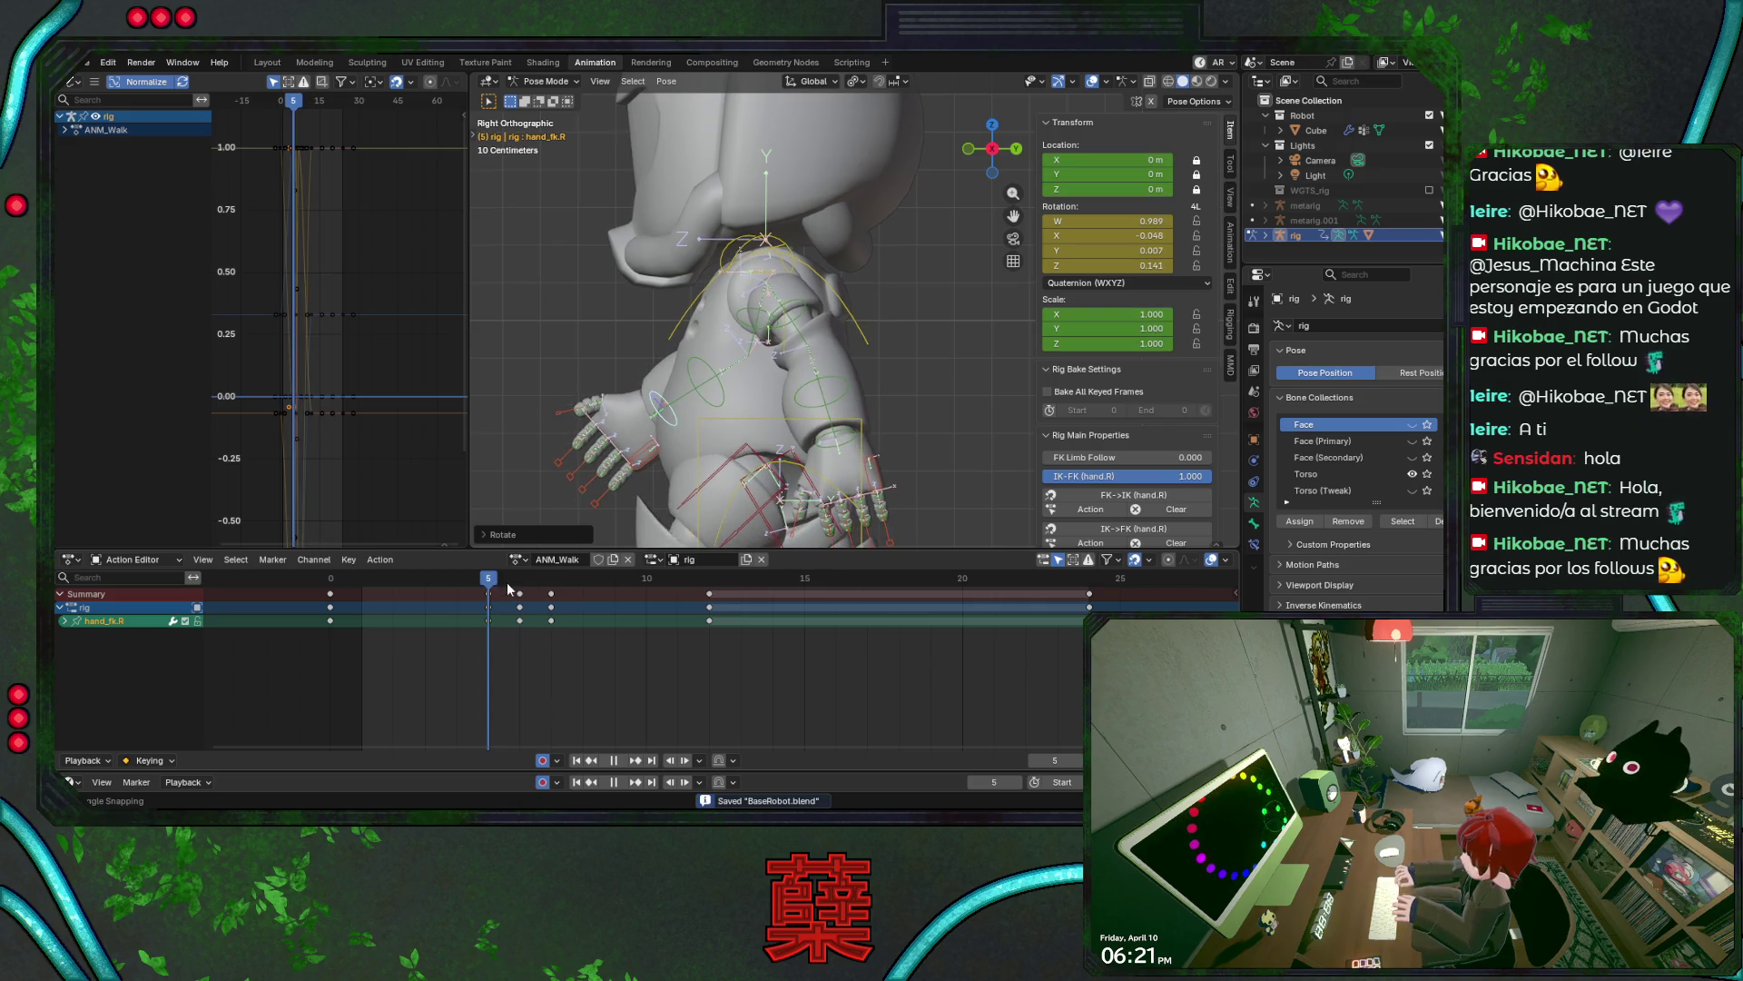
pyautogui.moveTo(495, 578)
pyautogui.mouseDown()
pyautogui.moveTo(583, 581)
pyautogui.moveTo(333, 582)
pyautogui.moveTo(571, 590)
pyautogui.moveTo(488, 588)
pyautogui.mouseUp()
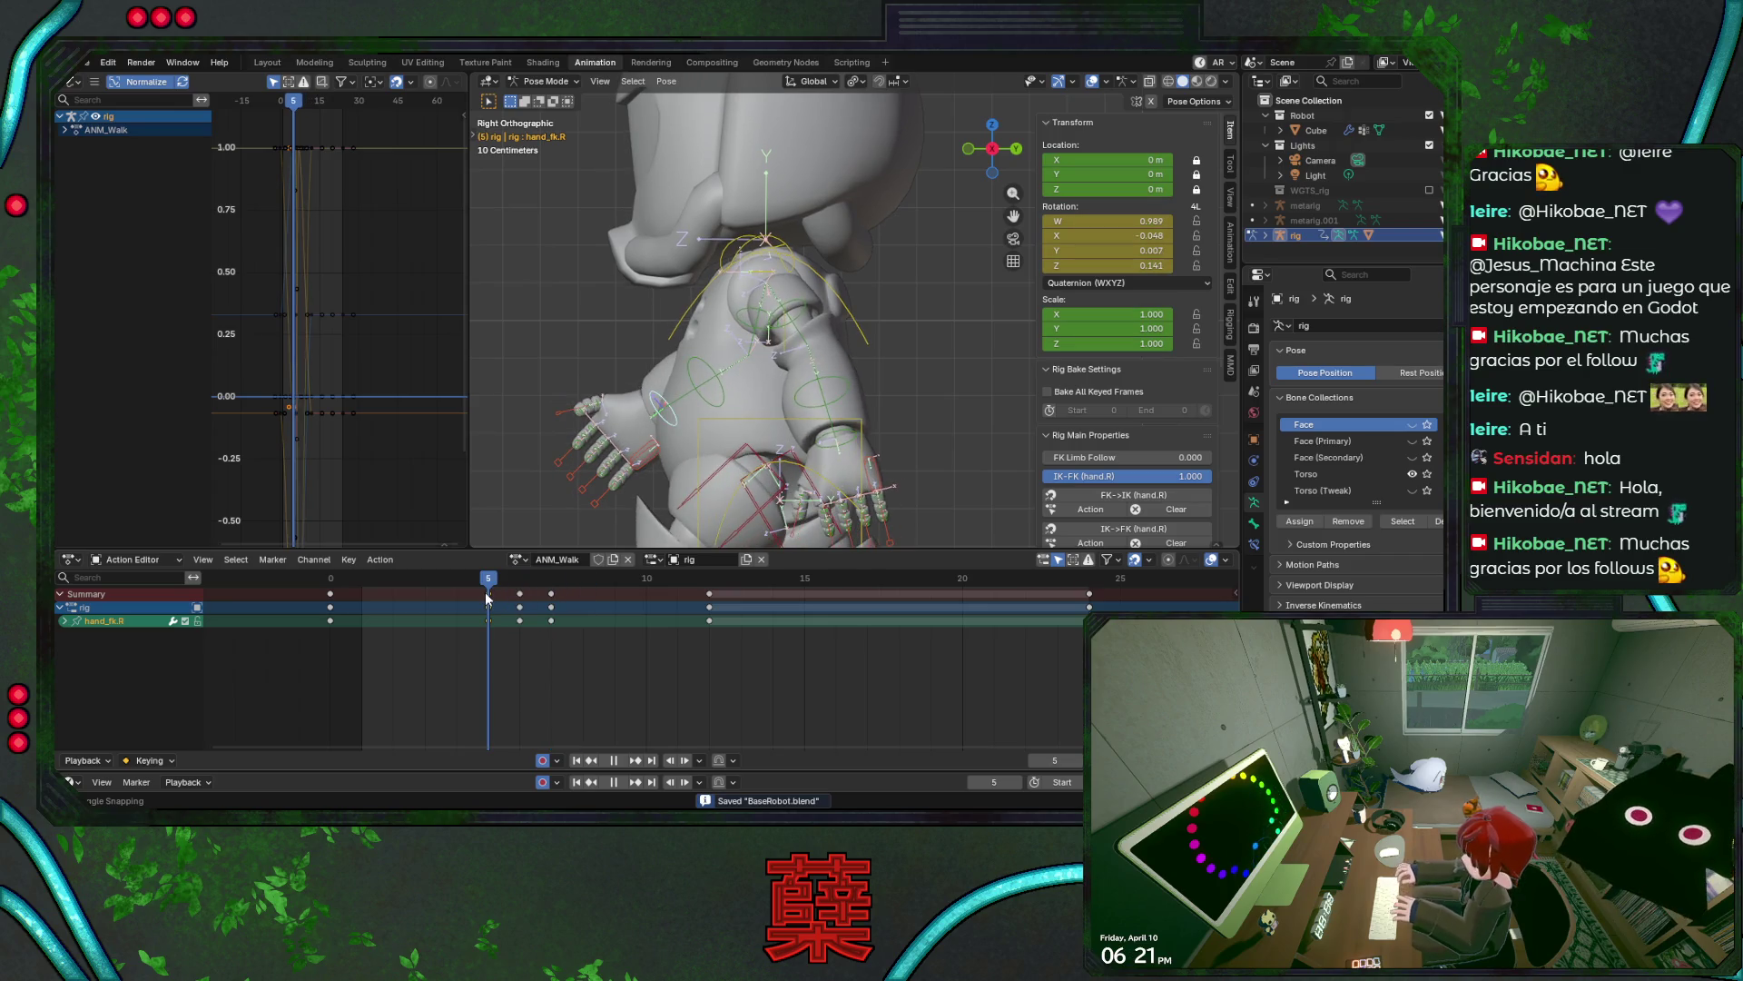
pyautogui.click(822, 442)
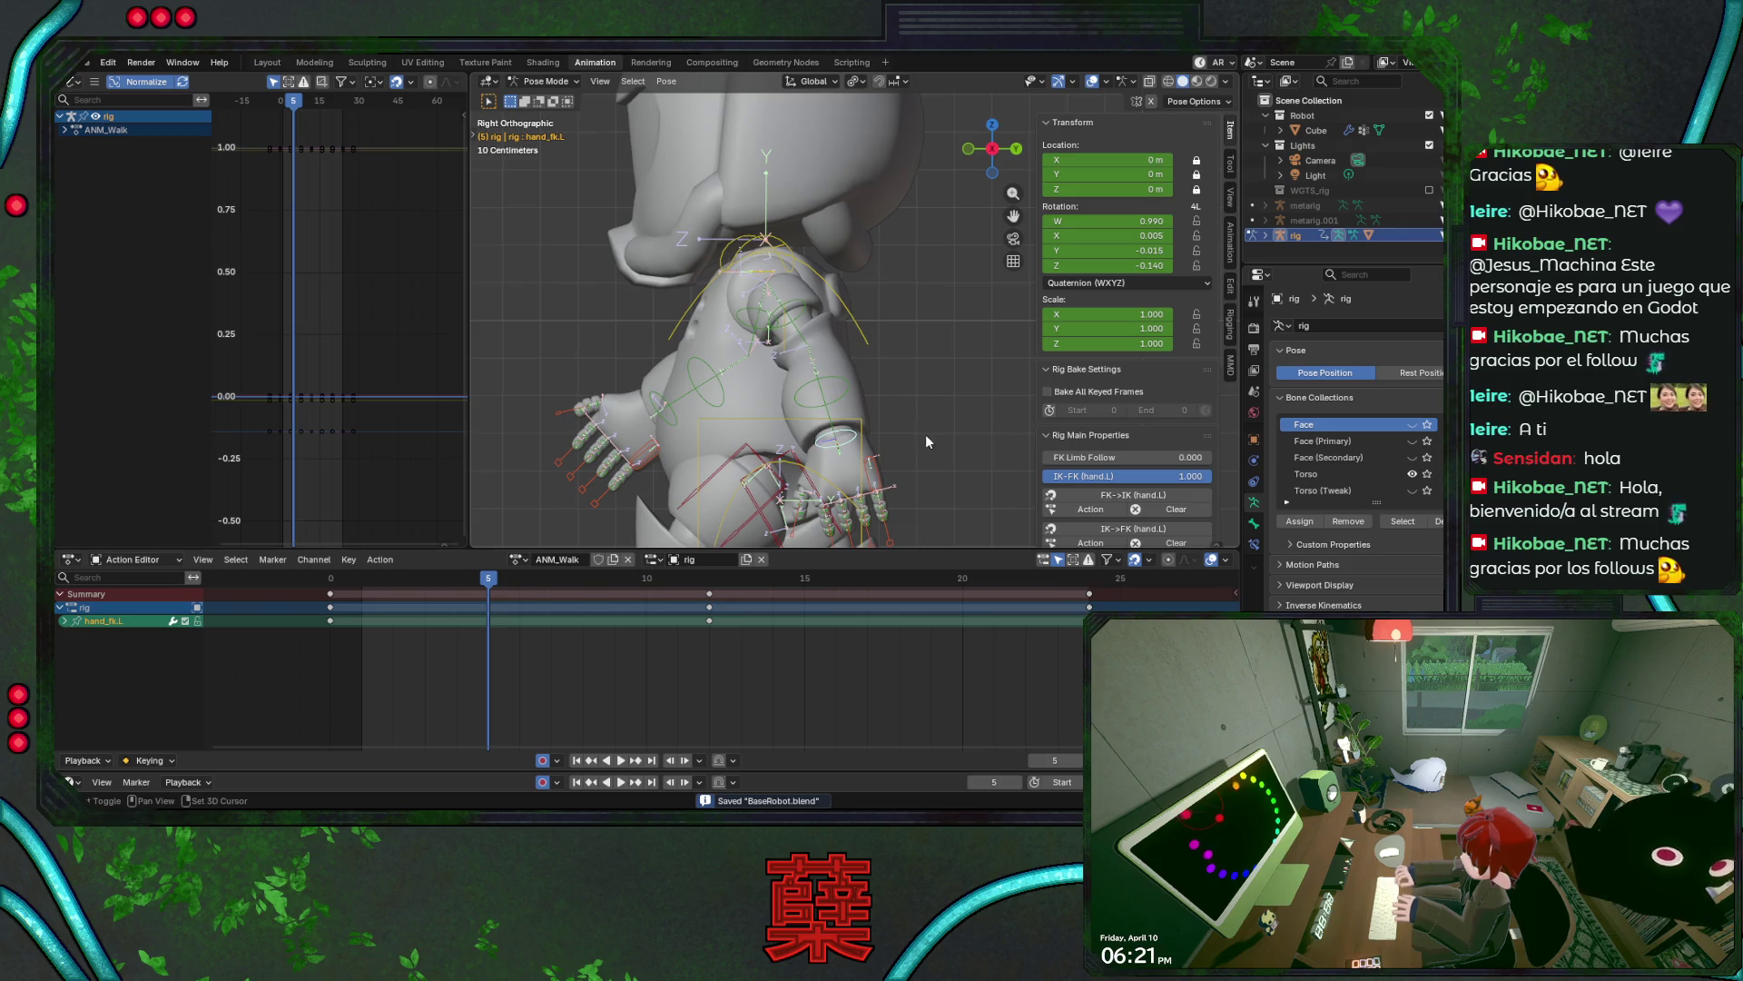
# - Select the left hand at frame 6, frame the left arm, and trial an X rotation then cancel
pyautogui.click(844, 387)
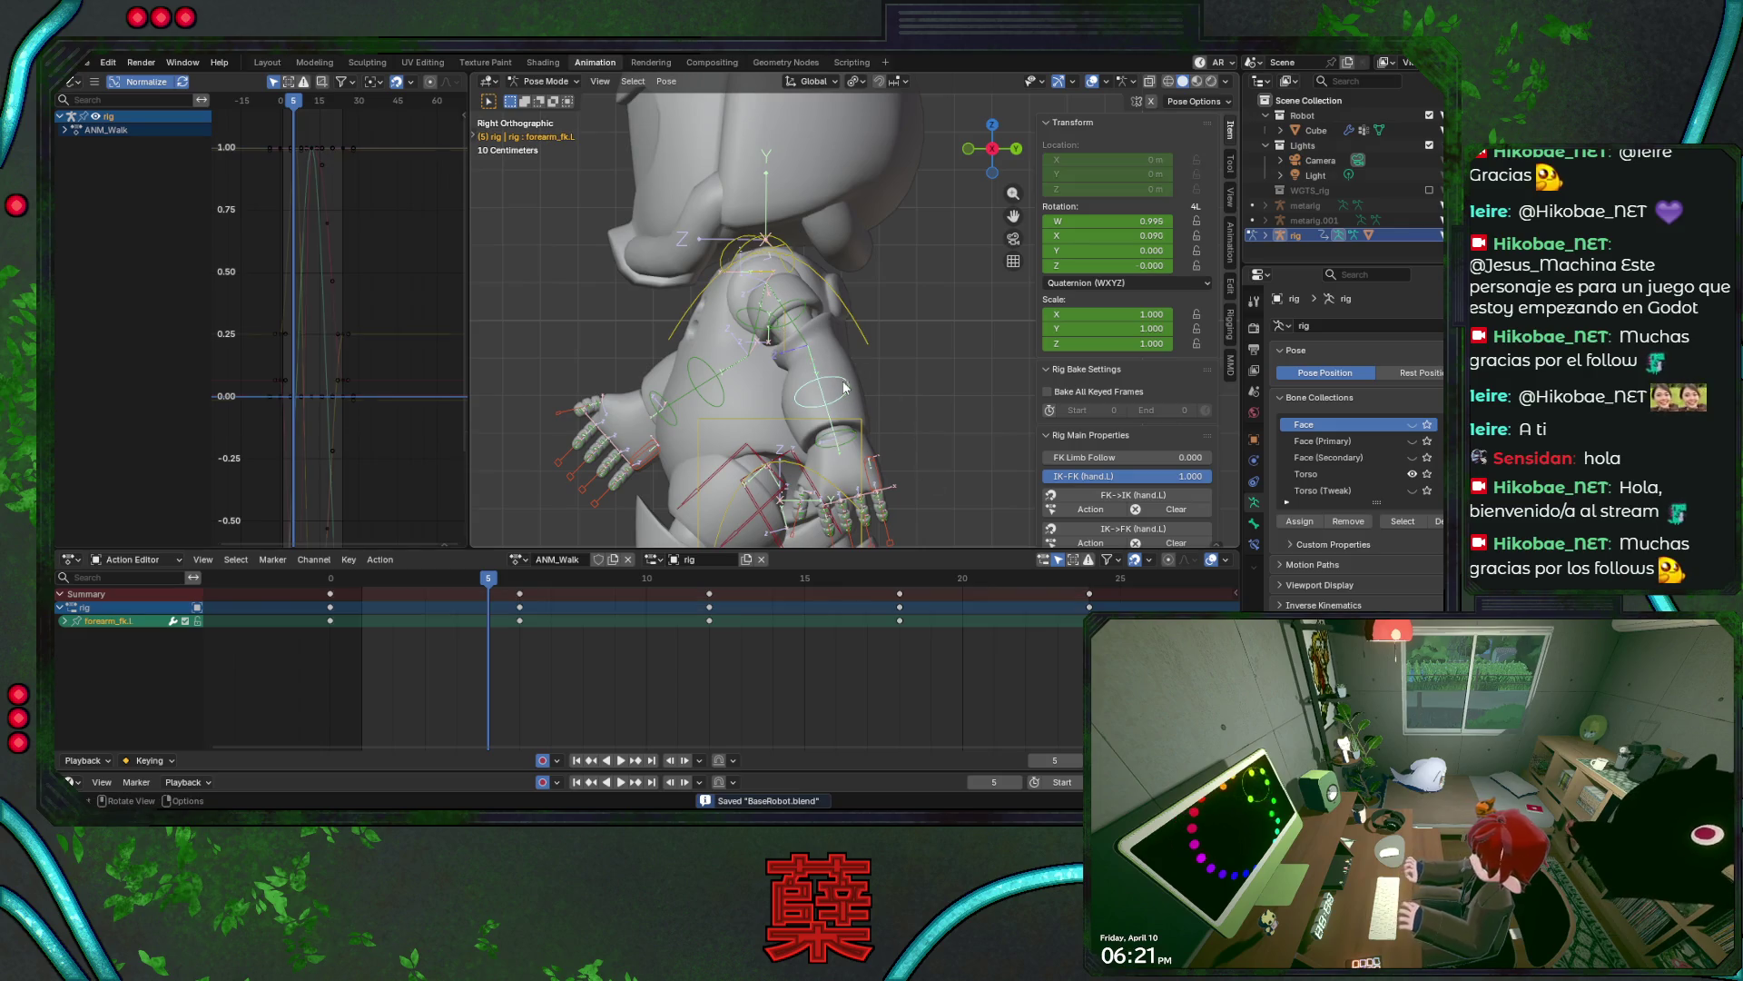
pyautogui.click(840, 443)
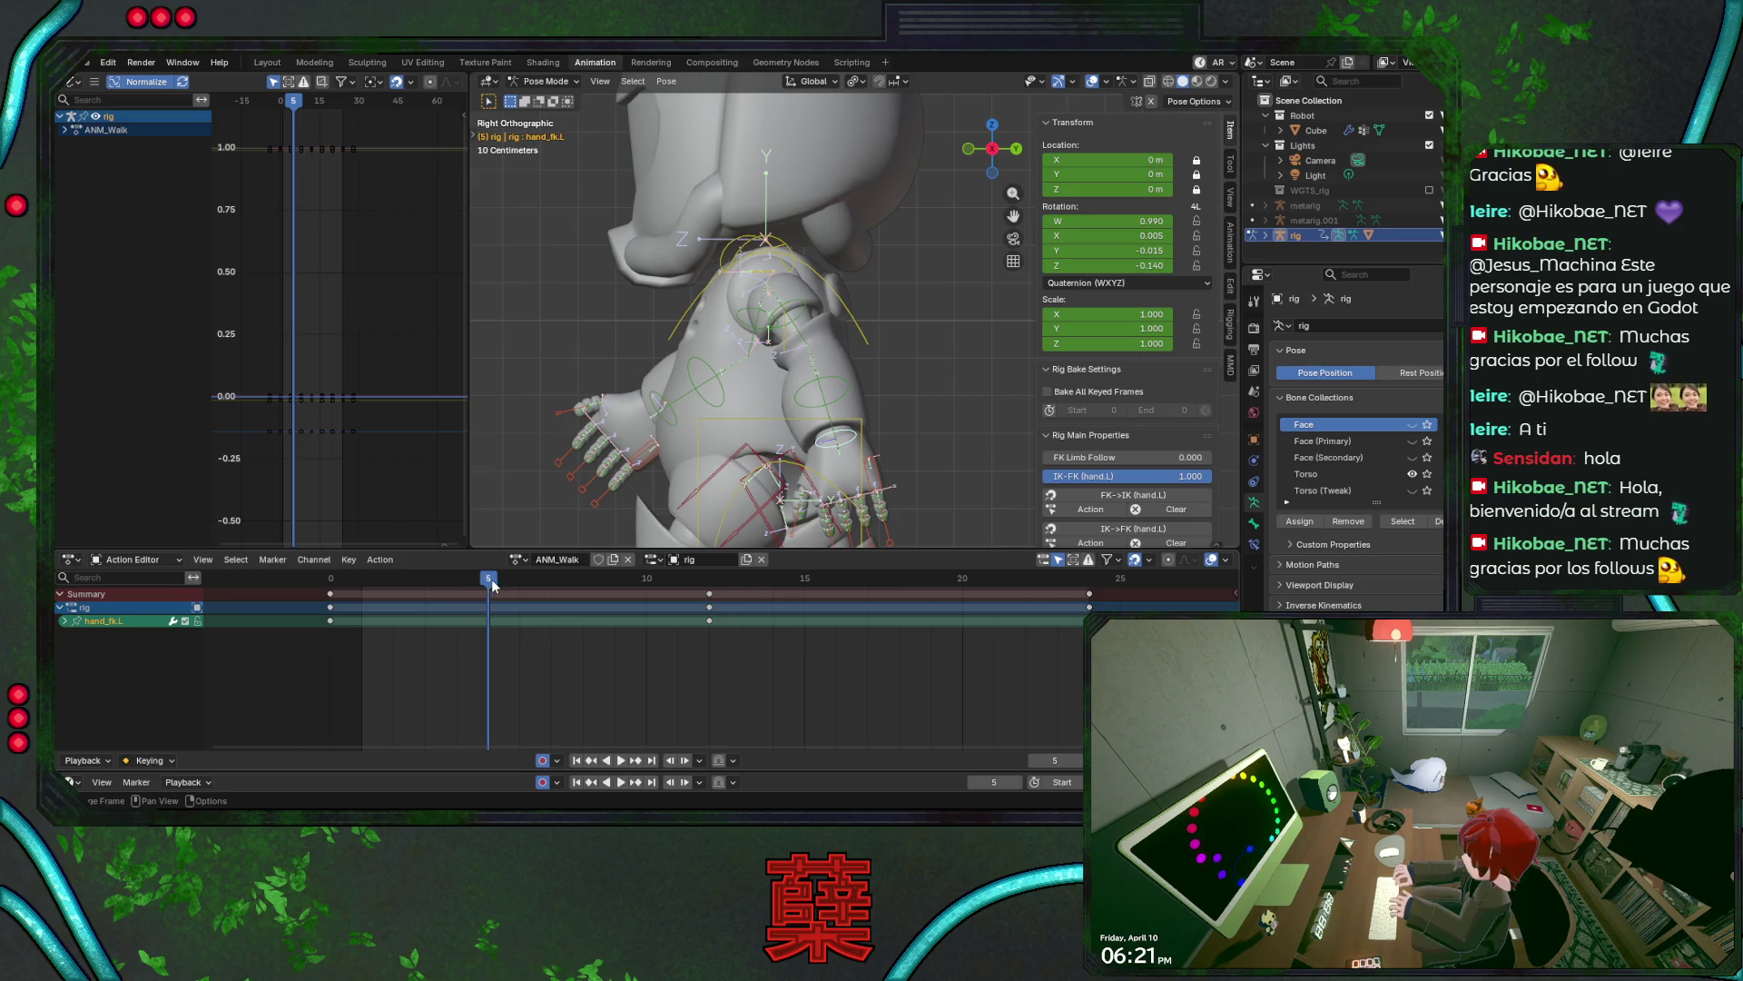
pyautogui.moveTo(493, 586); pyautogui.dragTo(520, 585)
pyautogui.keyDown('shift'); pyautogui.moveTo(871, 374); pyautogui.dragTo(847, 340, button='middle'); pyautogui.keyUp('shift')
pyautogui.press('r')
pyautogui.press('x')
pyautogui.press('x')
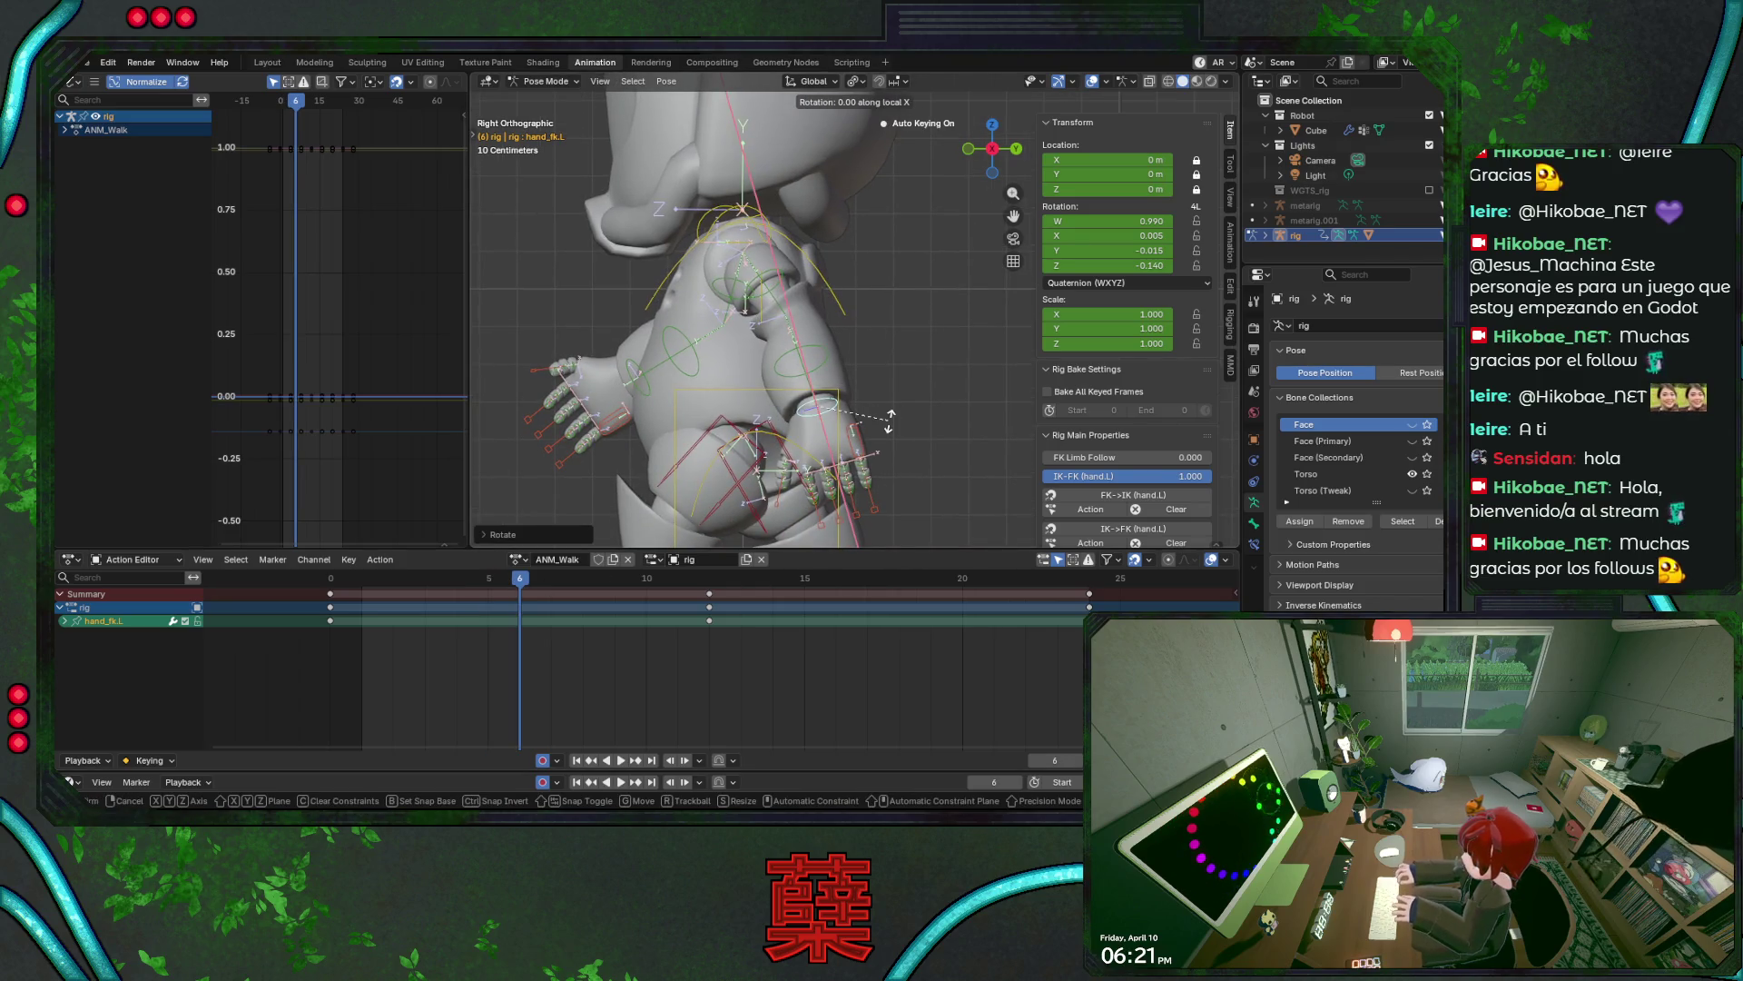
pyautogui.press('Escape')
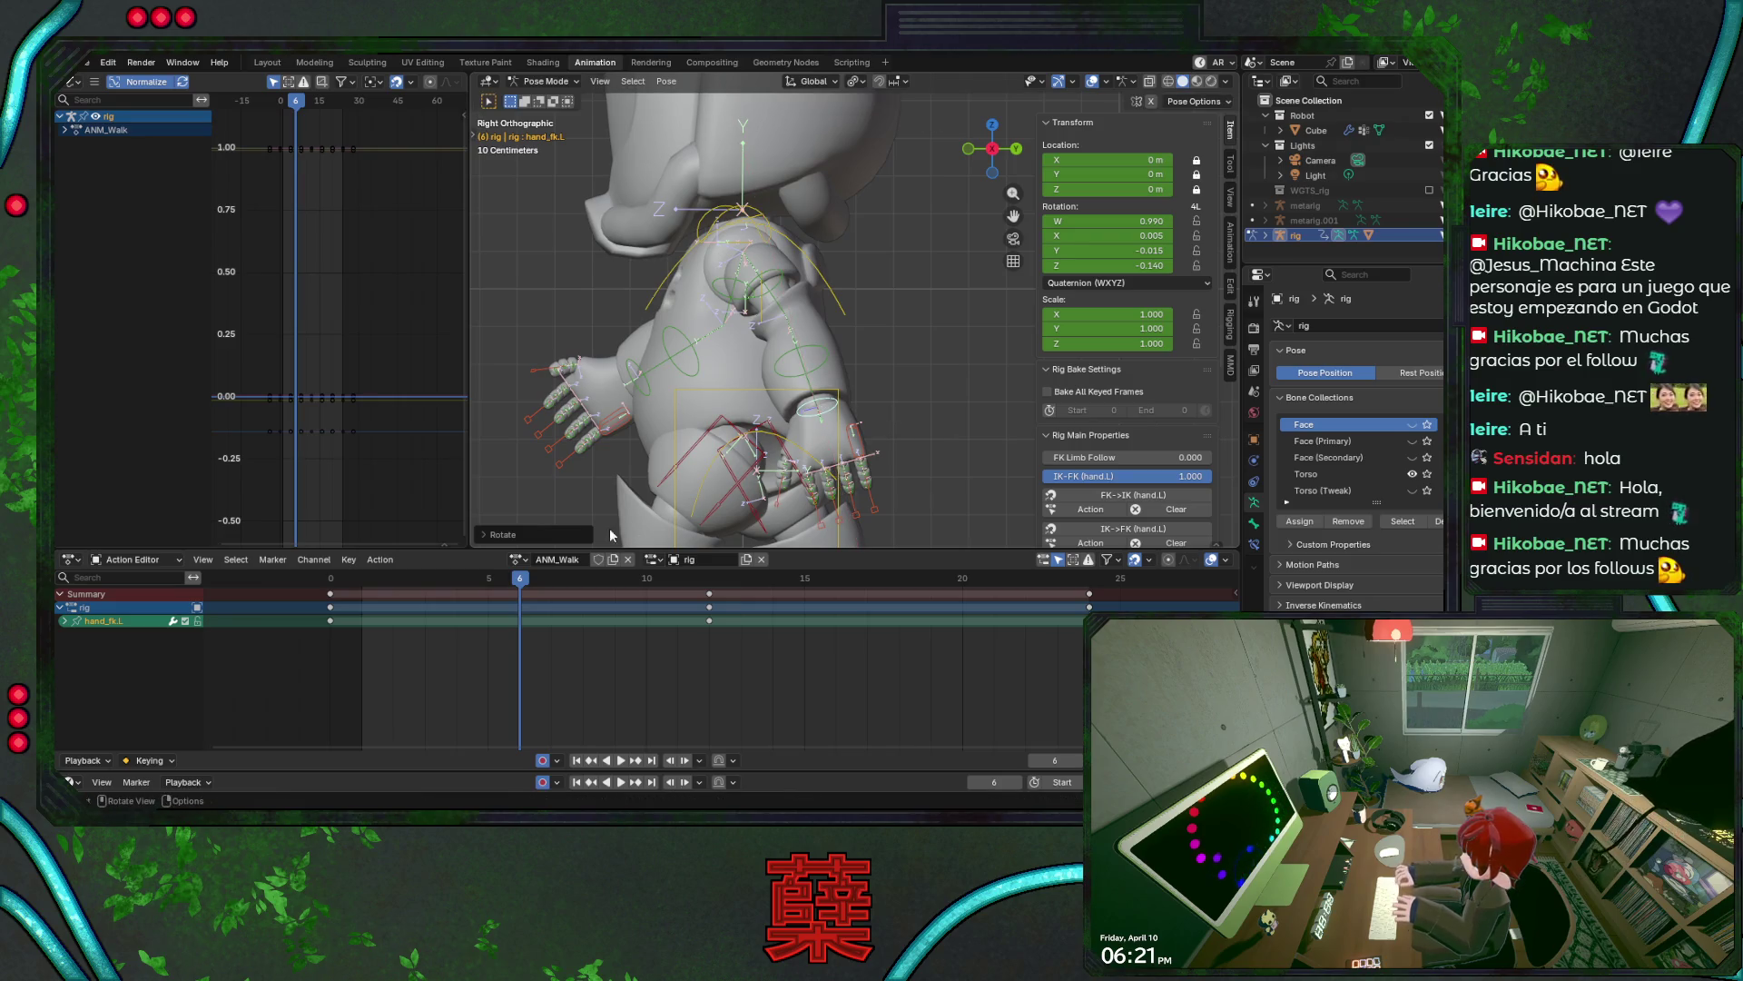
# - Rotate the left hand about X at frame 5, paste the pose at frame 6, and save
pyautogui.press('Left')
pyautogui.press('r')
pyautogui.press('x')
pyautogui.press('x')
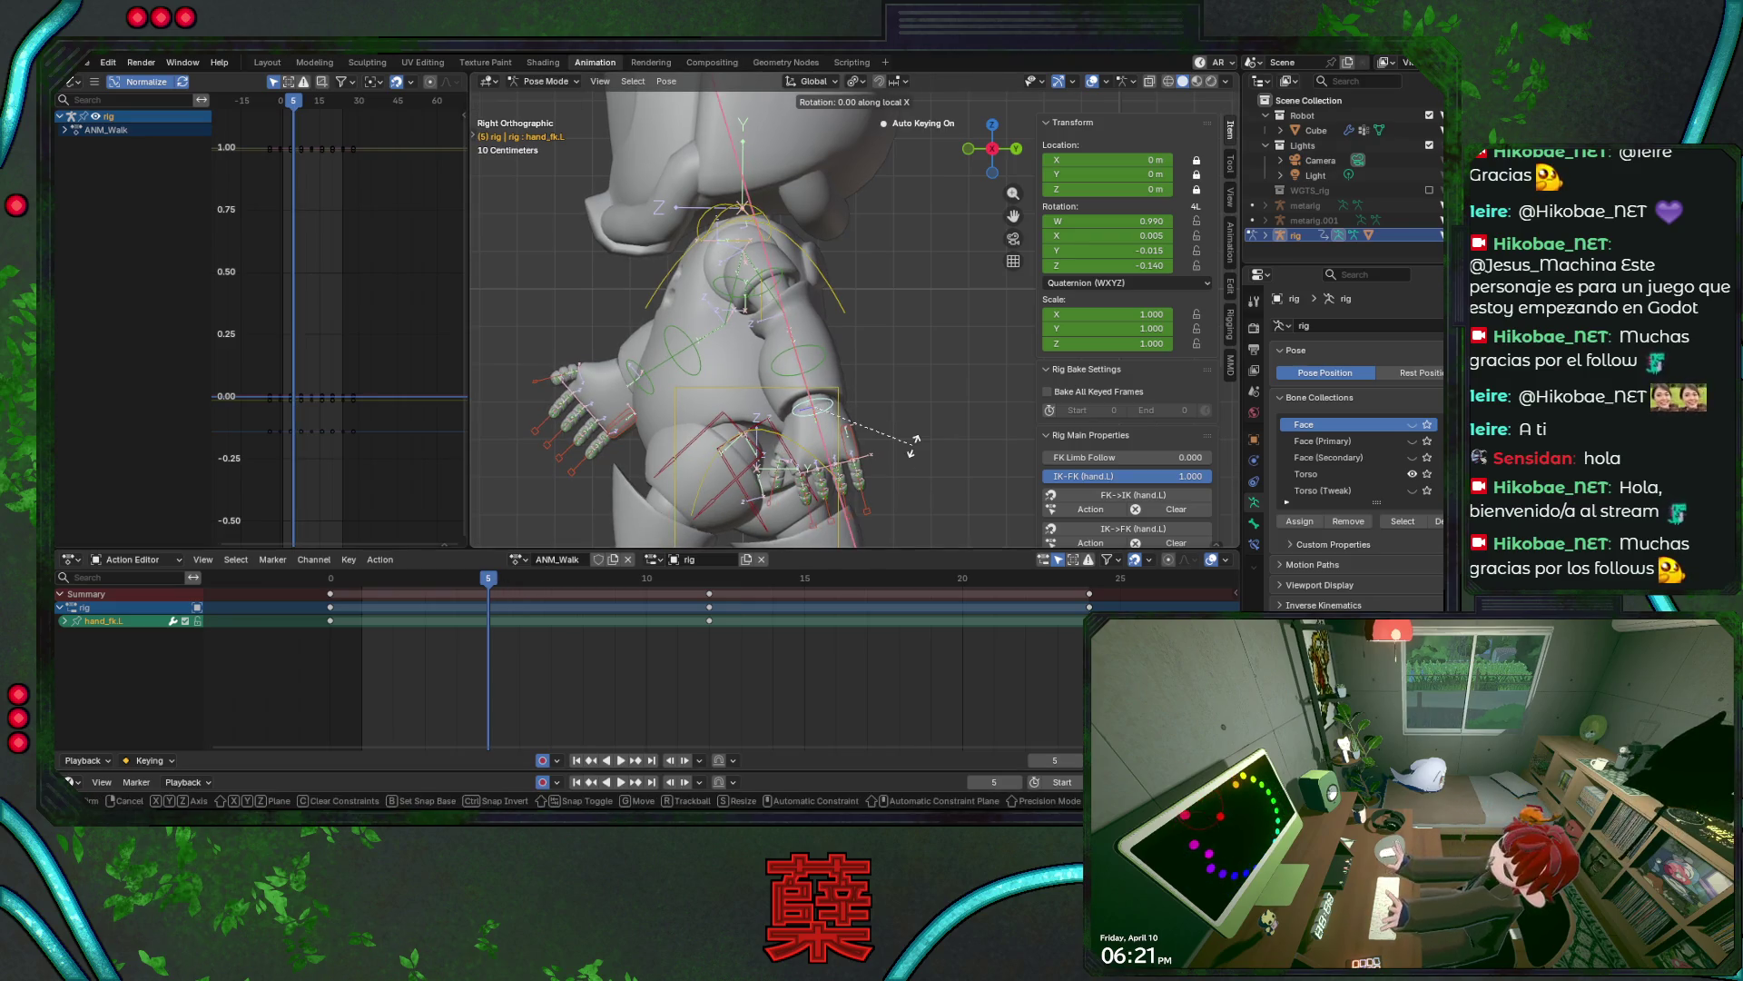
pyautogui.click(913, 449)
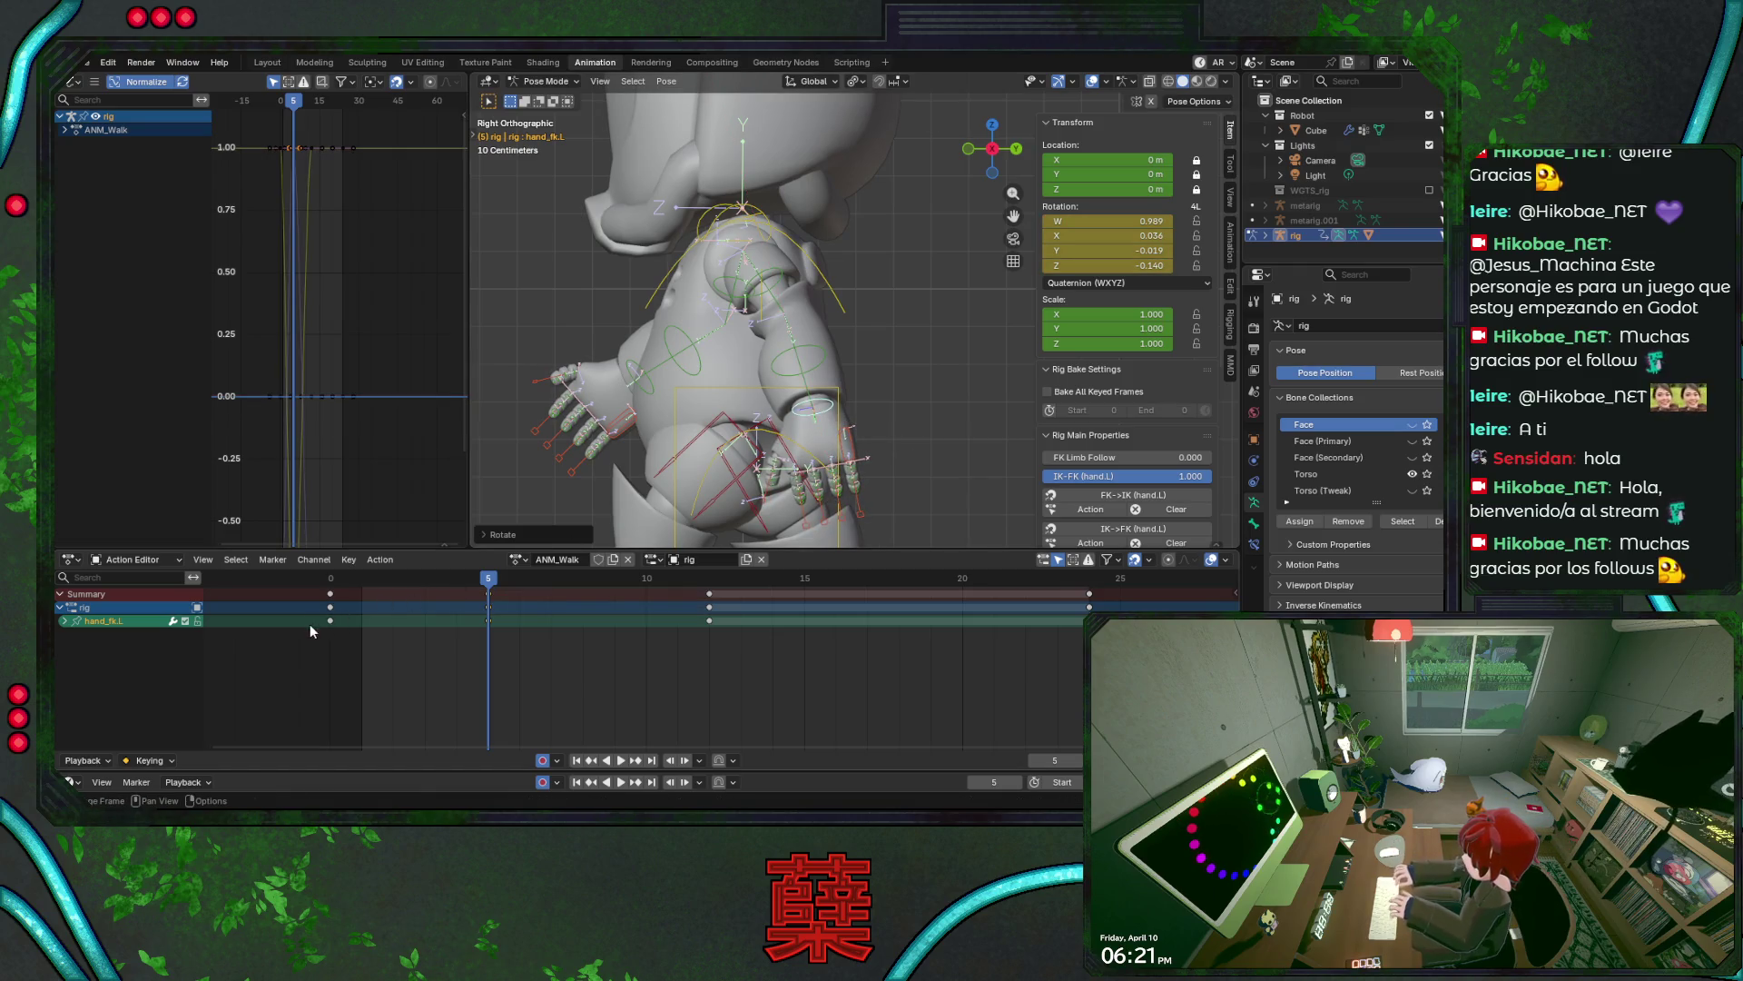
pyautogui.press('Right')
pyautogui.hotkey('ctrl', 'v')
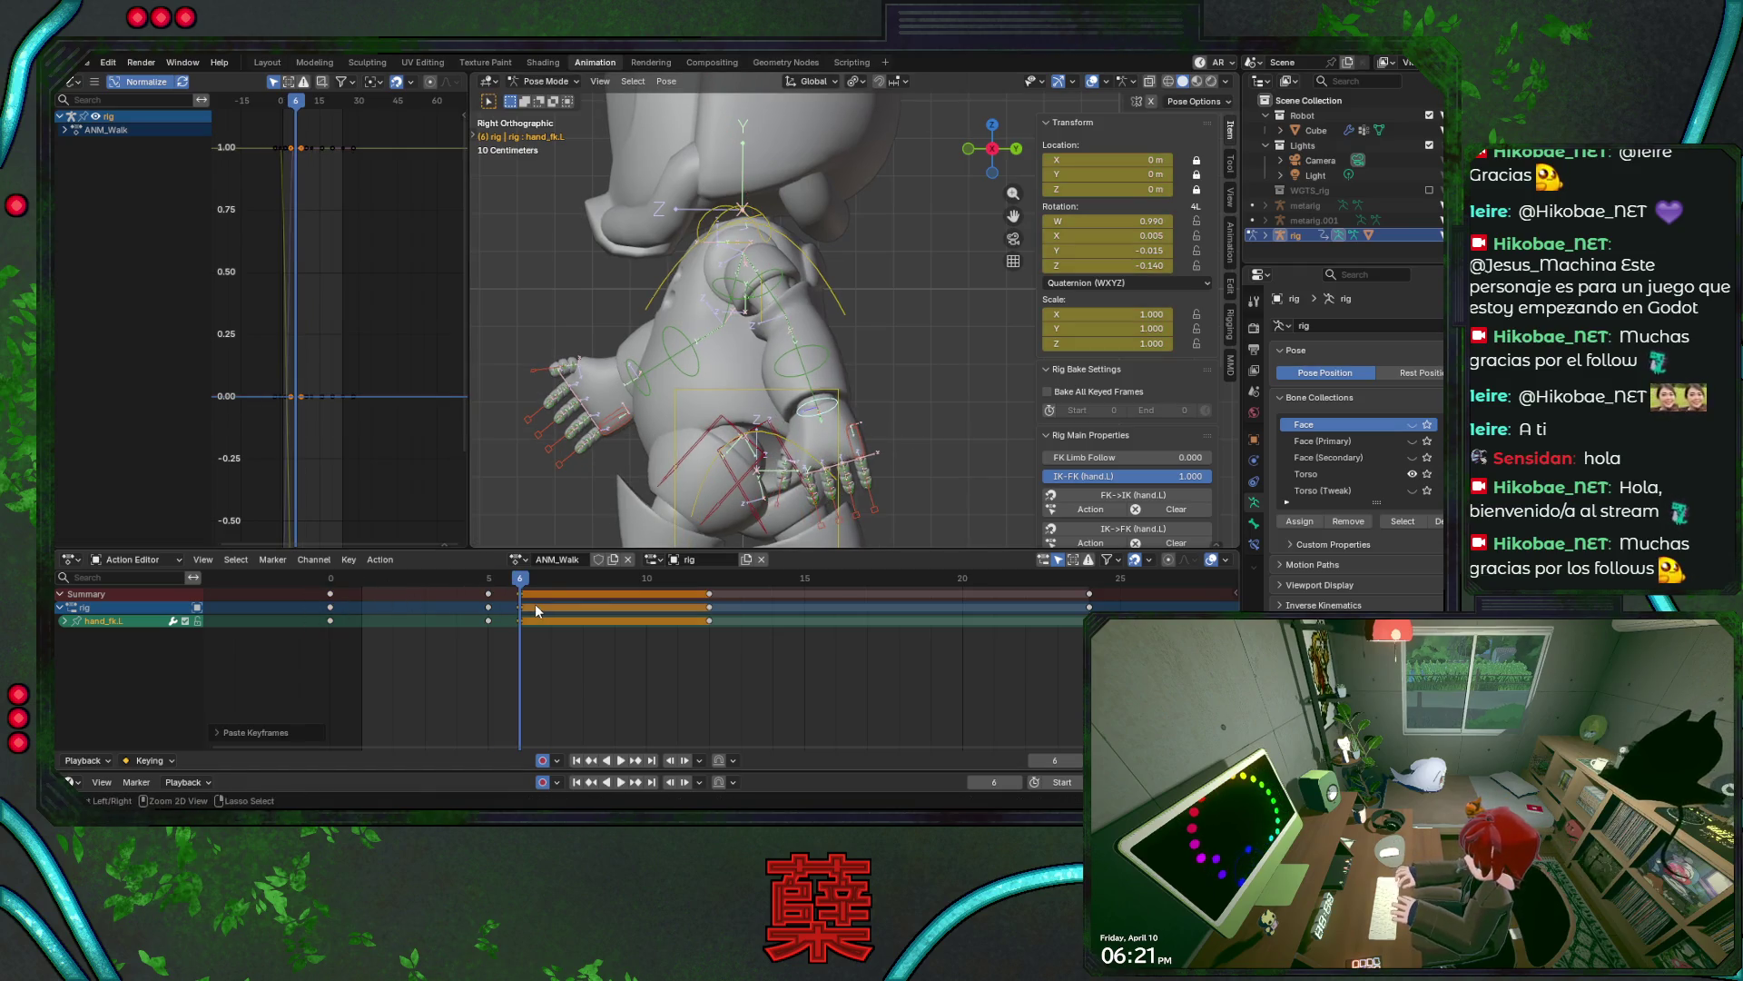
pyautogui.hotkey('ctrl', 's')
pyautogui.press('space')
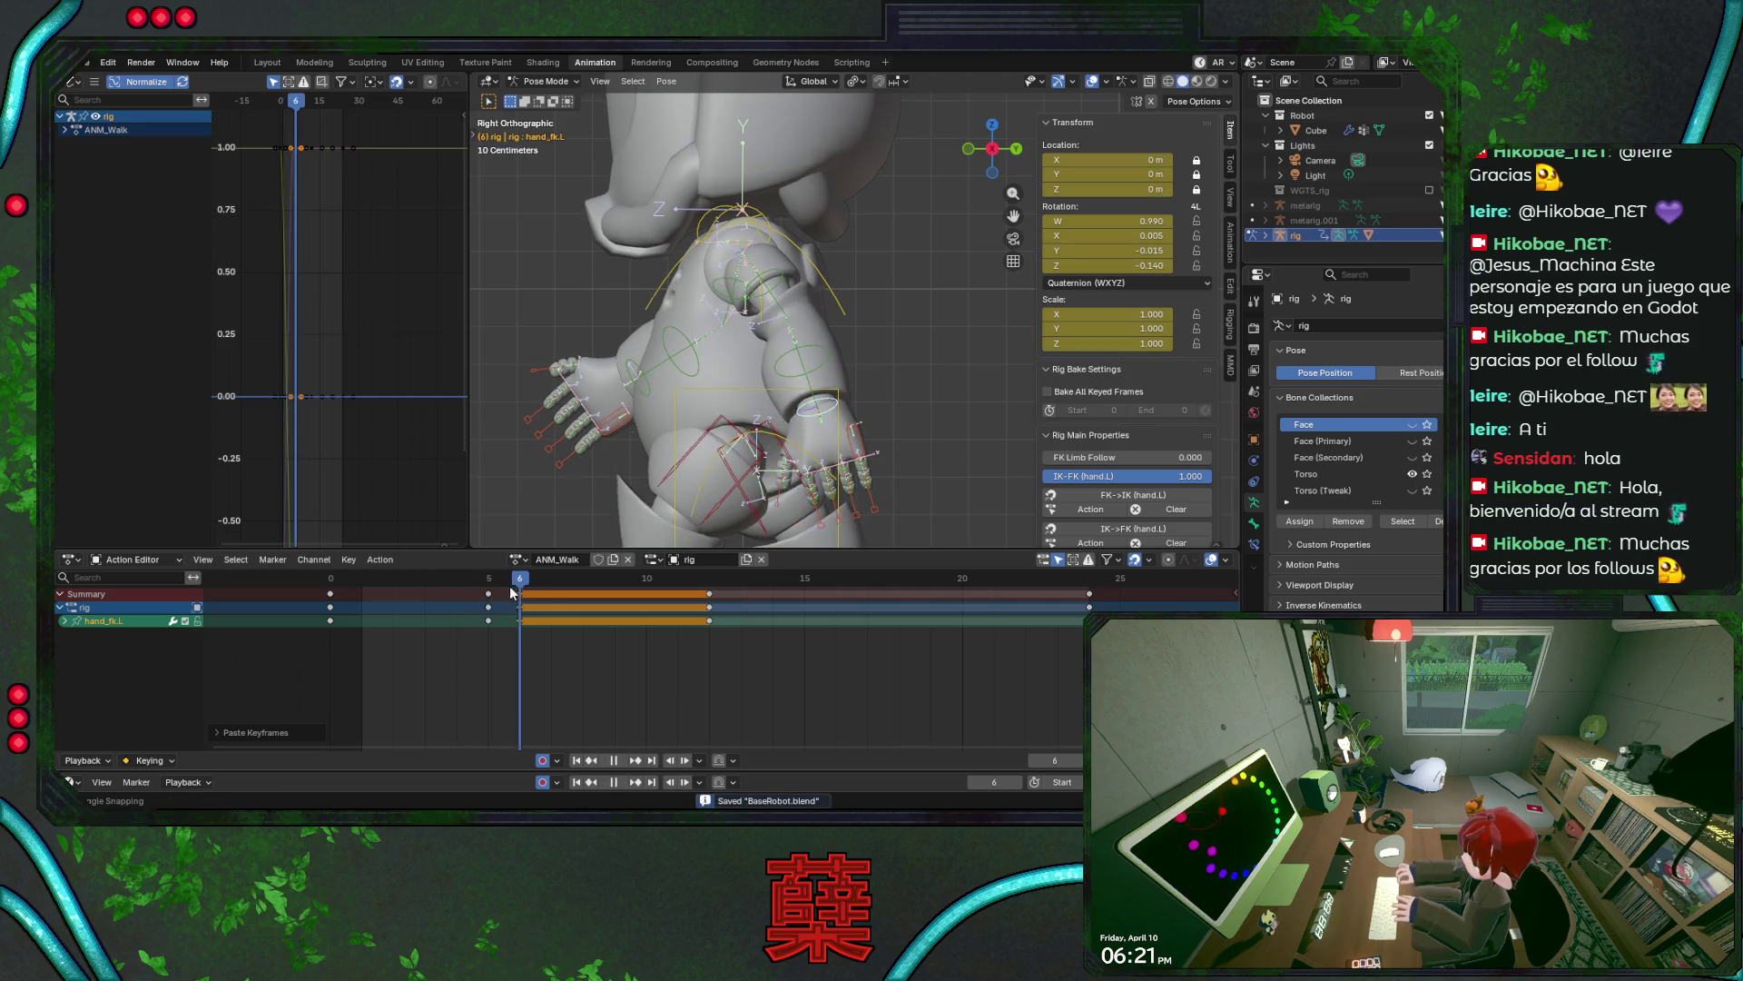
pyautogui.press('space')
# - Rotate the left hand about X at frame 7, save, and play the walk
pyautogui.press('r')
pyautogui.press('x')
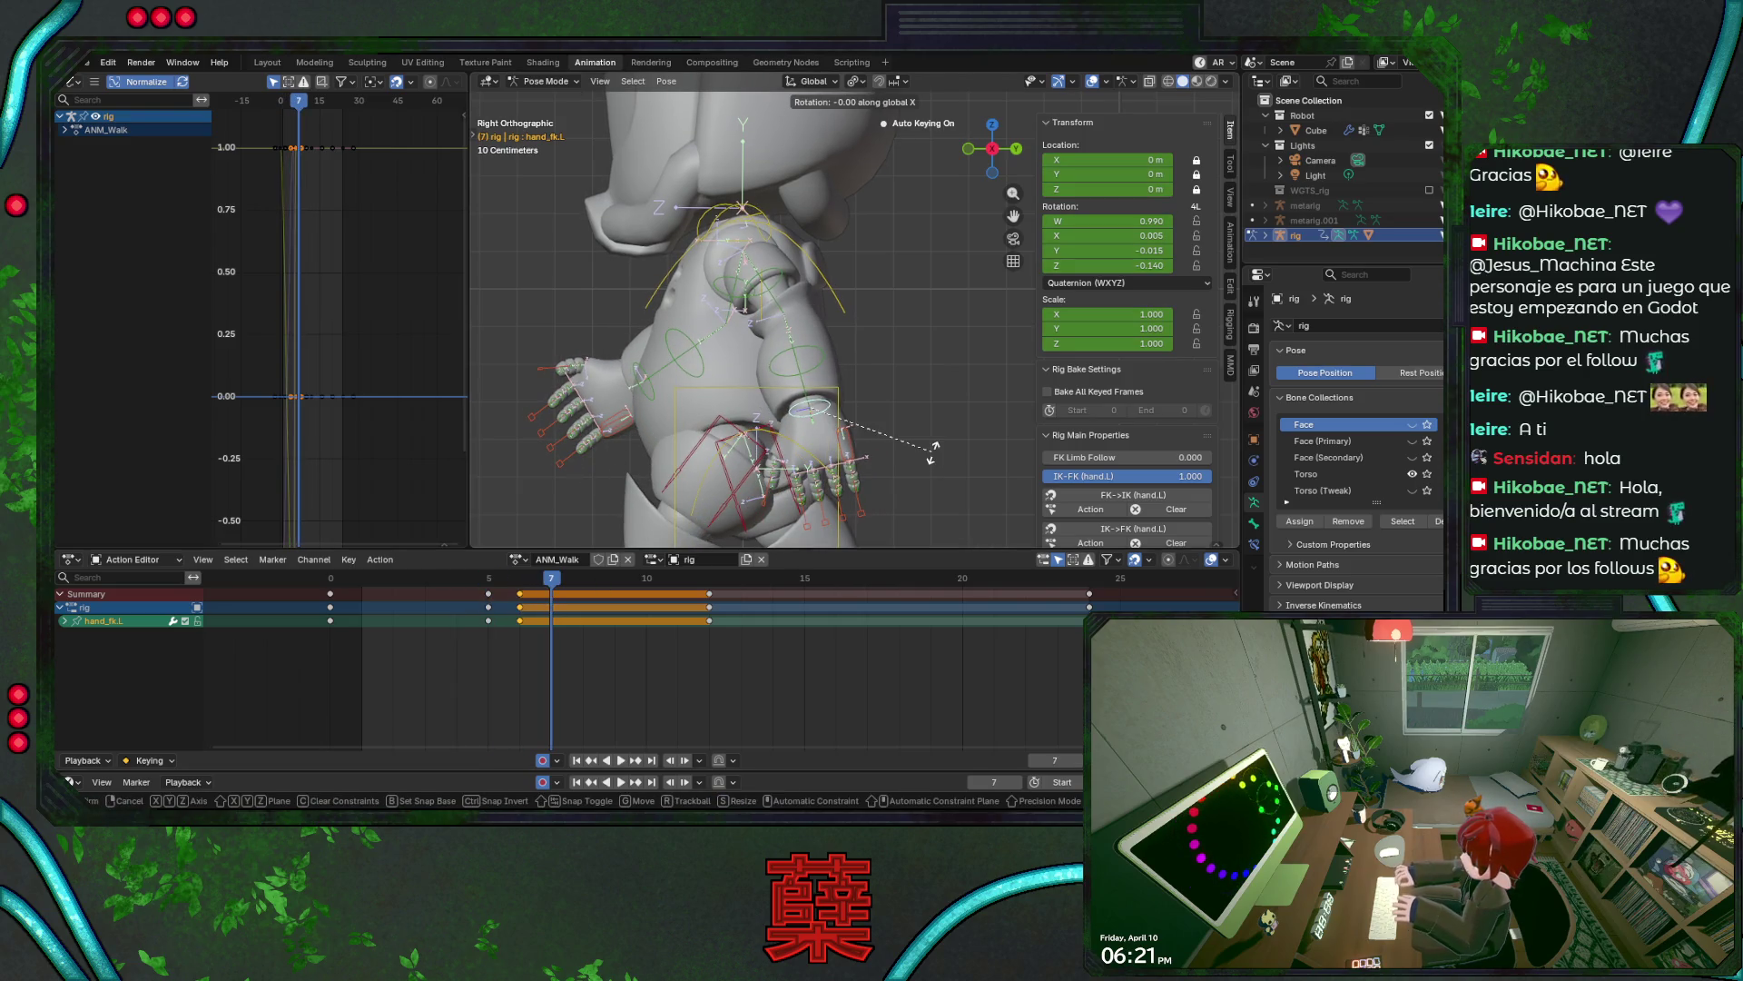
pyautogui.click(939, 453)
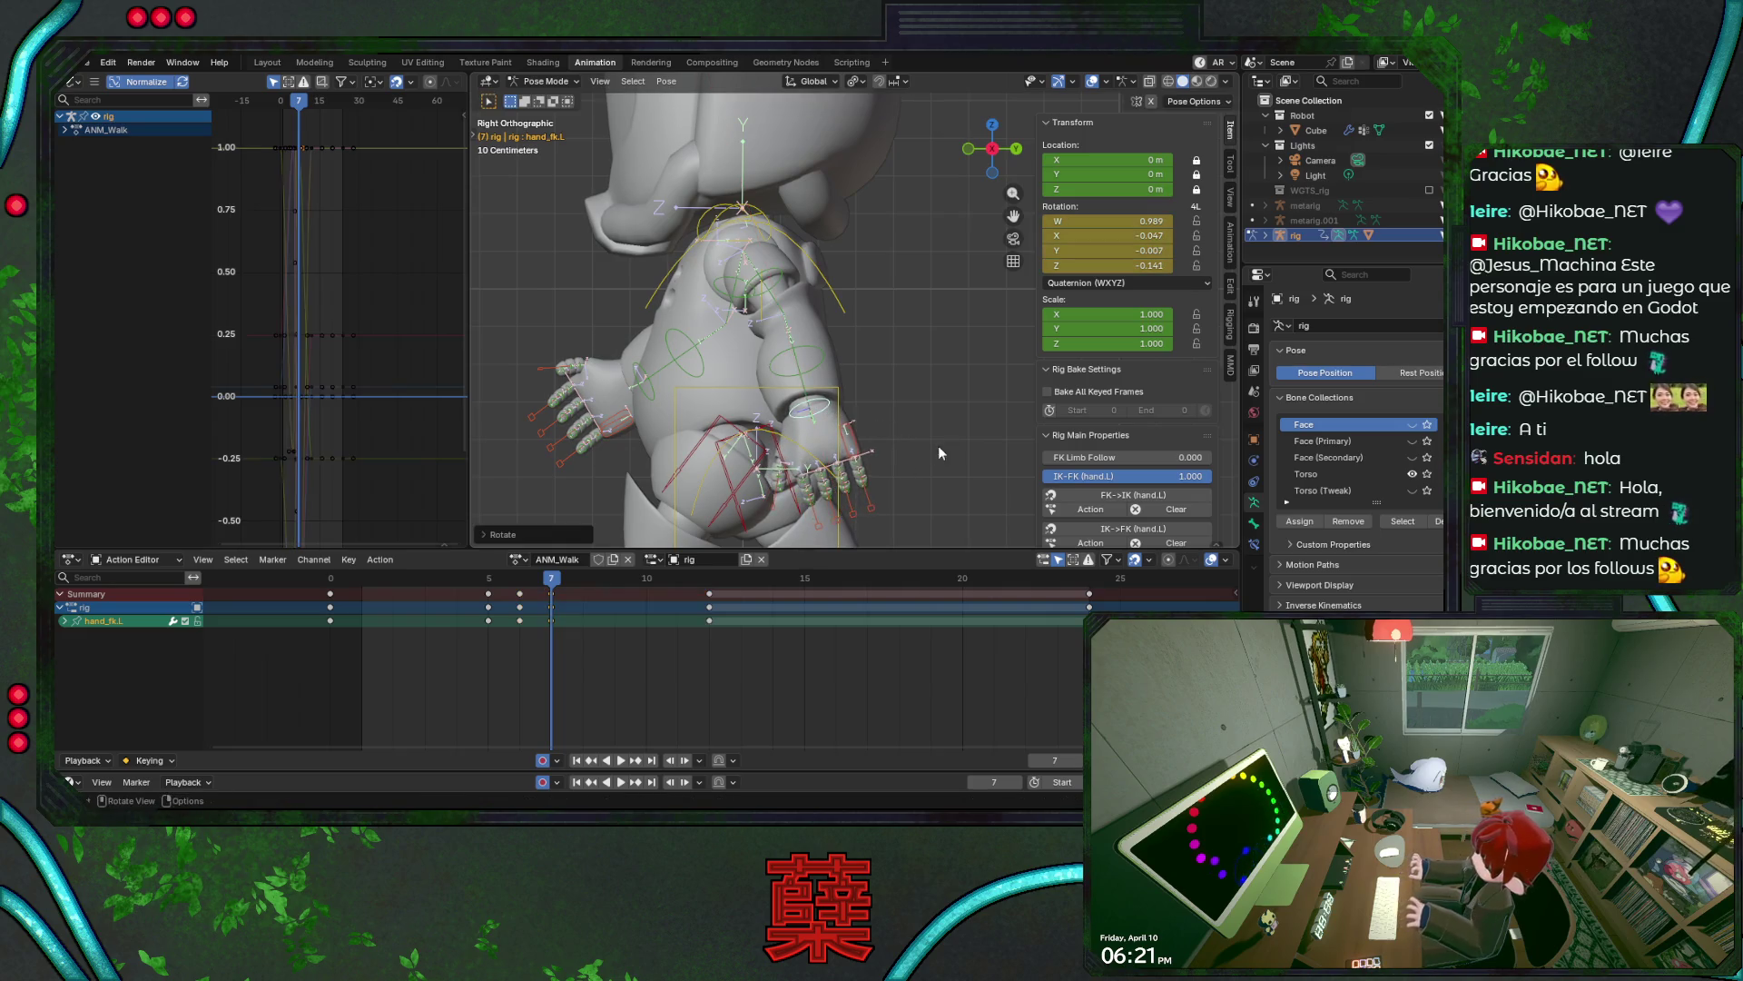
pyautogui.hotkey('ctrl', 's')
pyautogui.press('space')
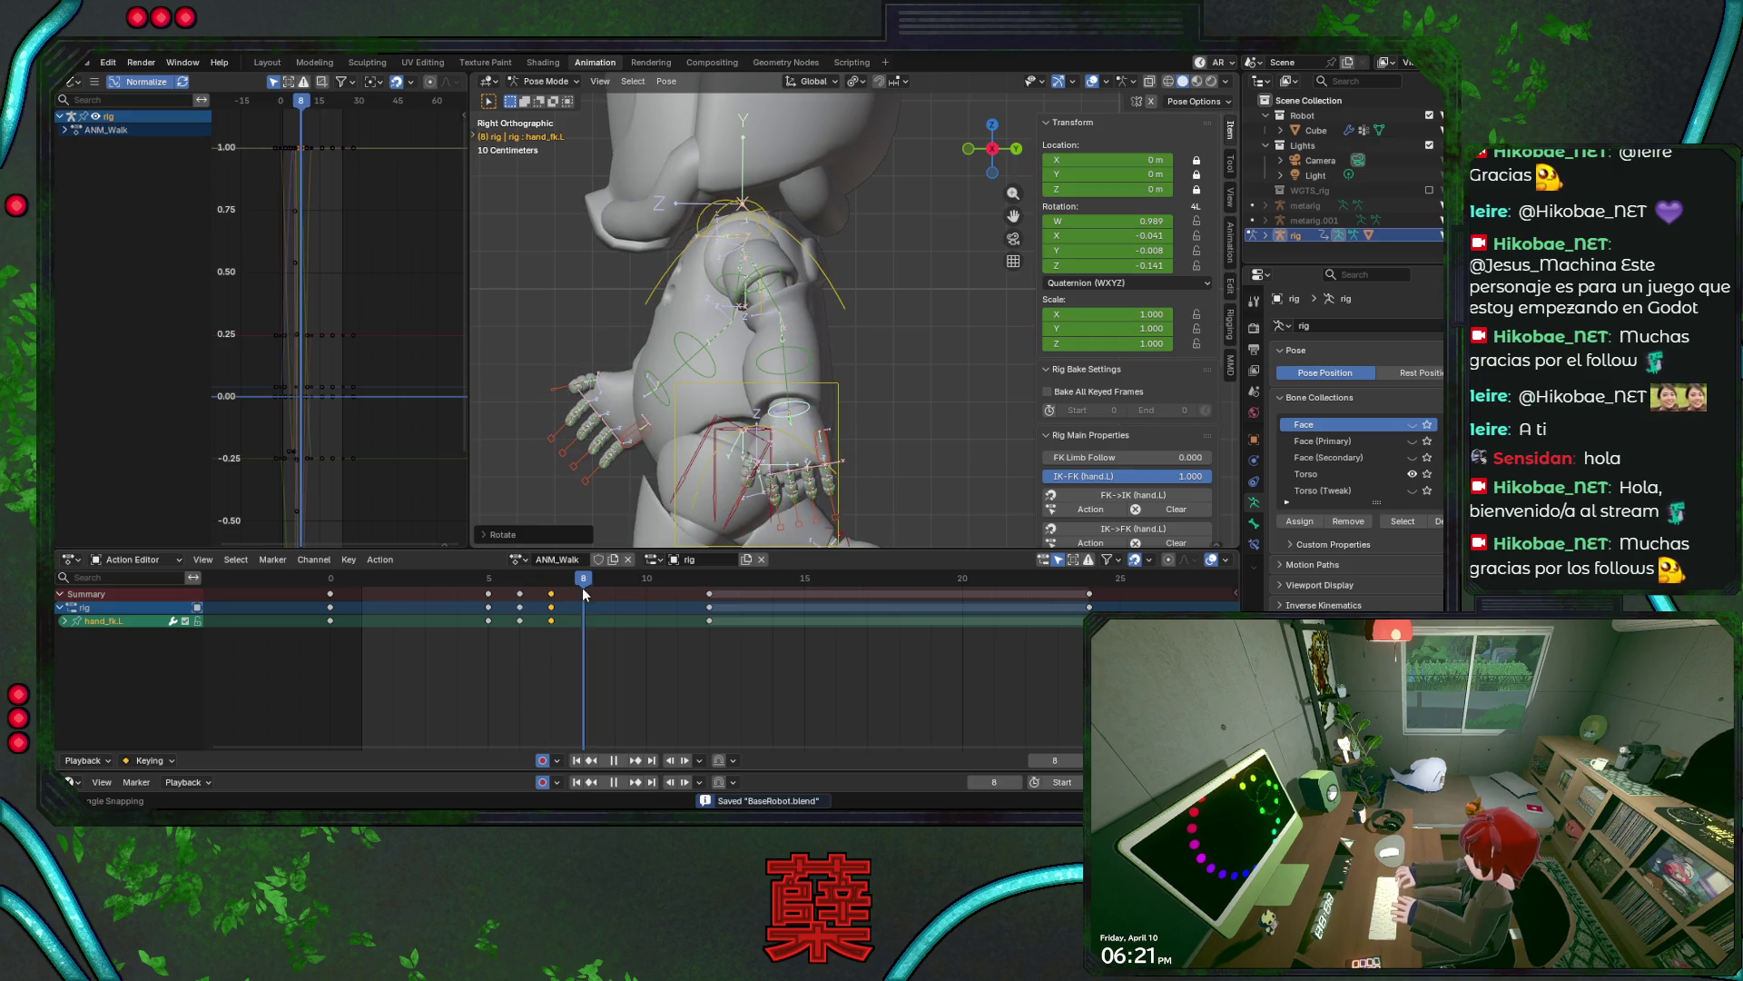
pyautogui.press('space')
# - Re-rotate the left hand about X at frame 5, save, replay, and pan down to the feet
pyautogui.moveTo(583, 594); pyautogui.dragTo(495, 596)
pyautogui.press('r')
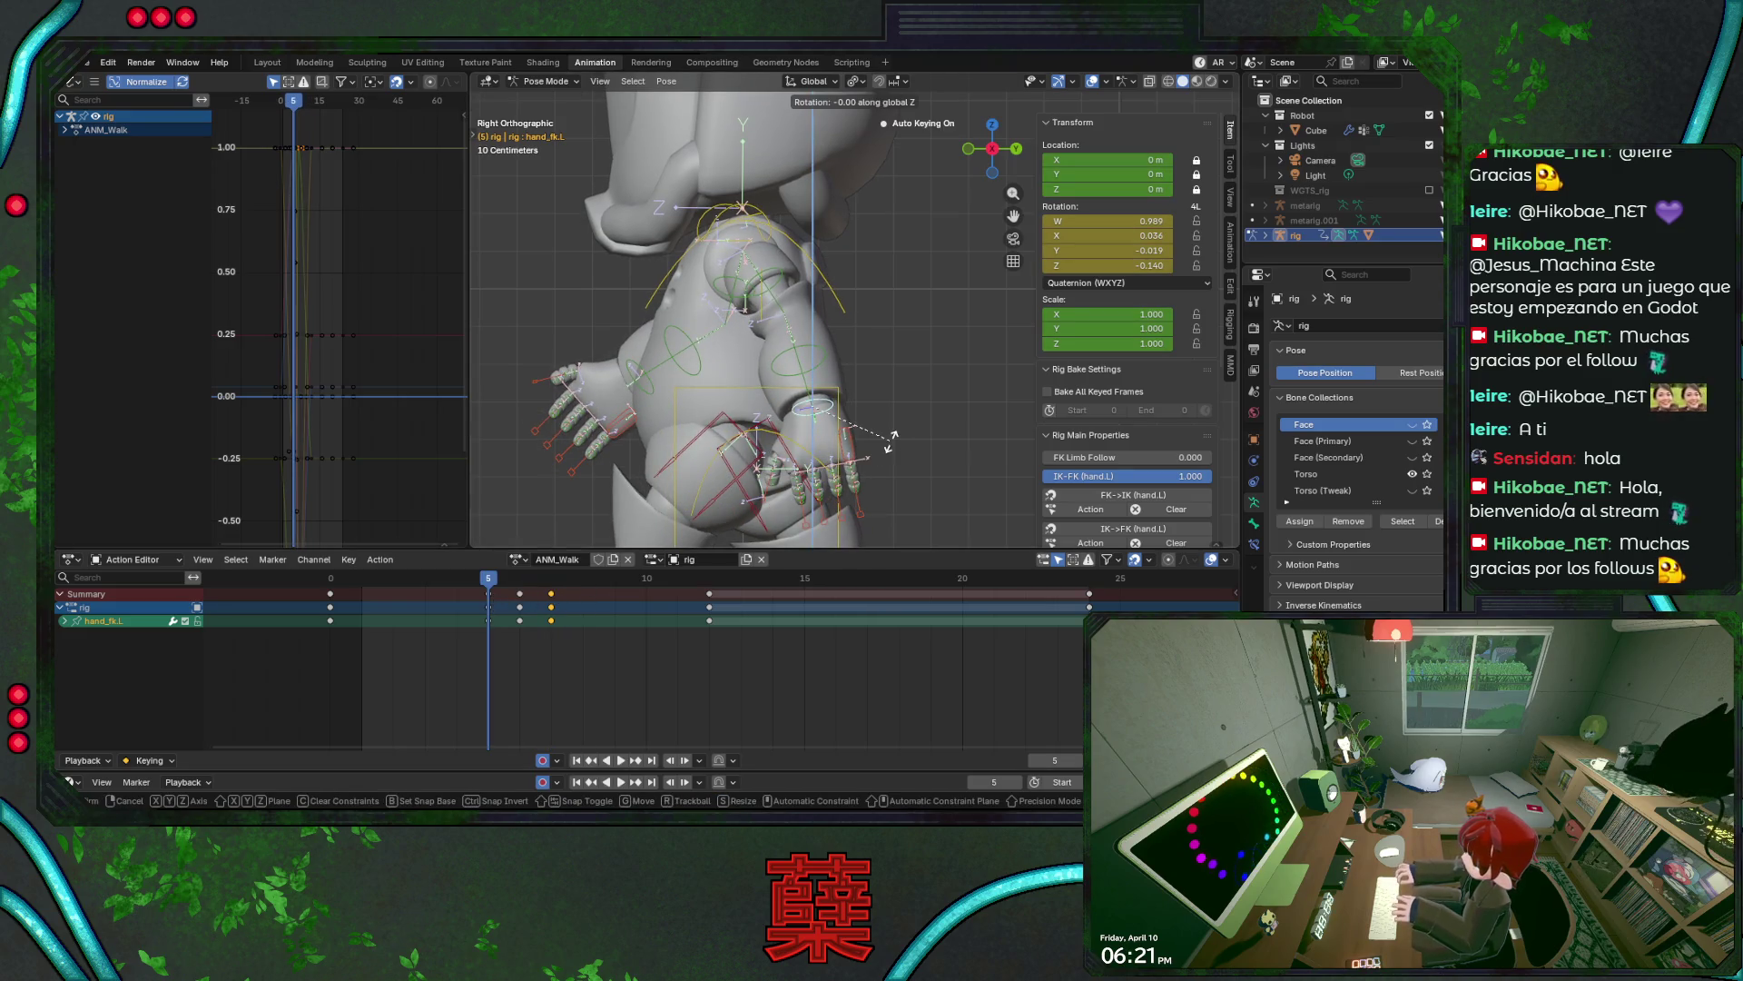
pyautogui.press('x')
pyautogui.press('x')
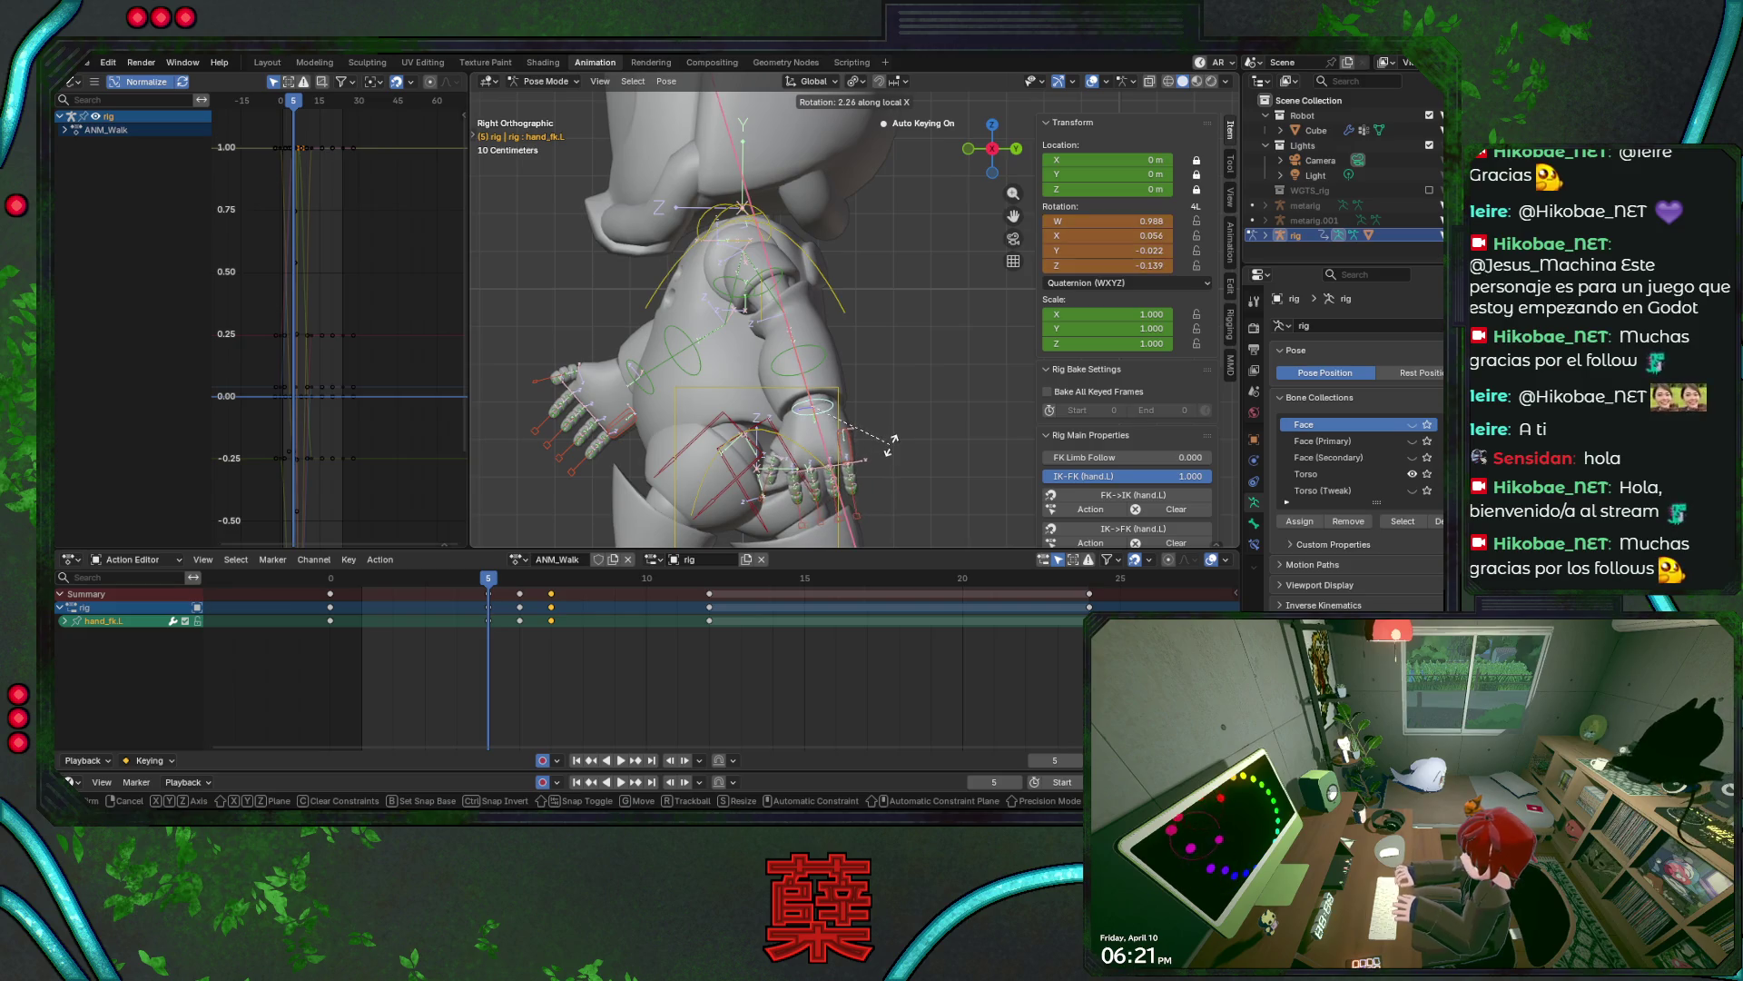
pyautogui.click(891, 442)
pyautogui.hotkey('ctrl', 's')
pyautogui.press('space')
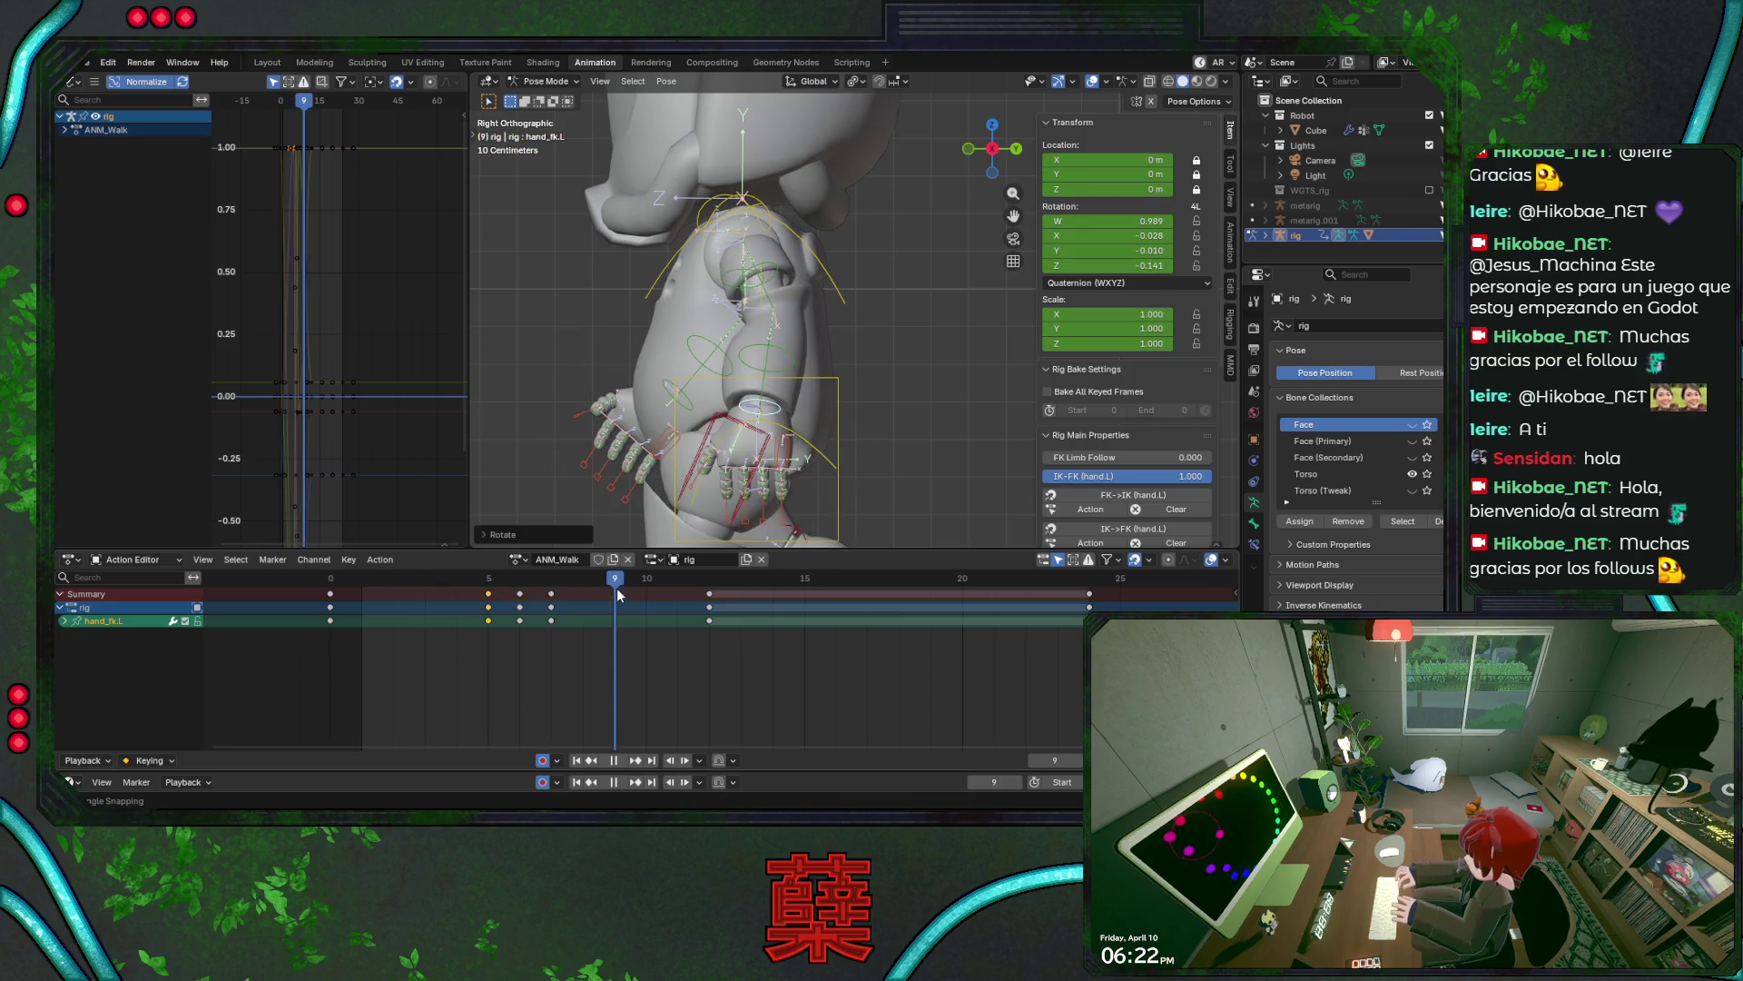
pyautogui.moveTo(617, 594)
pyautogui.mouseDown()
pyautogui.moveTo(484, 606)
pyautogui.moveTo(506, 609)
pyautogui.mouseUp()
pyautogui.hotkey('ctrl', 's')
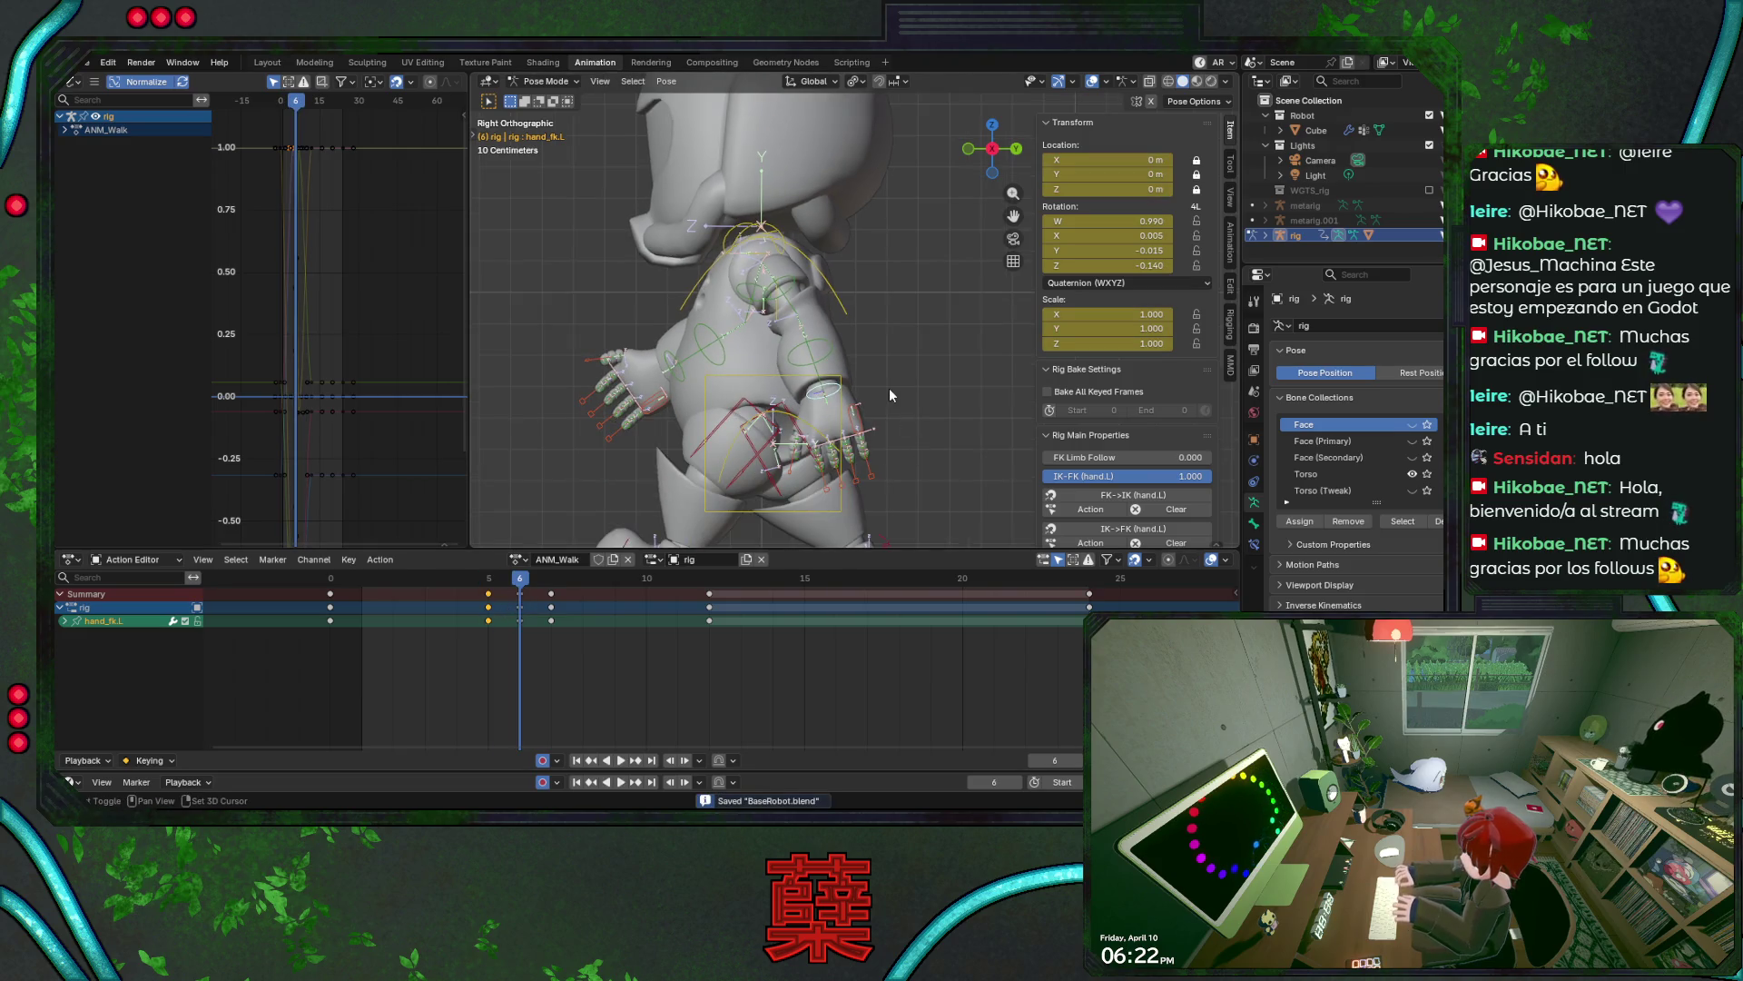
pyautogui.keyDown('shift'); pyautogui.moveTo(917, 410); pyautogui.dragTo(891, 356, button='middle'); pyautogui.keyUp('shift')
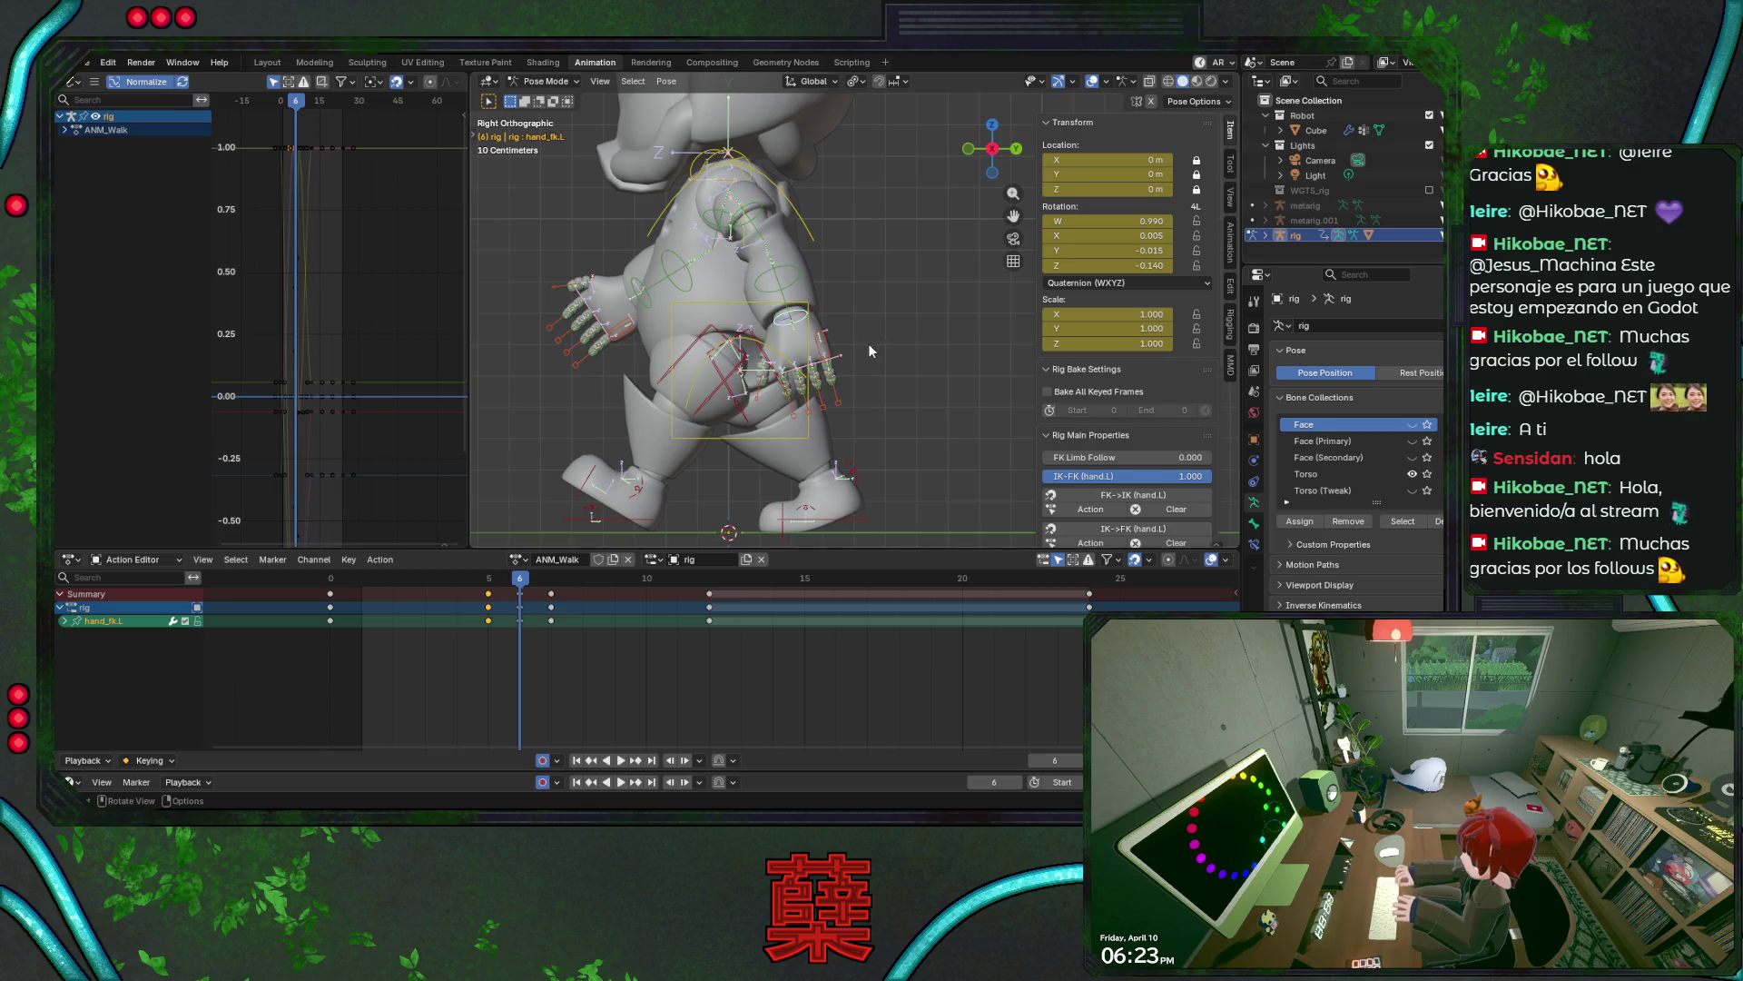
# - Play the walk to frame 11, select the chest control, and switch to front orthographic
pyautogui.press('space')
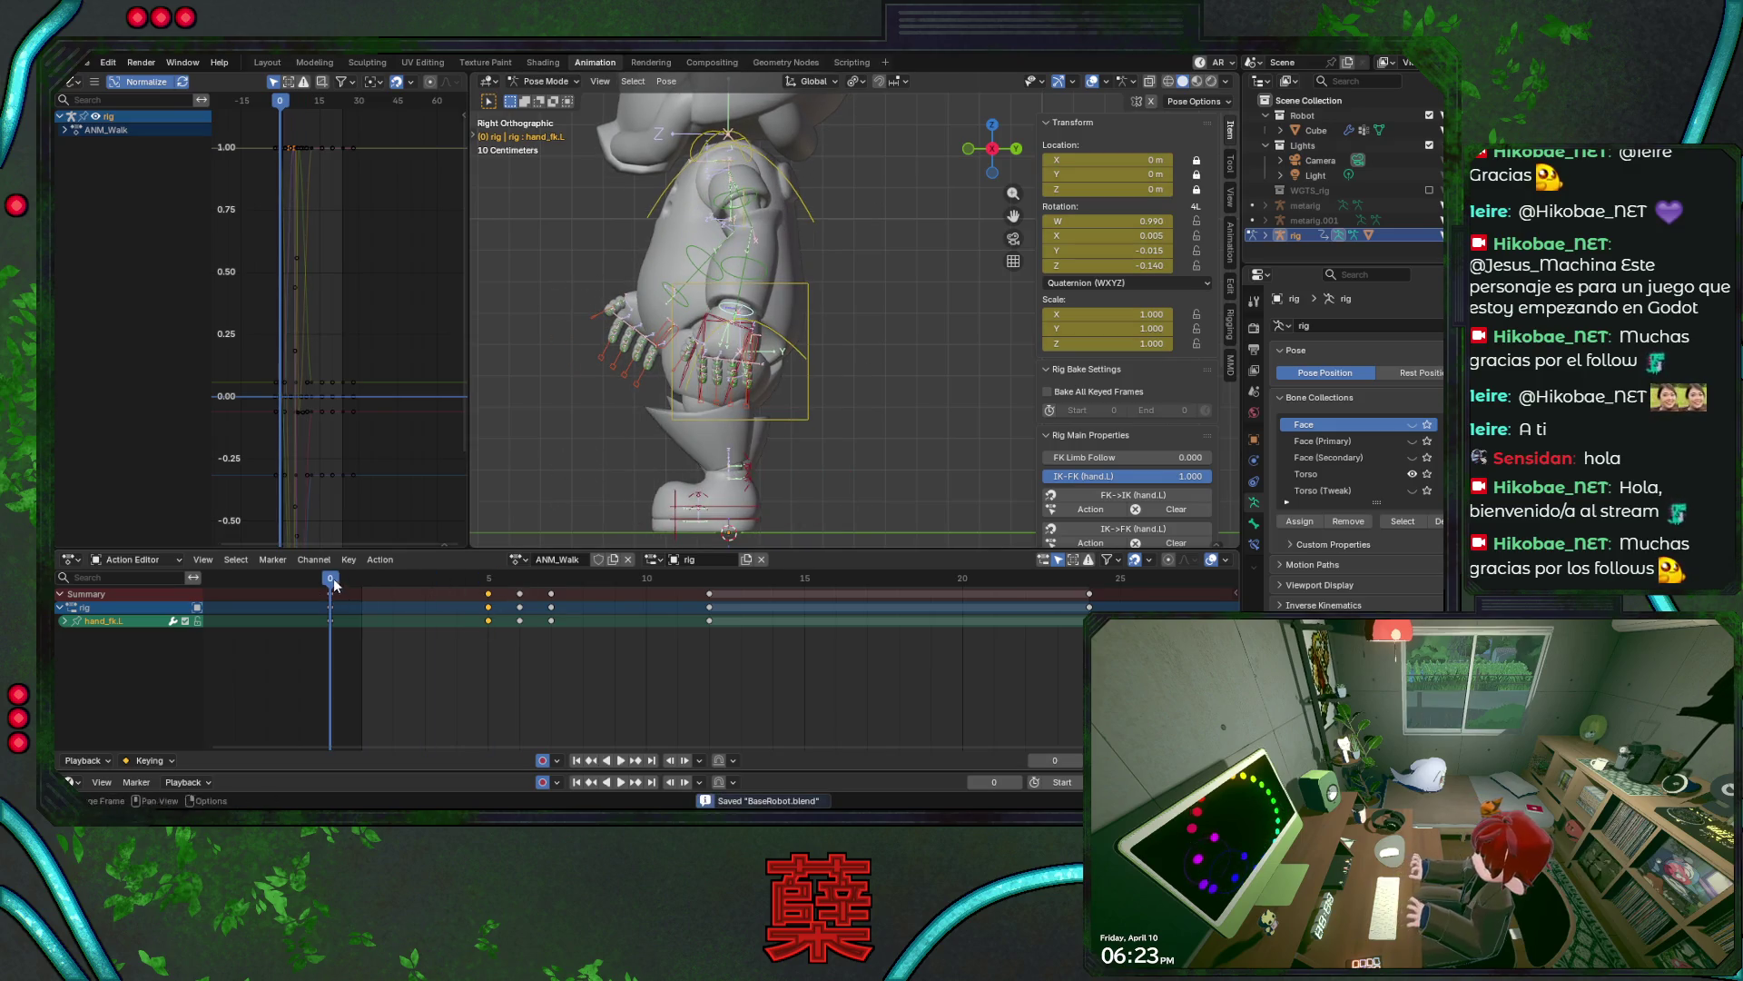
pyautogui.moveTo(333, 584)
pyautogui.mouseDown()
pyautogui.moveTo(726, 565)
pyautogui.moveTo(590, 594)
pyautogui.moveTo(408, 602)
pyautogui.moveTo(520, 590)
pyautogui.mouseUp()
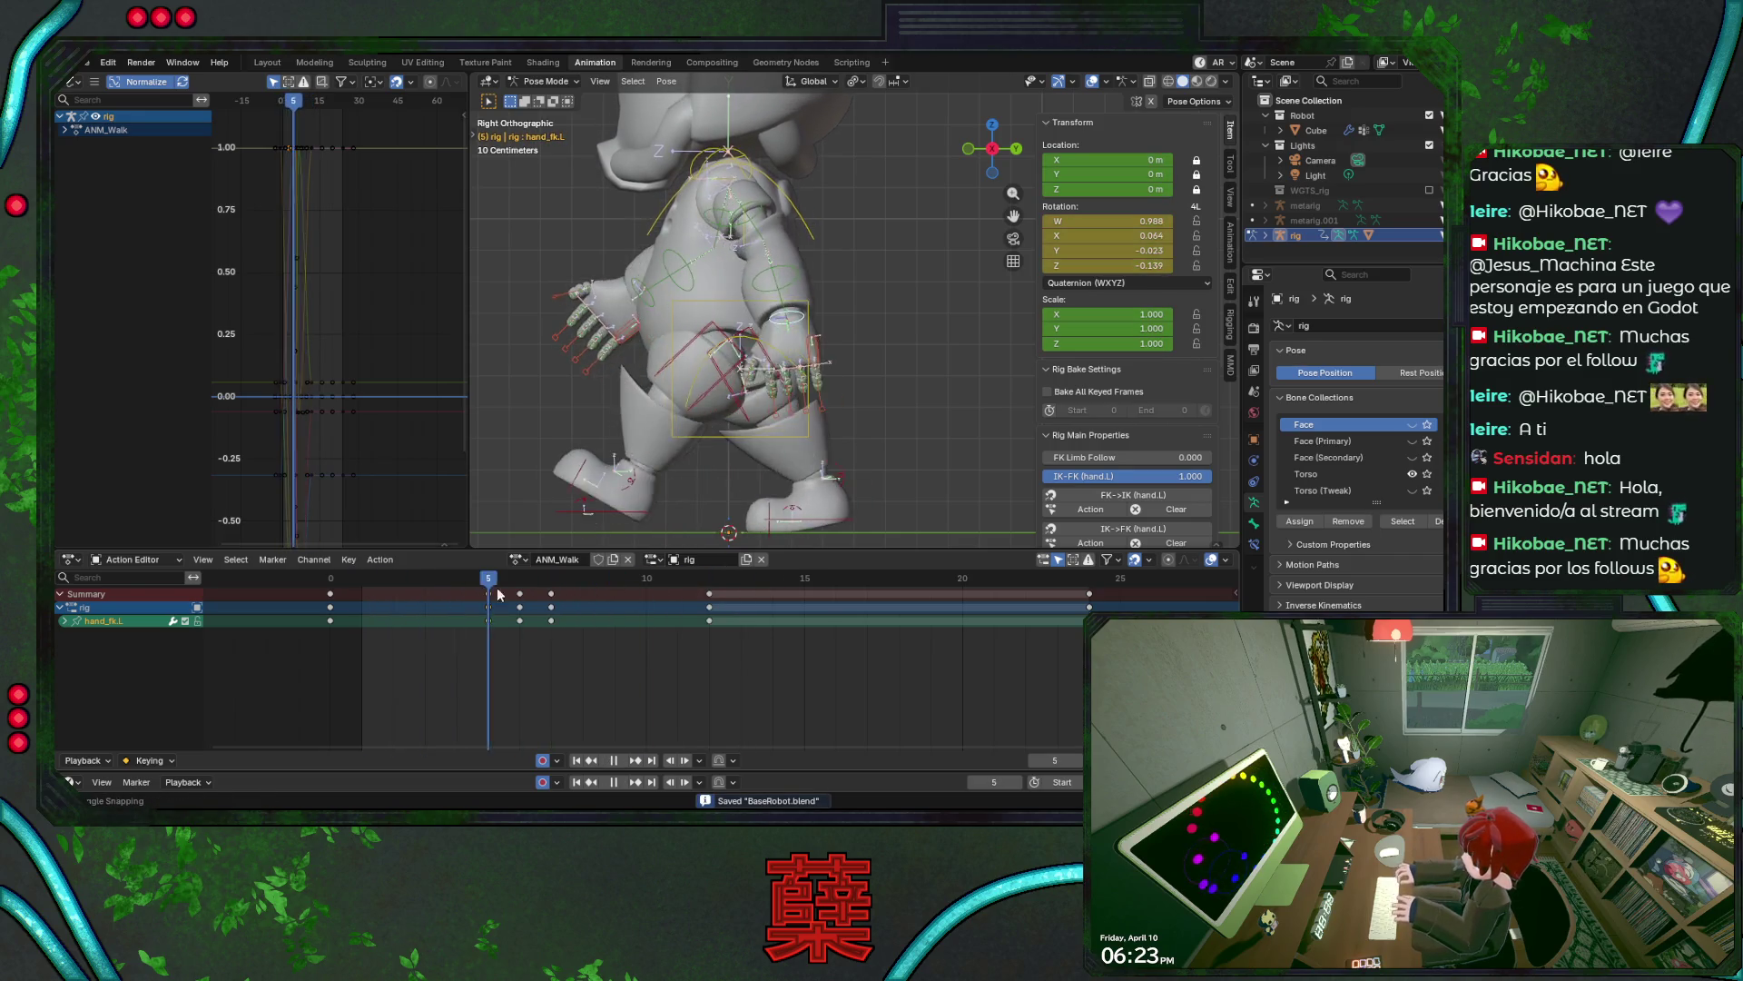
pyautogui.click(667, 229)
pyautogui.press('KP_1')
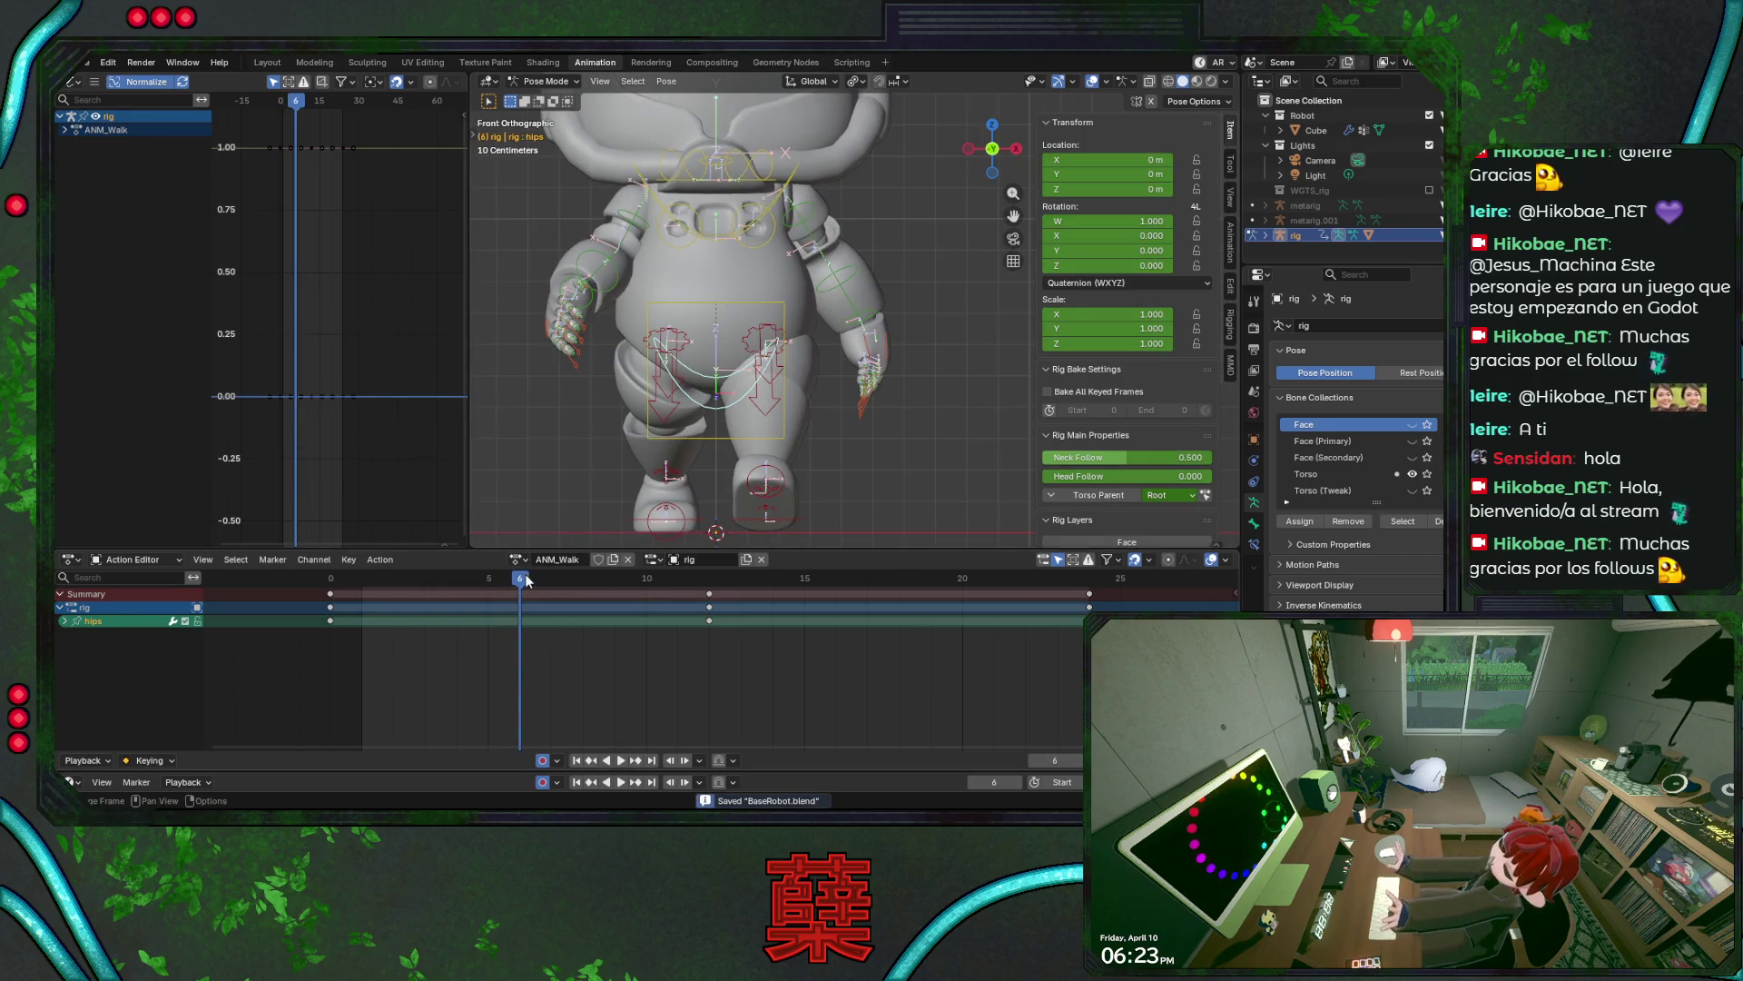
# - Try rotating the hips around X from the default and side views, cancelling each attempt
pyautogui.press('r')
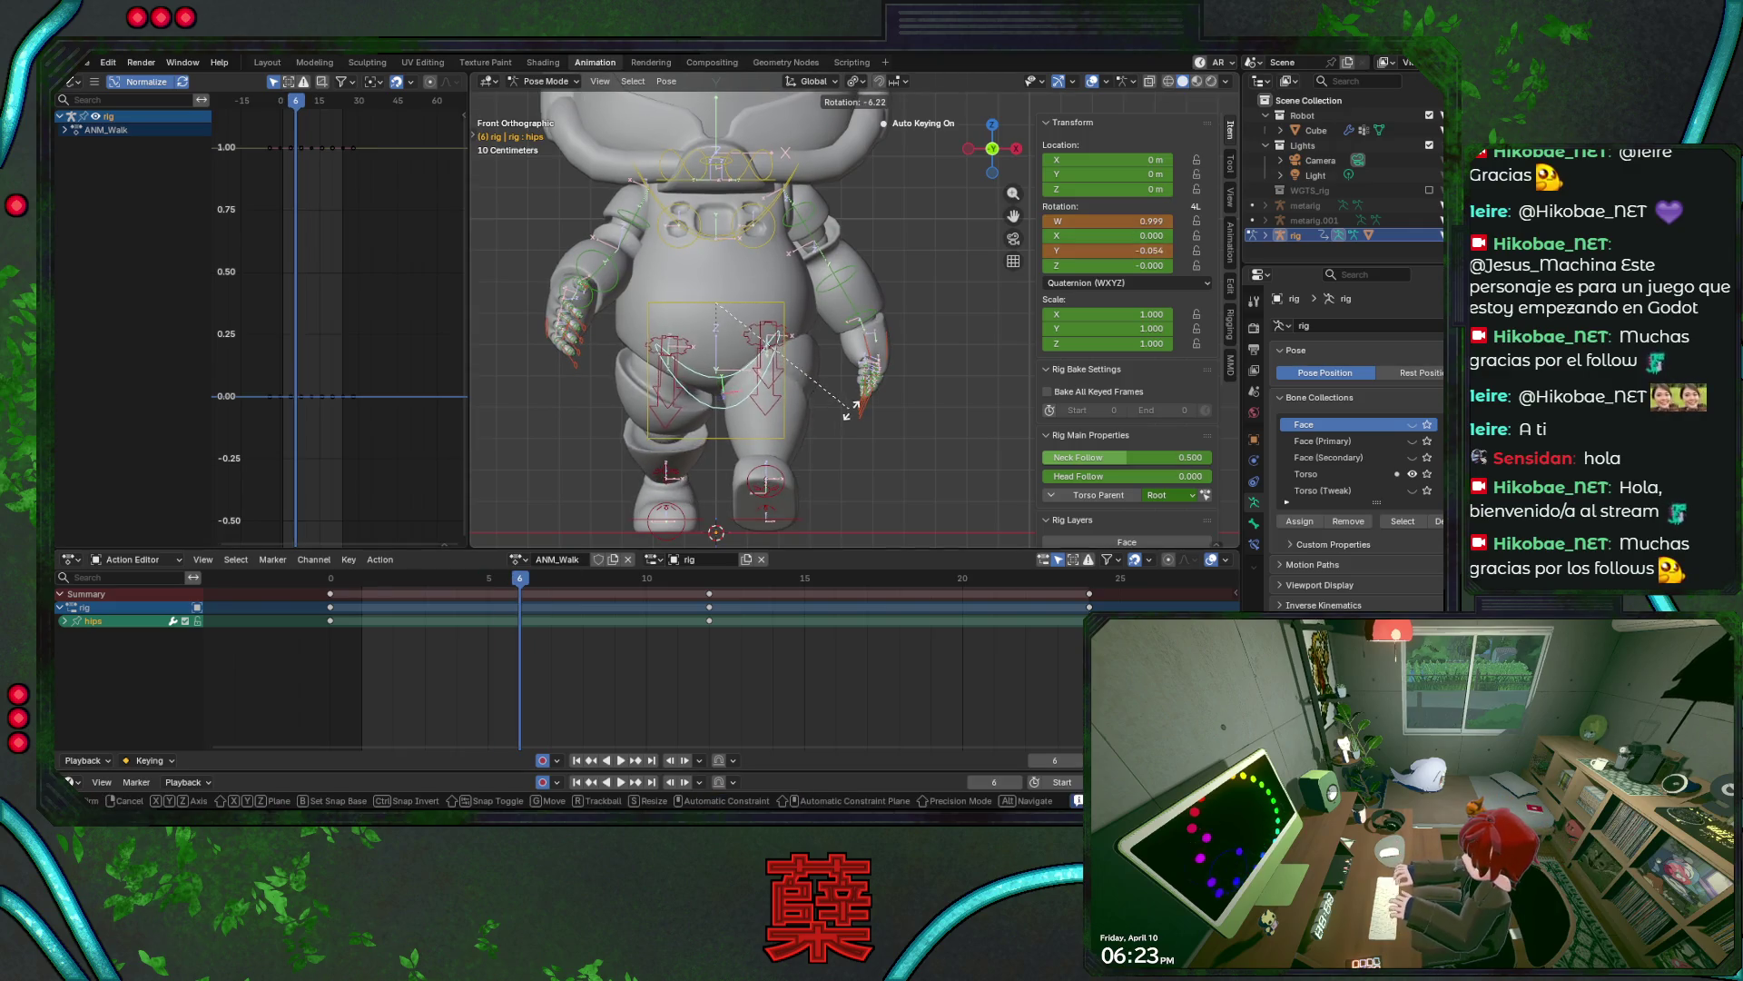
pyautogui.press('Escape')
pyautogui.hotkey('ctrl', 's')
pyautogui.press('r')
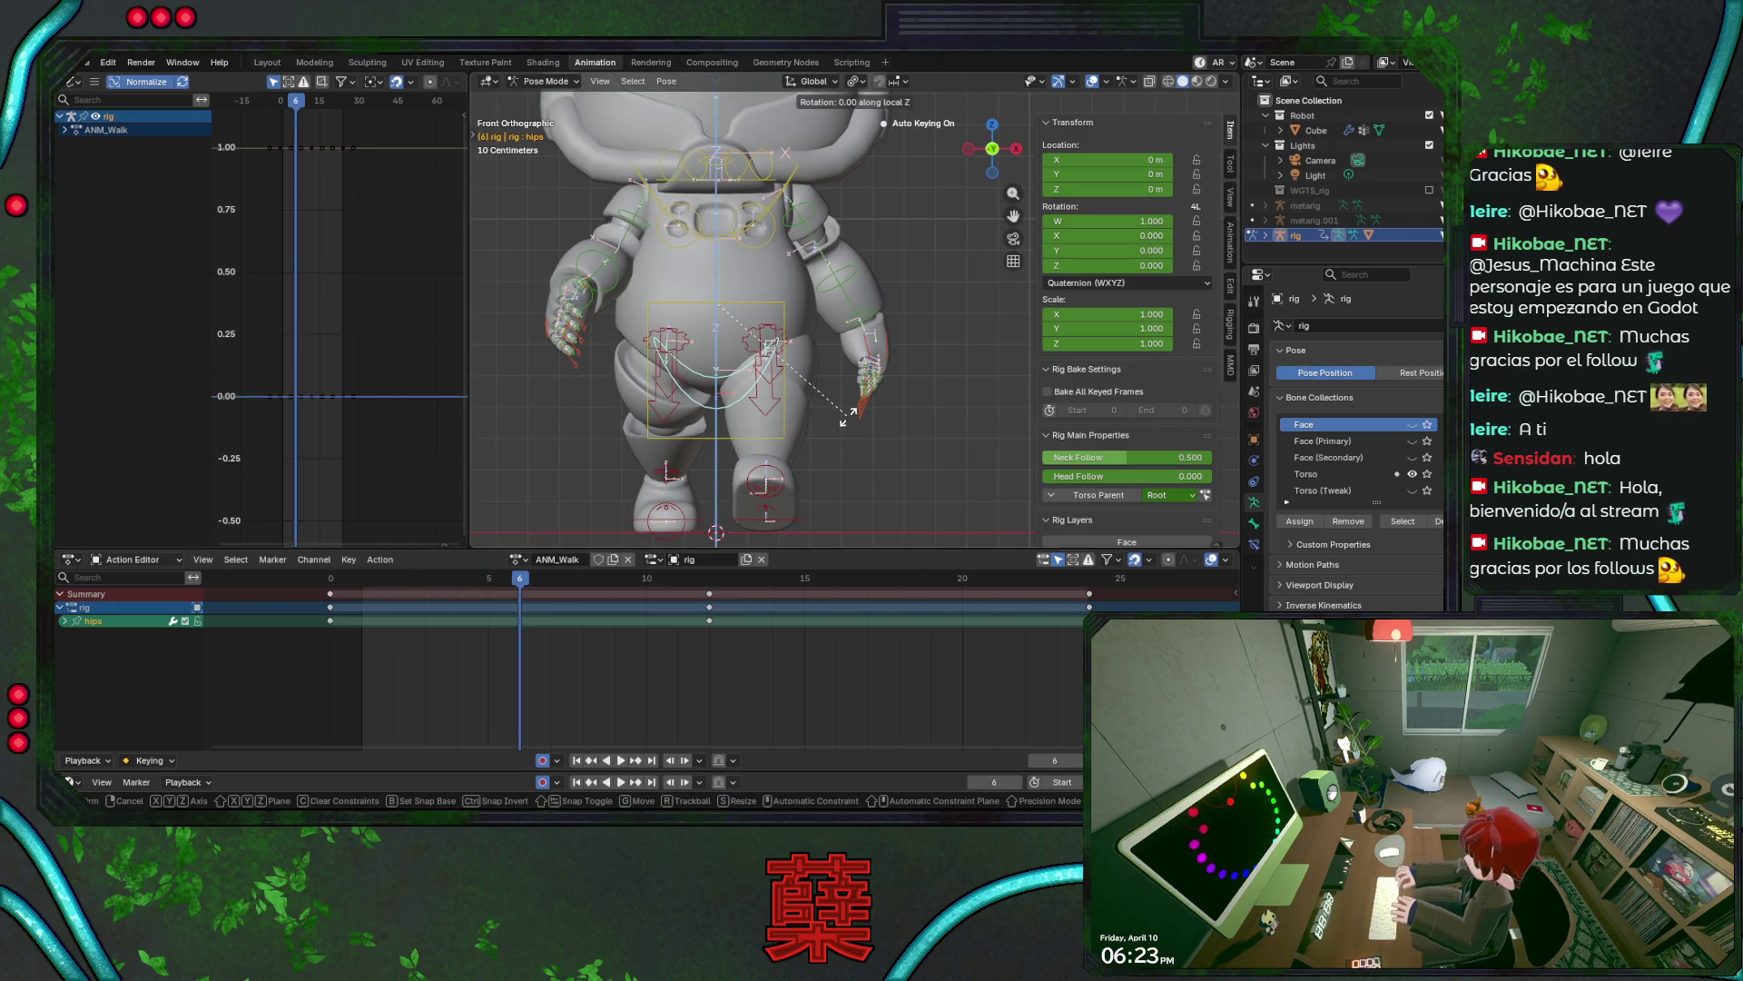
pyautogui.press('x')
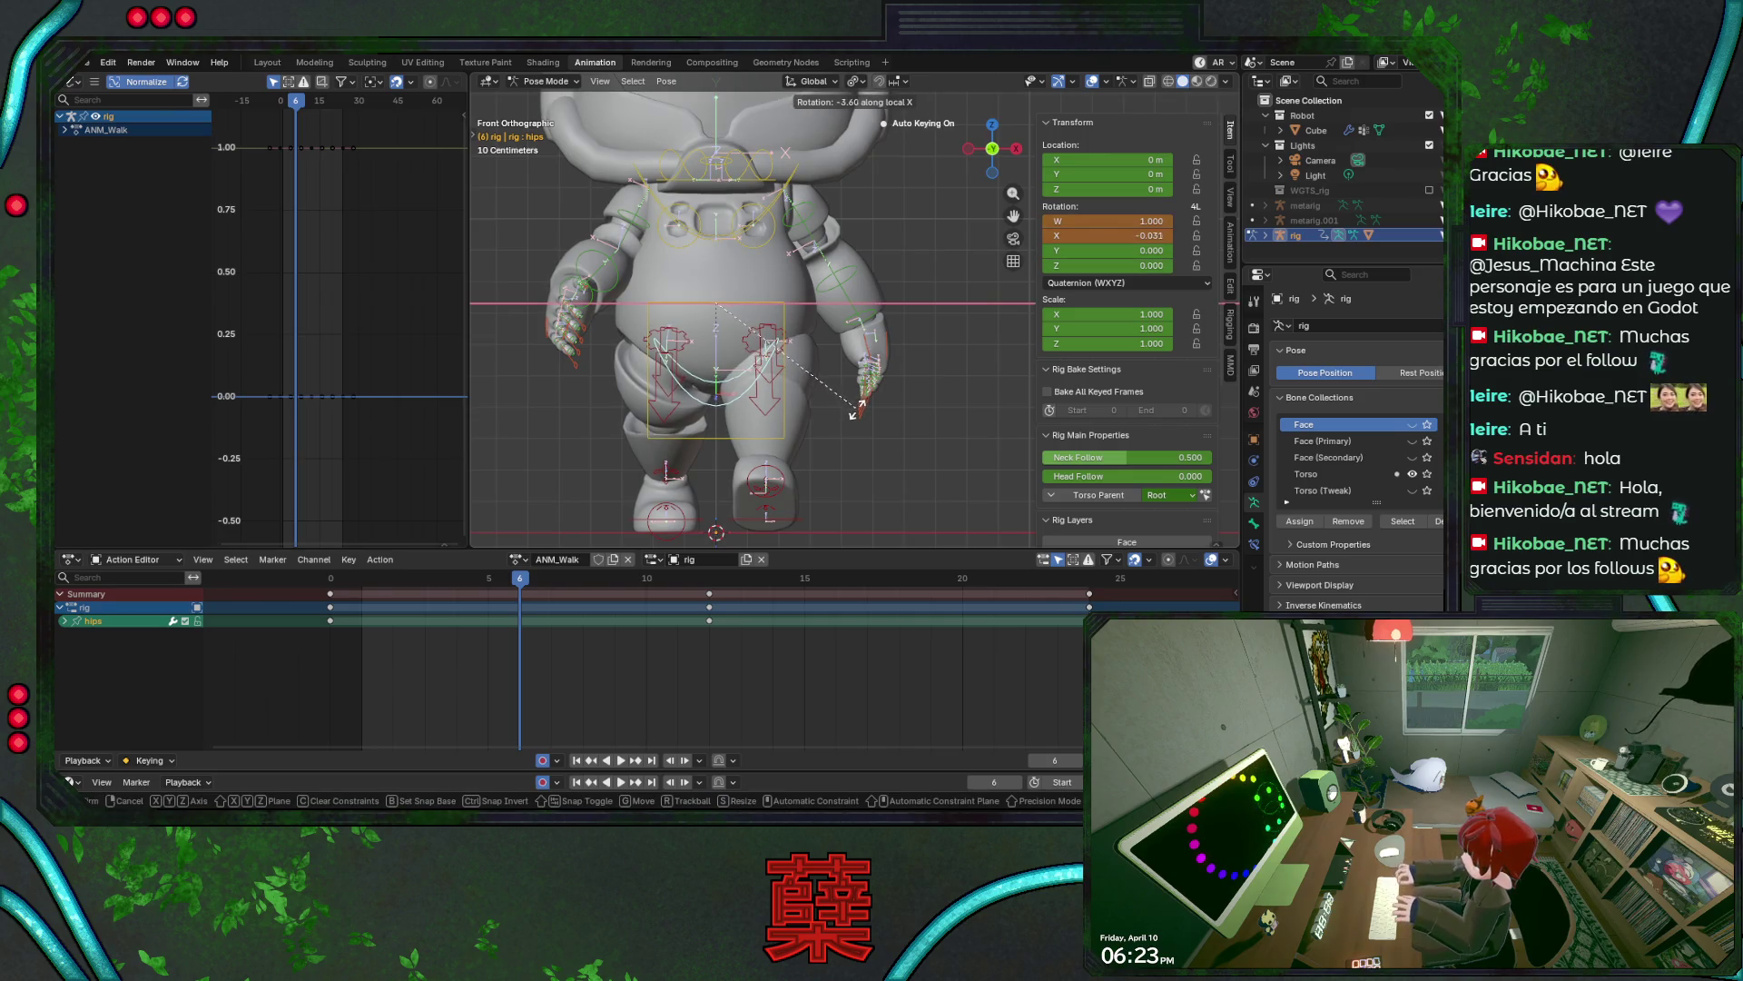
pyautogui.press('Escape')
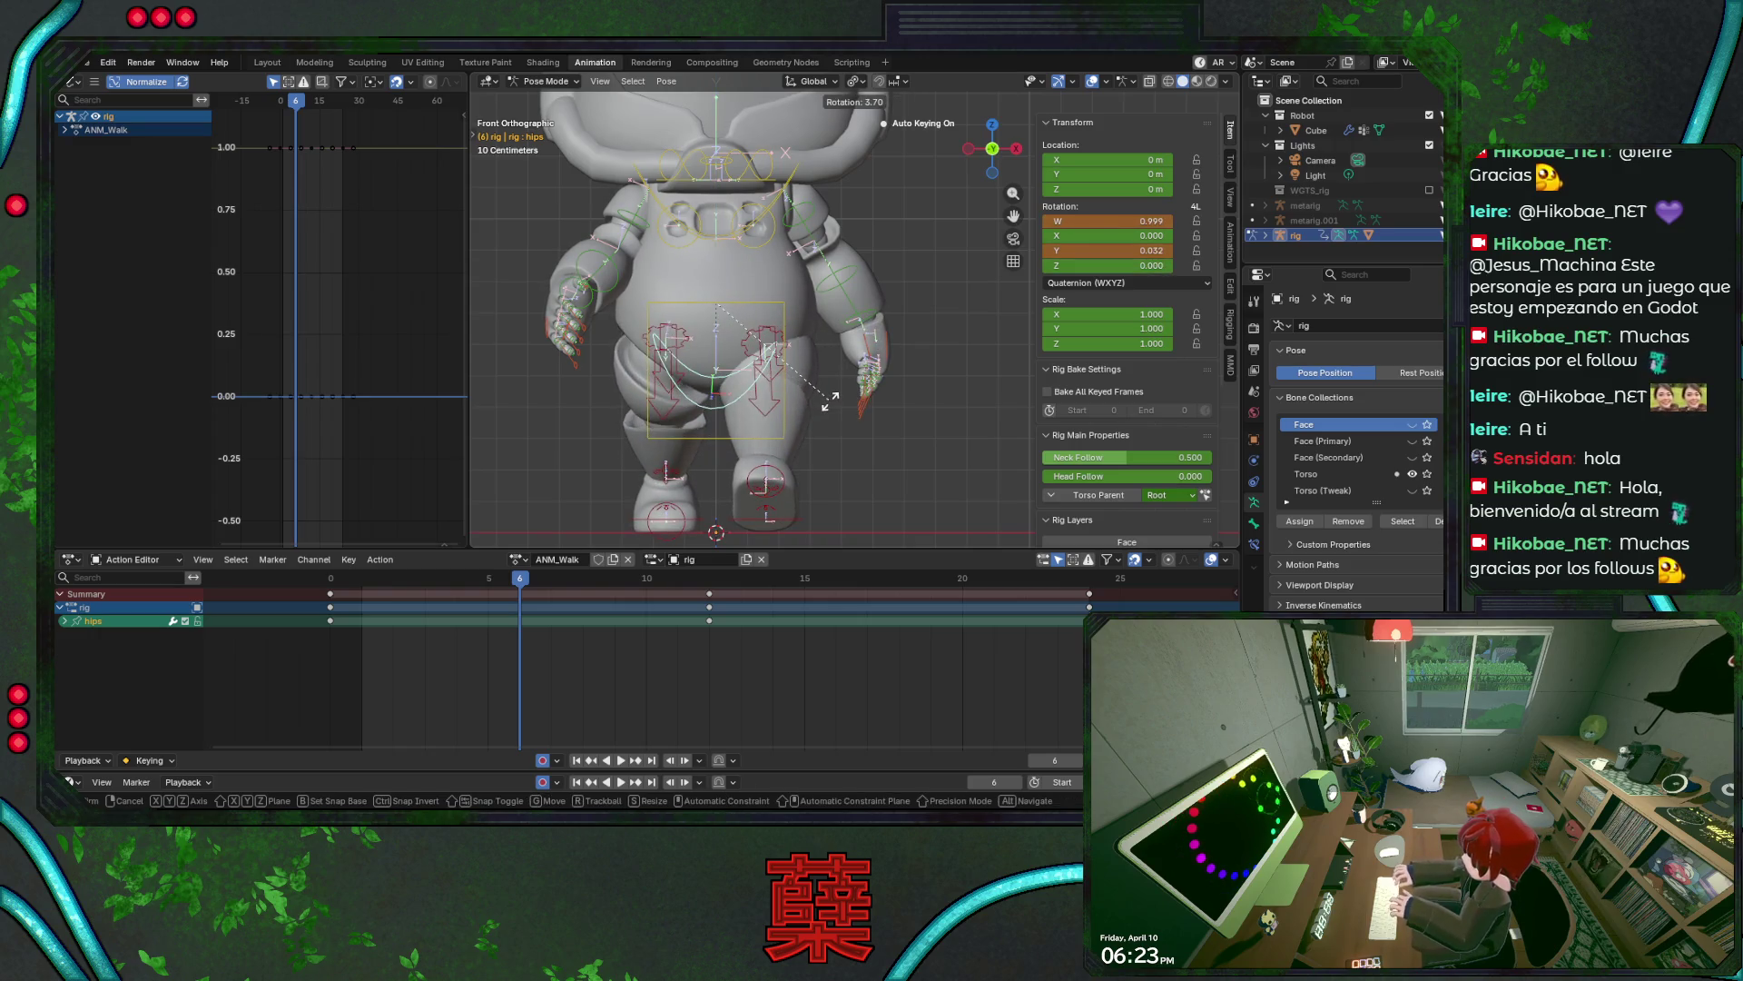
pyautogui.press('Escape')
pyautogui.press('KP_3')
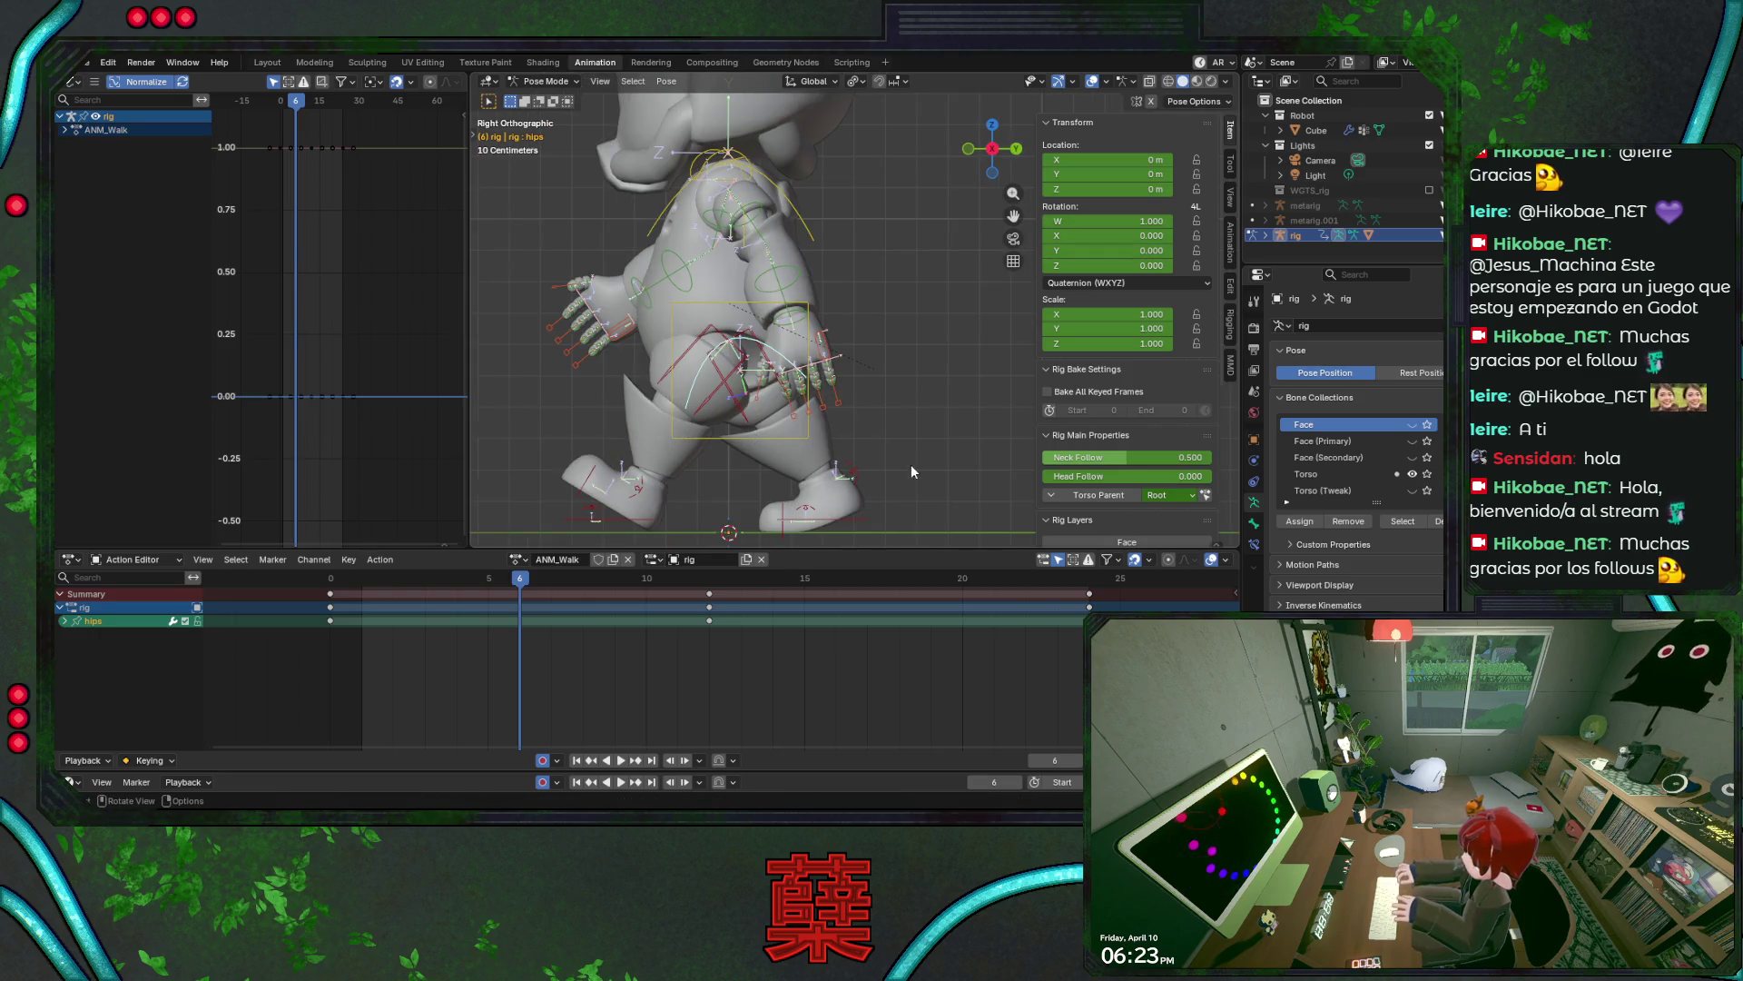
pyautogui.moveTo(912, 471)
pyautogui.mouseDown(button='middle')
pyautogui.moveTo(828, 454)
pyautogui.moveTo(897, 512)
pyautogui.moveTo(921, 499)
pyautogui.mouseUp(button='middle')
pyautogui.press('r')
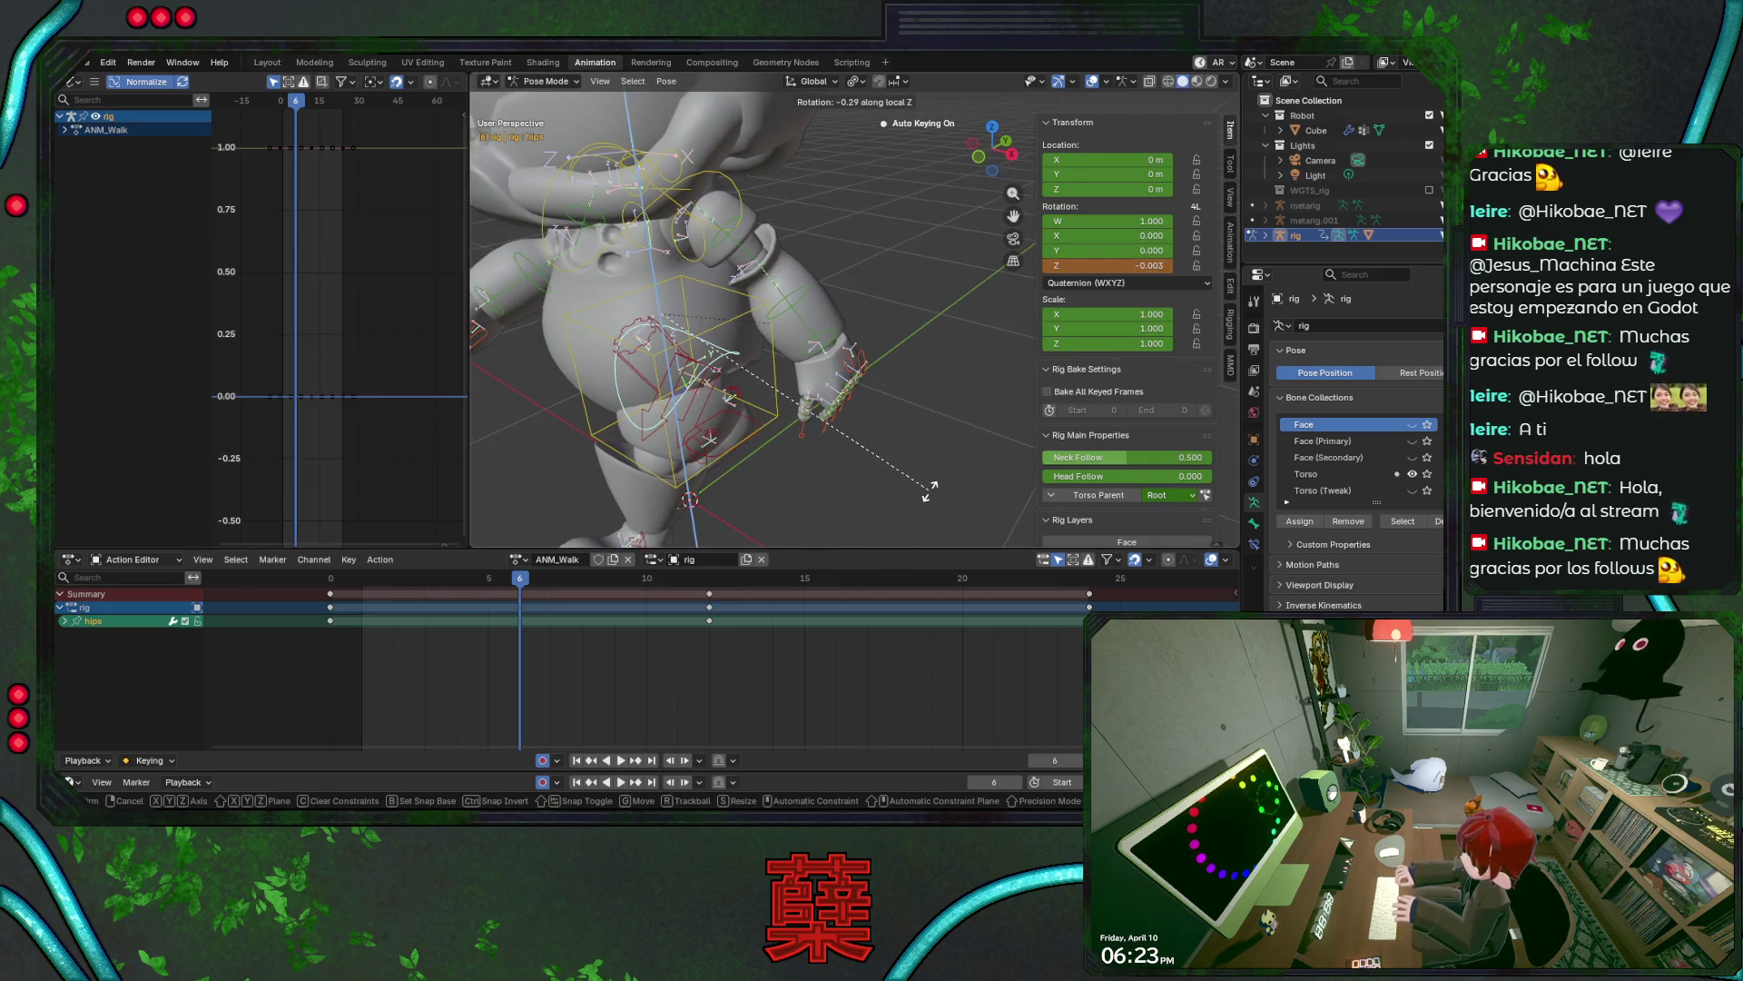
pyautogui.press('Escape')
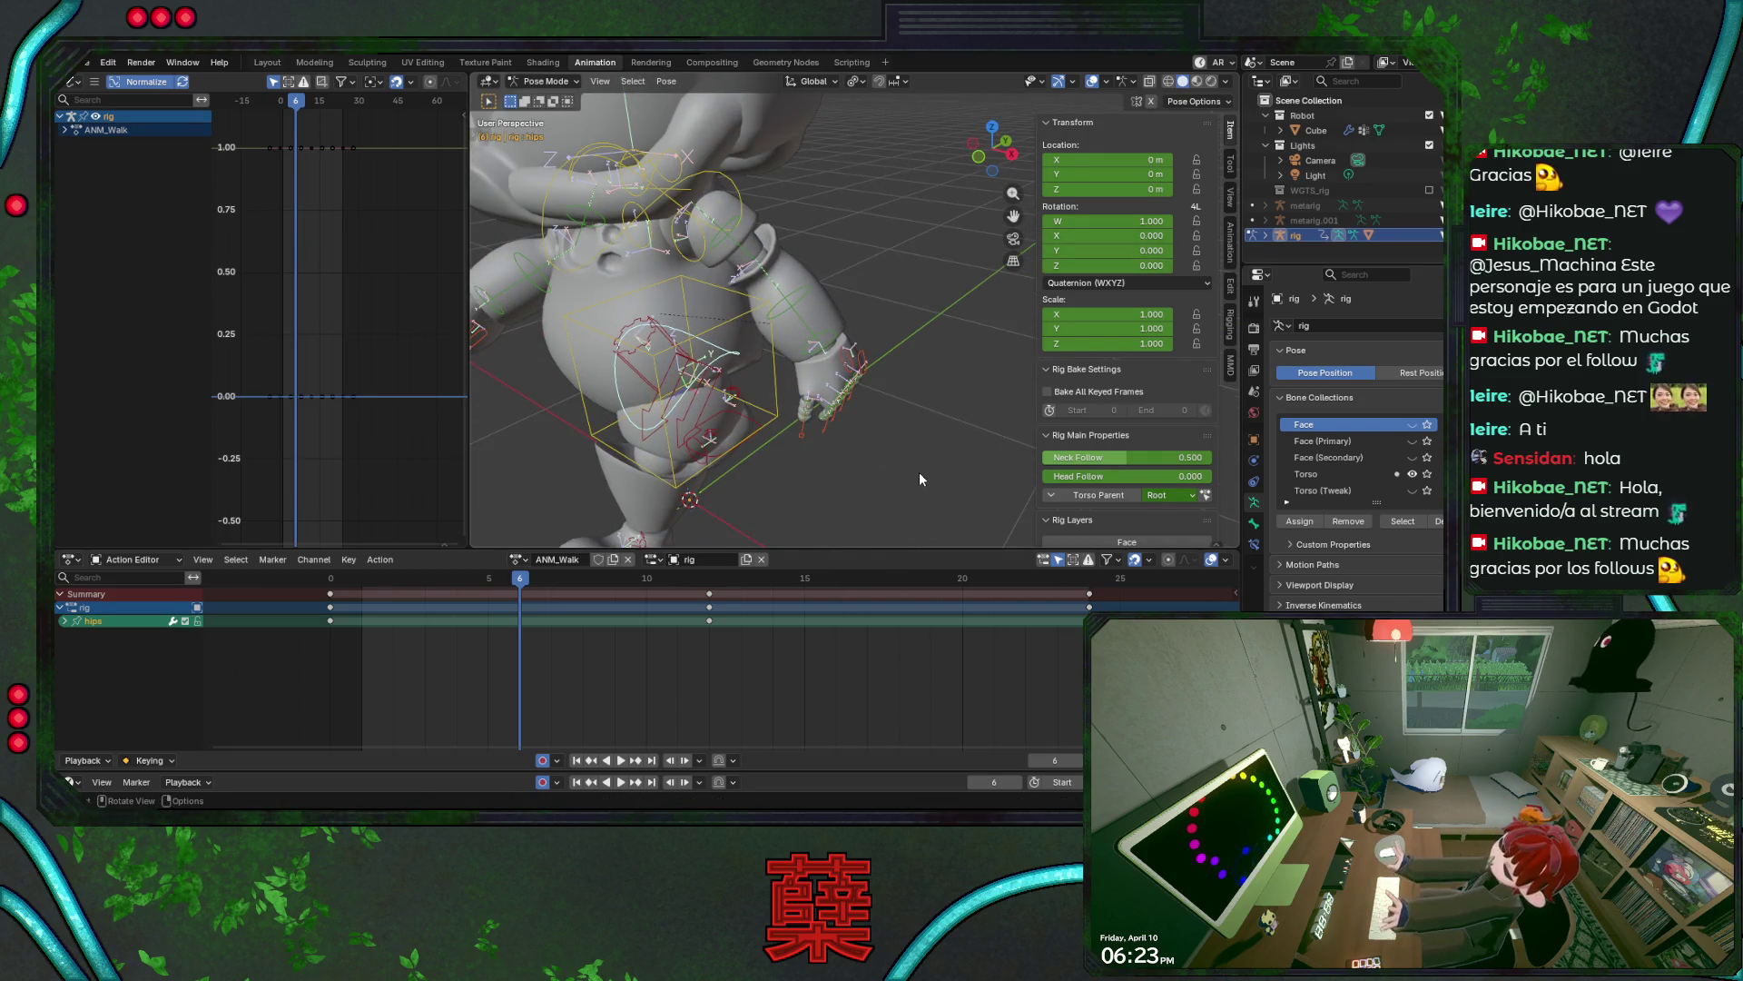
pyautogui.press('r')
pyautogui.press('x')
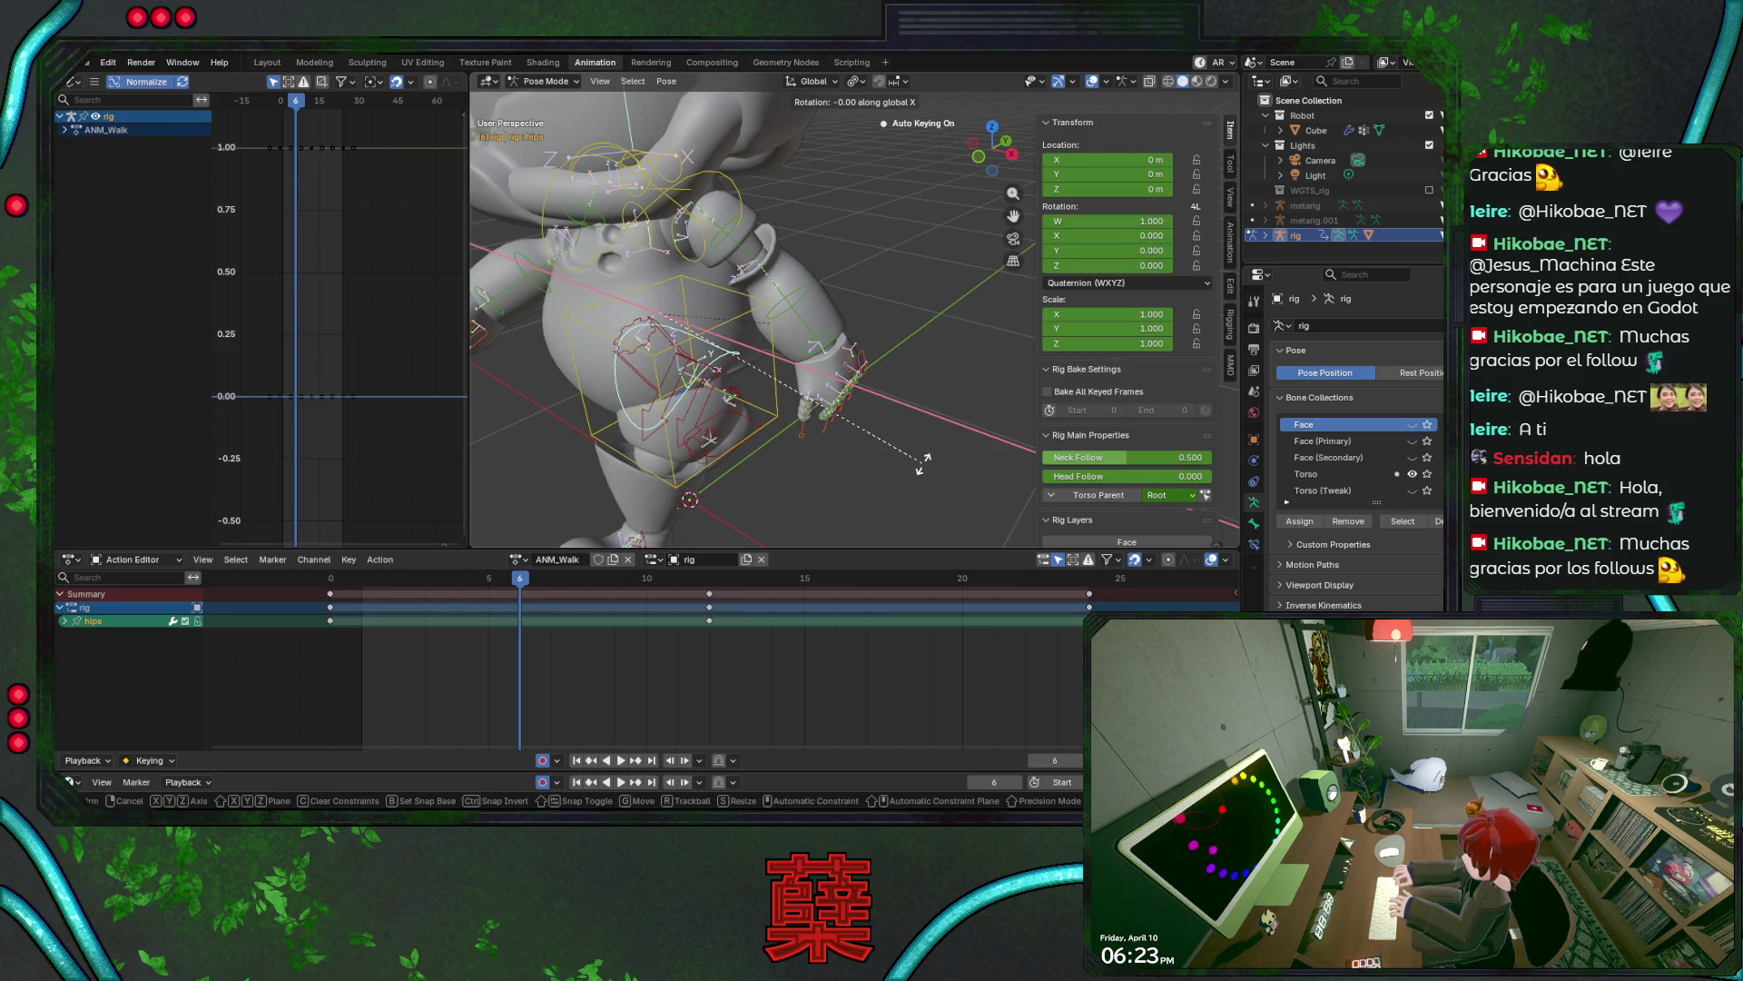
pyautogui.press('Escape')
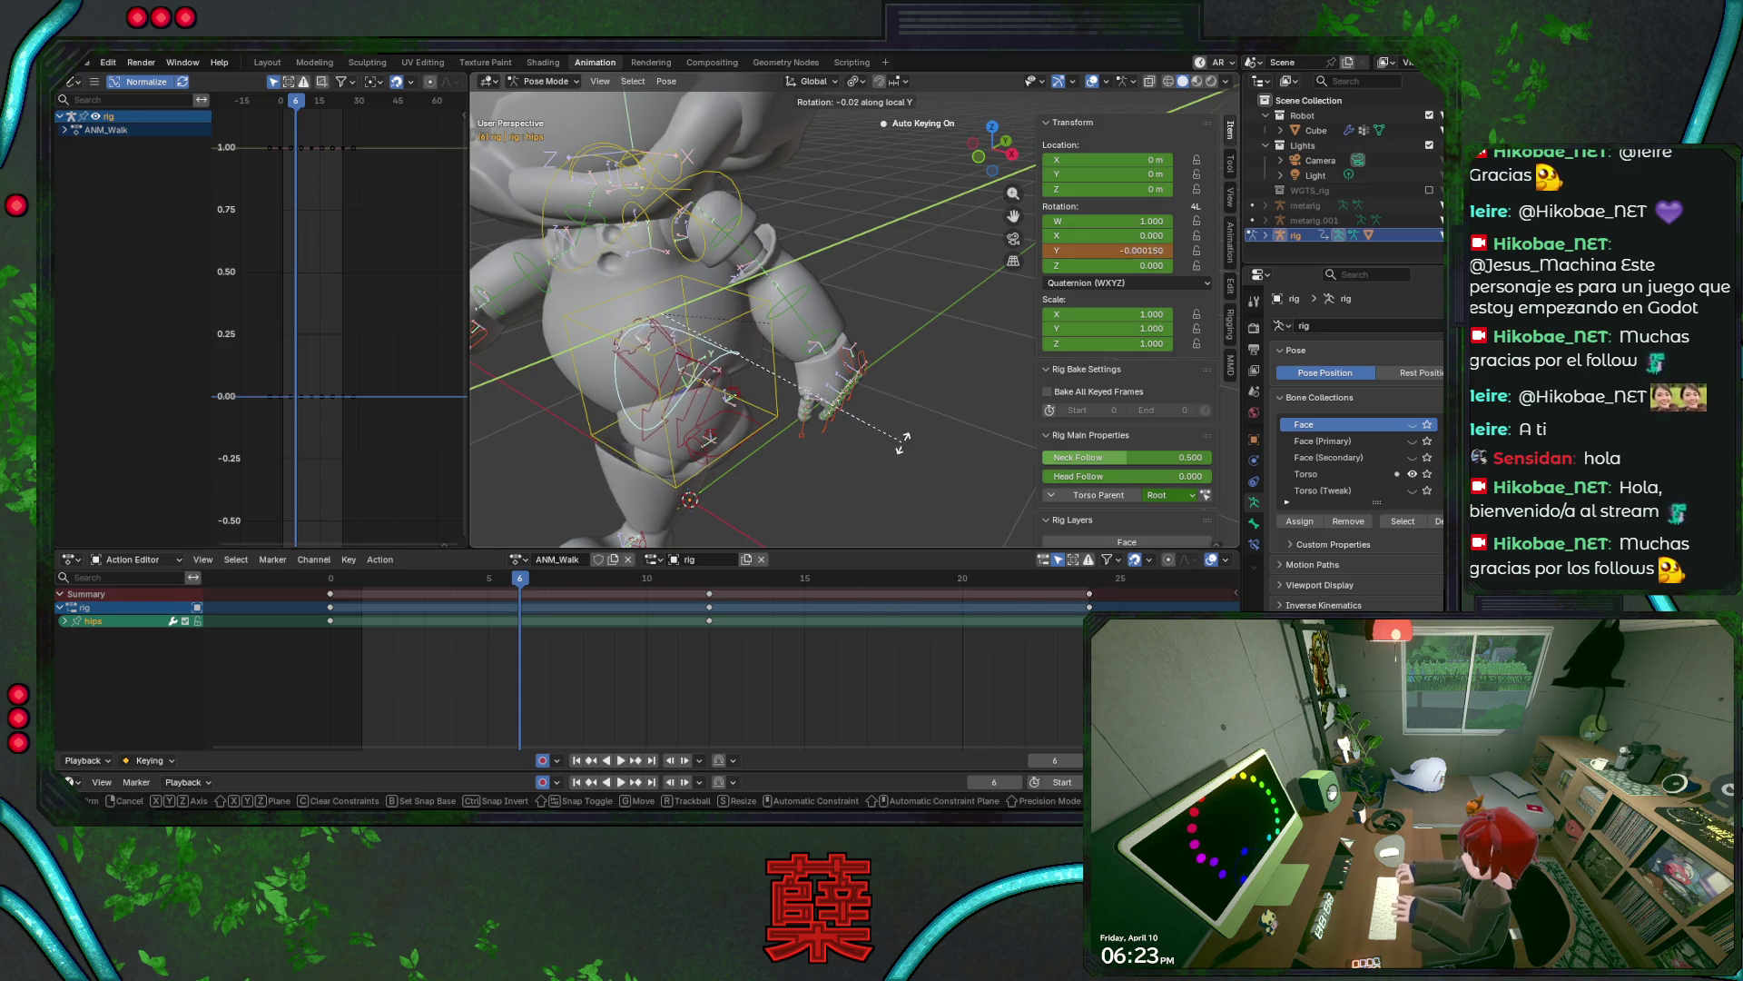
pyautogui.press('Escape')
# - From the front view, tilt the hips slightly on Y (about -0.02), keyed at frame 6
pyautogui.press('KP_1')
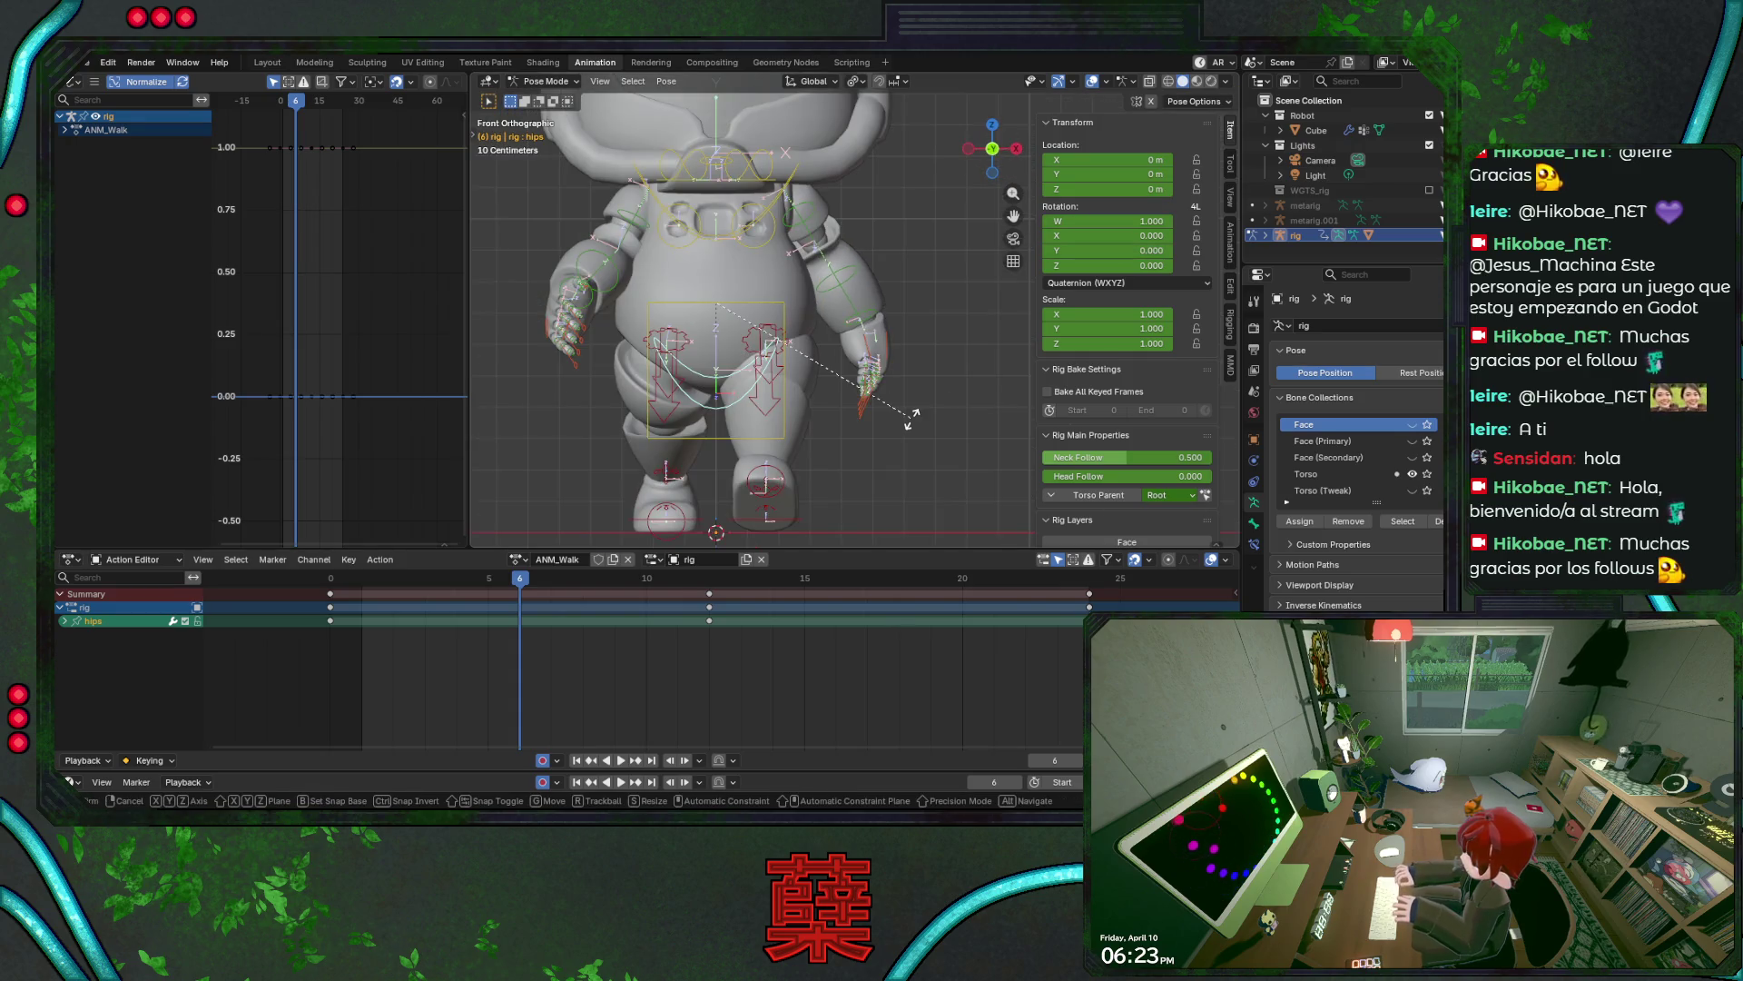
pyautogui.press('y')
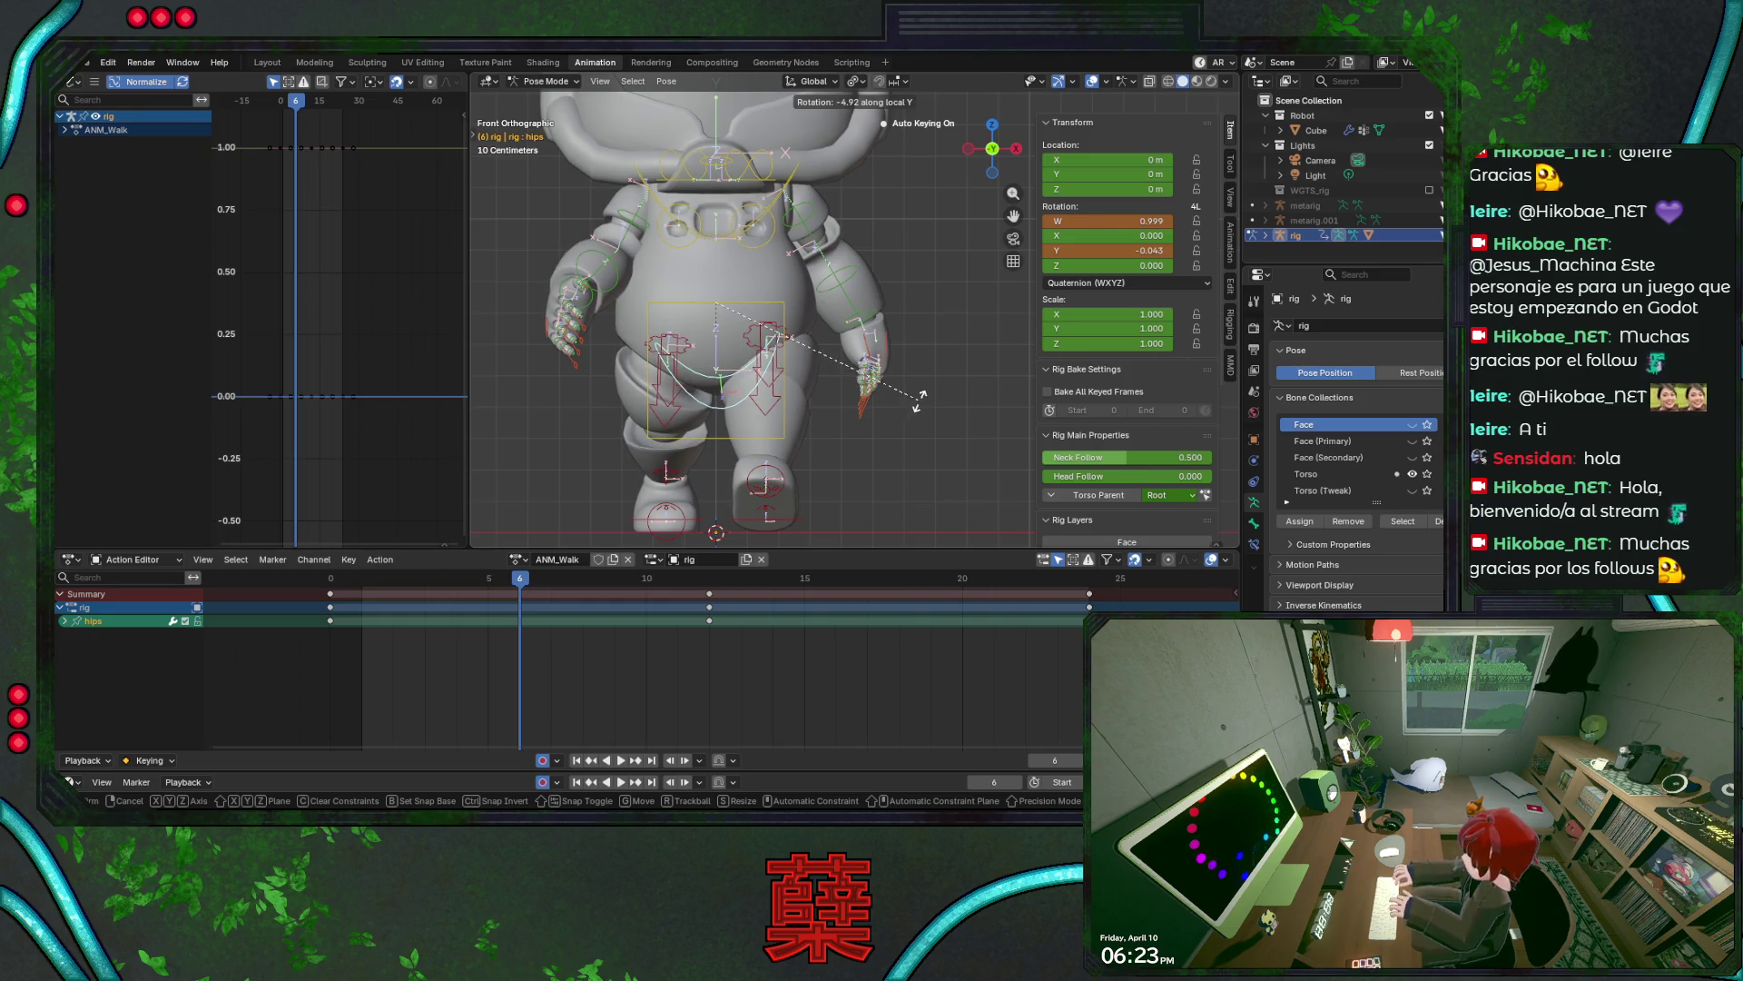
pyautogui.press('Escape')
pyautogui.press('KP_3')
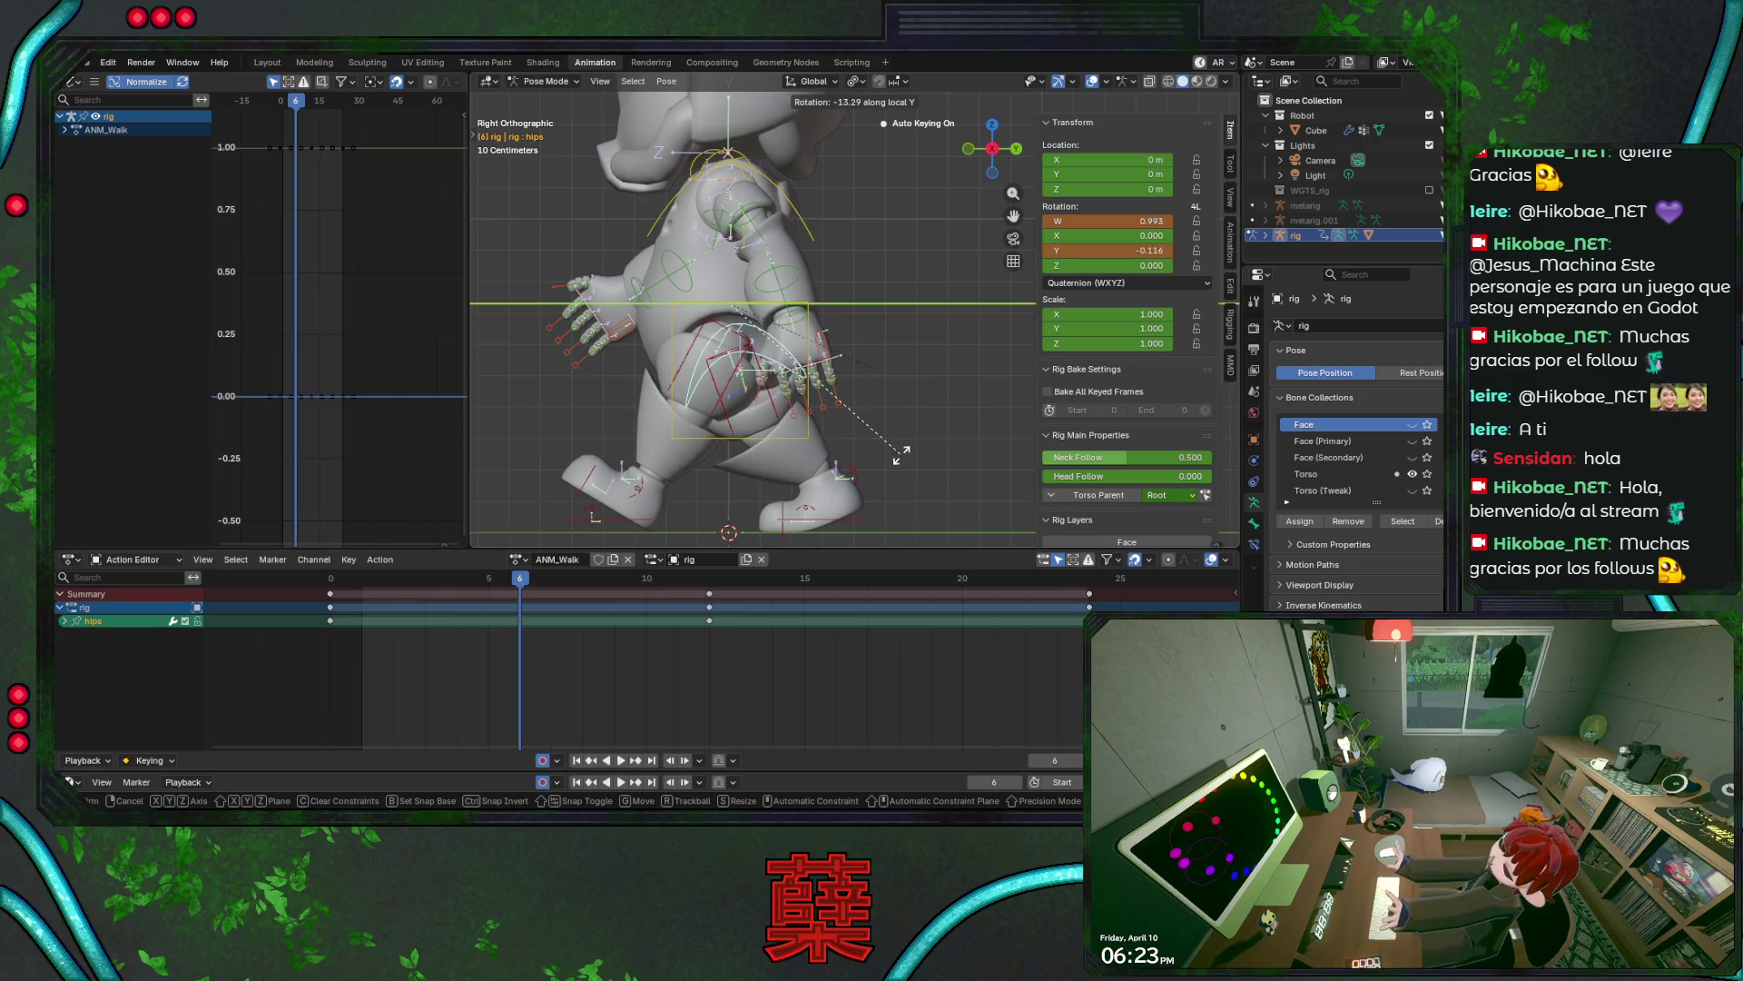
pyautogui.press('KP_1')
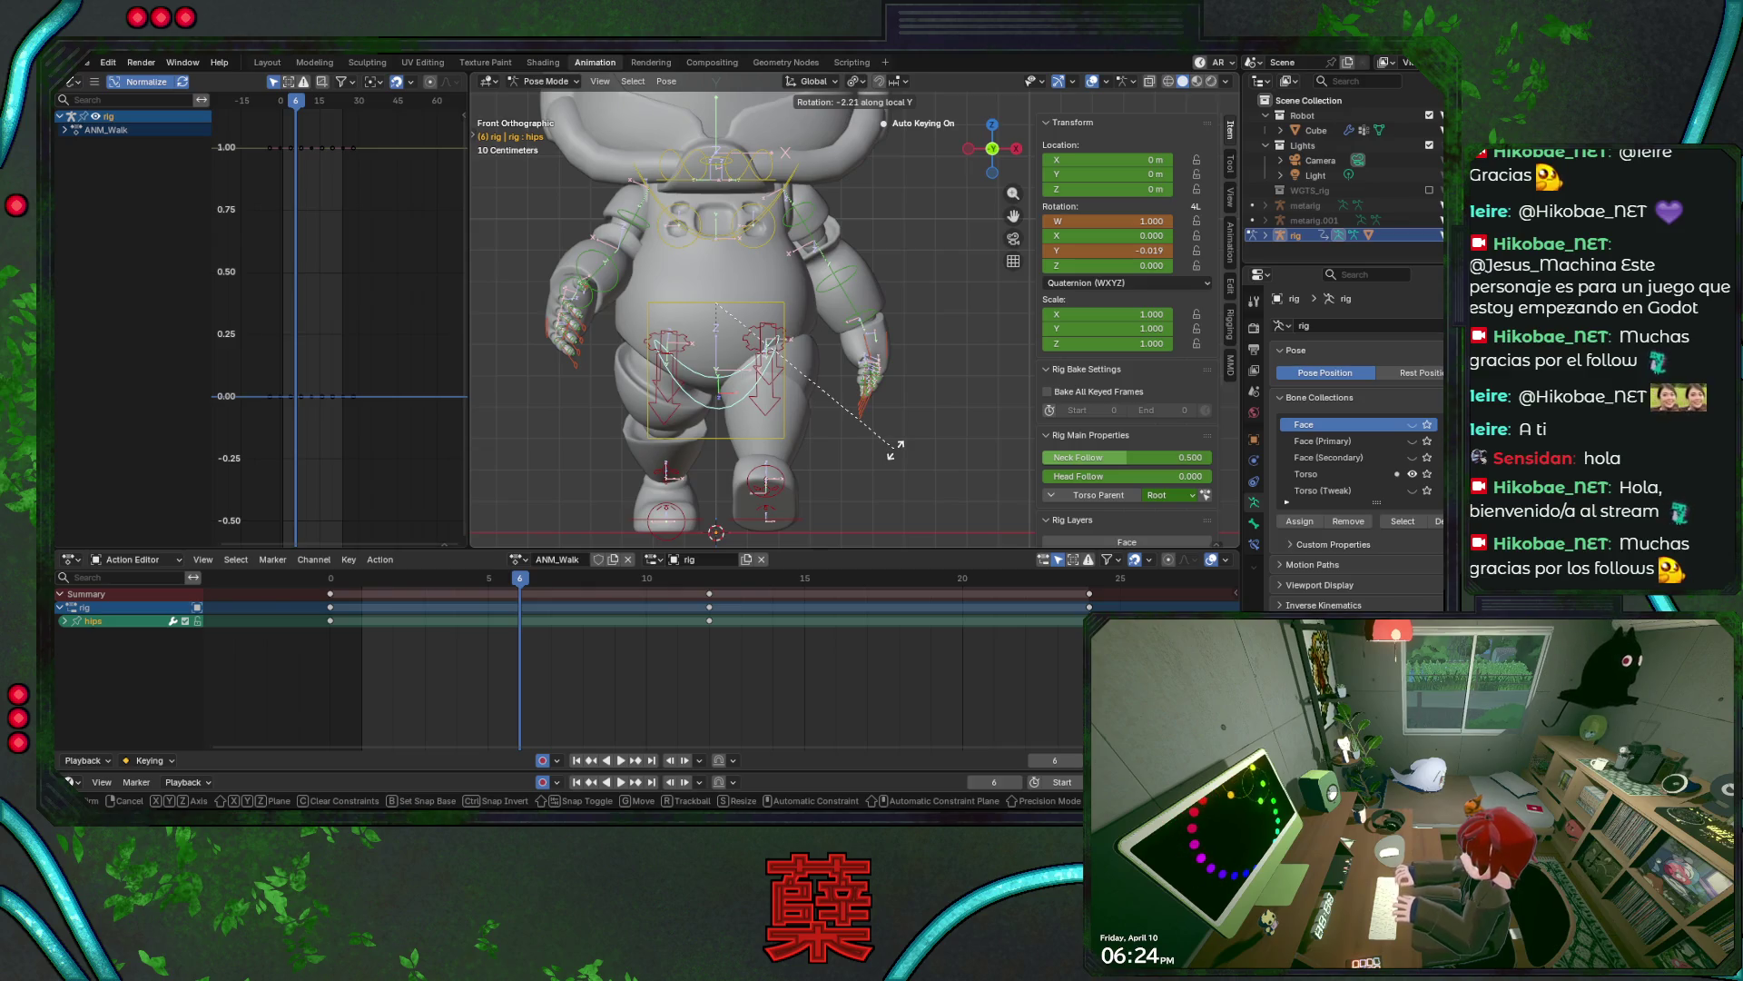
pyautogui.click(896, 451)
pyautogui.moveTo(525, 581); pyautogui.dragTo(448, 591)
# - Key the hips pose at frame 4, save, and start the walk preview
pyautogui.hotkey('alt', 'r')
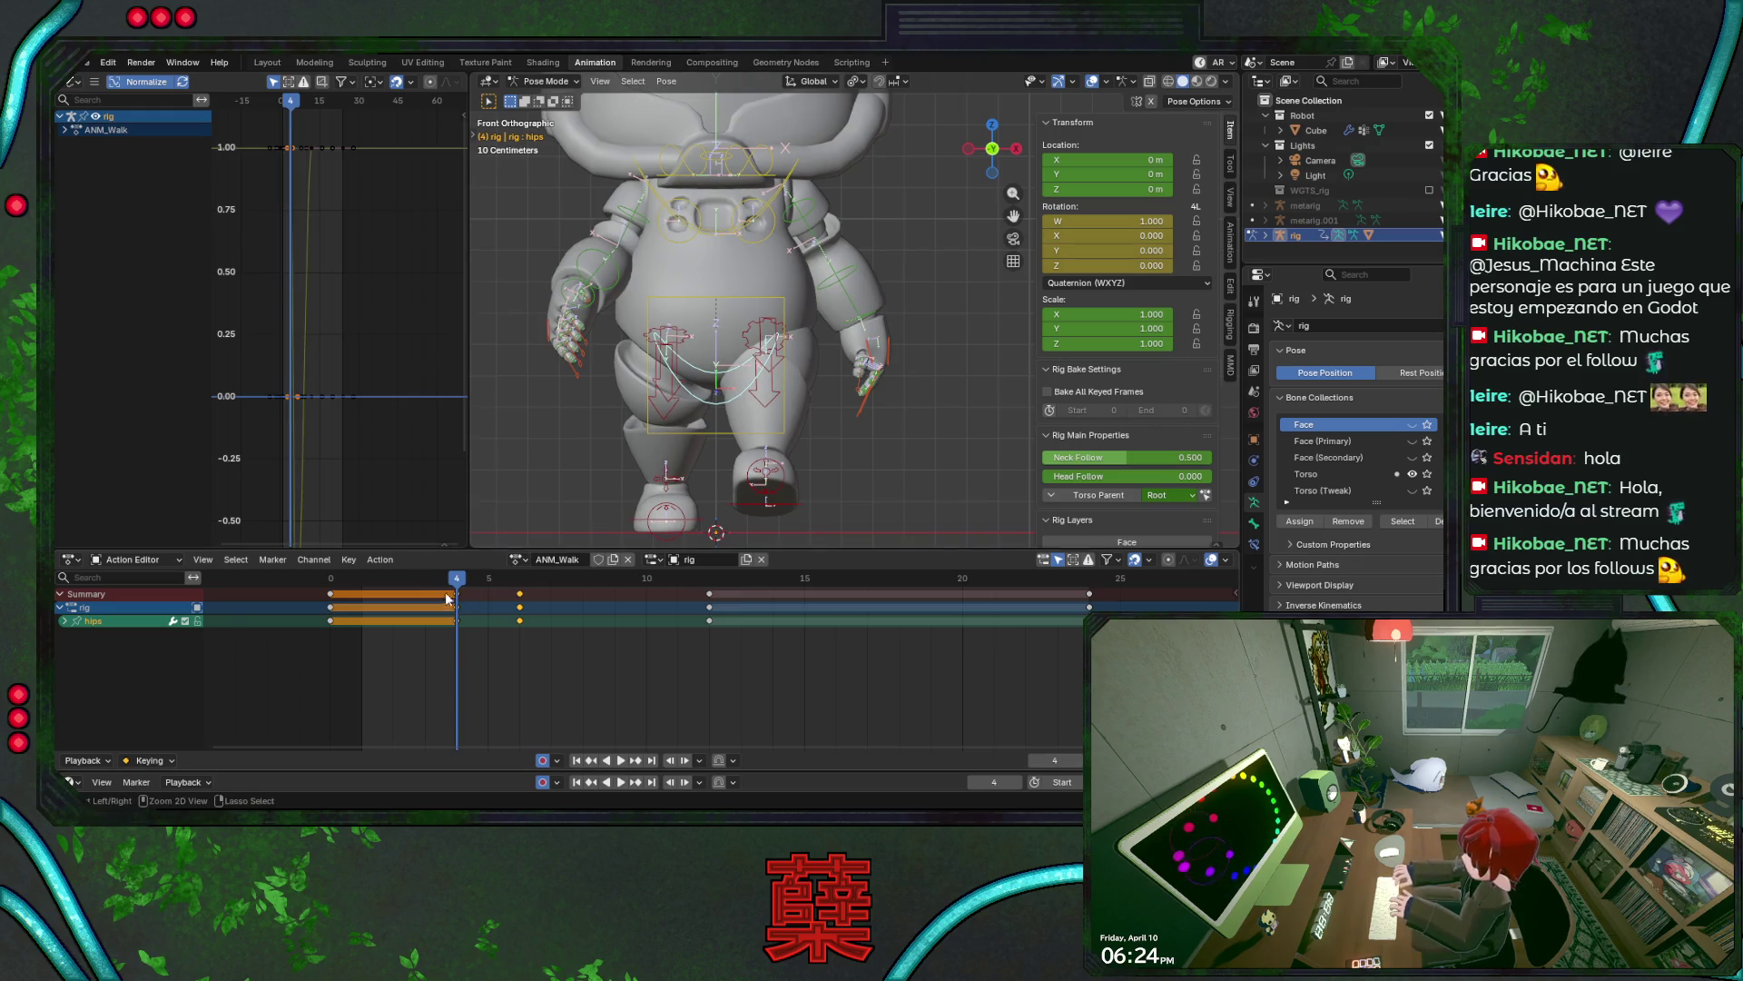
pyautogui.hotkey('ctrl', 's')
pyautogui.press('space')
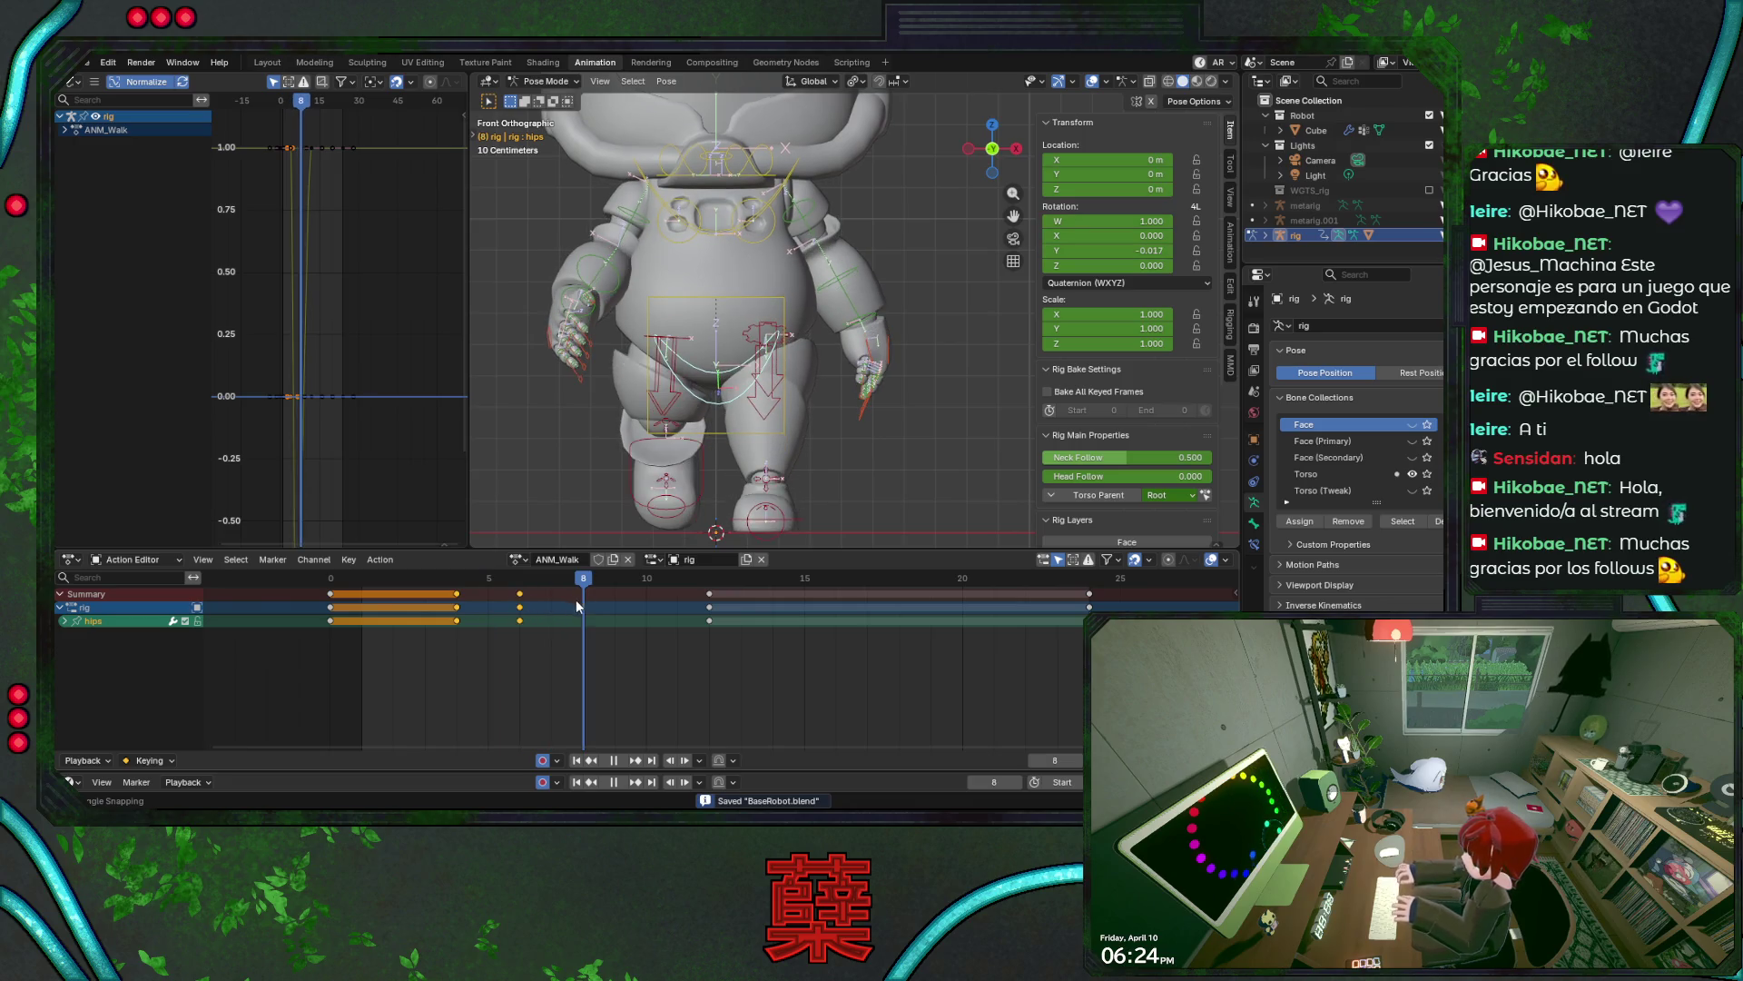
# - Clear the hips rotation to zero at frame 8, key it, and replay the walk from frame 7
pyautogui.press('space')
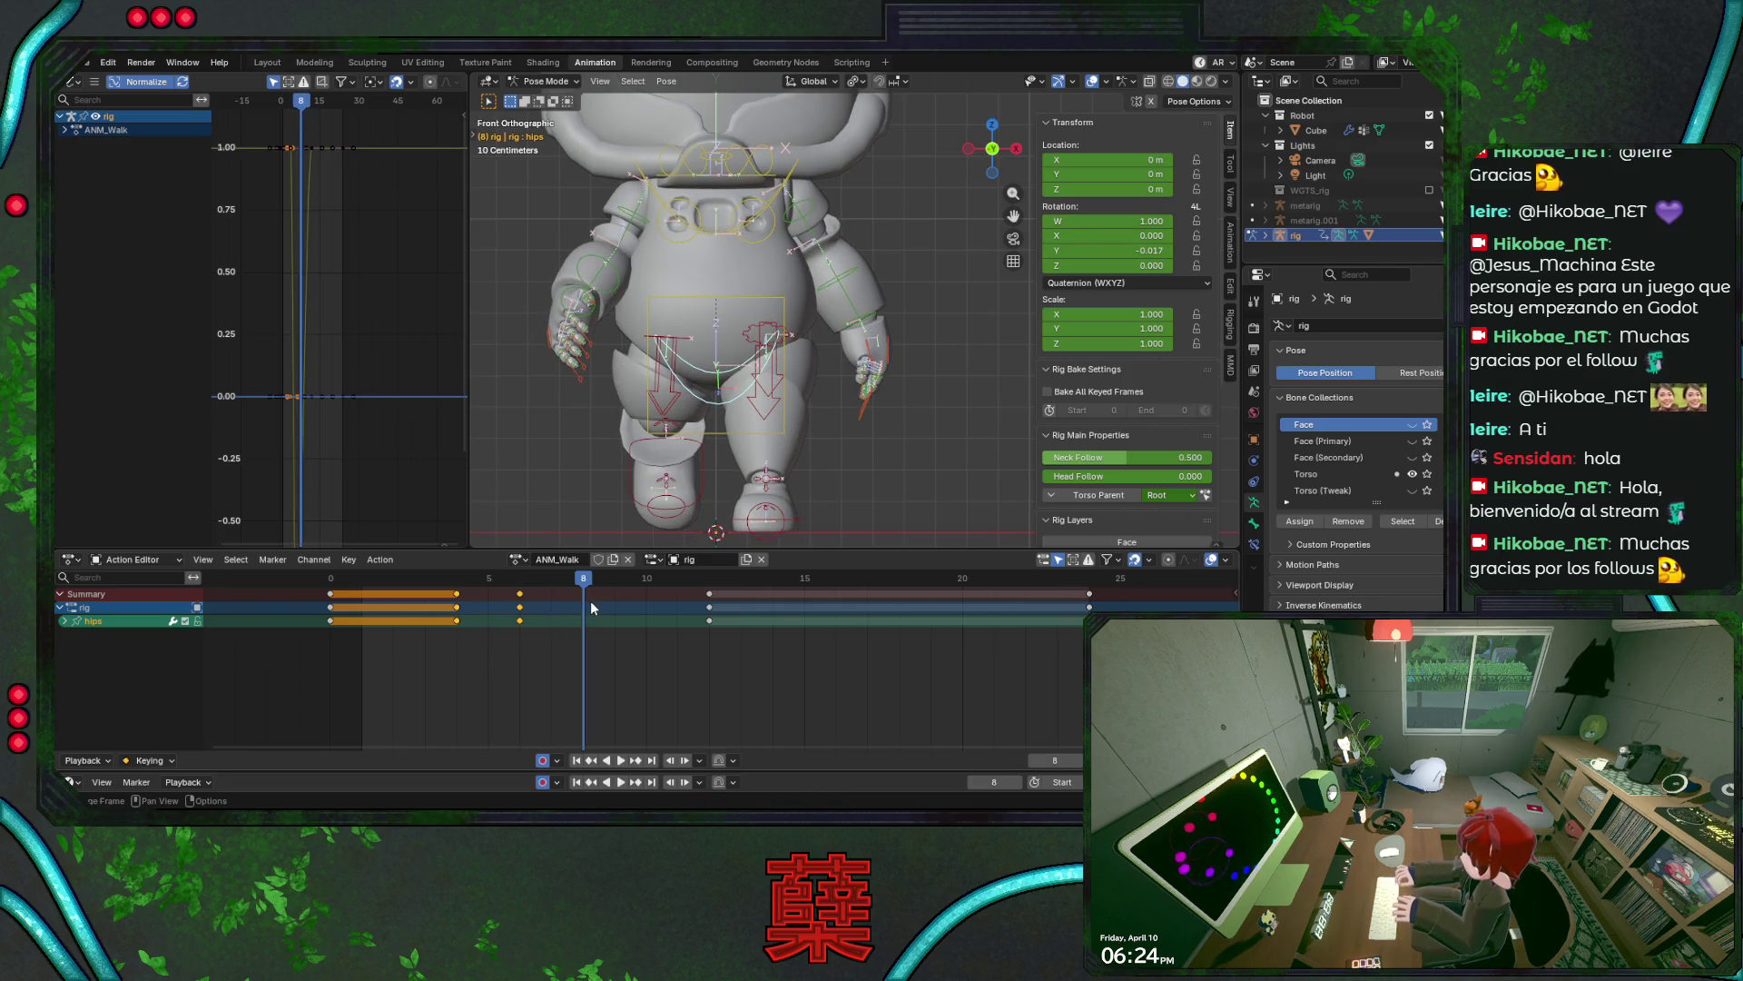
pyautogui.hotkey('alt', 'r')
pyautogui.press('i')
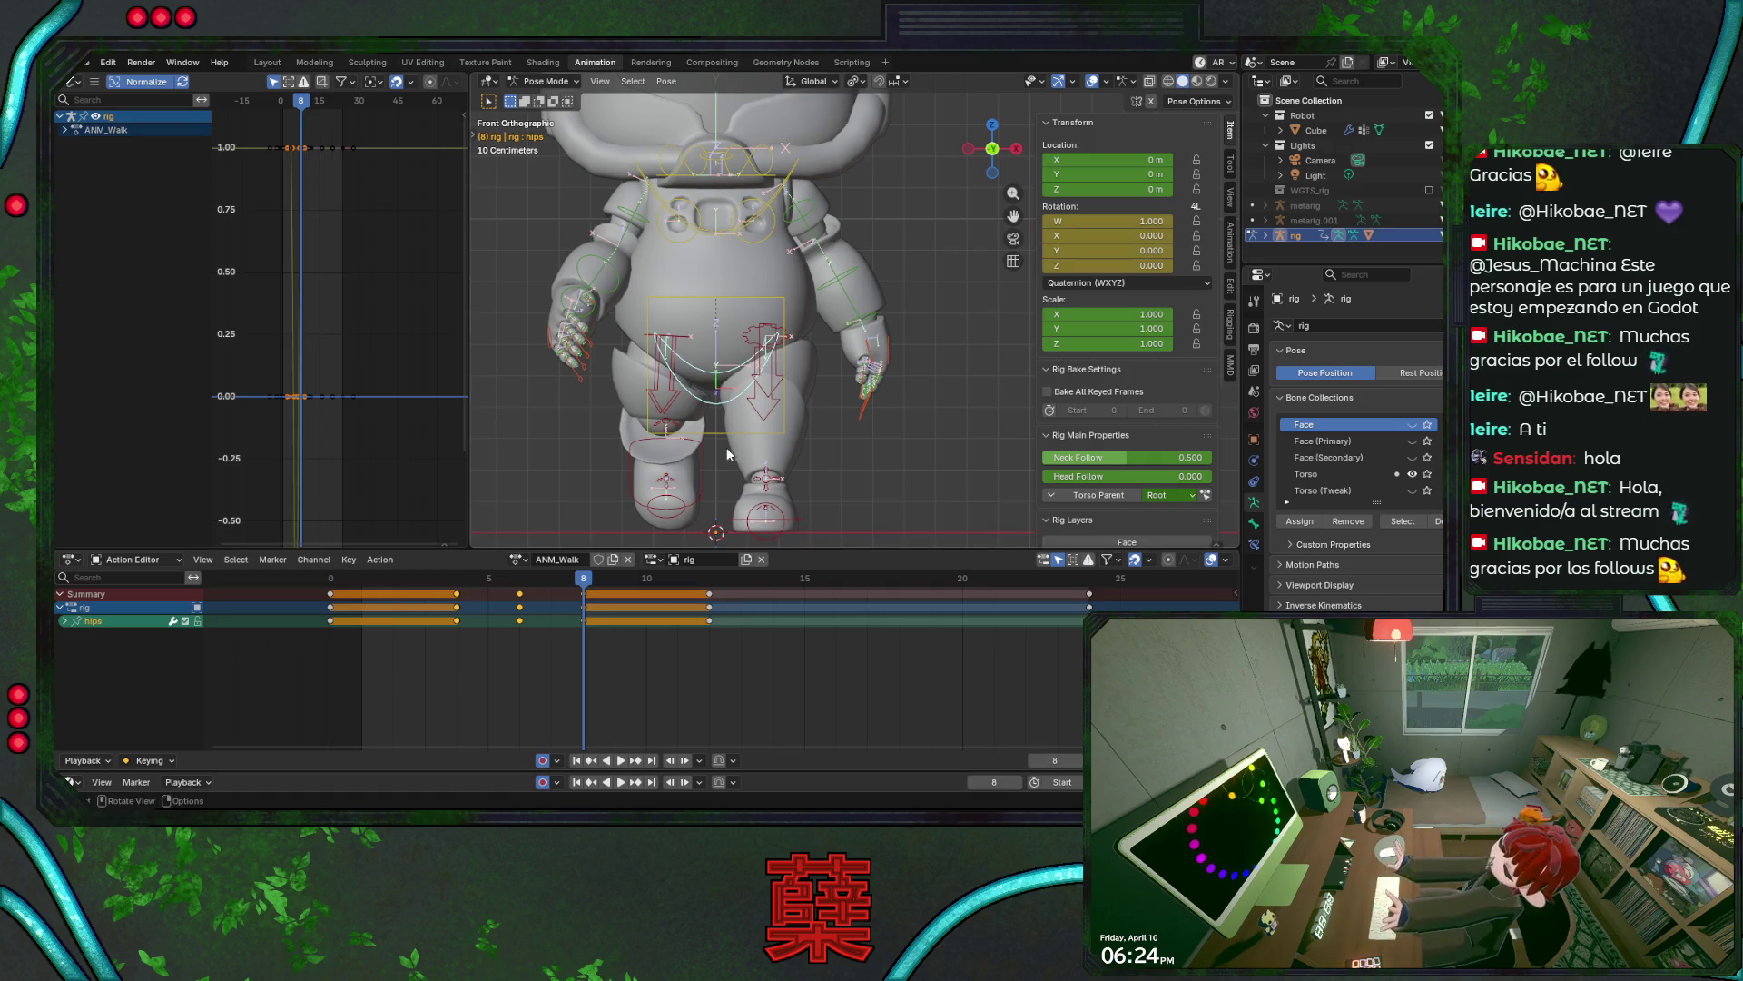
pyautogui.press('space')
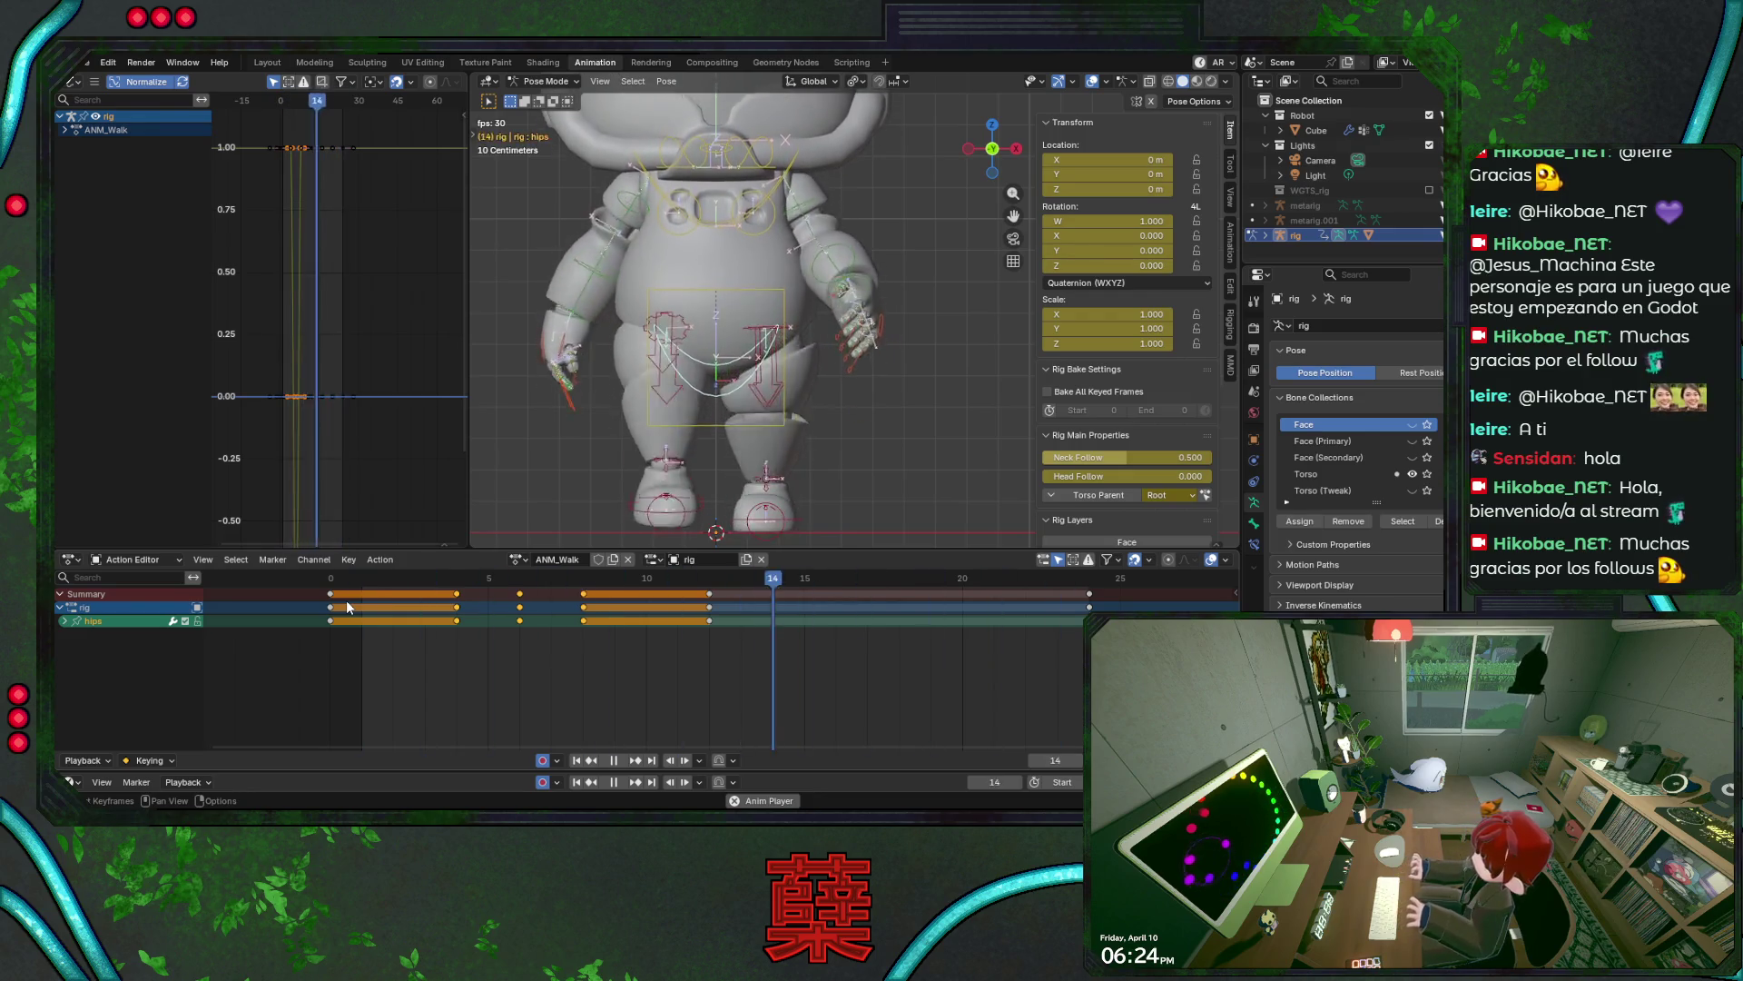
pyautogui.press('space')
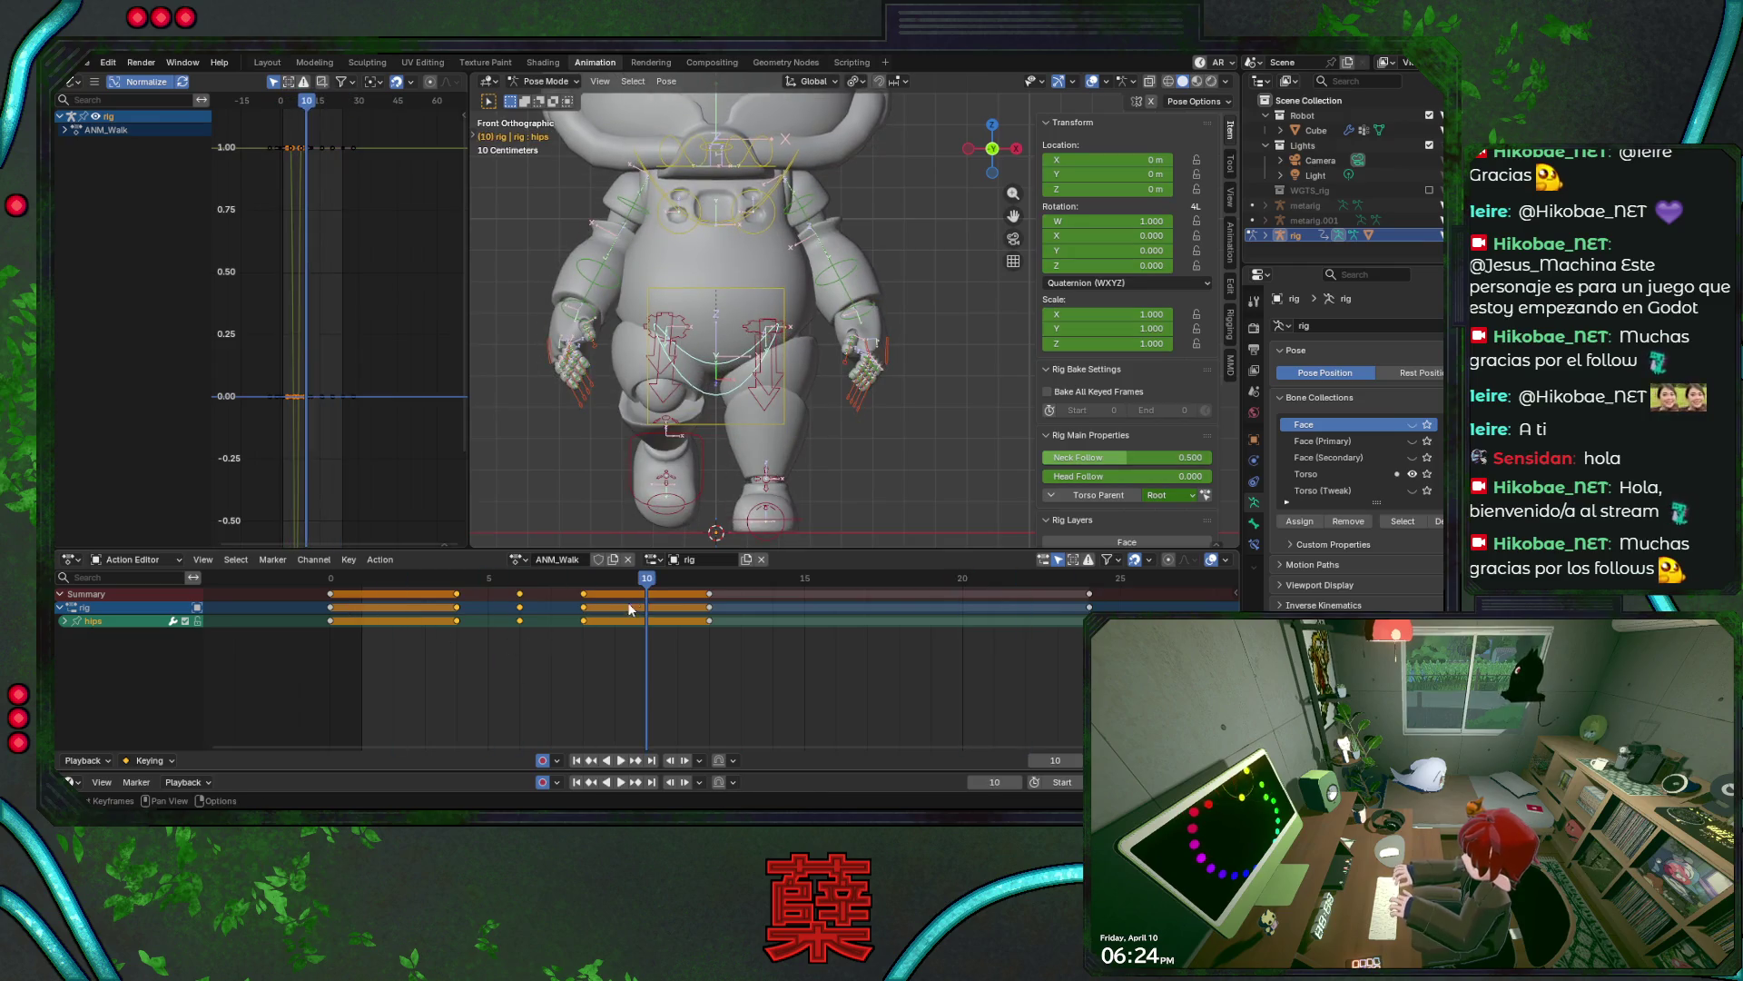
pyautogui.click(552, 588)
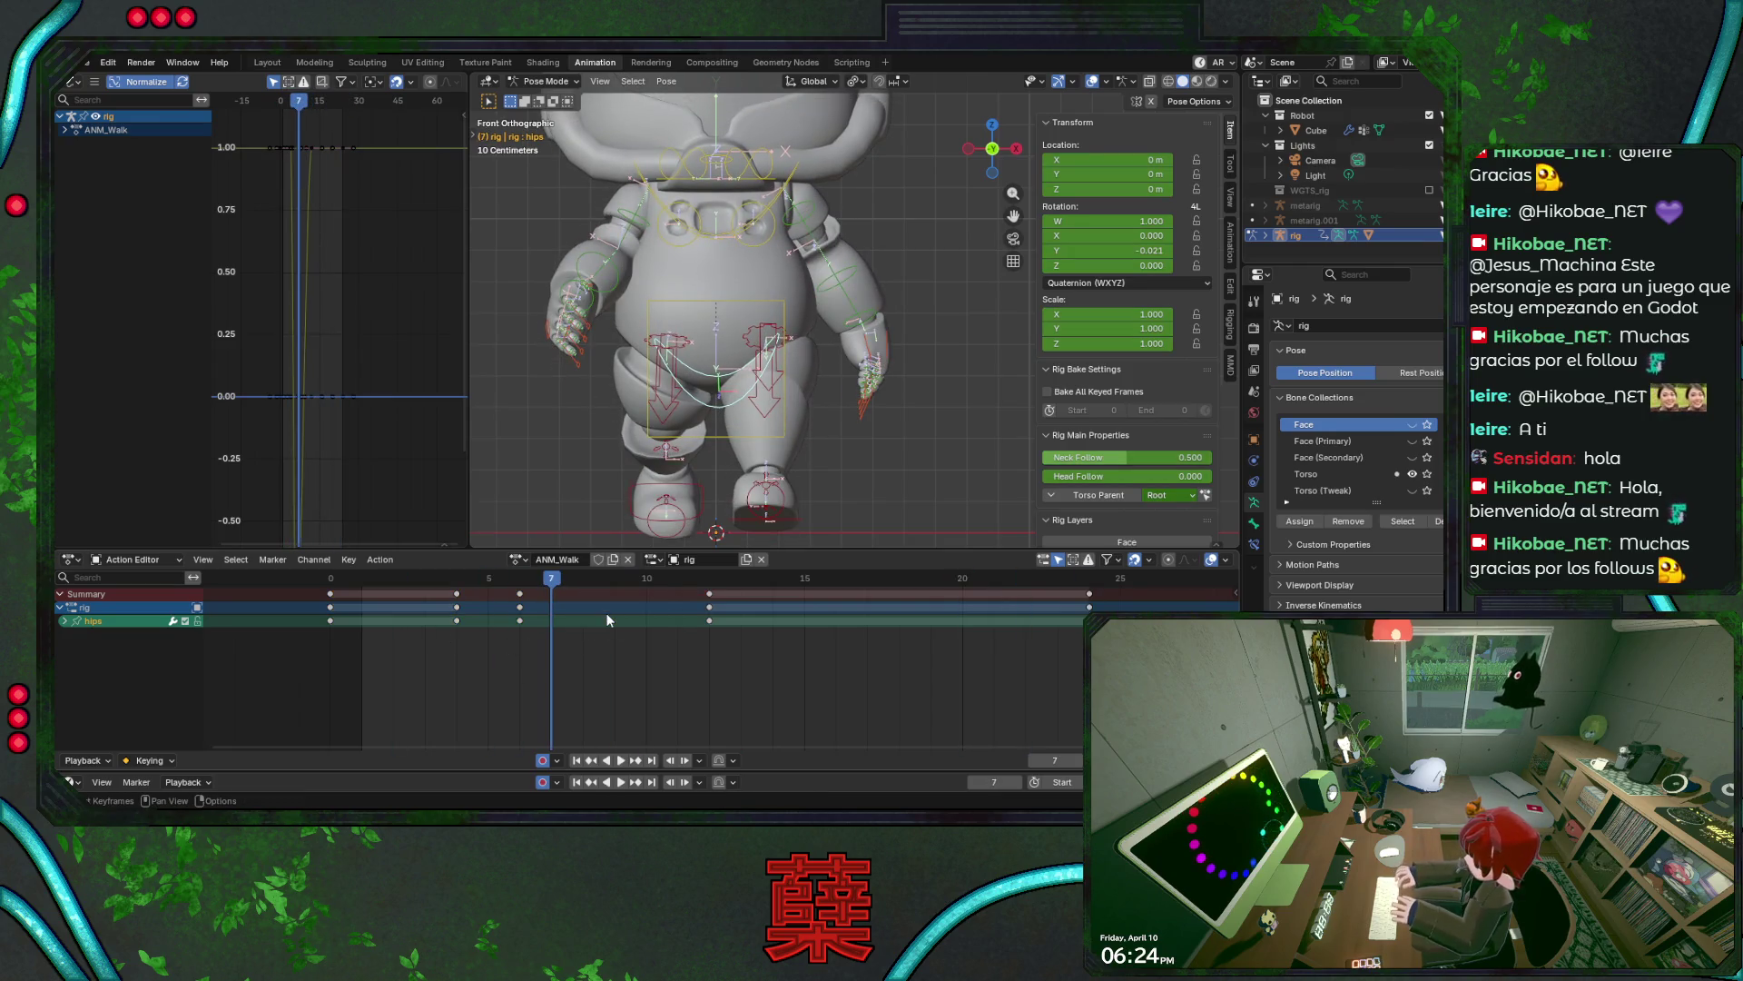
pyautogui.press('space')
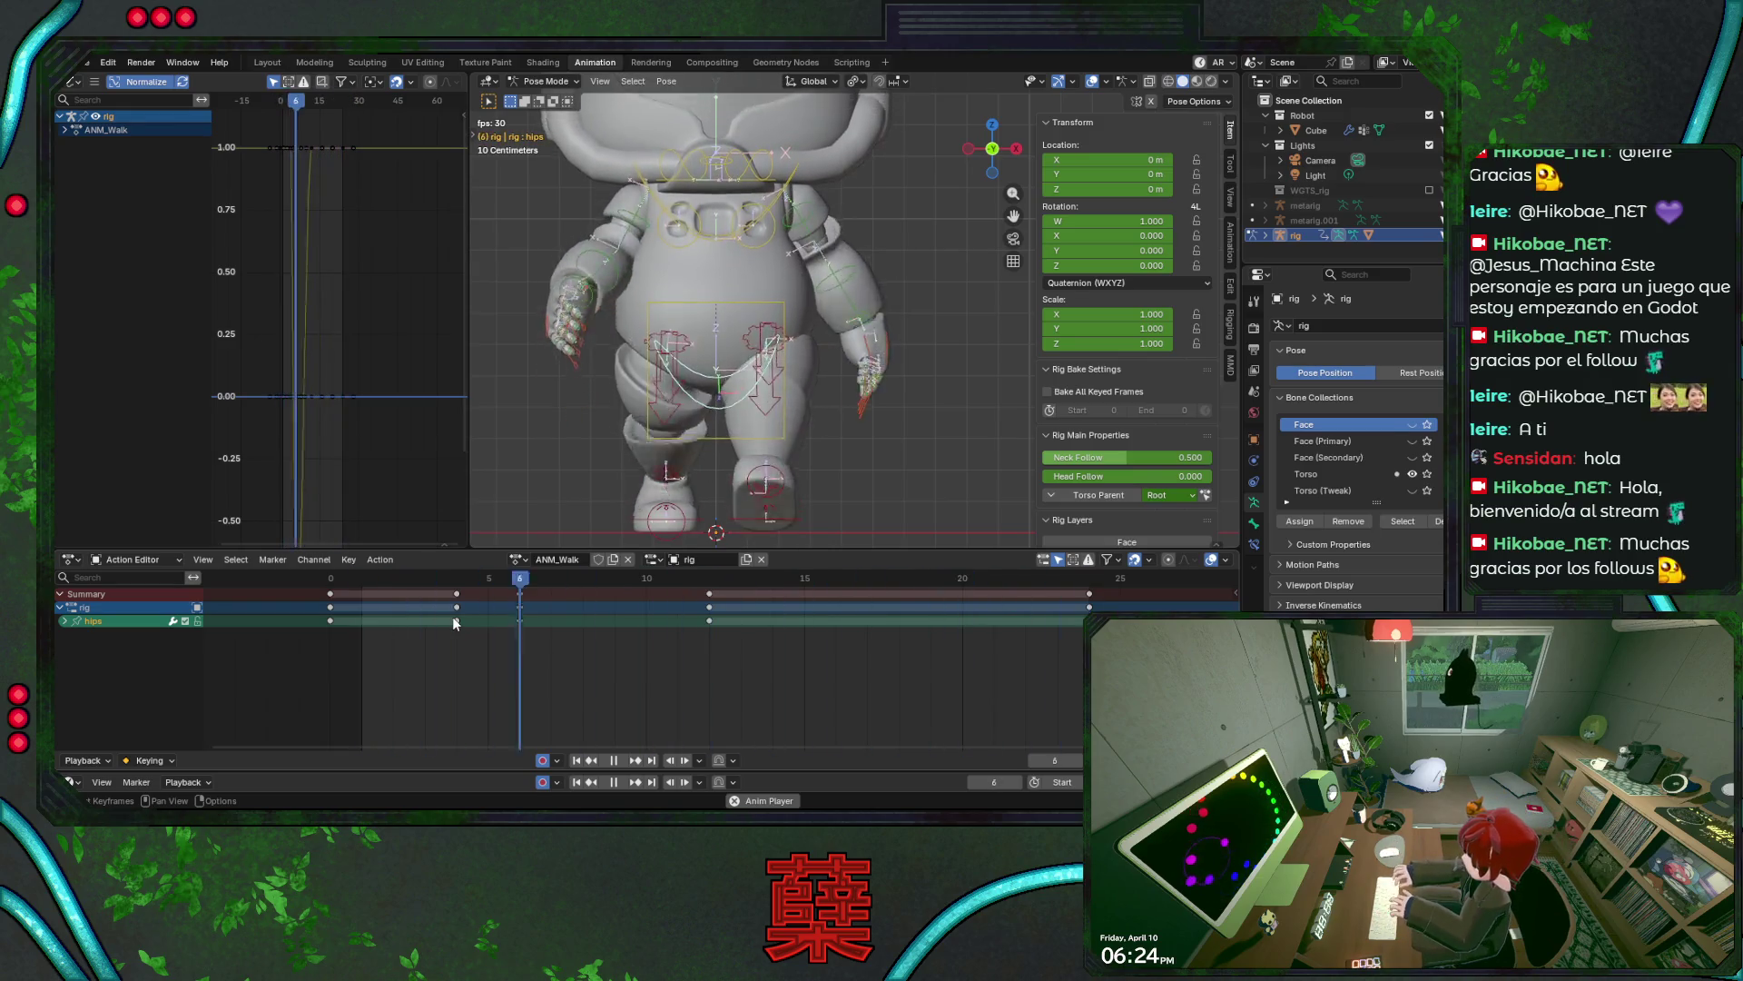
# - Select the chest bone and try tilting it from the right side view
pyautogui.press('Escape')
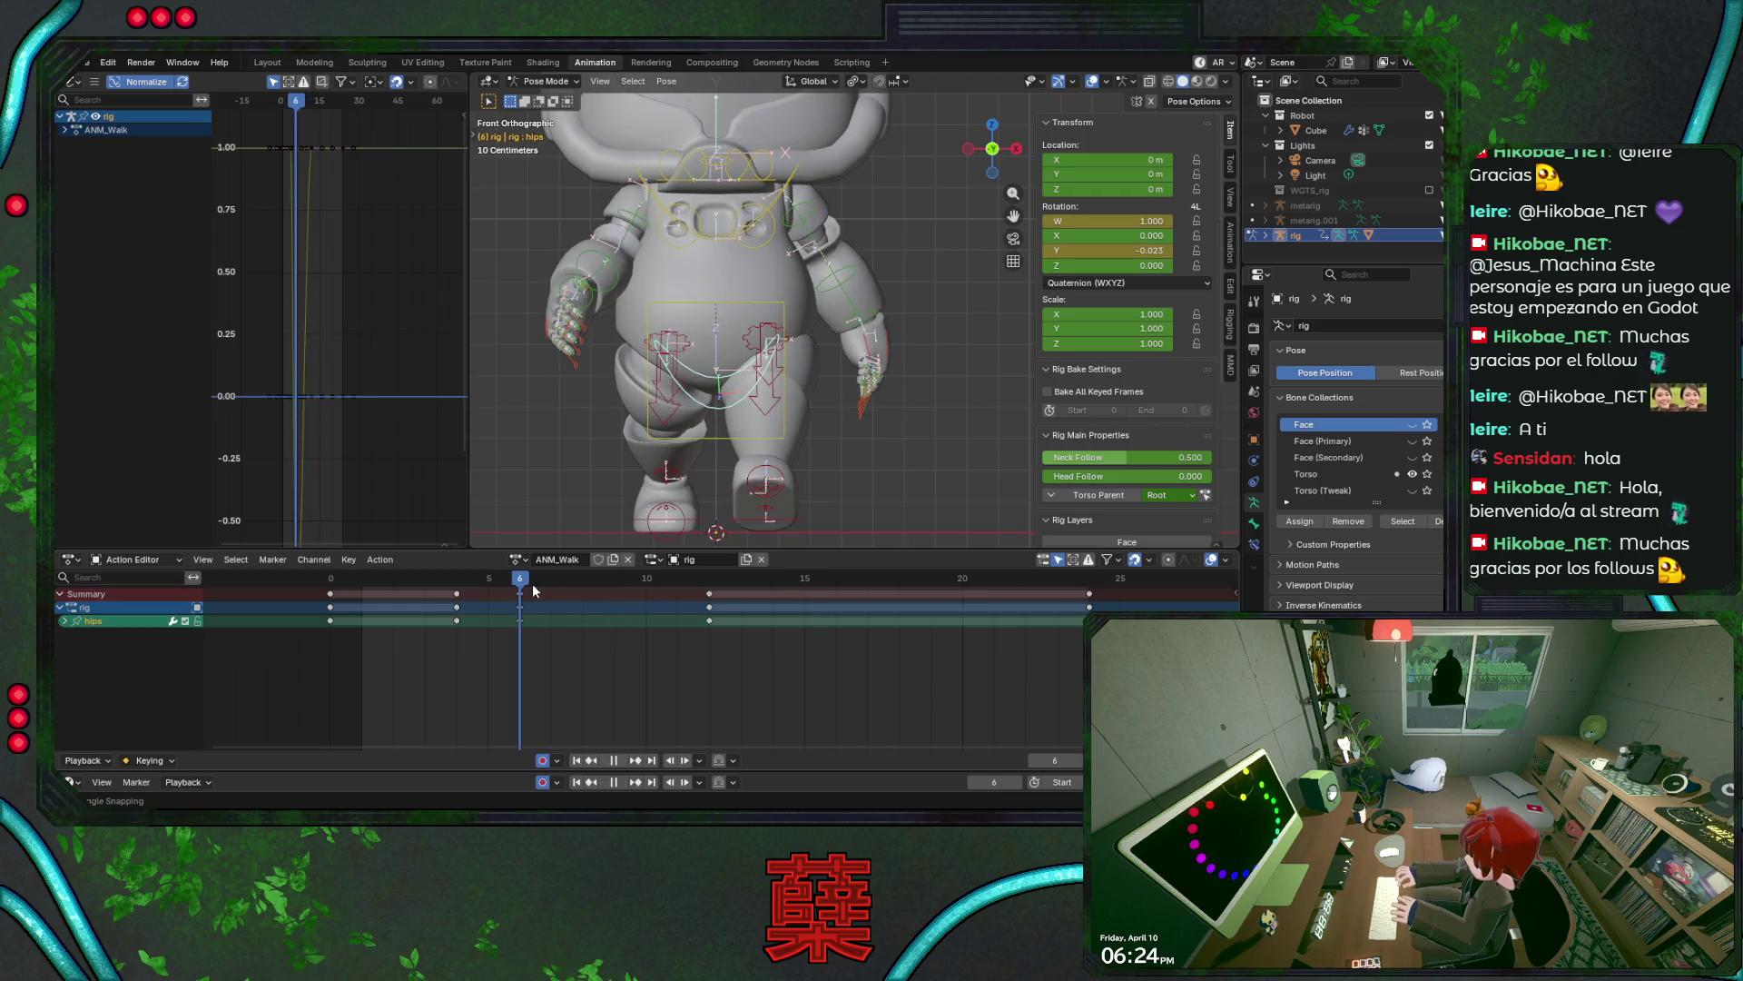
pyautogui.hotkey('ctrl', 's')
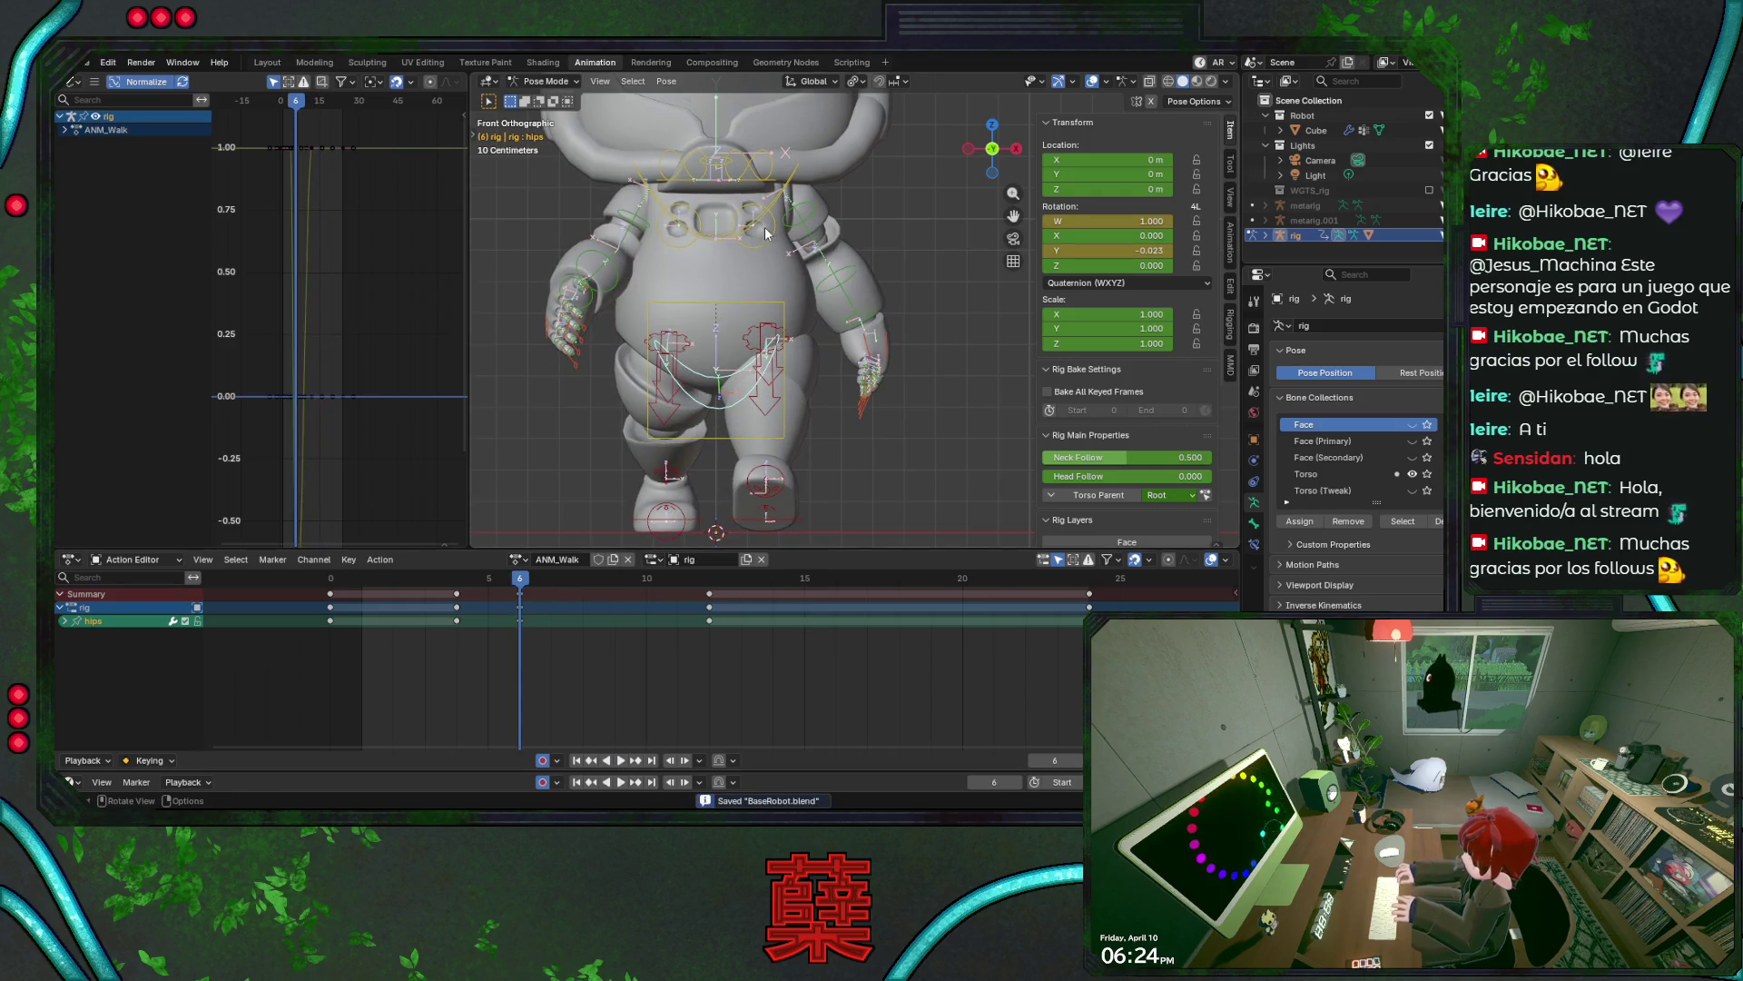
pyautogui.click(765, 234)
pyautogui.scroll(-2, 794, 343)
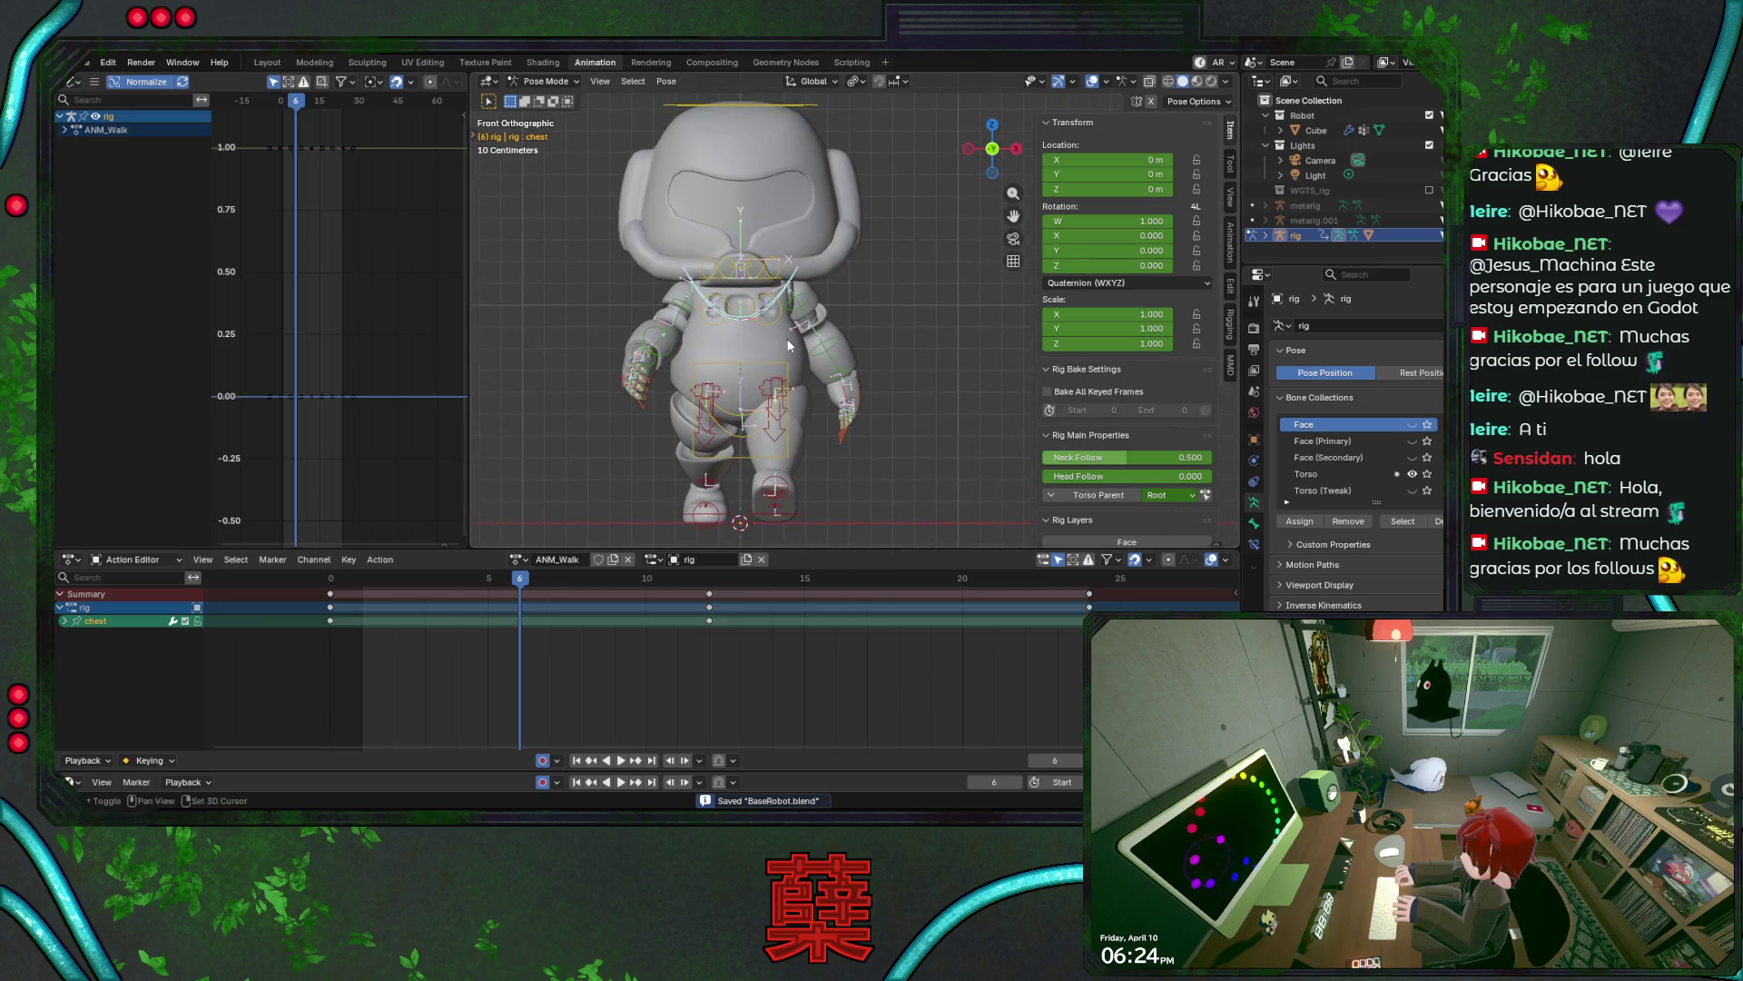
pyautogui.press('KP_3')
pyautogui.press('r')
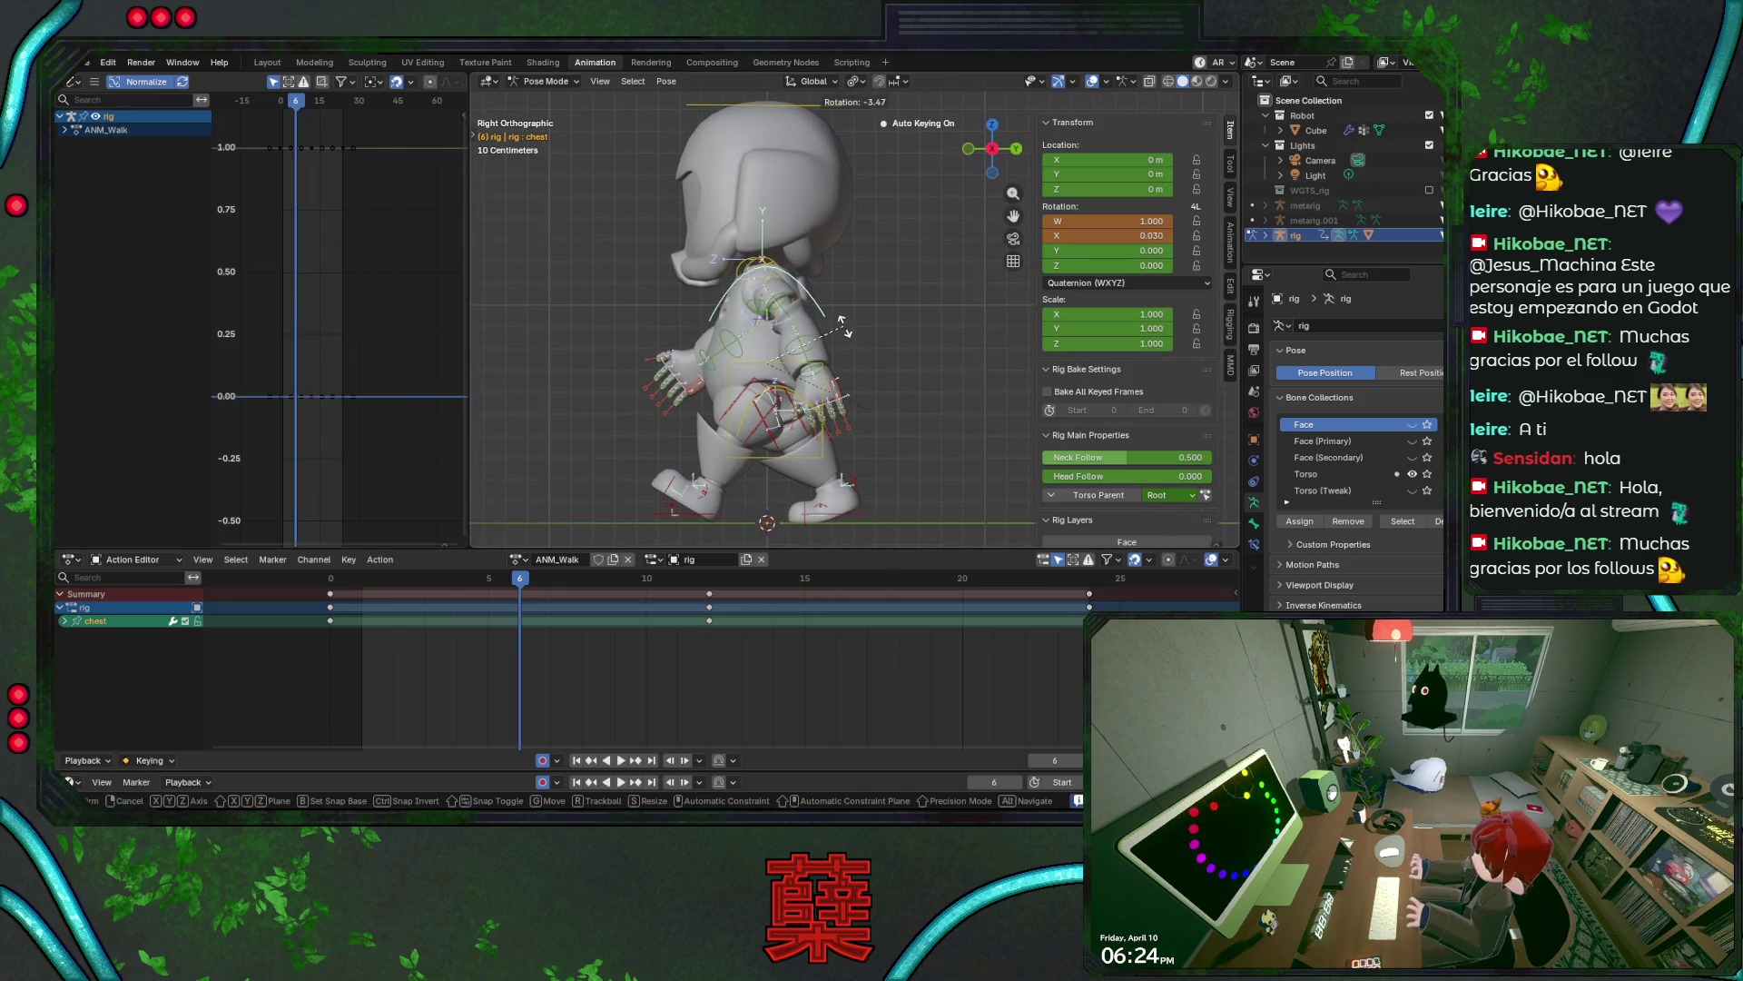
pyautogui.press('Escape')
pyautogui.hotkey('ctrl', 's')
pyautogui.press('space')
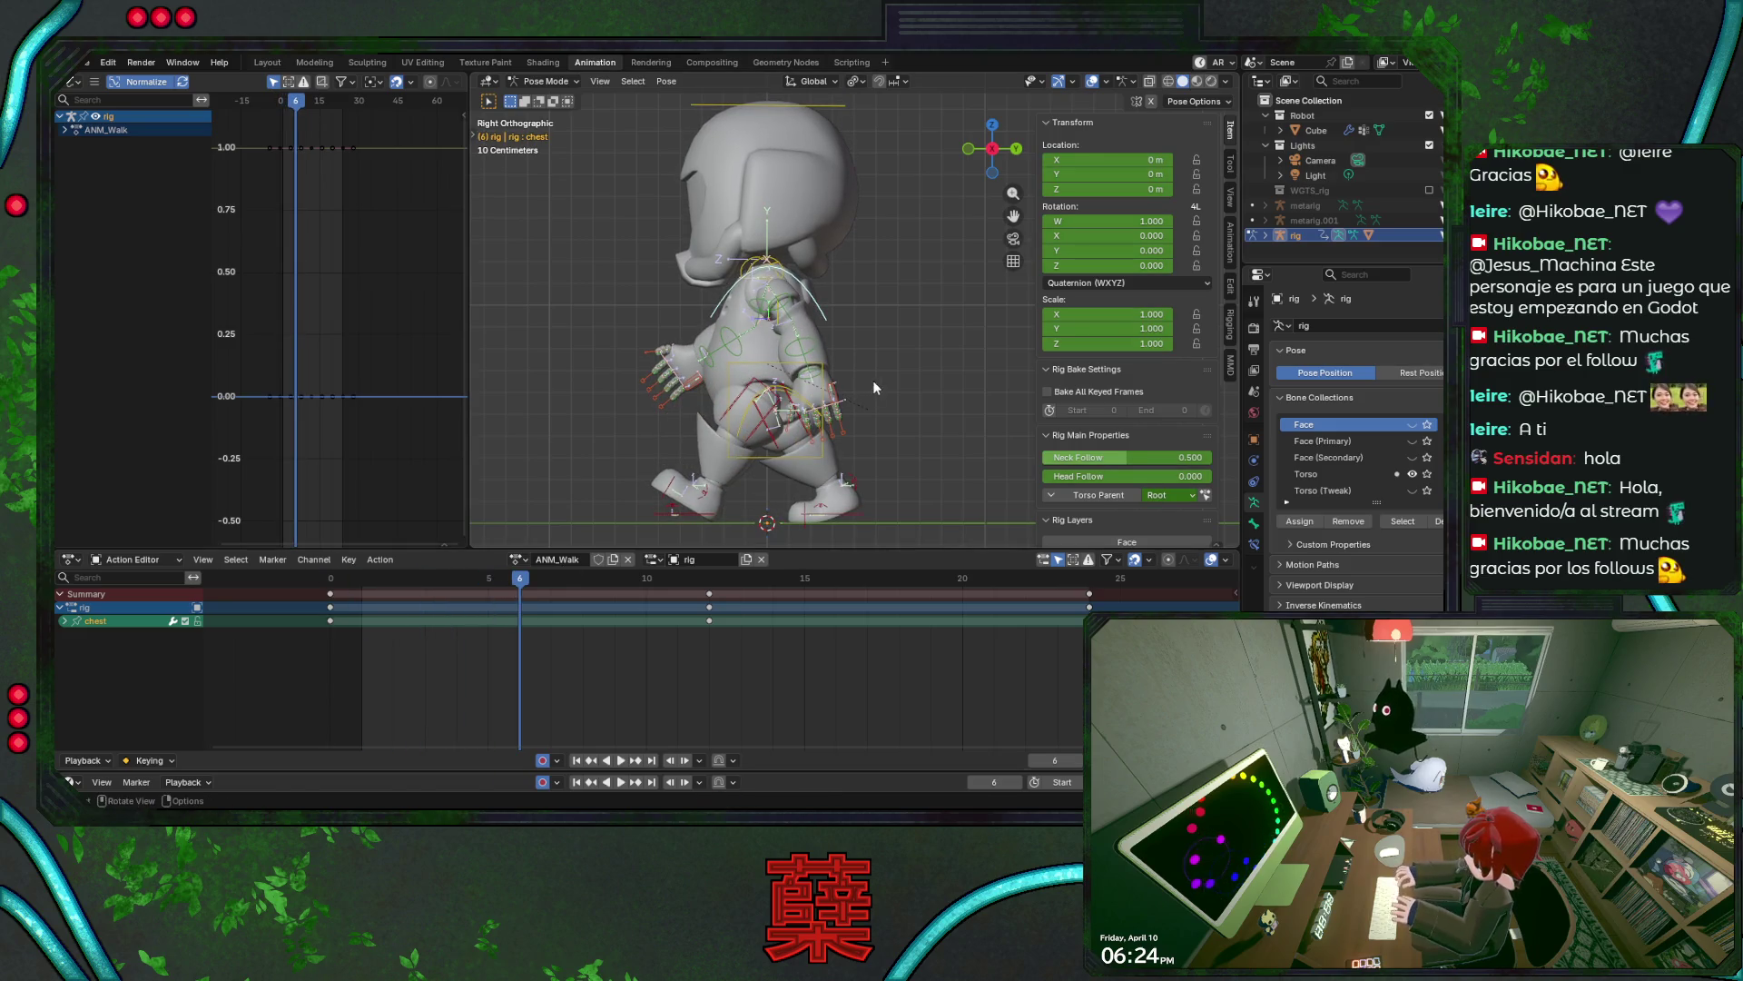
pyautogui.press('r')
pyautogui.press('Escape')
# - Tilt the head bone forward slightly, keyed at frame 6, and save
pyautogui.click(804, 118)
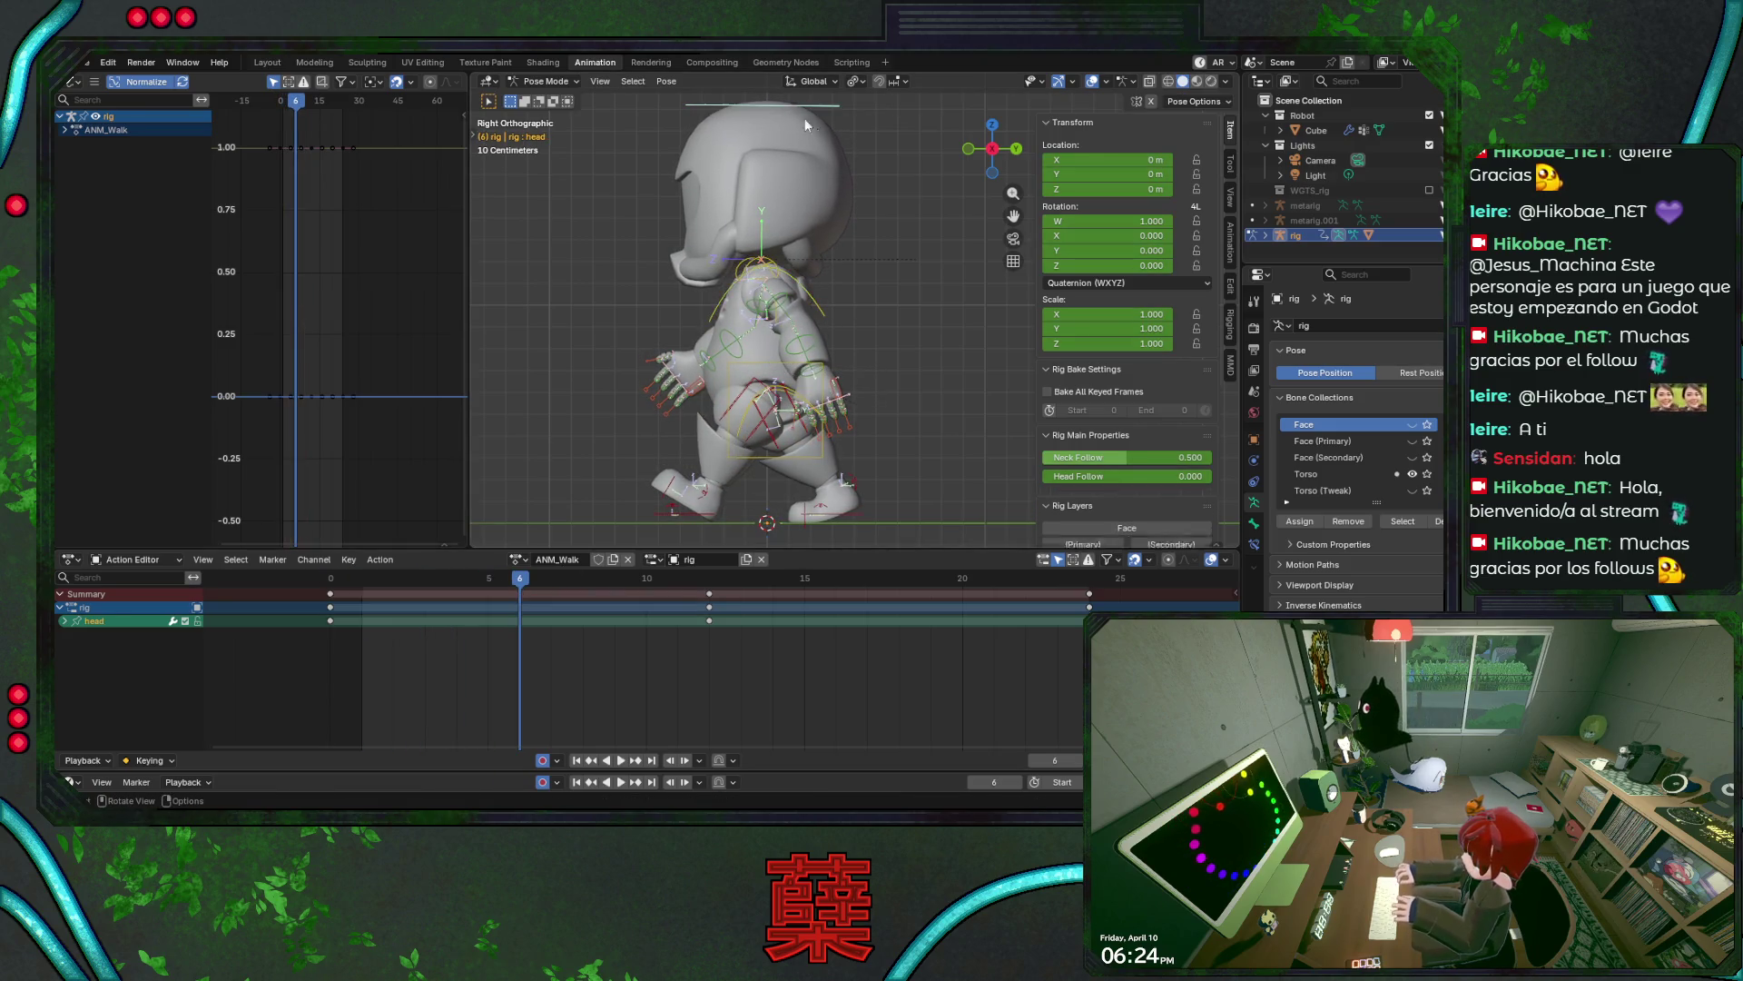
pyautogui.press('r')
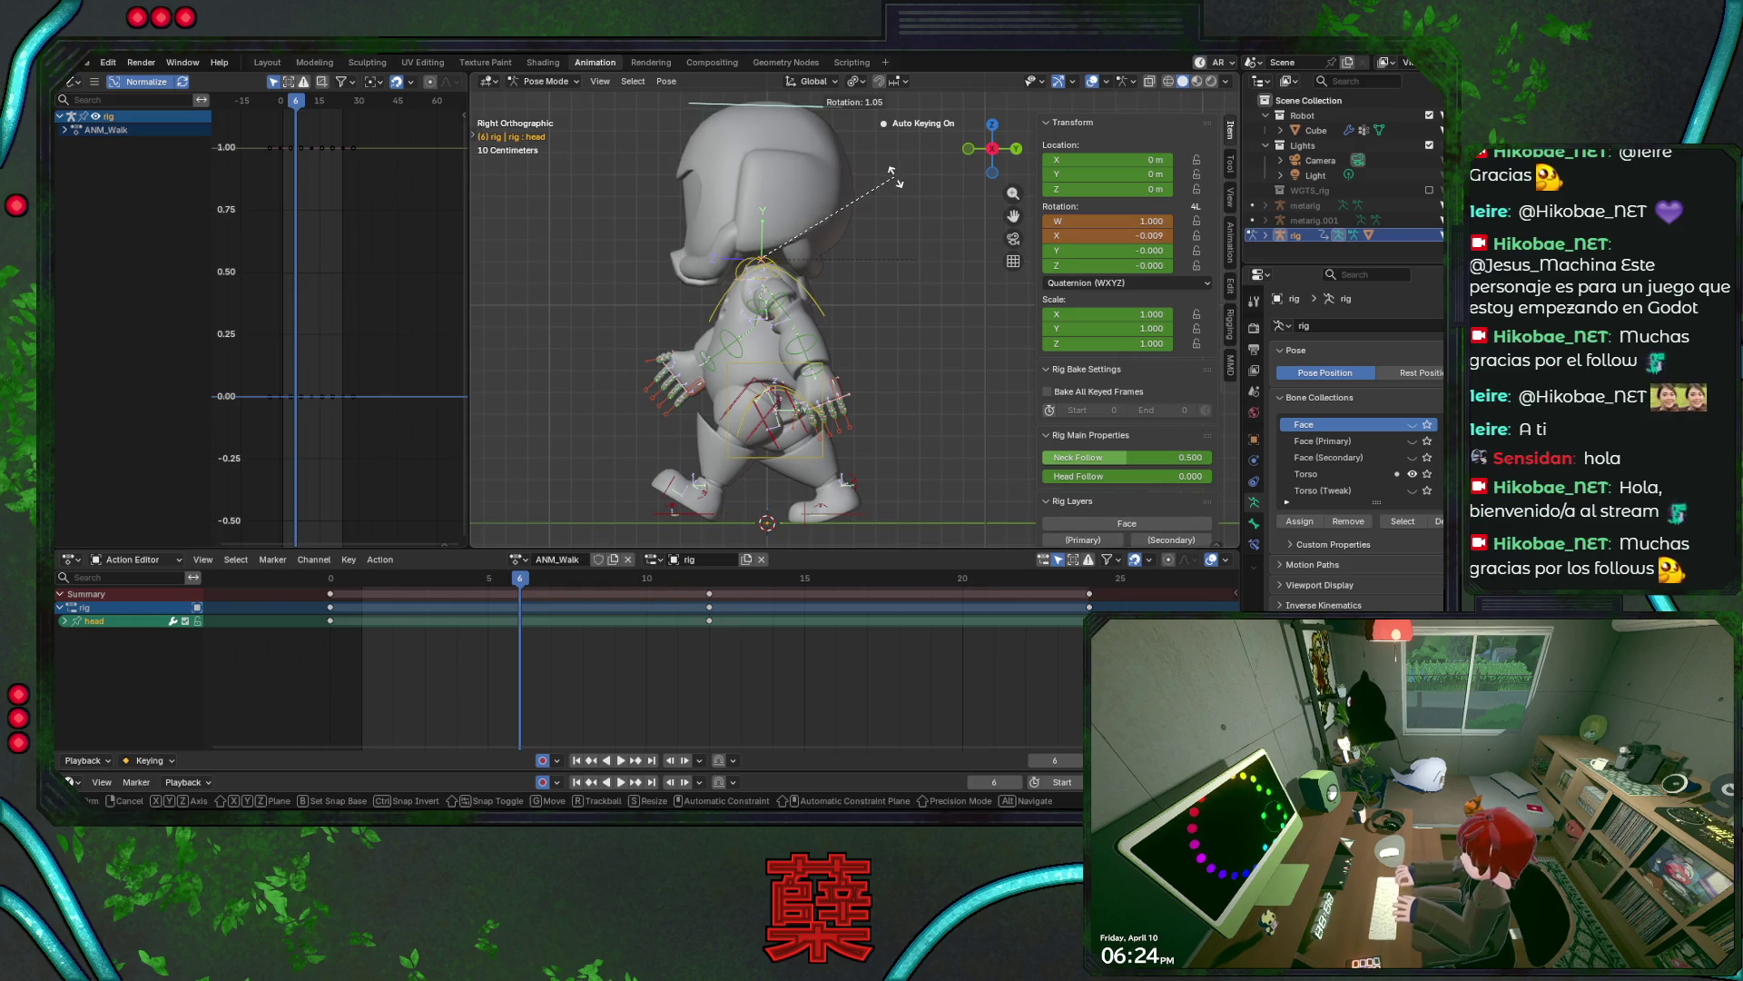
pyautogui.click(896, 184)
pyautogui.hotkey('ctrl', 's')
pyautogui.press('space')
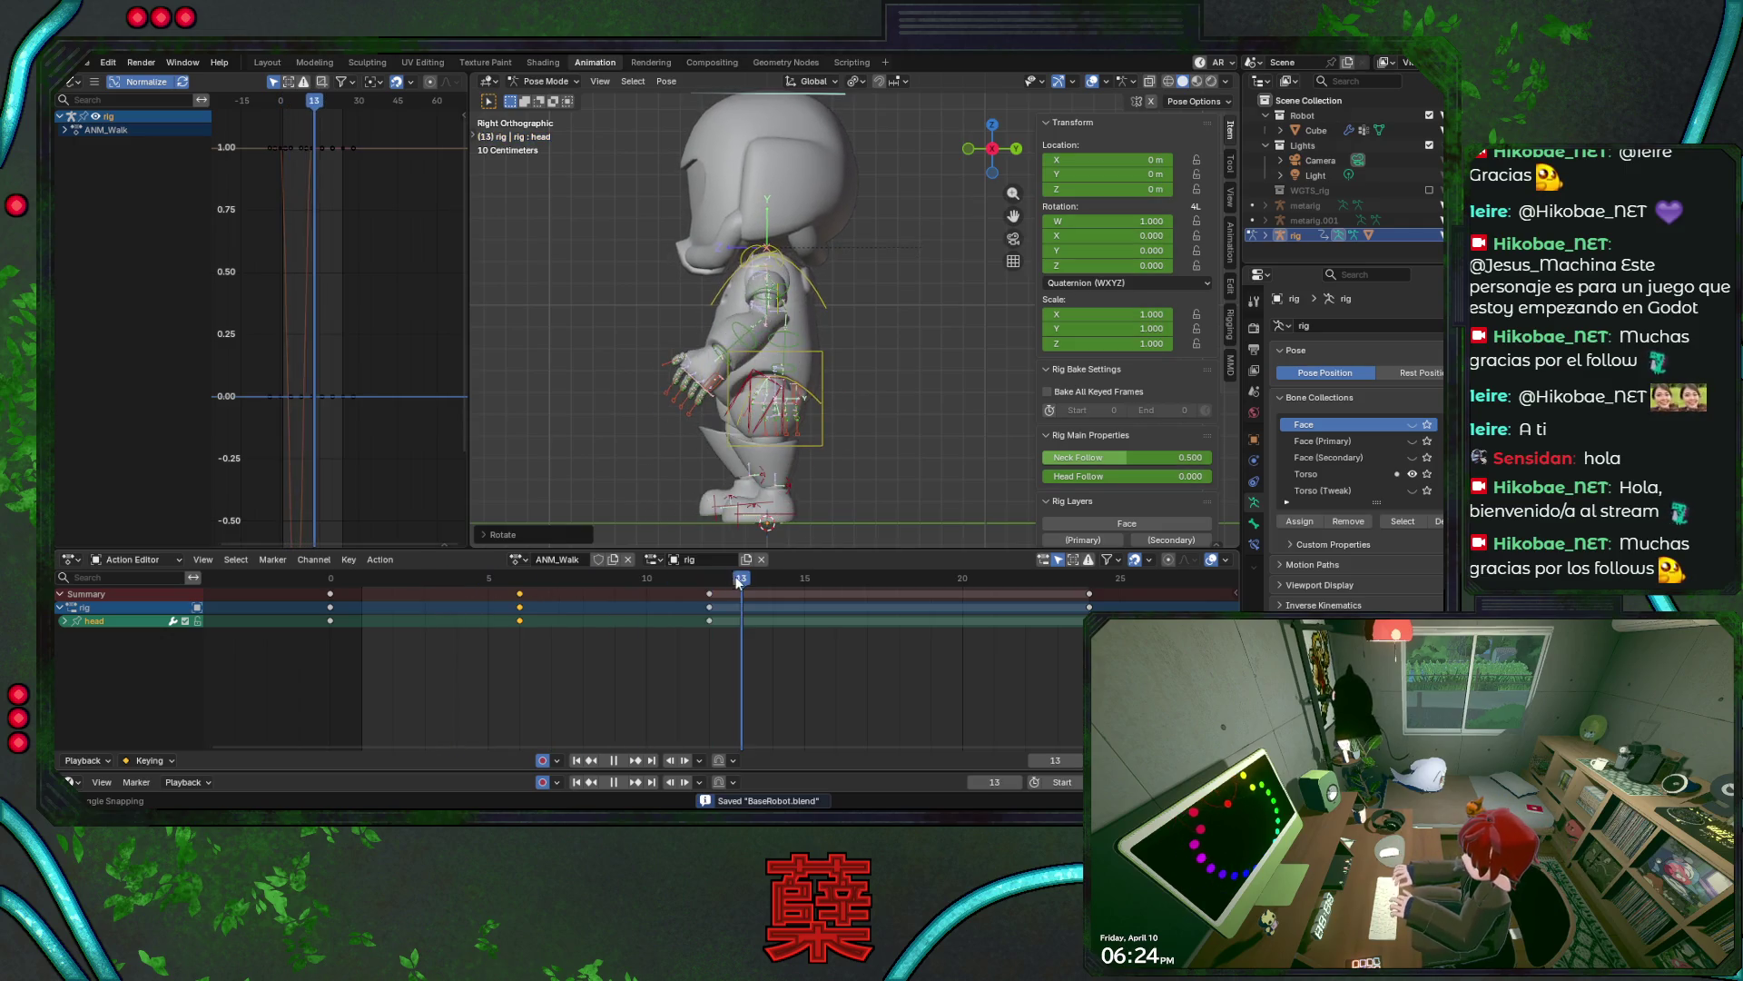
# - At frame 6 key a small chest tilt and a head tilt of about -0.020 on X, then preview to frame 12
pyautogui.moveTo(382, 583); pyautogui.dragTo(511, 583)
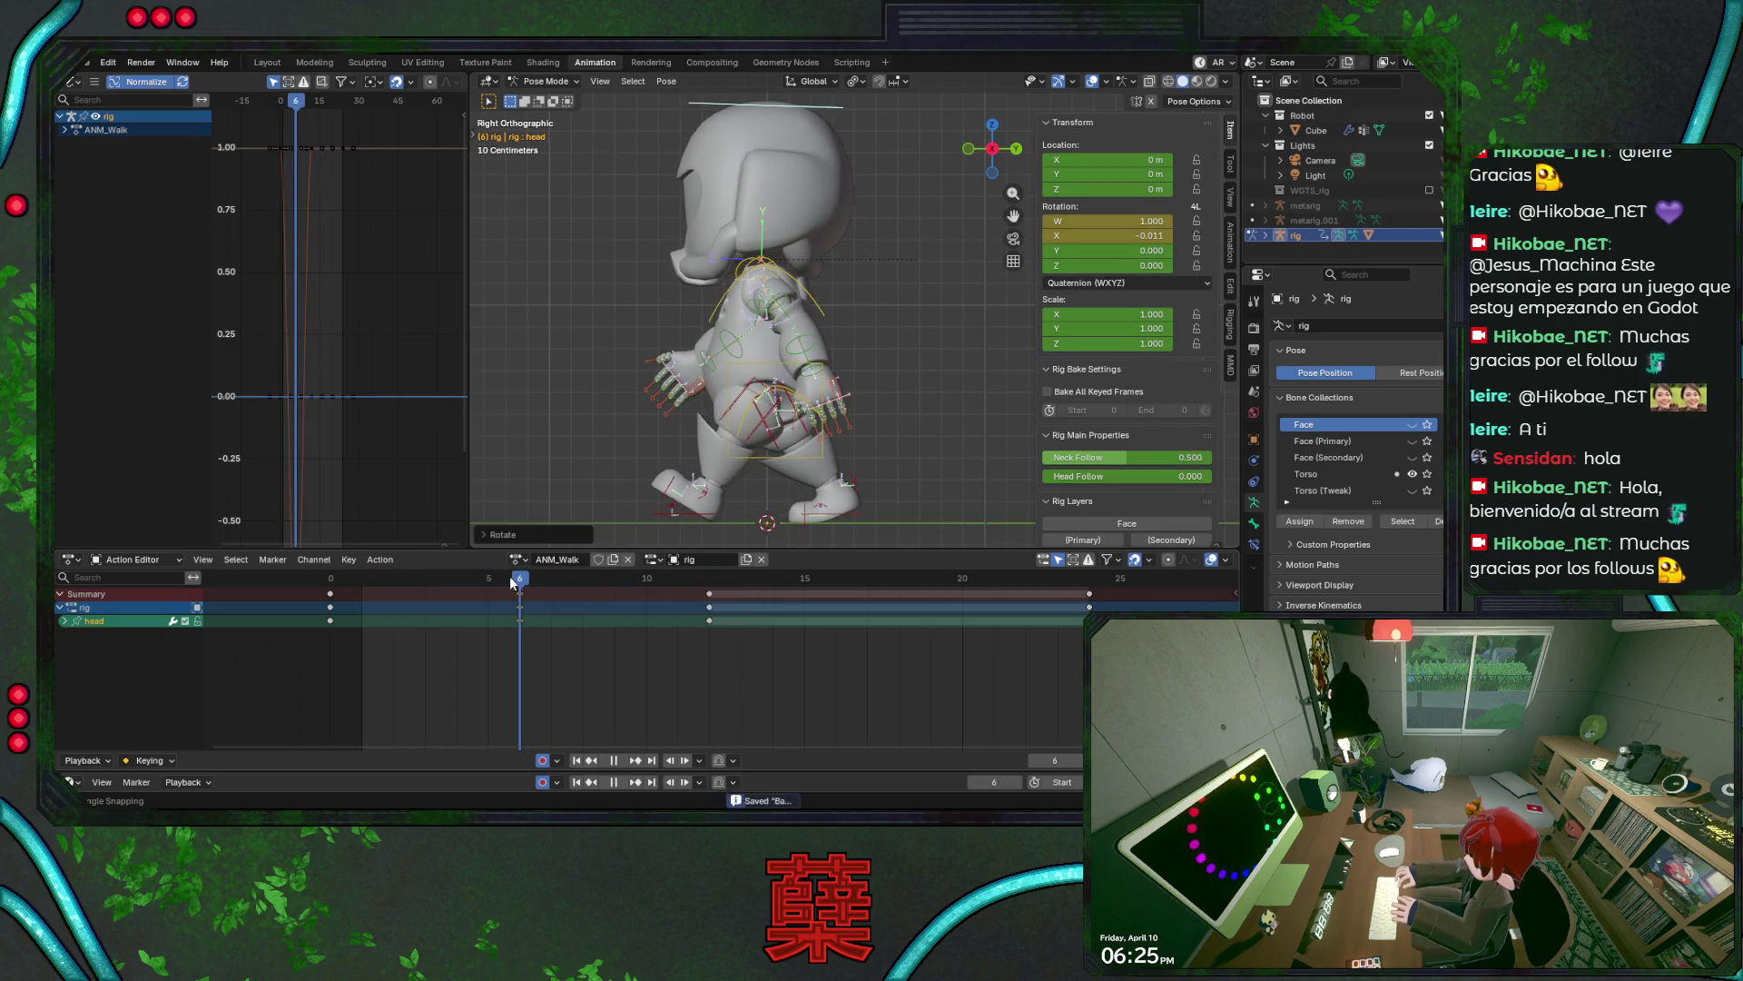
pyautogui.click(847, 318)
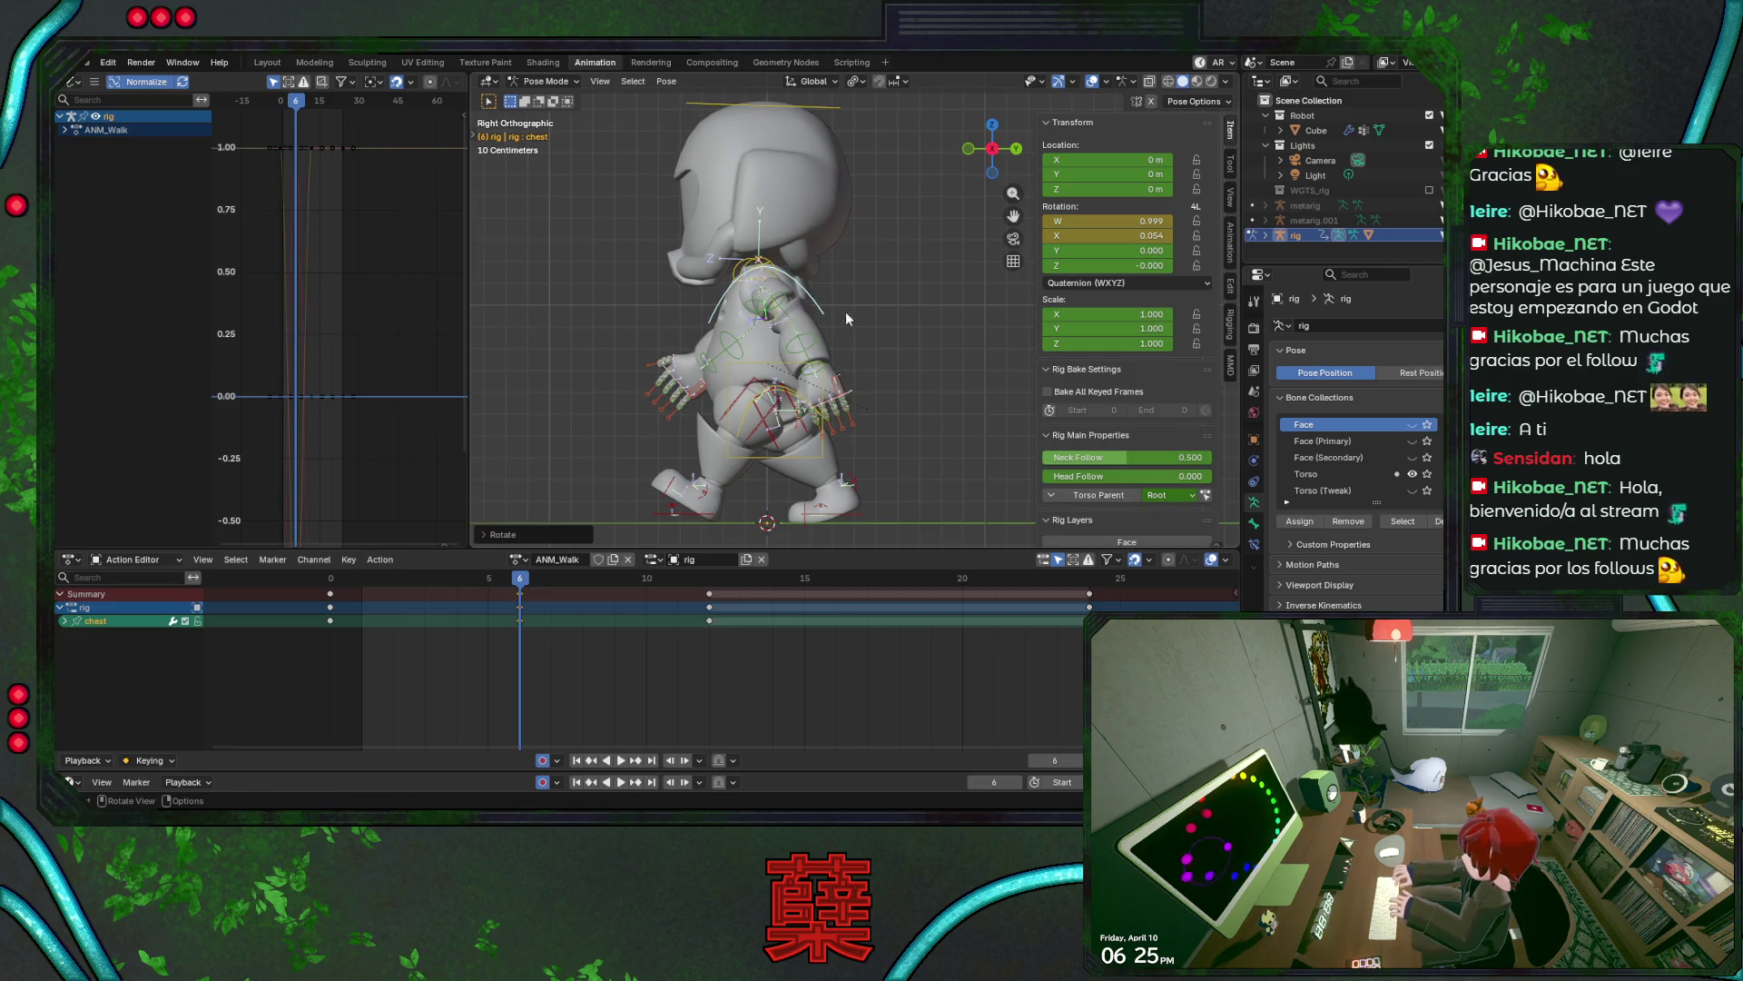
pyautogui.click(830, 118)
pyautogui.press('r')
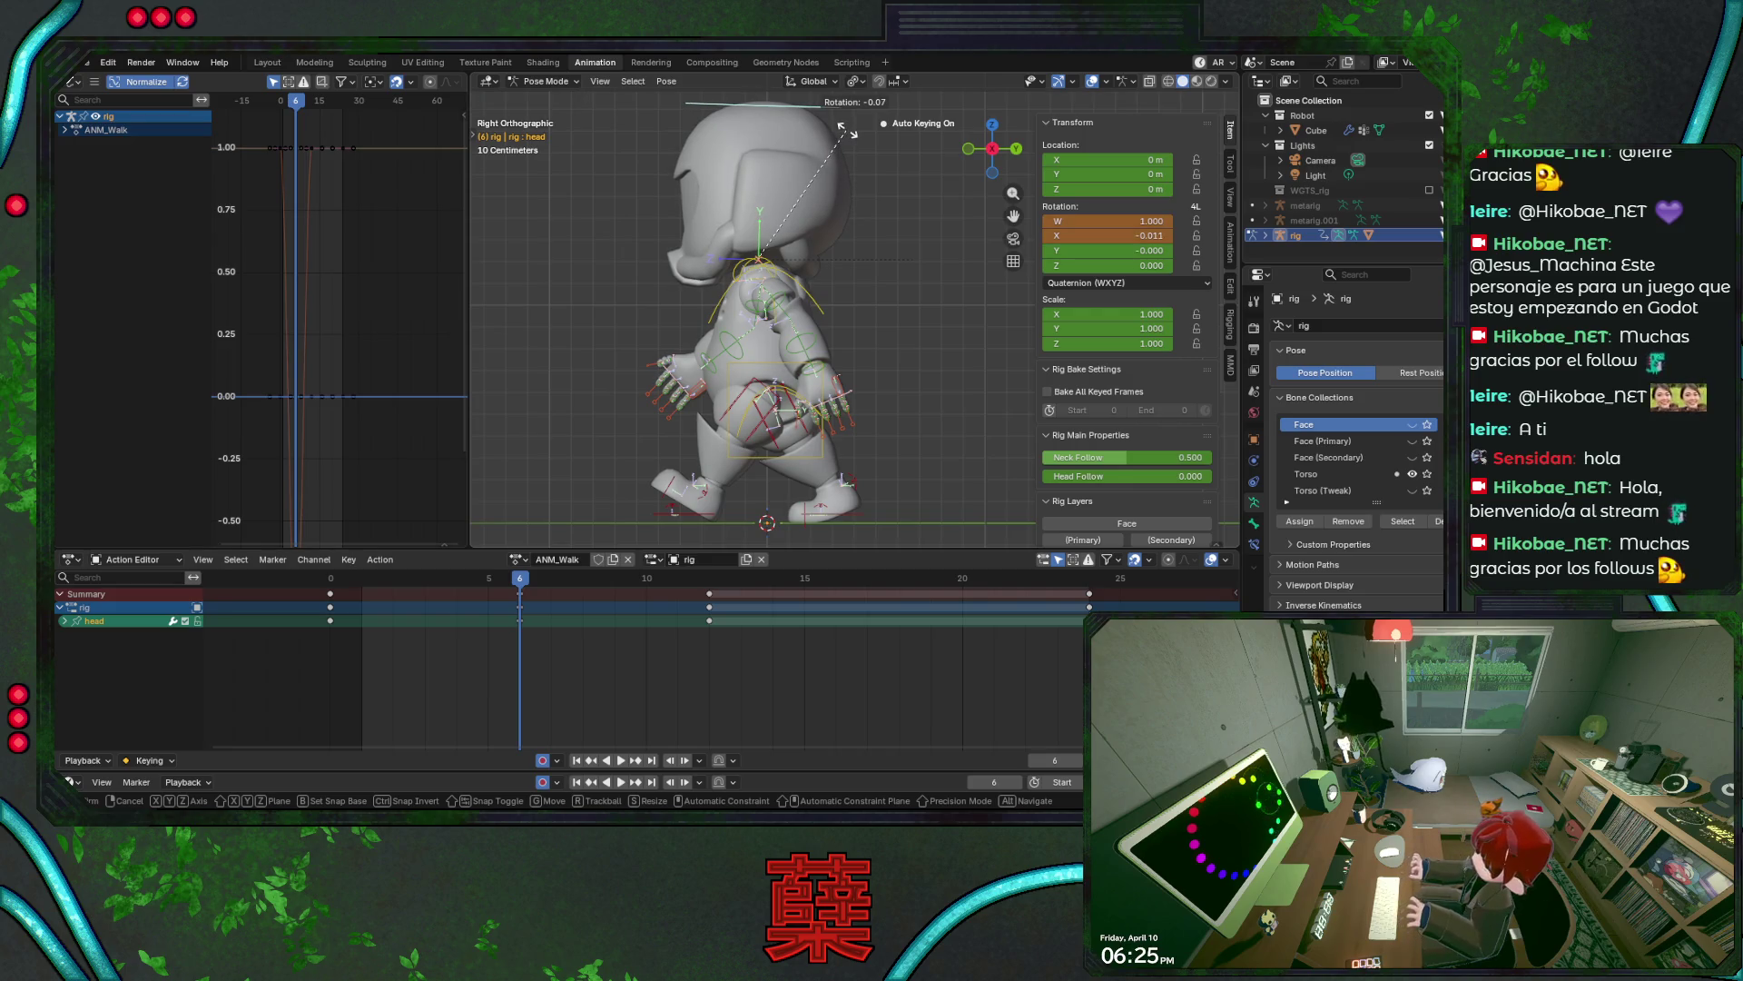
pyautogui.click(849, 132)
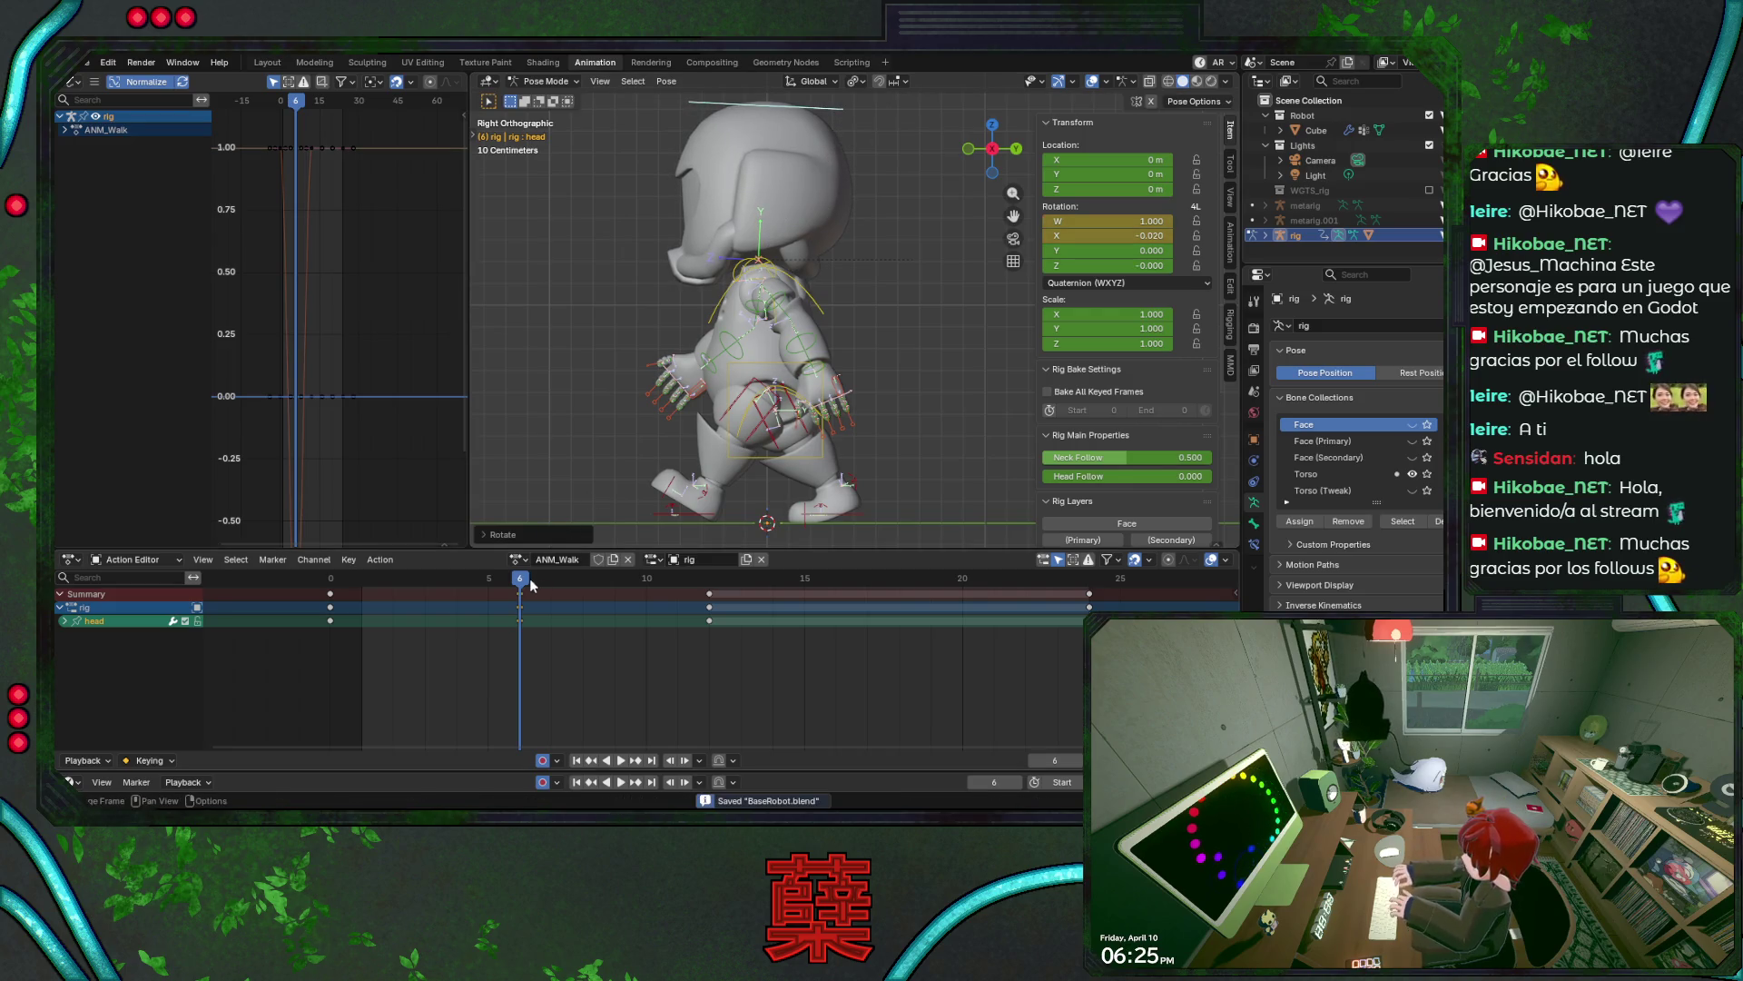
pyautogui.press('space')
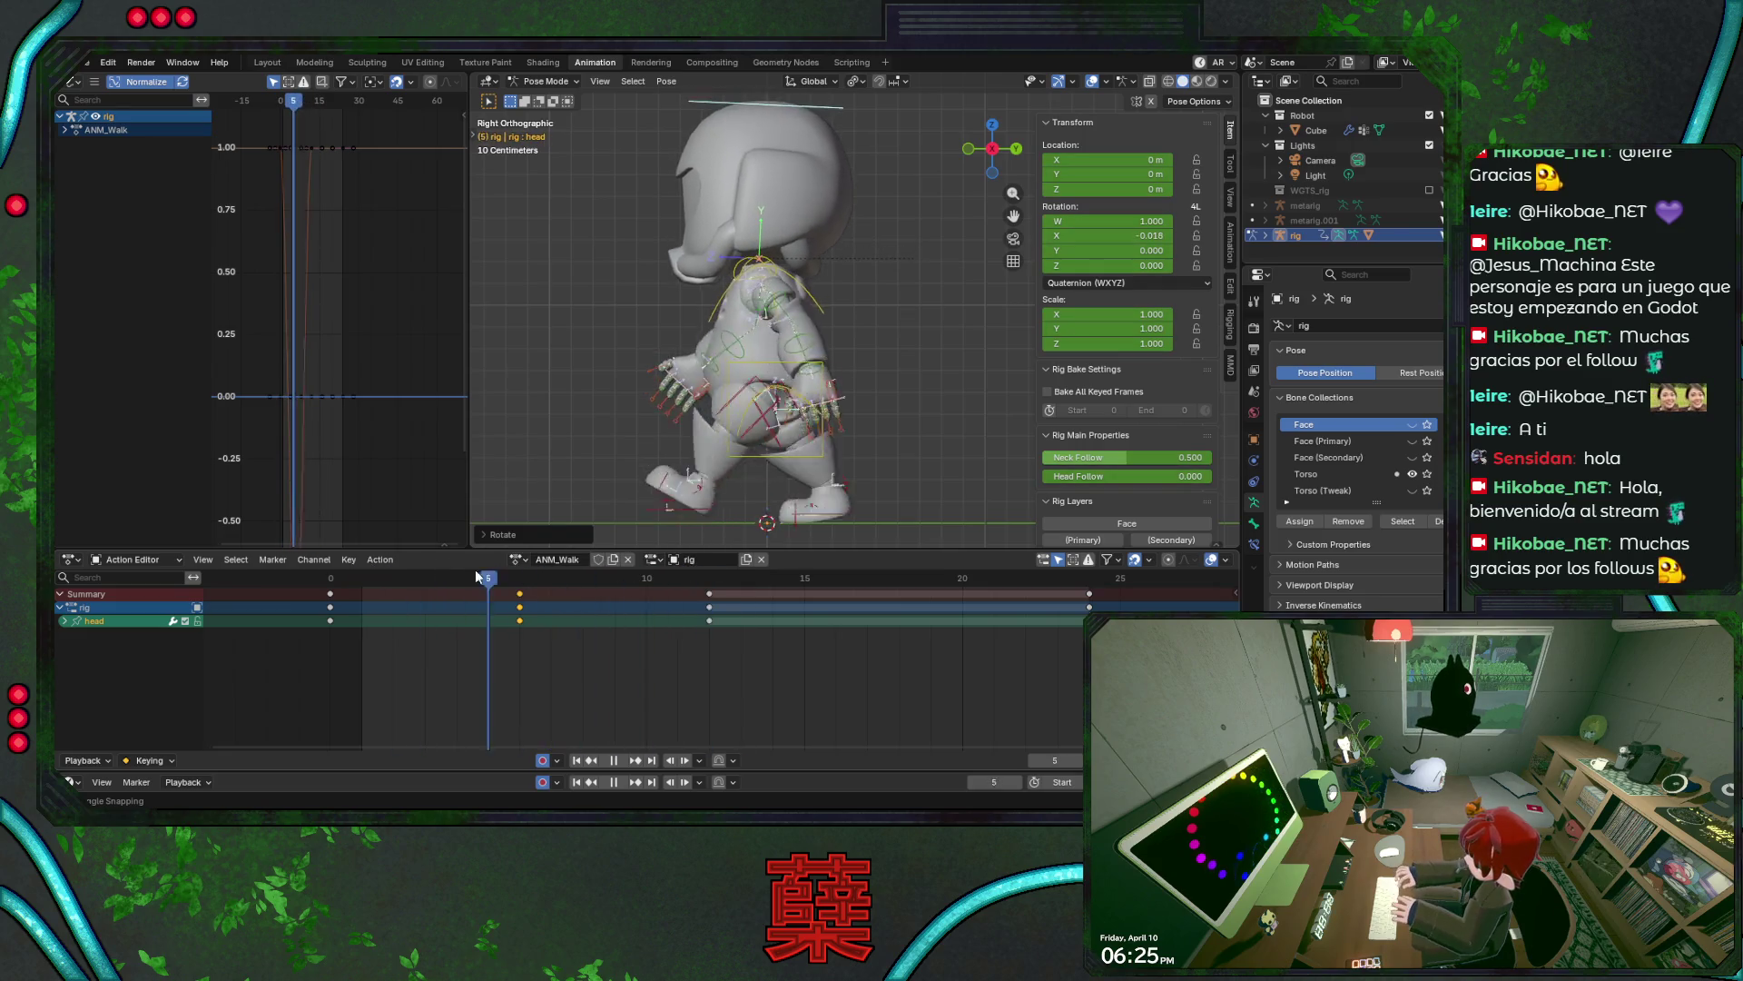
pyautogui.press('space')
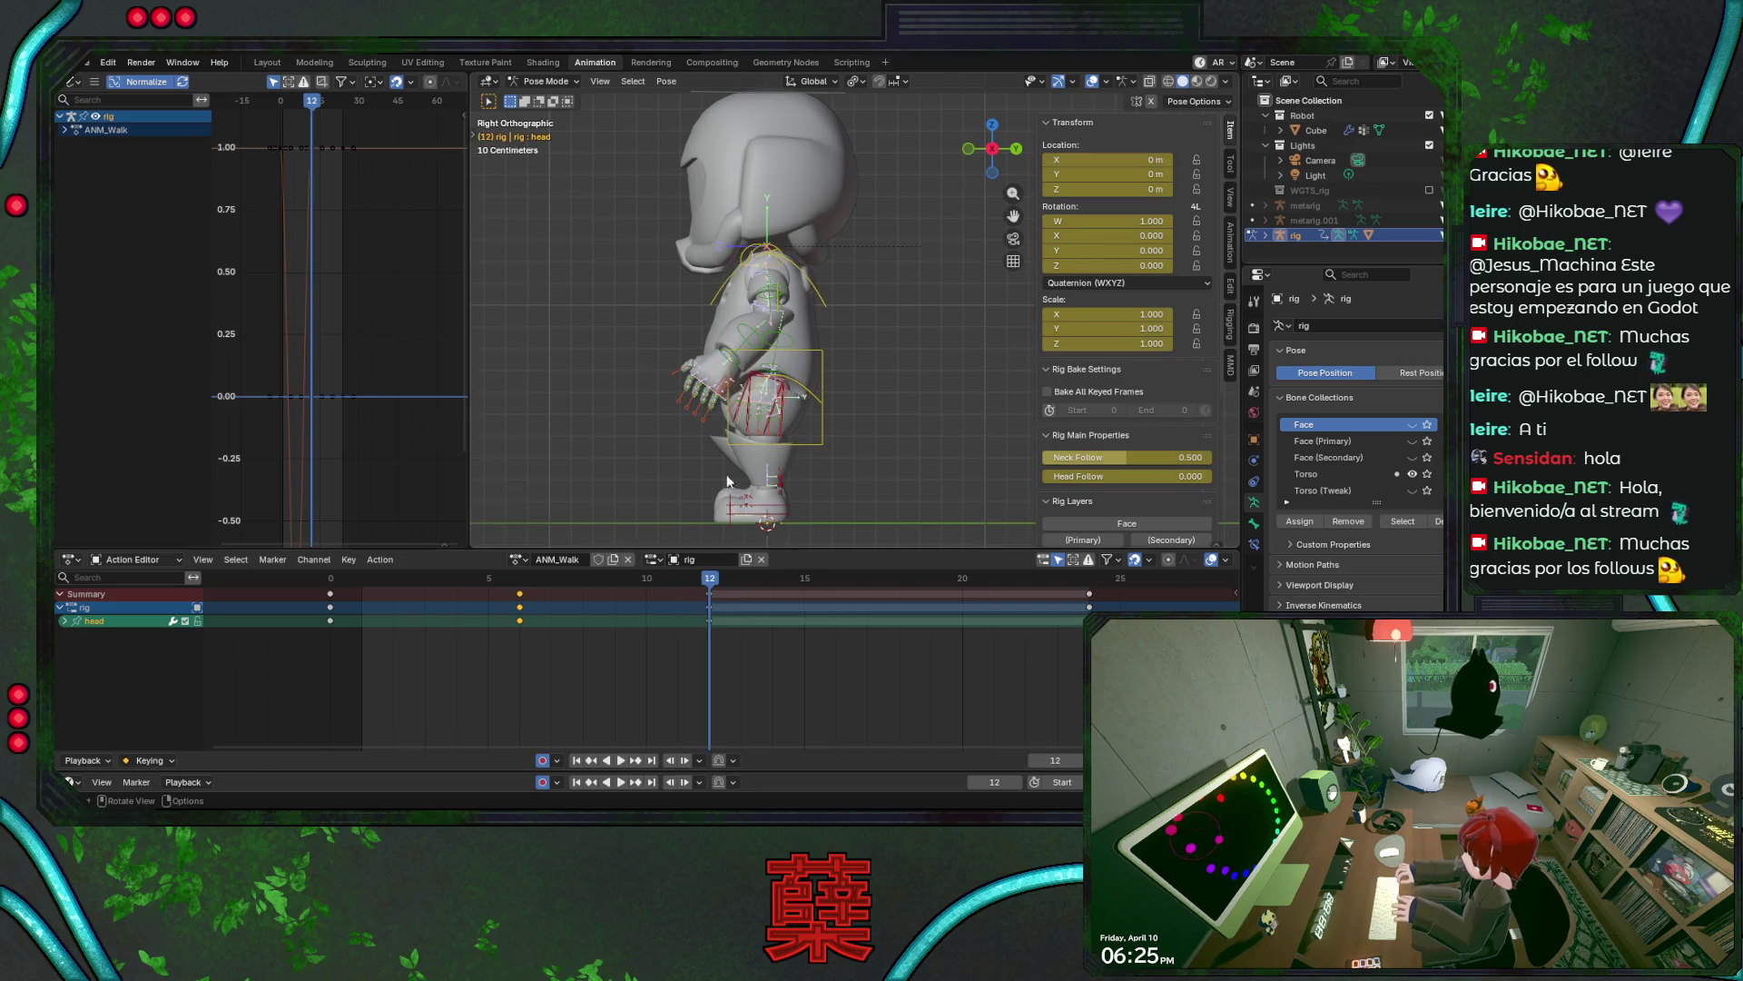
# - Select all bones, copy the pose keys from frames 0–9, and paste them at frame 12
pyautogui.press('a')
pyautogui.hotkey('alt', 'a')
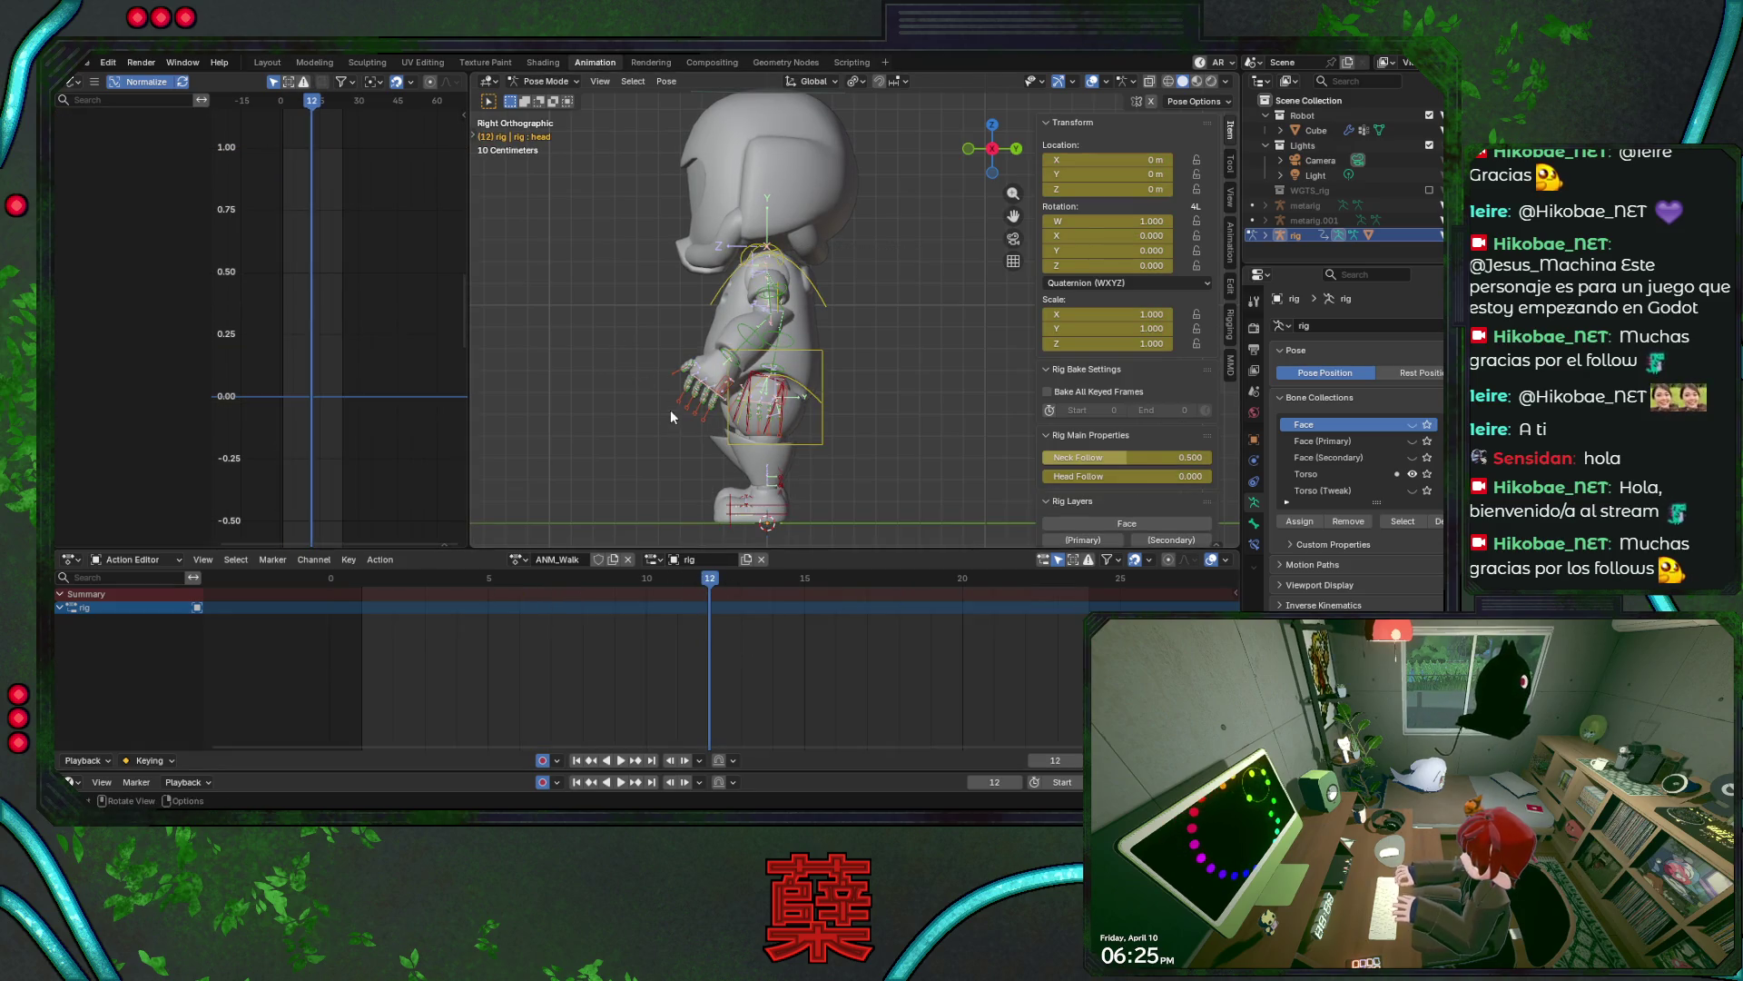
pyautogui.press('a')
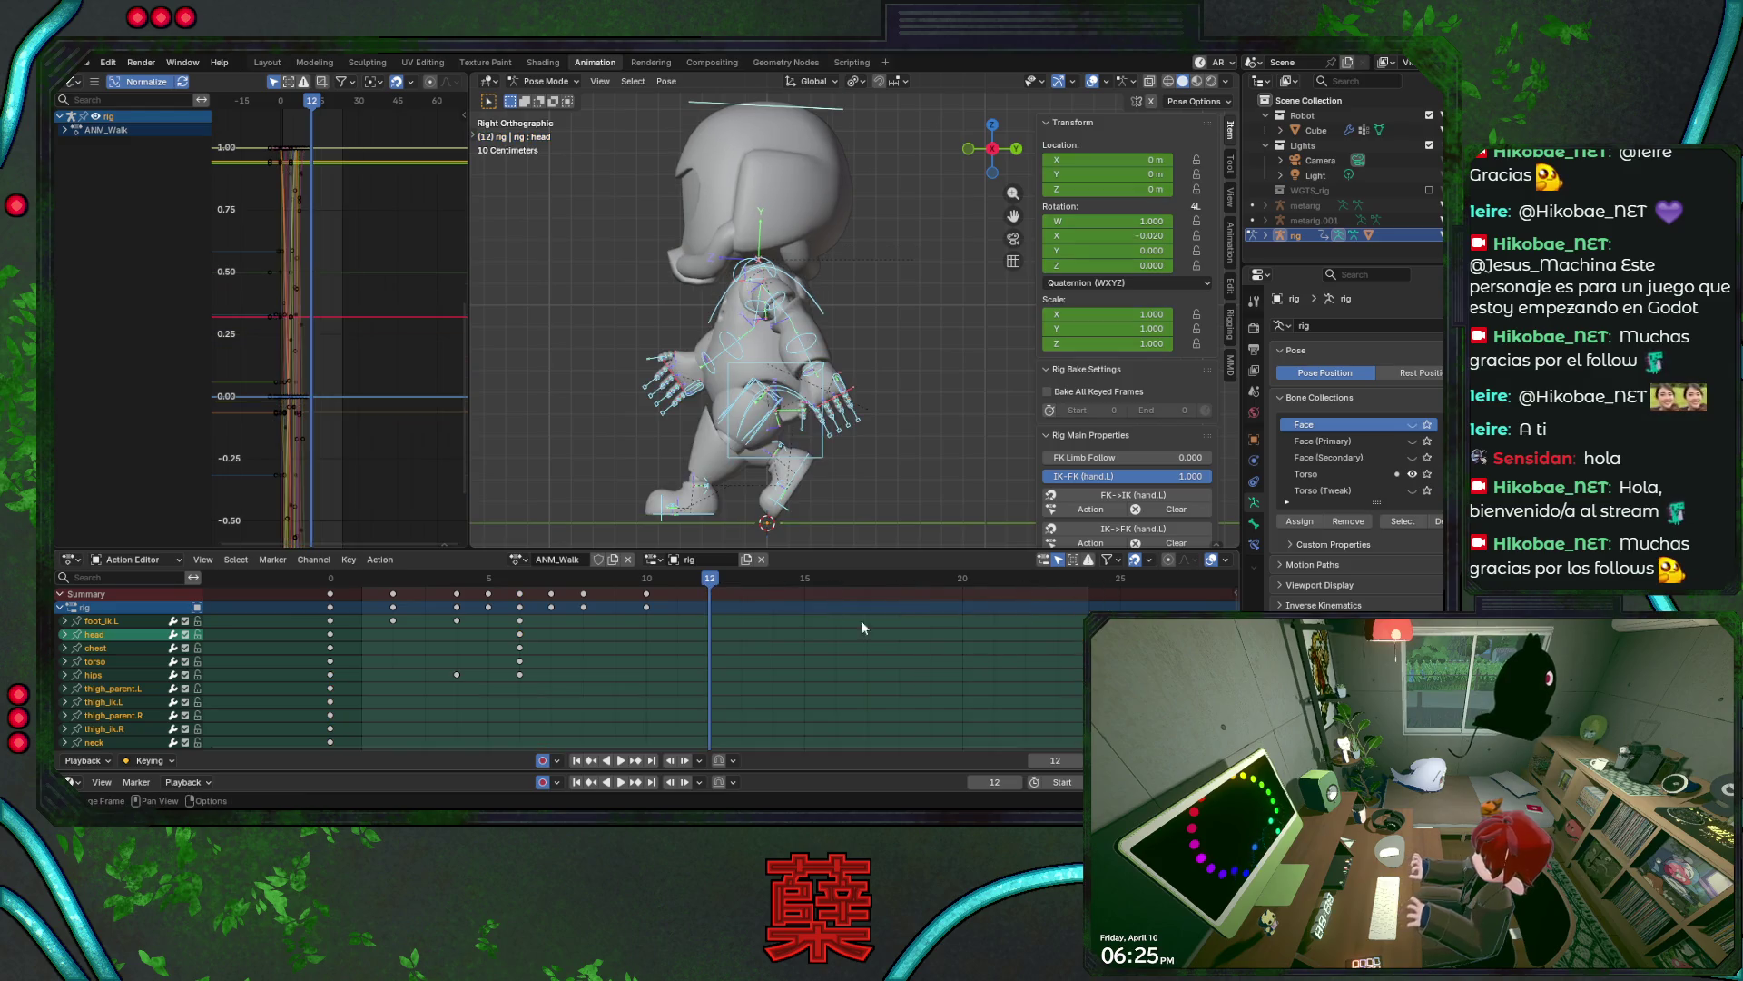
pyautogui.moveTo(421, 599); pyautogui.dragTo(631, 601)
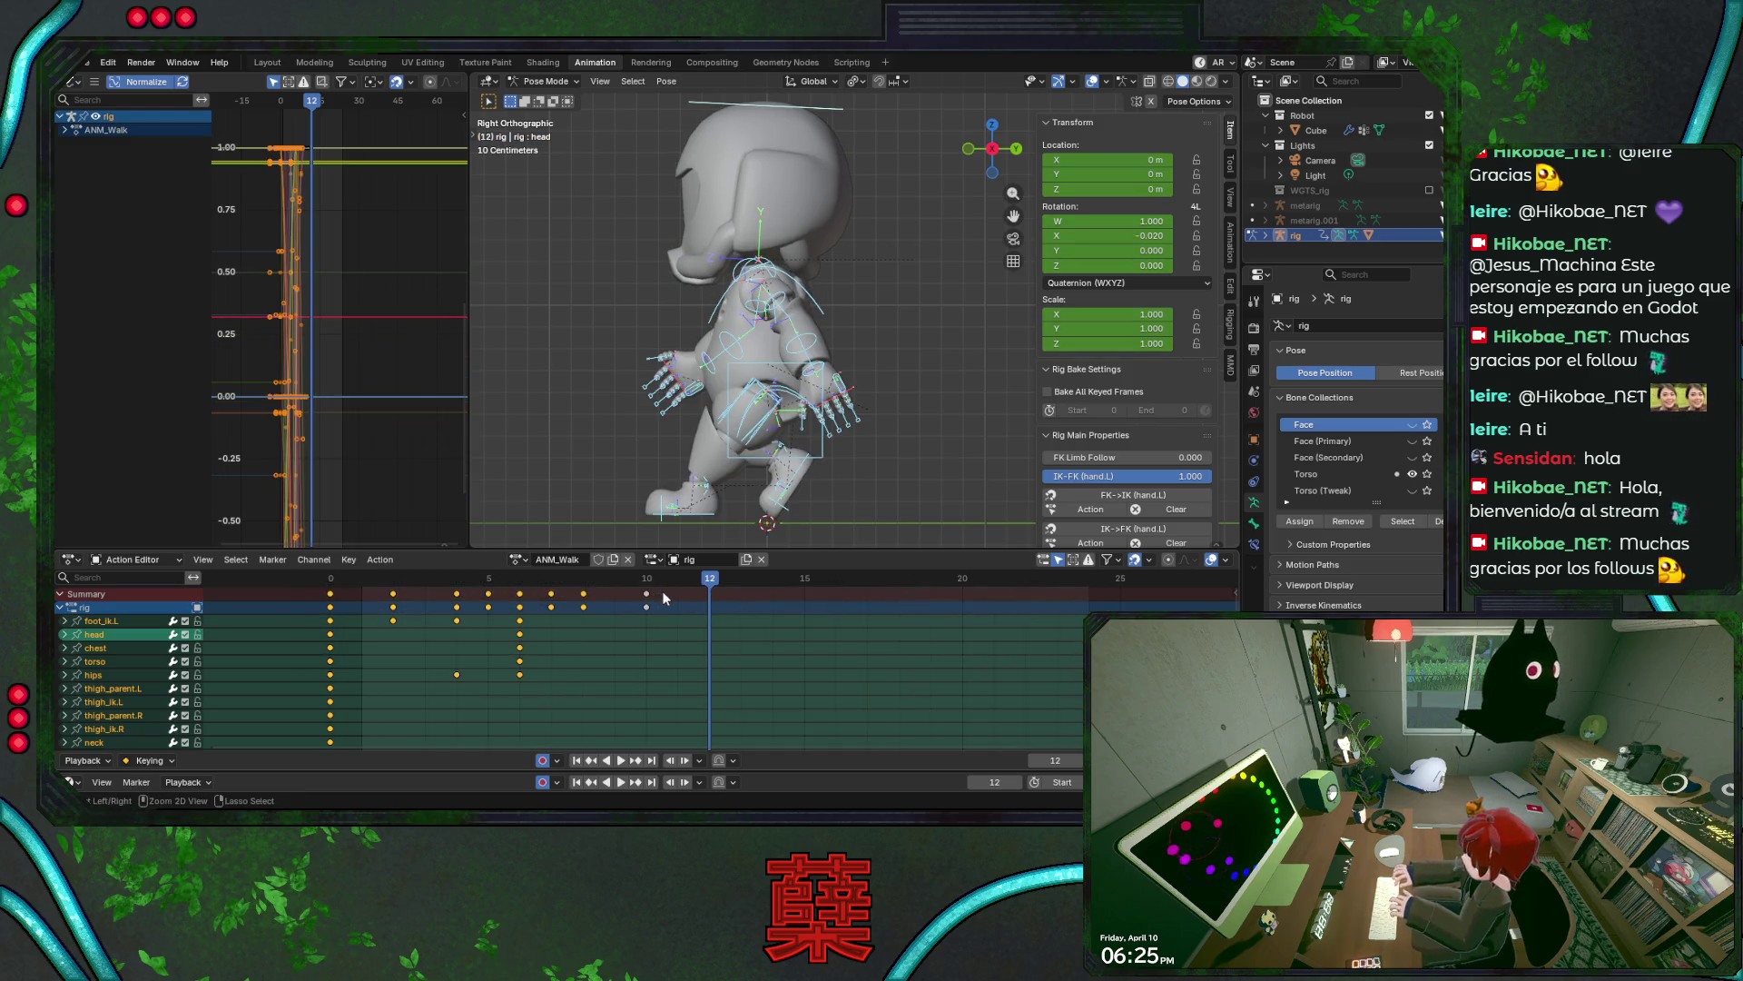
pyautogui.moveTo(278, 645); pyautogui.dragTo(676, 579)
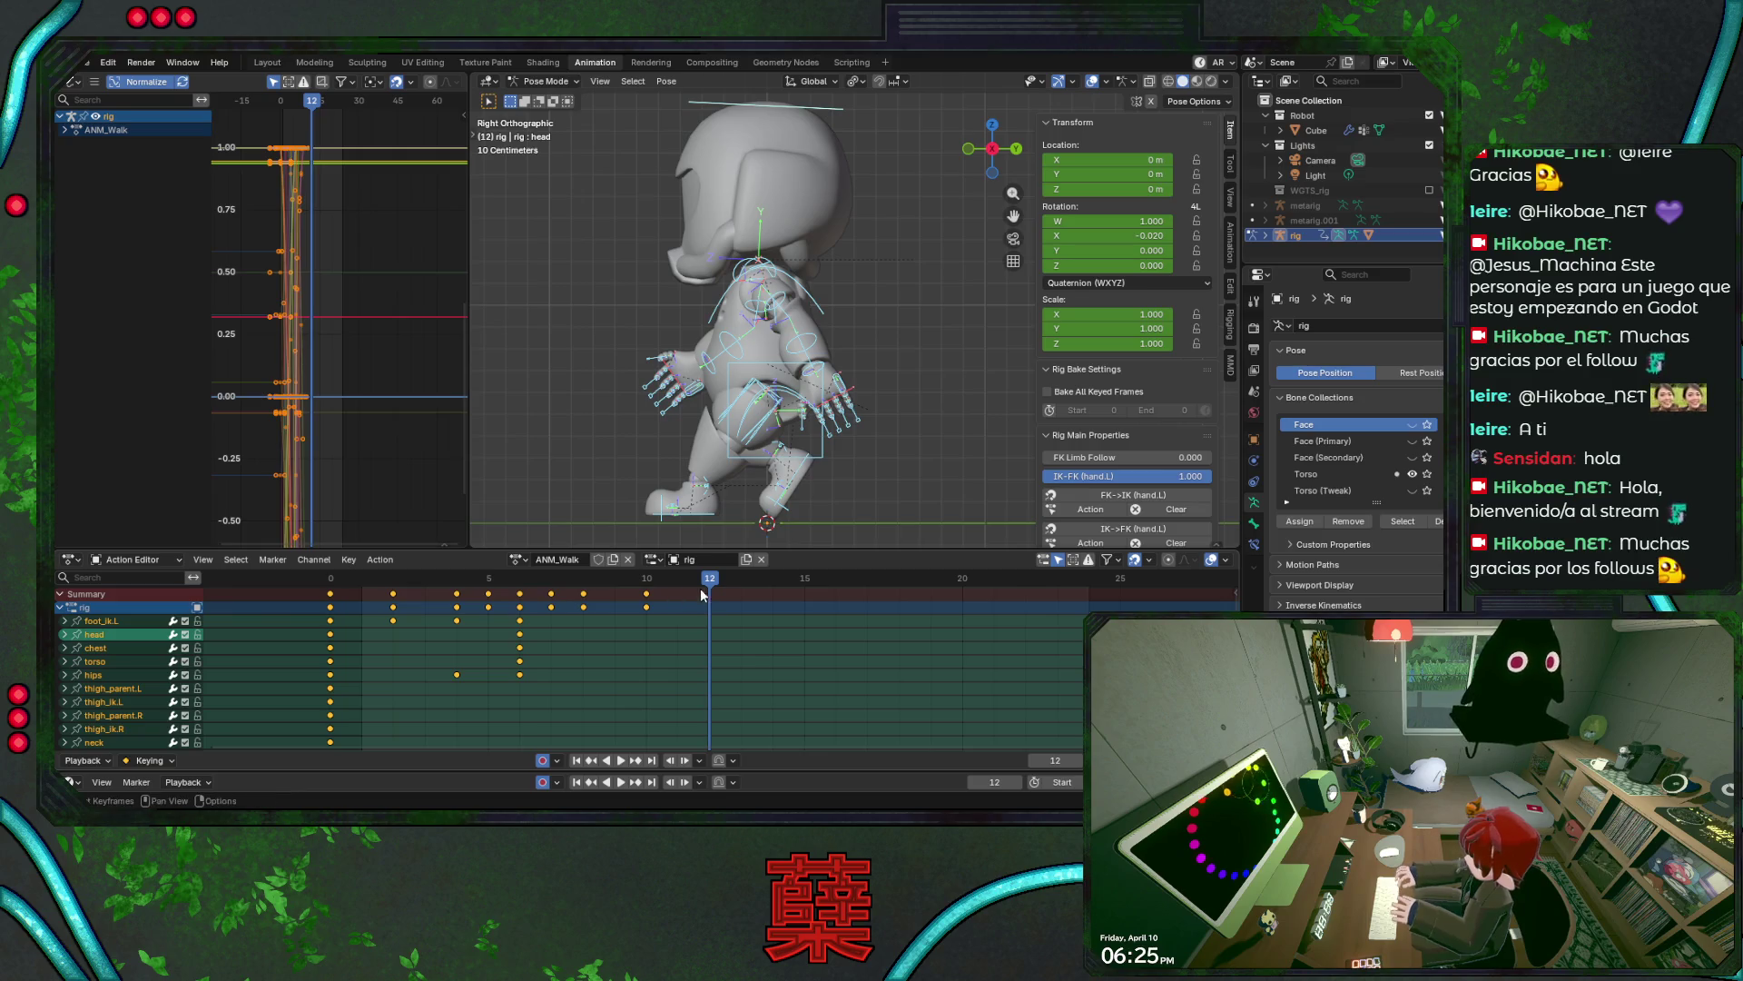
pyautogui.rightClick(702, 595)
pyautogui.click(717, 602)
# - Paste the frame-0 pose keys at frame 24 and save BaseRobot.blend
pyautogui.click(392, 610)
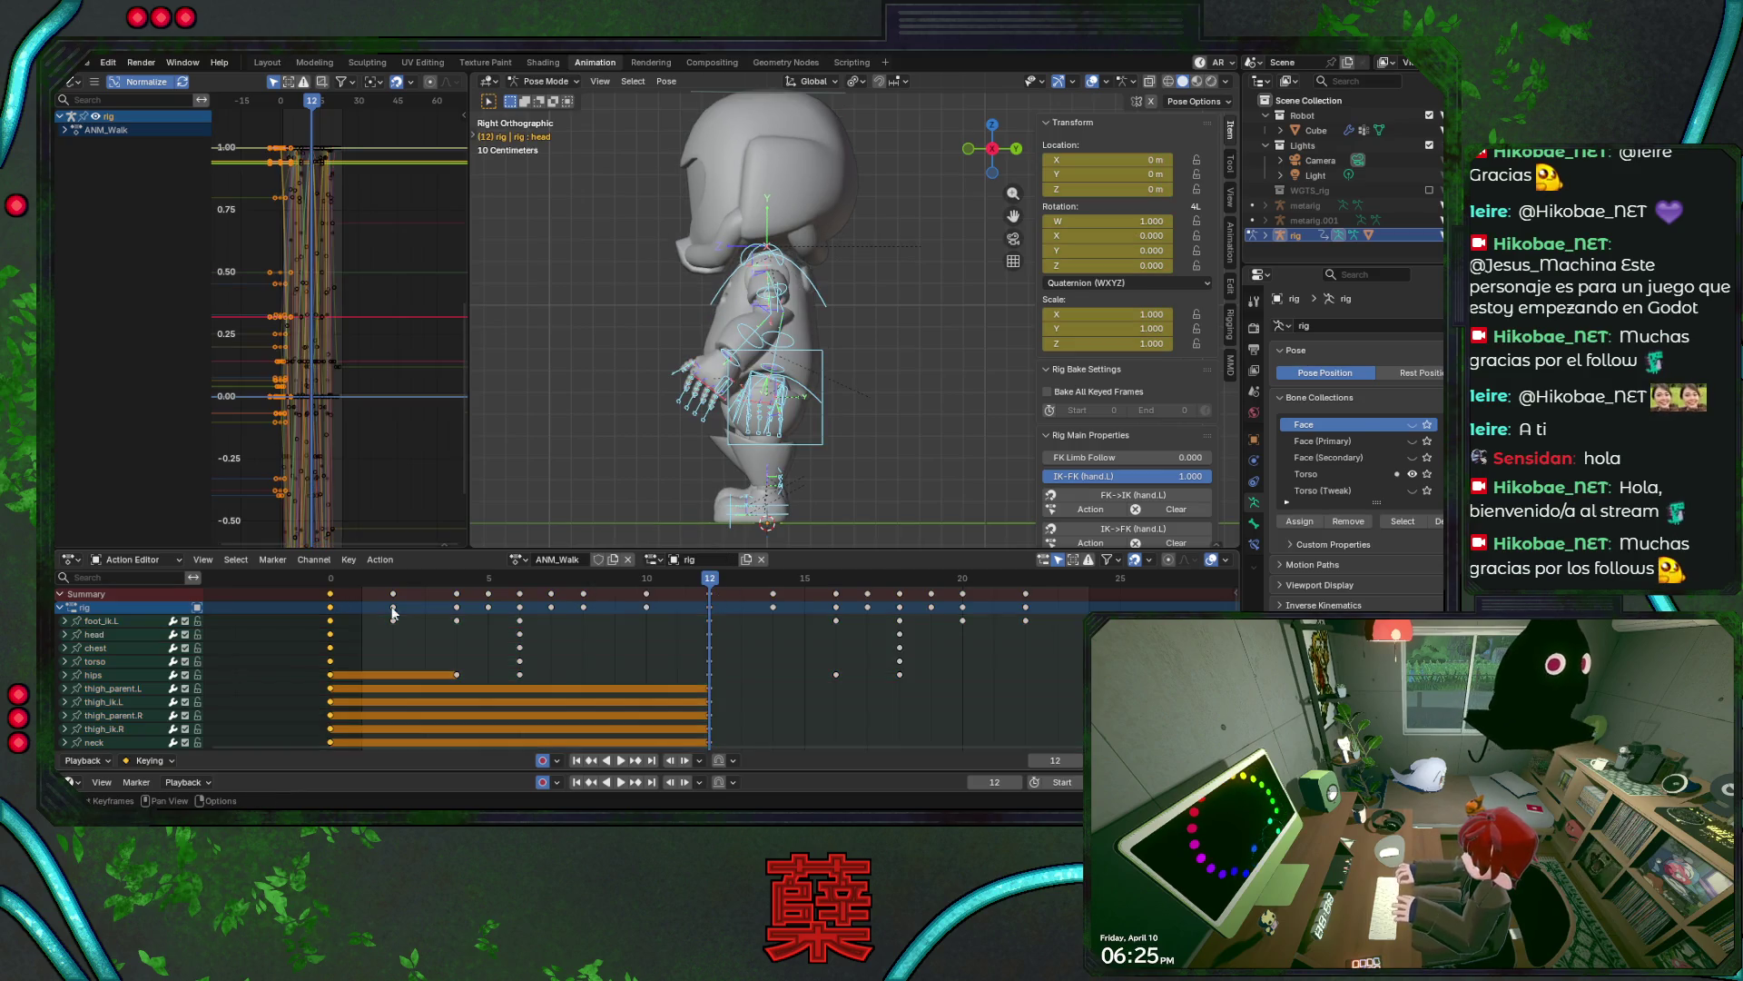
pyautogui.press('space')
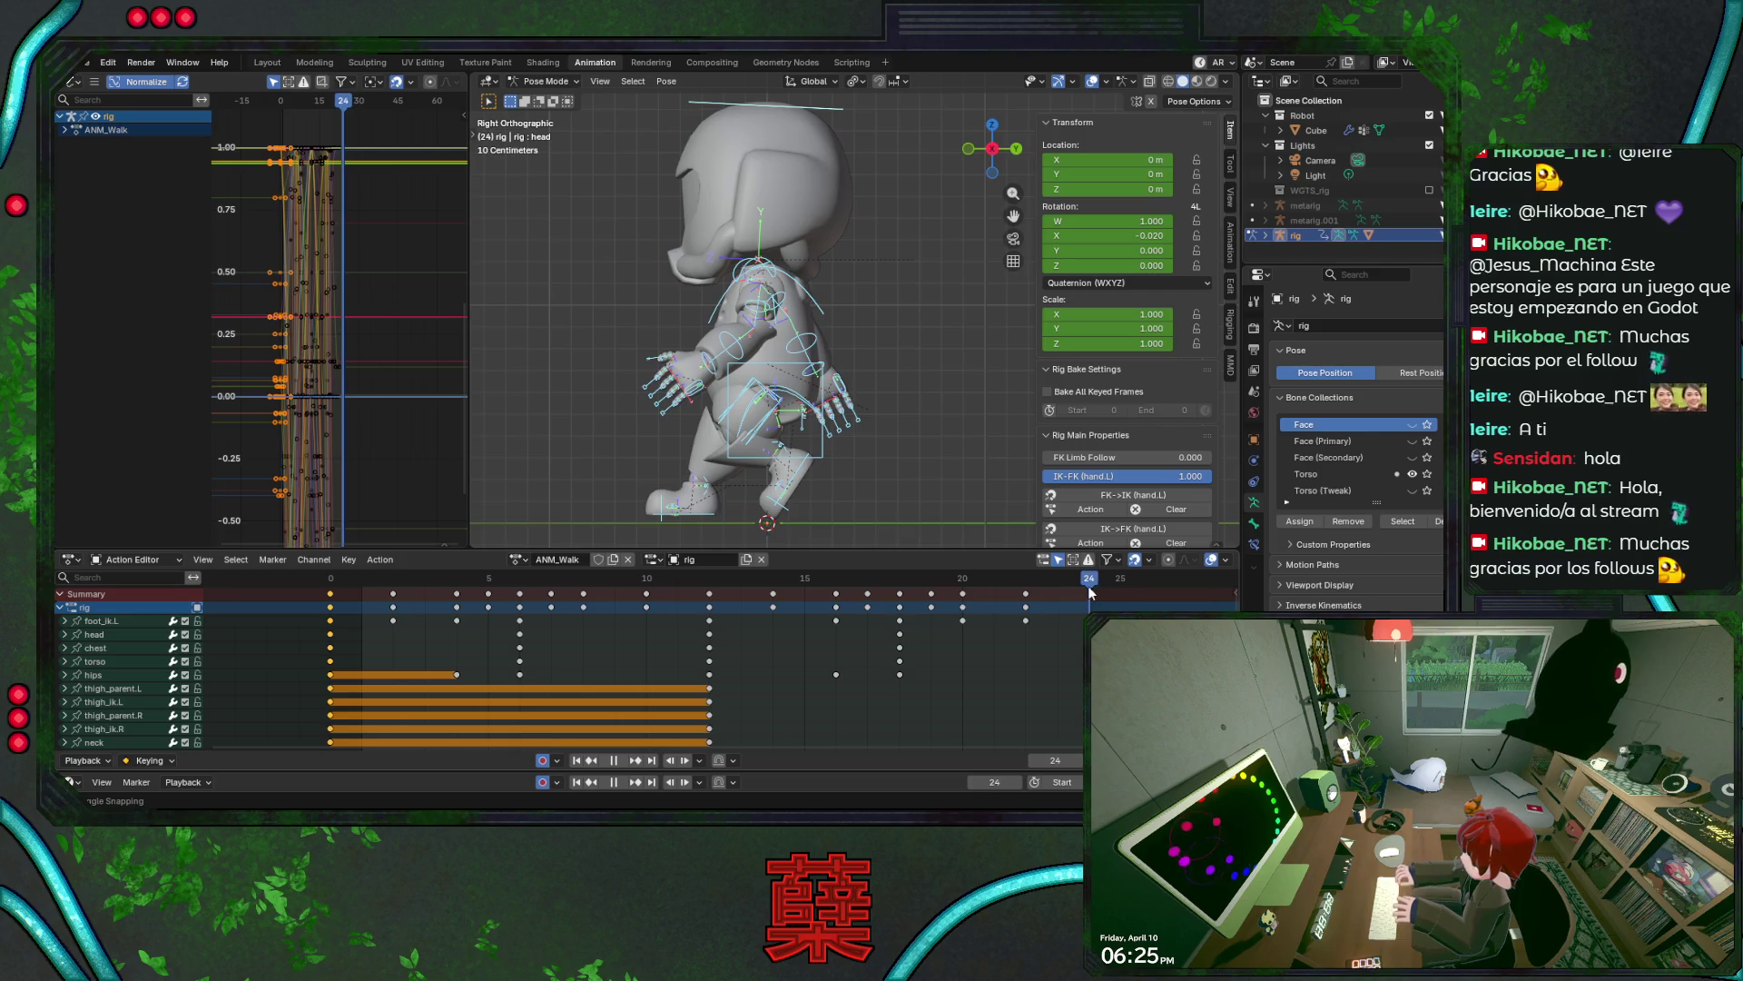
pyautogui.hotkey('ctrl', 'v')
pyautogui.hotkey('ctrl', 's')
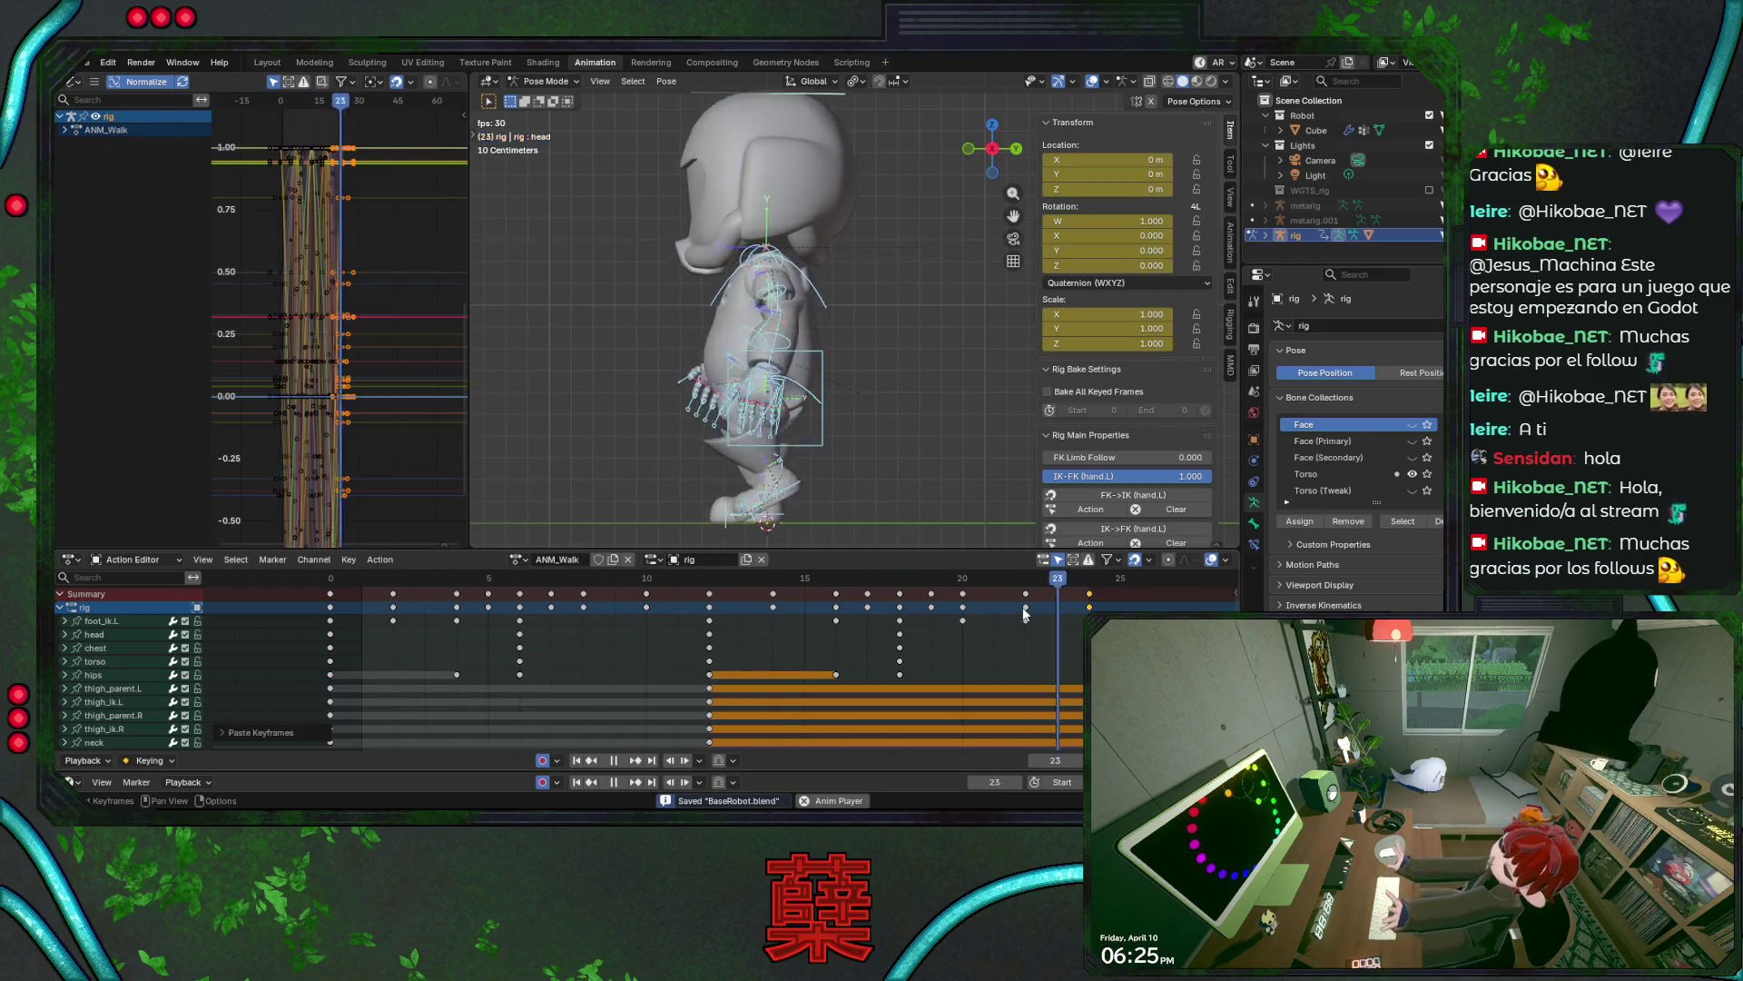
pyautogui.click(937, 378)
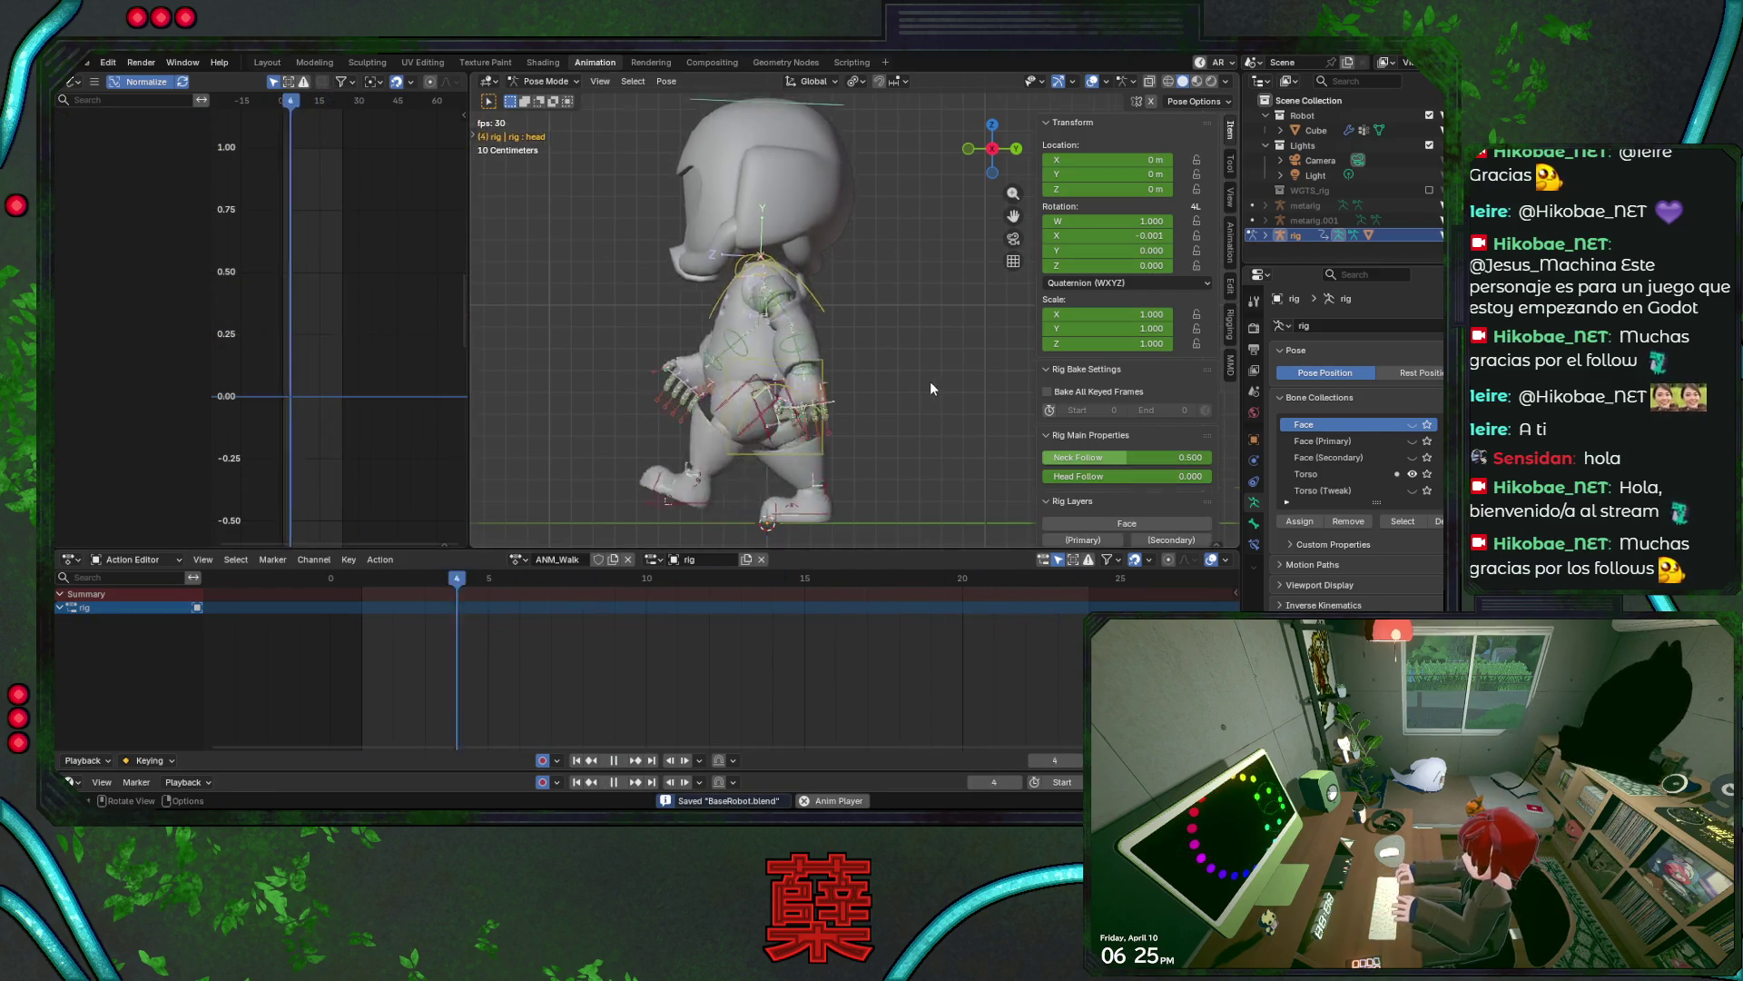
# - Hide the overlays, then orbit and zoom to a close side-on view of the looping robot walk
pyautogui.click(1088, 86)
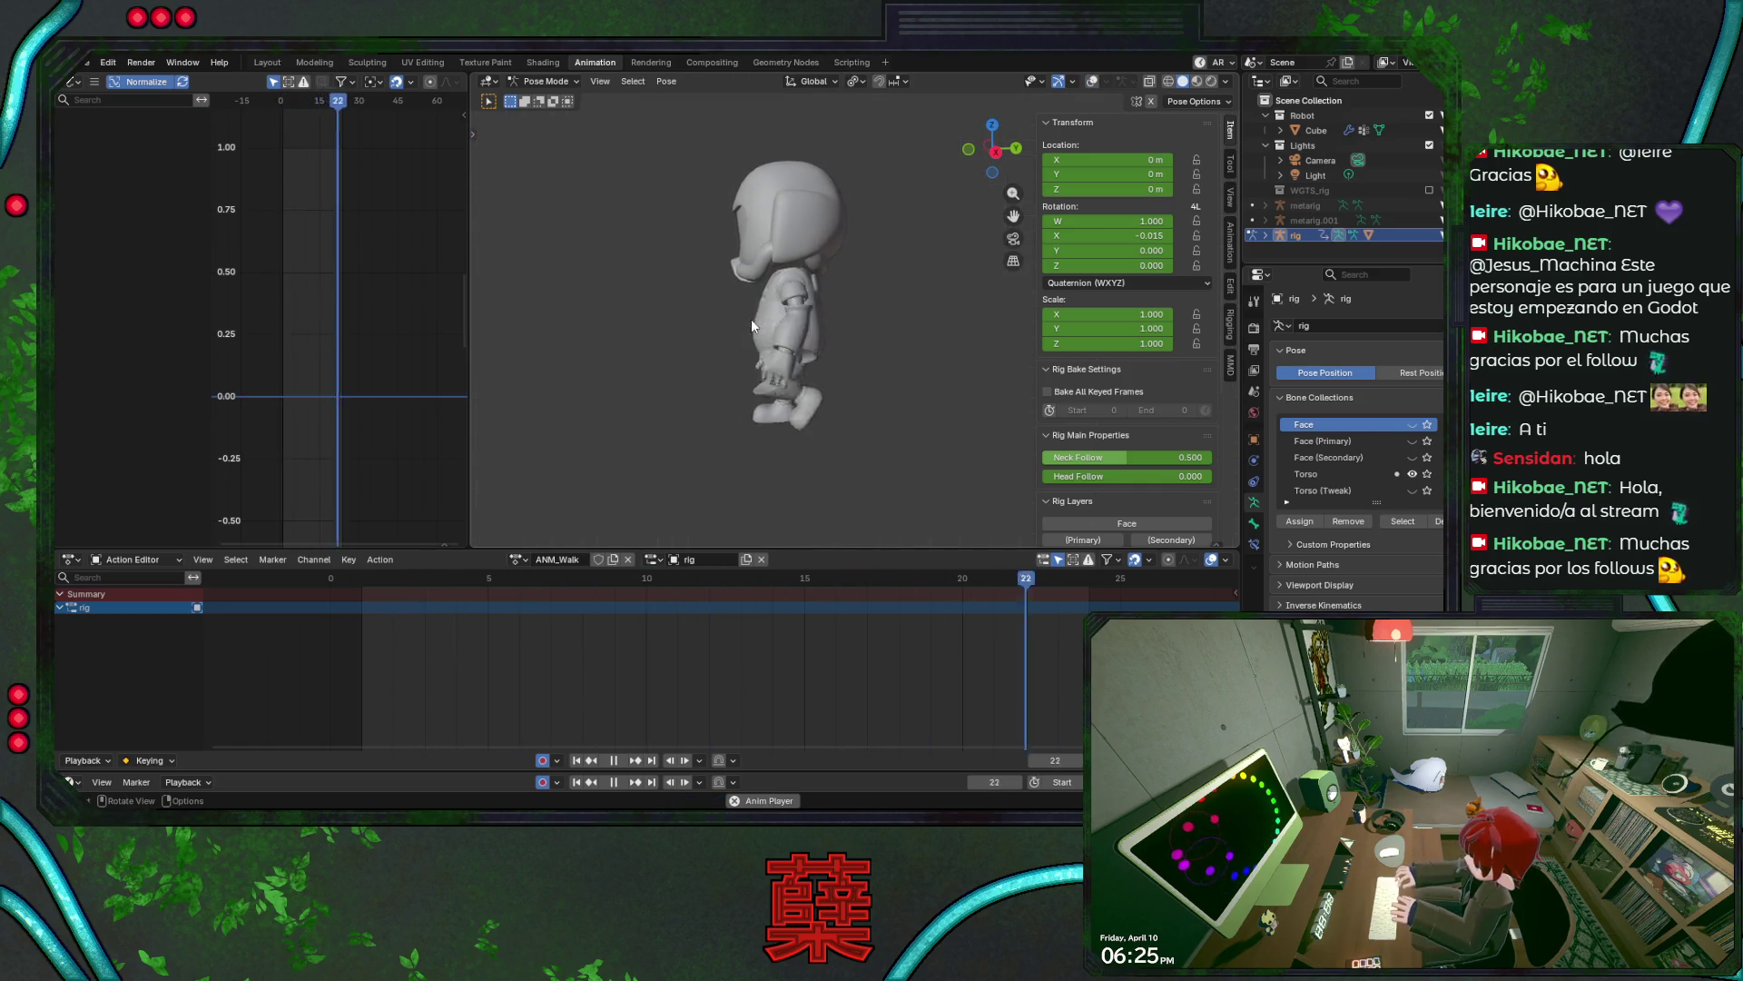
pyautogui.moveTo(736, 320)
pyautogui.mouseDown(button='middle')
pyautogui.moveTo(907, 339)
pyautogui.moveTo(885, 329)
pyautogui.mouseUp(button='middle')
pyautogui.scroll(-2, 885, 330)
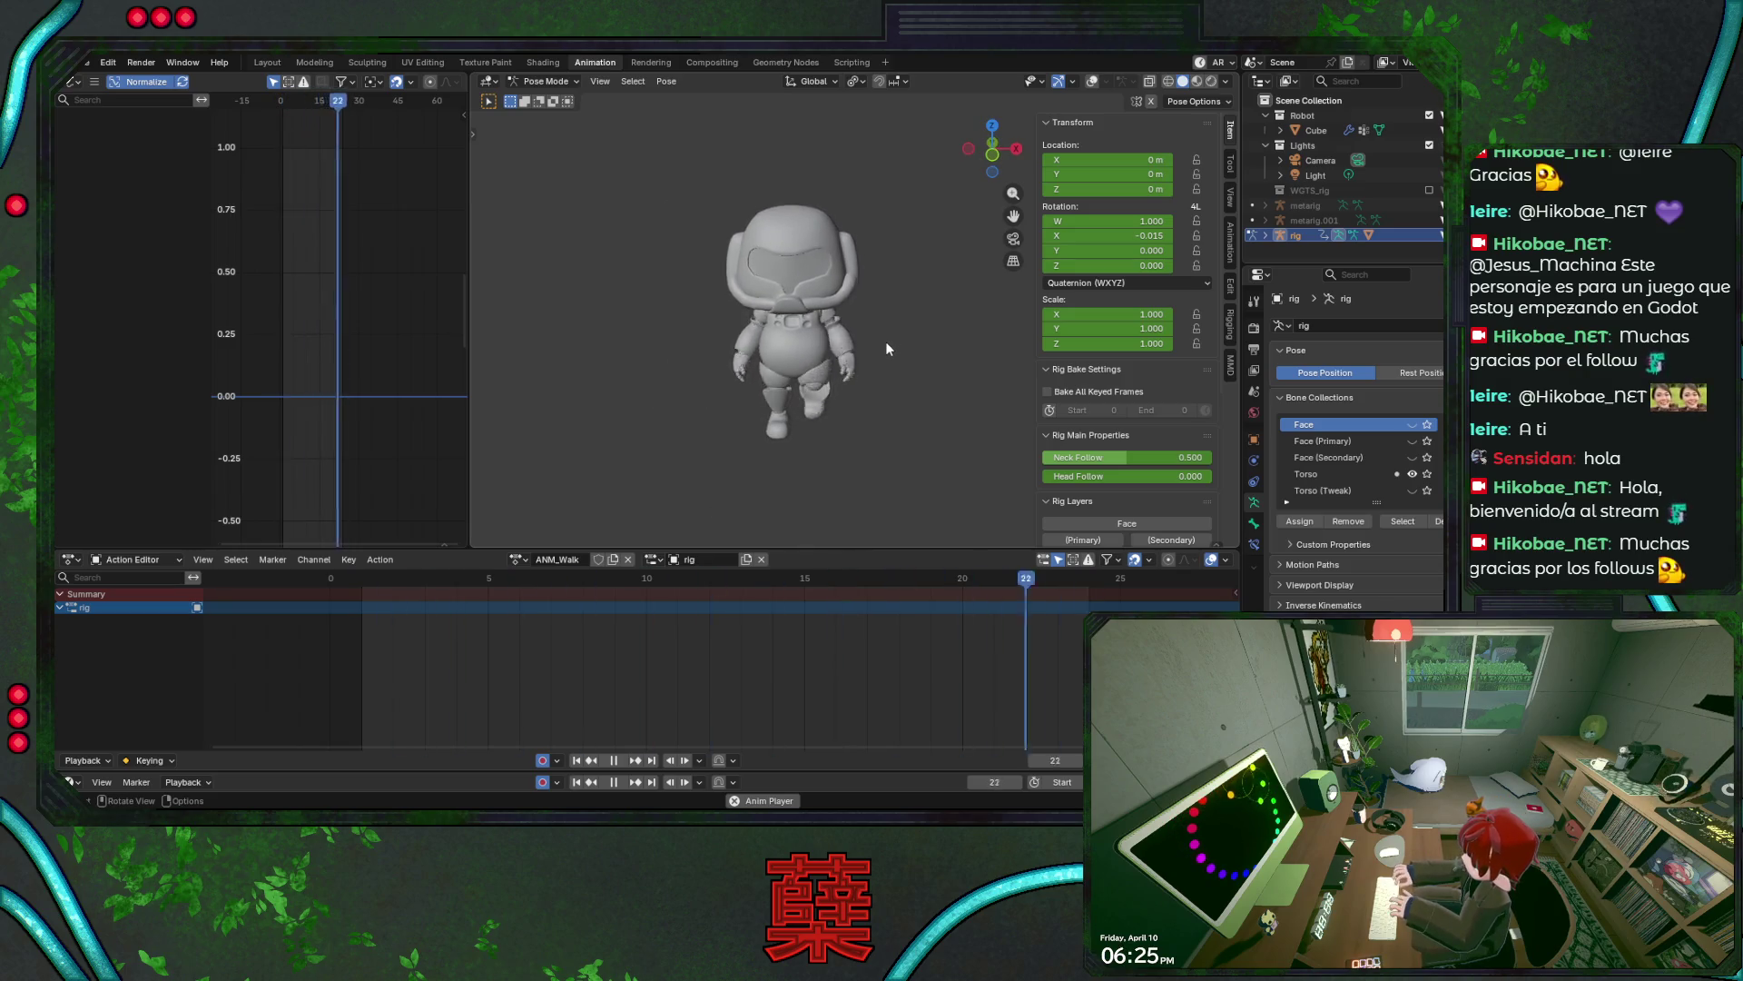
pyautogui.moveTo(895, 352); pyautogui.dragTo(560, 340, button='middle')
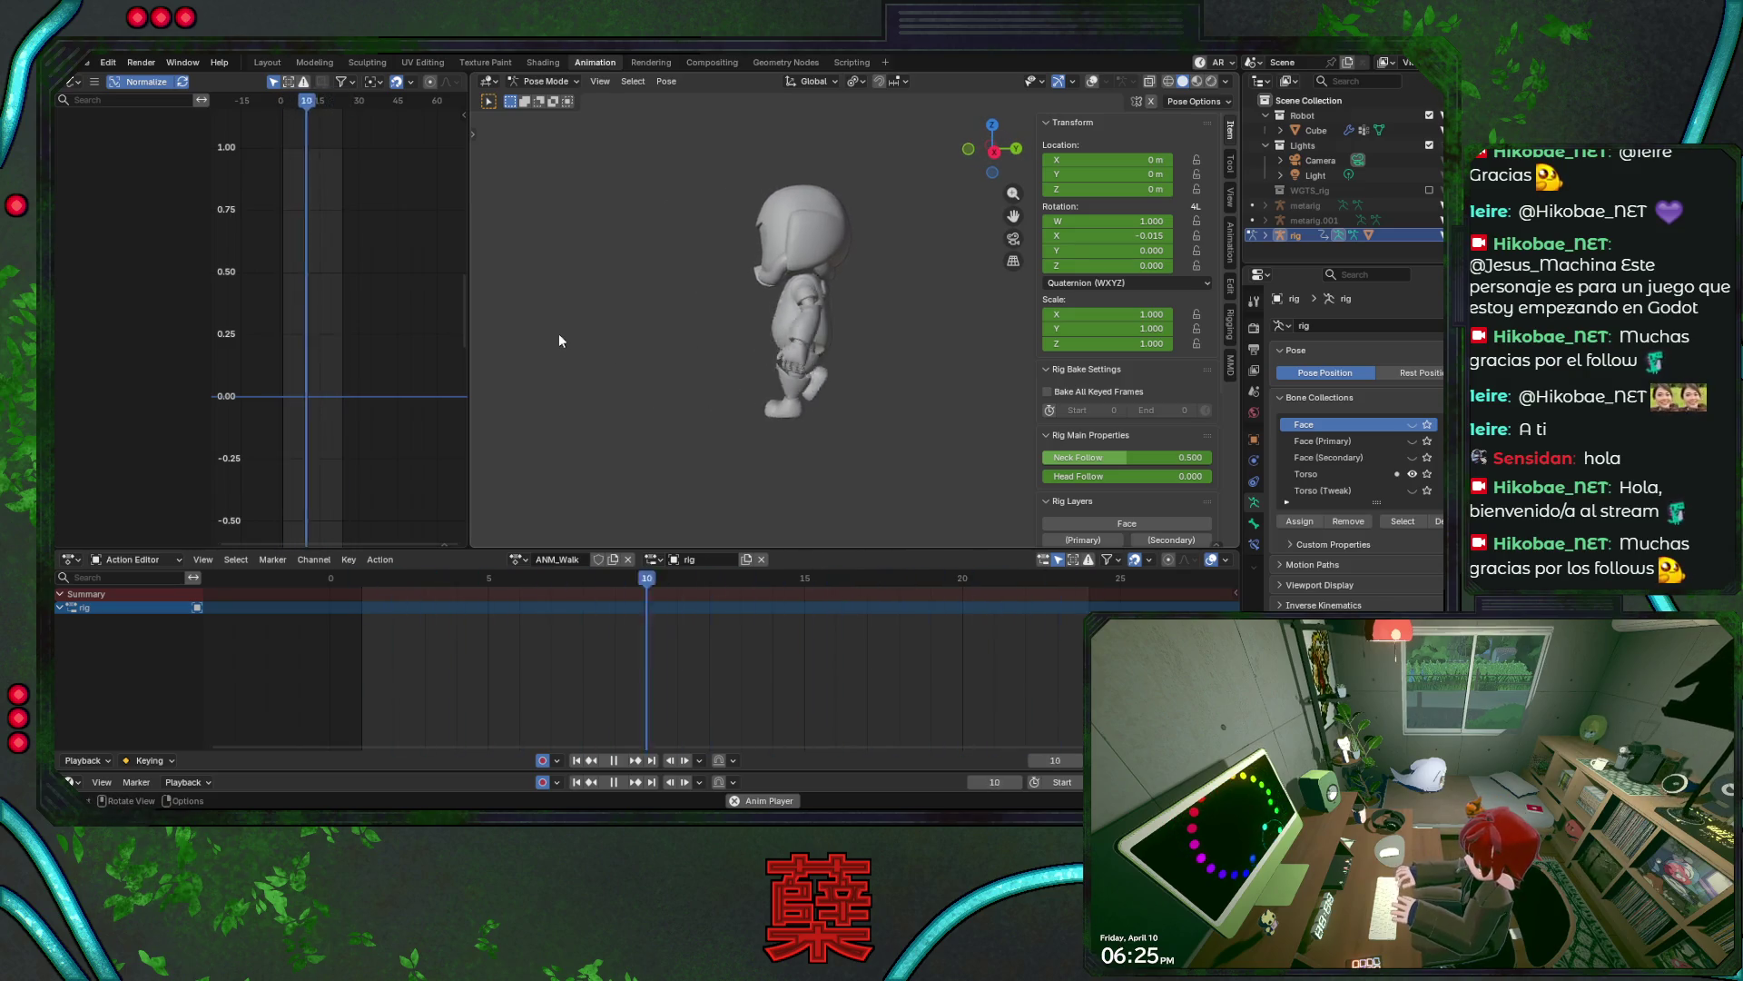
pyautogui.moveTo(716, 389)
pyautogui.mouseDown(button='middle')
pyautogui.moveTo(863, 378)
pyautogui.moveTo(776, 373)
pyautogui.moveTo(808, 354)
pyautogui.moveTo(723, 377)
pyautogui.mouseUp(button='middle')
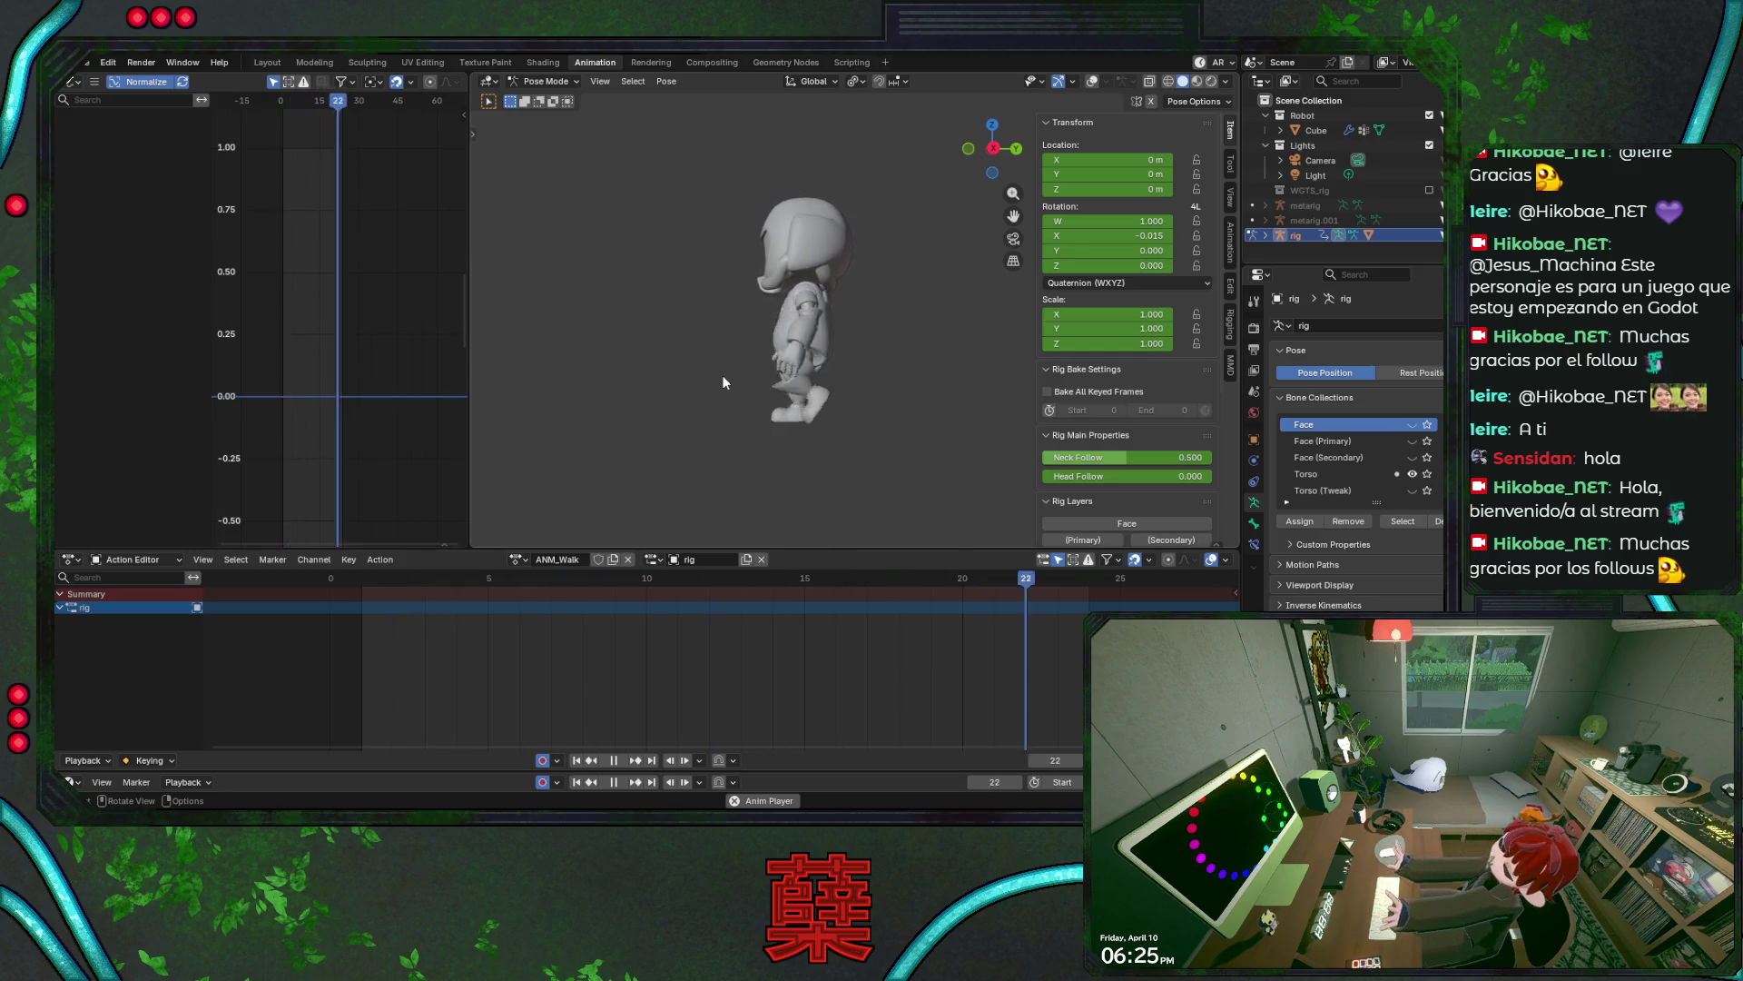
pyautogui.scroll(4, 856, 425)
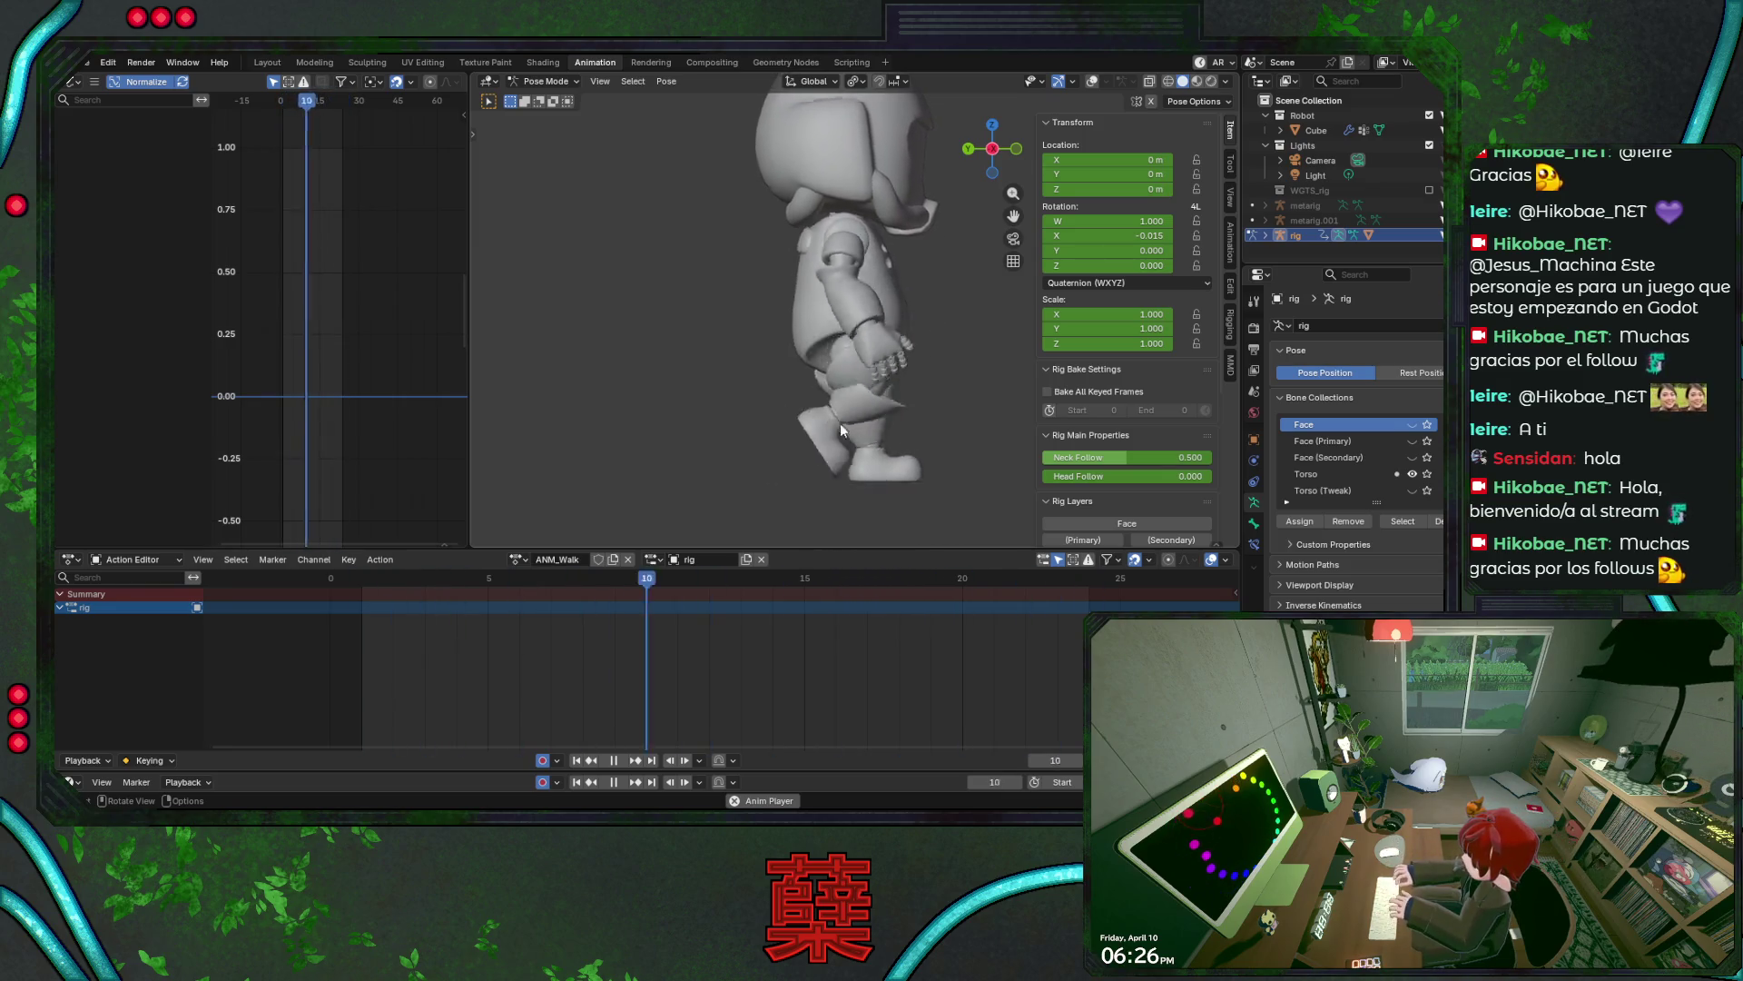
# - Show the rig overlays, switch to the right side view, and select foot_ik.L at frame 0
pyautogui.hotkey('shift', 'alt', 'z')
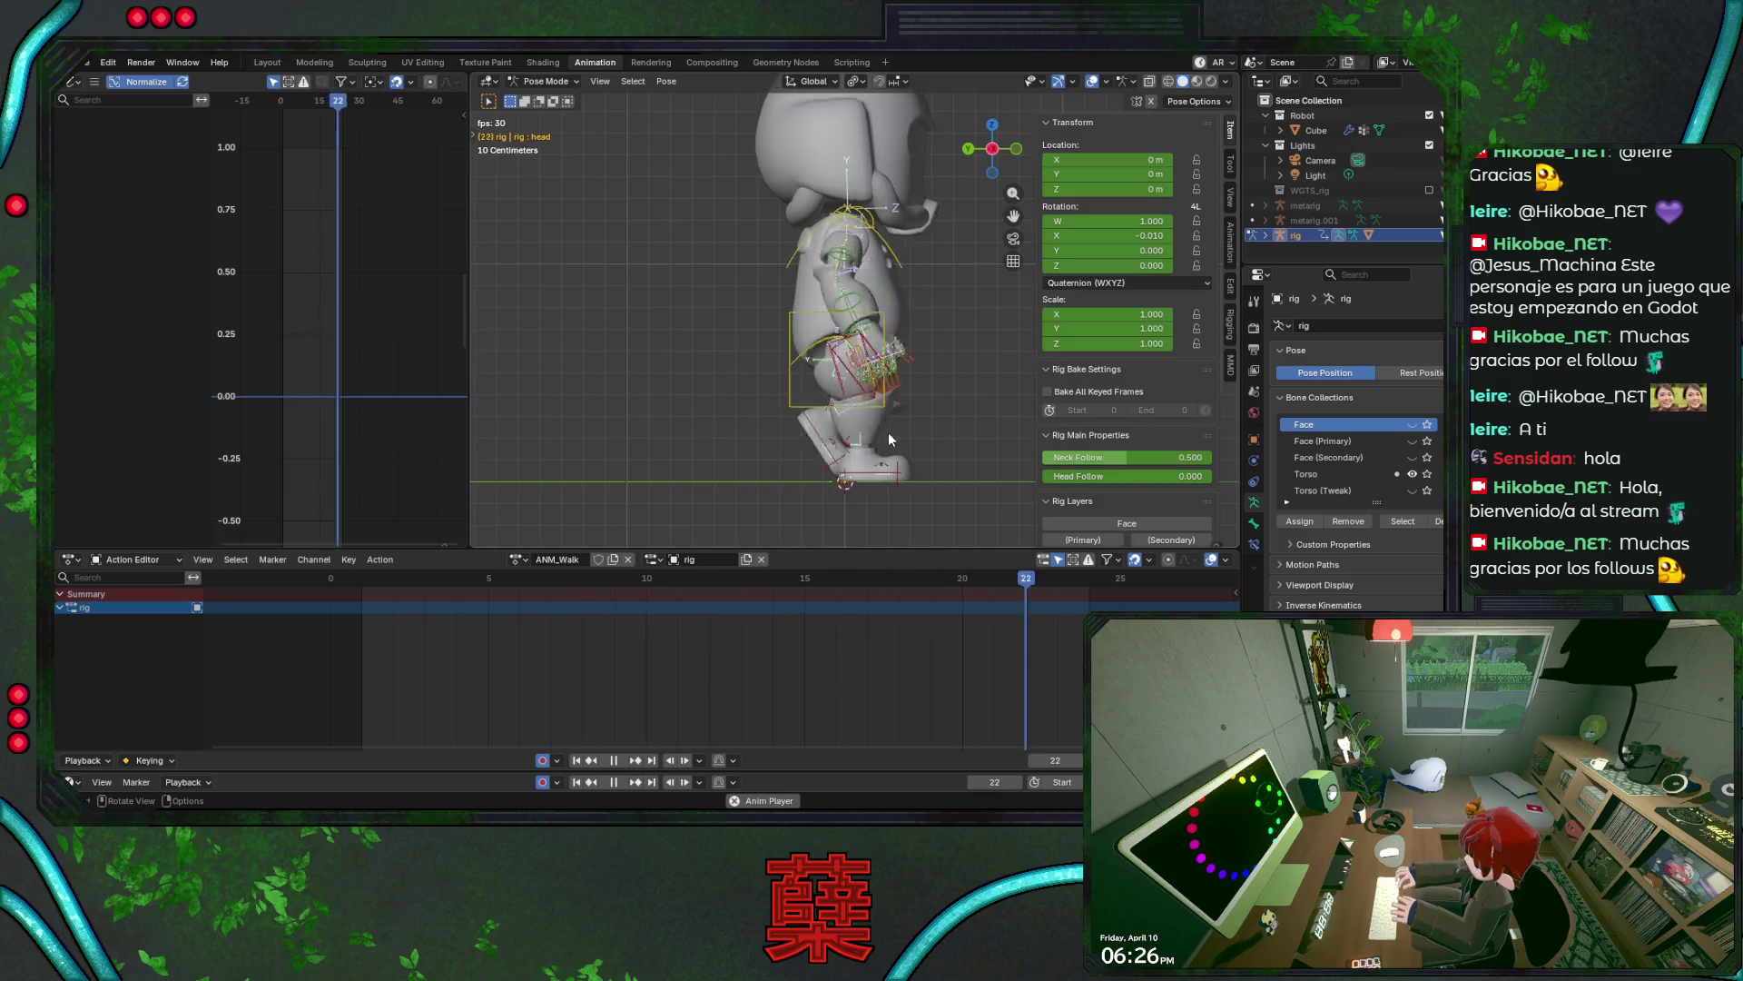
pyautogui.moveTo(345, 587)
pyautogui.mouseDown()
pyautogui.moveTo(763, 564)
pyautogui.moveTo(742, 566)
pyautogui.mouseUp()
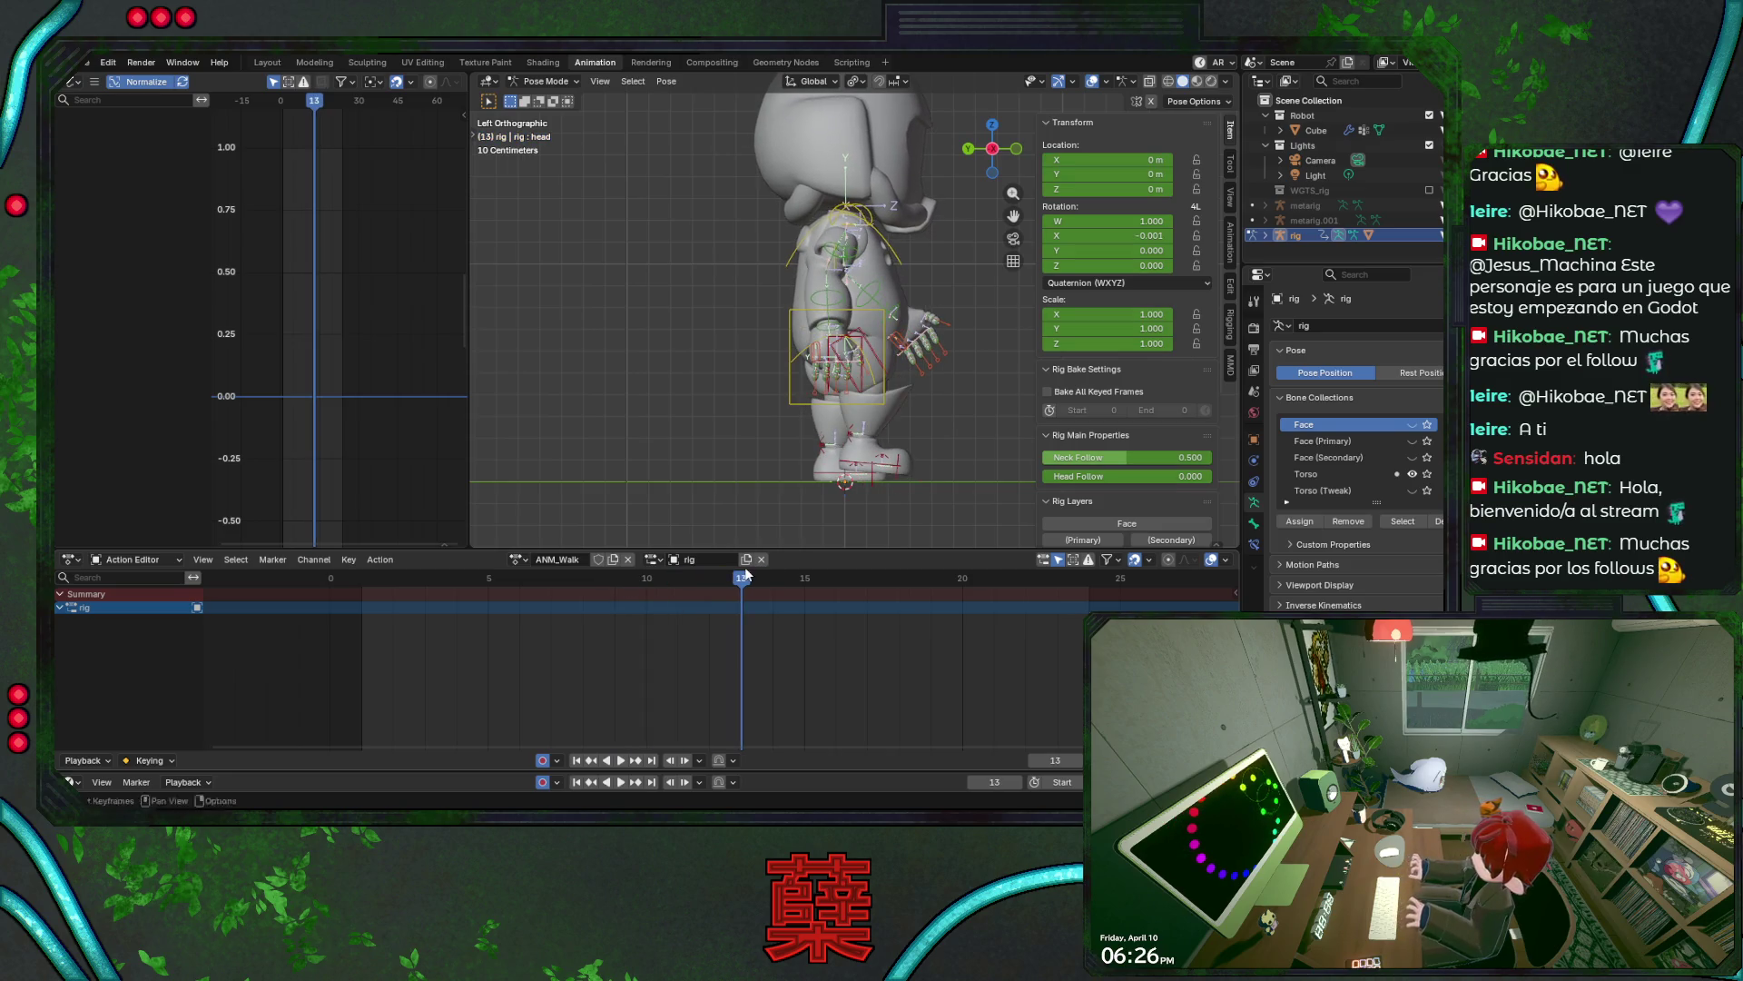
pyautogui.click(890, 476)
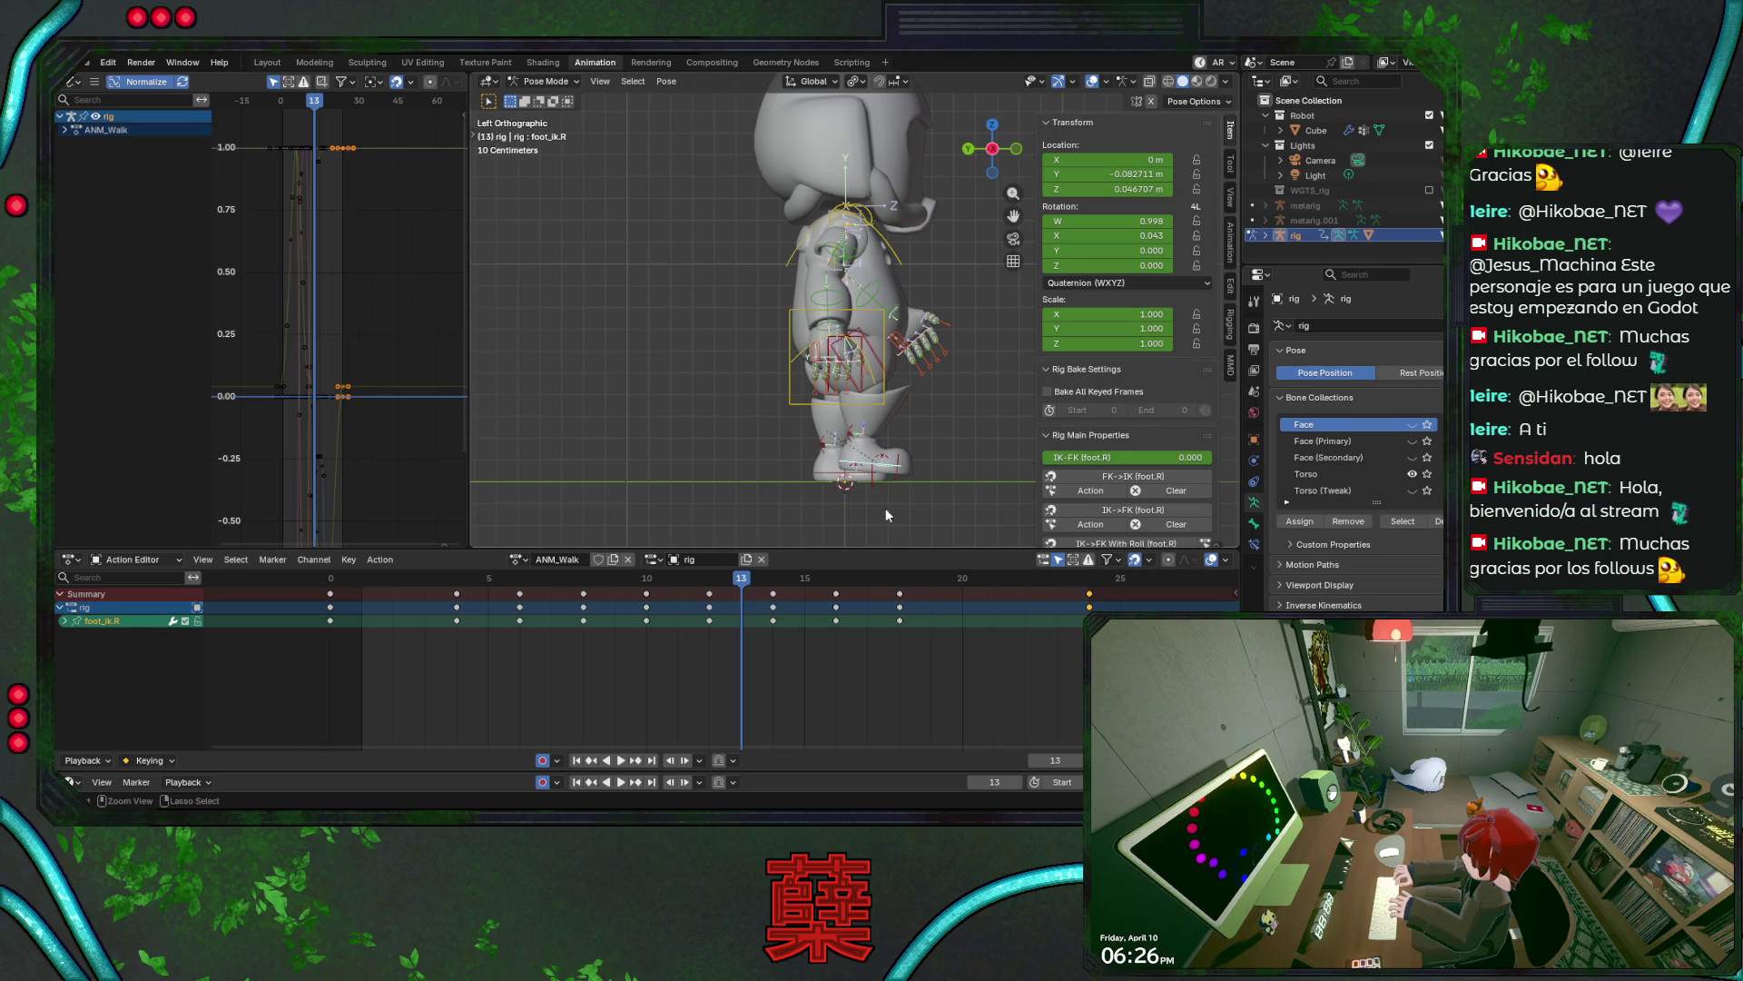
pyautogui.hotkey('ctrl', 's')
pyautogui.press('KP_3')
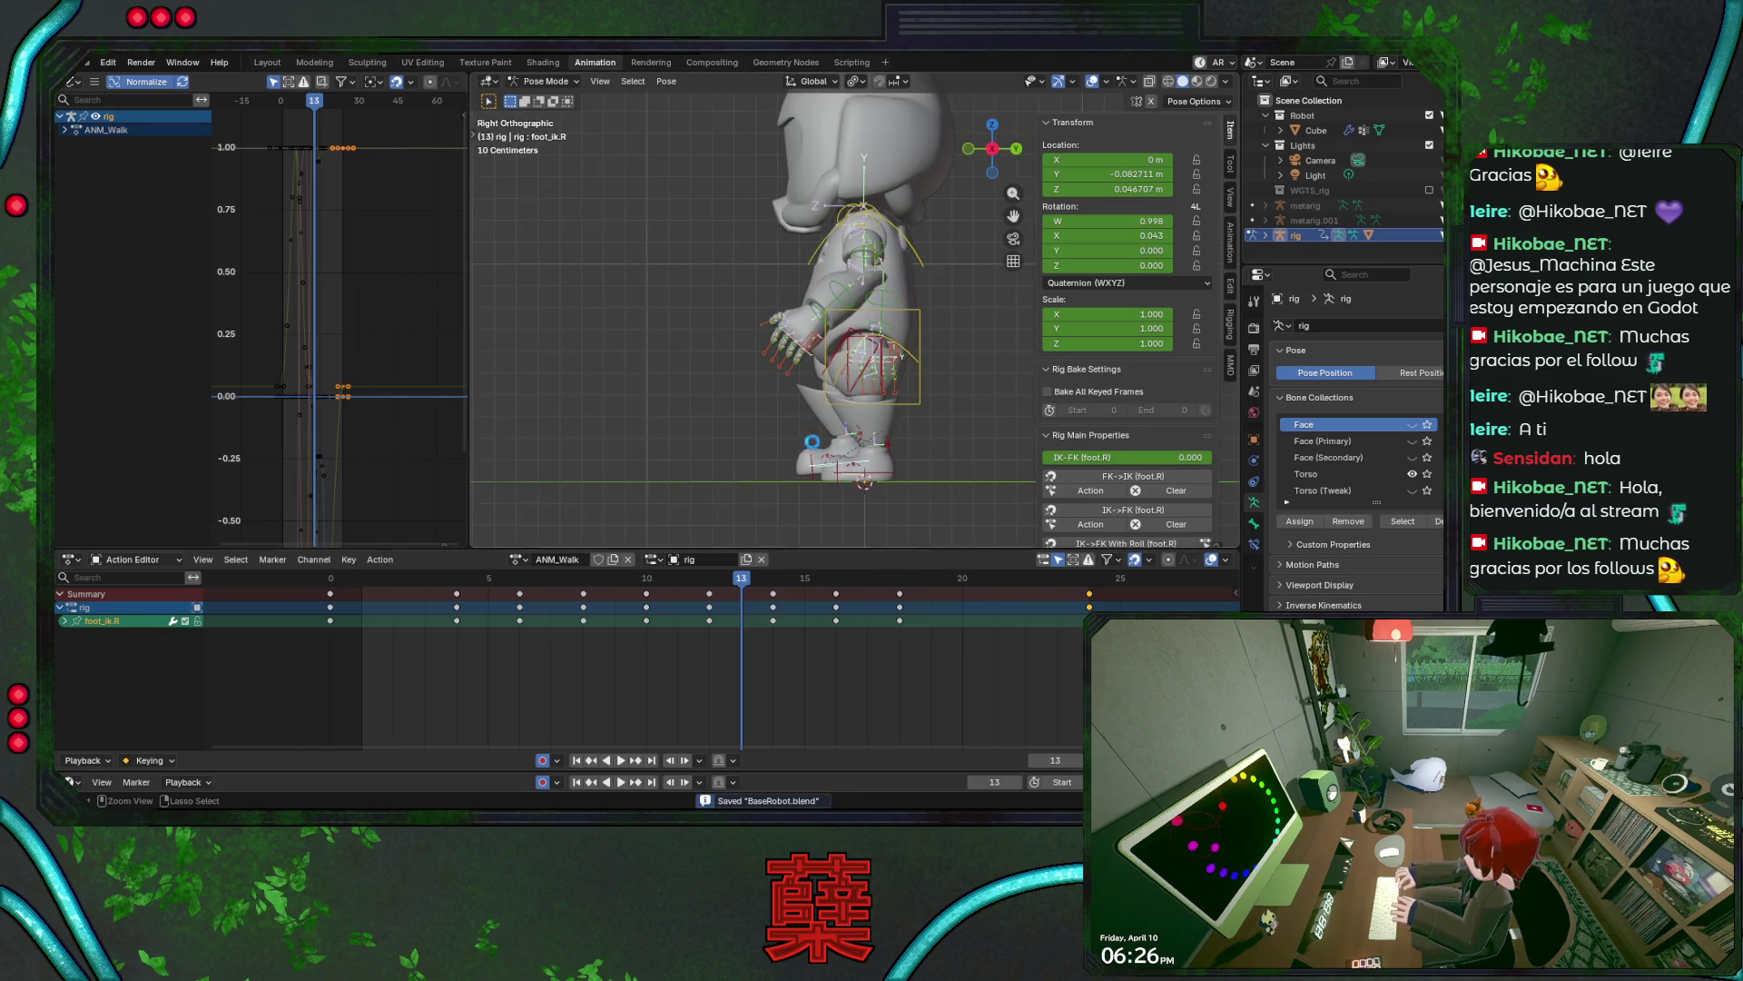
pyautogui.moveTo(744, 581)
pyautogui.mouseDown()
pyautogui.moveTo(324, 597)
pyautogui.moveTo(477, 604)
pyautogui.moveTo(390, 600)
pyautogui.moveTo(461, 581)
pyautogui.mouseUp()
pyautogui.click(869, 440)
pyautogui.hotkey('ctrl', 's')
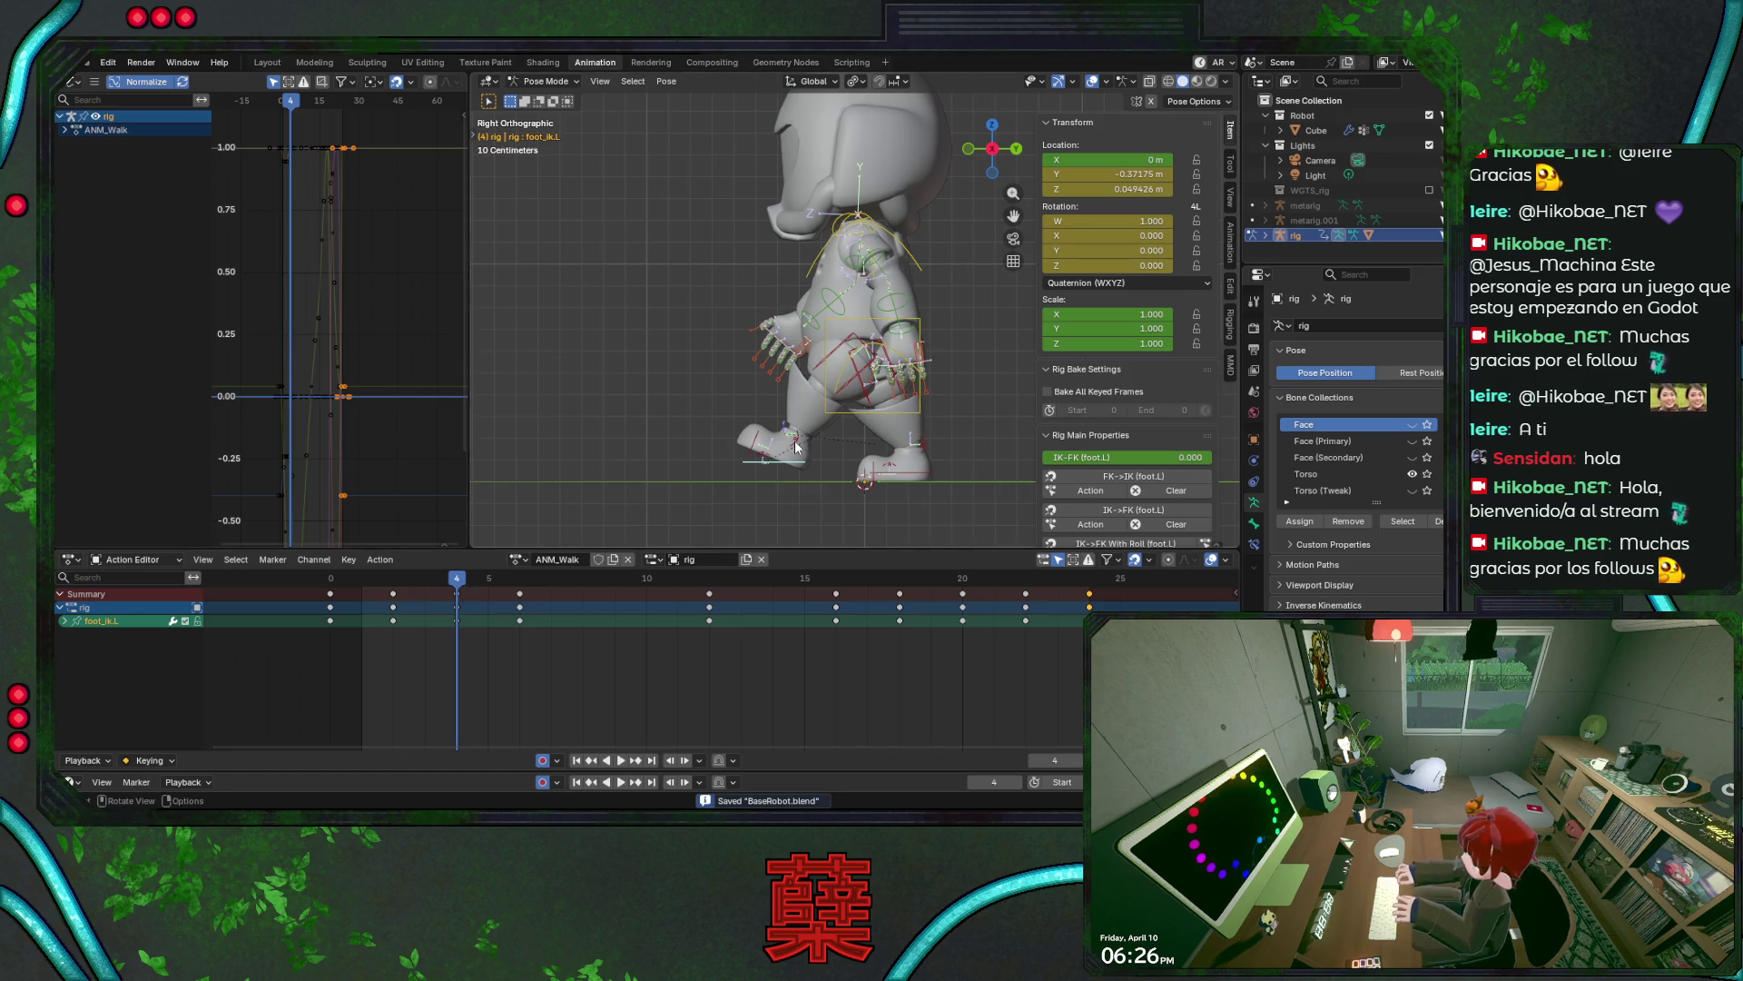
pyautogui.click(798, 445)
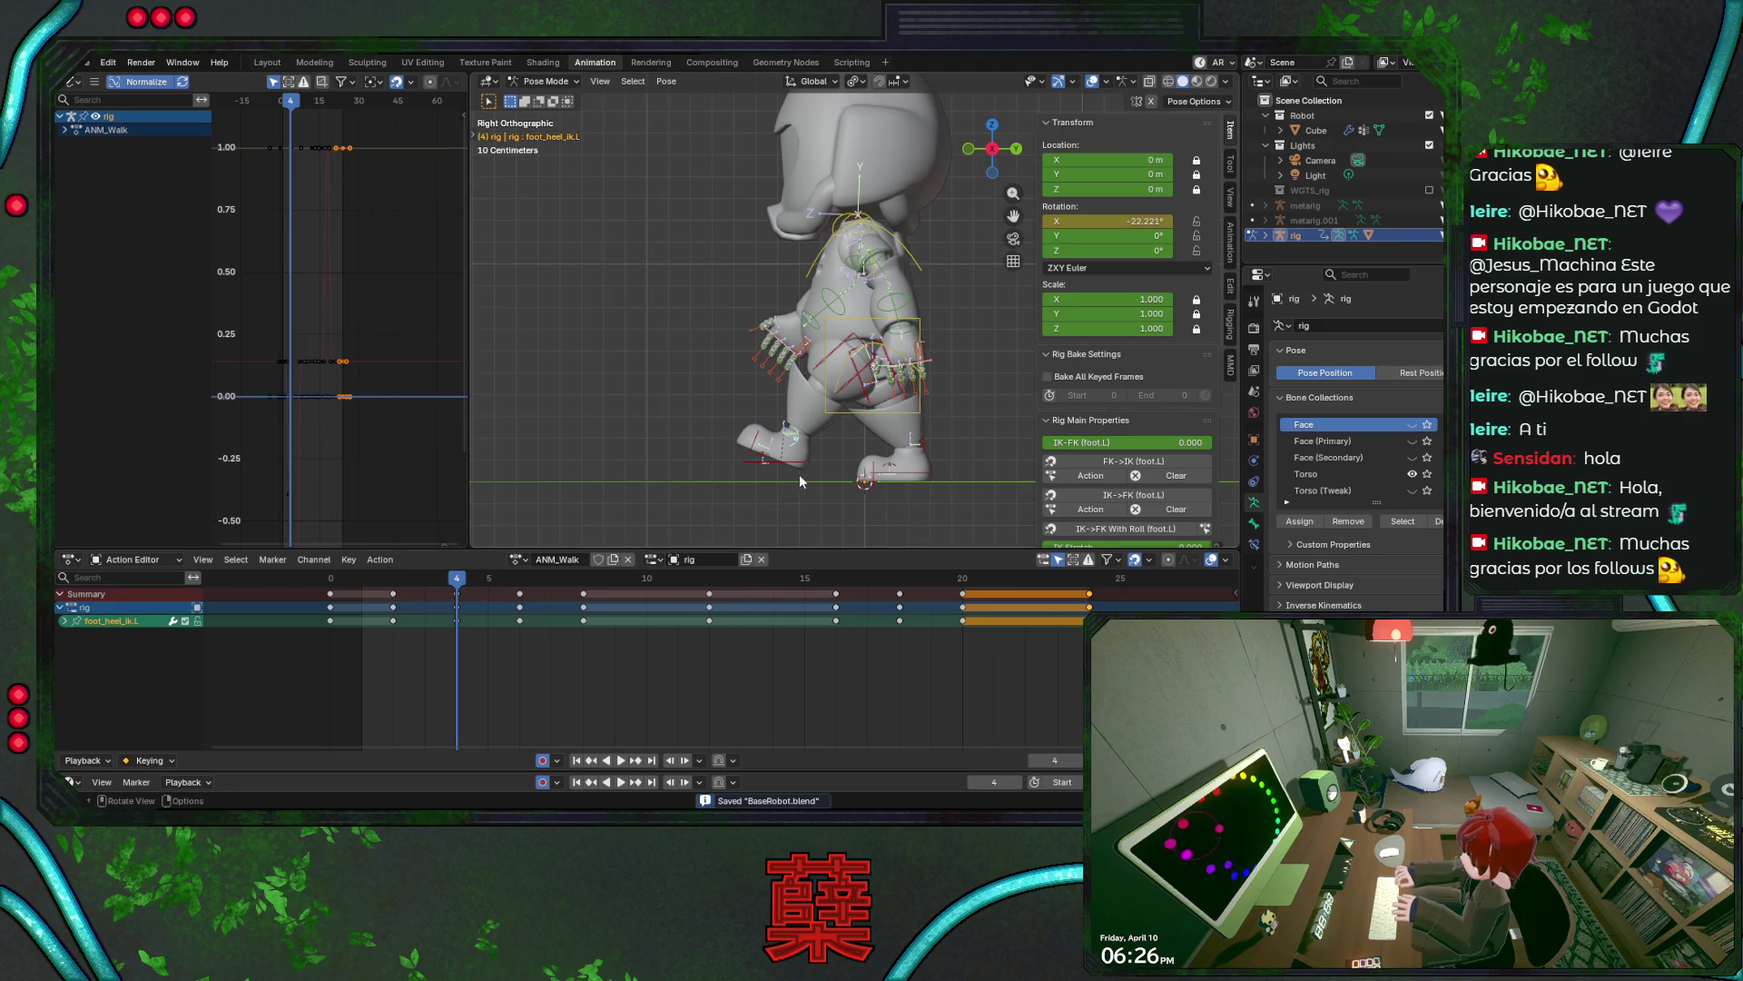
pyautogui.click(788, 465)
# - Tilt the left IK foot at frames 2 and 3, keying frame 3, and preview the step
pyautogui.moveTo(459, 582); pyautogui.dragTo(420, 591)
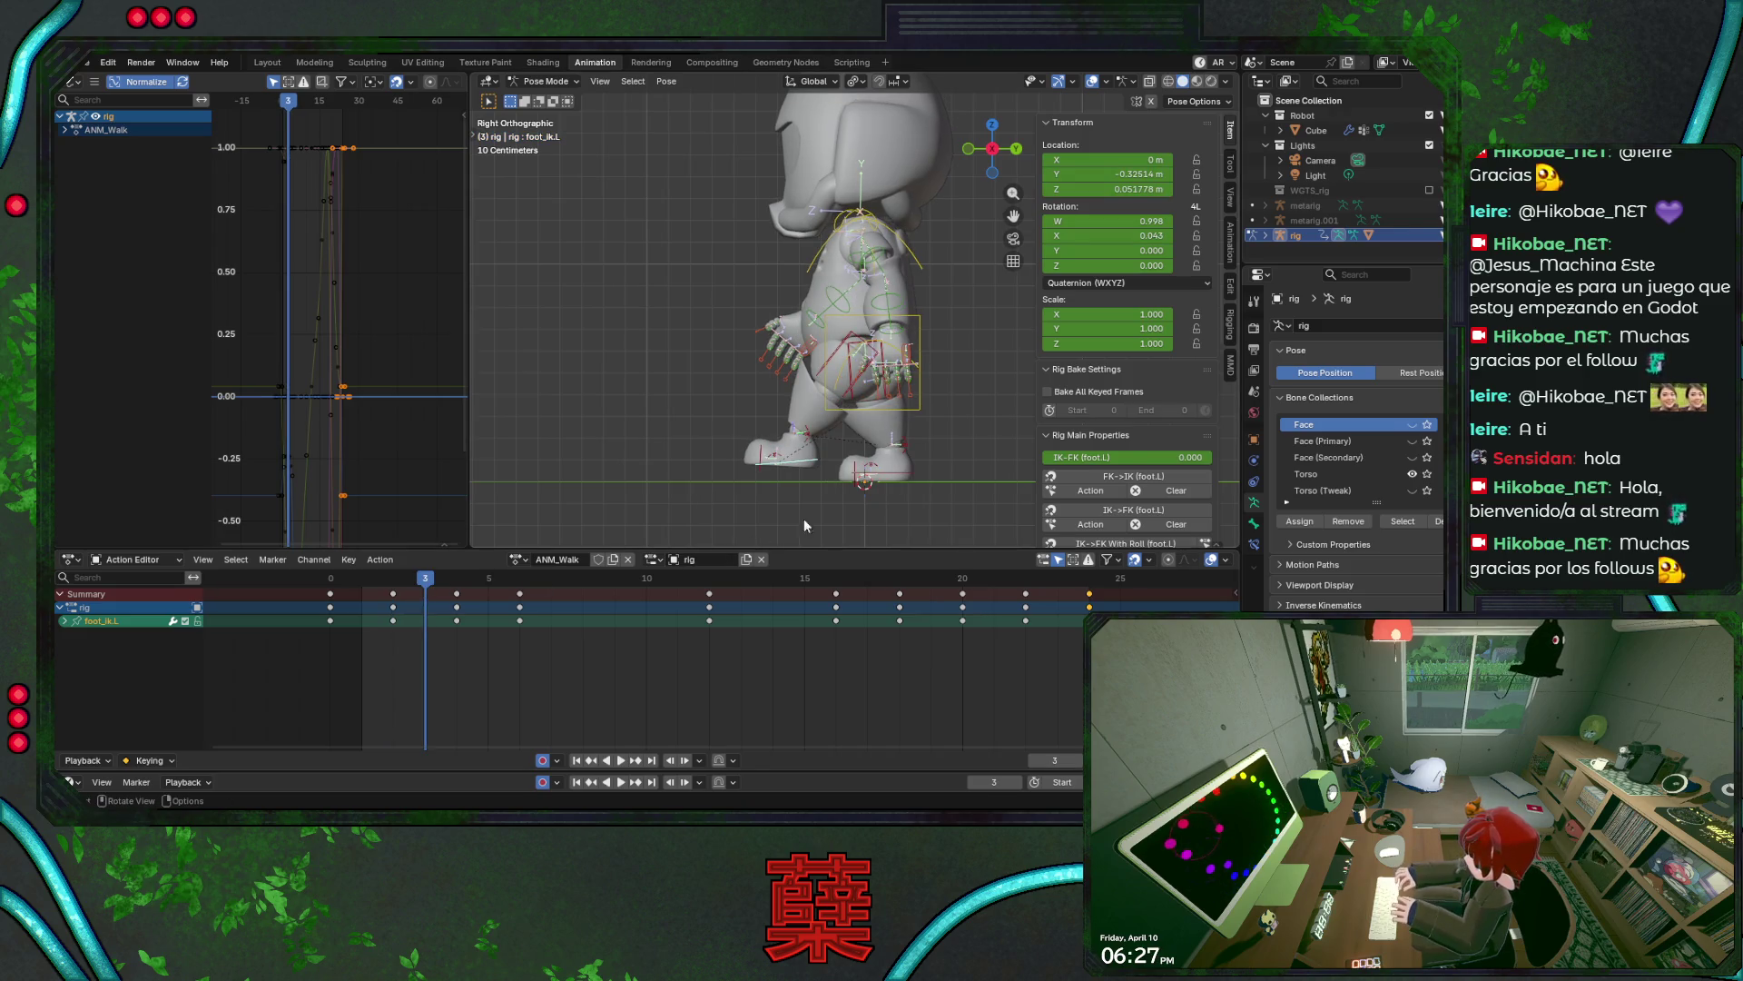
pyautogui.press('r')
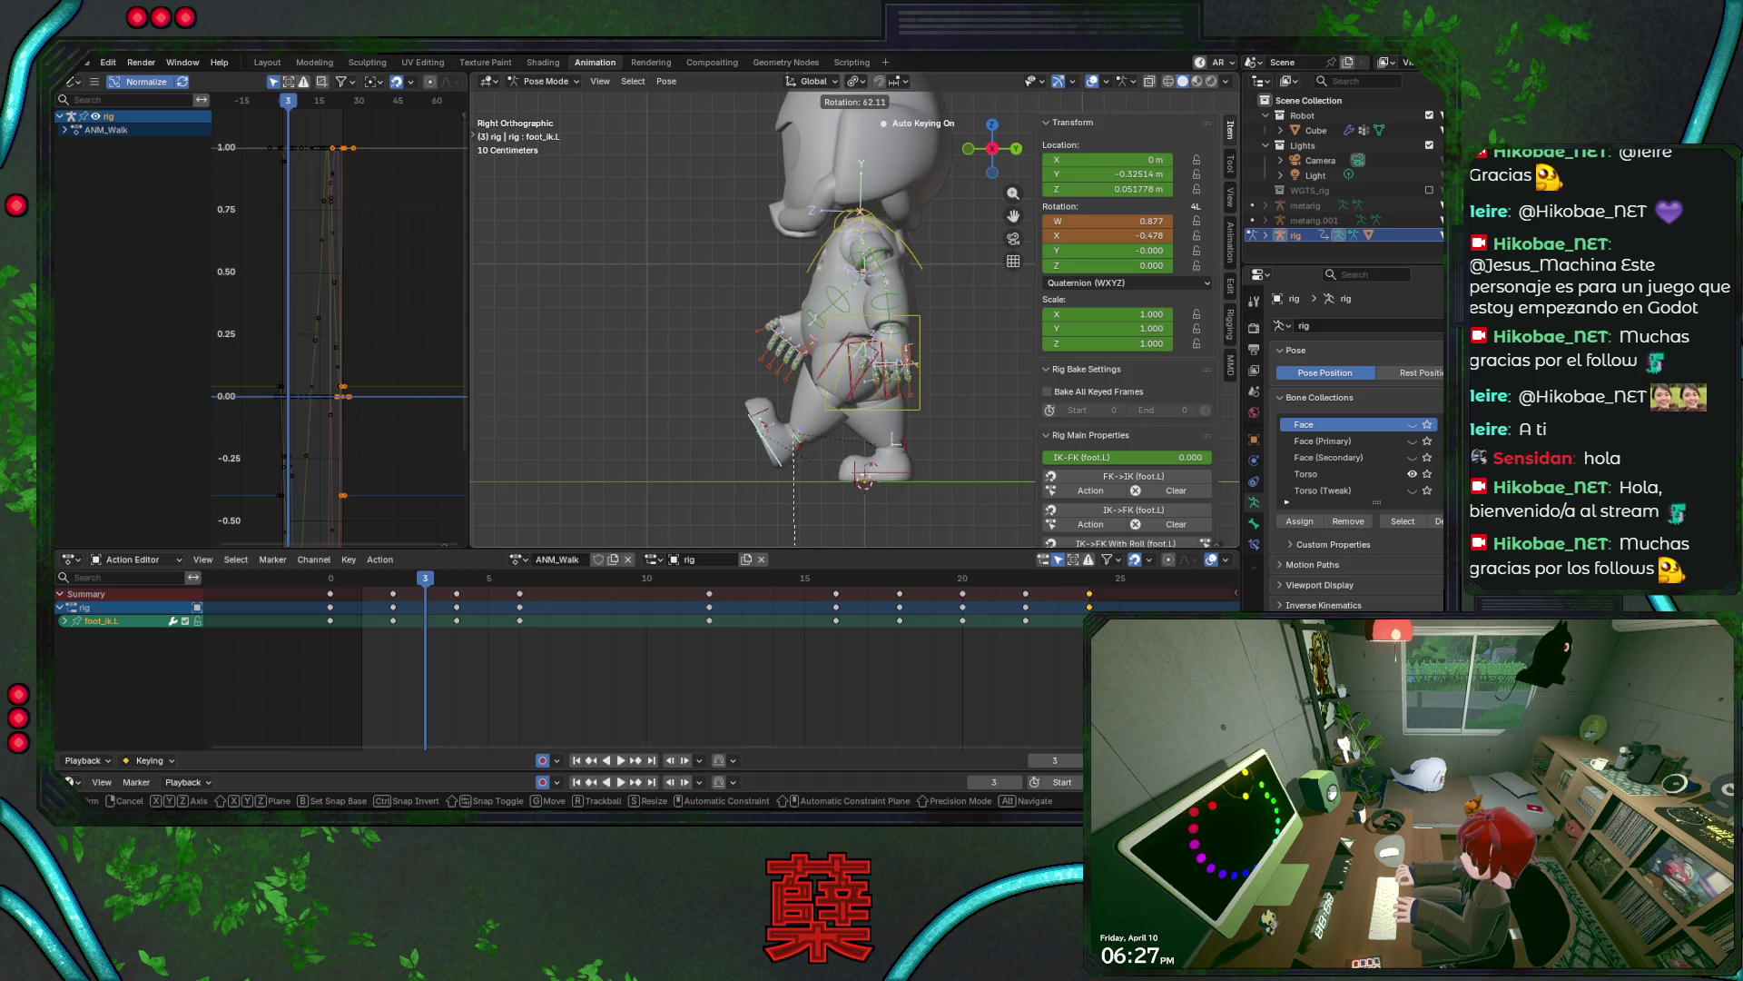
pyautogui.click(856, 499)
pyautogui.moveTo(428, 584); pyautogui.dragTo(395, 587)
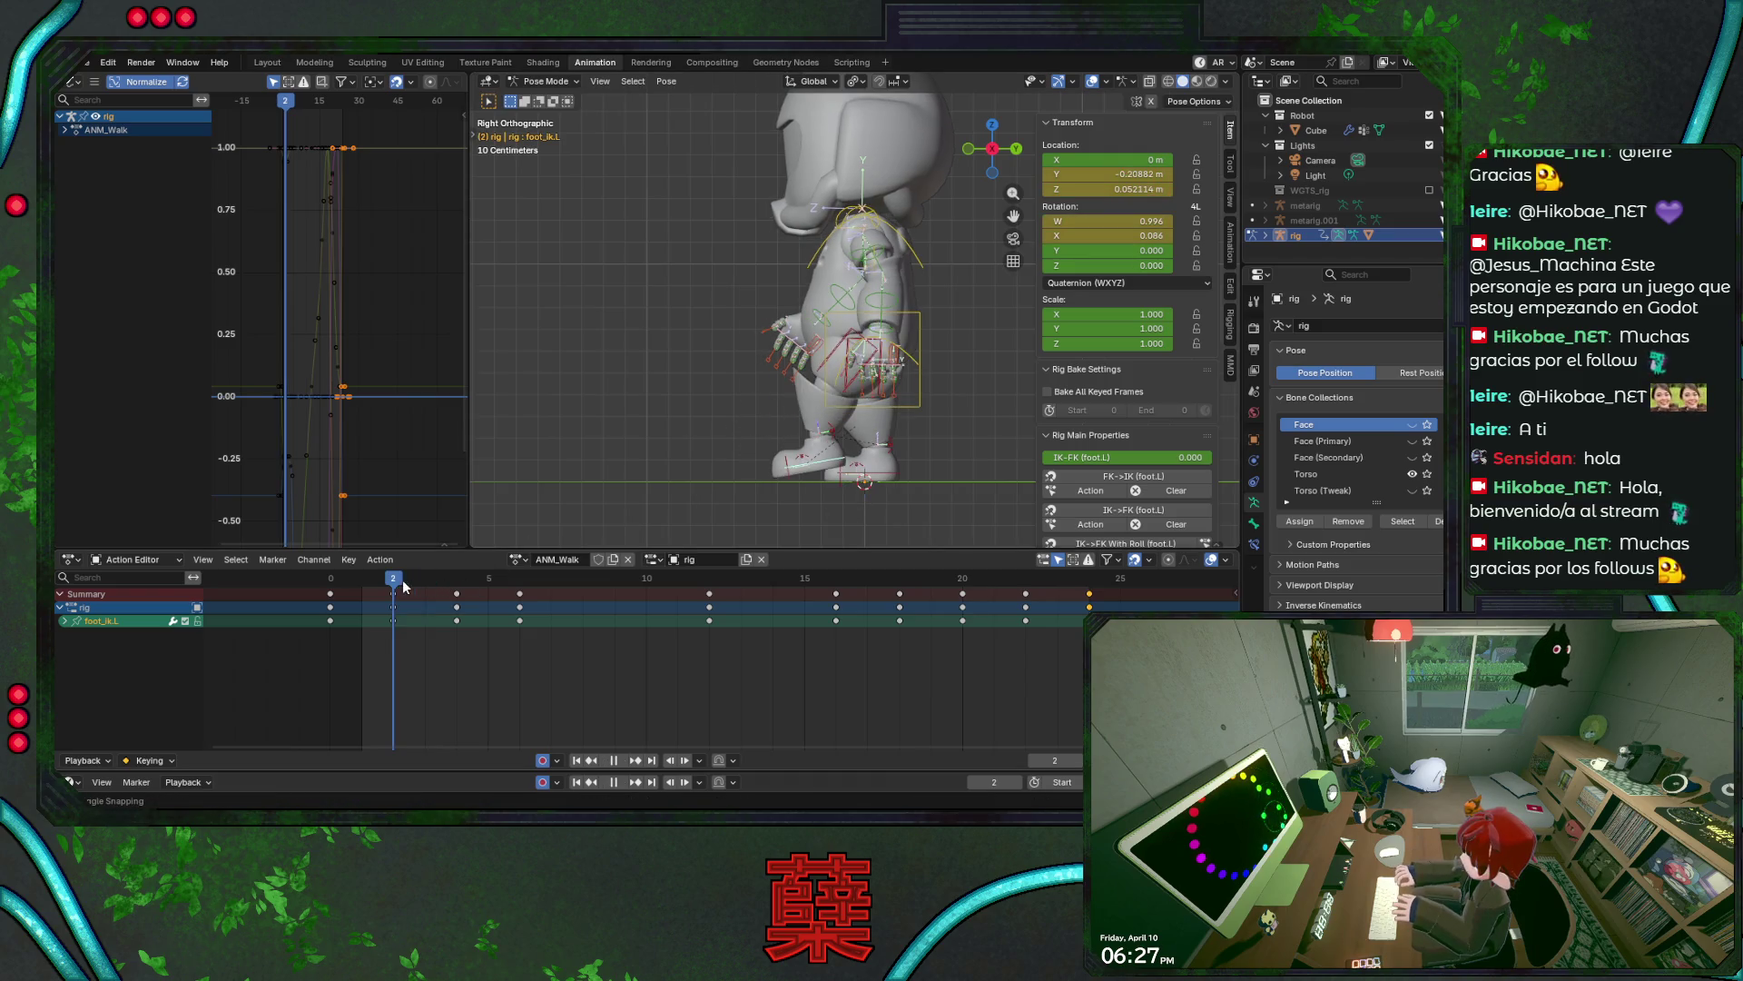
pyautogui.press('r')
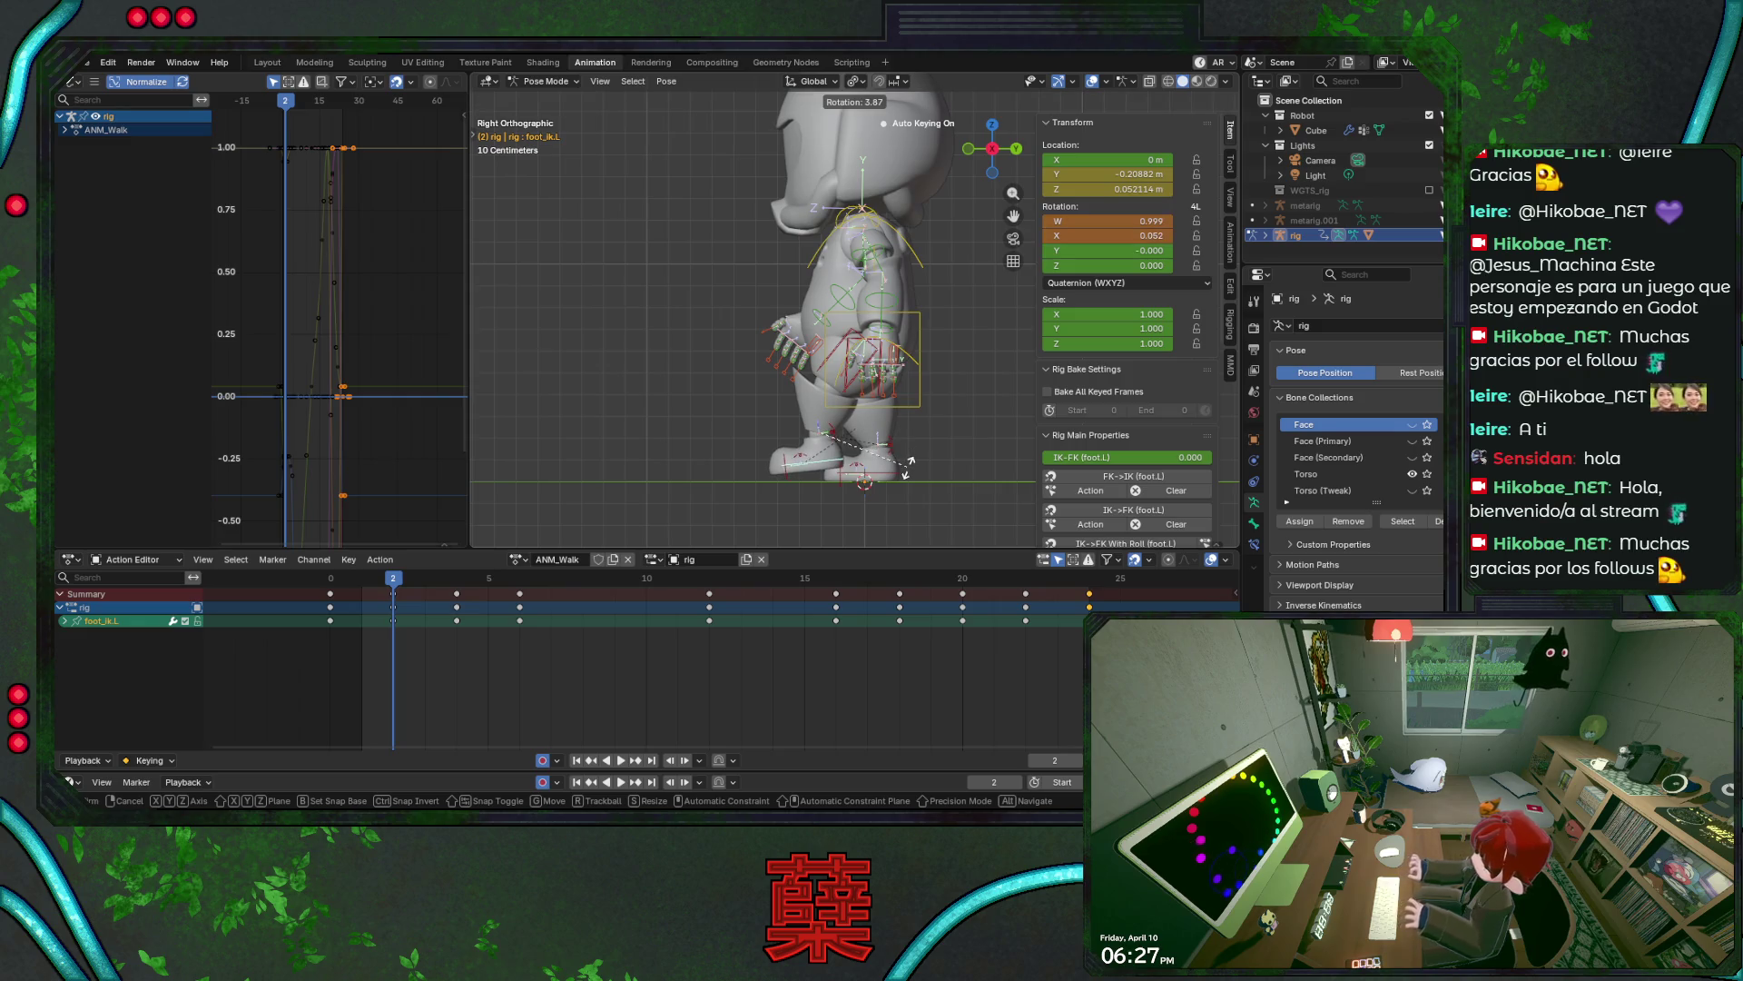
pyautogui.click(907, 466)
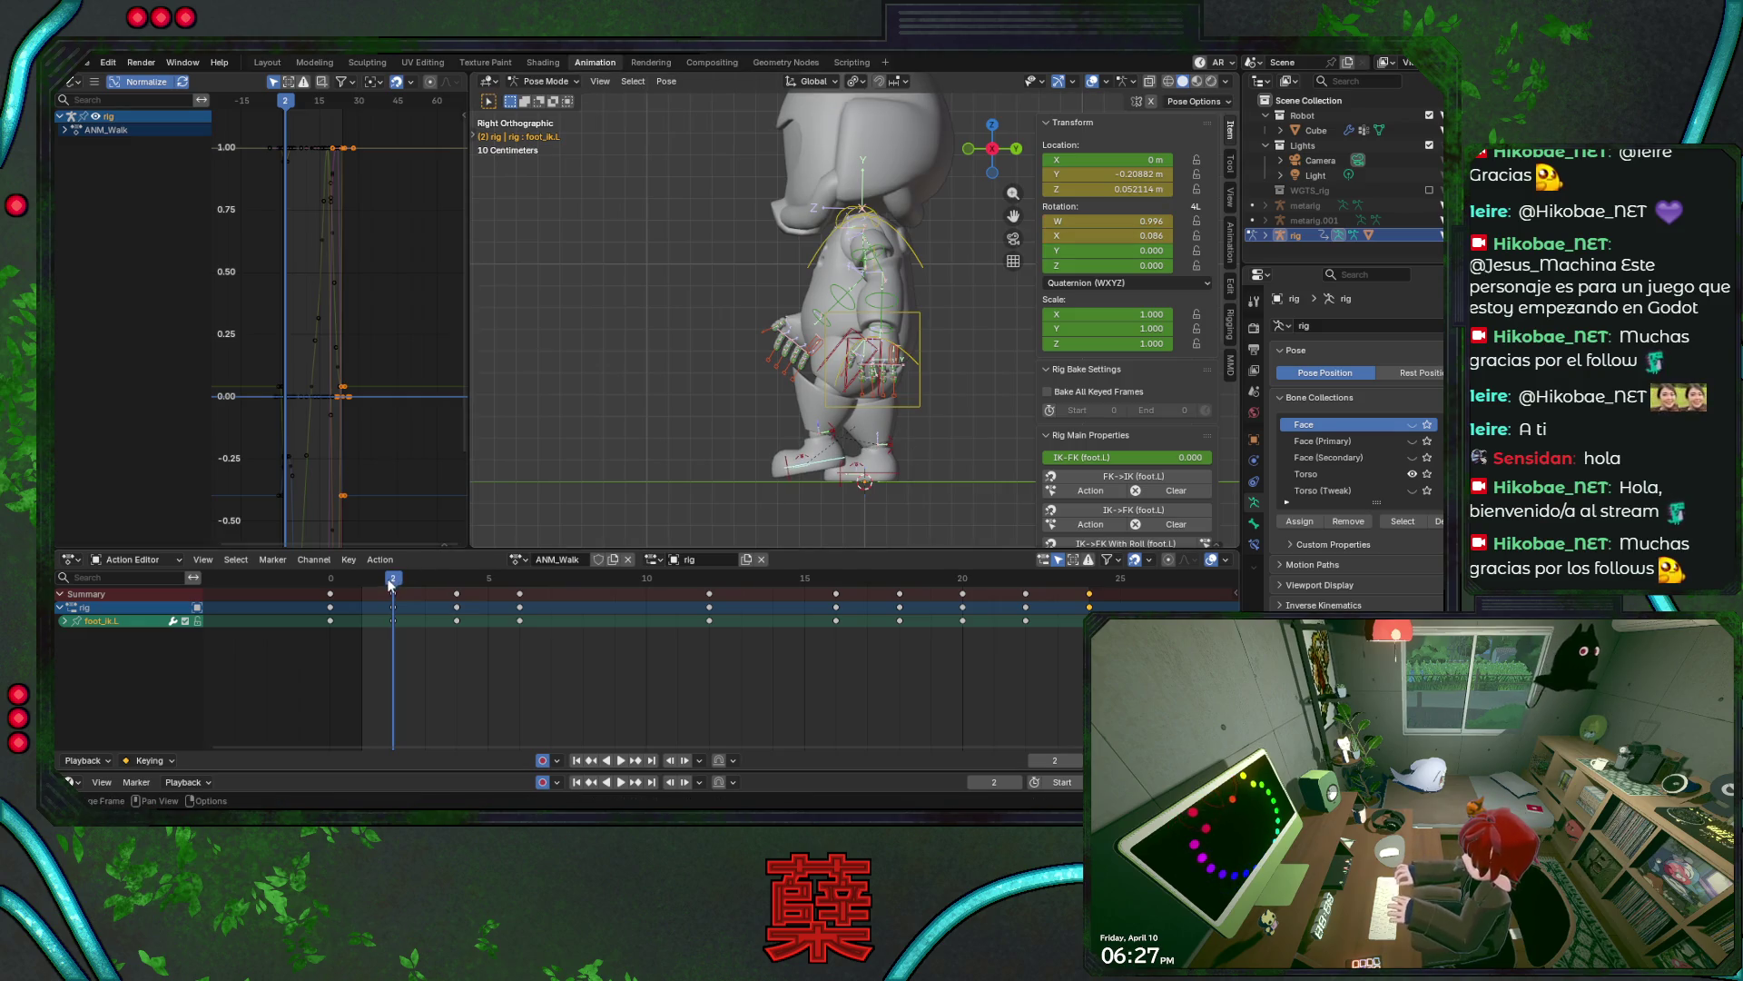
pyautogui.press('space')
pyautogui.moveTo(394, 585); pyautogui.dragTo(458, 588)
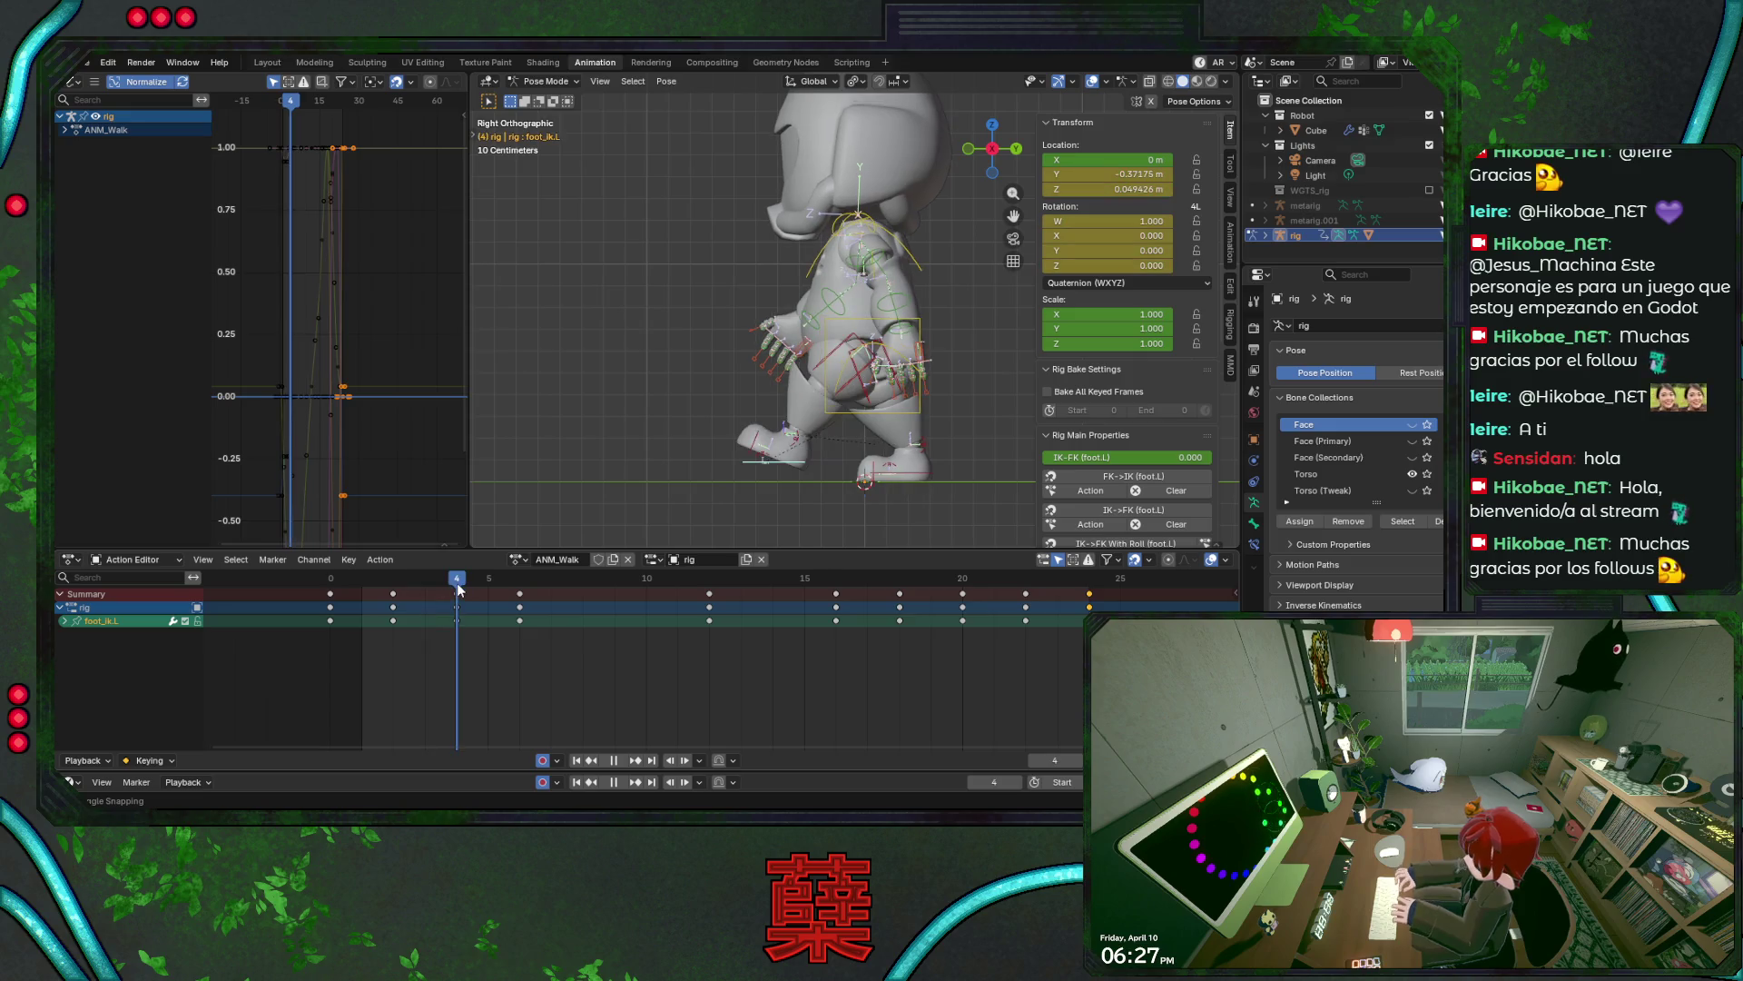
pyautogui.press('space')
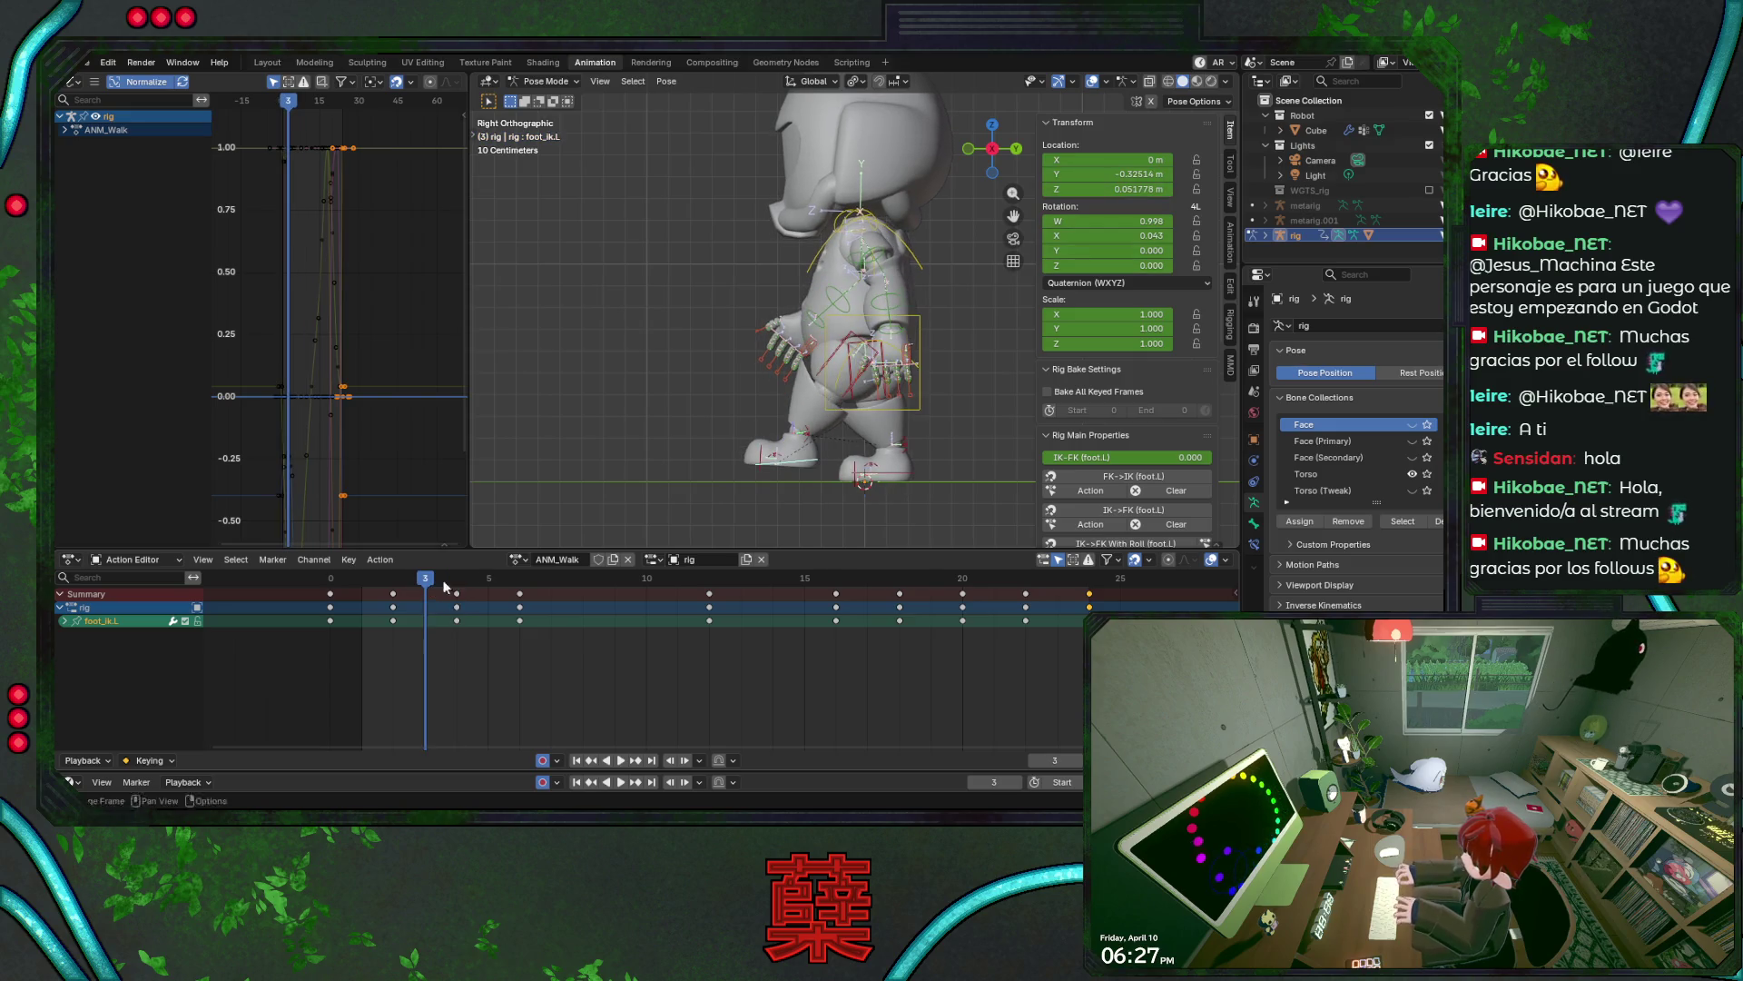
pyautogui.press('i')
pyautogui.press('space')
pyautogui.click(361, 582)
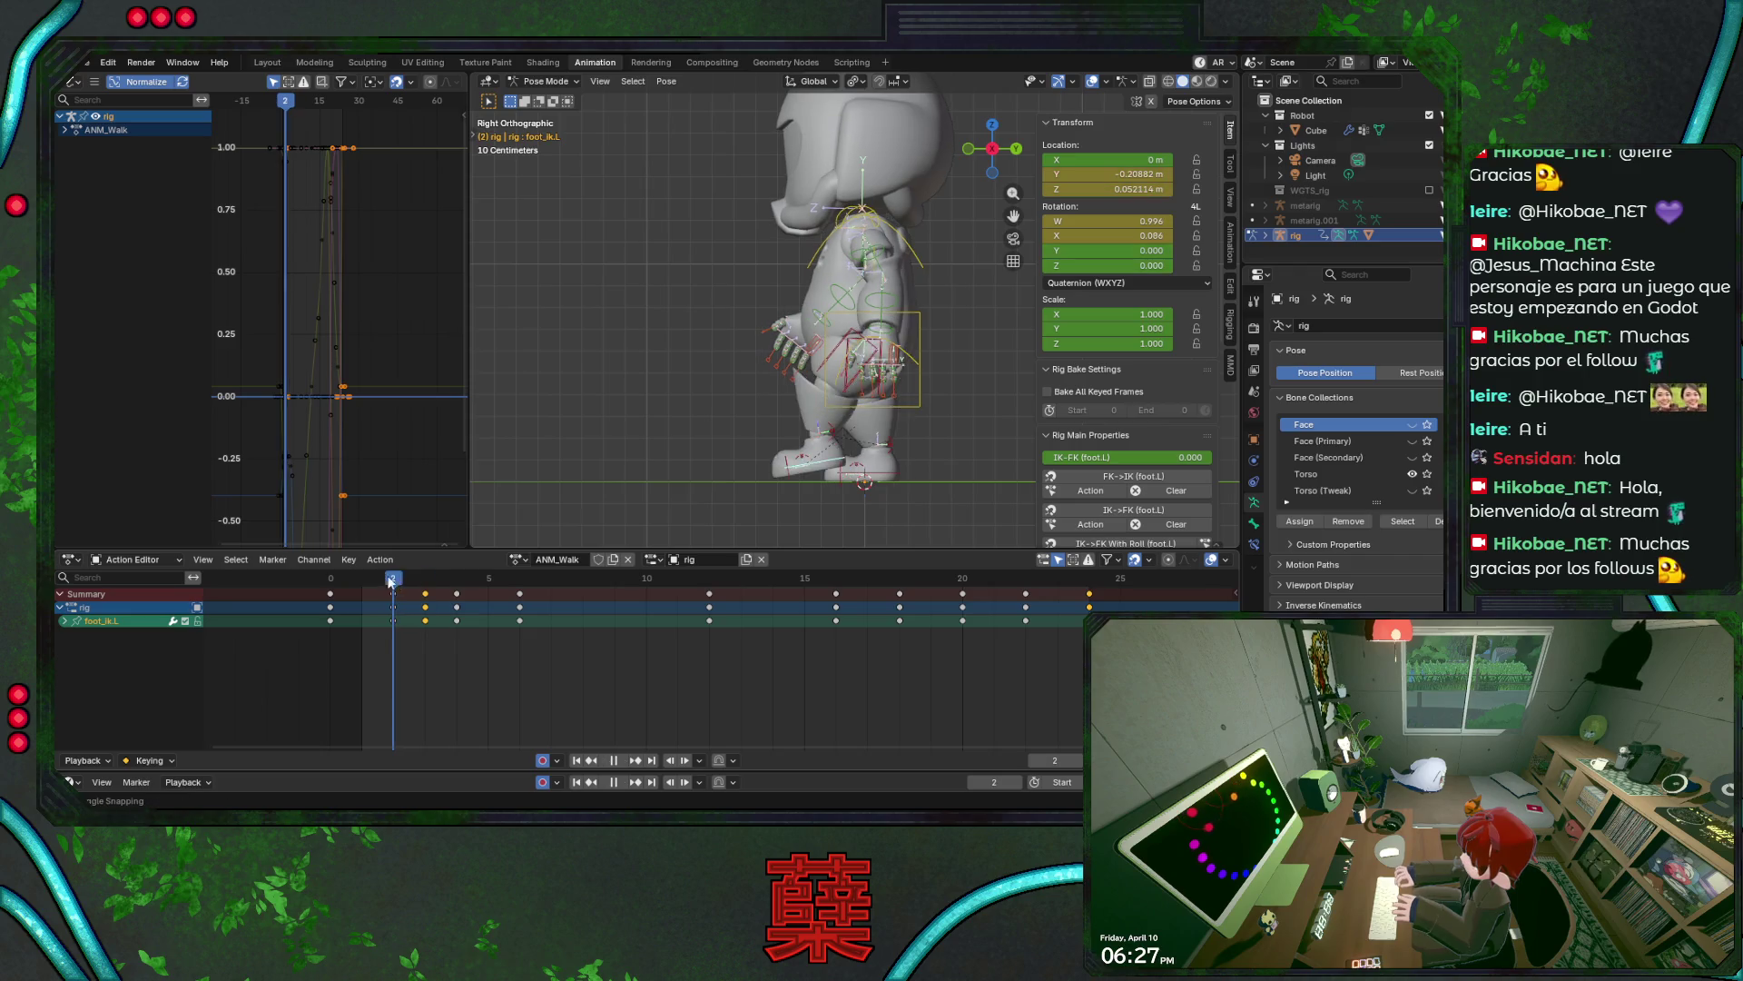
pyautogui.moveTo(361, 582)
pyautogui.mouseDown()
pyautogui.moveTo(453, 596)
pyautogui.moveTo(394, 604)
pyautogui.moveTo(455, 601)
pyautogui.moveTo(433, 590)
pyautogui.mouseUp()
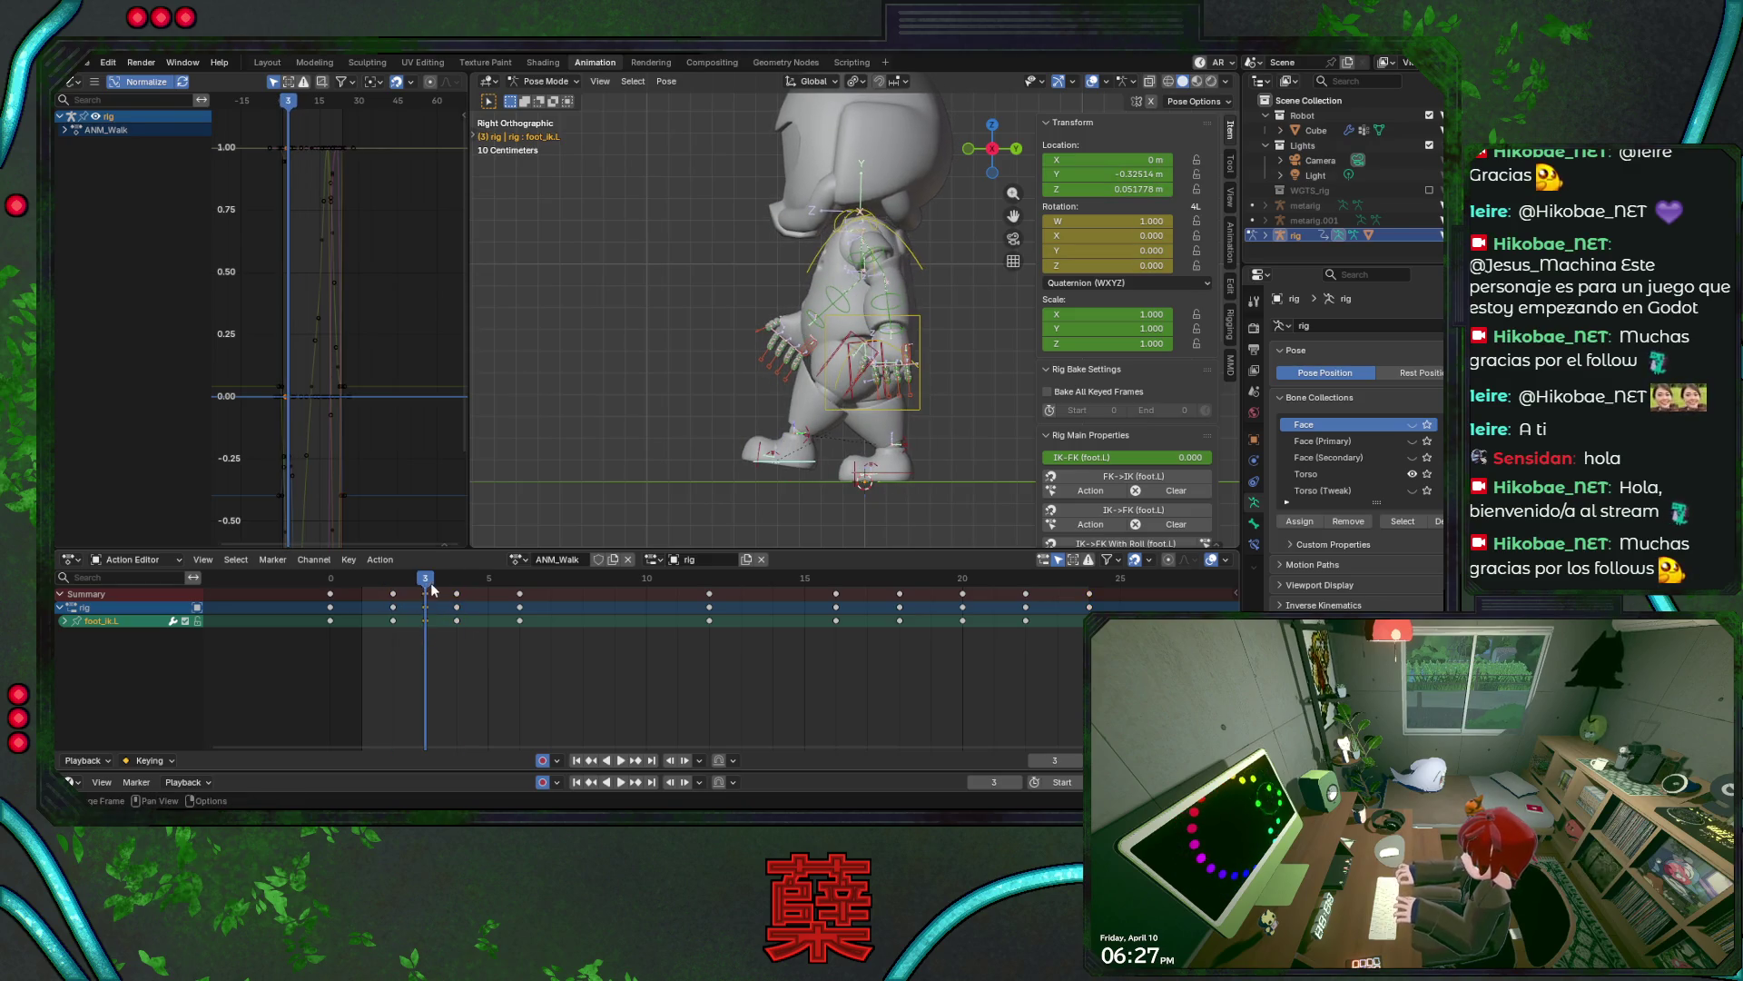
pyautogui.hotkey('ctrl', 's')
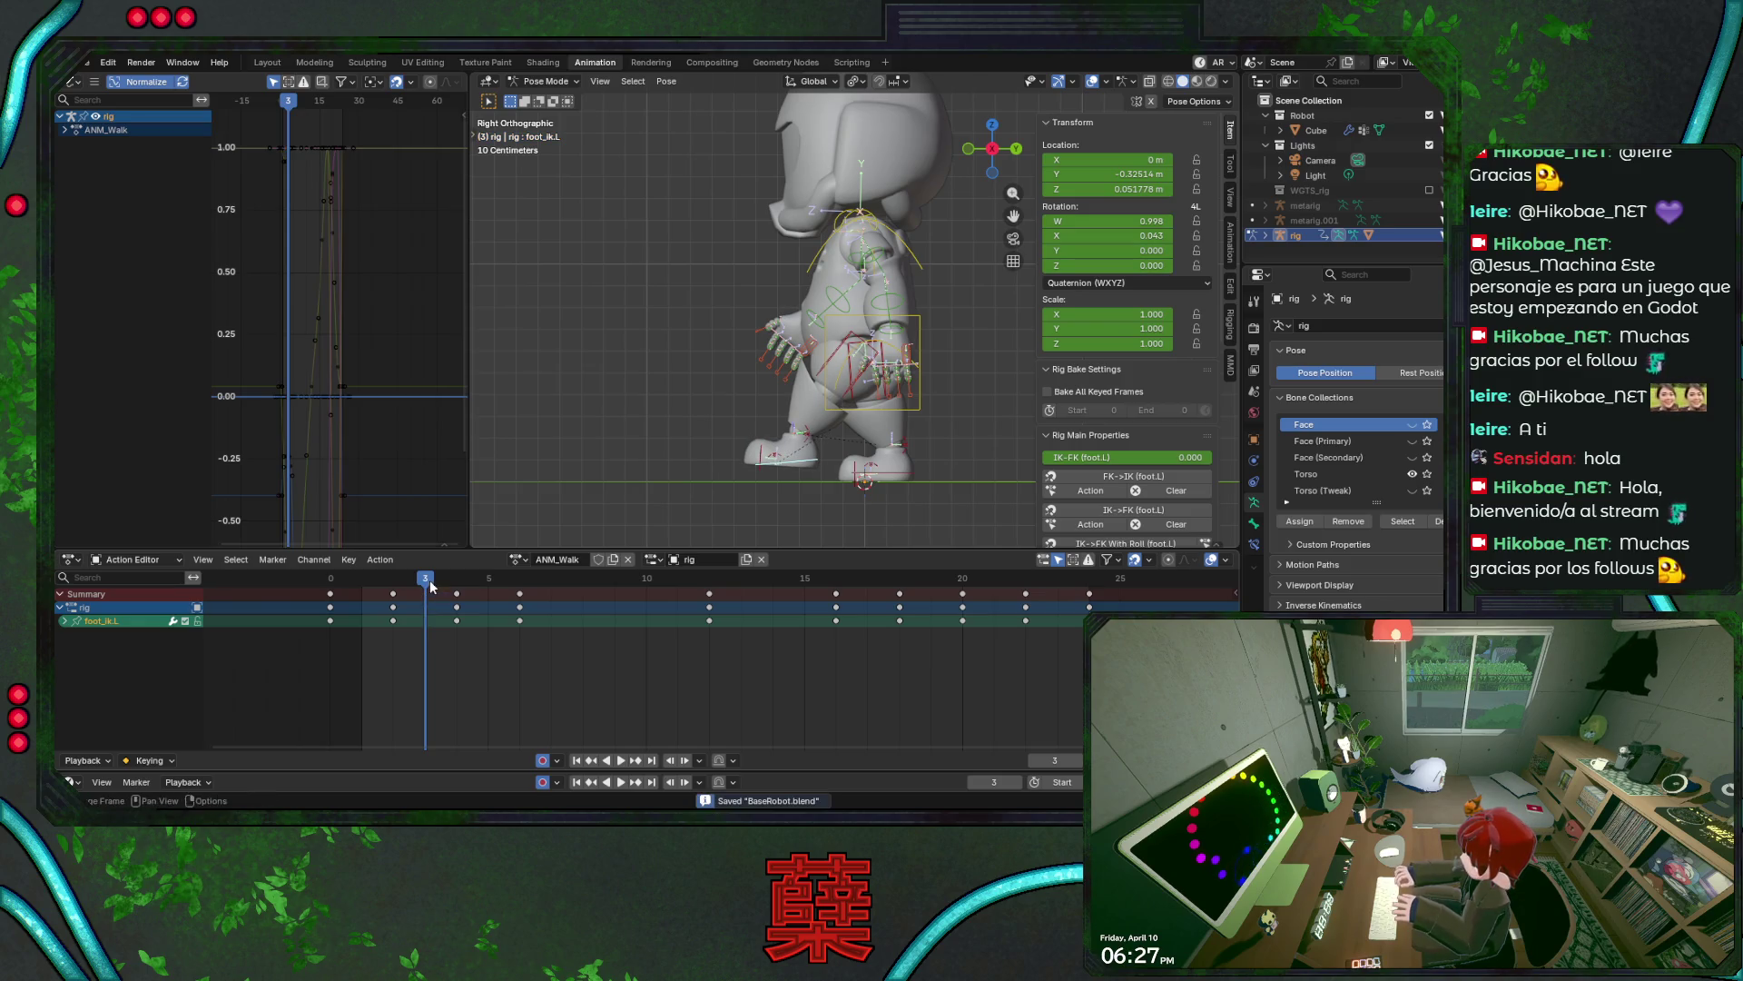
# - Move the left IK foot along Y to -0.596 m at frame 4 and save
pyautogui.moveTo(433, 598)
pyautogui.mouseDown()
pyautogui.moveTo(345, 587)
pyautogui.moveTo(451, 597)
pyautogui.mouseUp()
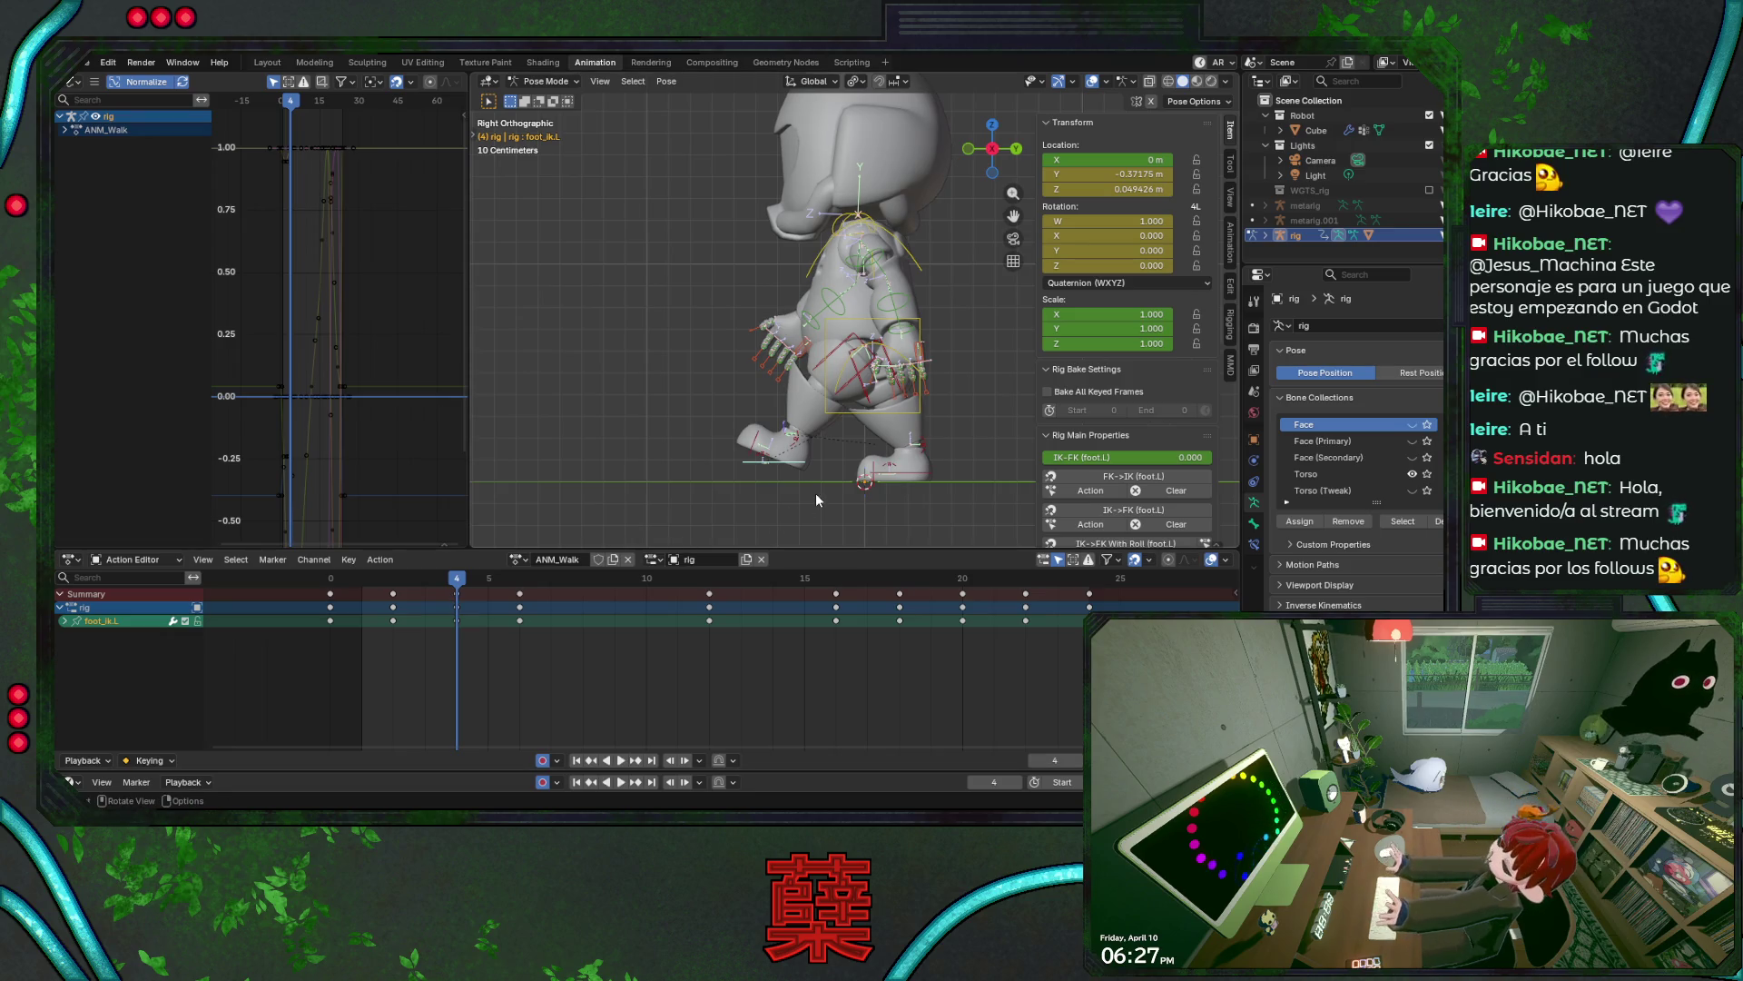
pyautogui.press('g')
pyautogui.press('y')
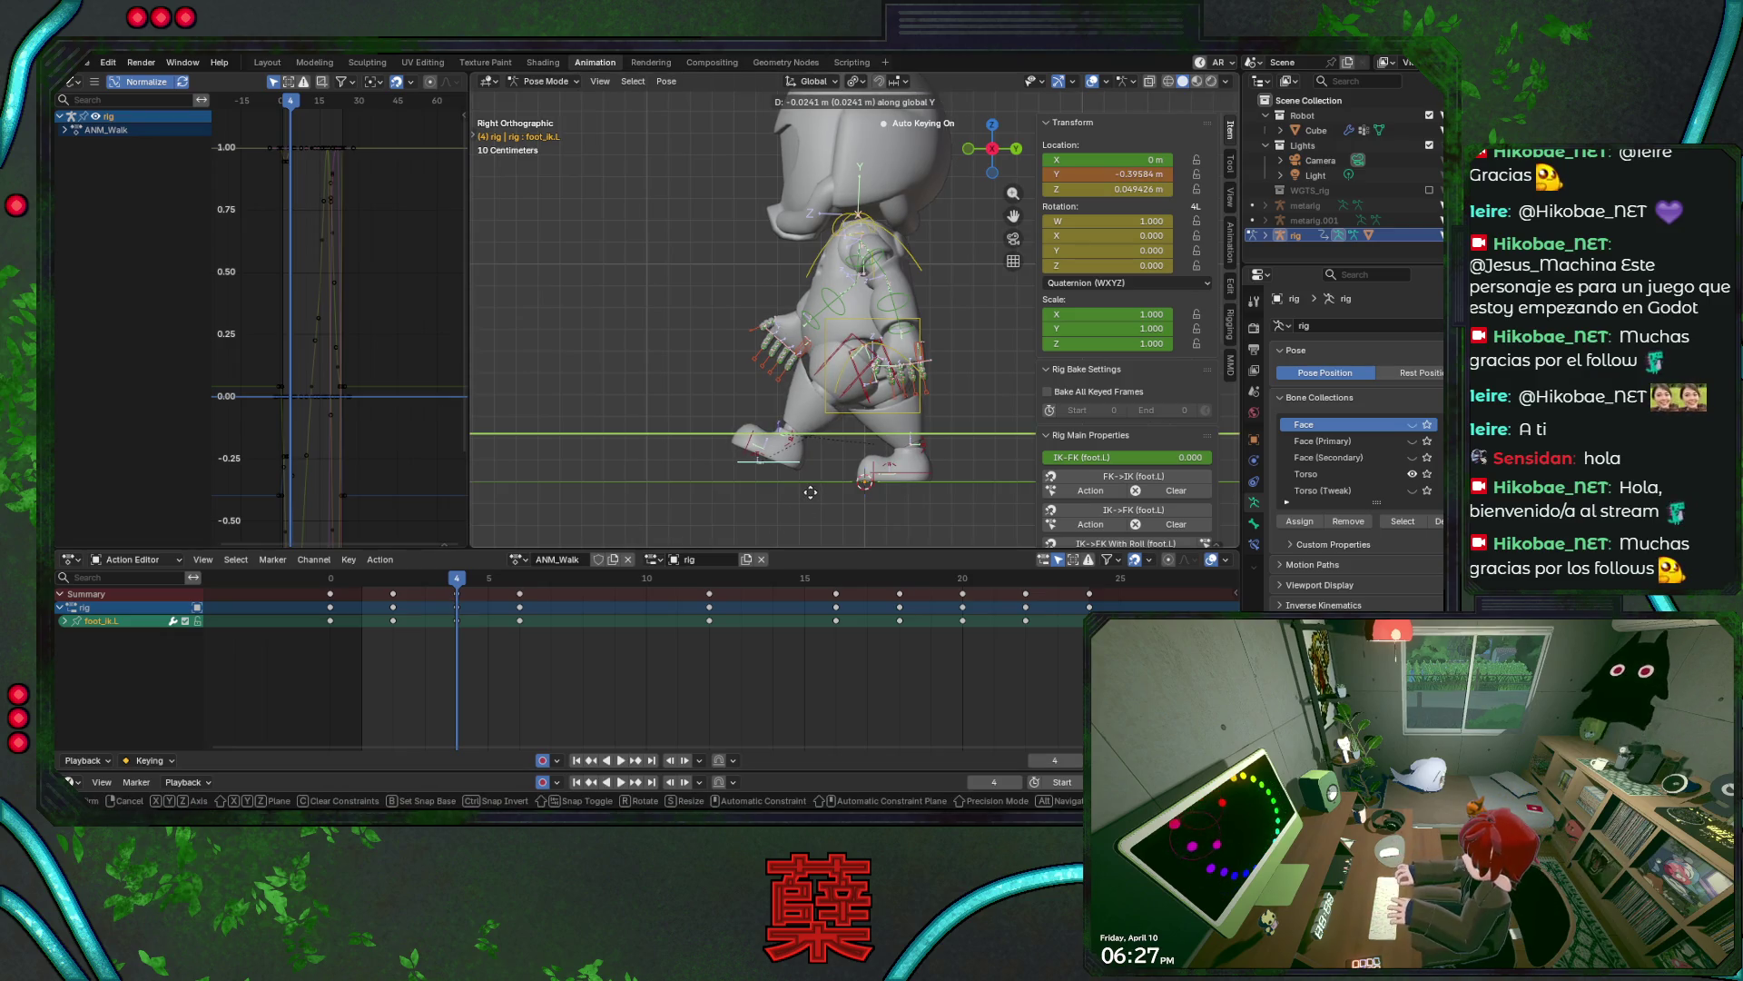
pyautogui.click(810, 491)
pyautogui.press('space')
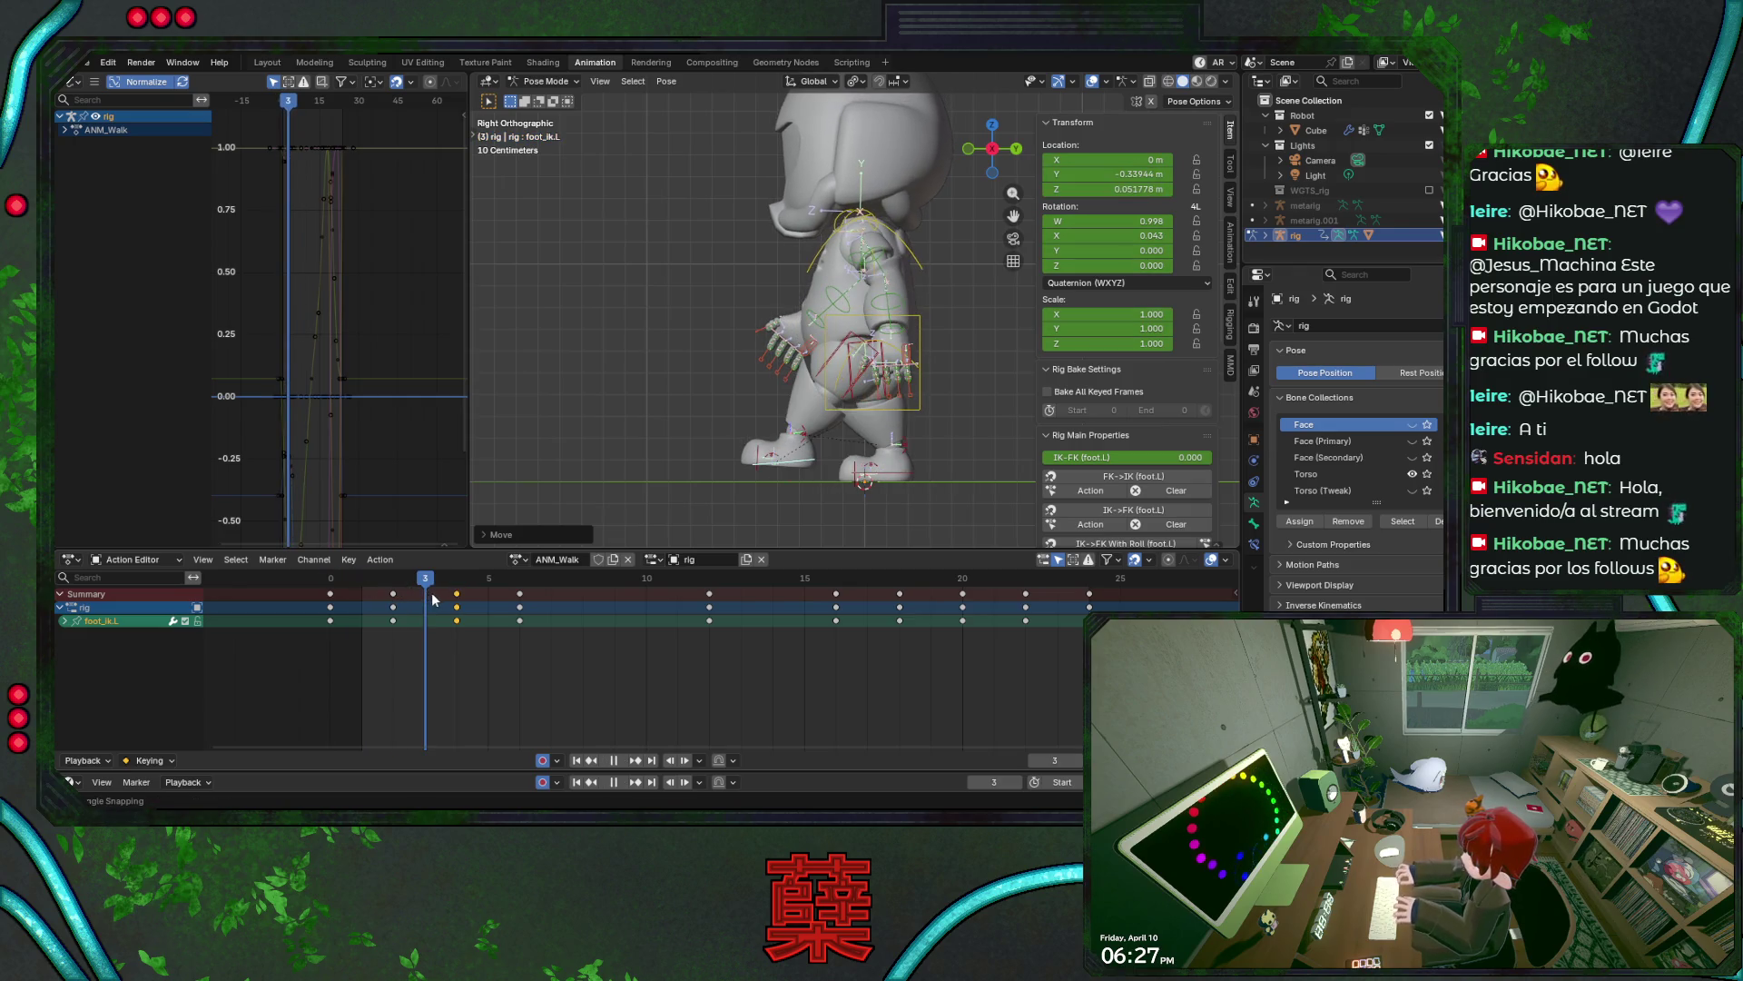
pyautogui.hotkey('ctrl', 's')
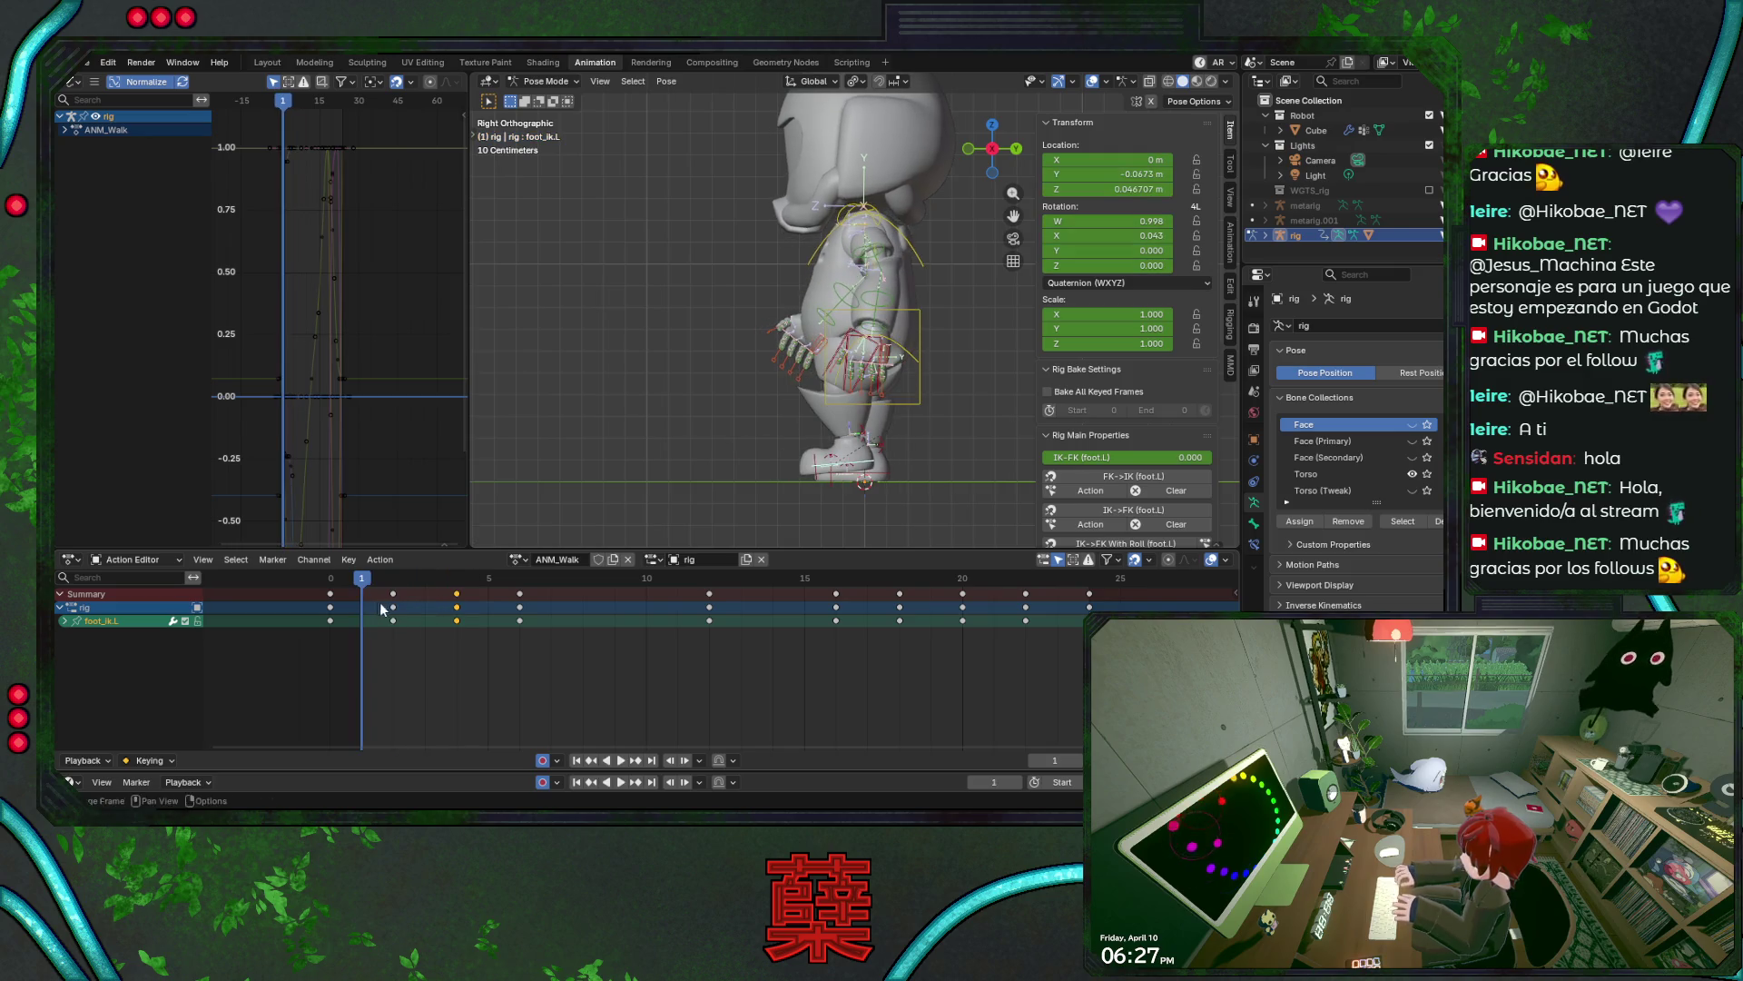
pyautogui.click(457, 605)
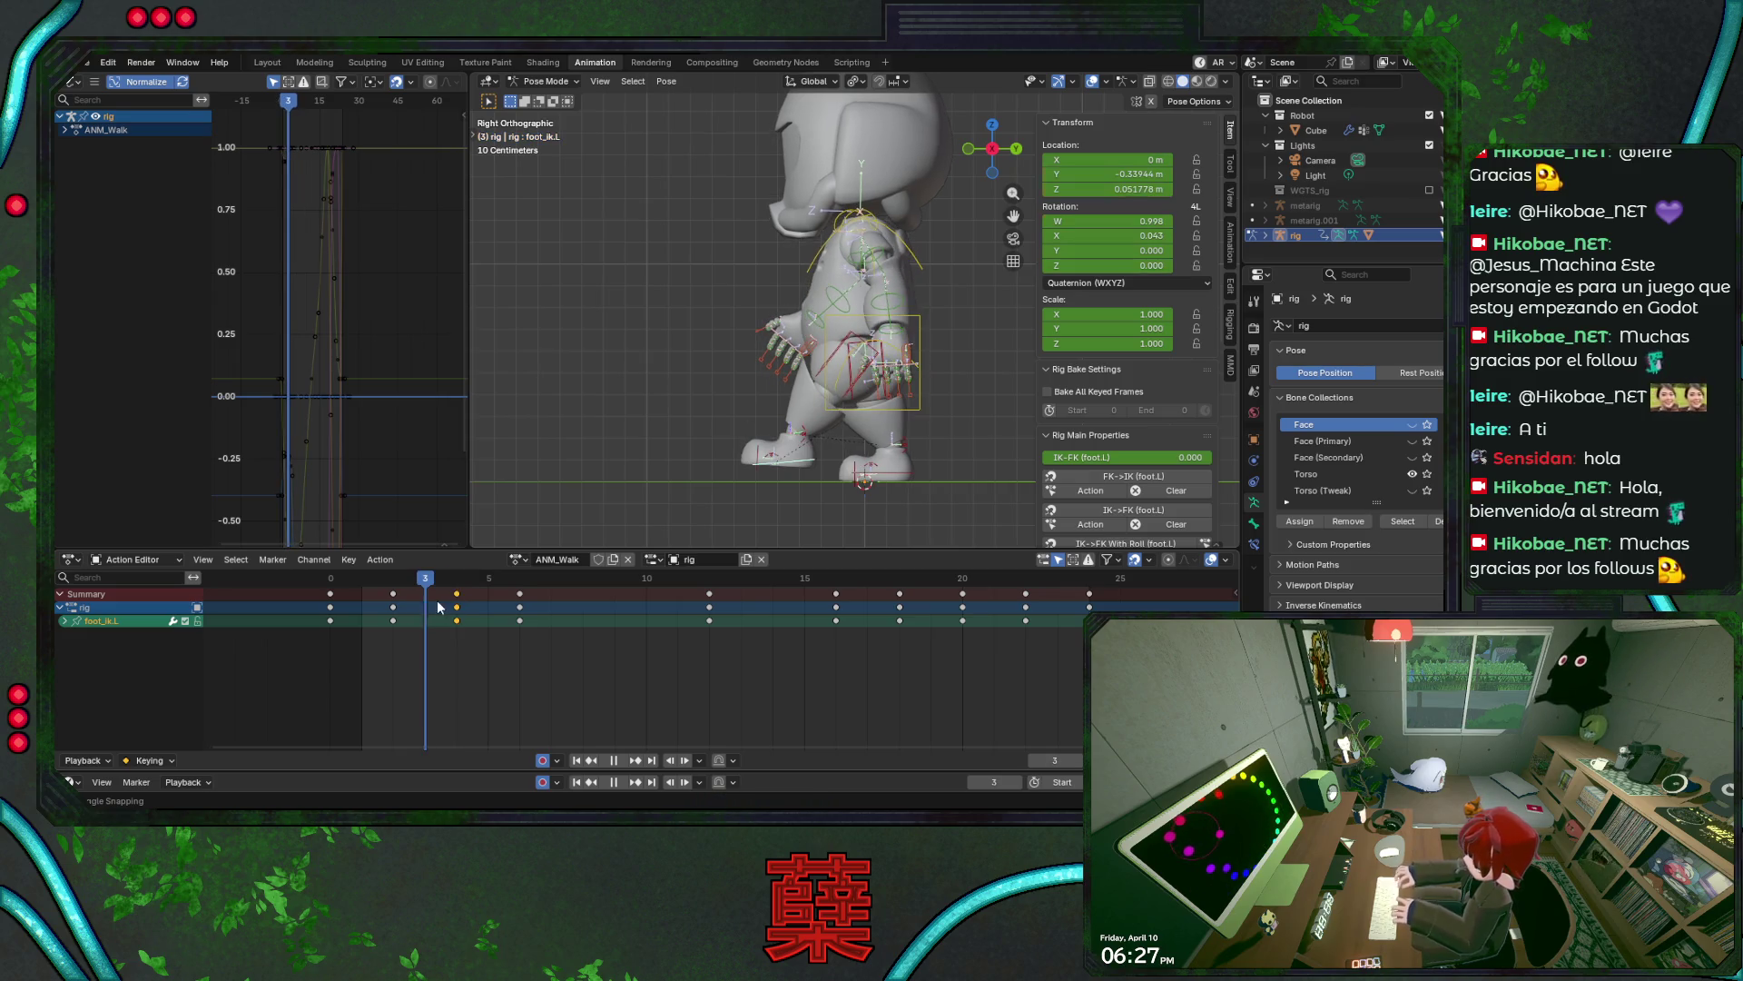
pyautogui.press('space')
pyautogui.hotkey('ctrl', 's')
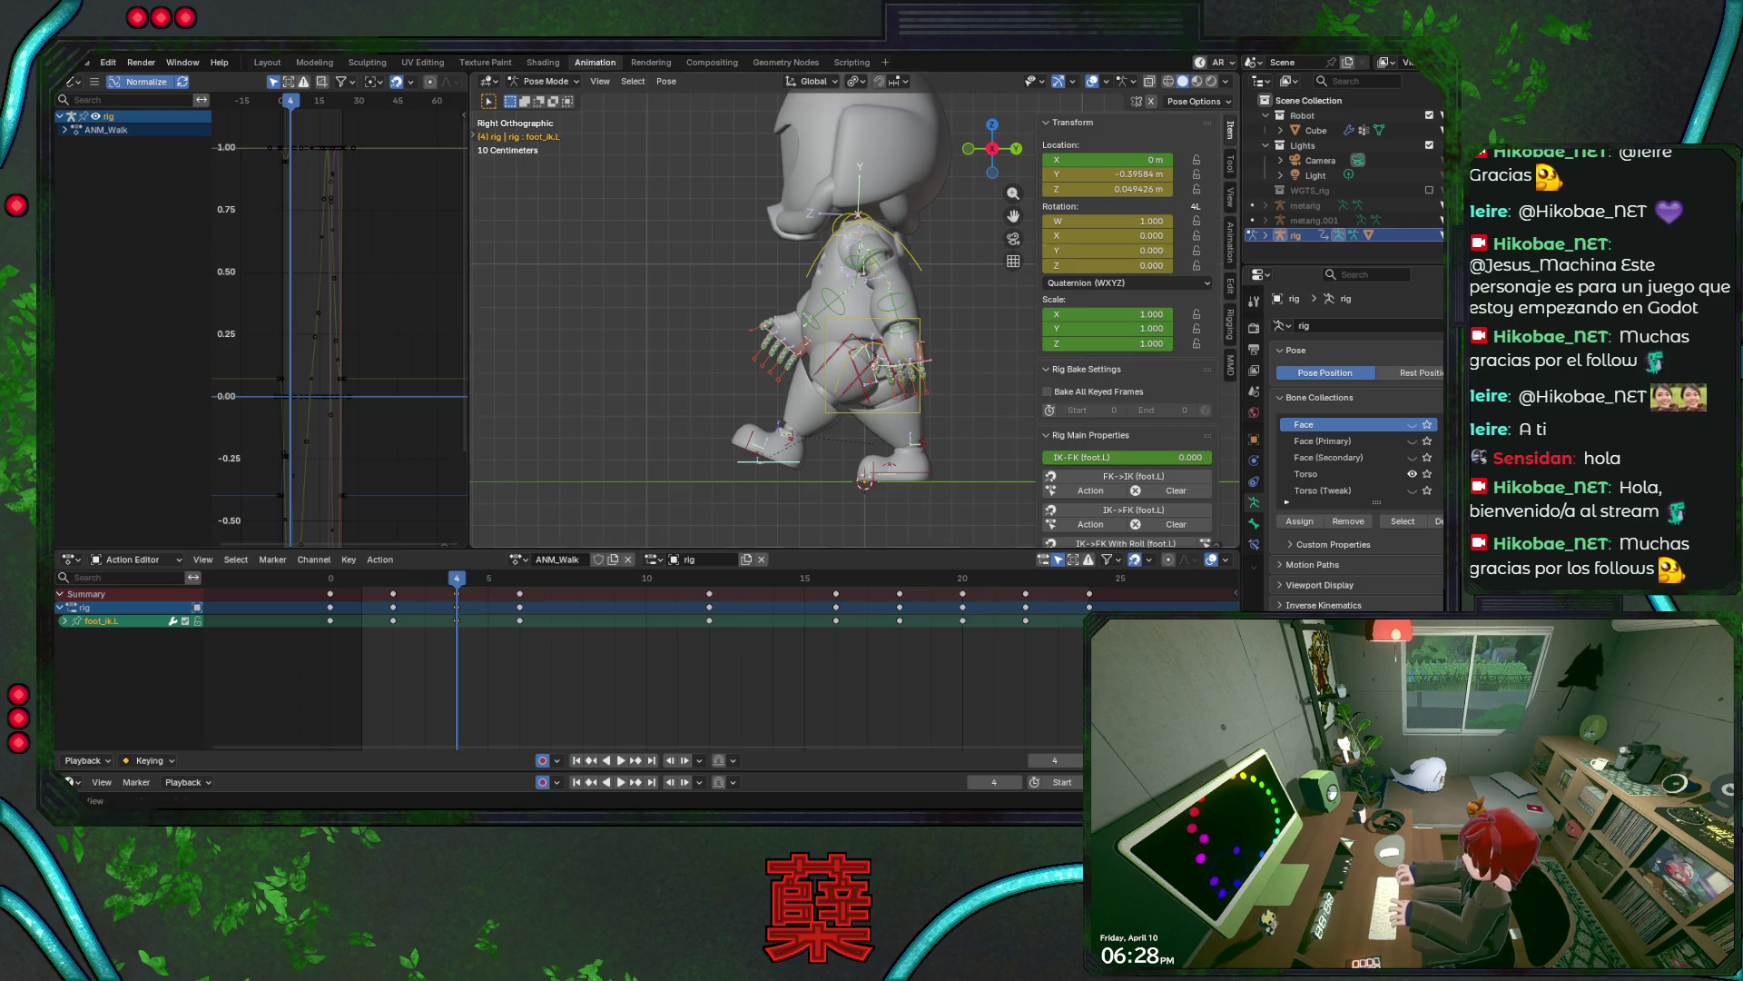
# - Replay the left foot step from frame 0, save BaseRobot.blend, and select foot_heel_ik.L at frame 4
pyautogui.moveTo(456, 579); pyautogui.dragTo(333, 590)
pyautogui.hotkey('ctrl', 's')
pyautogui.press('space')
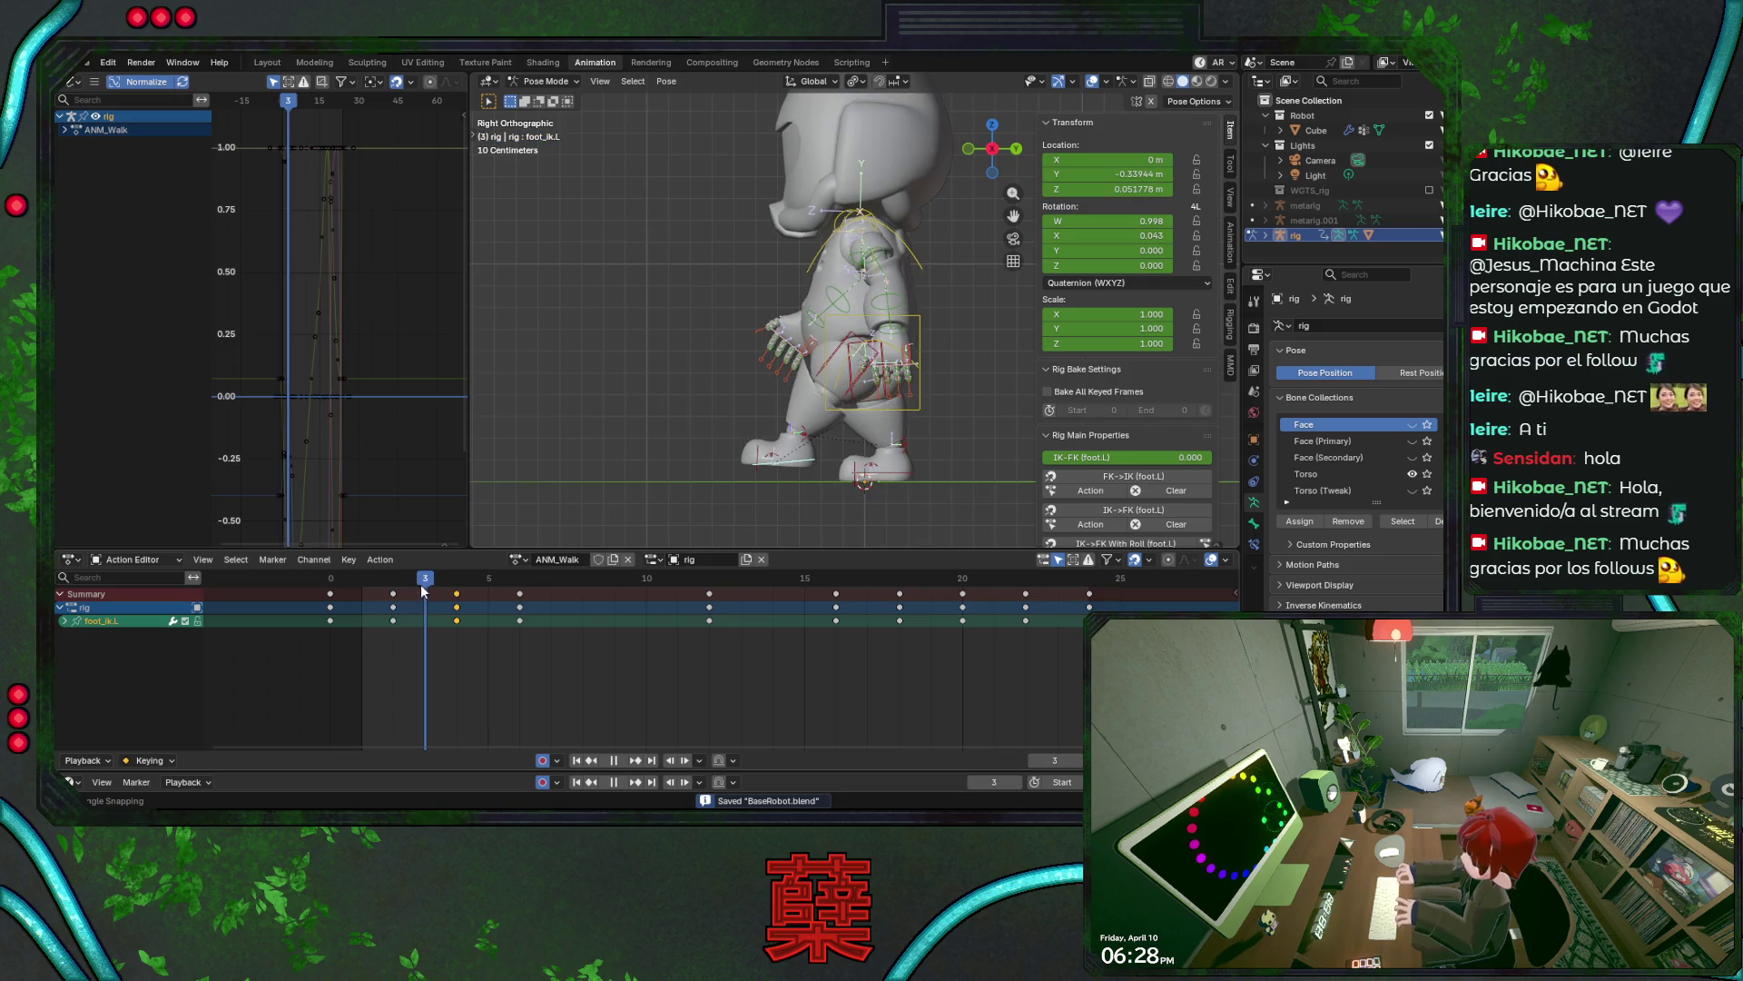
pyautogui.press('Left')
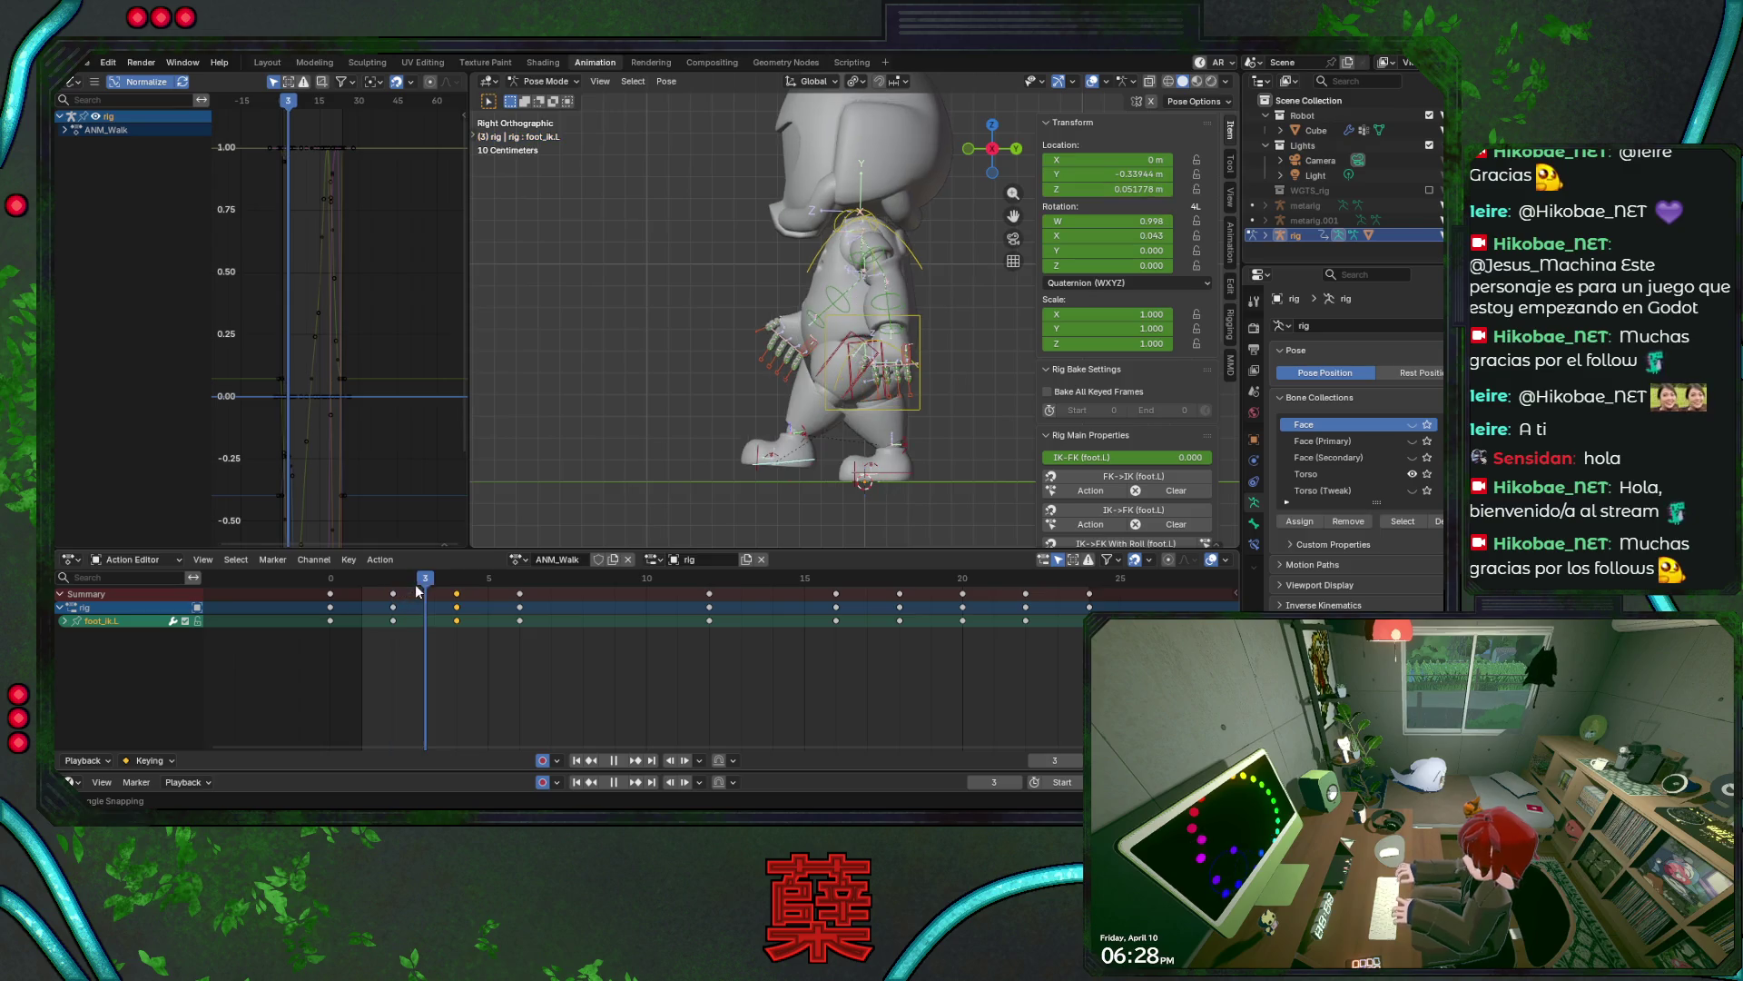
pyautogui.moveTo(435, 594)
pyautogui.mouseDown()
pyautogui.moveTo(538, 623)
pyautogui.moveTo(578, 594)
pyautogui.moveTo(521, 603)
pyautogui.mouseUp()
pyautogui.click(819, 454)
pyautogui.hotkey('ctrl', 's')
# - Rotate the left heel-roll bone to about -30.9°, re-key it at frame 6, and save
pyautogui.press('r')
pyautogui.click(876, 481)
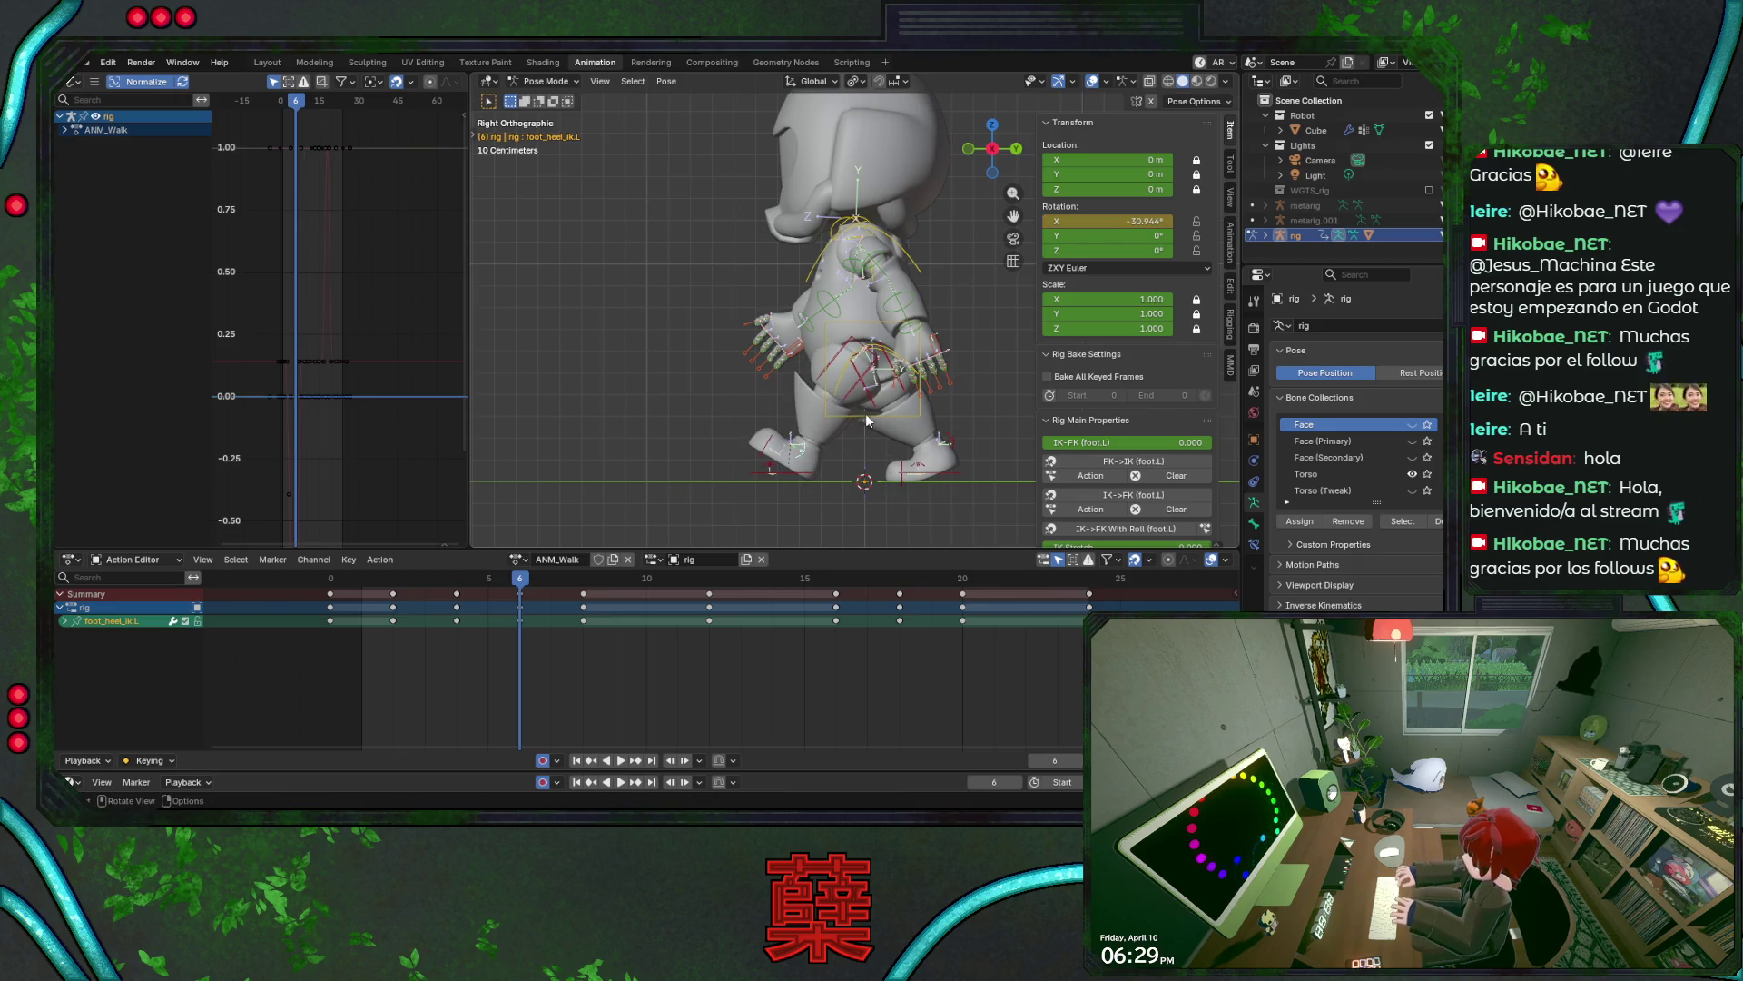
pyautogui.moveTo(495, 581)
pyautogui.mouseDown()
pyautogui.moveTo(455, 588)
pyautogui.moveTo(523, 593)
pyautogui.mouseUp()
pyautogui.press('r')
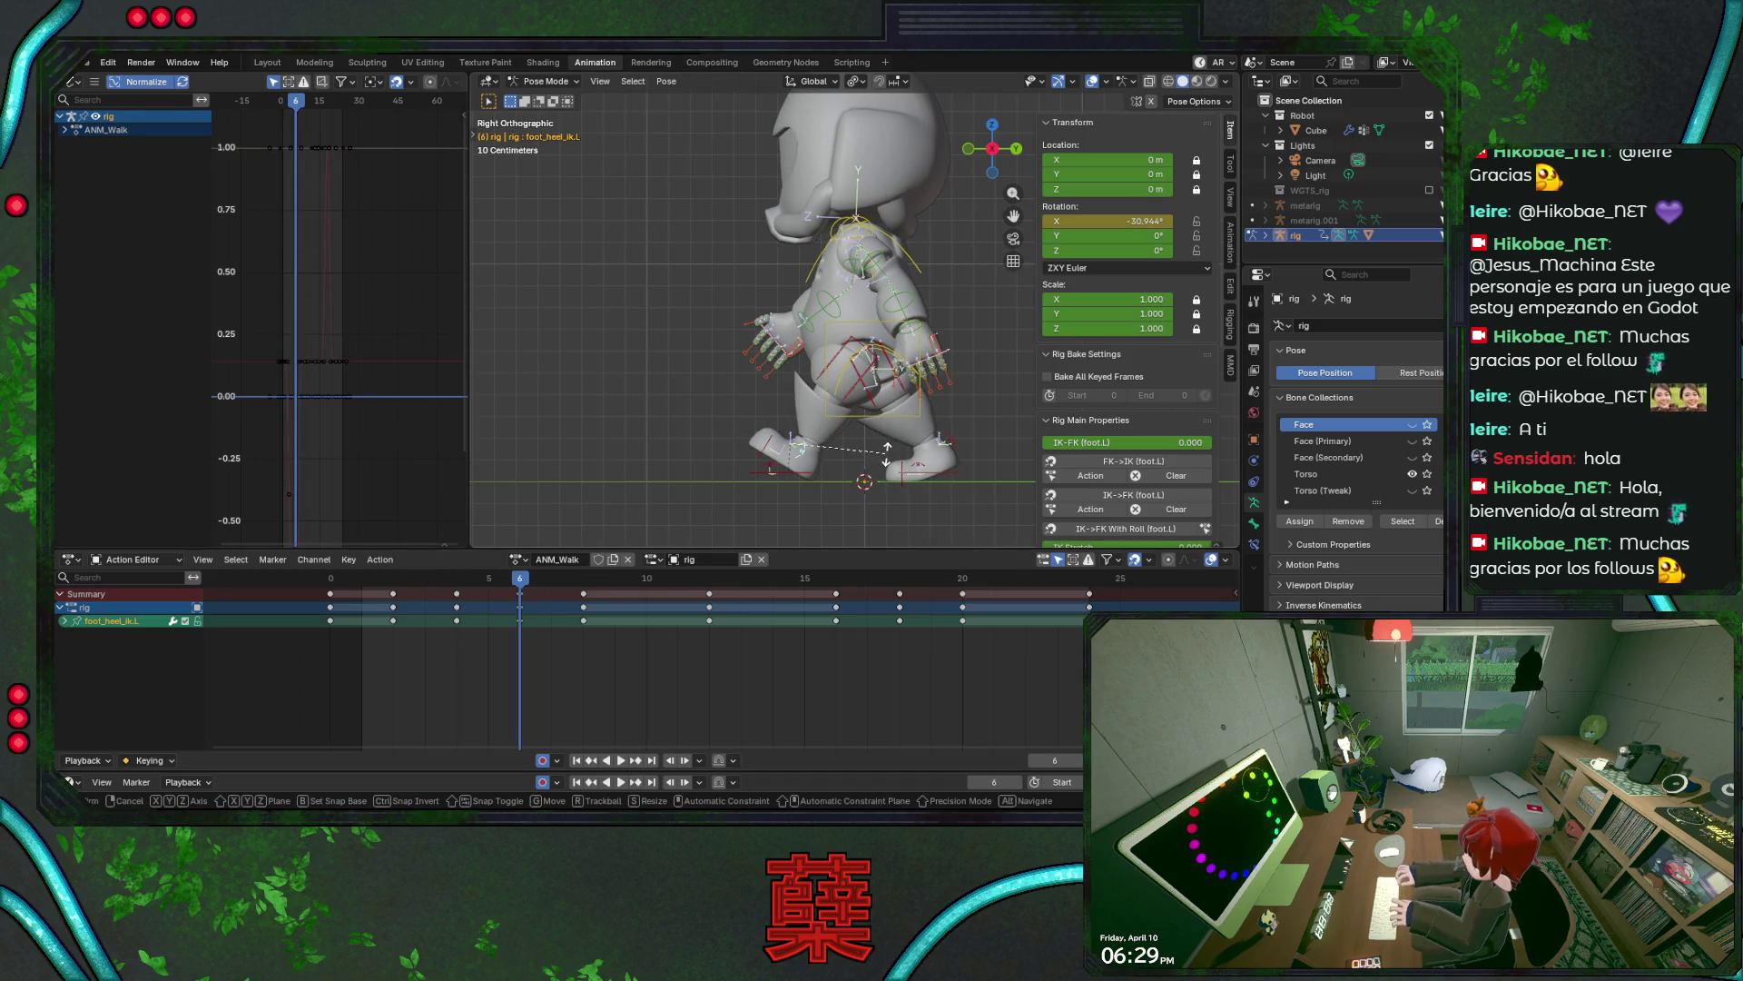
pyautogui.click(884, 444)
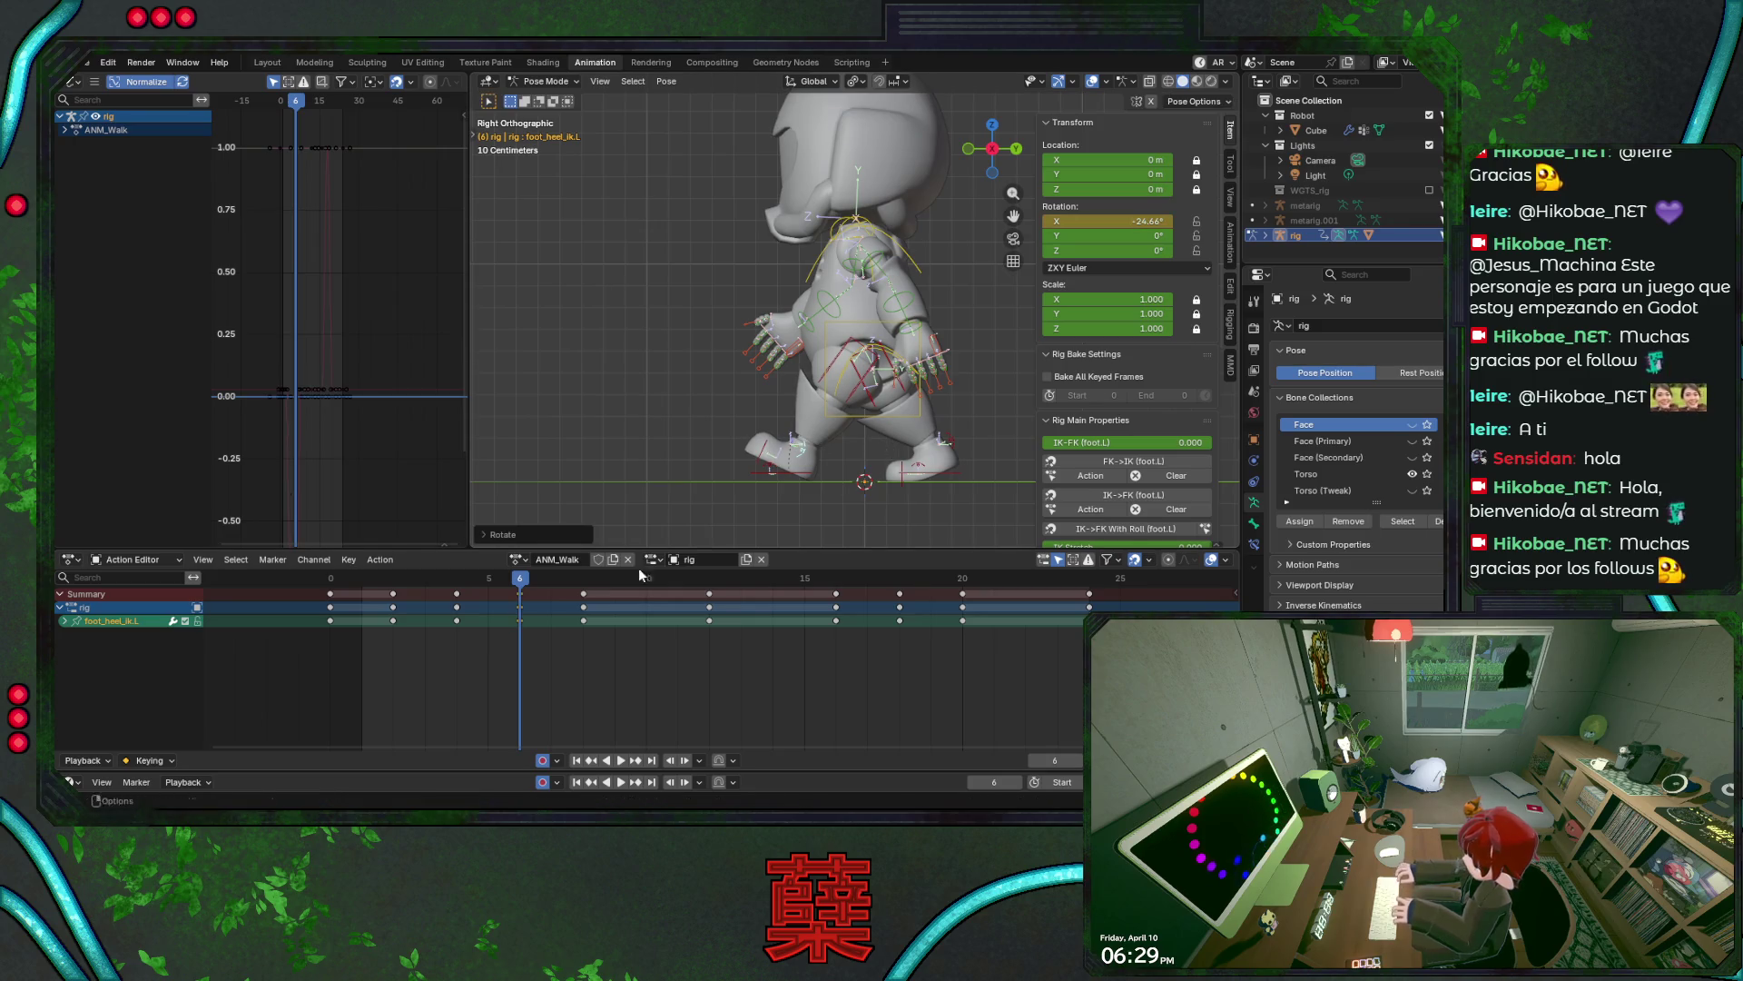
pyautogui.hotkey('ctrl', 's')
# - Back at frame 4, re-rotate the left heel-roll bone to key a new pose and save
pyautogui.click(486, 580)
pyautogui.moveTo(486, 582)
pyautogui.mouseDown()
pyautogui.moveTo(428, 587)
pyautogui.moveTo(515, 591)
pyautogui.moveTo(457, 588)
pyautogui.mouseUp()
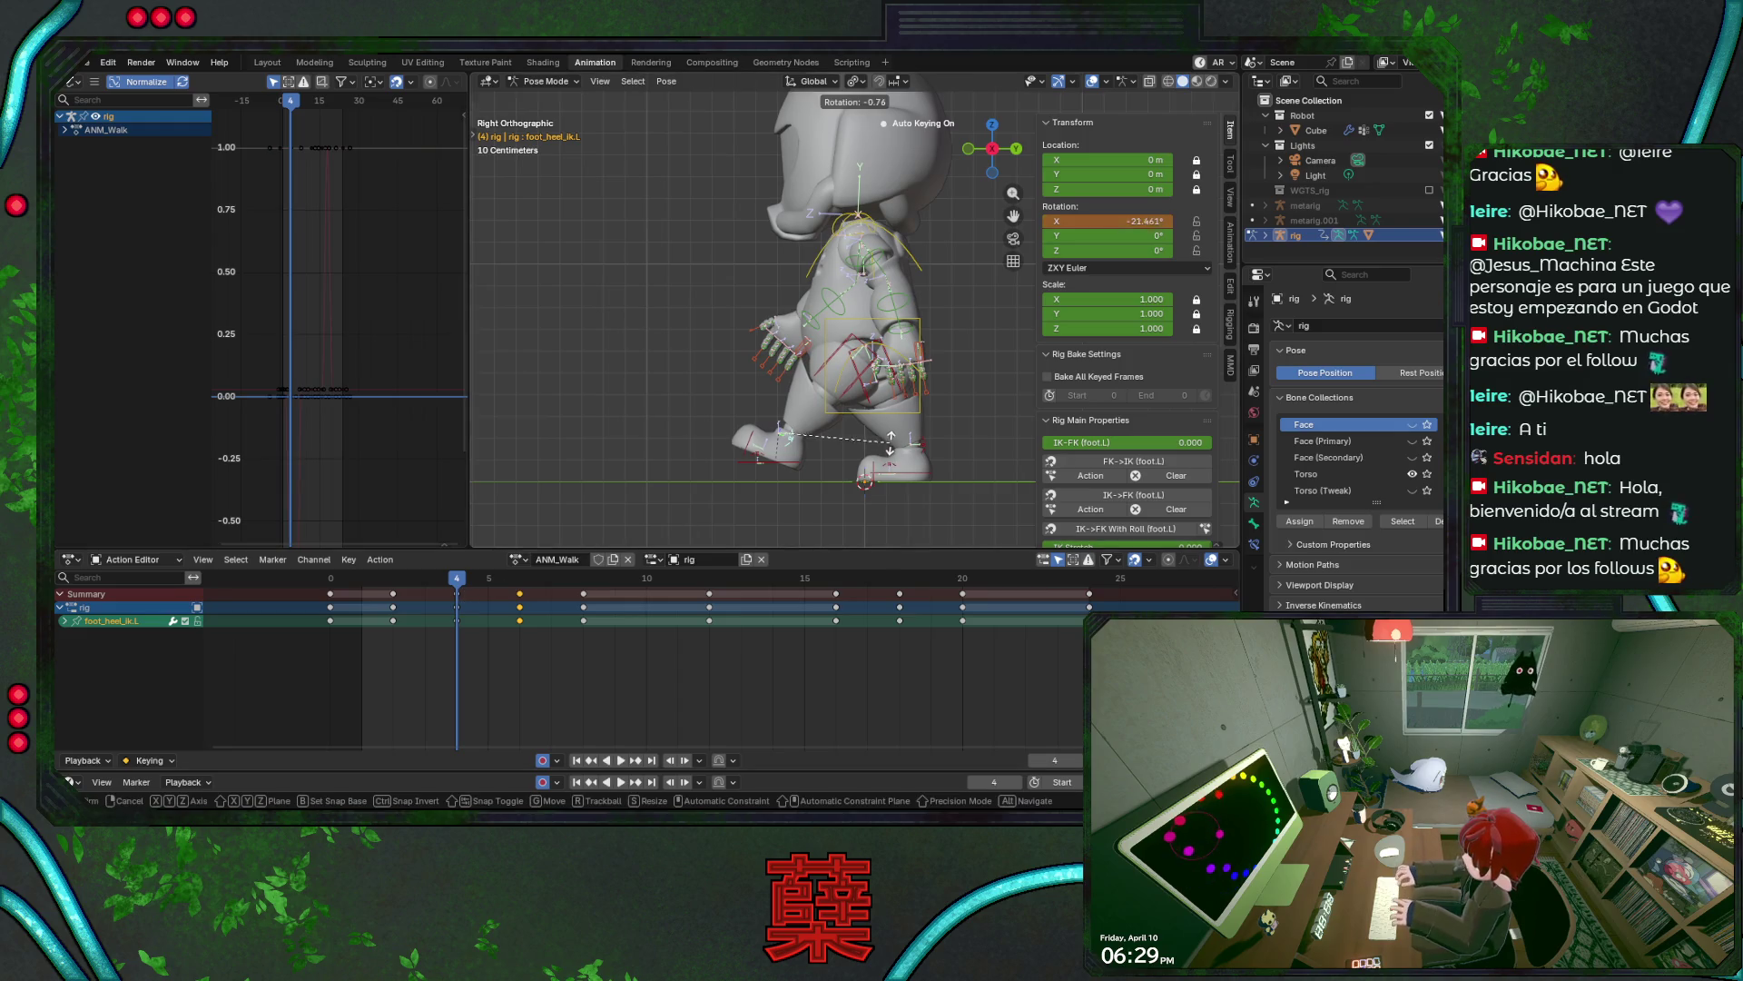
pyautogui.press('r')
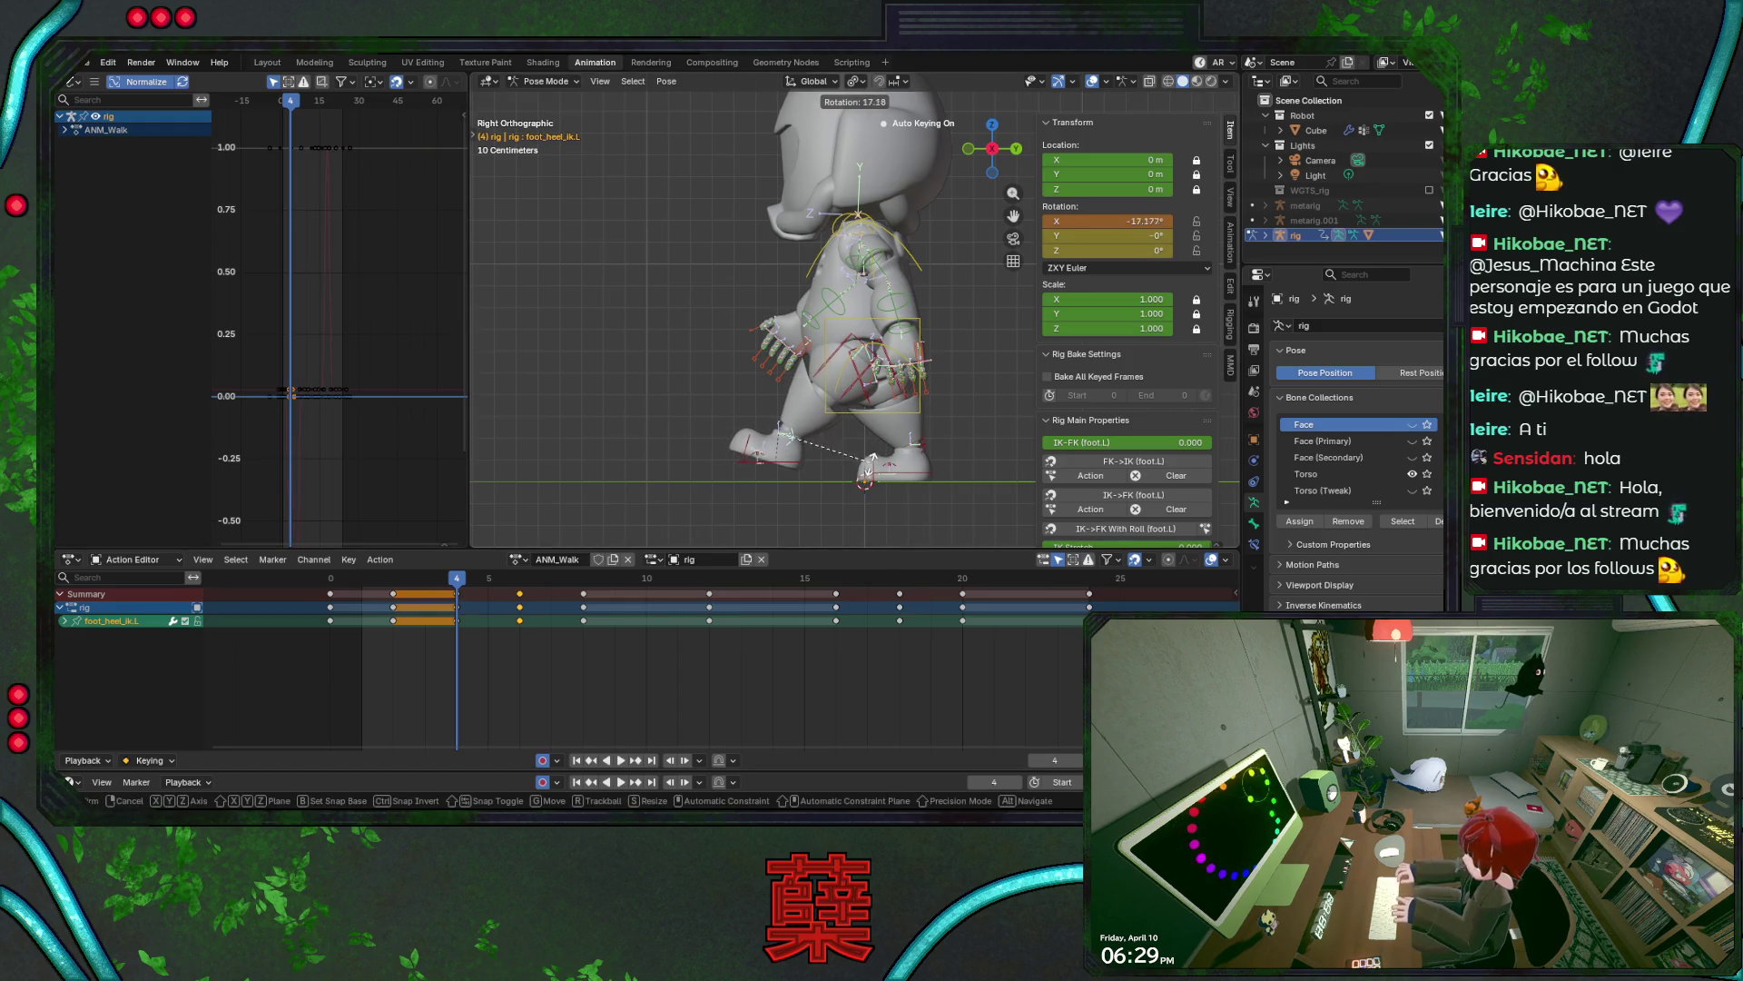
pyautogui.click(867, 471)
pyautogui.hotkey('ctrl', 's')
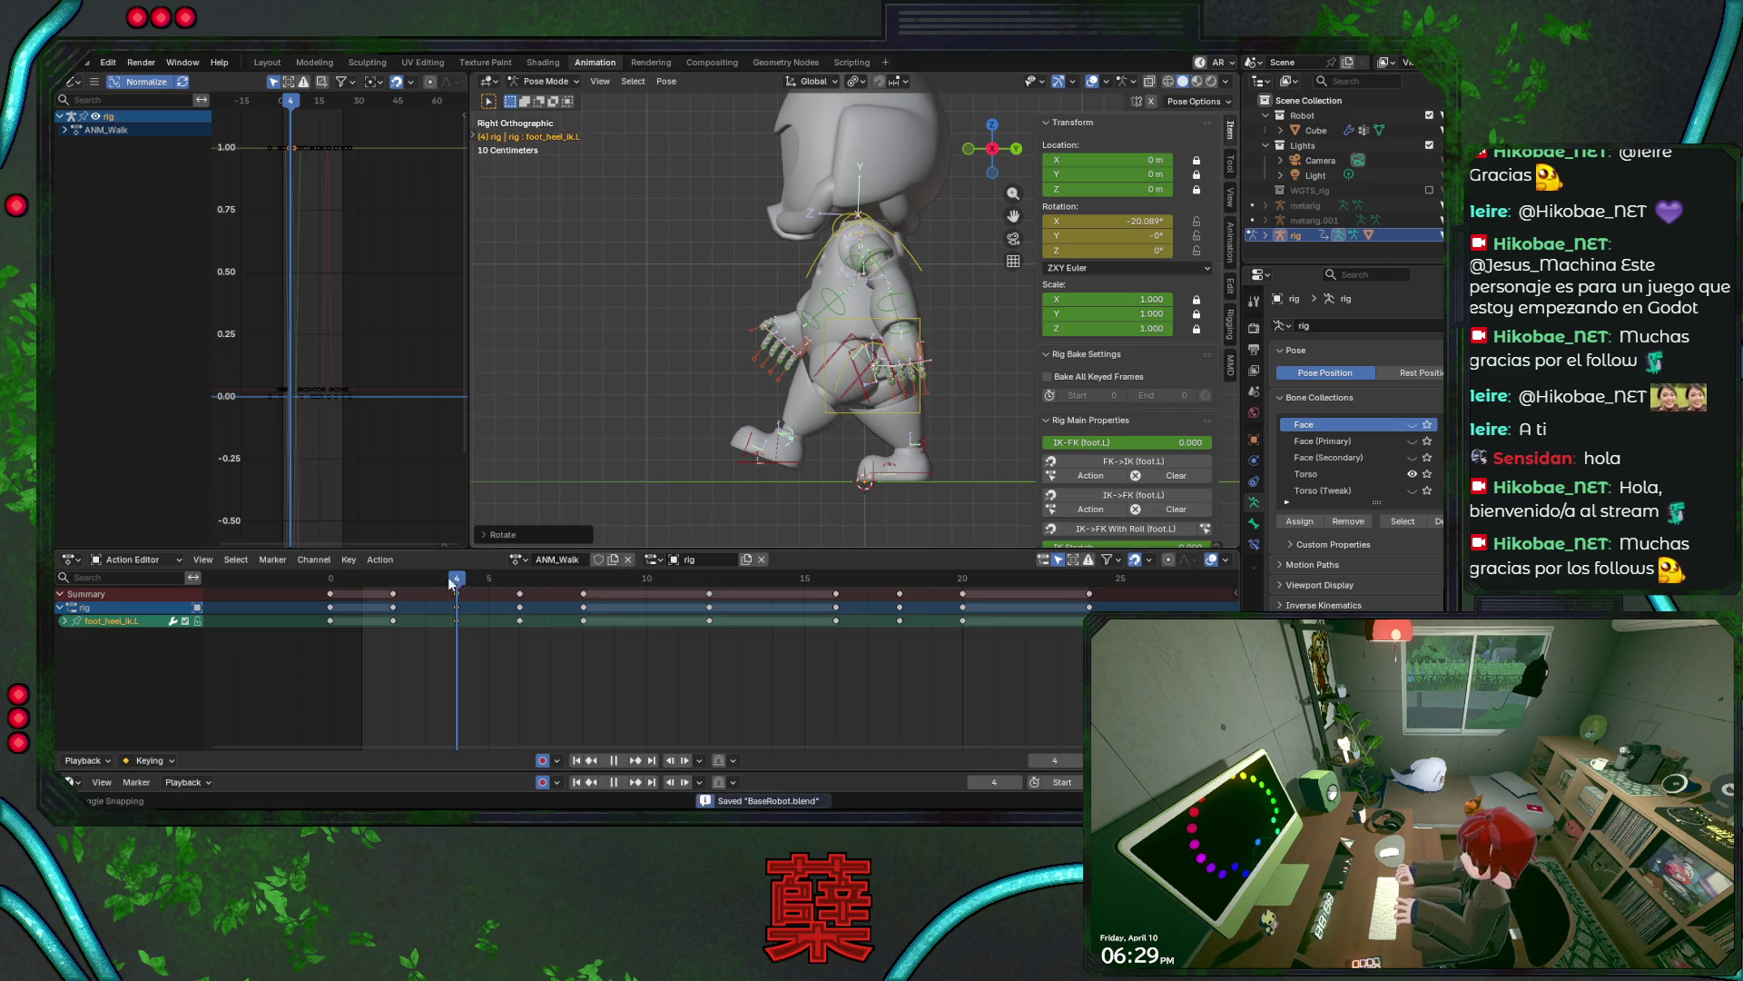
# - At frame 6, move the left IK foot along Y and key it, then save
pyautogui.click(481, 595)
pyautogui.moveTo(503, 596)
pyautogui.mouseDown()
pyautogui.moveTo(450, 597)
pyautogui.moveTo(520, 606)
pyautogui.mouseUp()
pyautogui.click(805, 472)
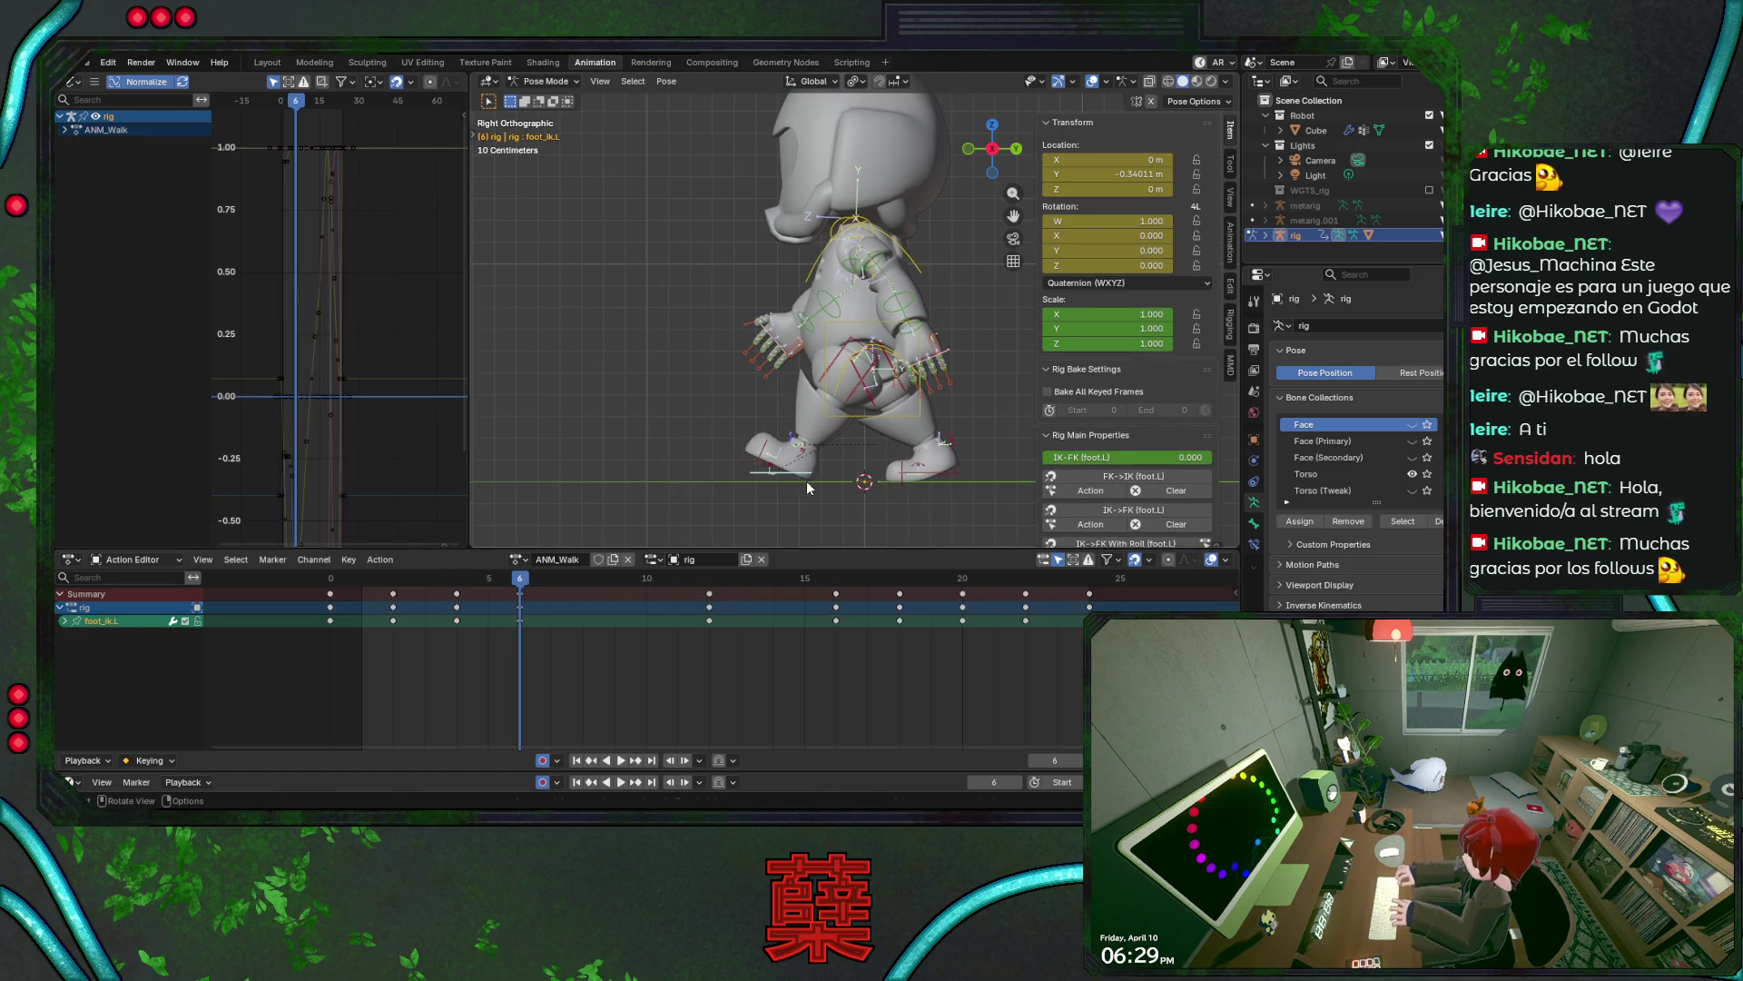
pyautogui.press('g')
pyautogui.press('y')
pyautogui.click(809, 482)
pyautogui.hotkey('ctrl', 's')
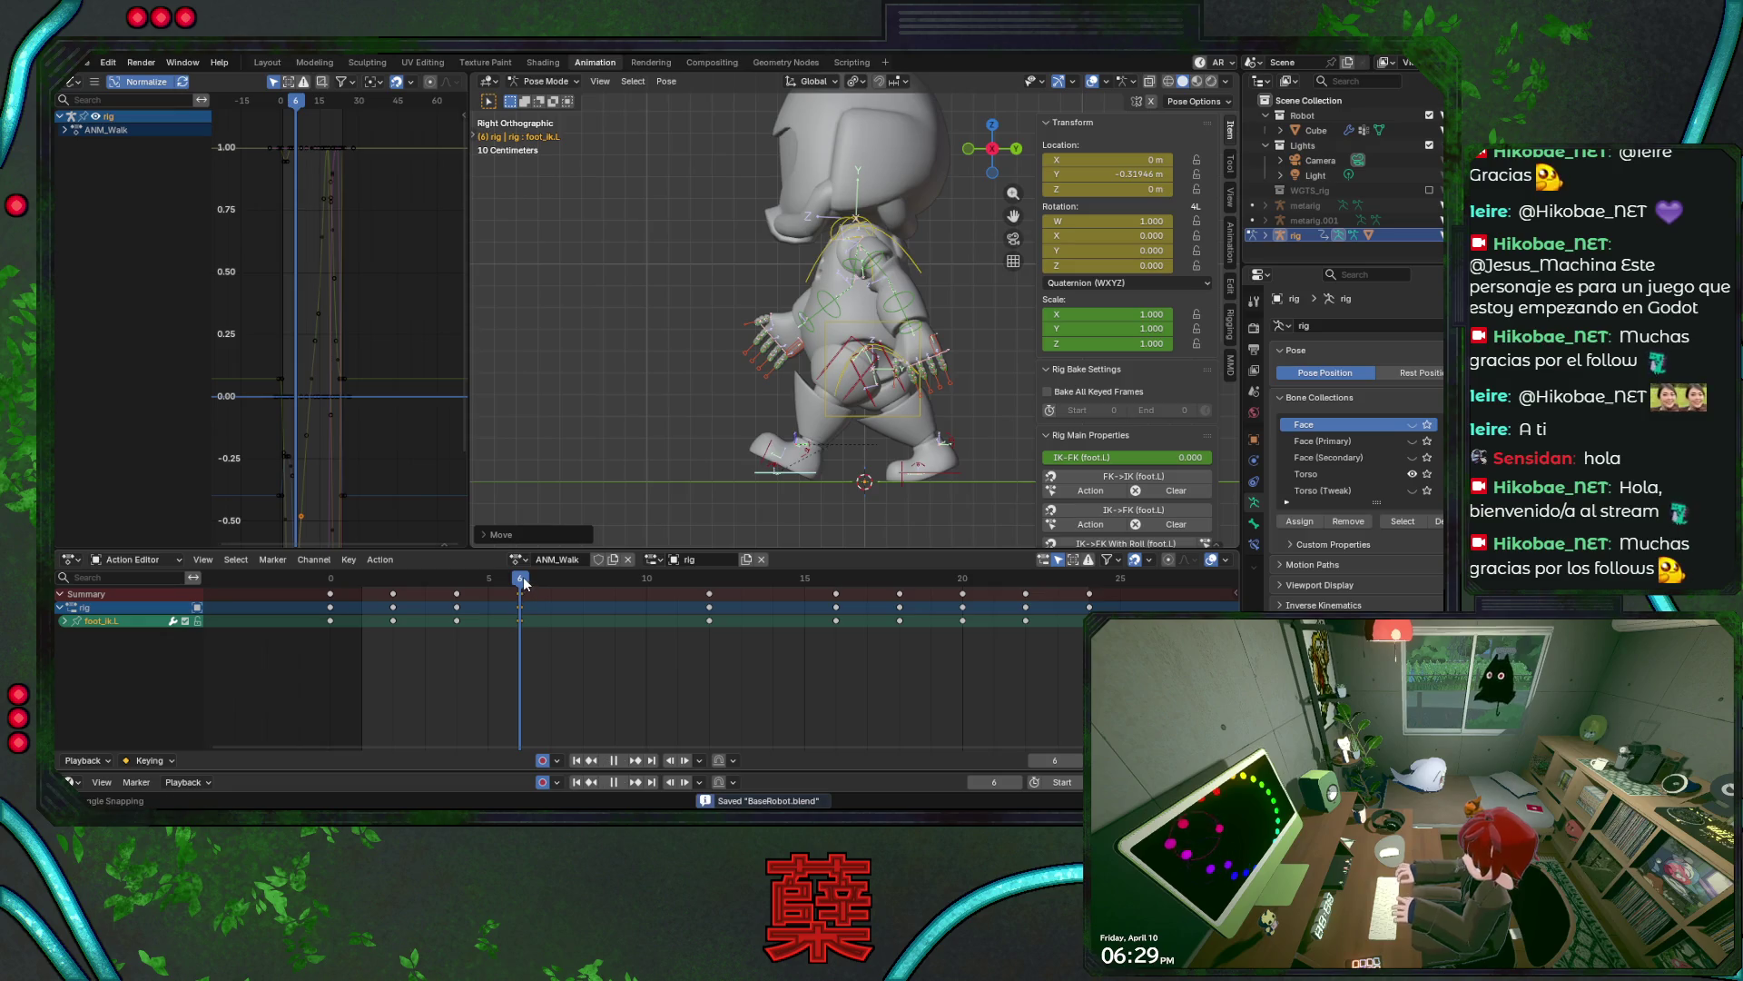
# - Refine the heel-roll rotation key at frame 4, save, and play the cycle to frame 7
pyautogui.moveTo(519, 592); pyautogui.dragTo(470, 590)
pyautogui.click(865, 481)
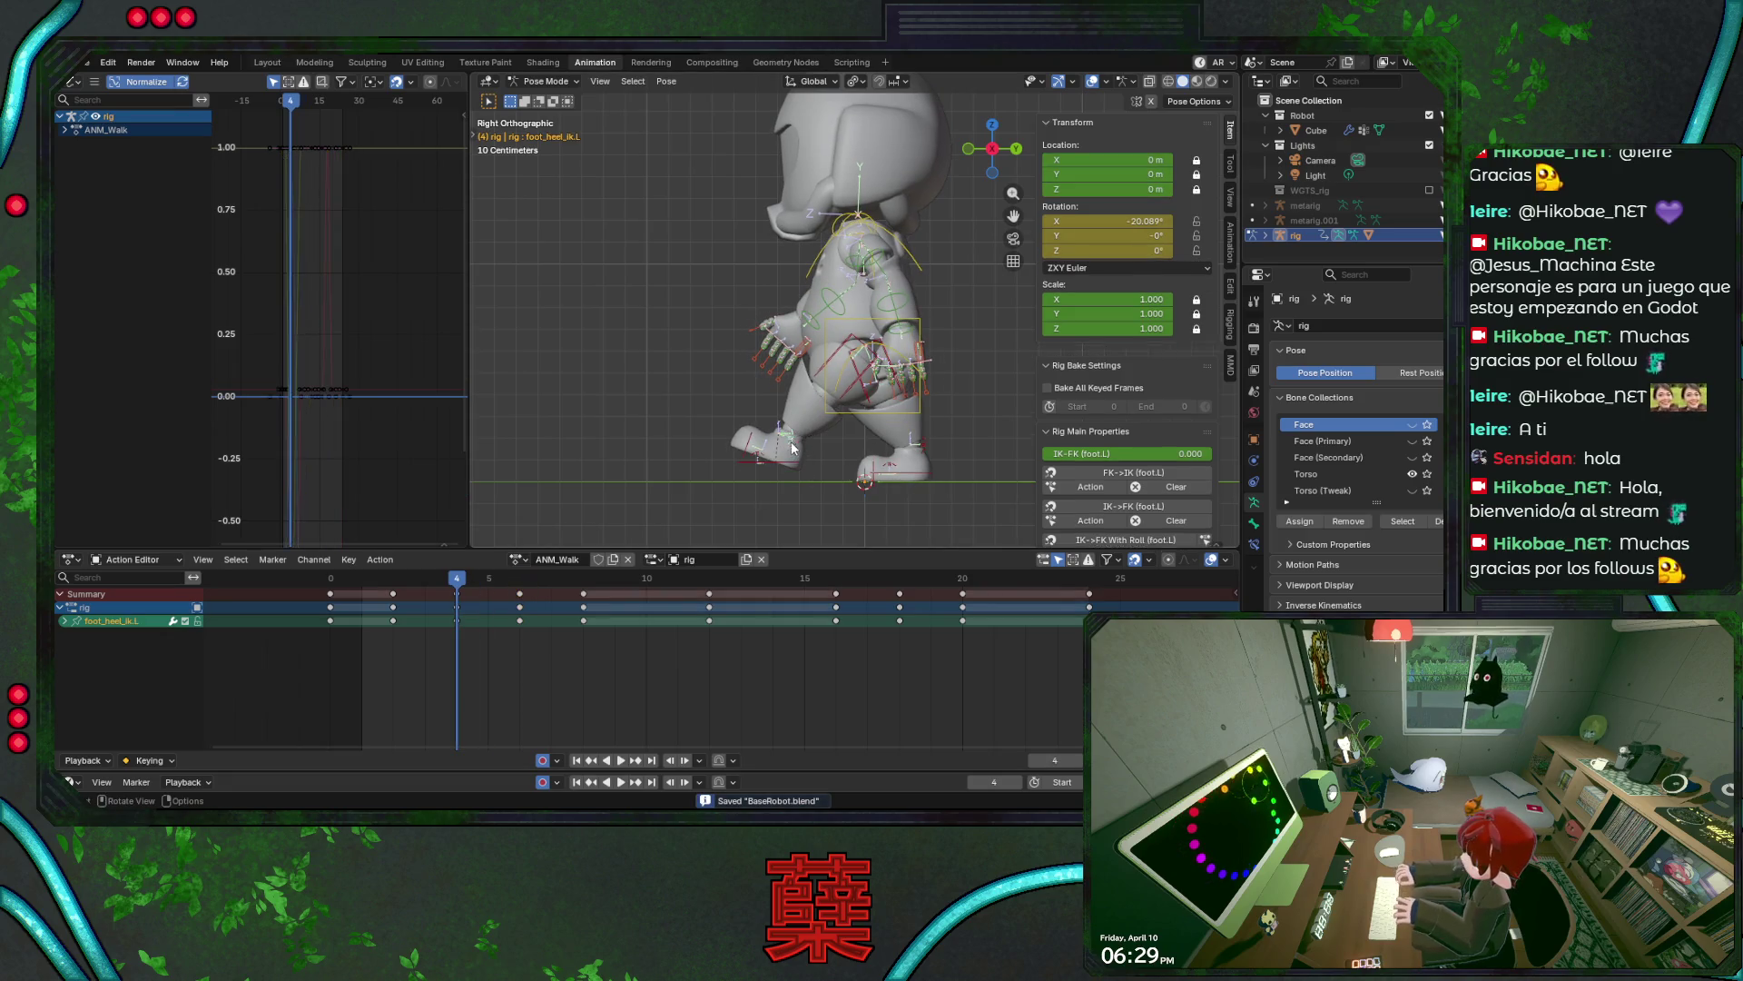
pyautogui.press('r')
pyautogui.click(867, 486)
pyautogui.hotkey('ctrl', 's')
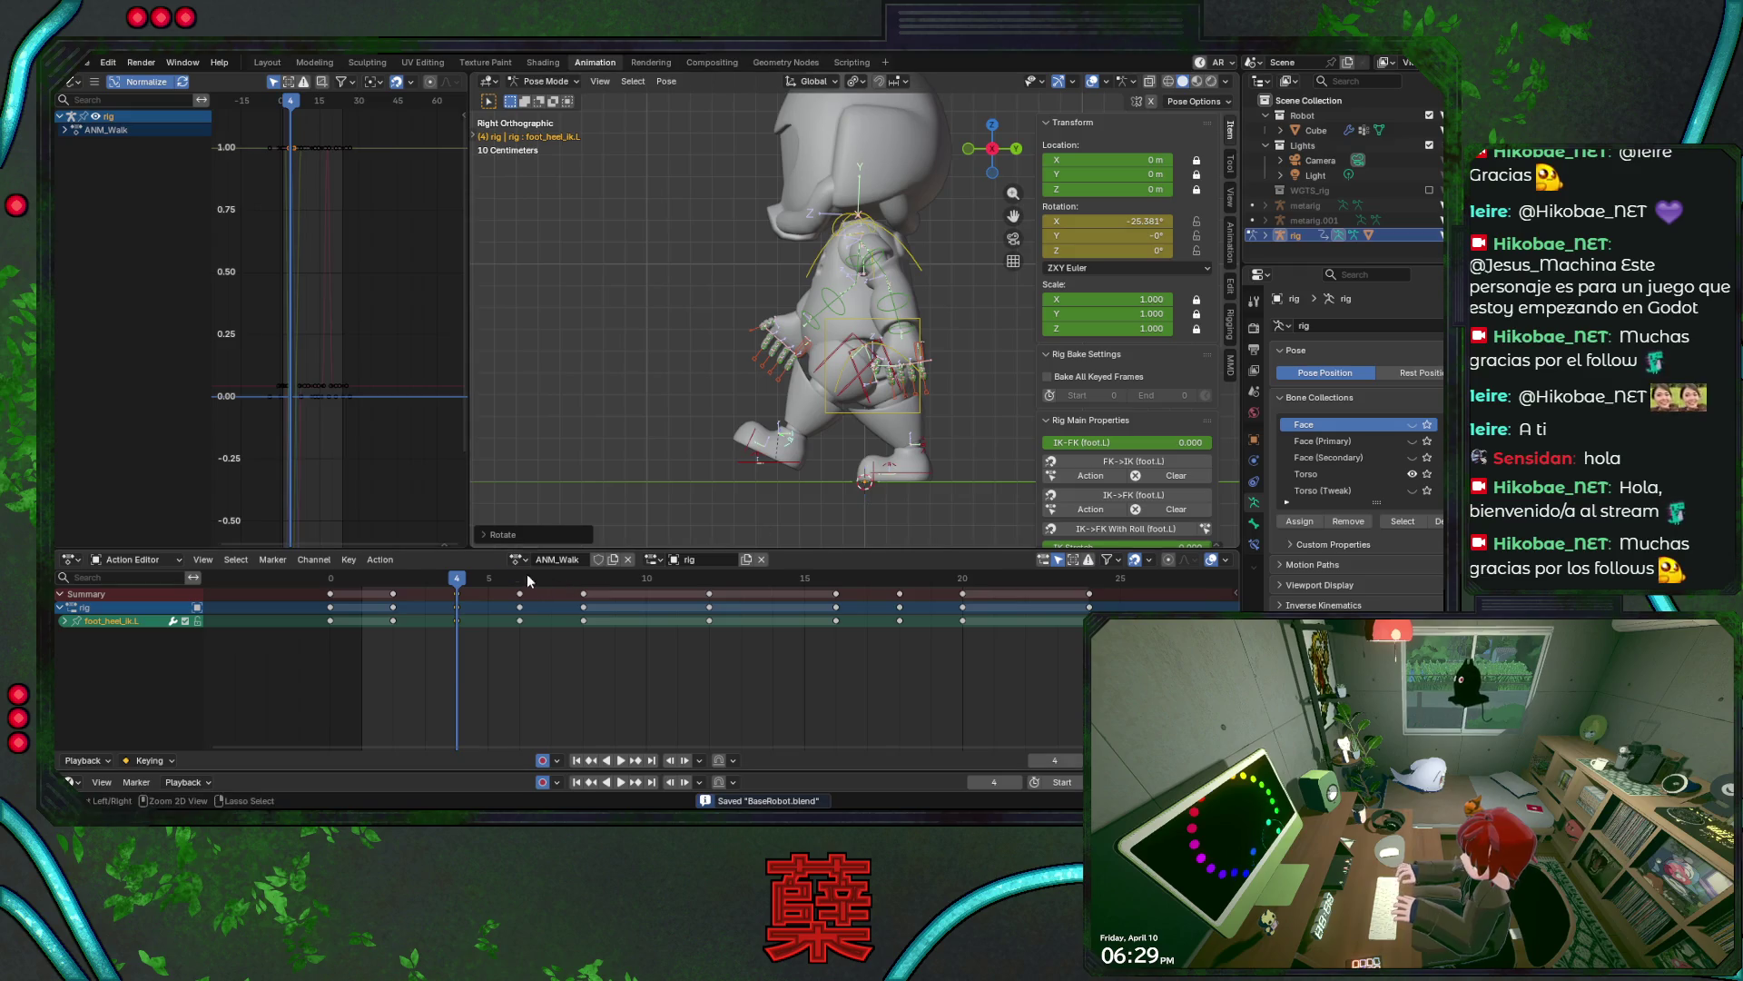
pyautogui.press('space')
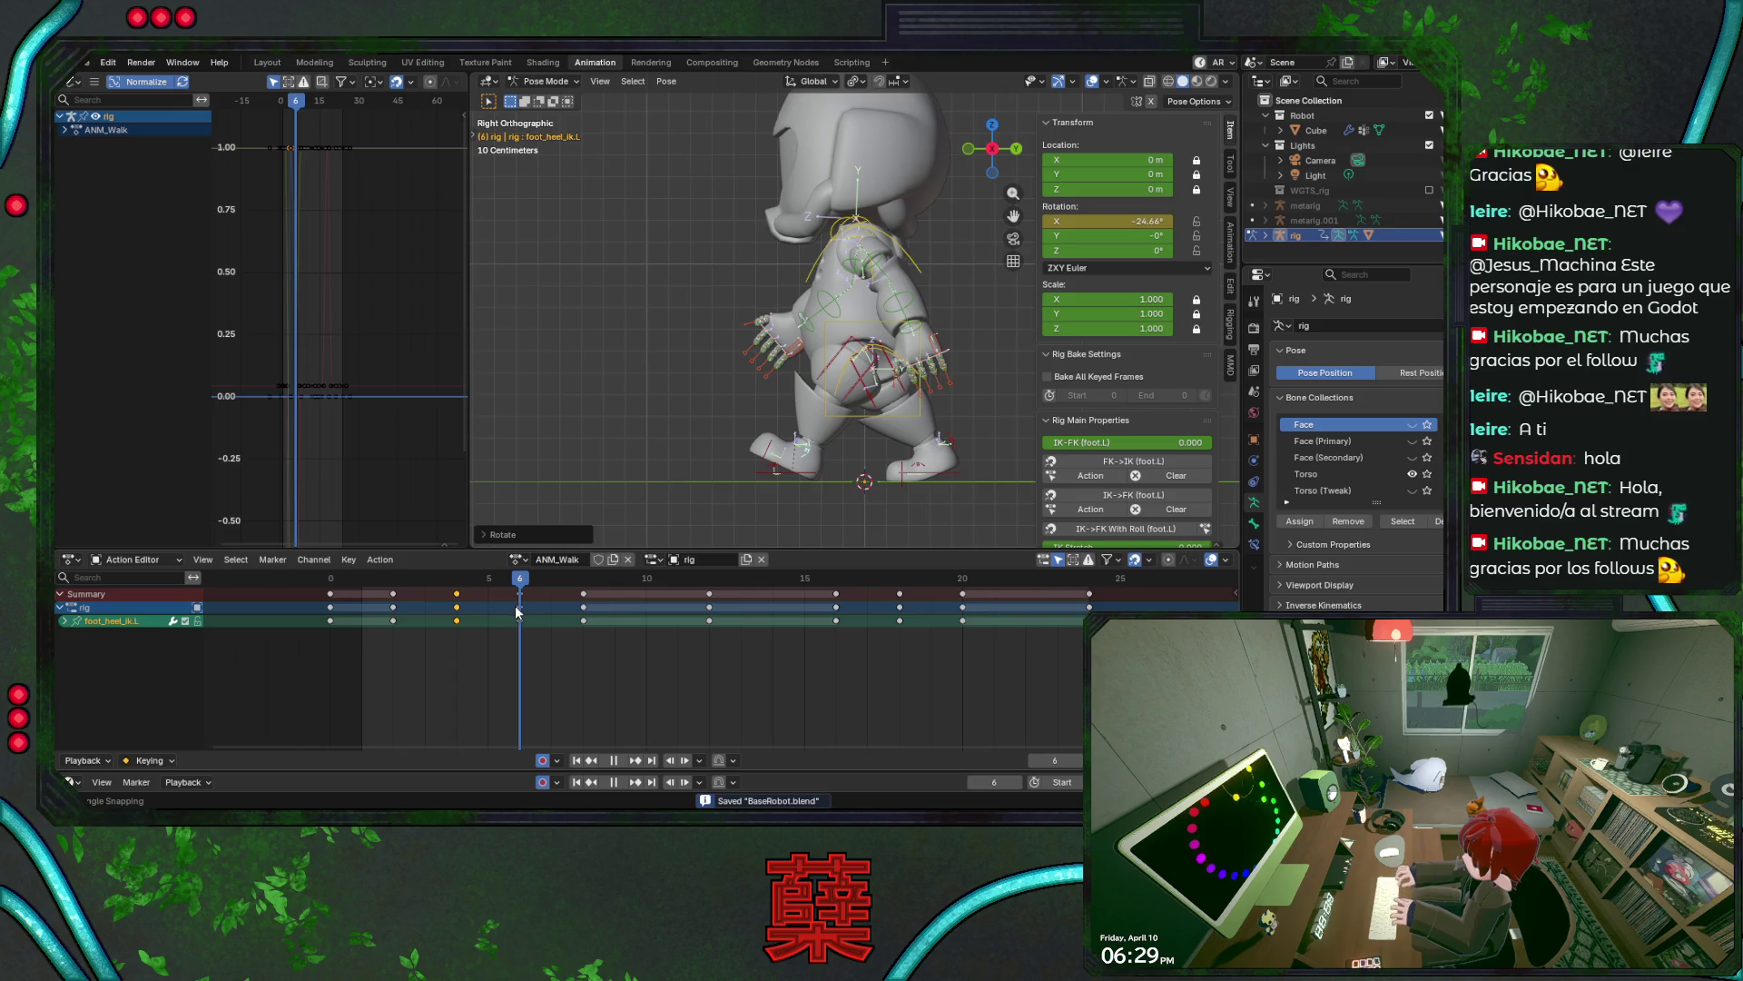
pyautogui.moveTo(516, 613)
pyautogui.mouseDown()
pyautogui.moveTo(499, 618)
pyautogui.moveTo(746, 623)
pyautogui.moveTo(334, 596)
pyautogui.moveTo(586, 599)
pyautogui.moveTo(407, 605)
pyautogui.moveTo(516, 608)
pyautogui.mouseUp()
pyautogui.hotkey('ctrl', 's')
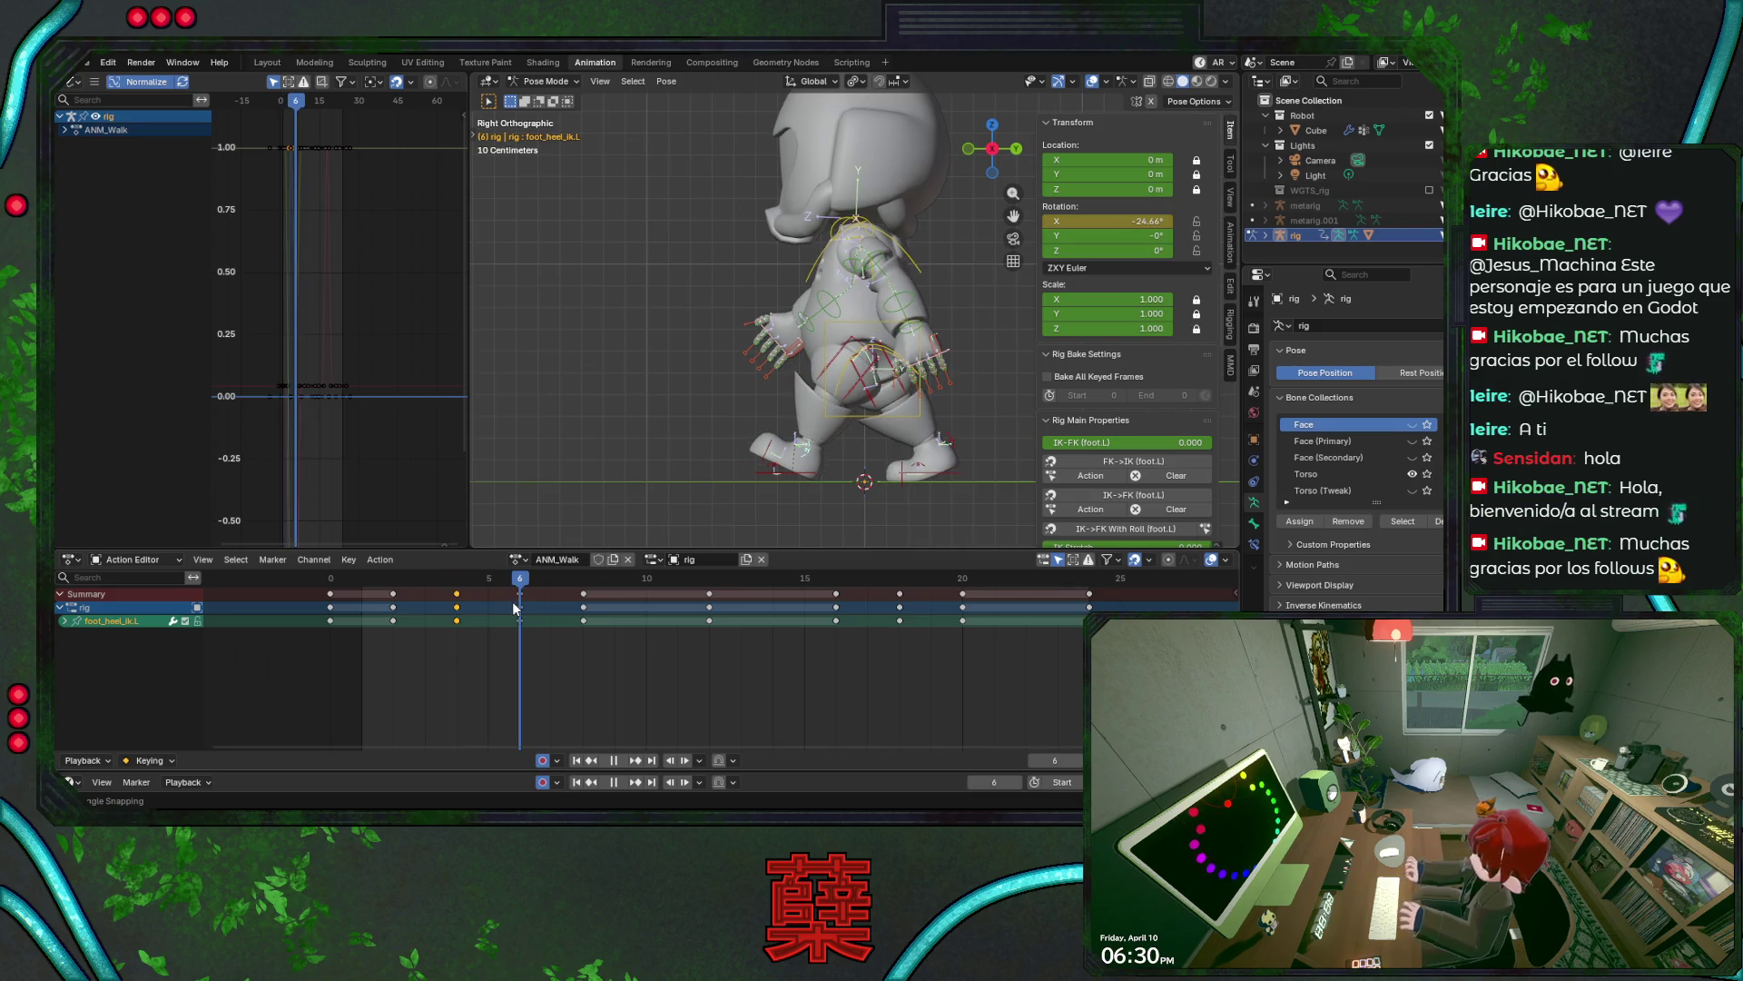
# - Tilt the heel-roll bone further at frame 6 to about -21.677° X, then save and review
pyautogui.press('r')
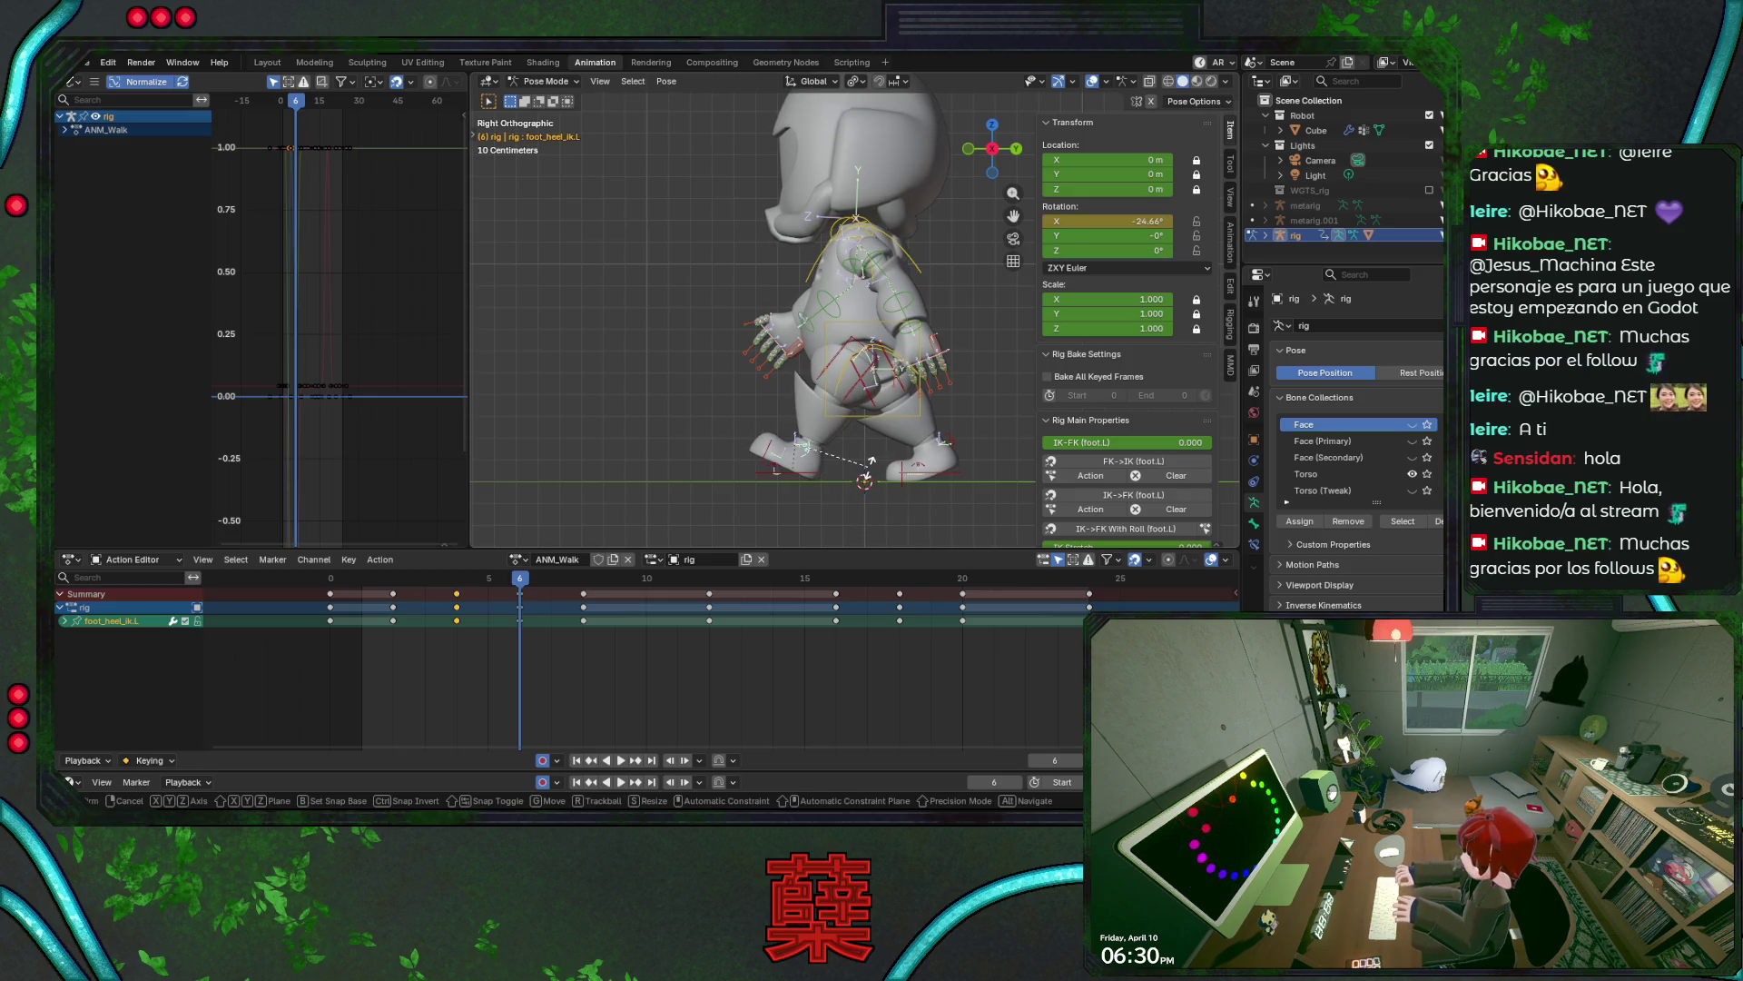
pyautogui.click(867, 473)
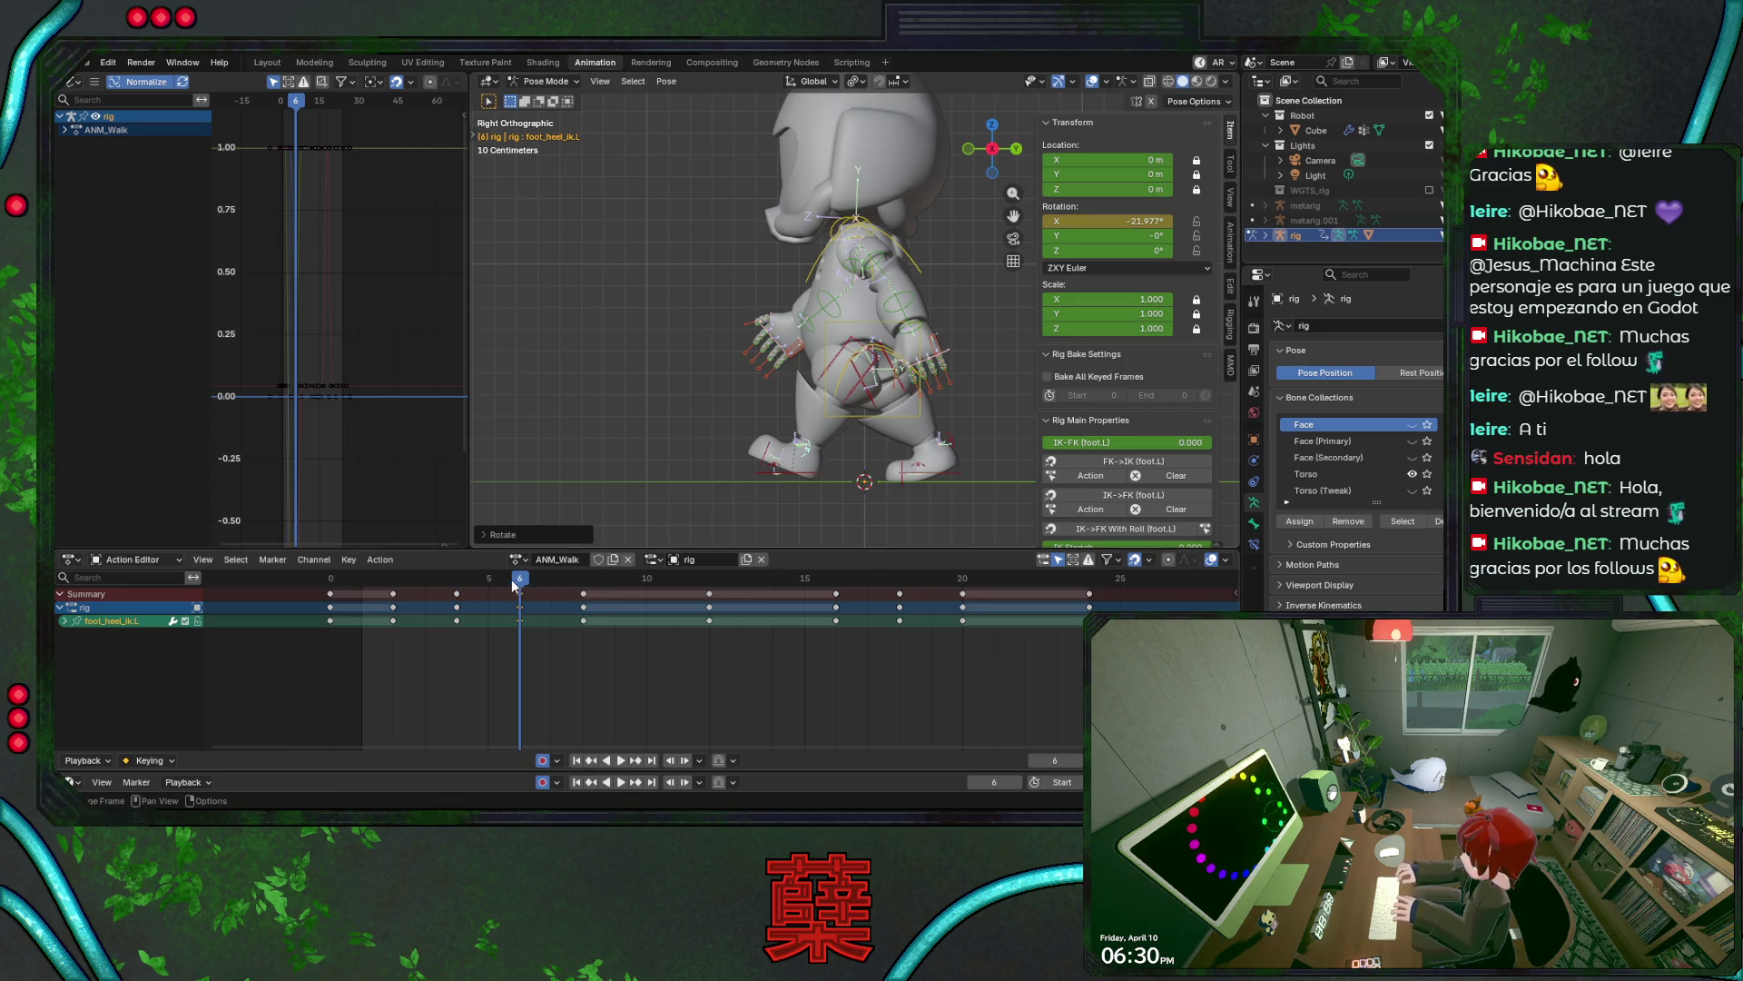
pyautogui.moveTo(520, 586); pyautogui.dragTo(456, 586)
pyautogui.click(456, 594)
pyautogui.hotkey('ctrl', 's')
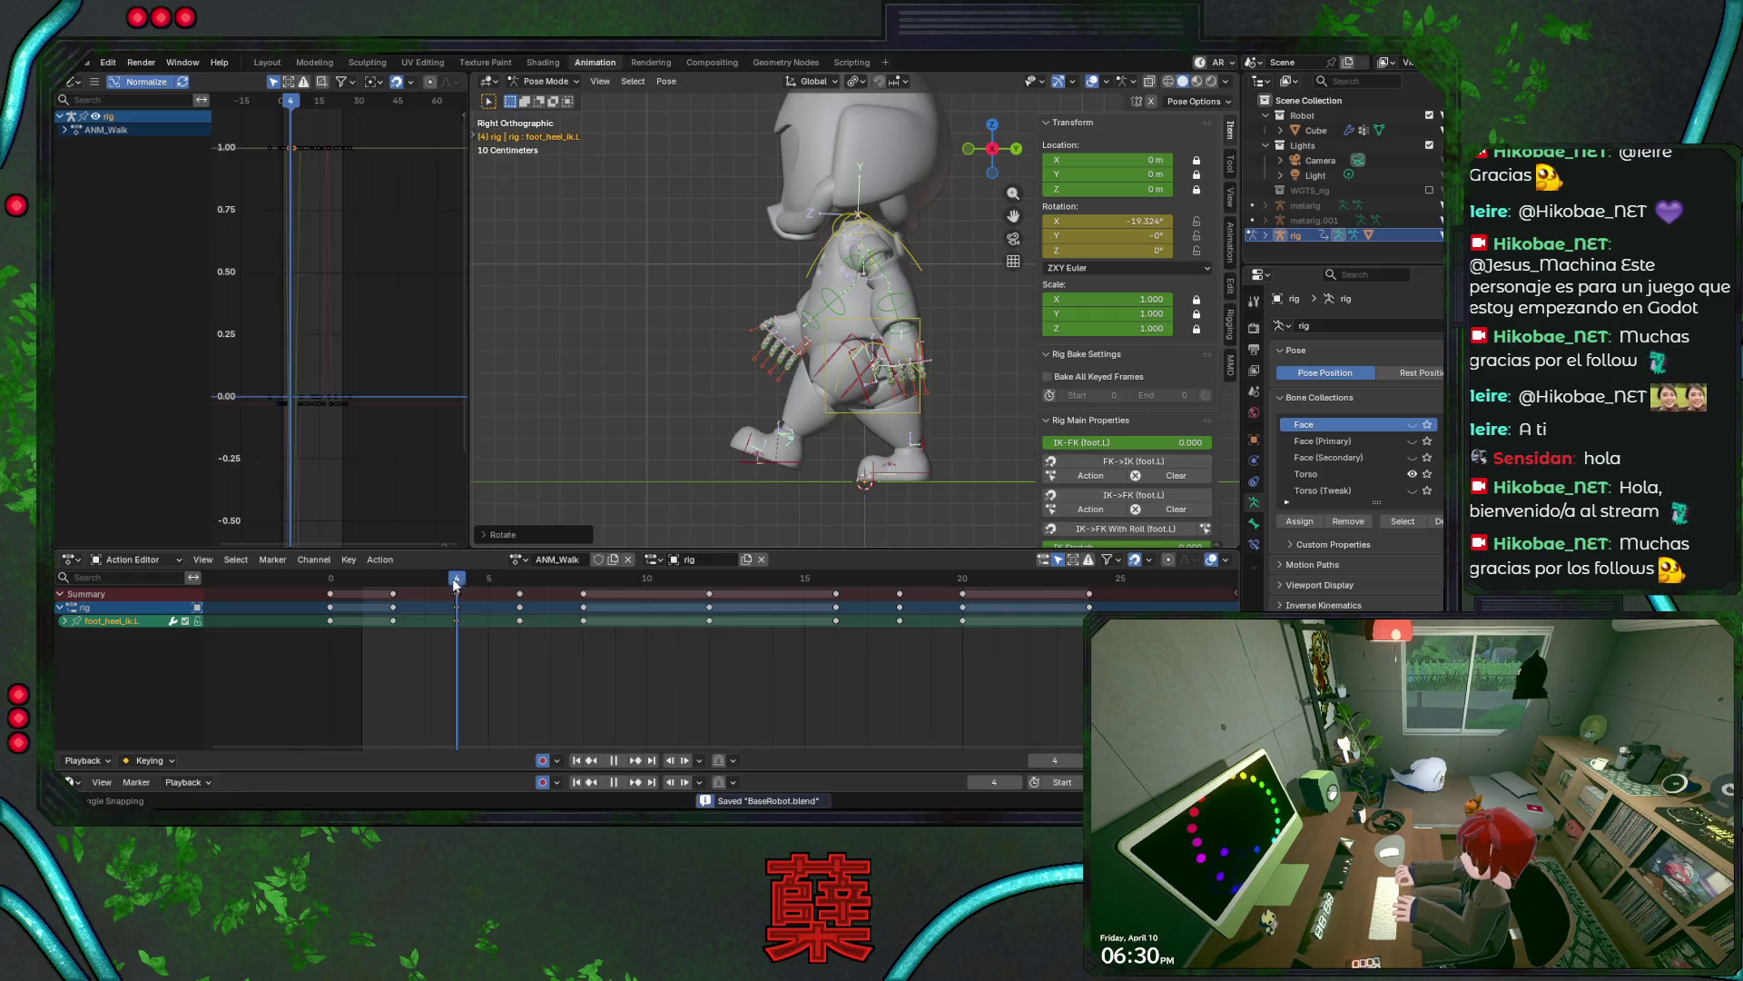
pyautogui.moveTo(457, 595); pyautogui.dragTo(619, 610)
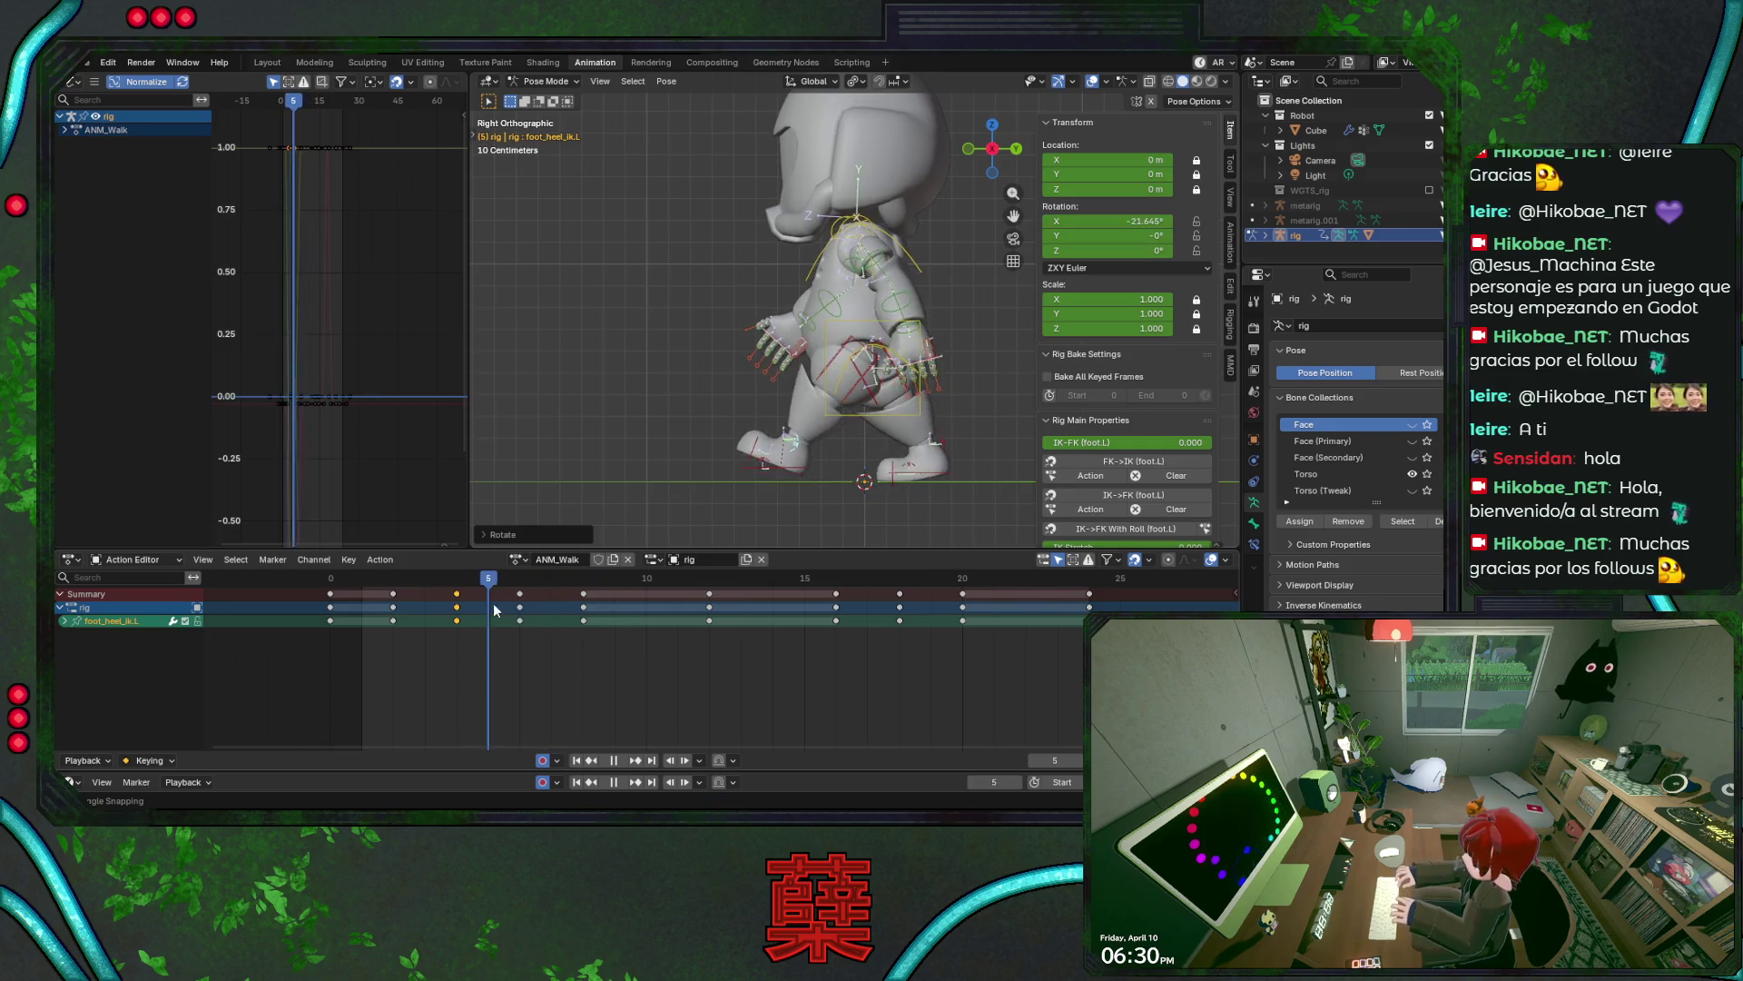
pyautogui.press('space')
pyautogui.hotkey('ctrl', 's')
pyautogui.click(804, 481)
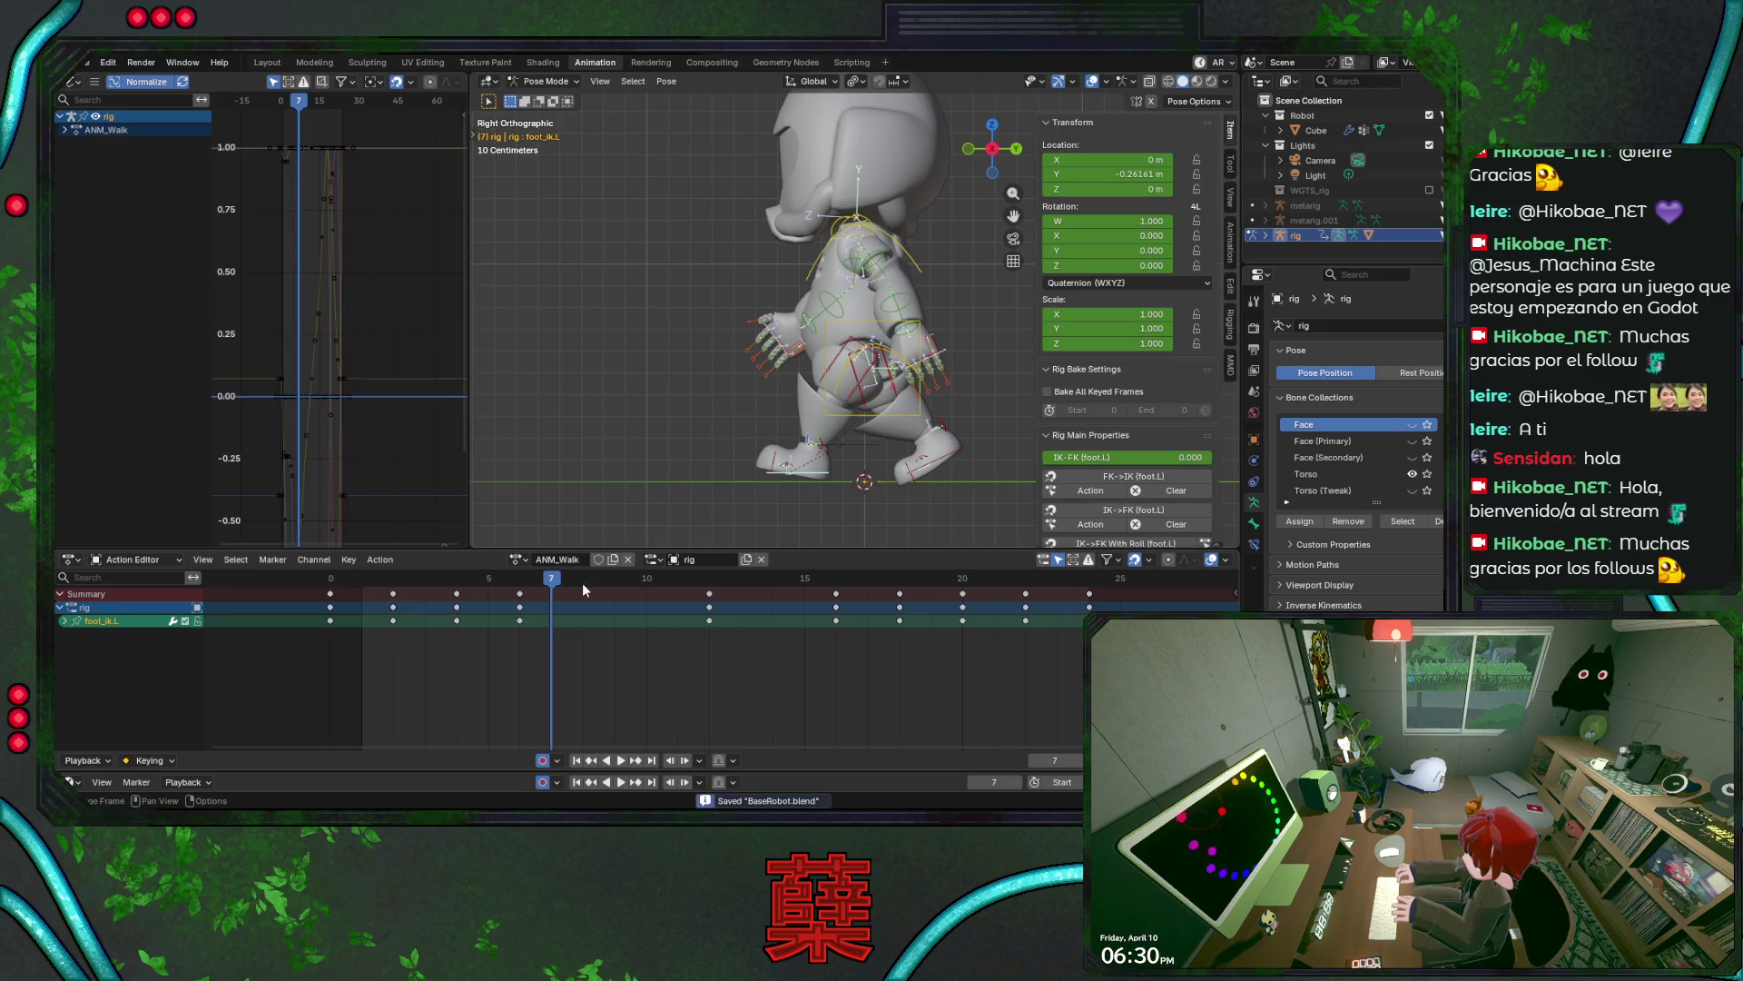
pyautogui.click(340, 583)
pyautogui.press('space')
pyautogui.moveTo(340, 582); pyautogui.dragTo(855, 589)
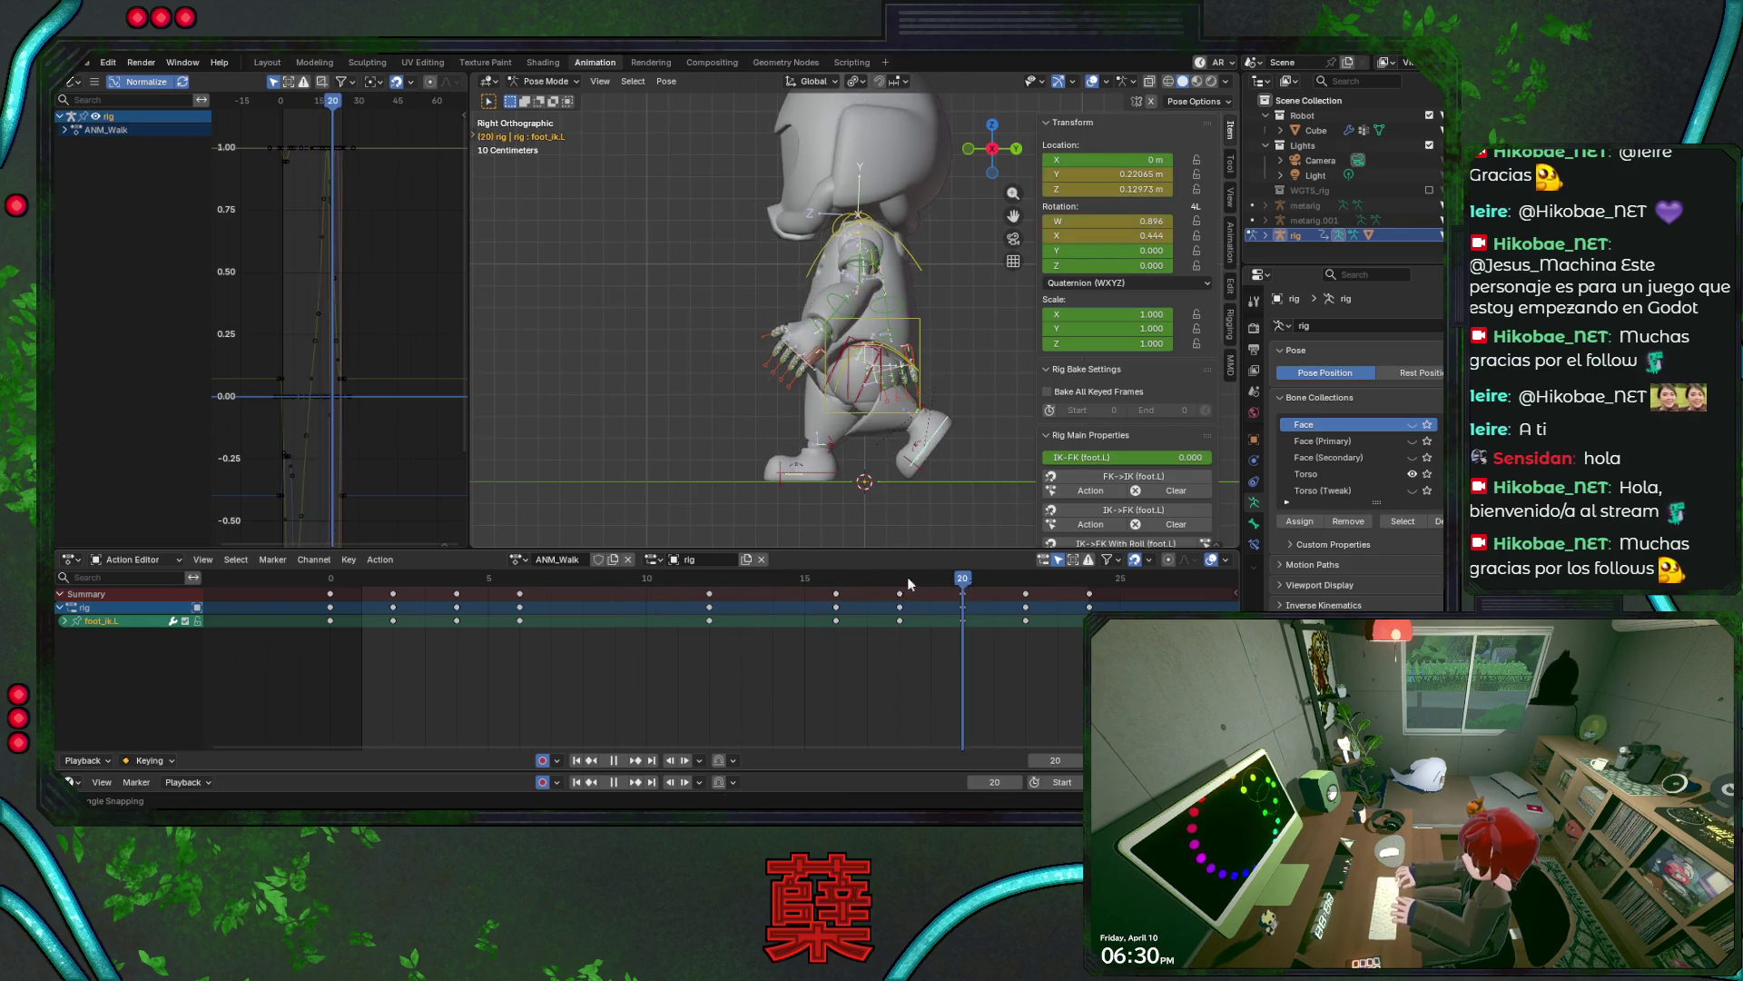
pyautogui.click(331, 583)
pyautogui.press('space')
pyautogui.hotkey('ctrl', 's')
pyautogui.press('space')
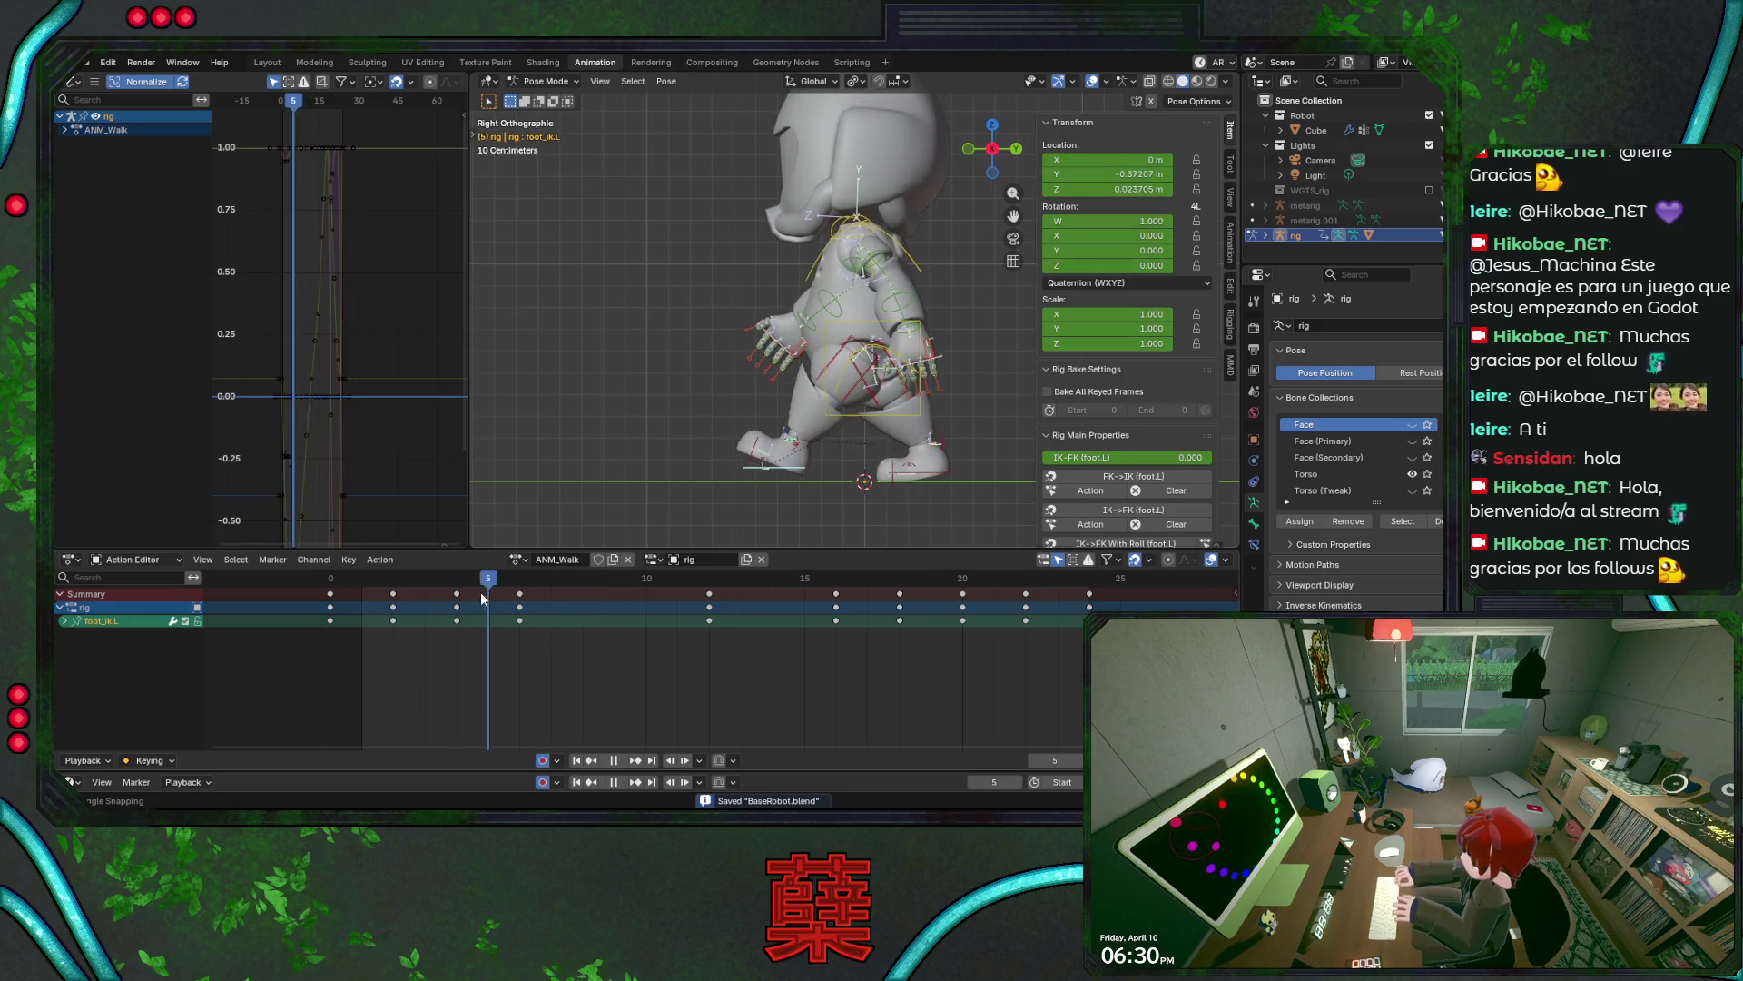
pyautogui.moveTo(374, 601)
pyautogui.mouseDown()
pyautogui.moveTo(350, 594)
pyautogui.moveTo(739, 593)
pyautogui.moveTo(359, 601)
pyautogui.moveTo(643, 591)
pyautogui.moveTo(557, 594)
pyautogui.moveTo(598, 594)
pyautogui.mouseUp()
pyautogui.hotkey('ctrl', 's')
pyautogui.hotkey('shift', 'Left')
pyautogui.press('space')
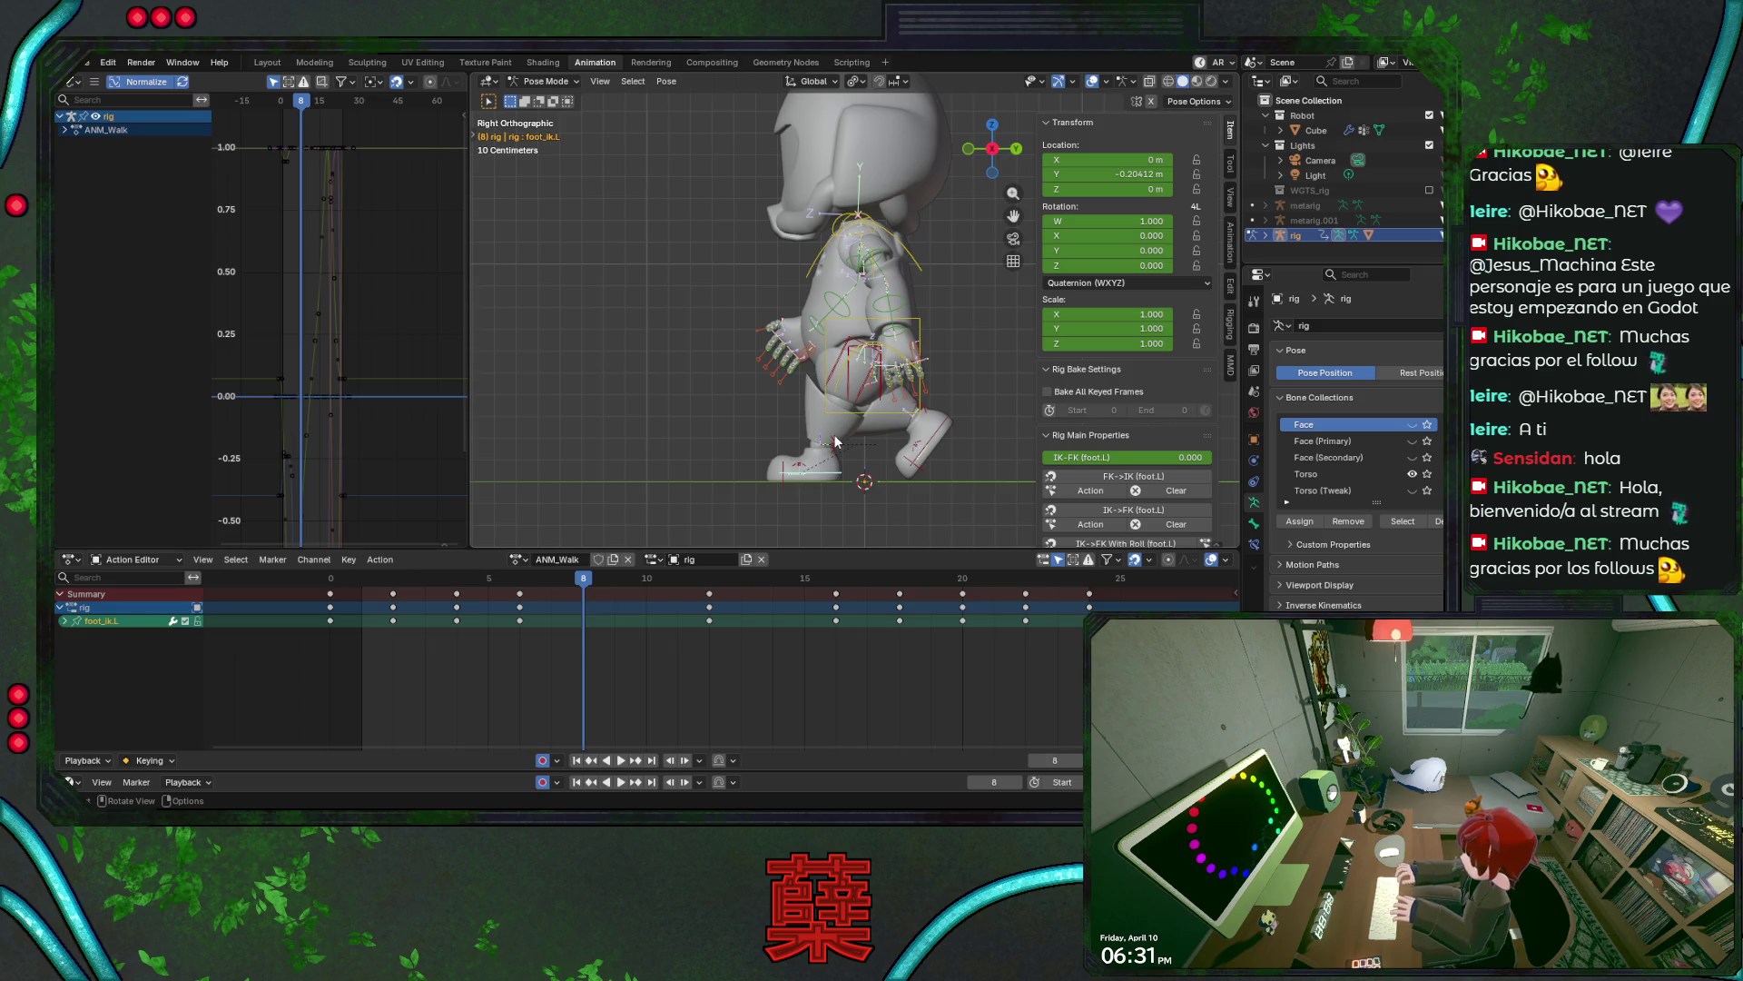
pyautogui.click(836, 435)
pyautogui.hotkey('ctrl', 's')
pyautogui.moveTo(585, 579)
pyautogui.mouseDown()
pyautogui.moveTo(515, 592)
pyautogui.moveTo(615, 603)
pyautogui.moveTo(524, 604)
pyautogui.moveTo(572, 607)
pyautogui.moveTo(585, 636)
pyautogui.mouseUp()
pyautogui.click(584, 620)
pyautogui.press('g')
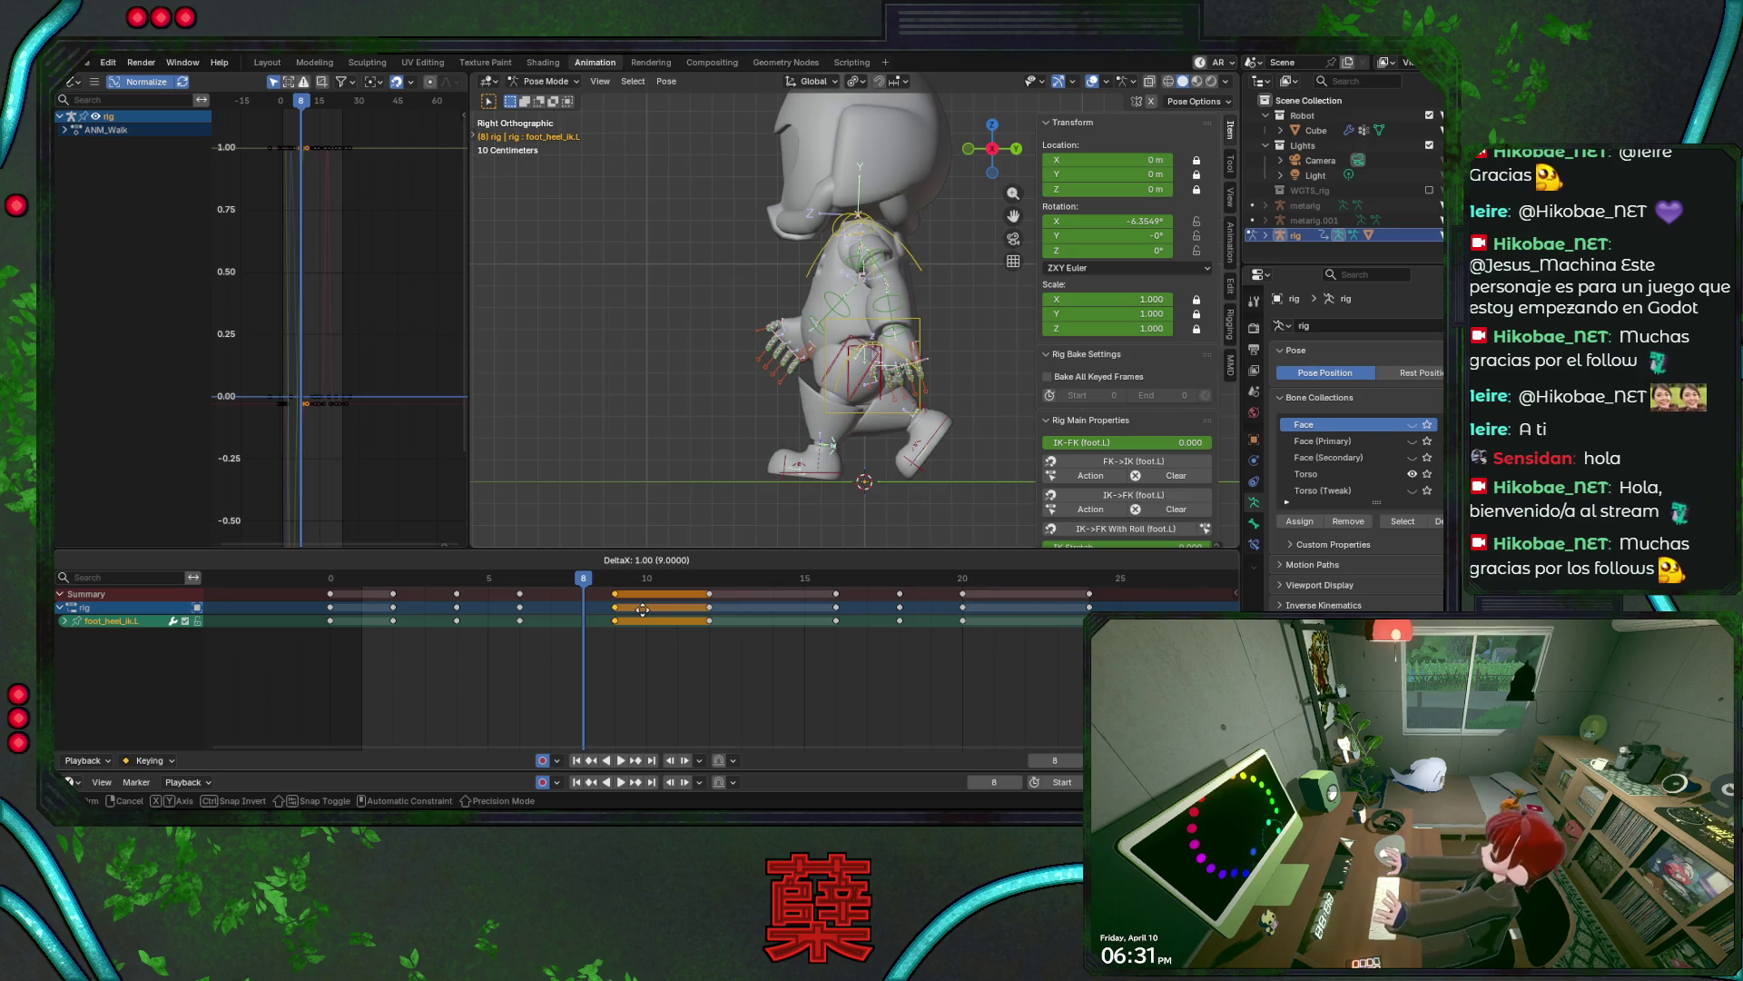
pyautogui.click(666, 609)
pyautogui.press('space')
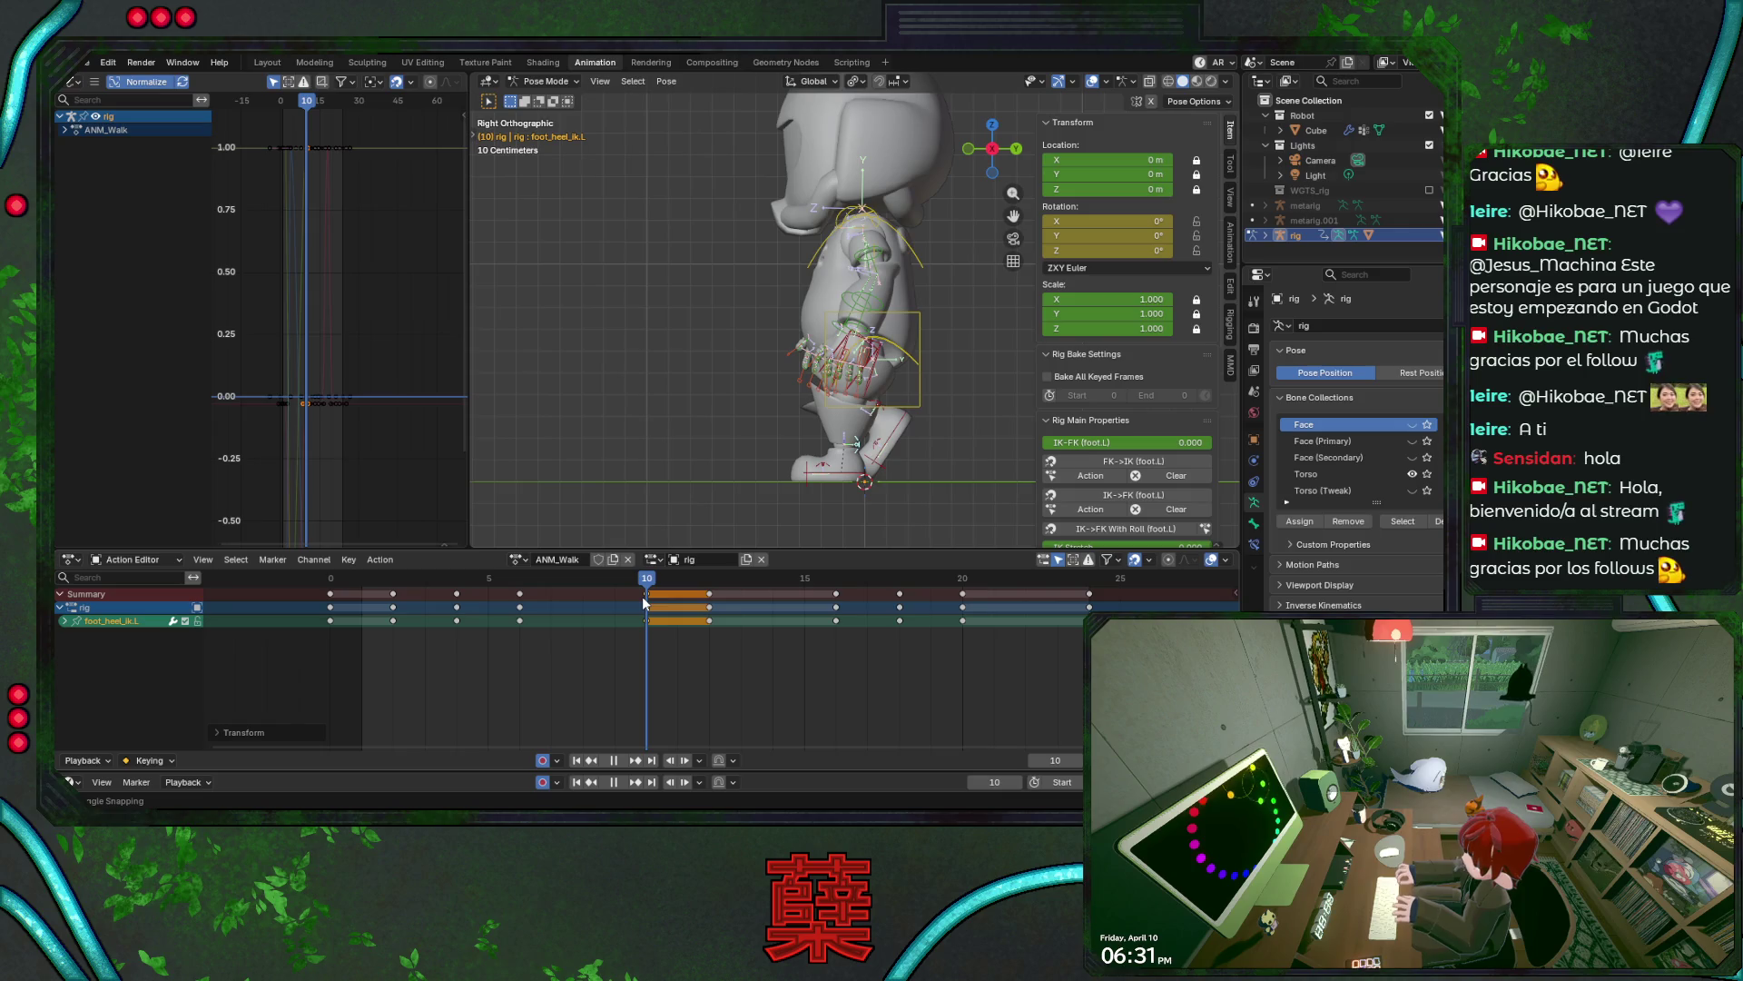
pyautogui.press('space')
pyautogui.press('g')
pyautogui.click(603, 618)
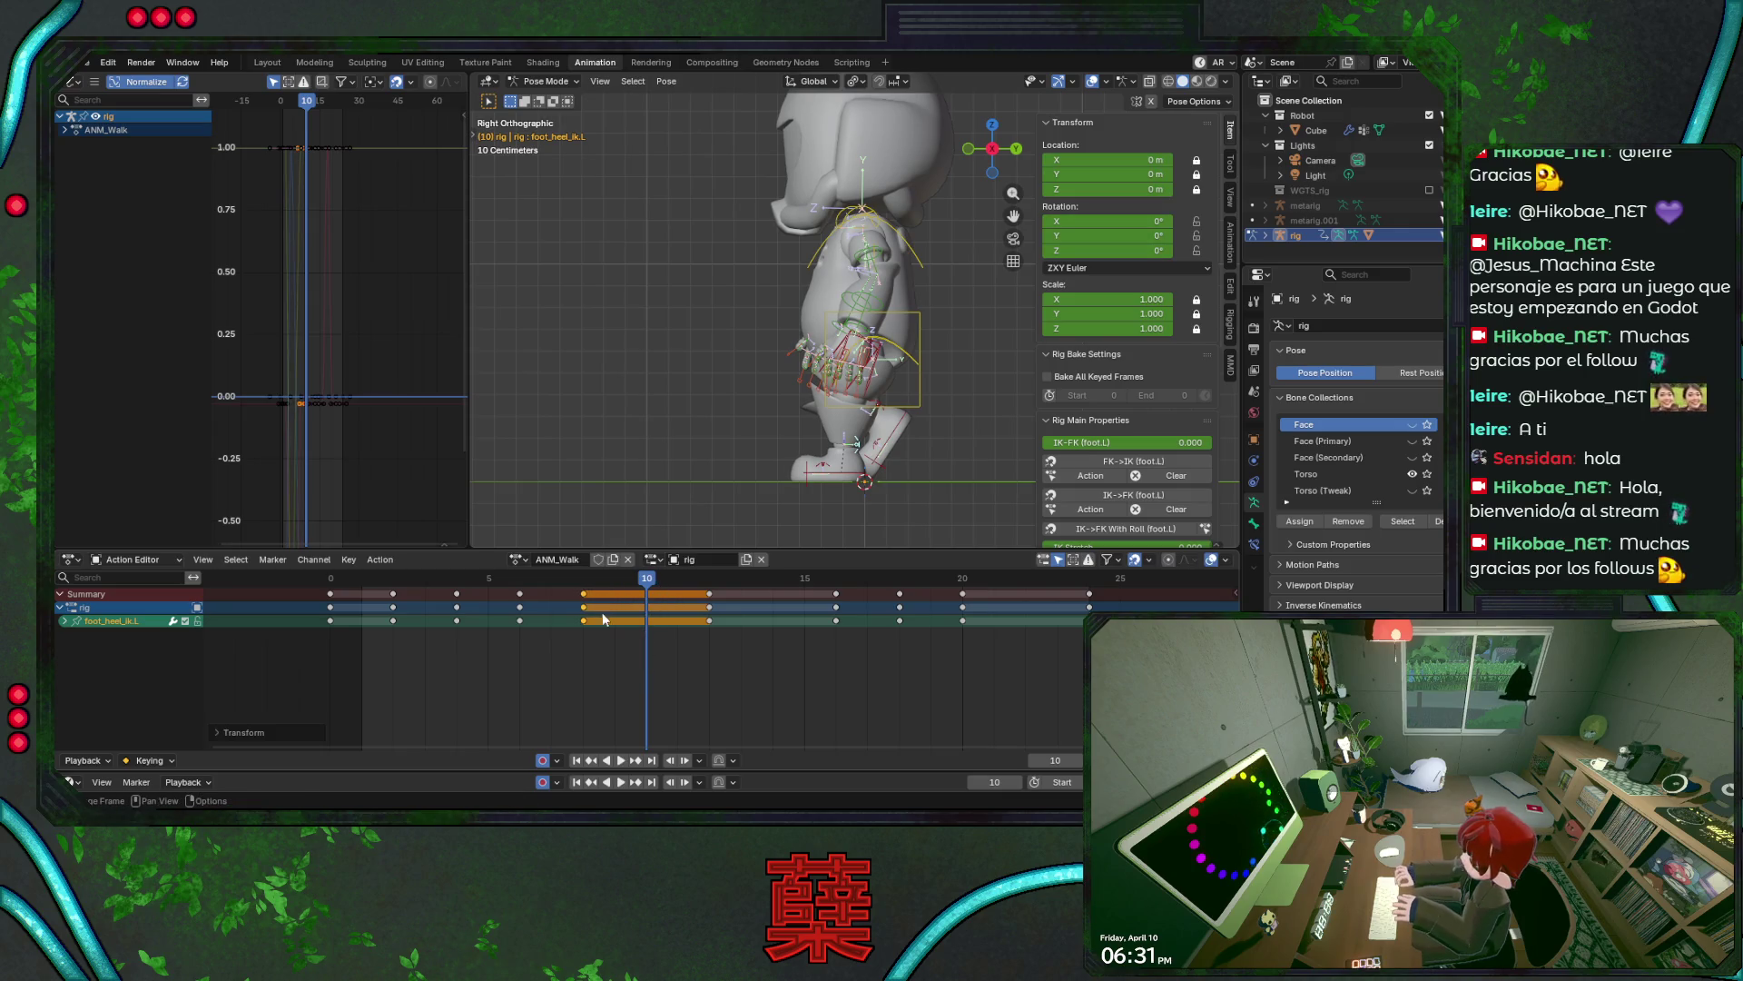
pyautogui.press('space')
pyautogui.hotkey('ctrl', 's')
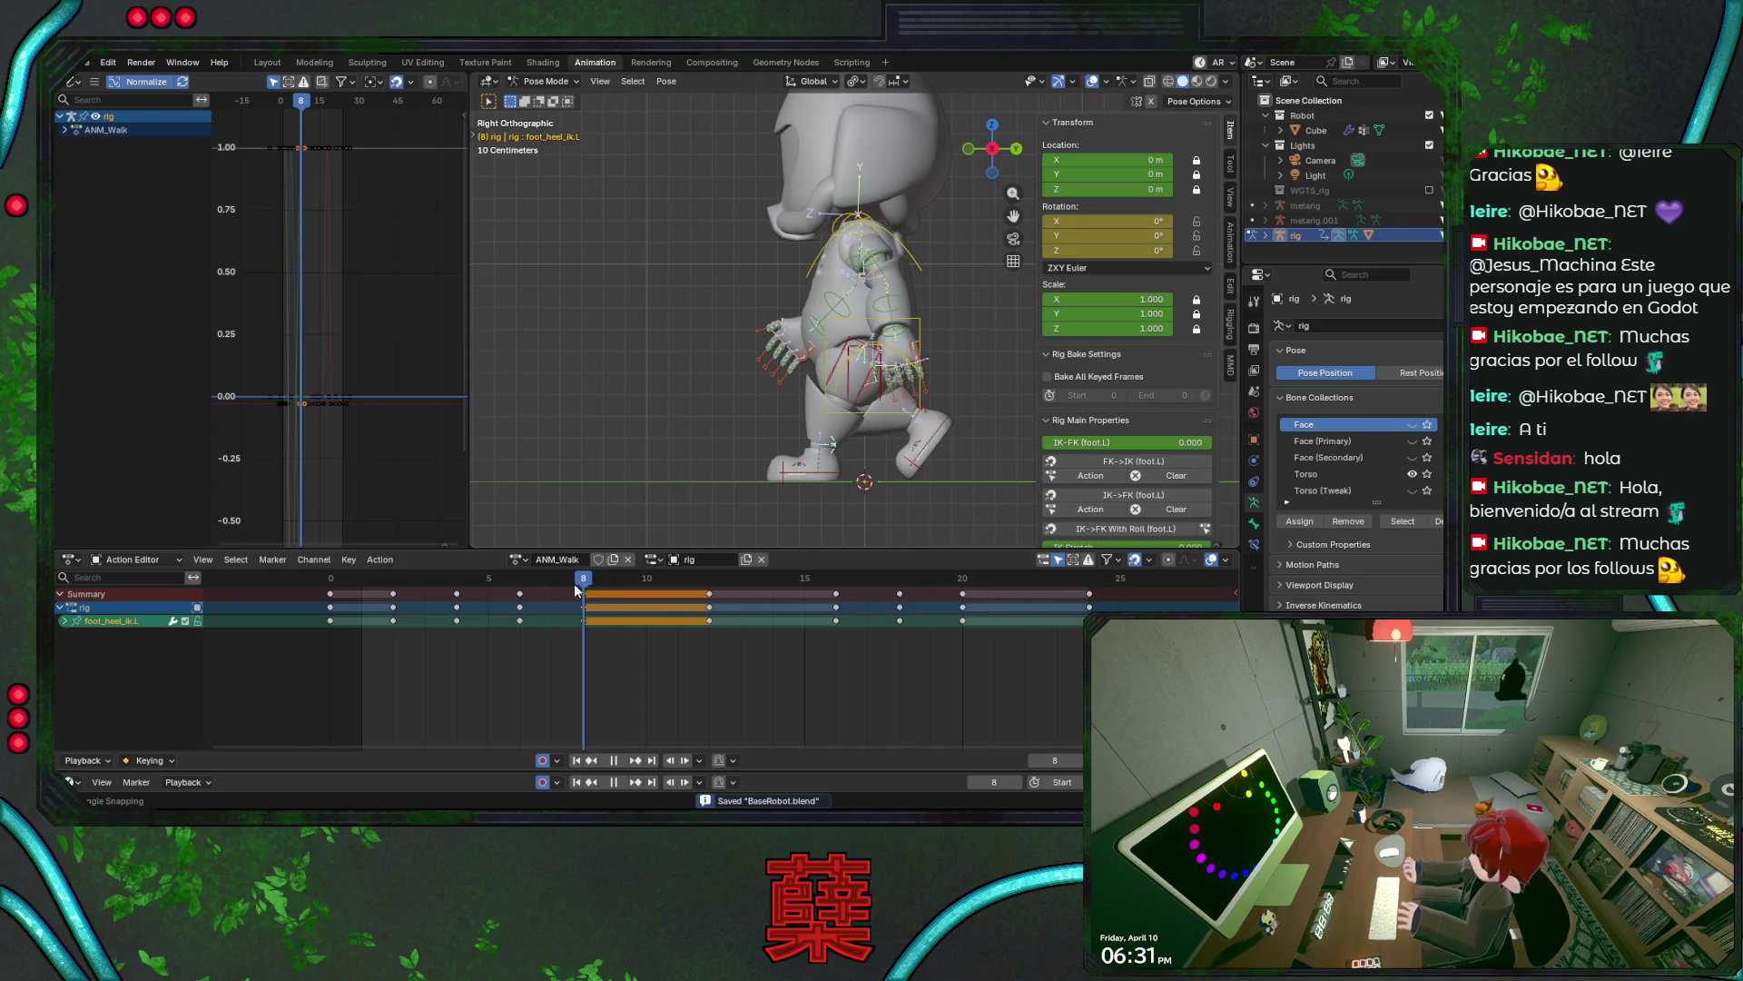
pyautogui.click(828, 503)
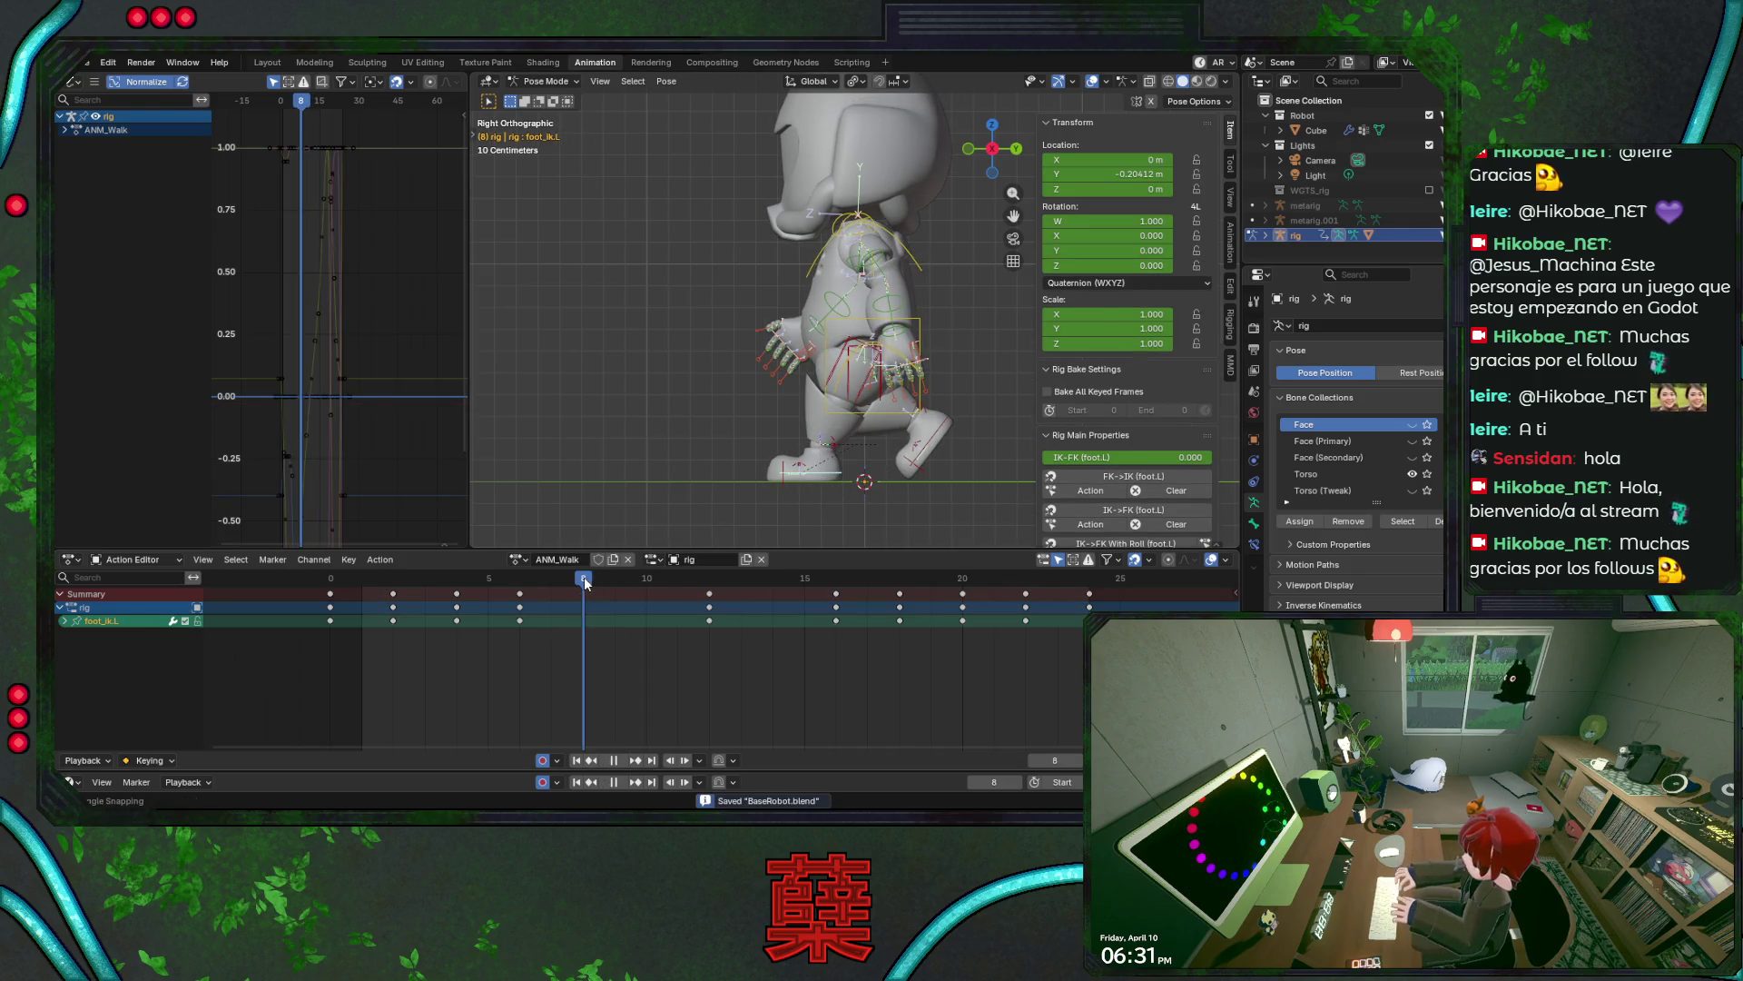
# - Move the left IK foot along Y to key a new position and save
pyautogui.moveTo(585, 583)
pyautogui.mouseDown()
pyautogui.moveTo(515, 586)
pyautogui.moveTo(572, 595)
pyautogui.mouseUp()
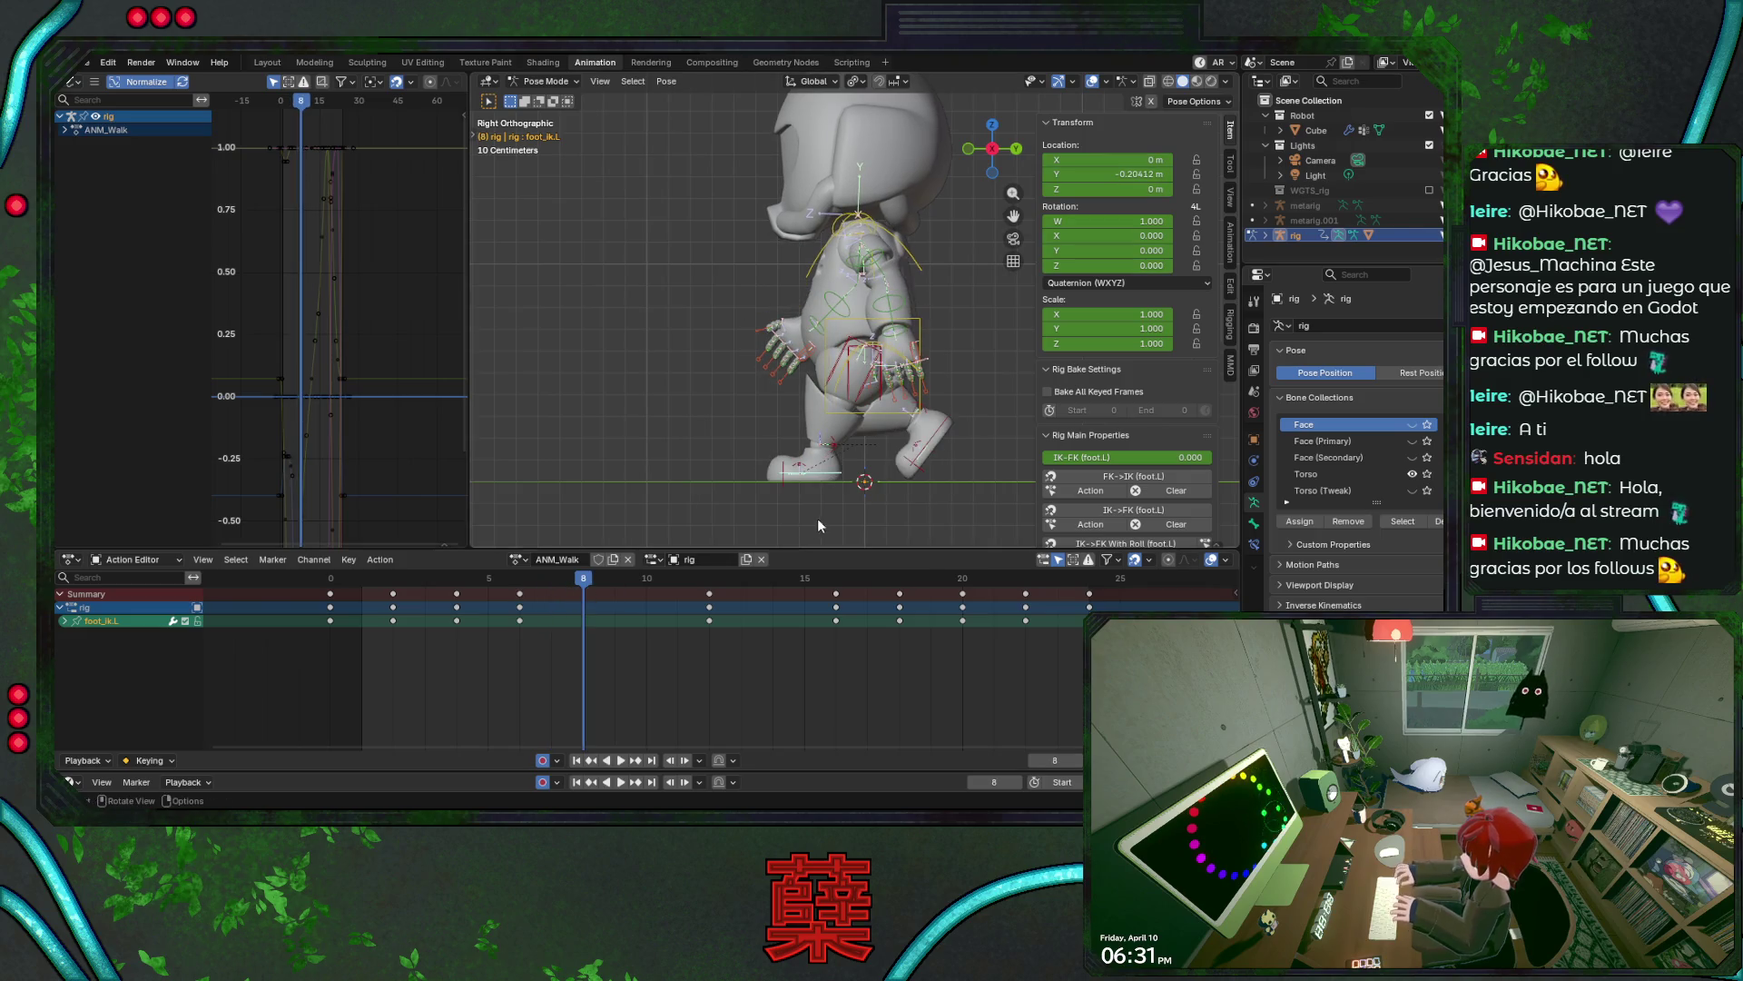
pyautogui.press('g')
pyautogui.press('y')
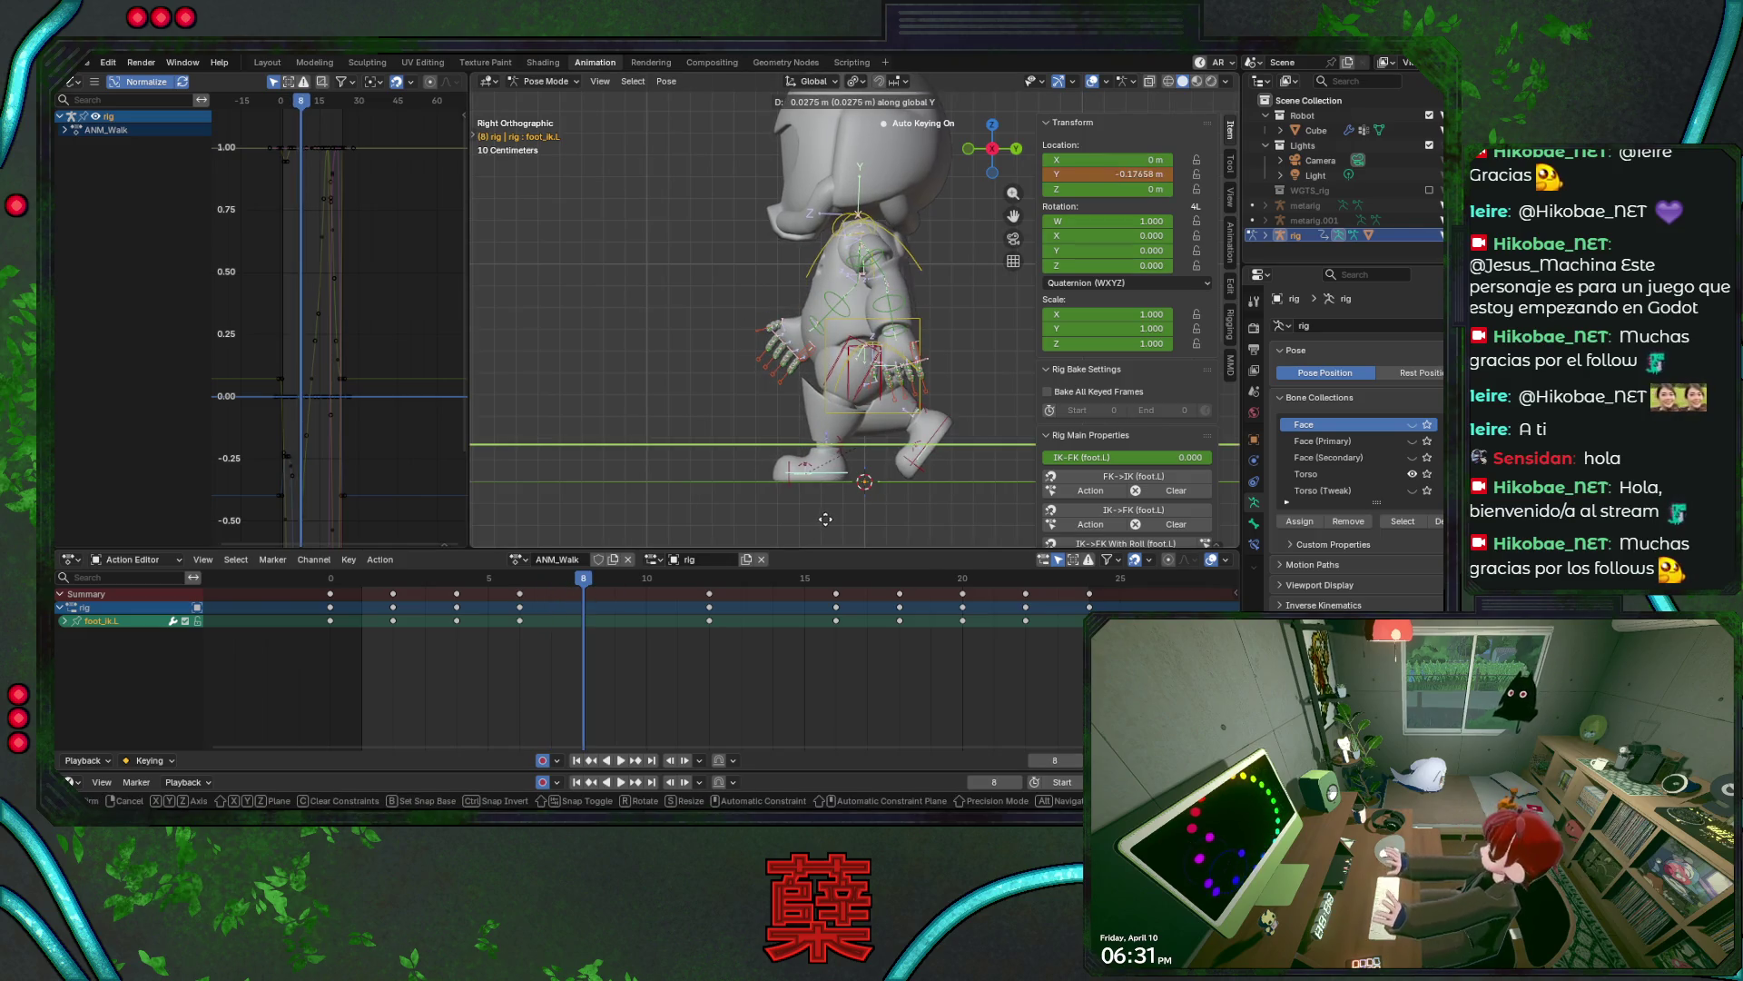
pyautogui.click(827, 518)
pyautogui.hotkey('ctrl', 's')
# - Check the keys around frames 7–8, save, and play the walk from frame 0
pyautogui.moveTo(583, 582)
pyautogui.mouseDown()
pyautogui.moveTo(427, 583)
pyautogui.moveTo(551, 599)
pyautogui.mouseUp()
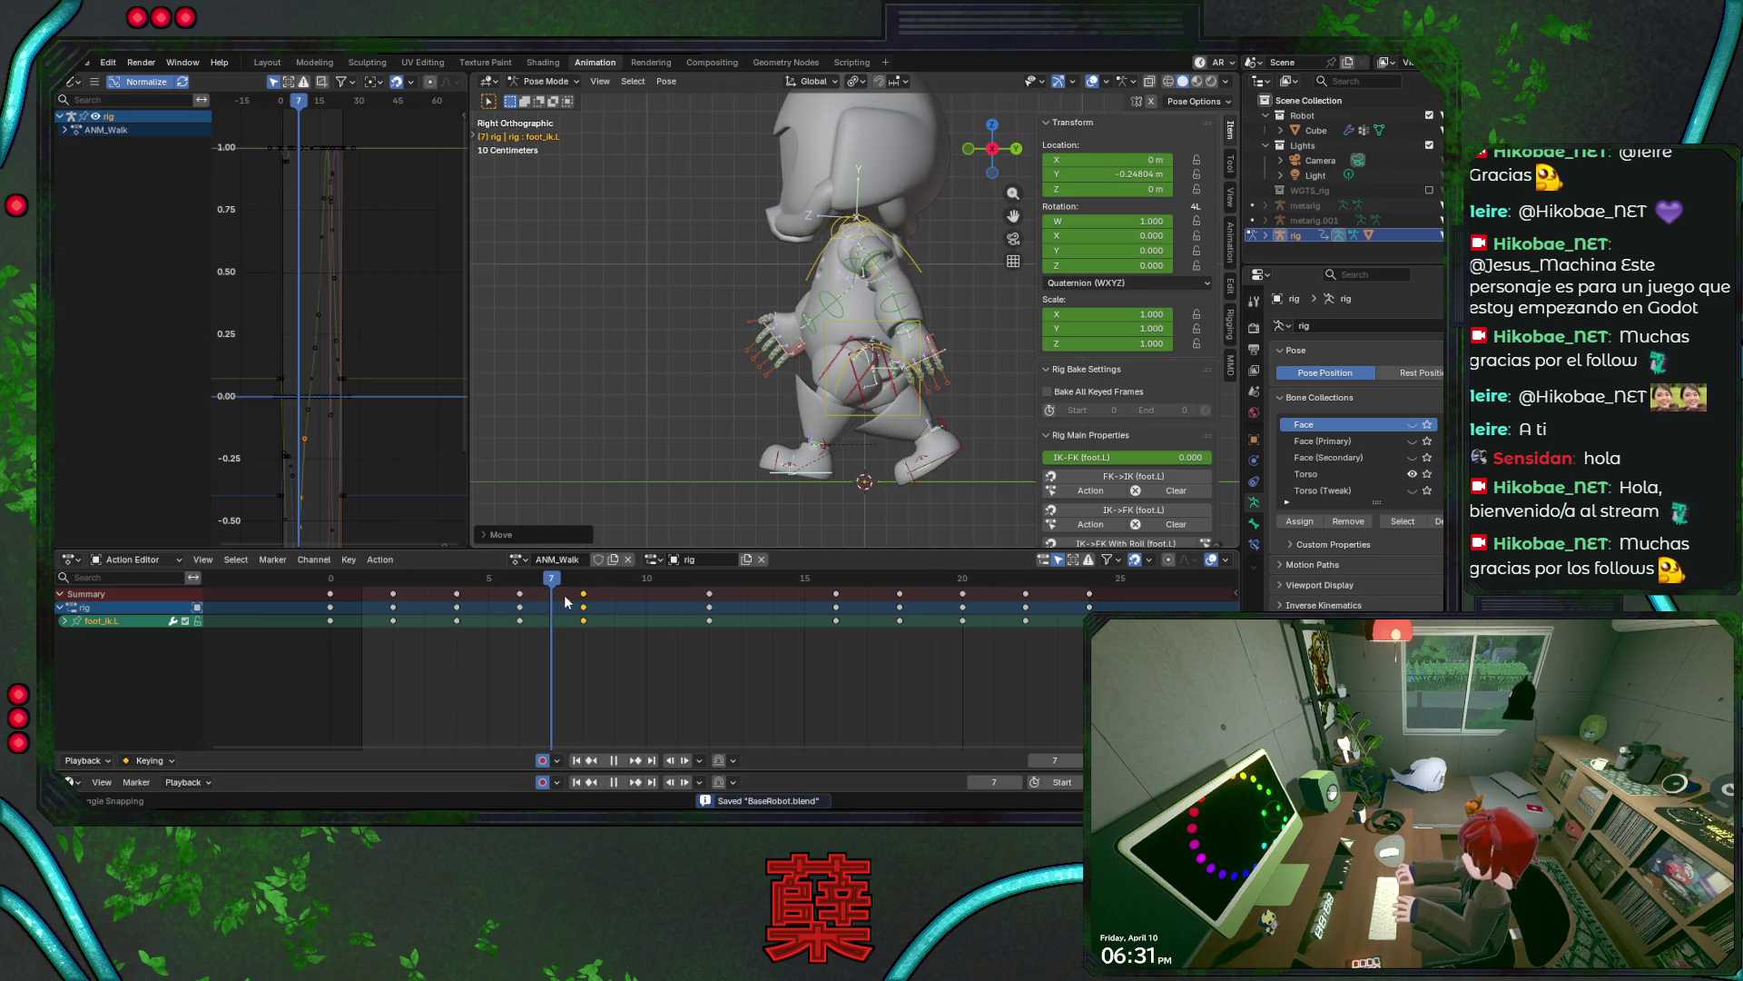
pyautogui.press('Right')
pyautogui.press('Left')
pyautogui.press('Right')
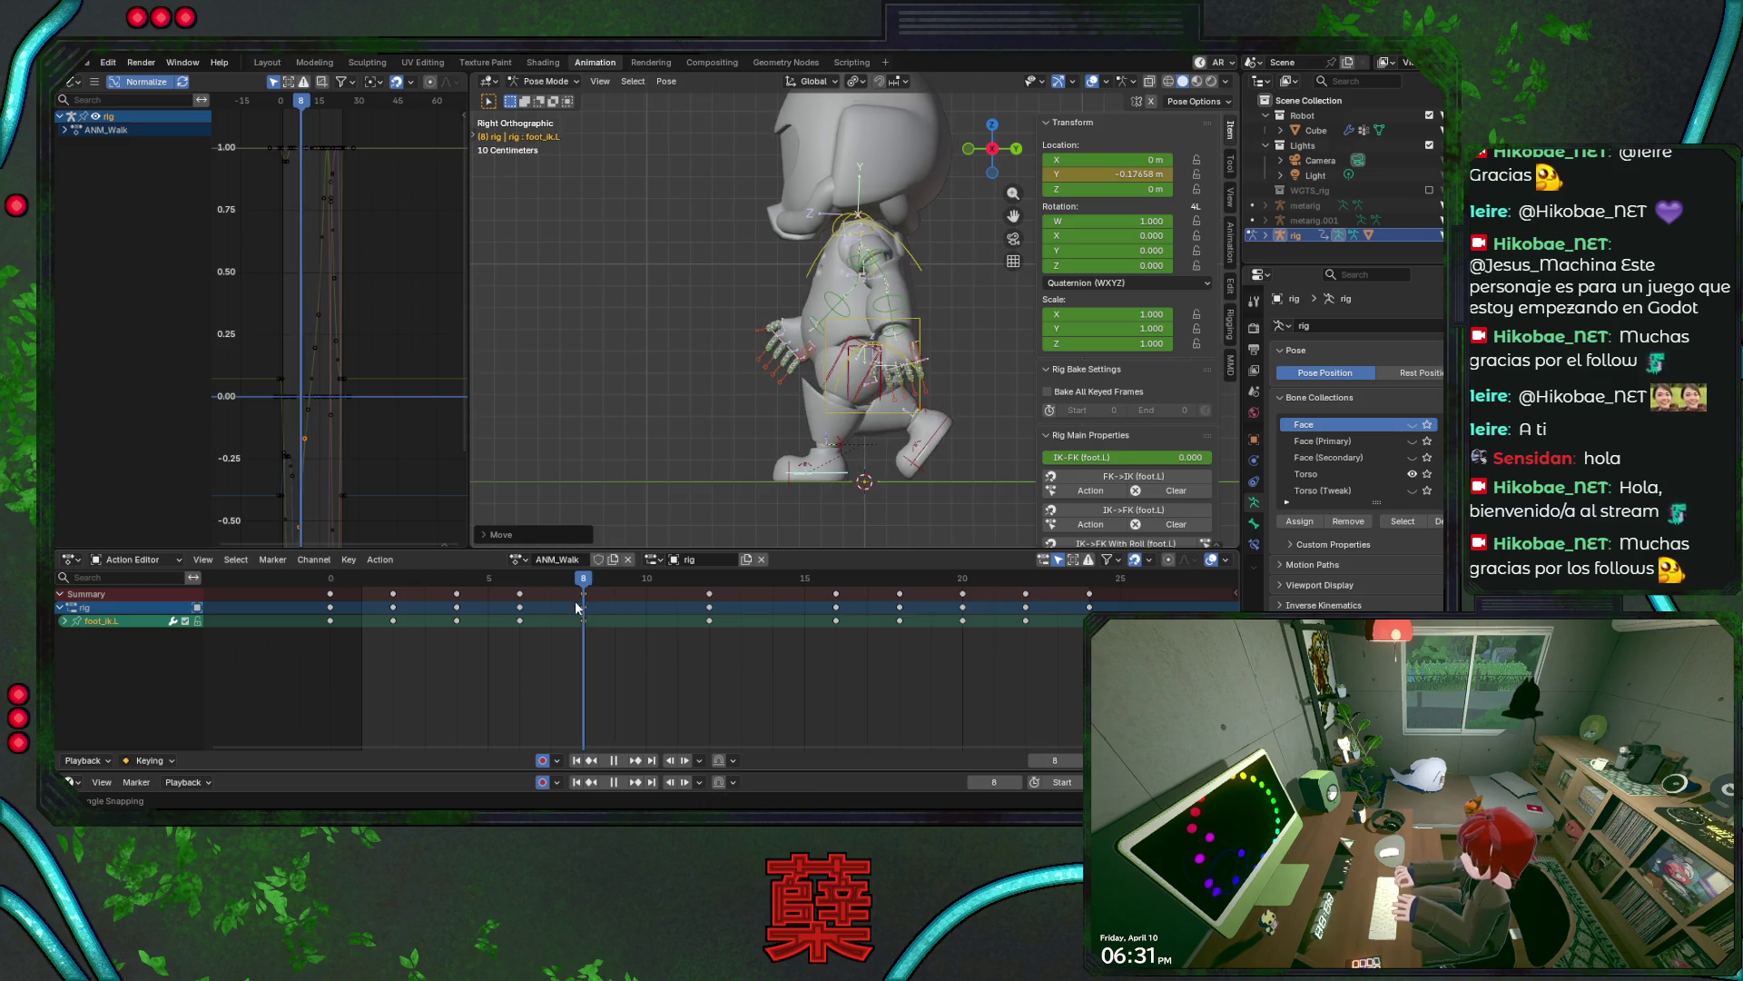
pyautogui.click(576, 608)
pyautogui.hotkey('ctrl', 's')
pyautogui.moveTo(583, 581); pyautogui.dragTo(334, 586)
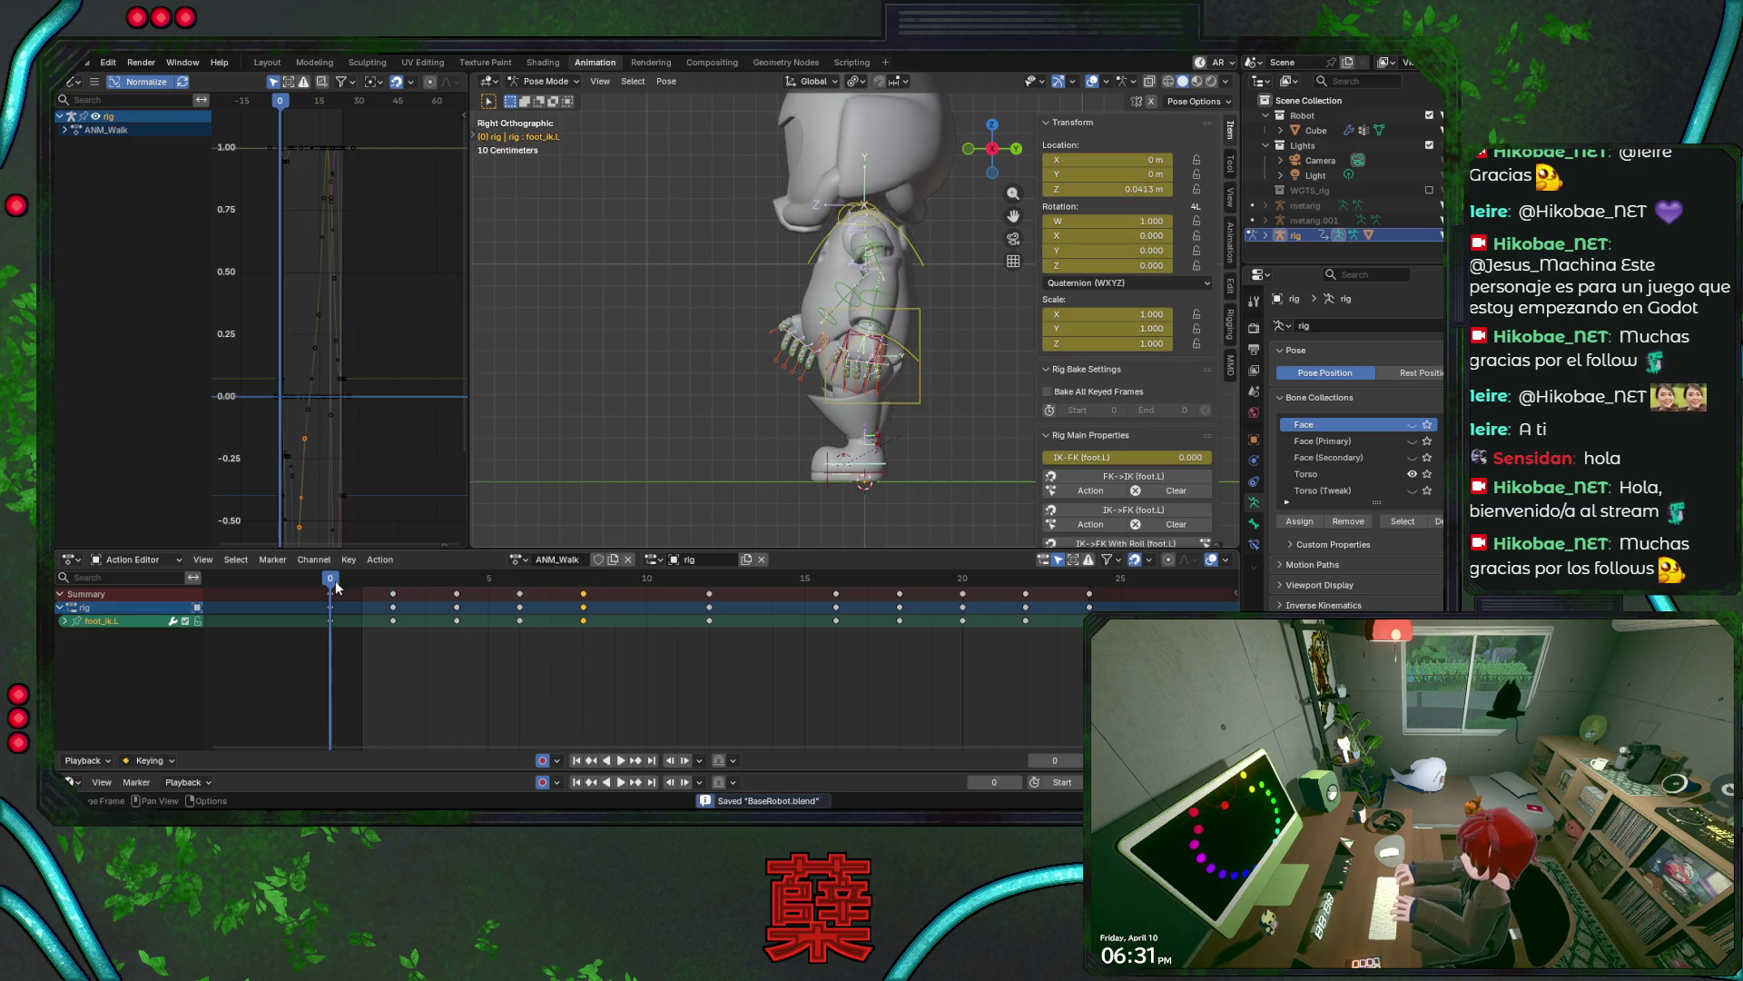
pyautogui.press('space')
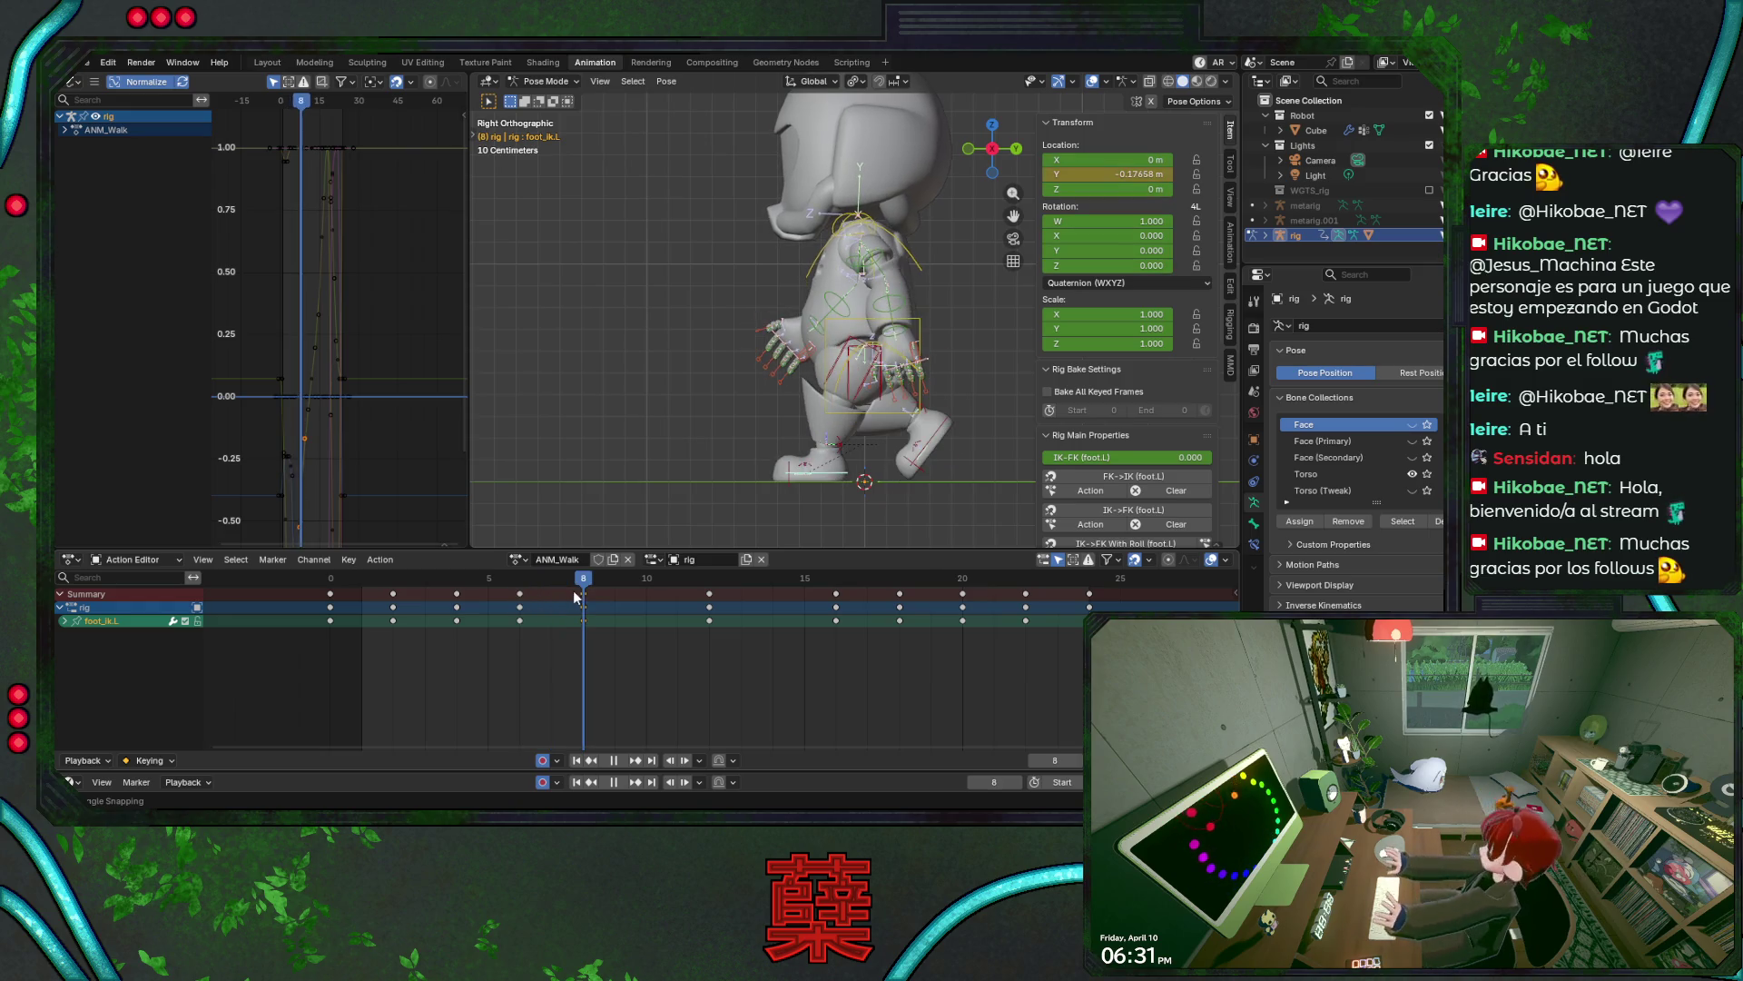
# - Key the left IK foot along Y at frame 6 to Y -0.354 m and save
pyautogui.moveTo(578, 596)
pyautogui.mouseDown()
pyautogui.moveTo(459, 583)
pyautogui.moveTo(518, 581)
pyautogui.mouseUp()
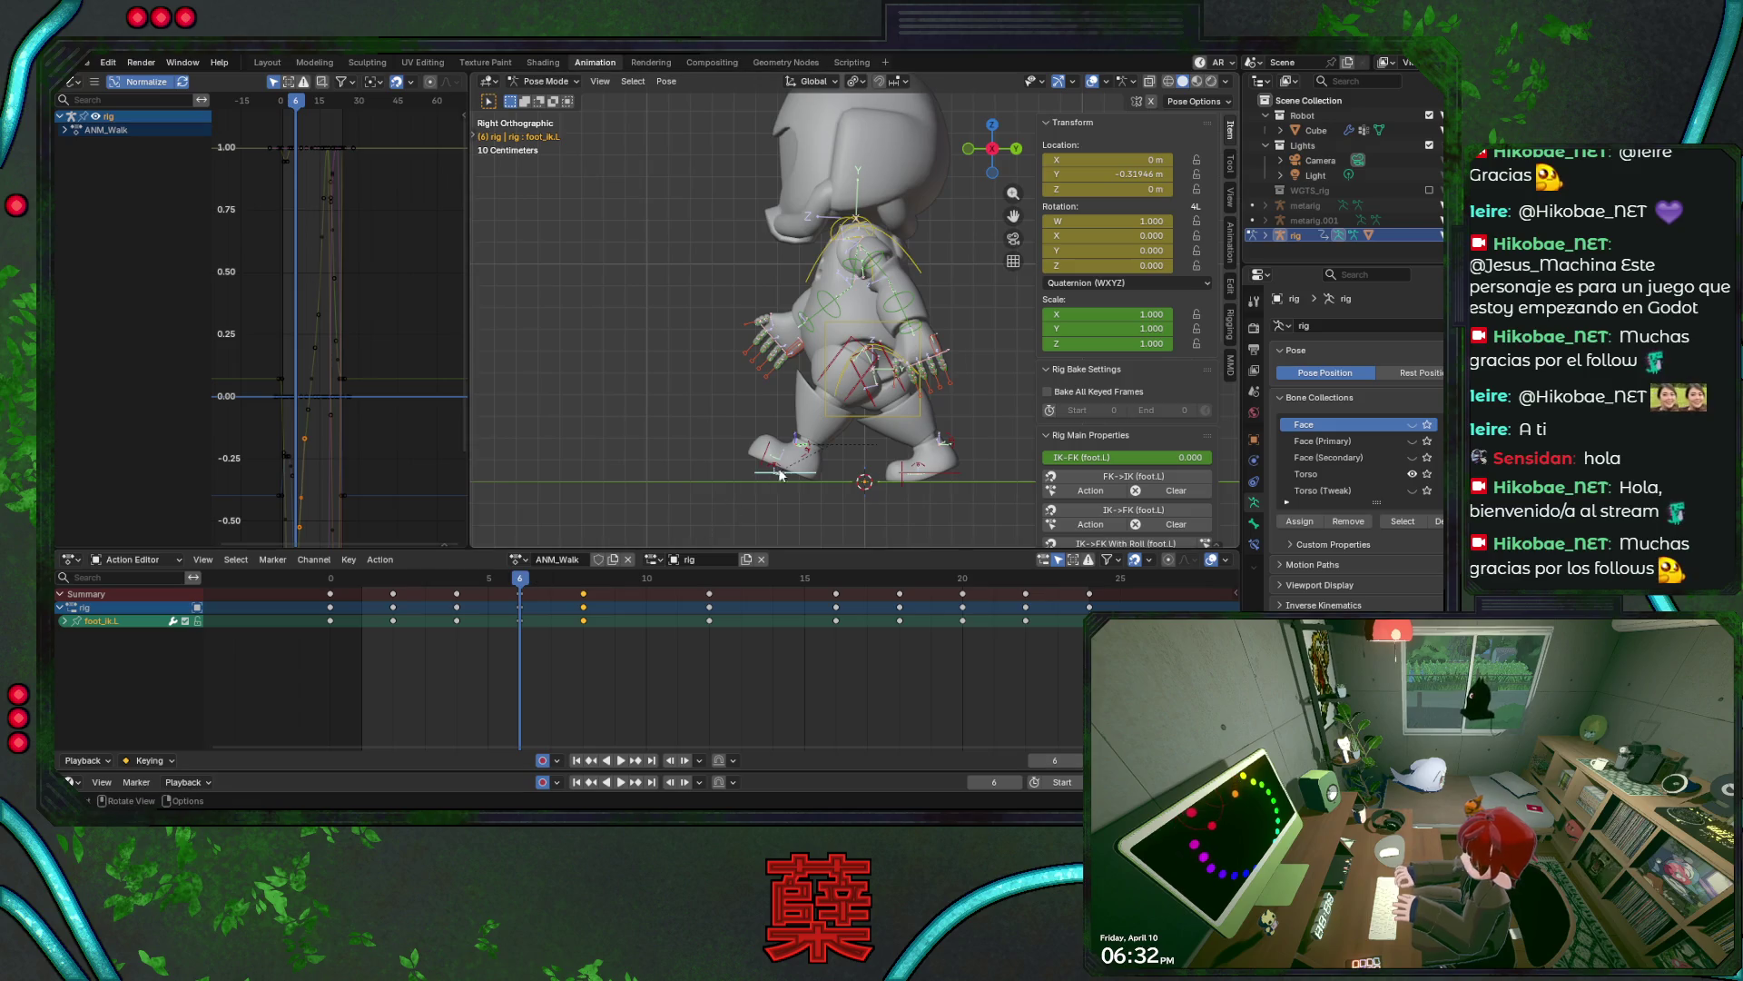
pyautogui.click(807, 456)
pyautogui.press('r')
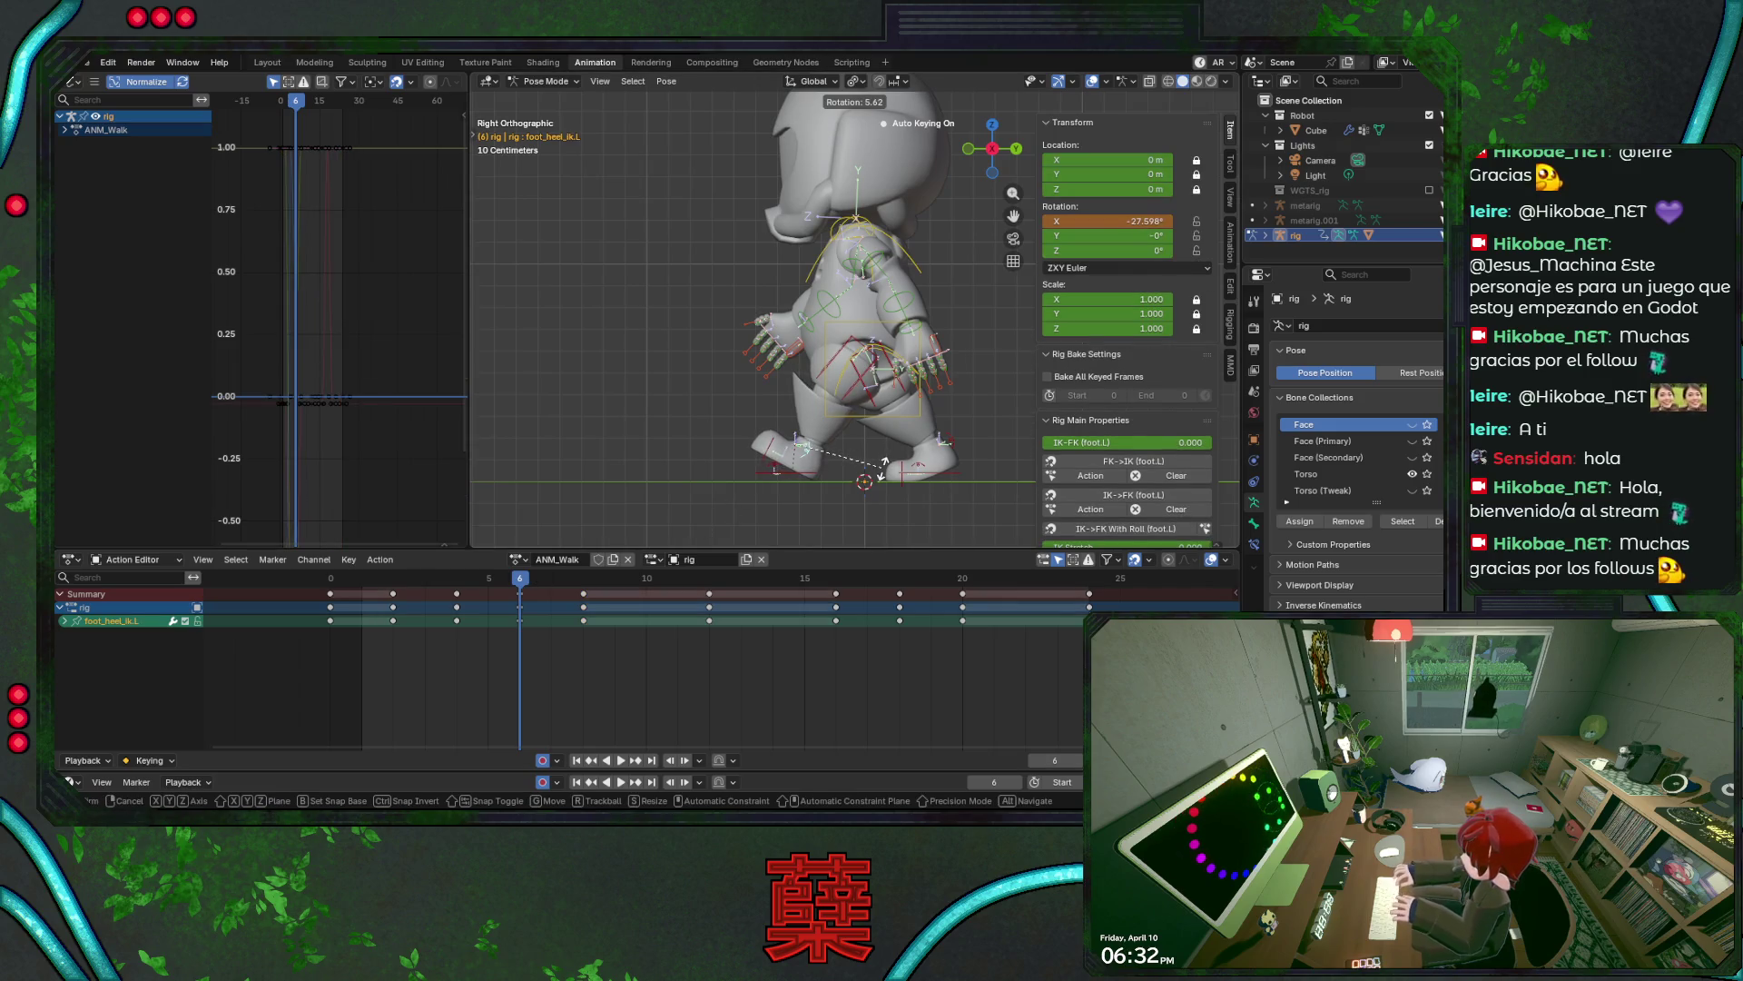
pyautogui.press('Escape')
pyautogui.click(803, 472)
pyautogui.press('g')
pyautogui.press('y')
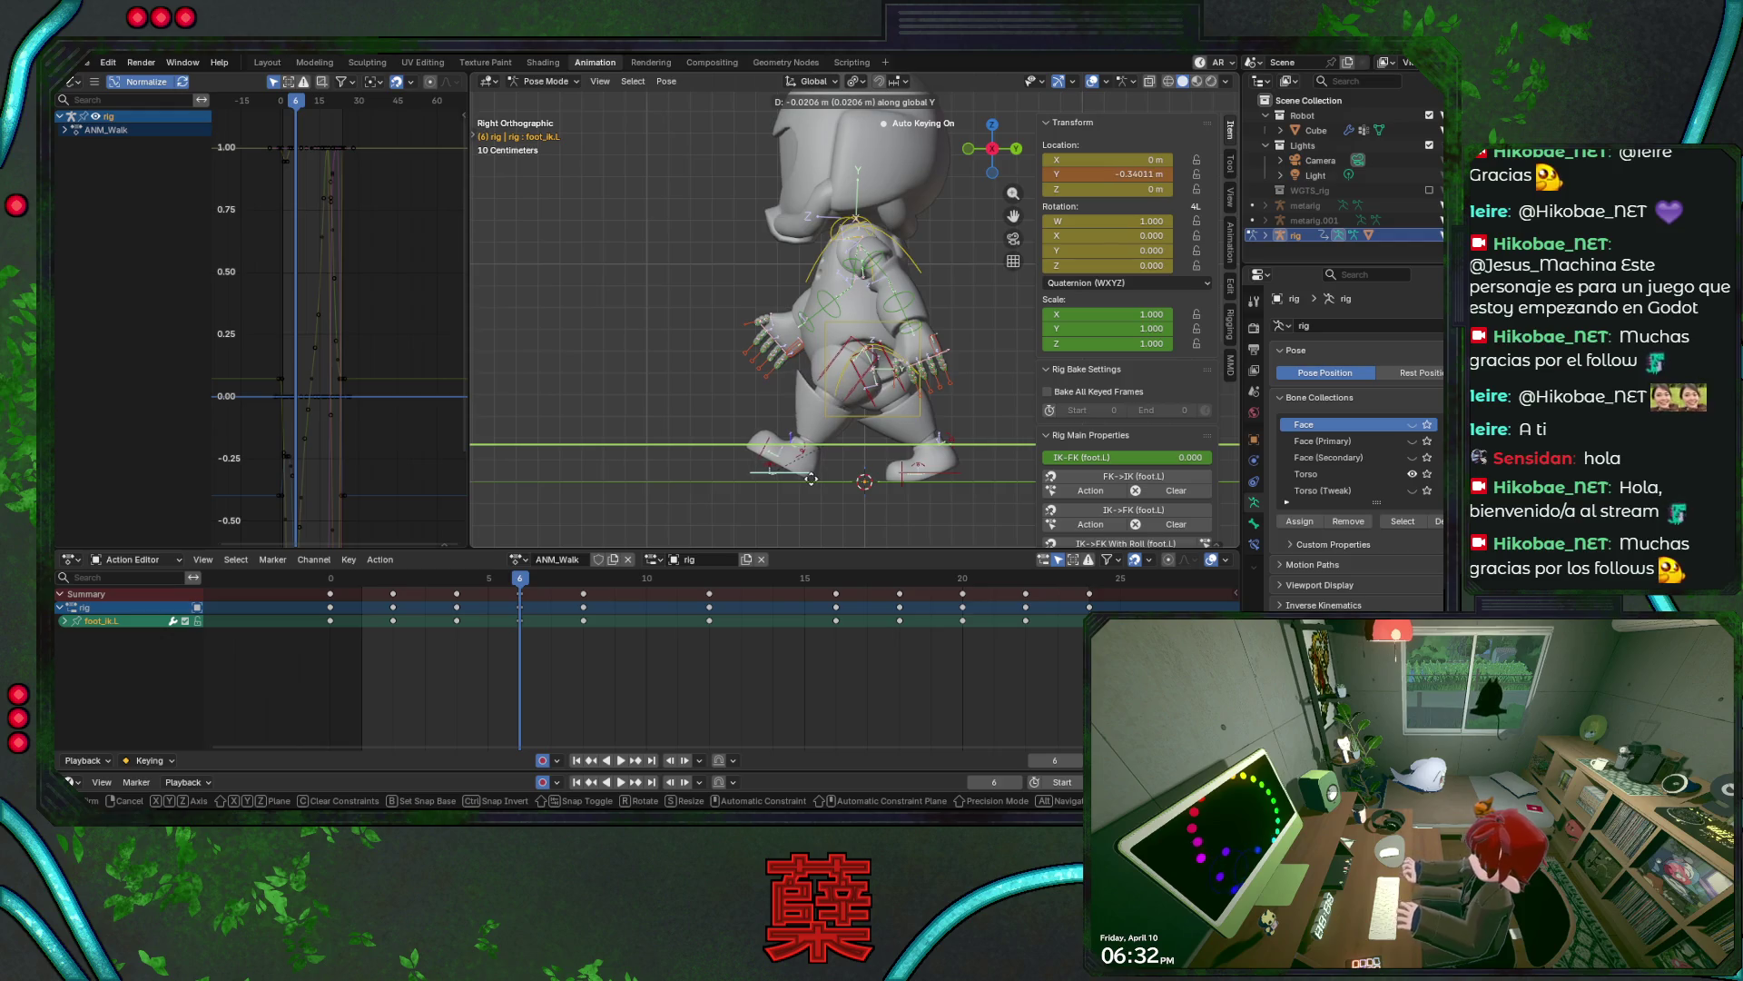
pyautogui.click(808, 479)
pyautogui.hotkey('ctrl', 's')
# - Key a new left IK foot position at frame 4, save, and play frames 5–7
pyautogui.moveTo(495, 583)
pyautogui.mouseDown()
pyautogui.moveTo(451, 586)
pyautogui.moveTo(519, 592)
pyautogui.moveTo(457, 588)
pyautogui.mouseUp()
pyautogui.press('g')
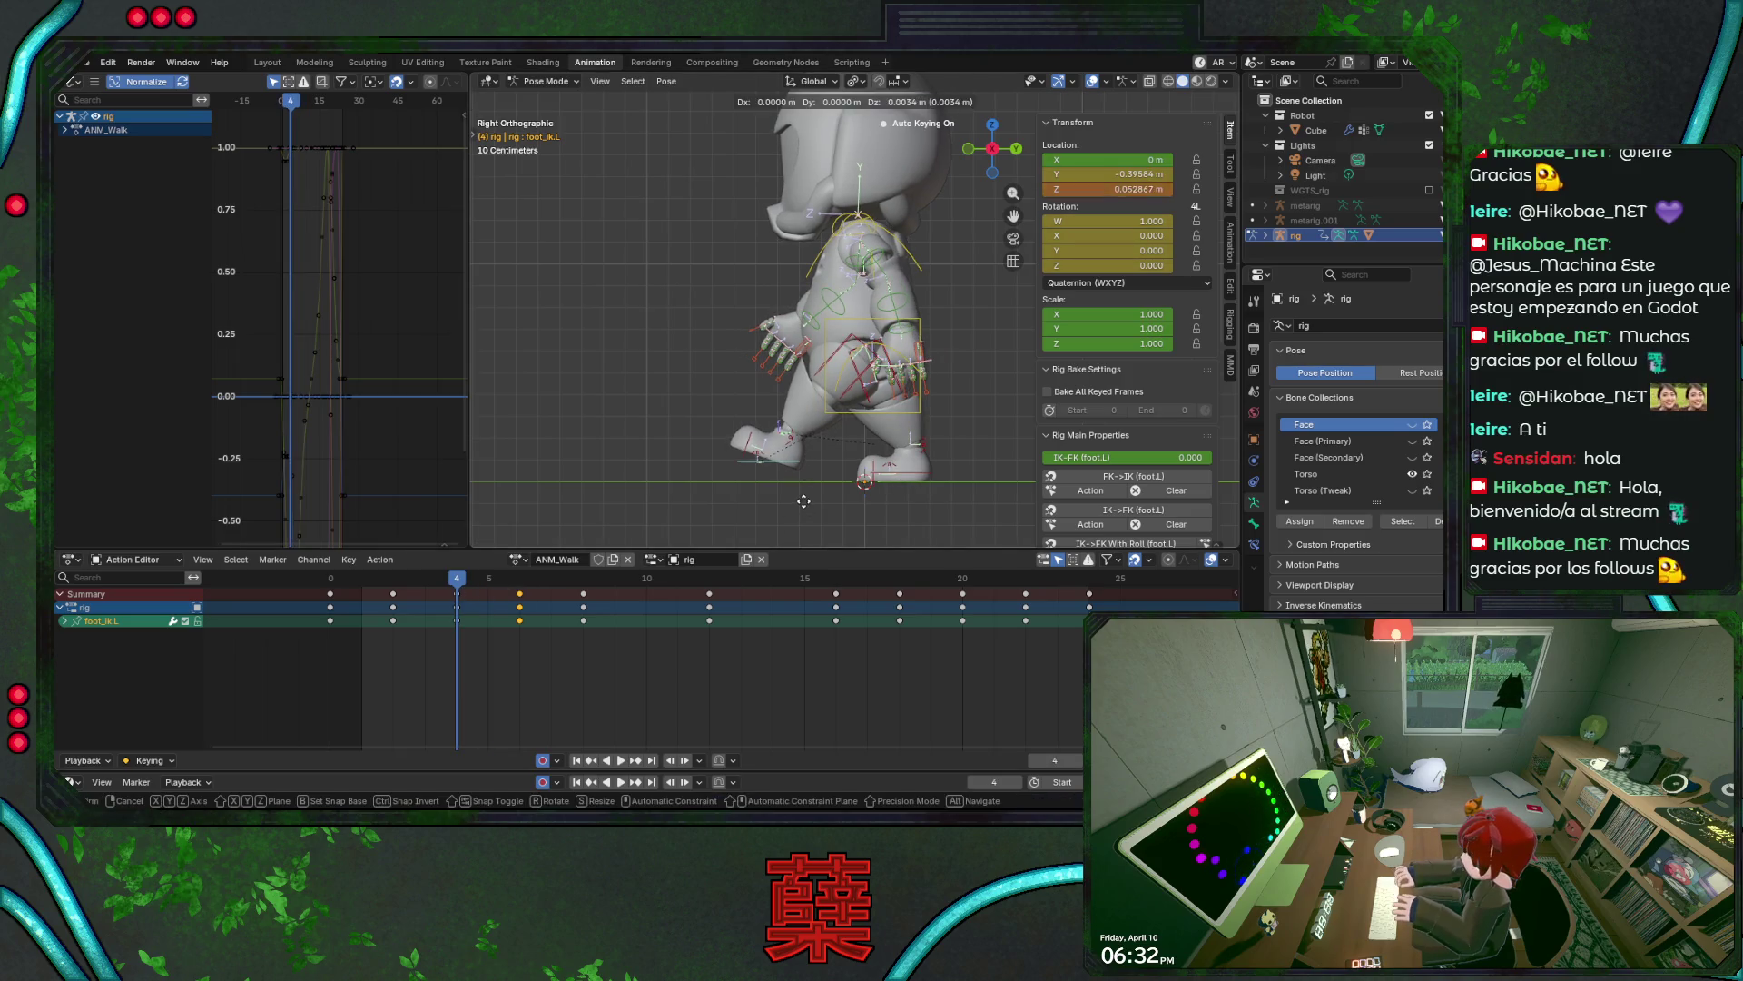
pyautogui.click(801, 507)
pyautogui.hotkey('ctrl', 's')
pyautogui.press('space')
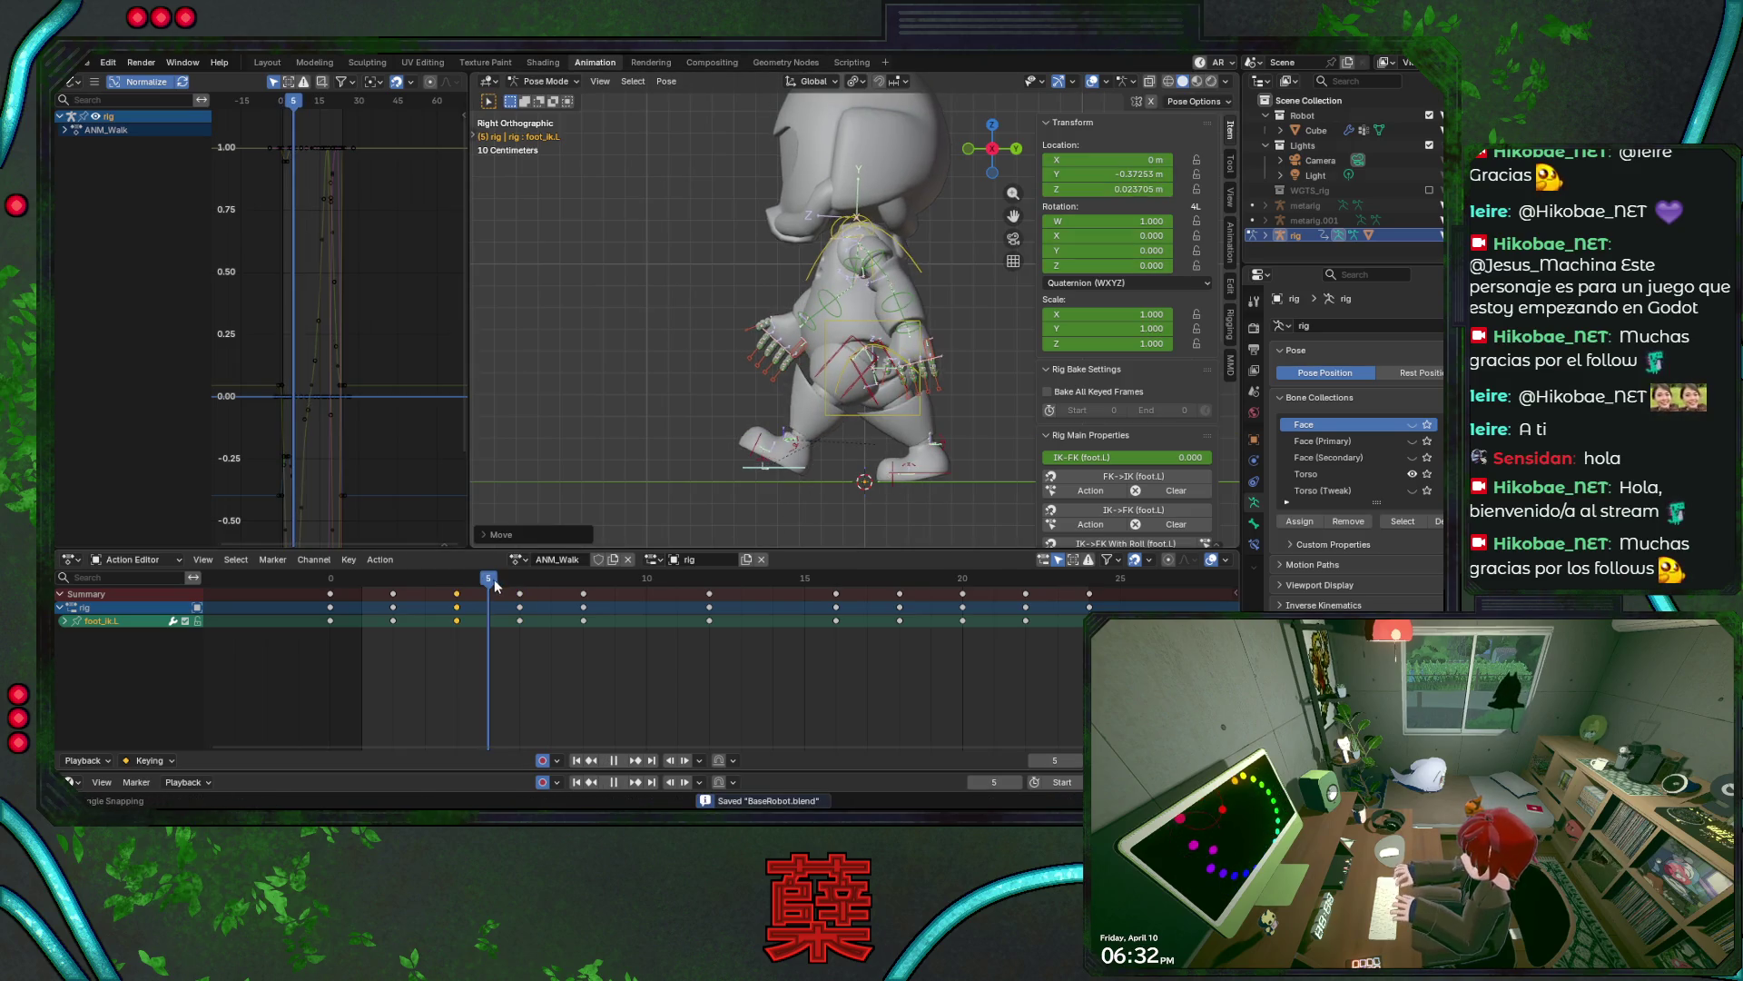
pyautogui.moveTo(495, 585); pyautogui.dragTo(654, 597)
pyautogui.hotkey('ctrl', 's')
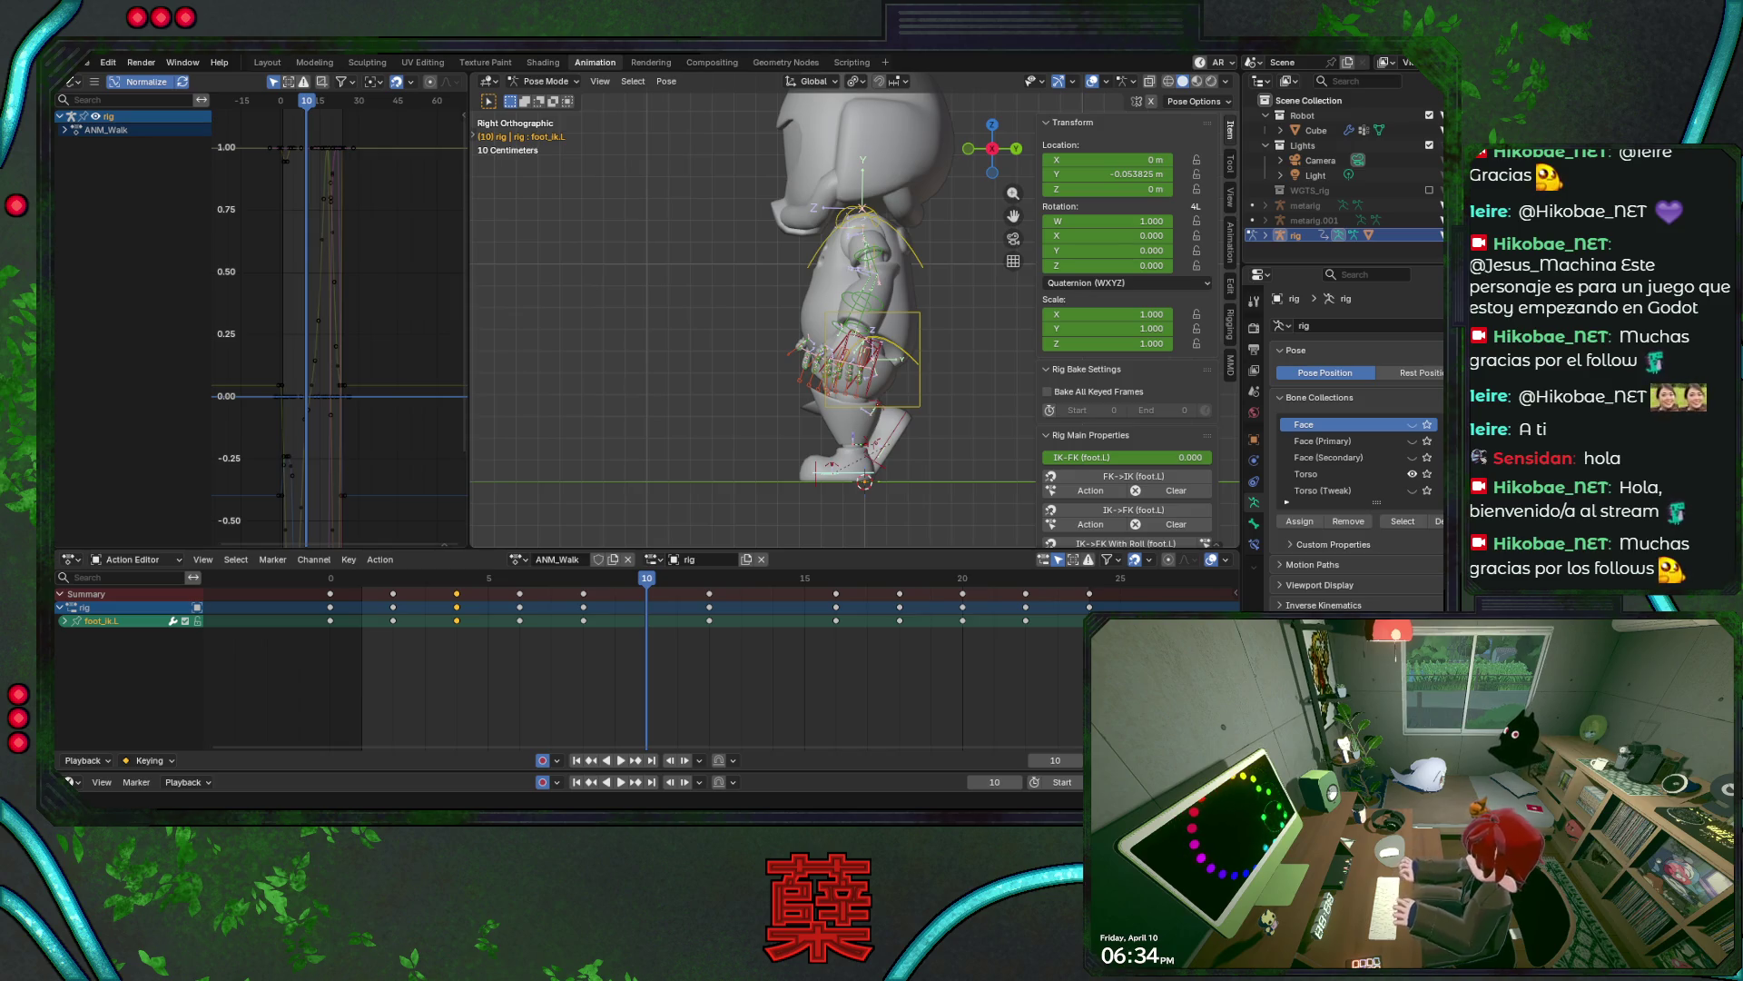
# - Deselect the left foot control, save, and play through frames 3–9 to check the step
pyautogui.click(764, 423)
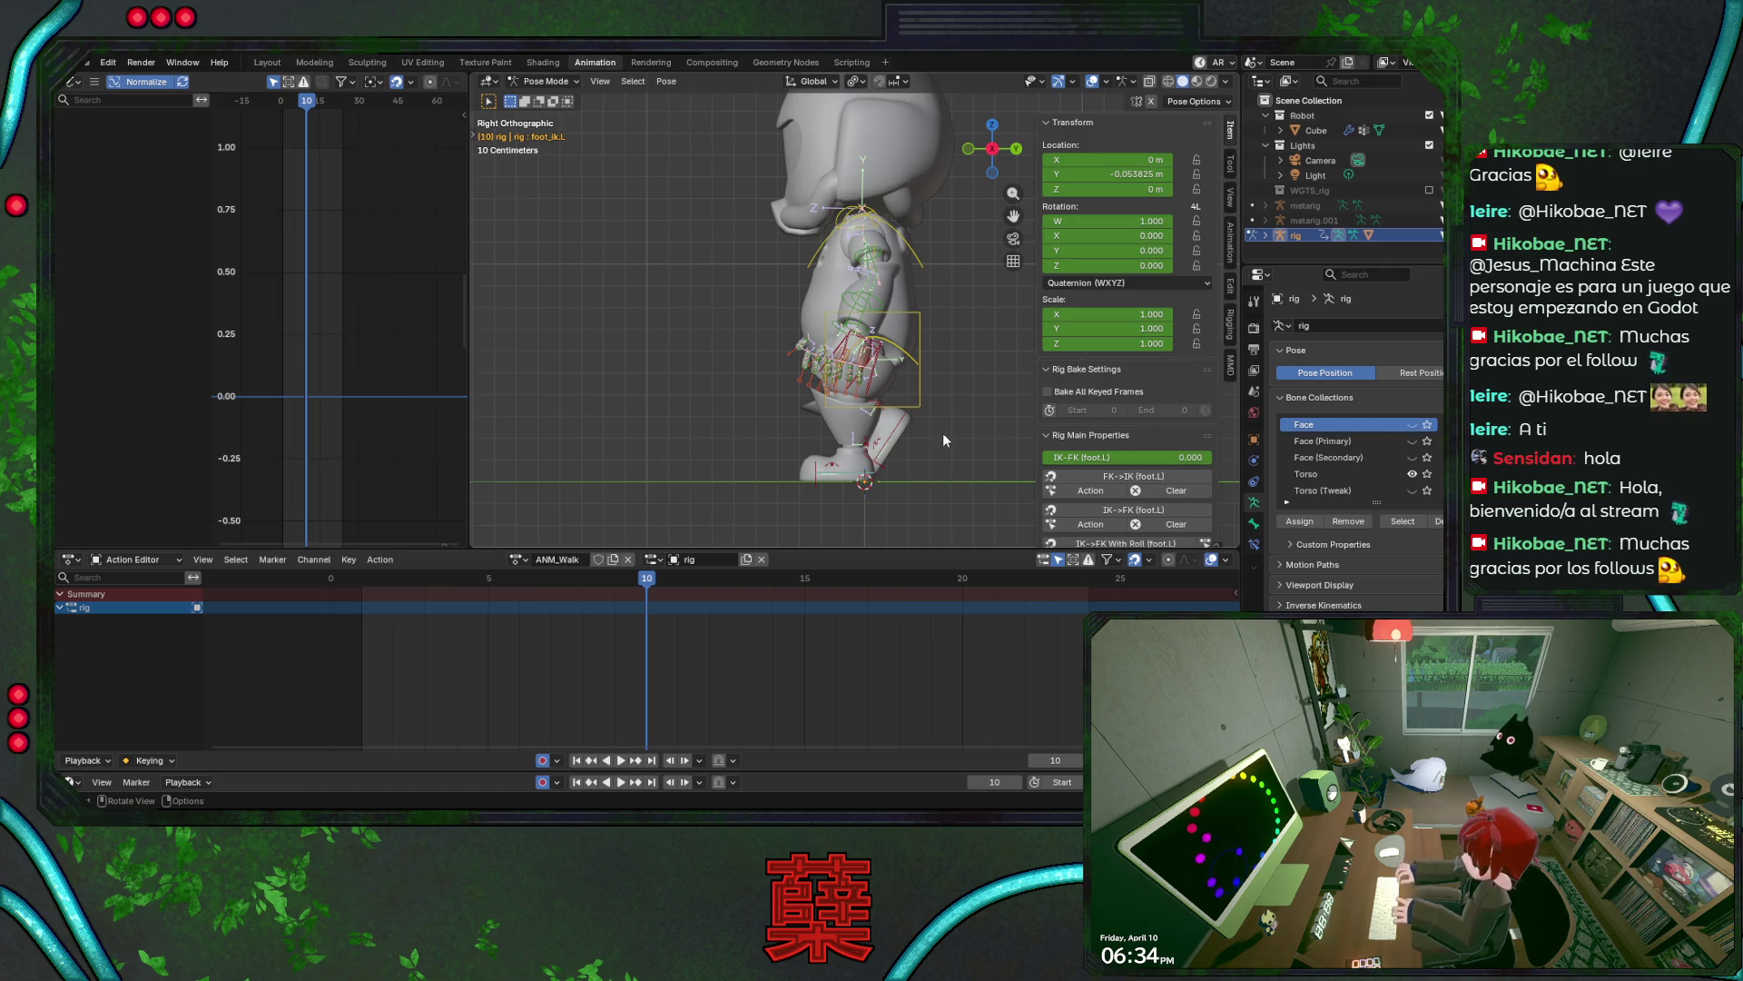
pyautogui.hotkey('ctrl', 's')
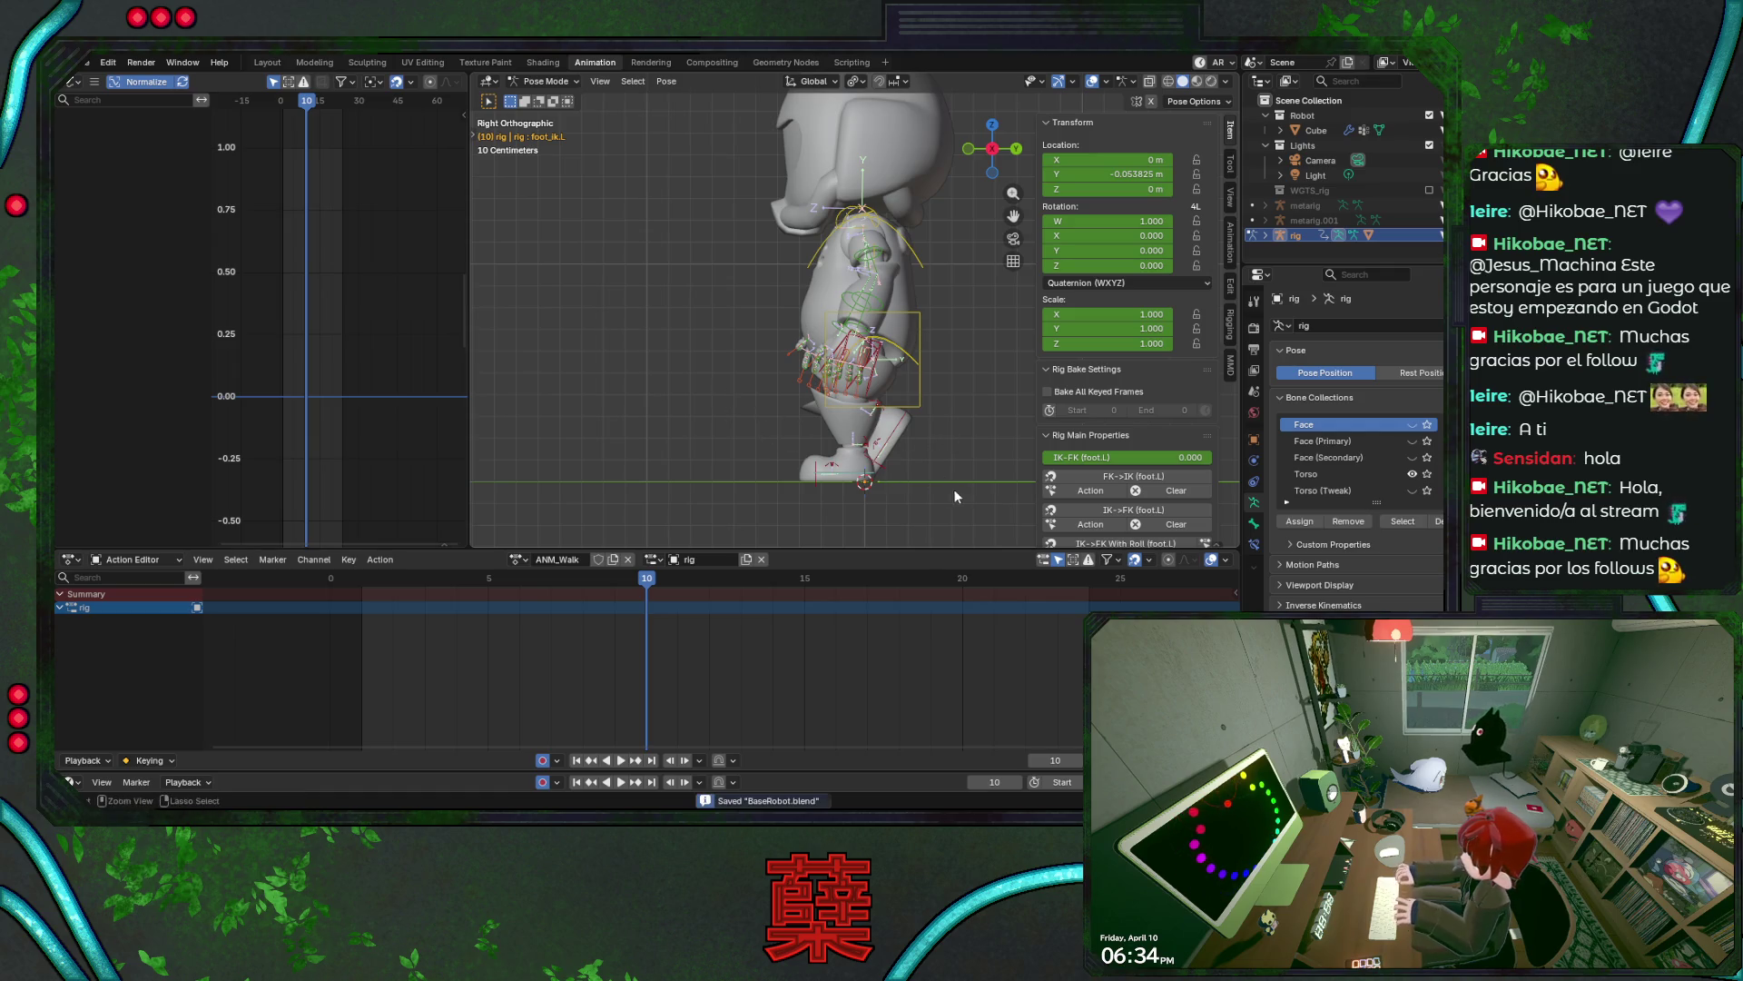
pyautogui.press('space')
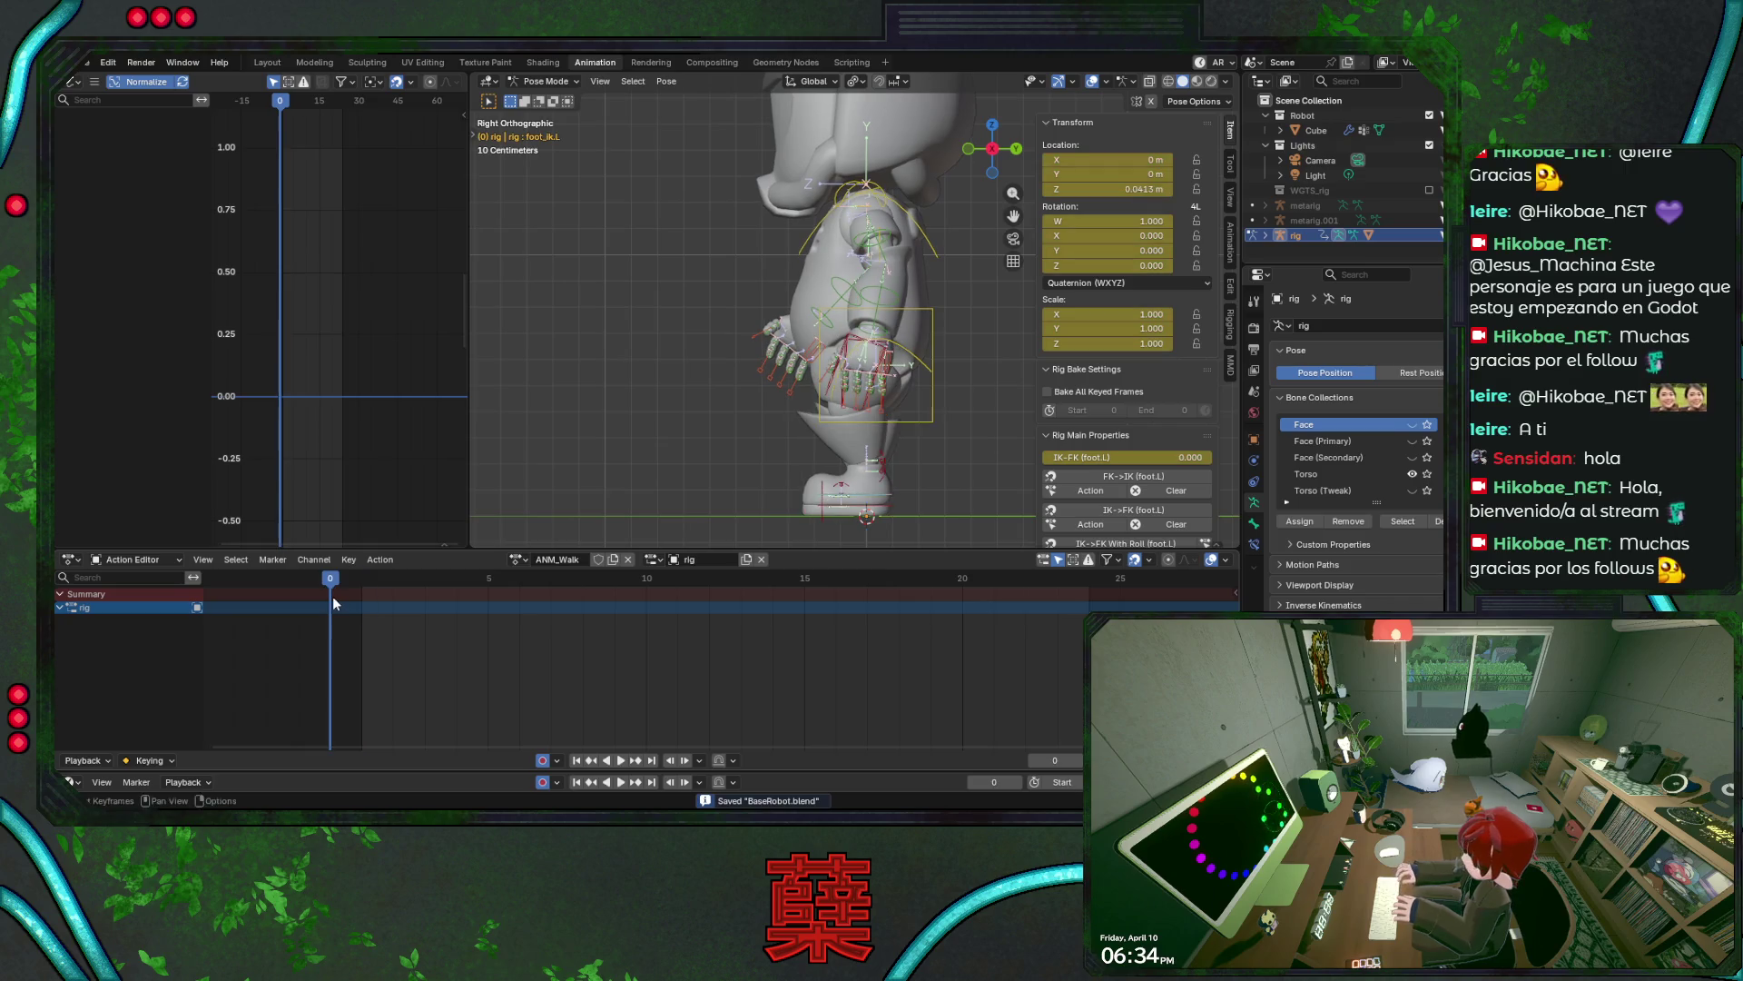
pyautogui.moveTo(413, 588)
pyautogui.mouseDown()
pyautogui.moveTo(708, 587)
pyautogui.moveTo(368, 596)
pyautogui.mouseUp()
pyautogui.press('space')
# - Select all rig bones and delete every keyframe from frame 12 onward
pyautogui.press('a')
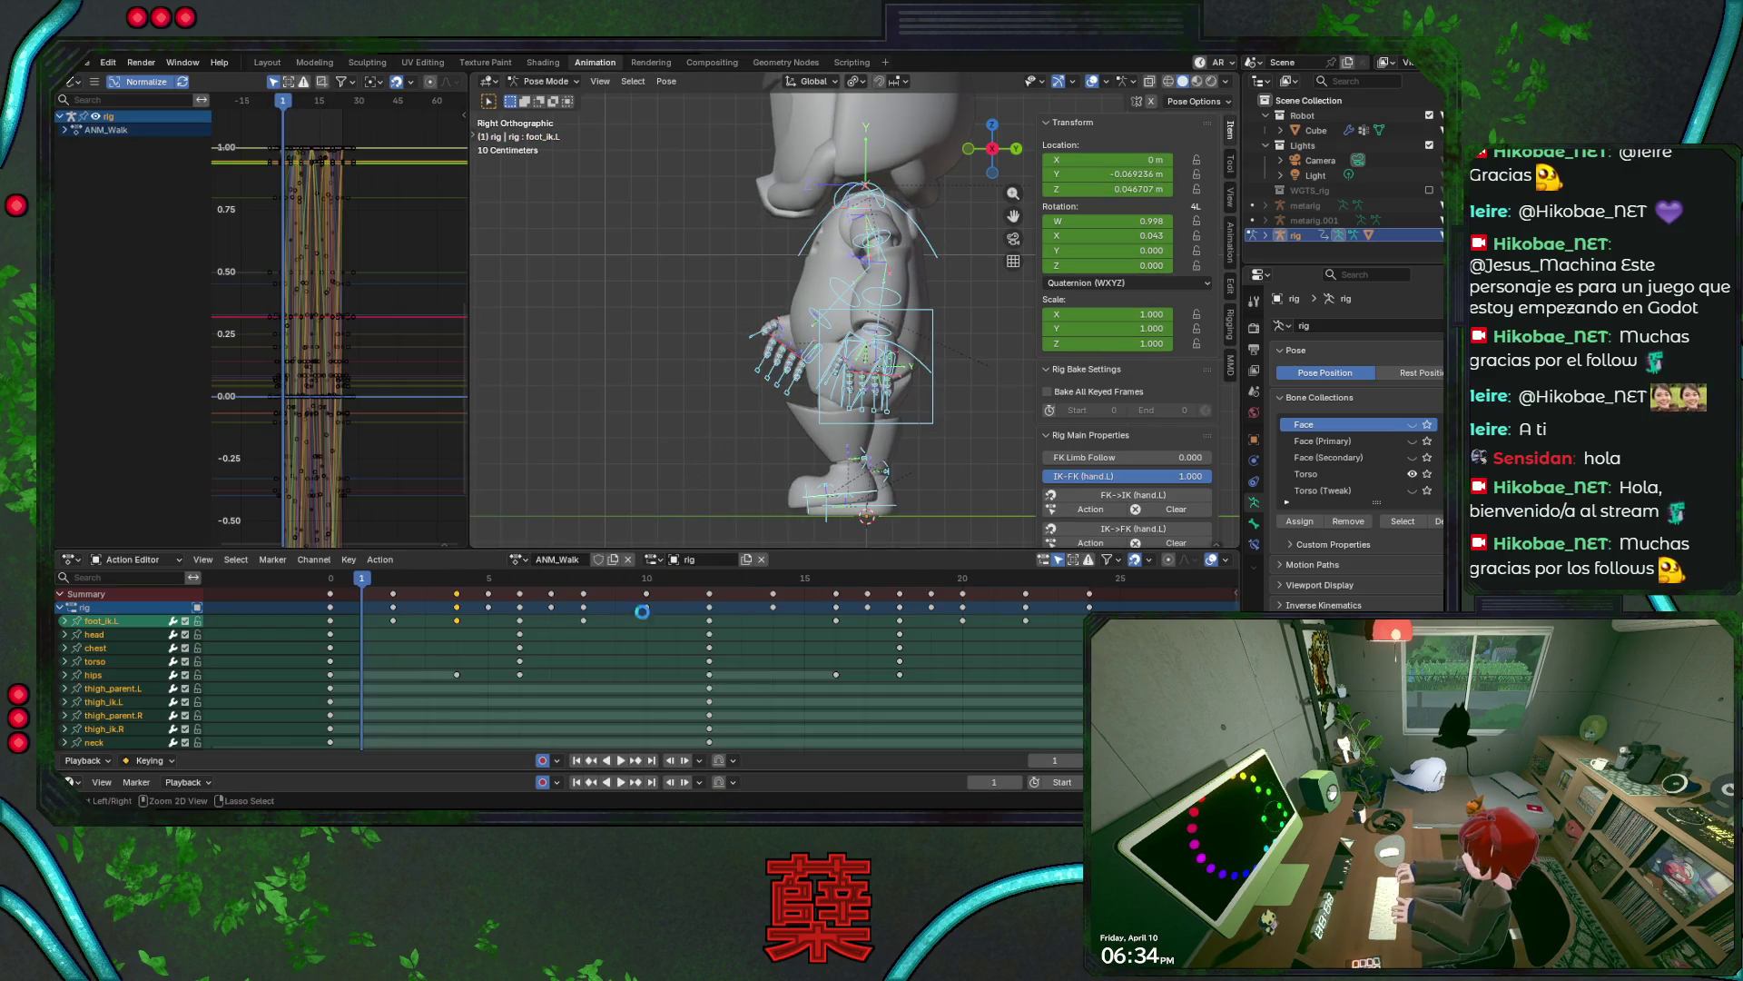
pyautogui.hotkey('ctrl', 's')
pyautogui.moveTo(690, 585); pyautogui.dragTo(1117, 651)
pyautogui.press('Delete')
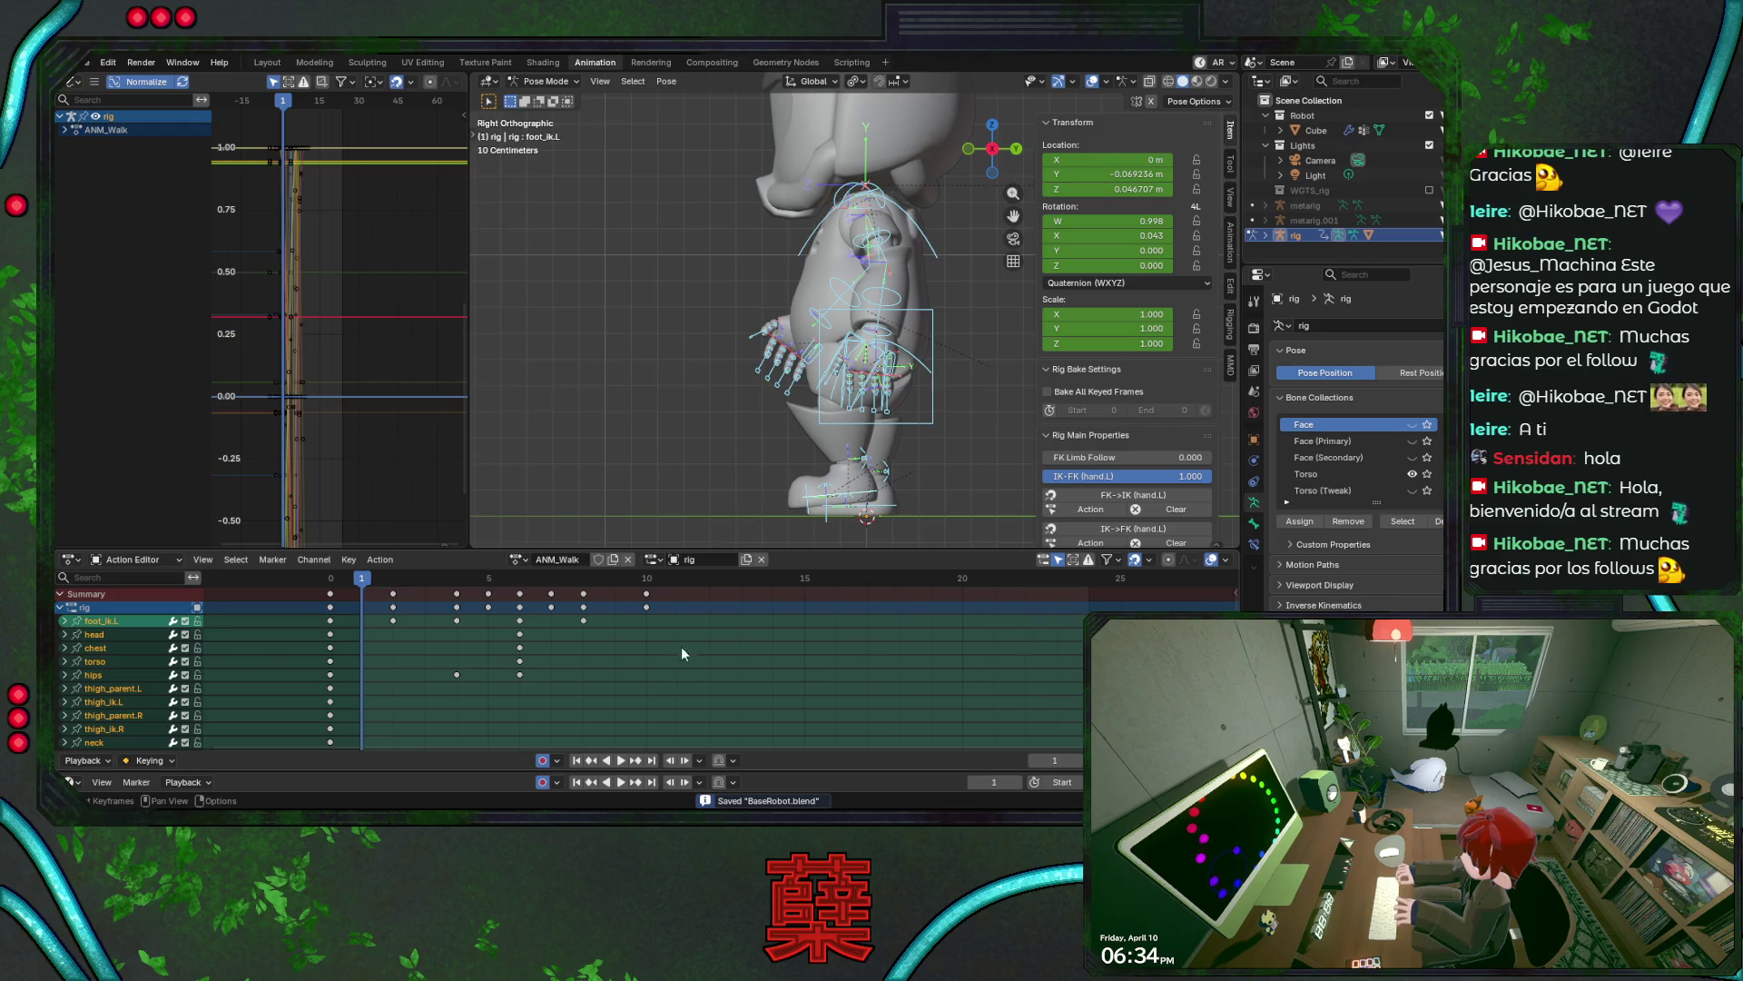
pyautogui.keyDown('ctrl'); pyautogui.click(679, 590); pyautogui.keyUp('ctrl')
# - Paste the pose keys at frame 12 and copy the frame-0 keys to frame 24
pyautogui.click(710, 579)
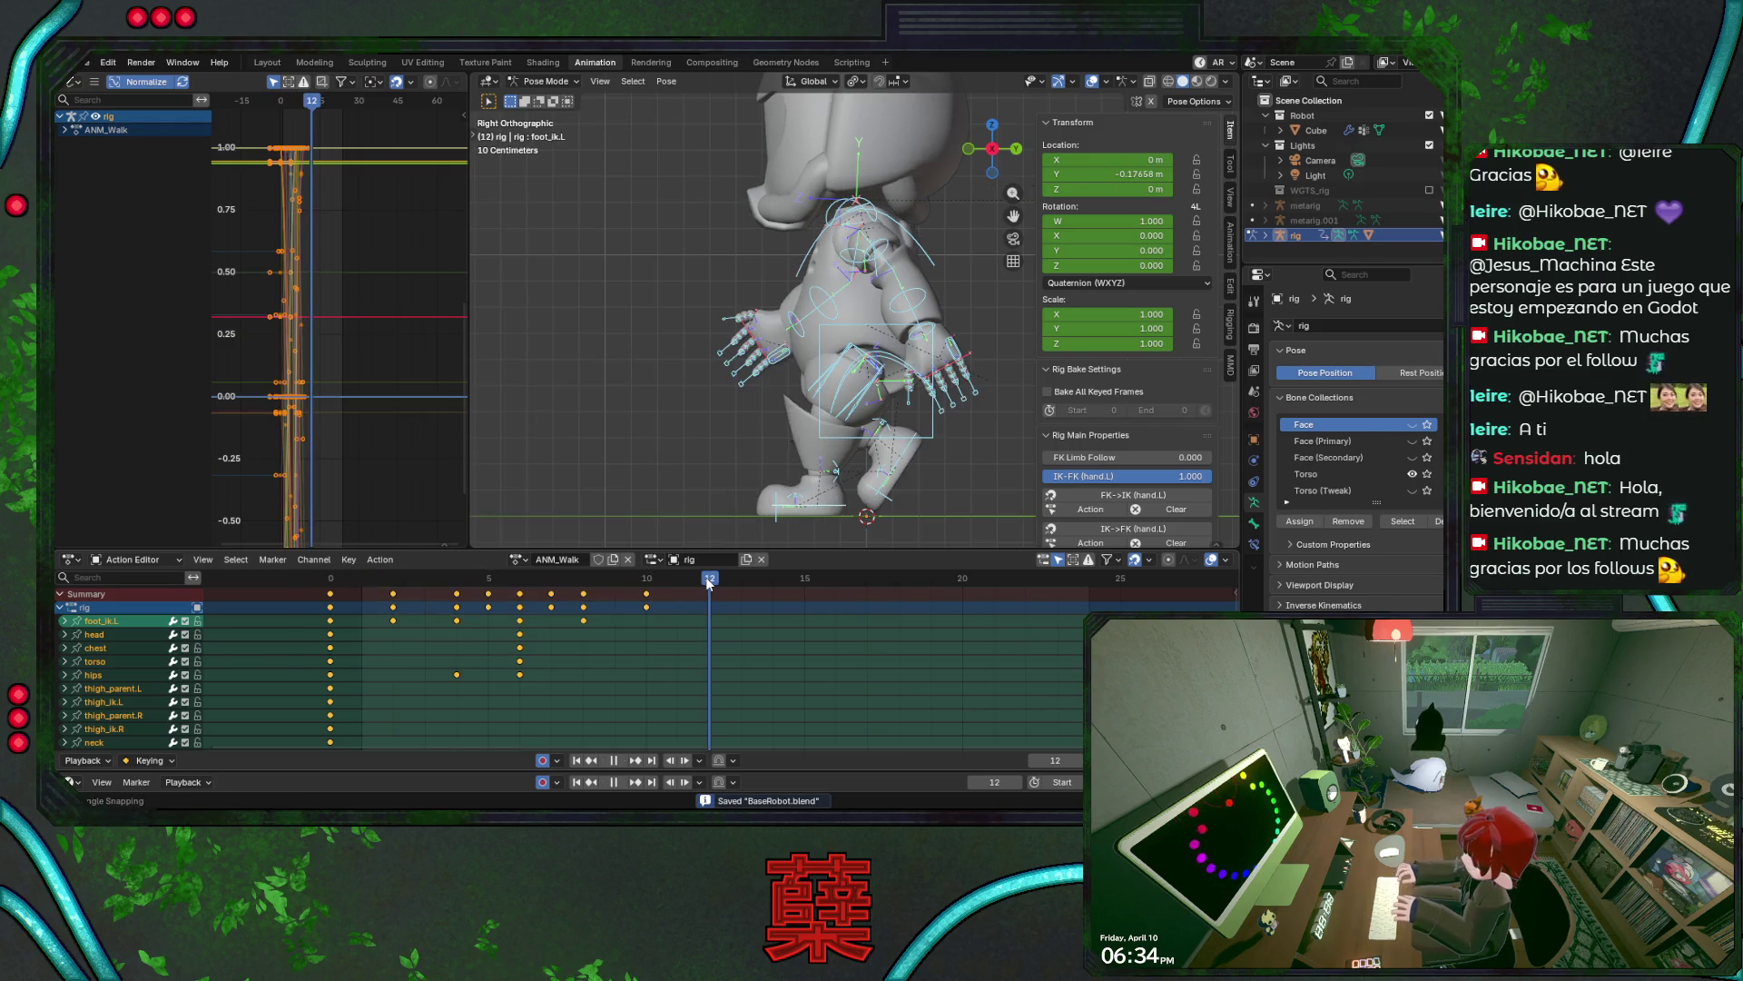
pyautogui.rightClick(710, 608)
pyautogui.click(710, 608)
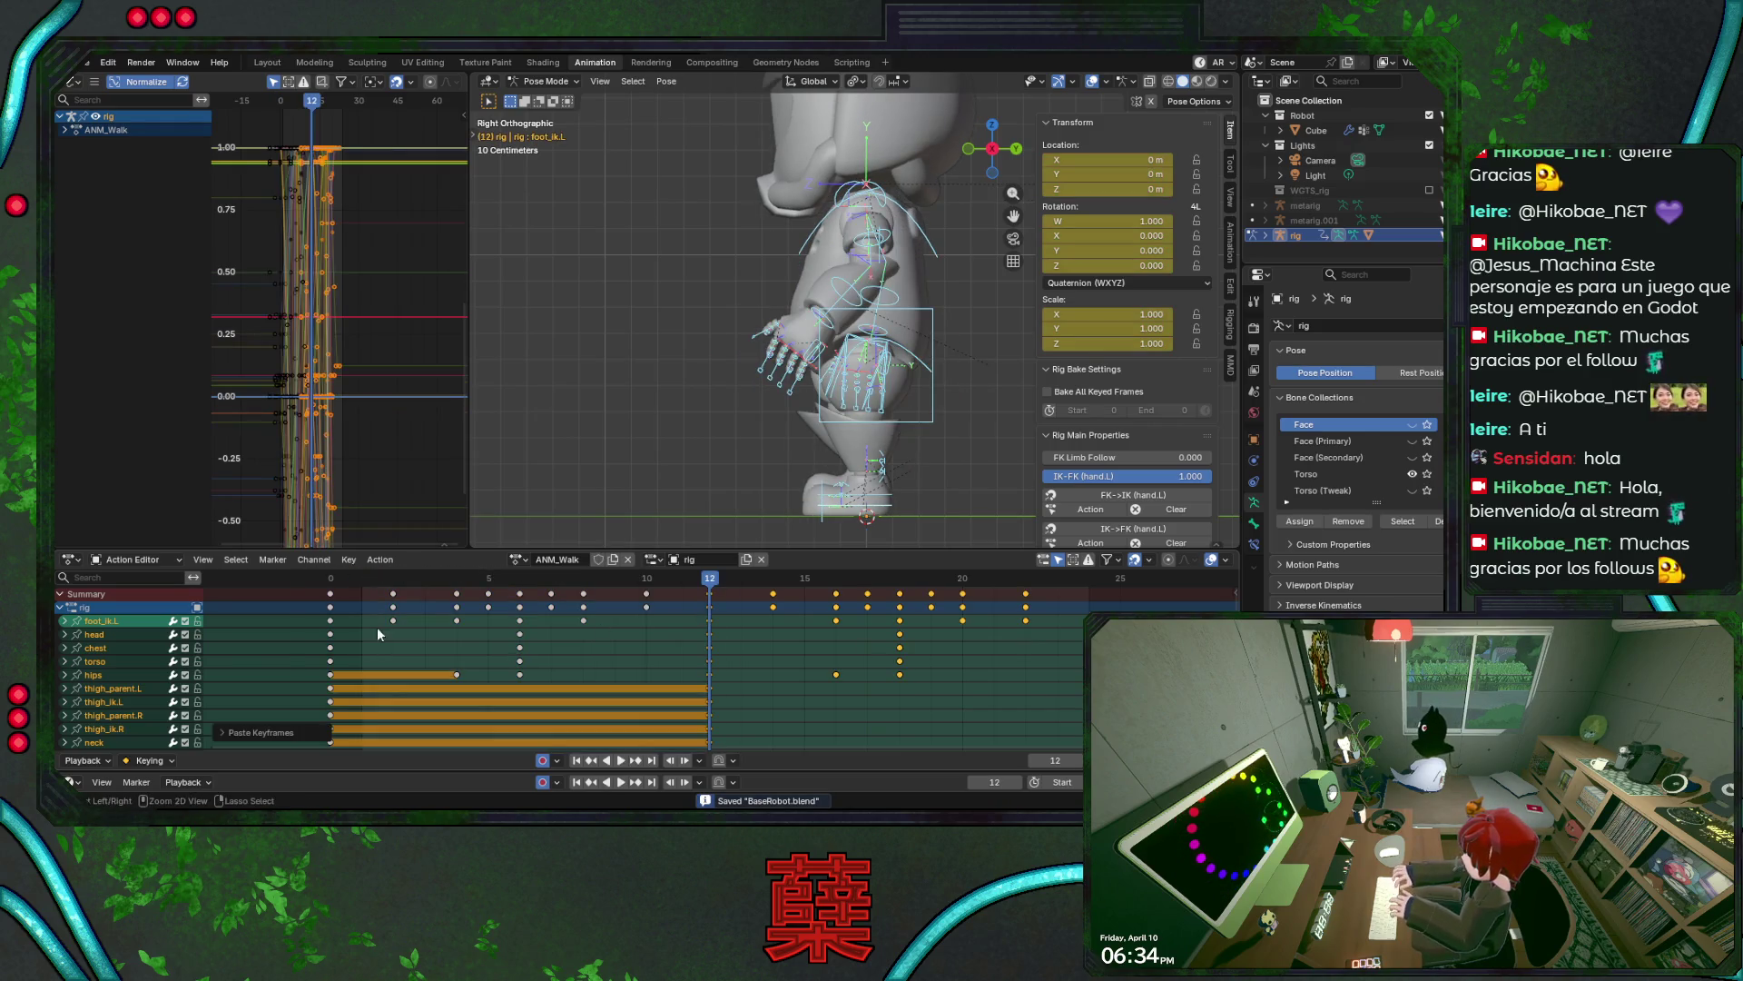
pyautogui.click(330, 594)
pyautogui.click(1088, 579)
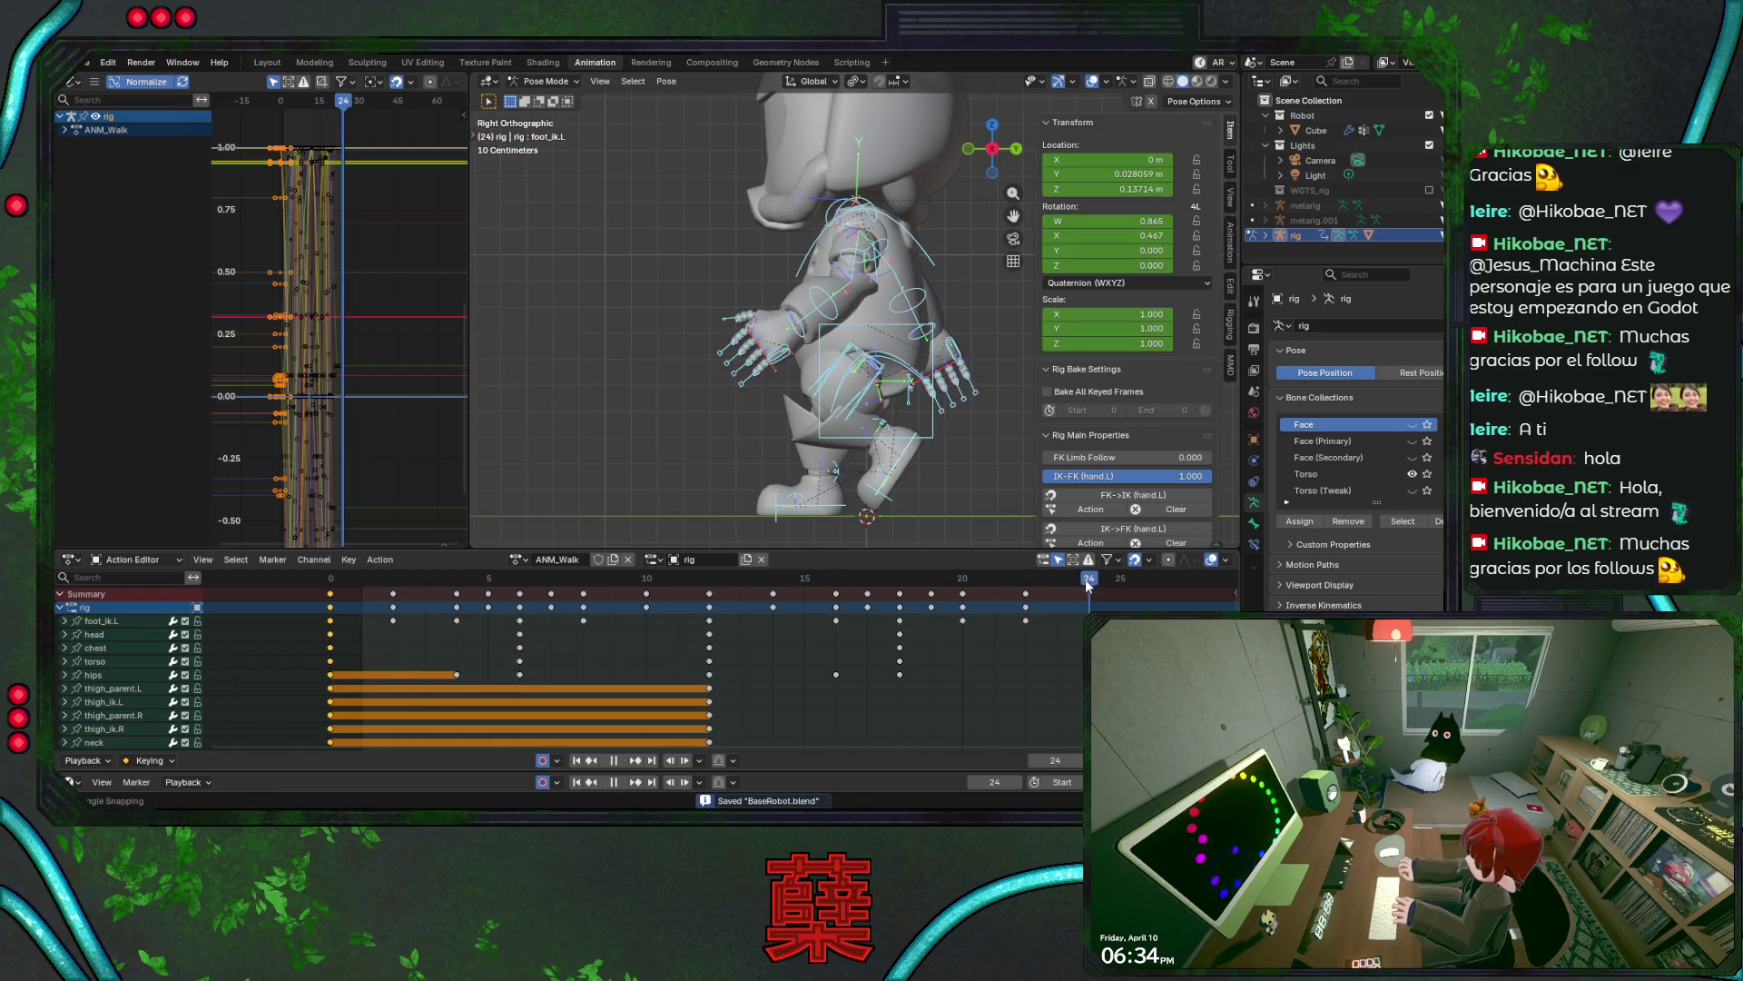
pyautogui.hotkey('ctrl', 'c')
pyautogui.hotkey('ctrl', 'v')
# - Play the walk with overlays hidden, orbiting to view the robot from the front
pyautogui.press('space')
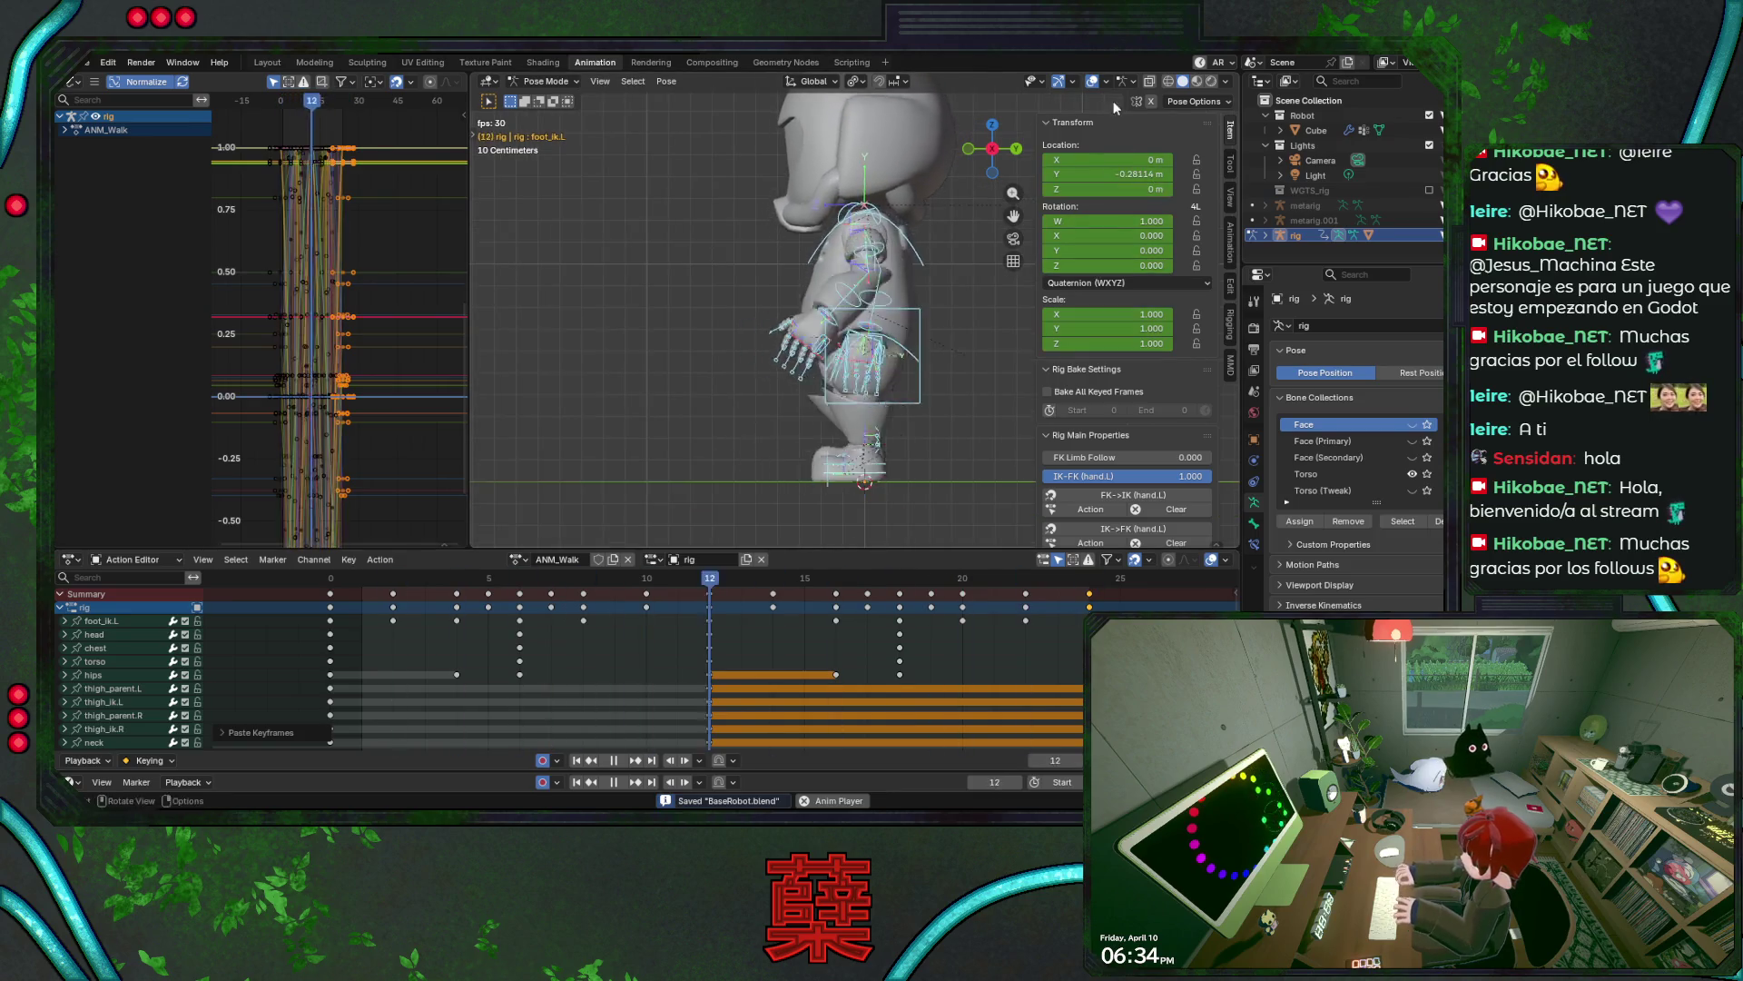
pyautogui.click(1093, 80)
pyautogui.moveTo(725, 329); pyautogui.dragTo(842, 378, button='middle')
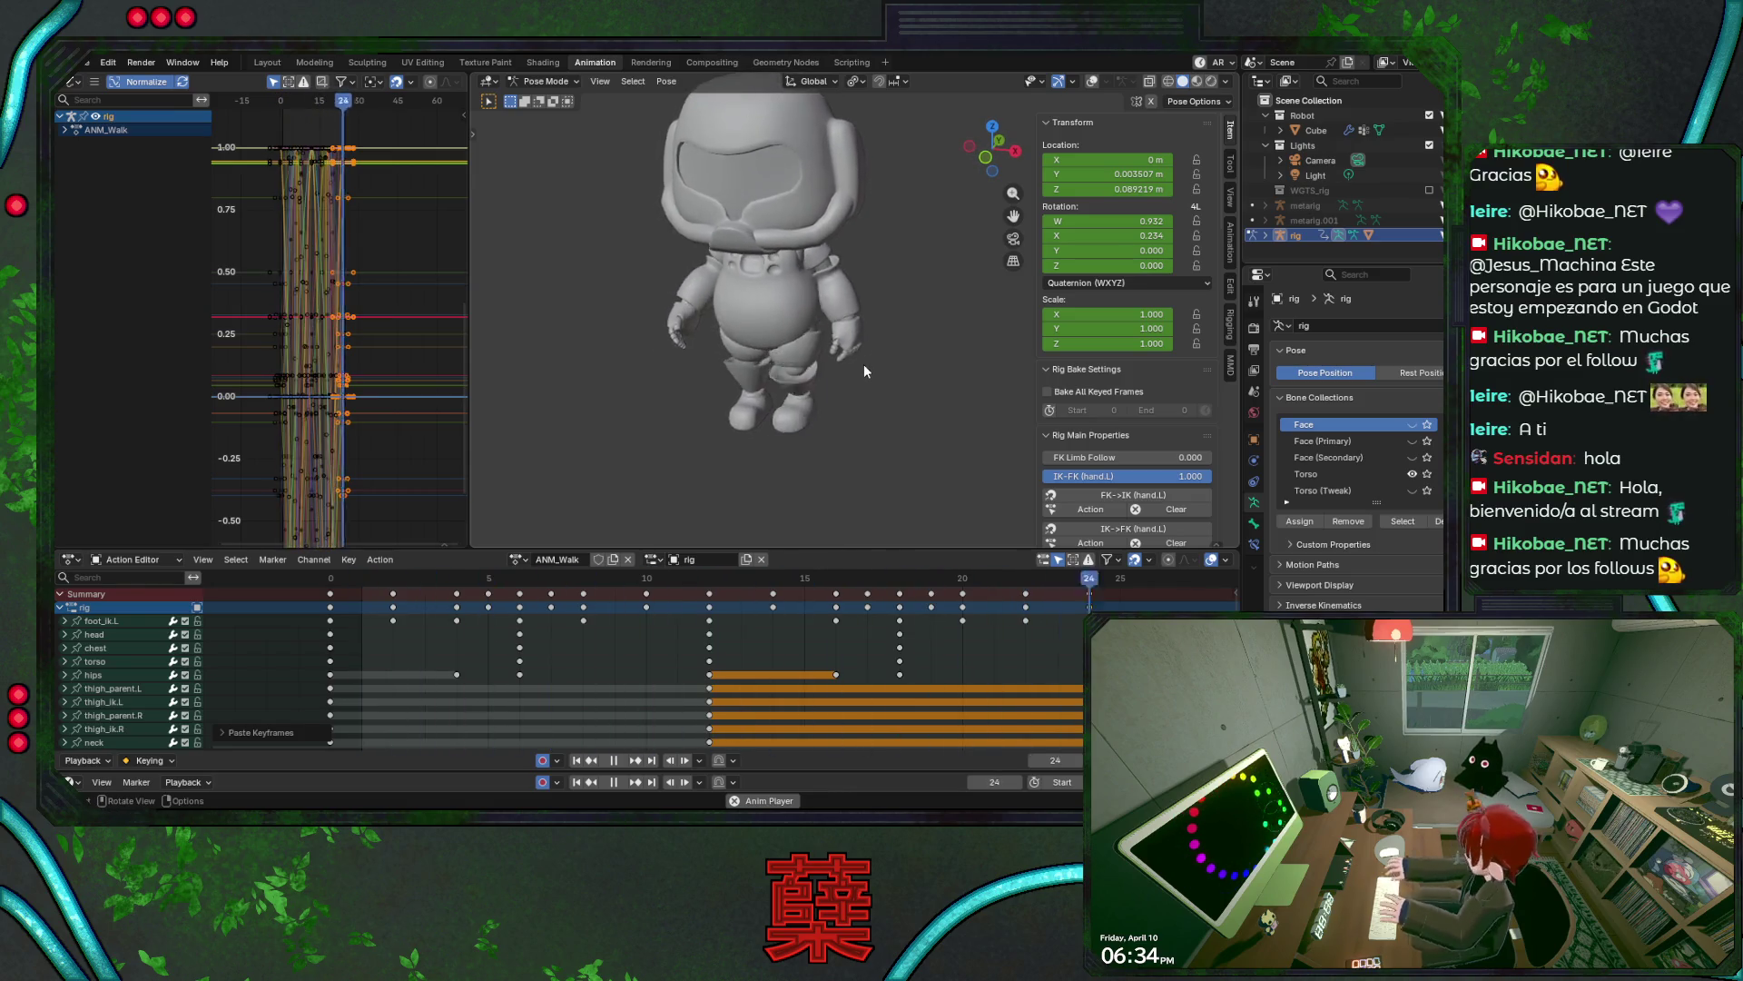
# - Orbit to an exact numpad-3 side view, restore overlays, stop playback, and park at frame 5
pyautogui.moveTo(864, 363)
pyautogui.mouseDown(button='middle')
pyautogui.moveTo(885, 361)
pyautogui.moveTo(799, 367)
pyautogui.mouseUp(button='middle')
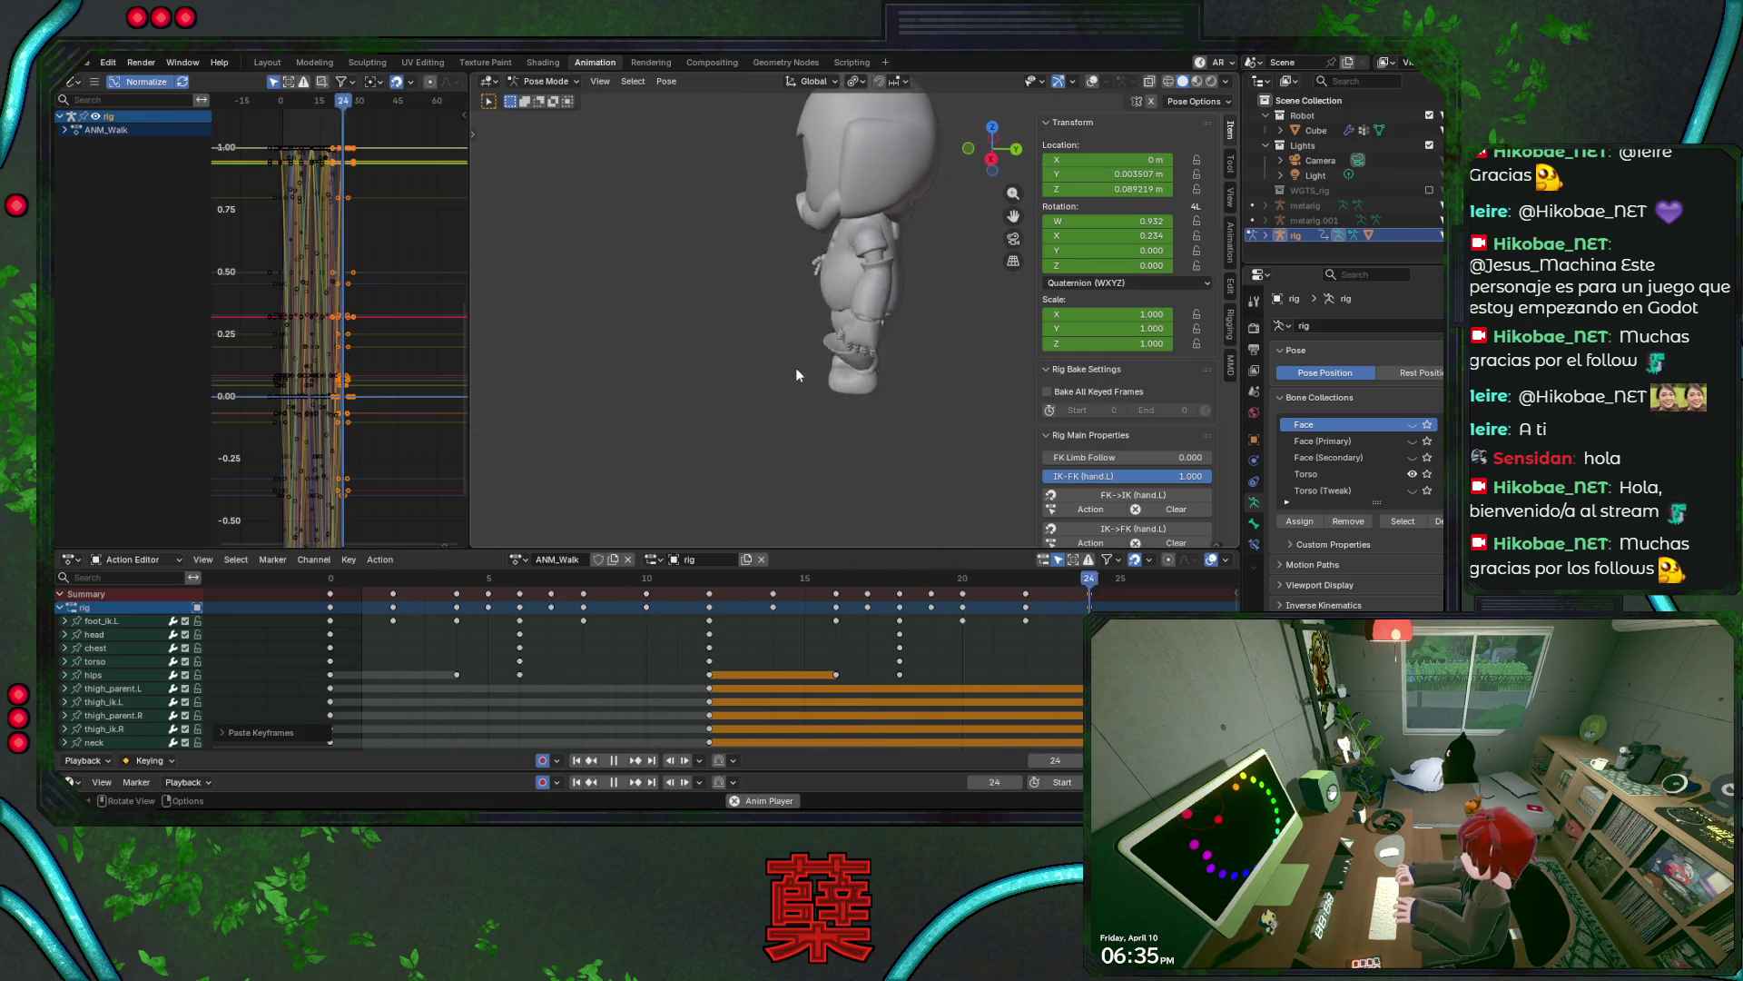
pyautogui.press('KP_3')
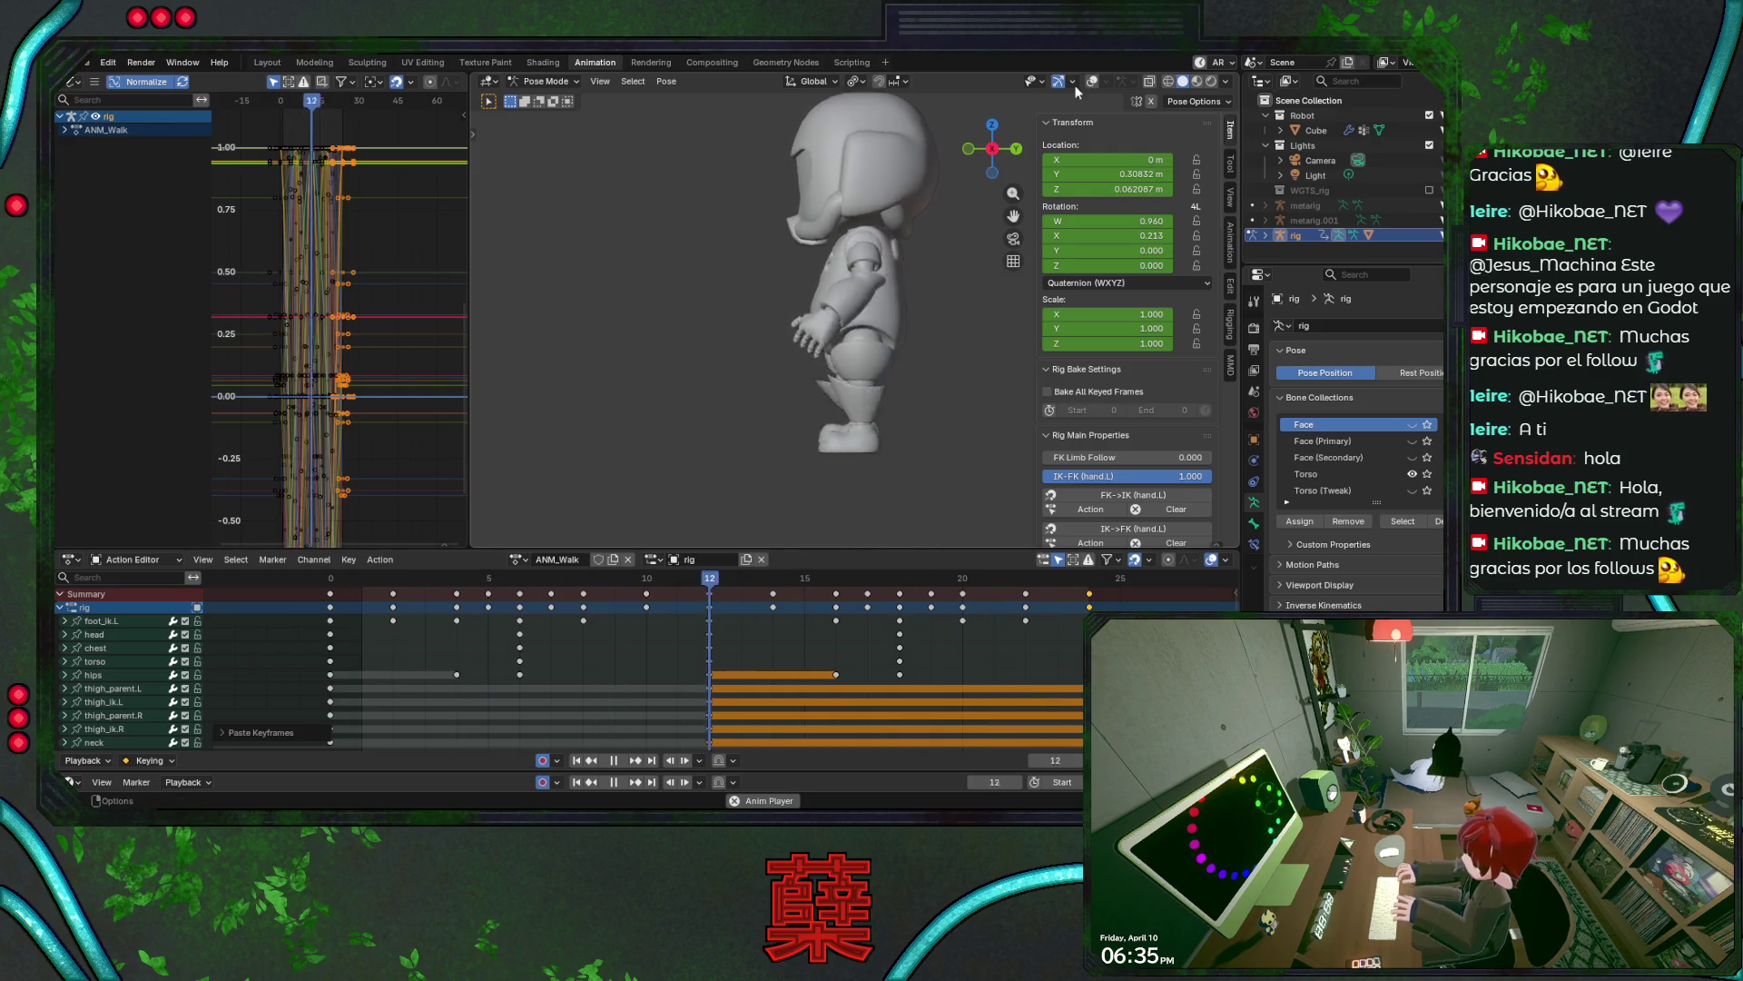
pyautogui.hotkey('shift', 'alt', 'z')
pyautogui.press('space')
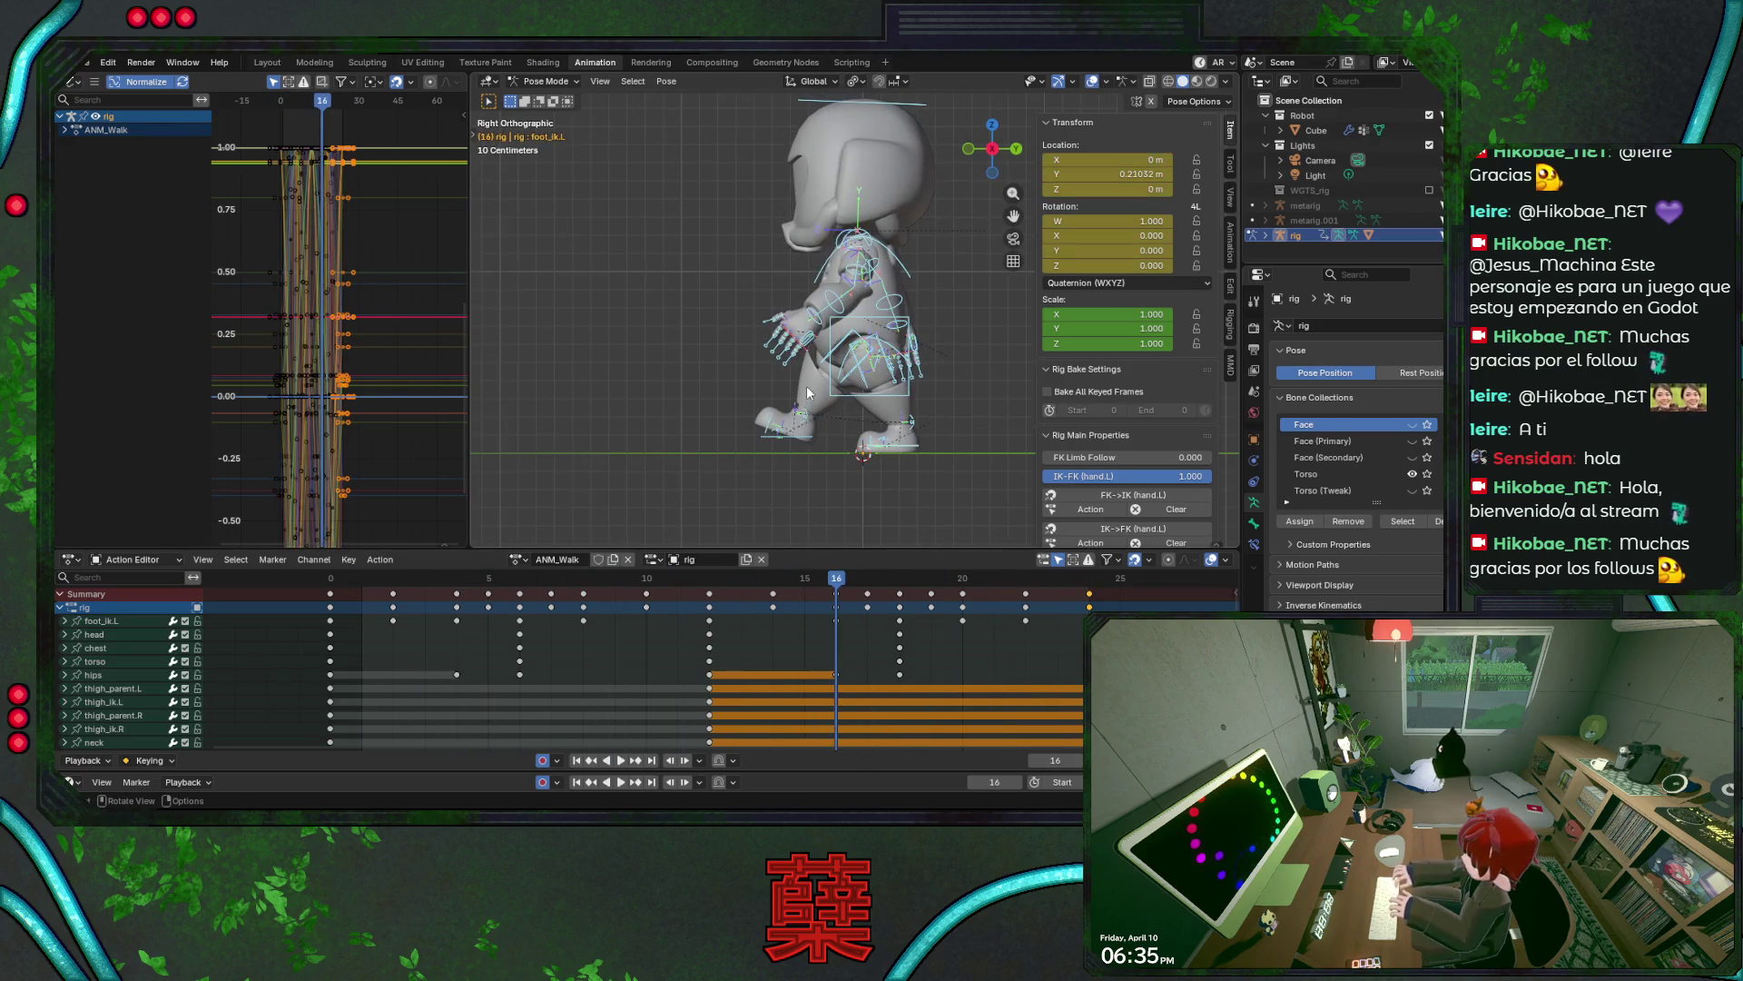
pyautogui.scroll(3, 848, 402)
pyautogui.click(504, 581)
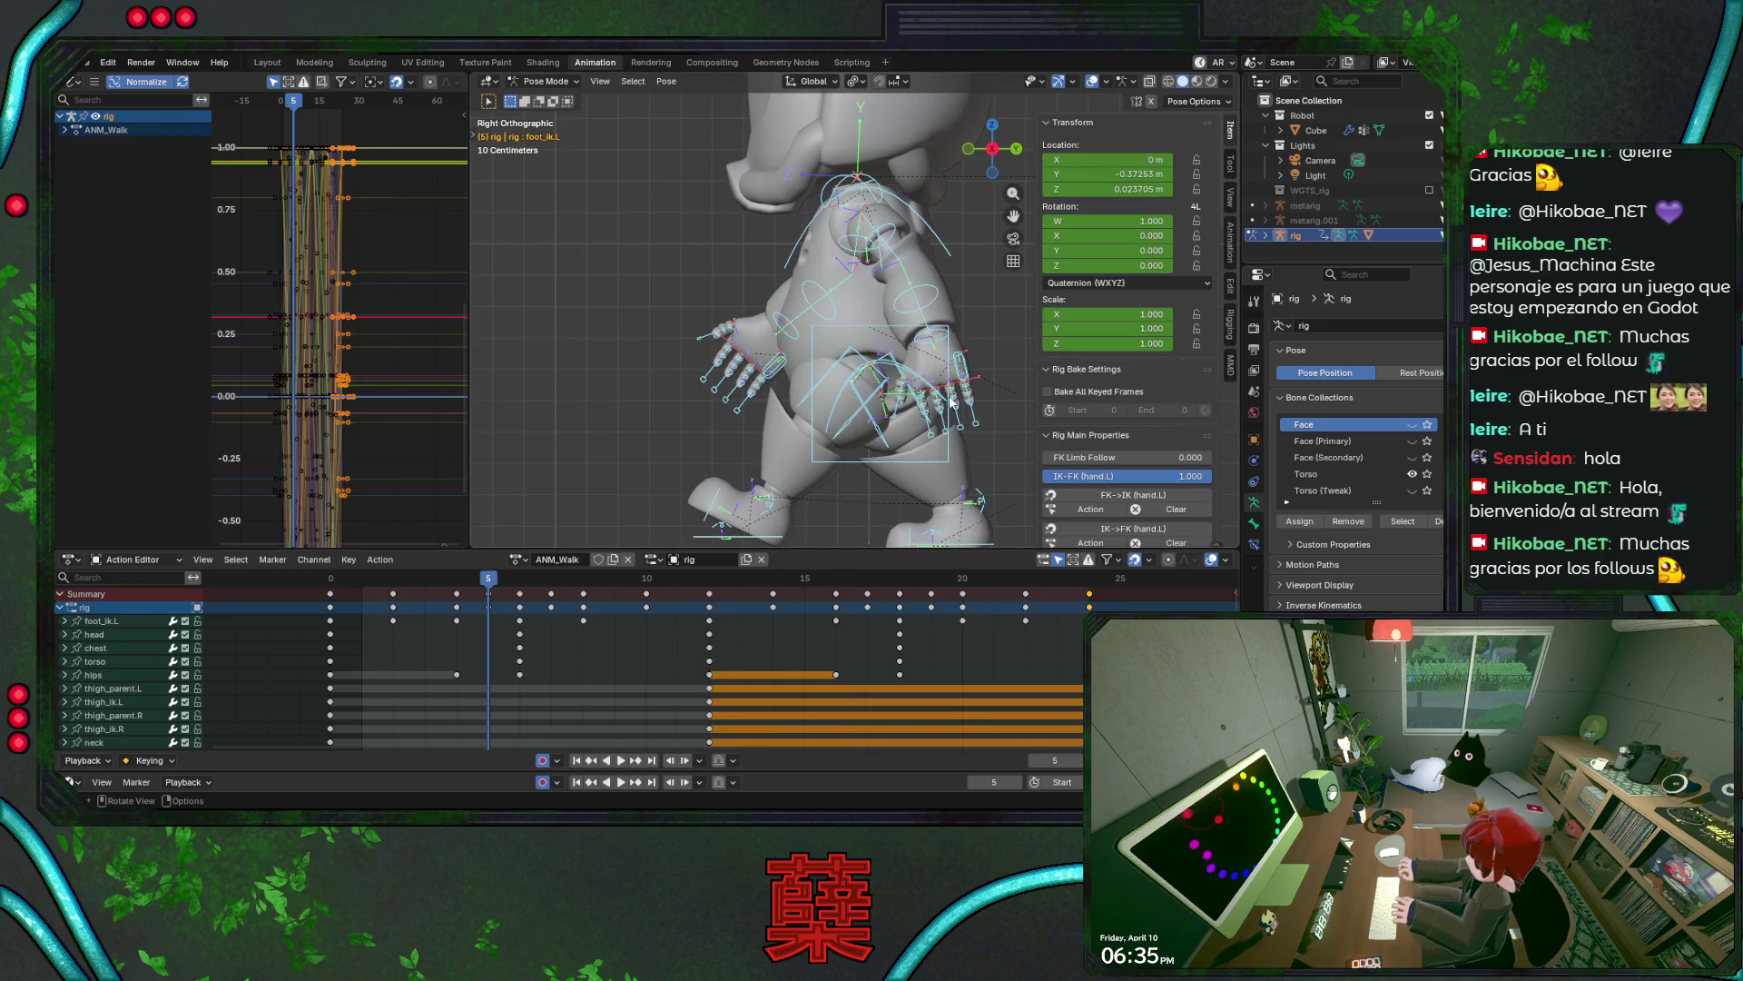
# - Select both hand controls, switch to the opposite side view, and park the animation at frame 5
pyautogui.click(943, 343)
pyautogui.hotkey('ctrl', 's')
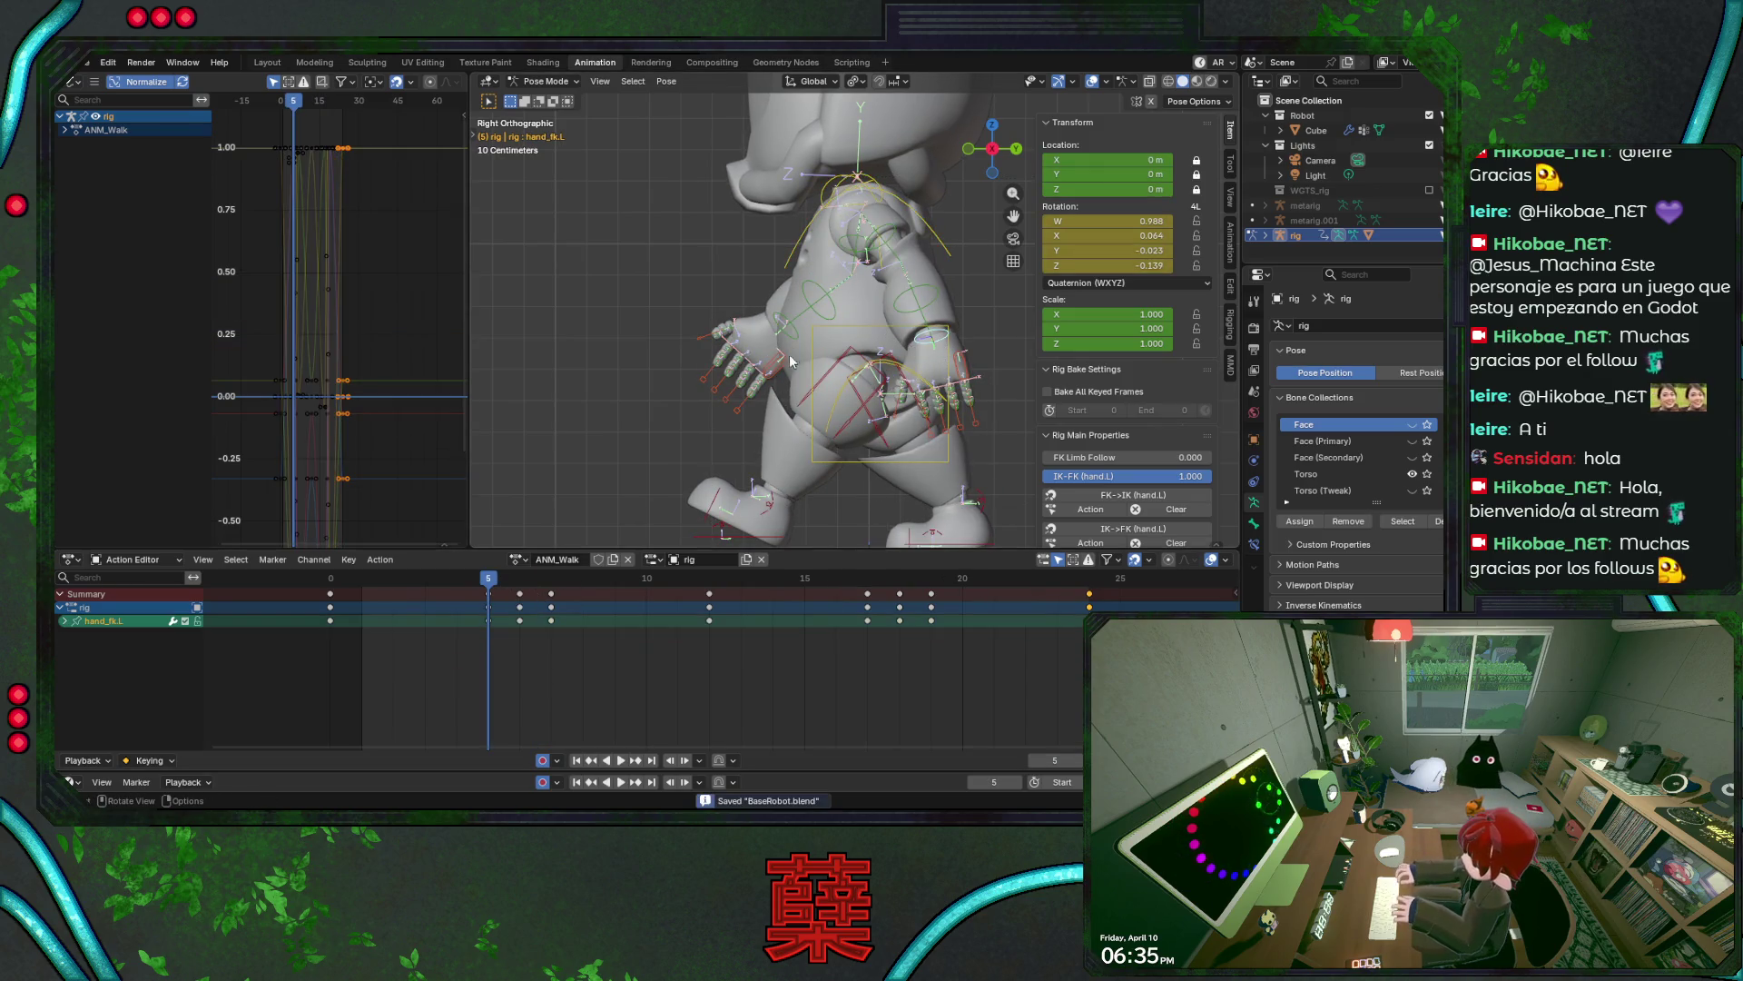
pyautogui.click(794, 342)
pyautogui.press('ctrl+KP_3')
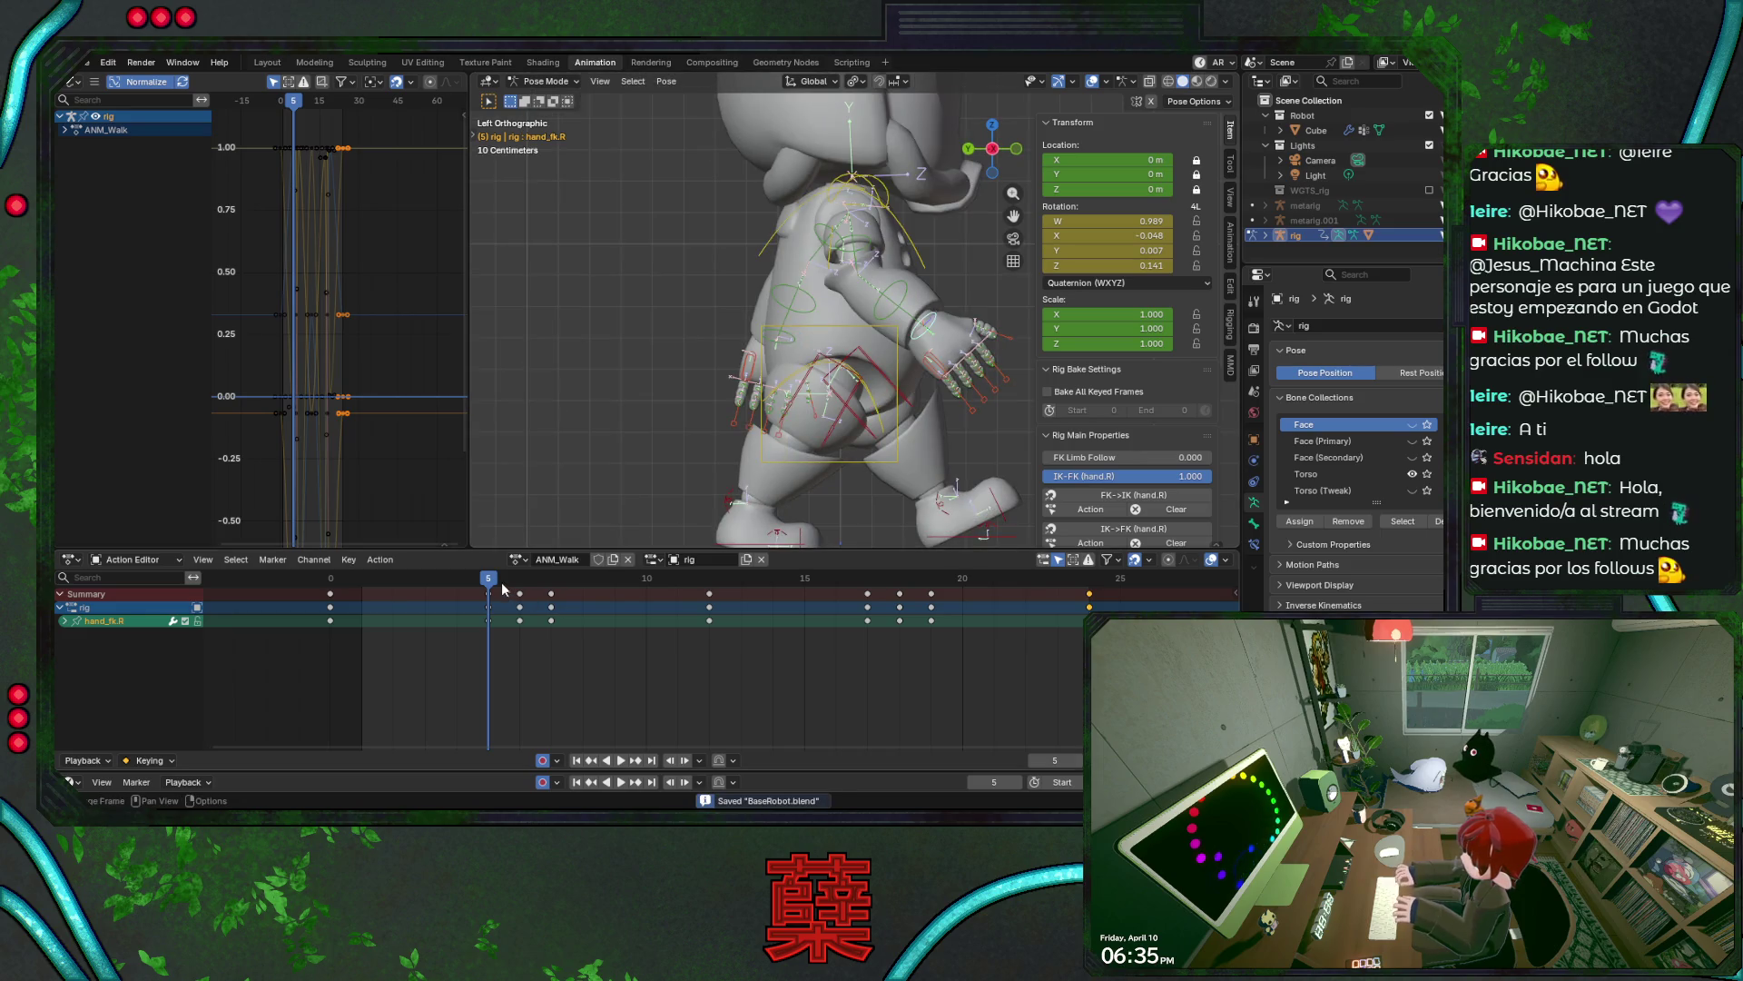
pyautogui.press('space')
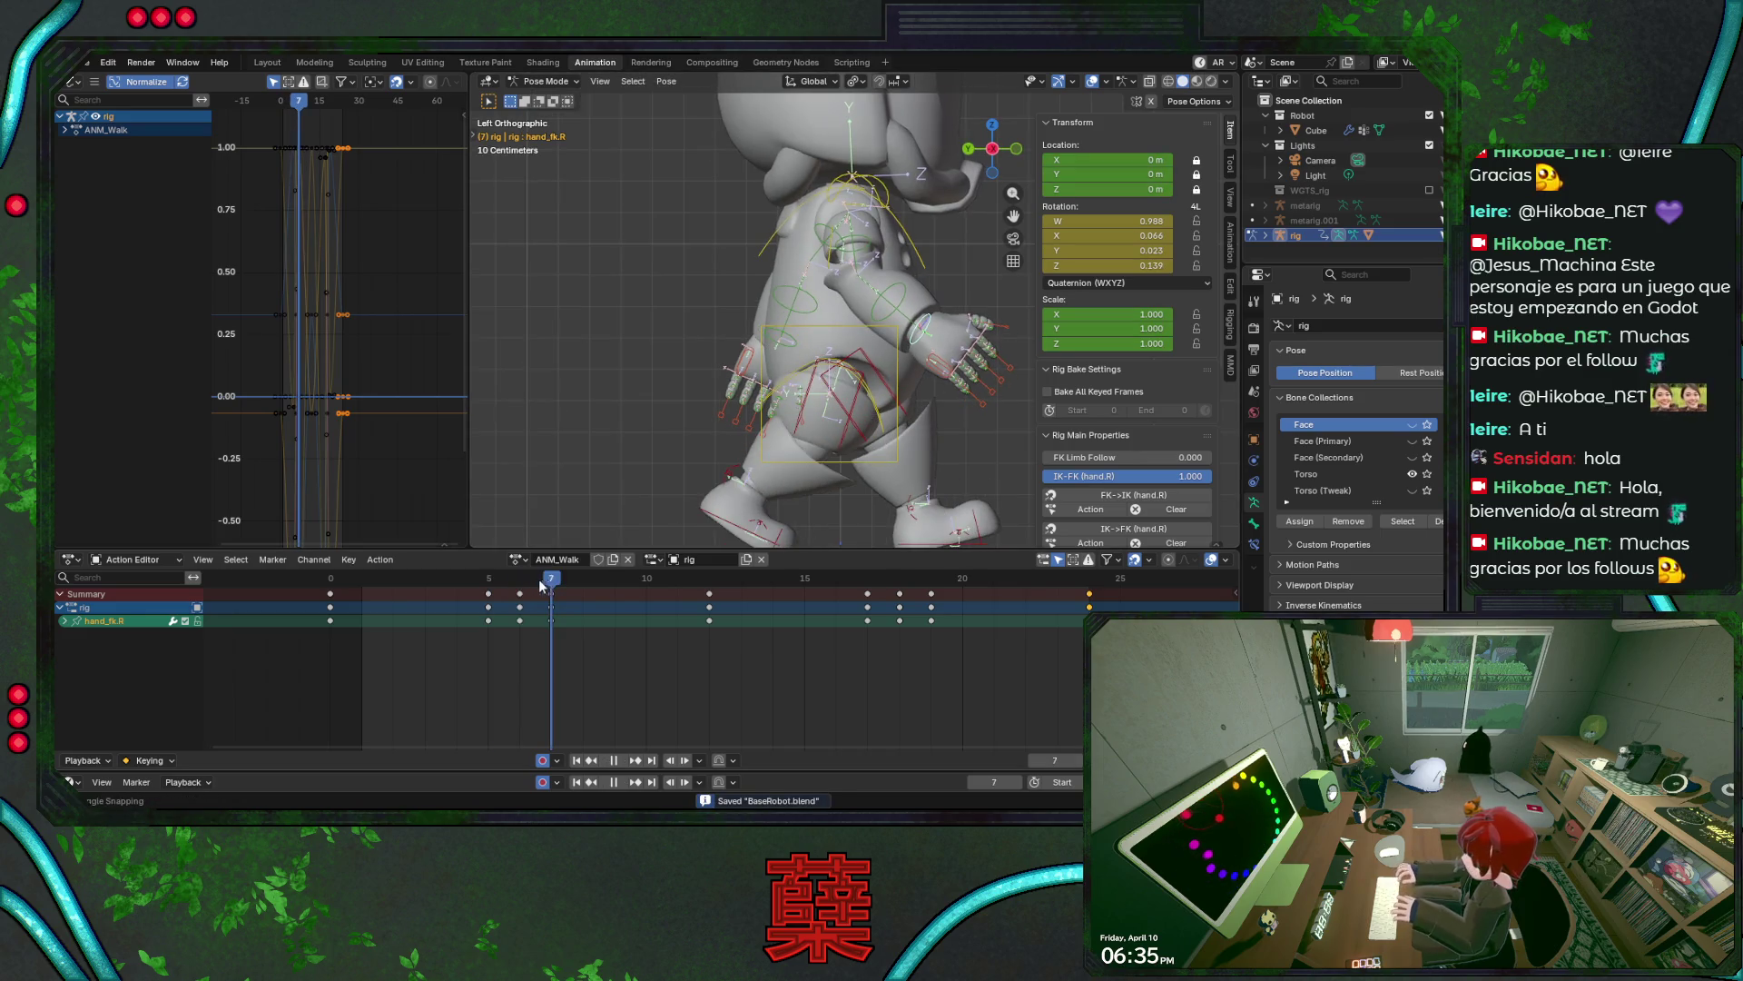
pyautogui.moveTo(540, 586); pyautogui.dragTo(495, 590)
pyautogui.press('space')
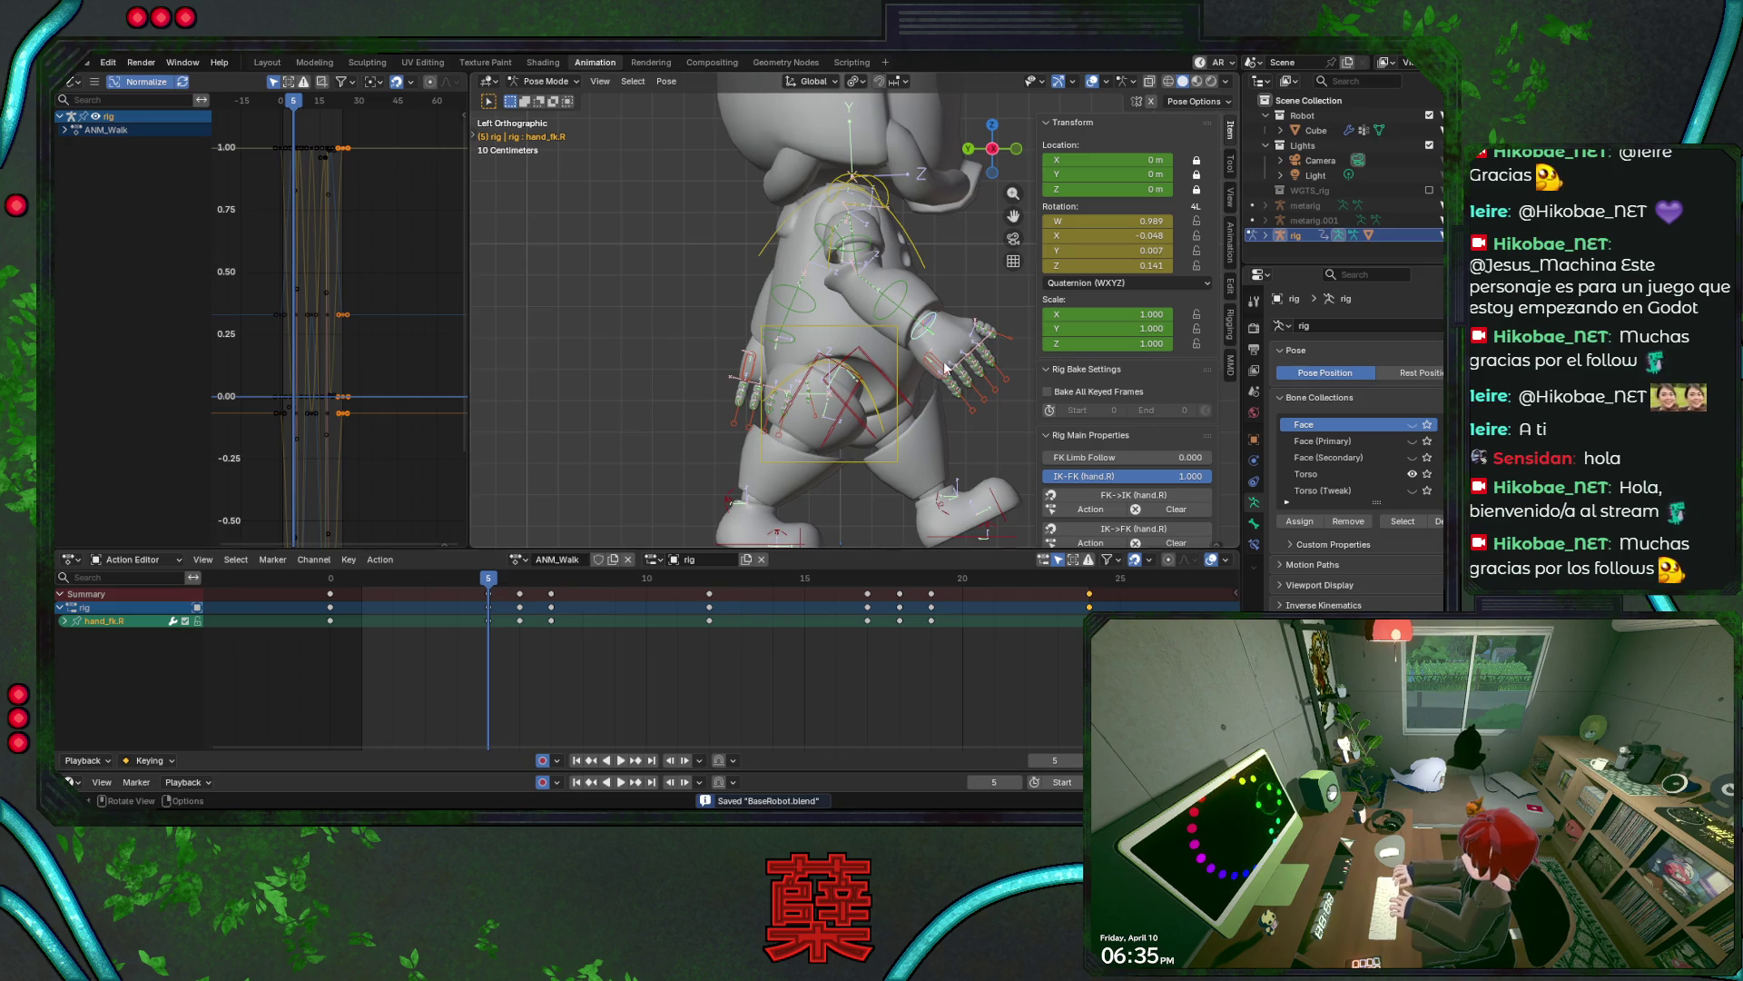
# - Rotate the right hand around its local X axis and save
pyautogui.press('r')
pyautogui.press('x')
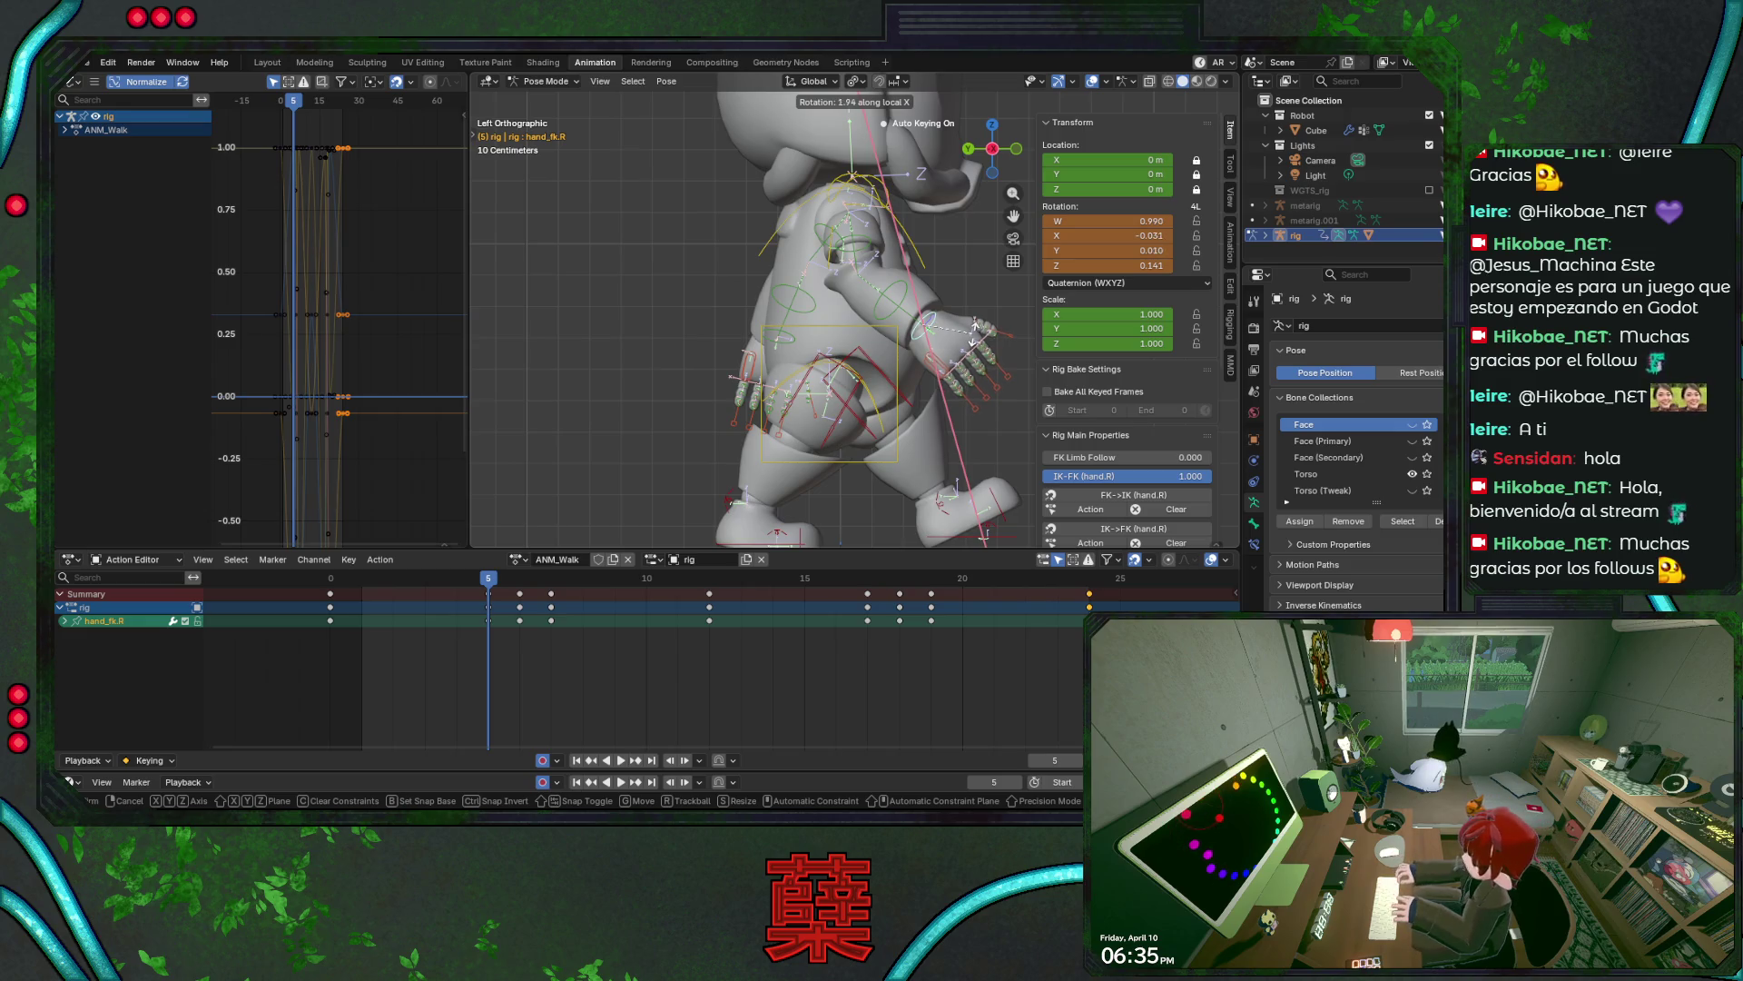
pyautogui.press('x')
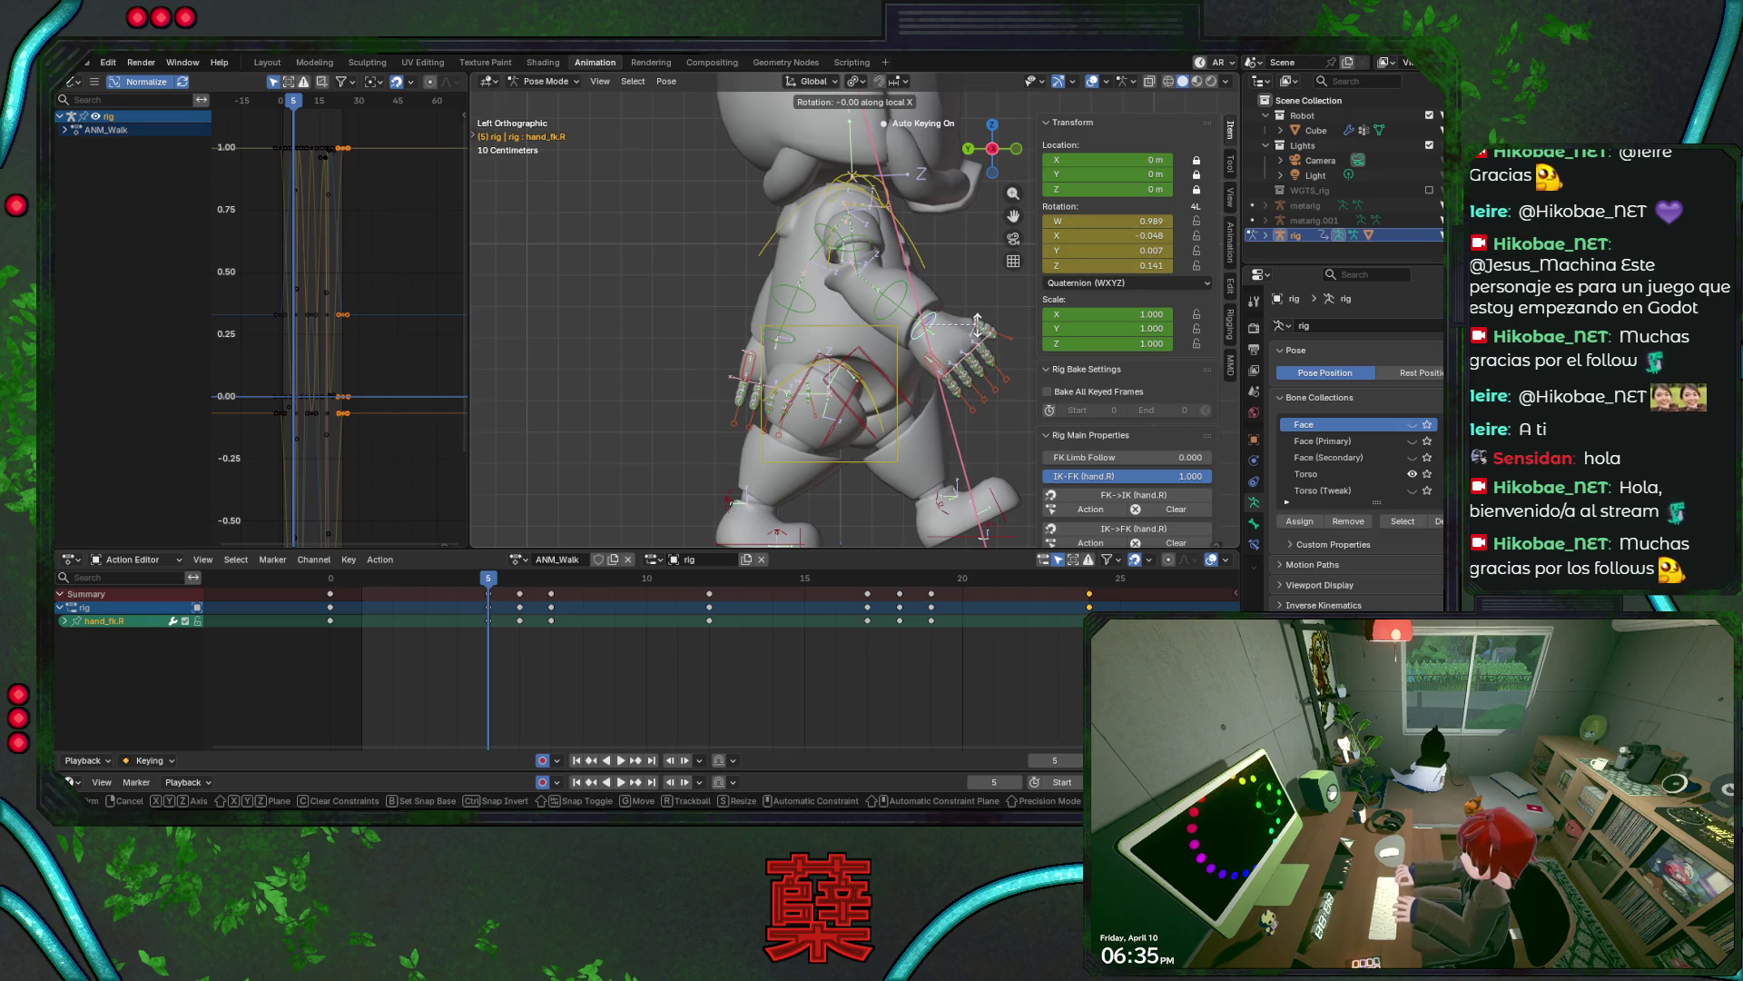
pyautogui.click(979, 322)
pyautogui.hotkey('ctrl', 's')
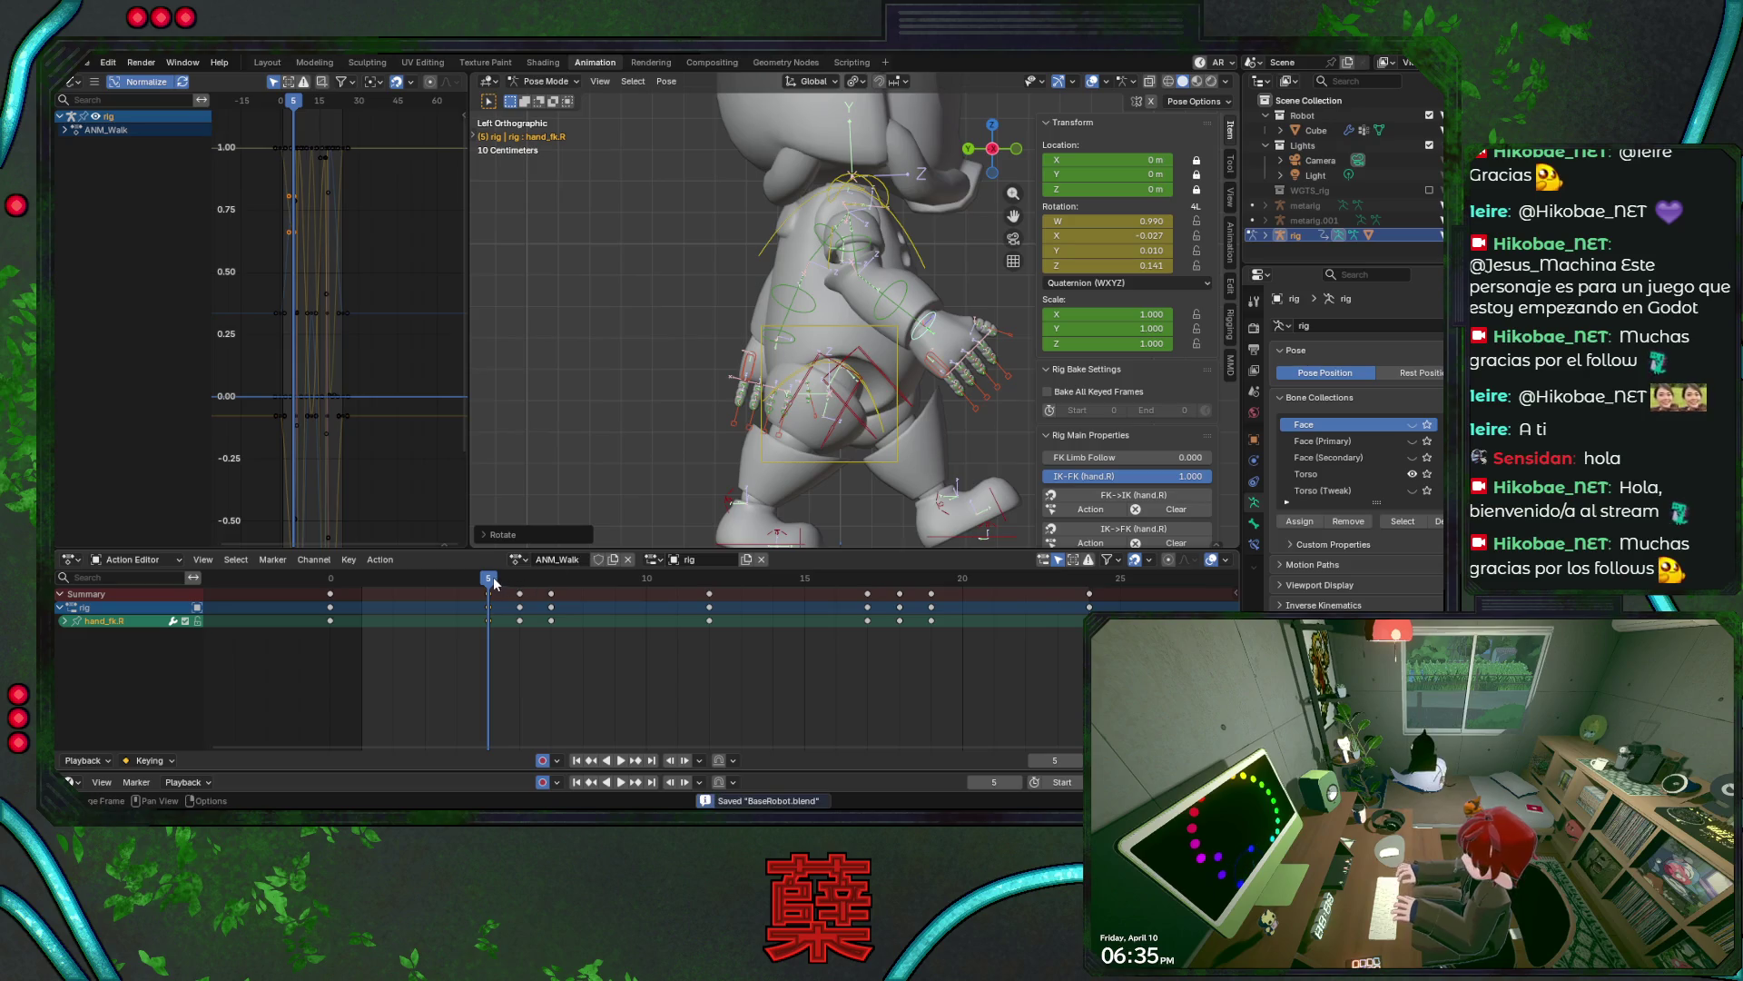
# - Select both hands and copy their keys on frames 5–7
pyautogui.press('space')
pyautogui.press('space')
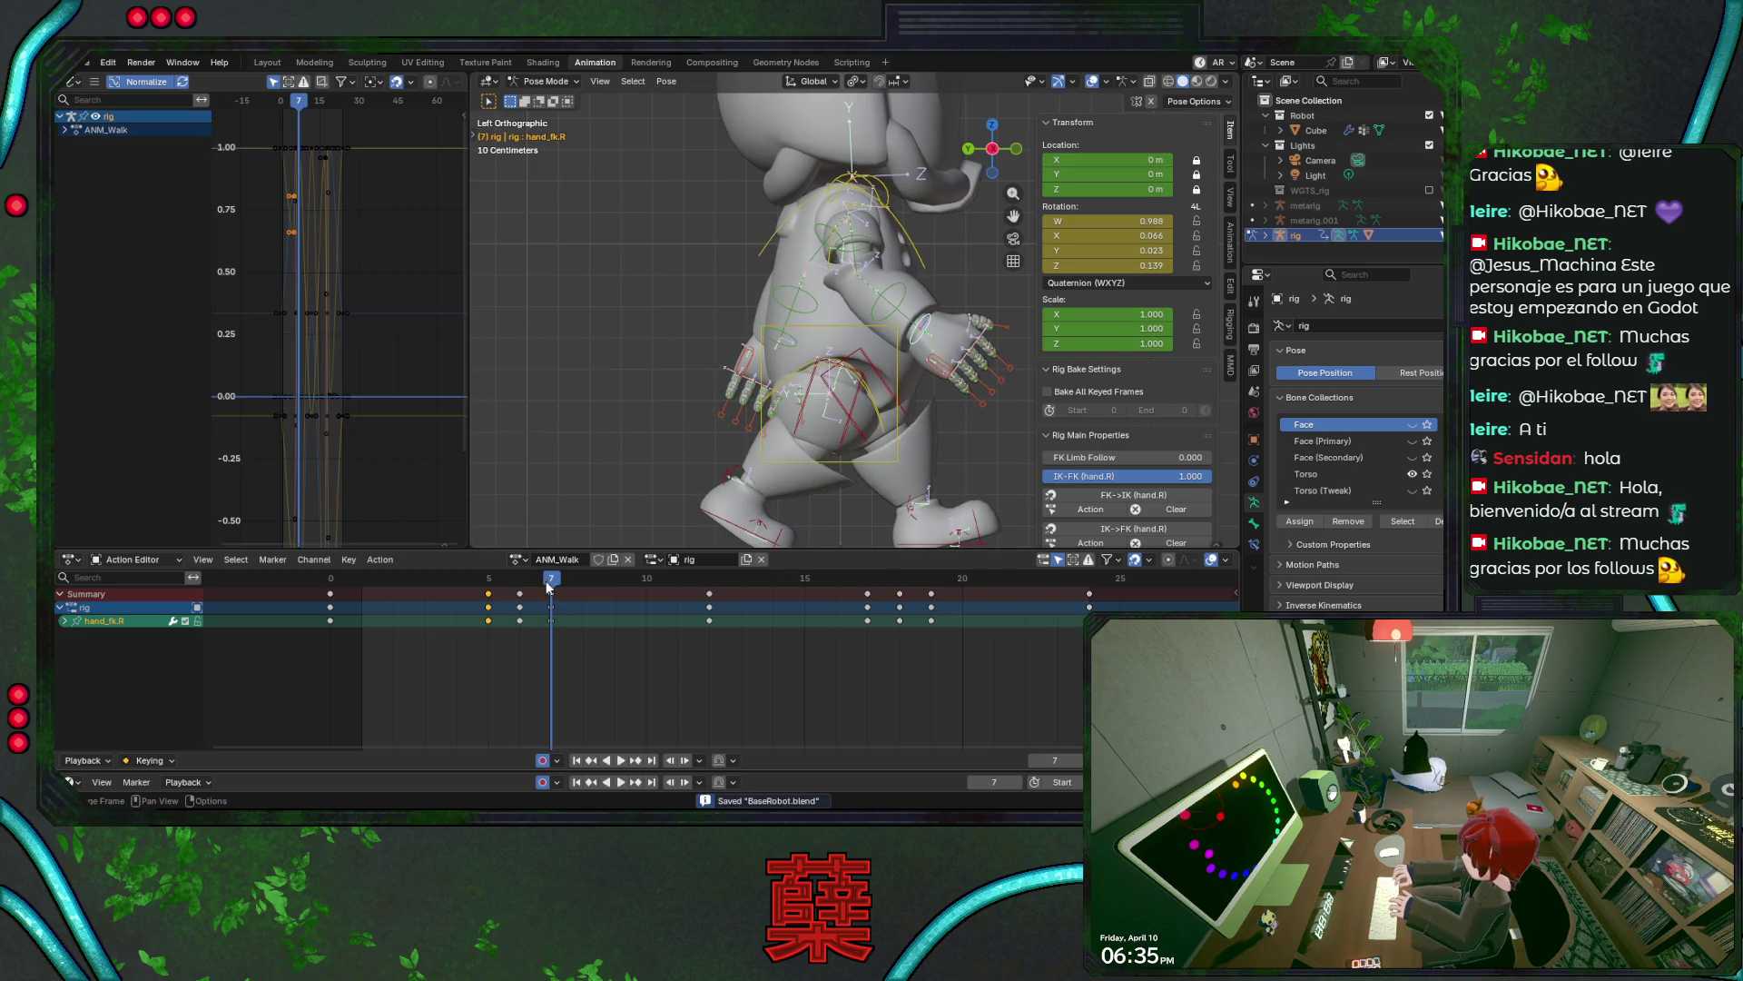
pyautogui.moveTo(551, 589); pyautogui.dragTo(490, 594)
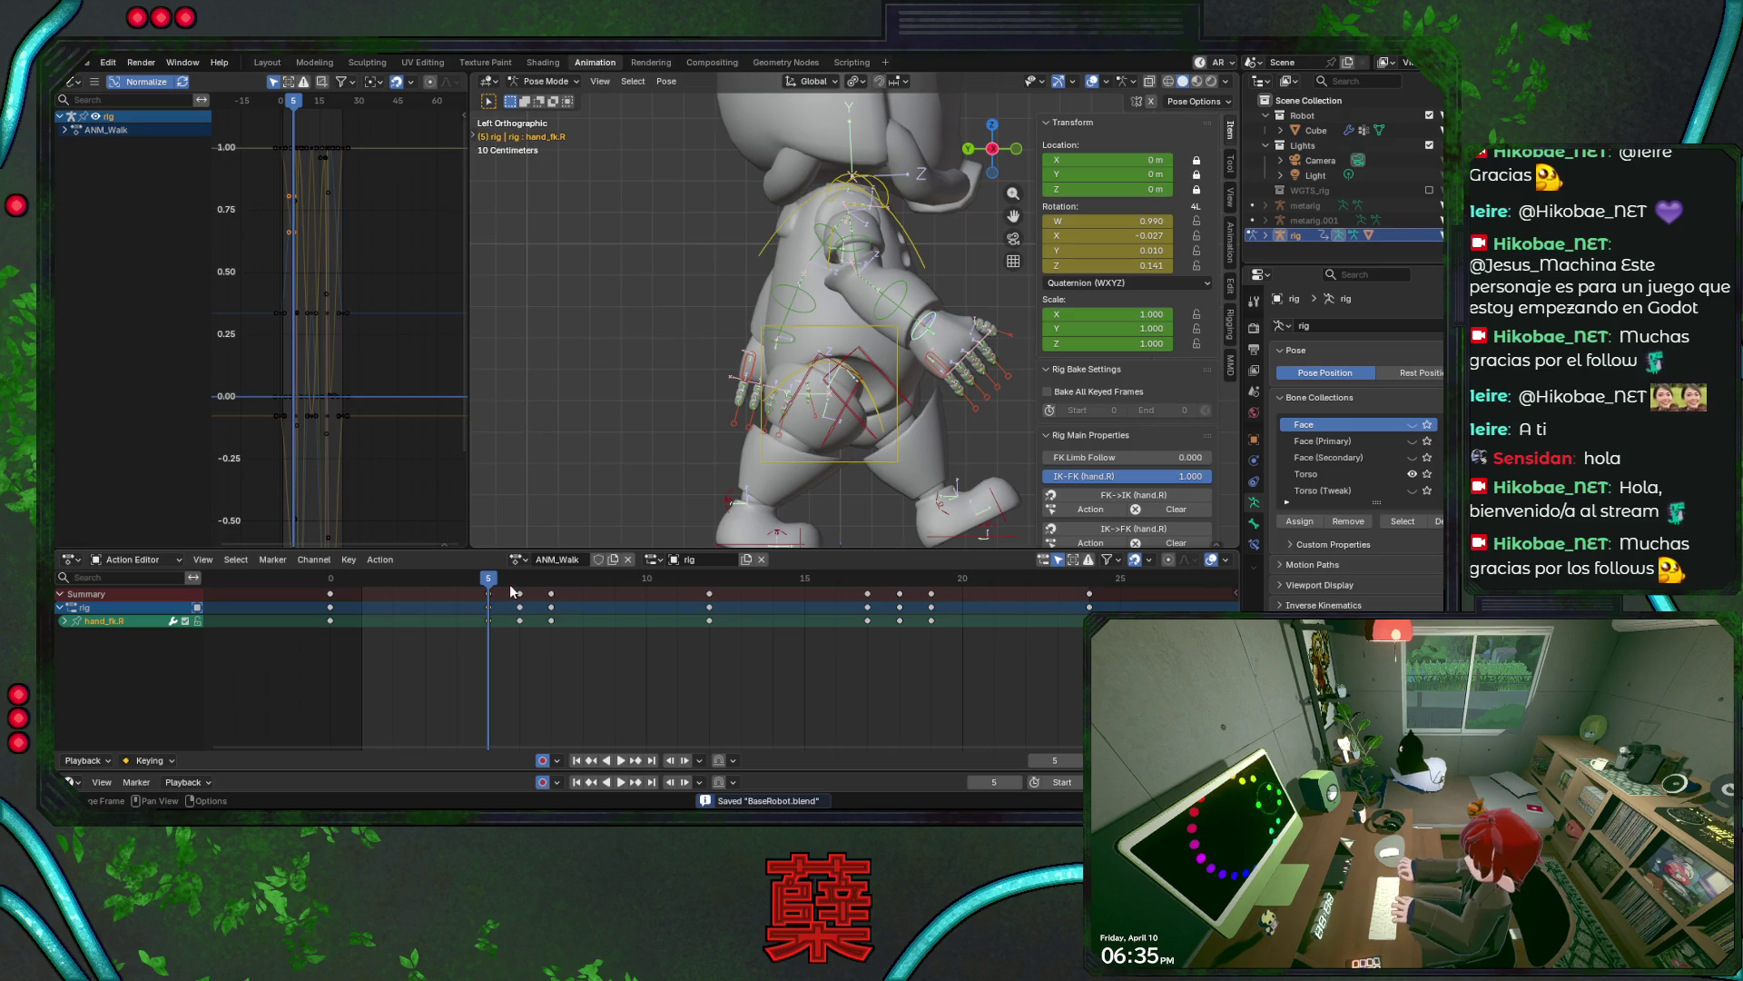
pyautogui.keyDown('shift'); pyautogui.click(791, 337); pyautogui.keyUp('shift')
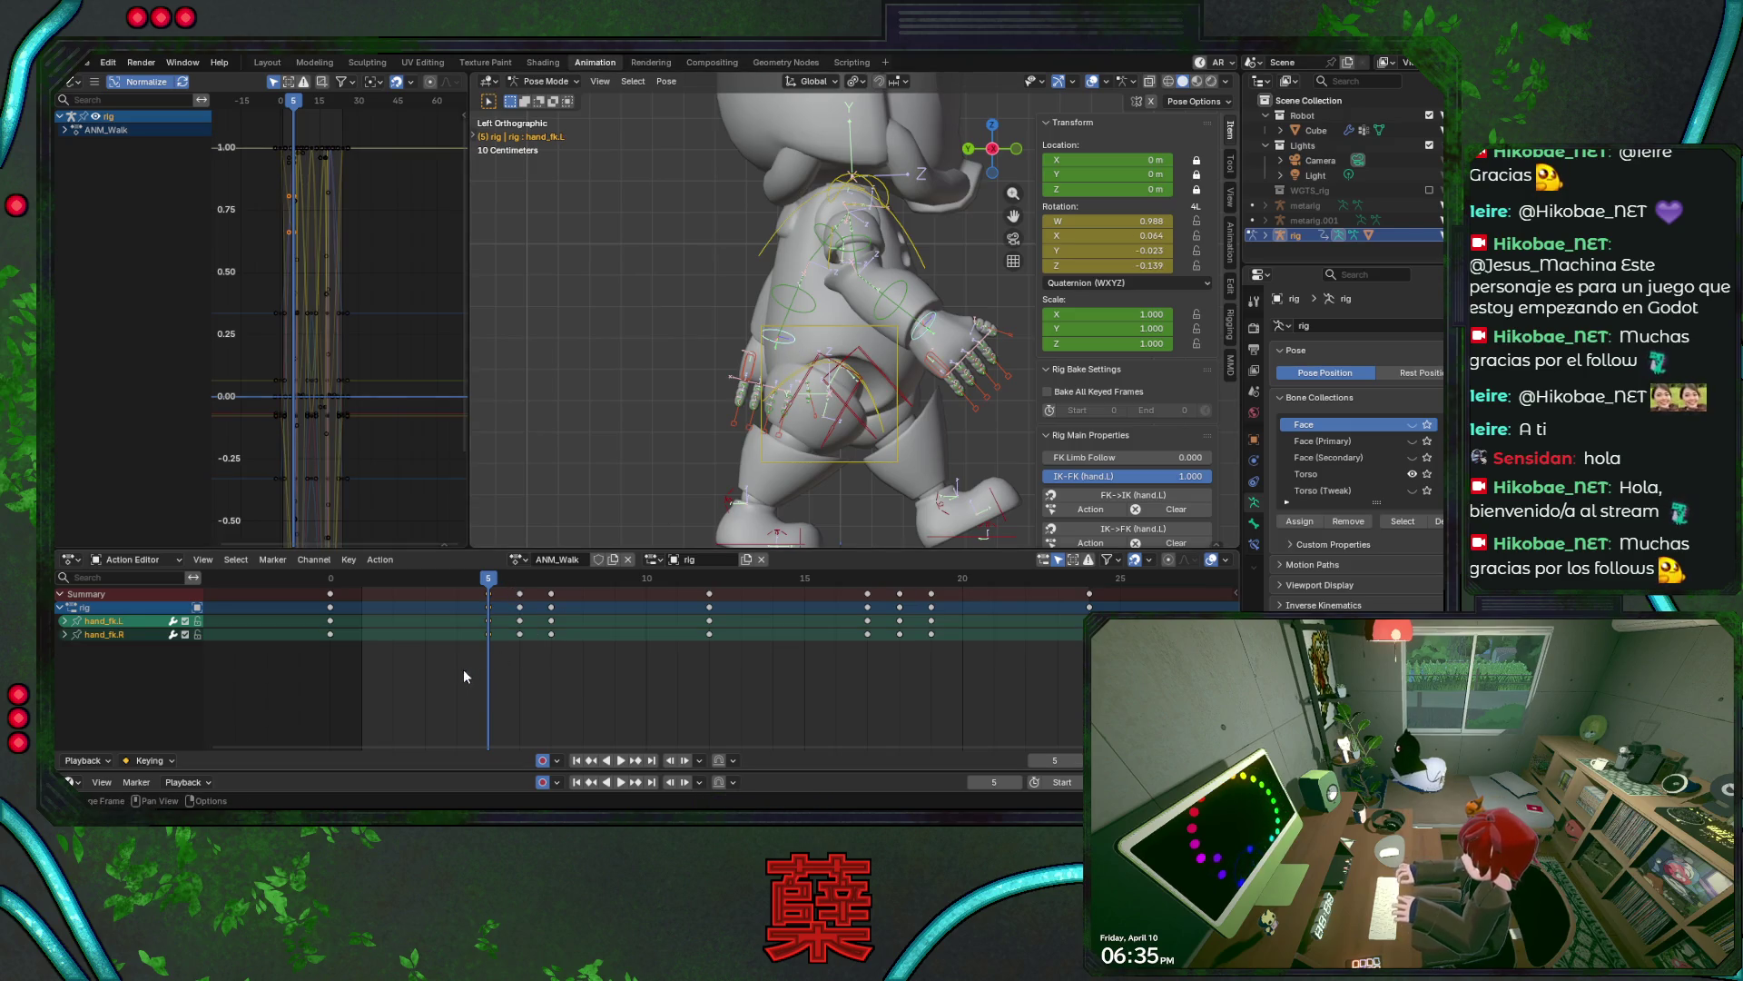
pyautogui.moveTo(472, 675); pyautogui.dragTo(568, 595)
pyautogui.press('space')
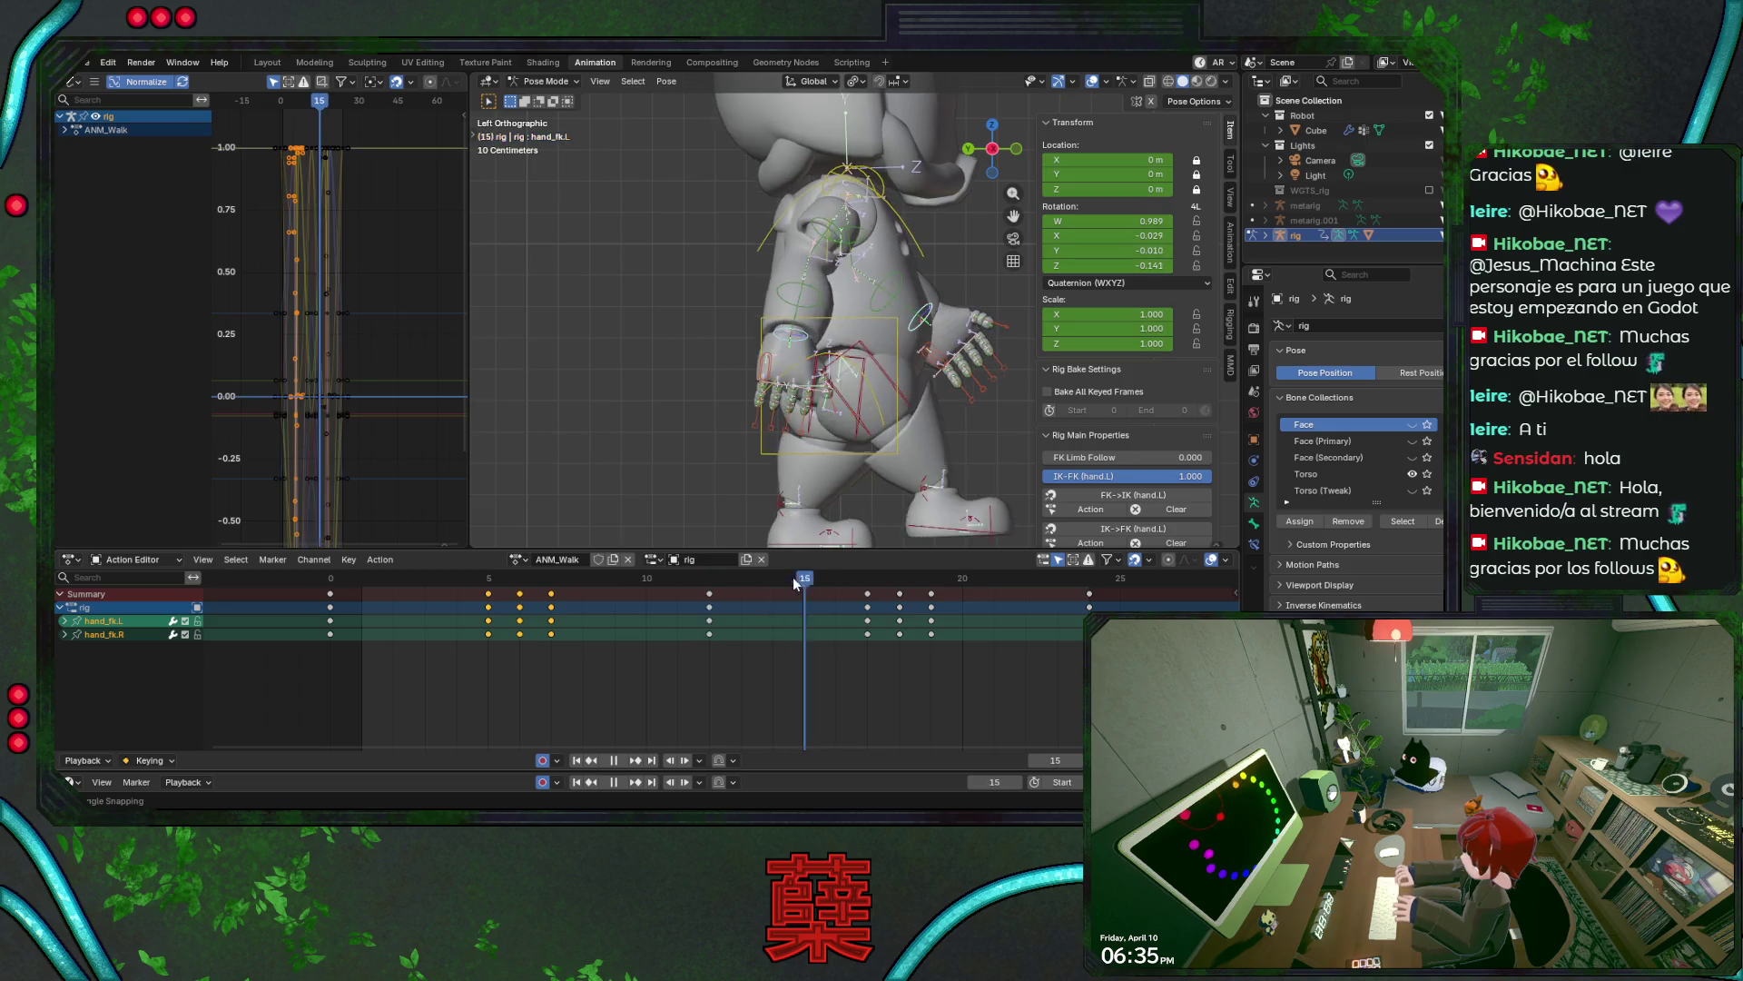
pyautogui.press('space')
# - Paste the hand keys flipped at frame 17, save, and play the walk
pyautogui.rightClick(869, 592)
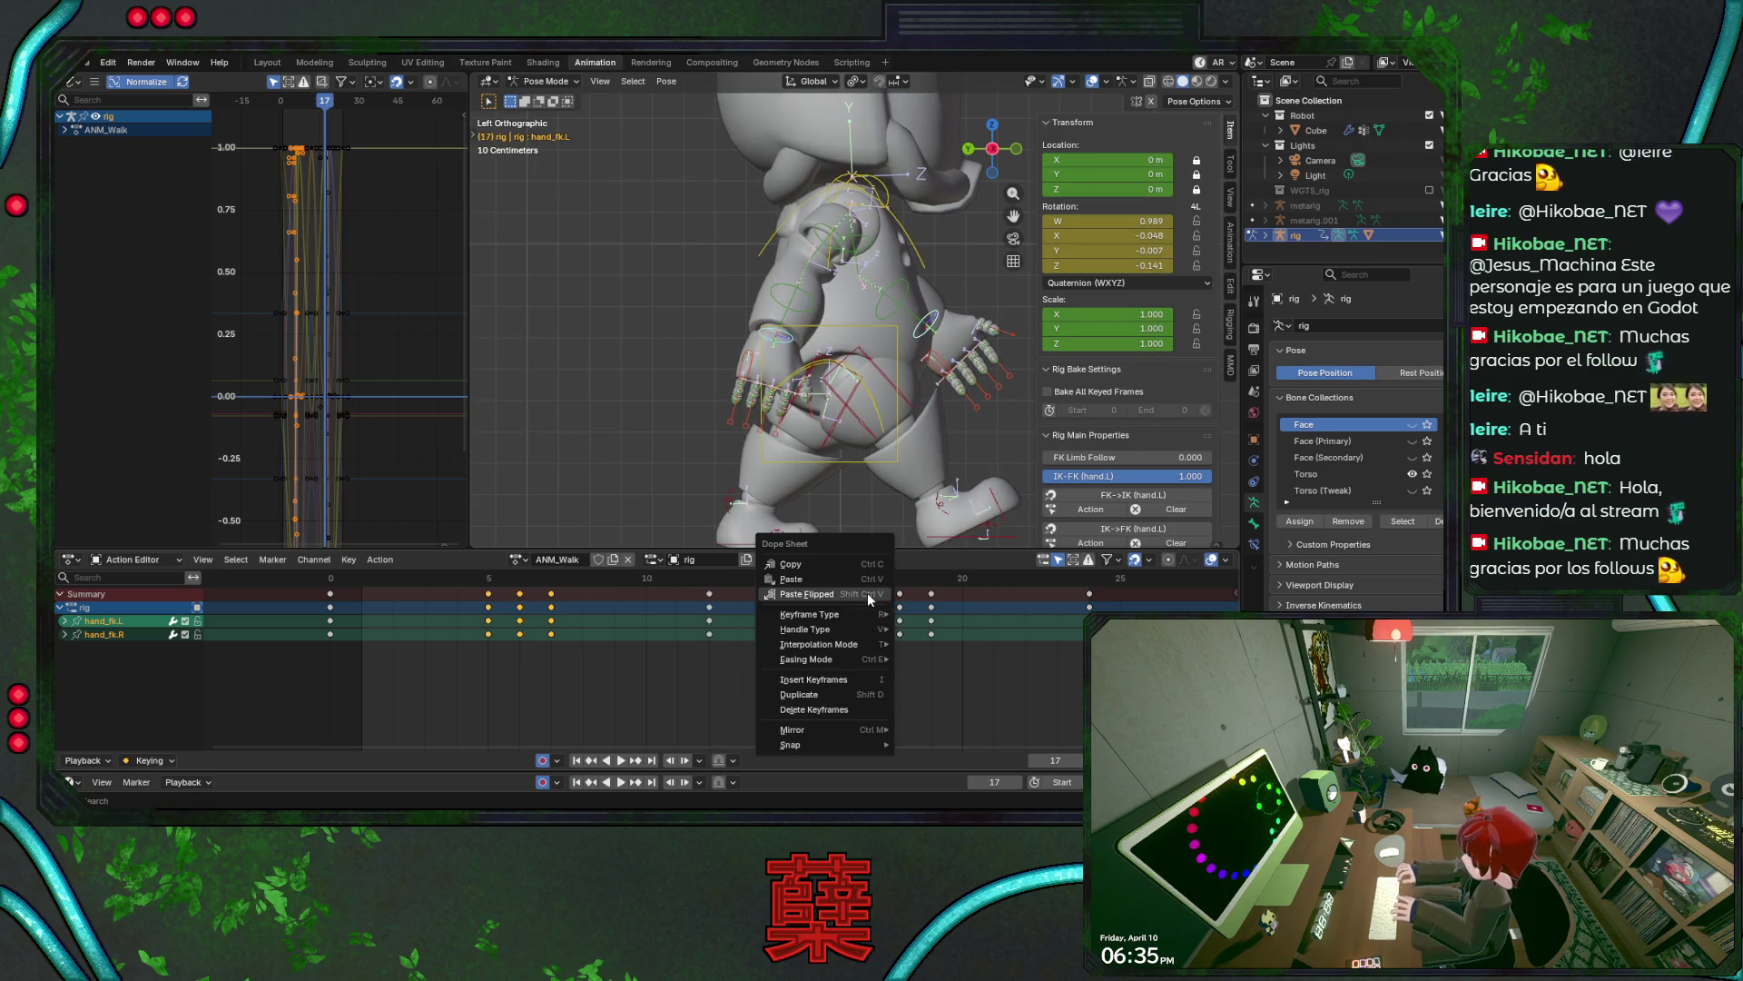
pyautogui.click(836, 658)
pyautogui.hotkey('ctrl', 's')
pyautogui.press('space')
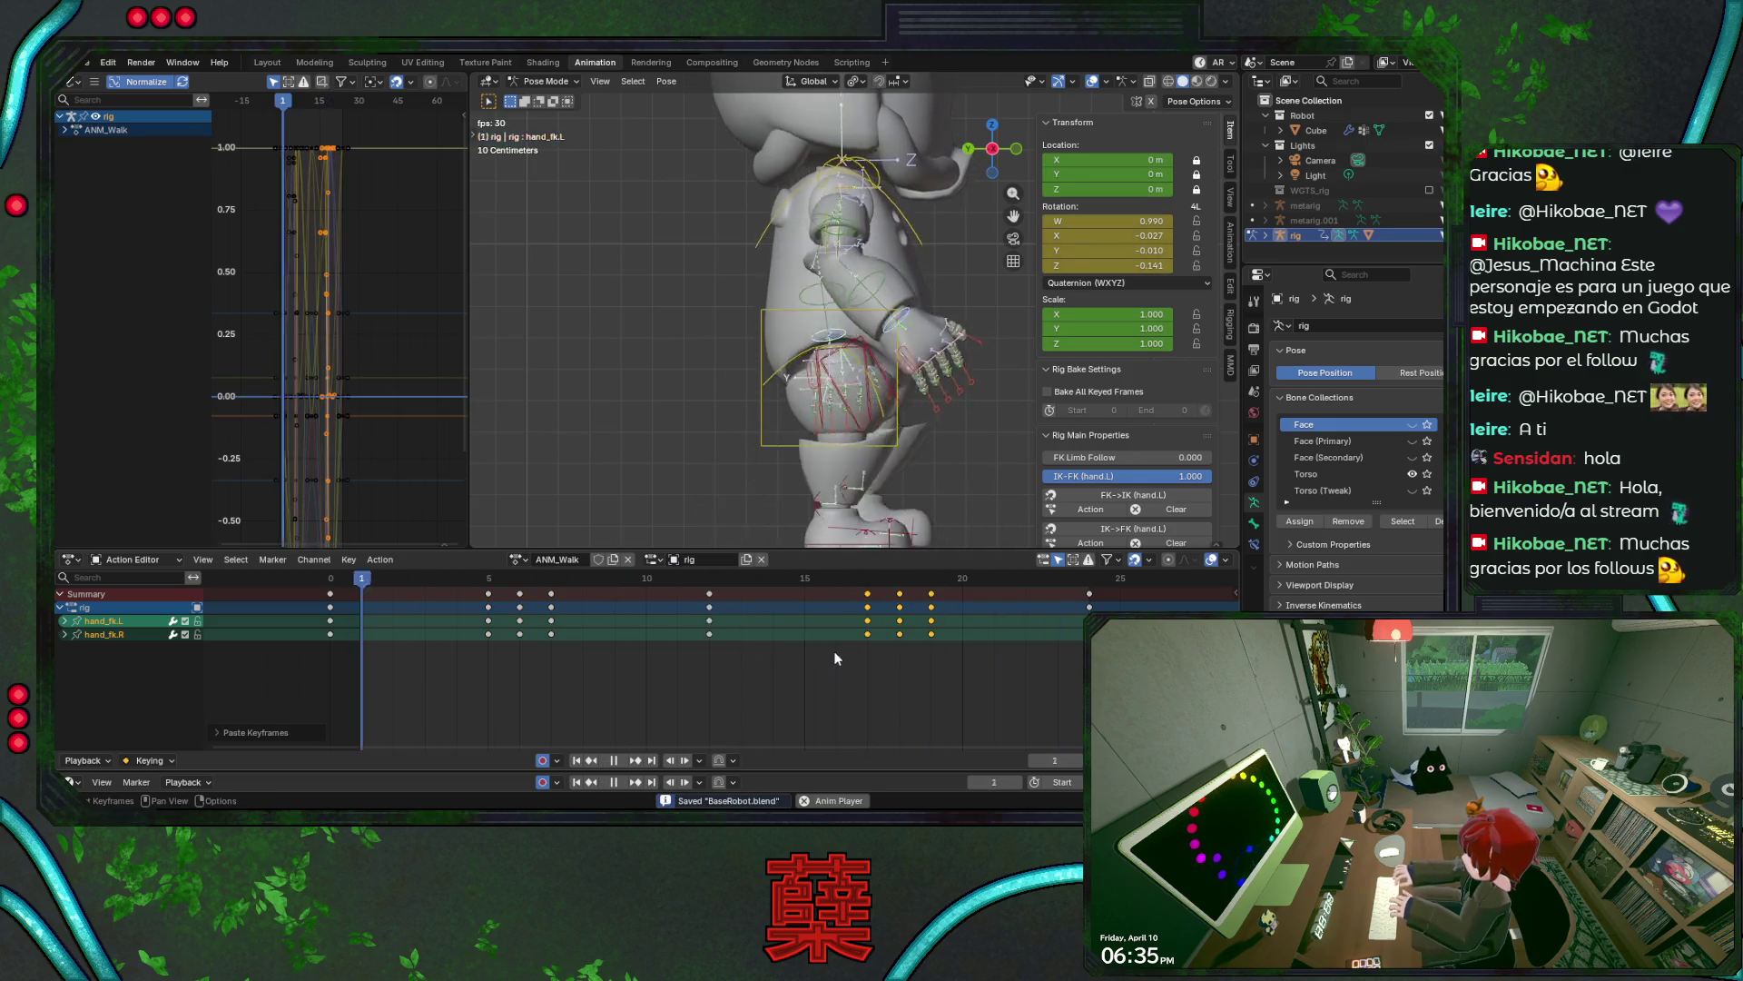
# - With overlays hidden, watch the walk from side, three-quarter front and side-back angles
pyautogui.click(1092, 82)
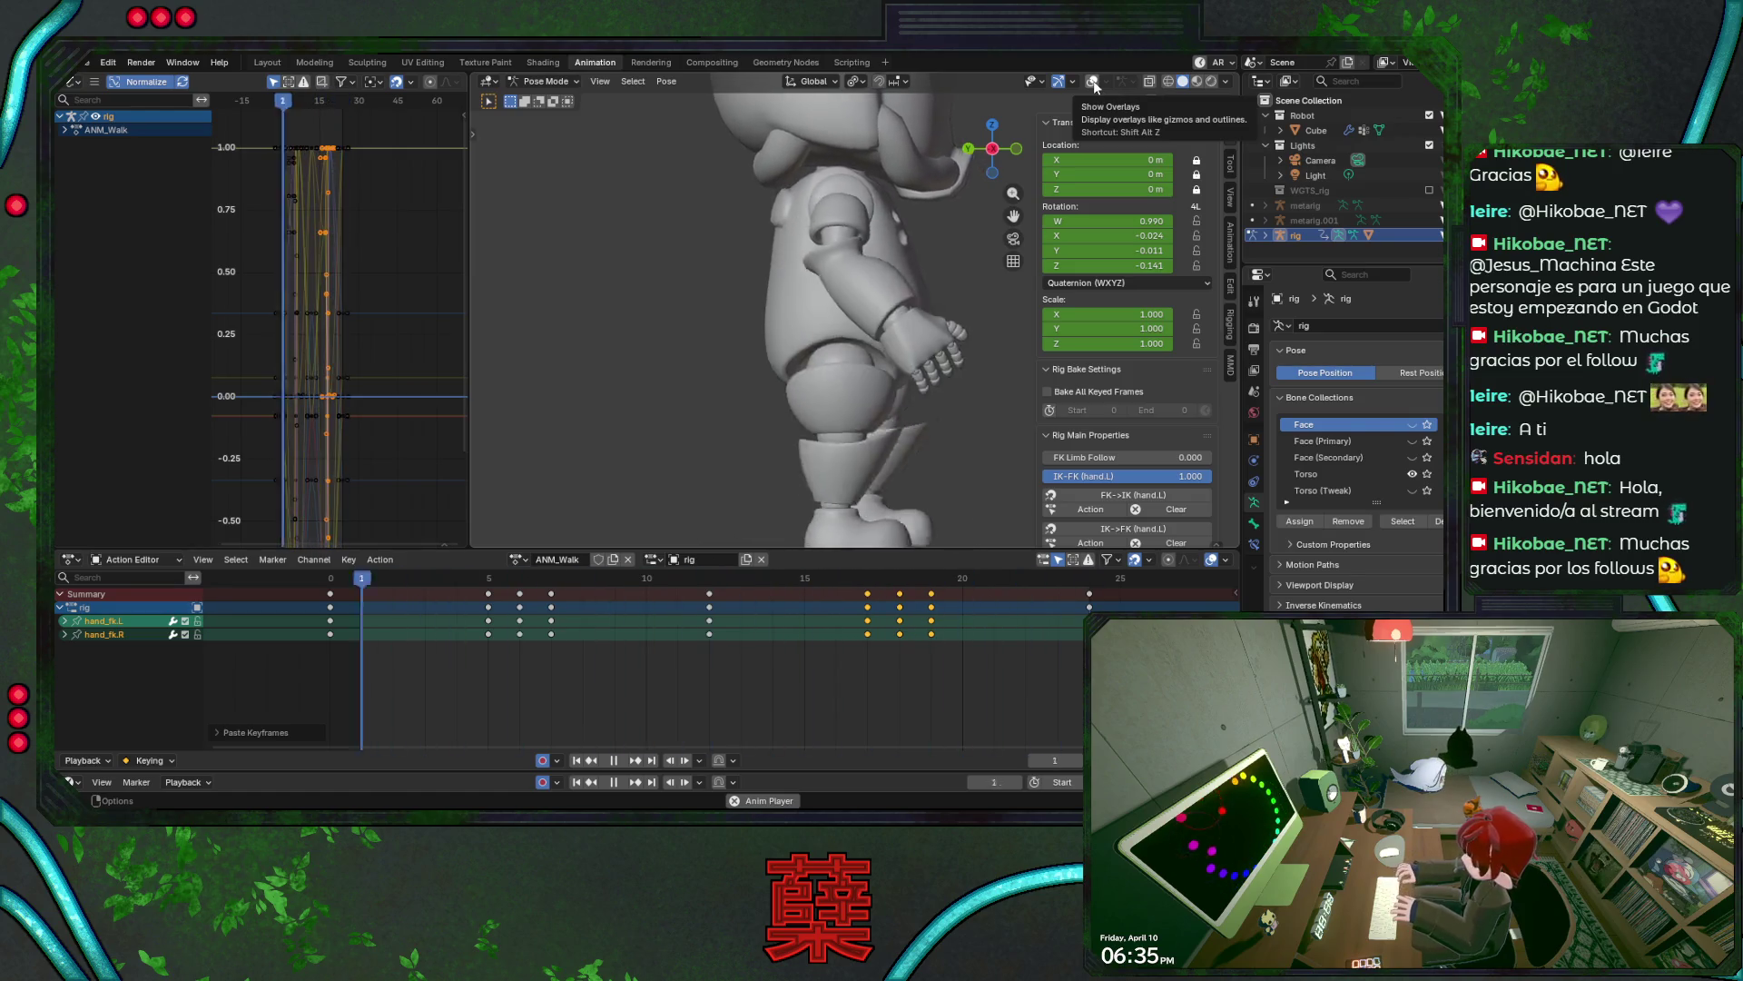
pyautogui.scroll(-3, 848, 334)
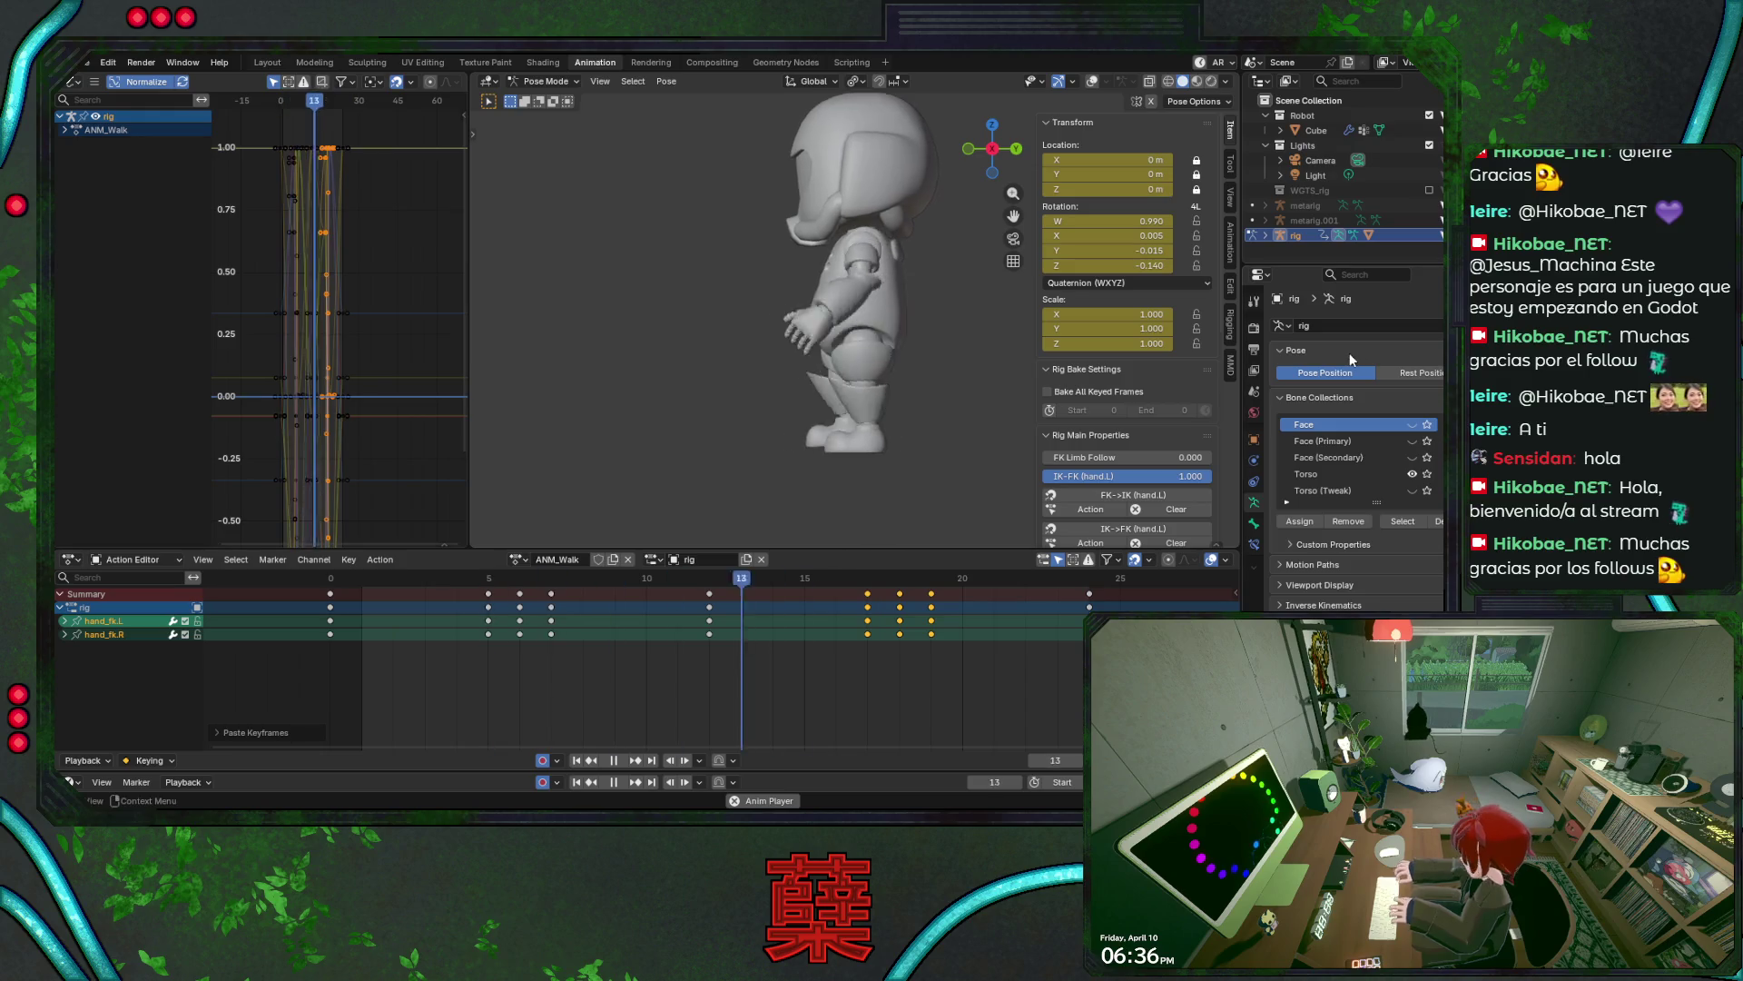
pyautogui.moveTo(917, 363); pyautogui.dragTo(884, 370, button='middle')
pyautogui.moveTo(795, 318)
pyautogui.mouseDown(button='middle')
pyautogui.moveTo(938, 374)
pyautogui.moveTo(964, 419)
pyautogui.moveTo(1081, 396)
pyautogui.mouseUp(button='middle')
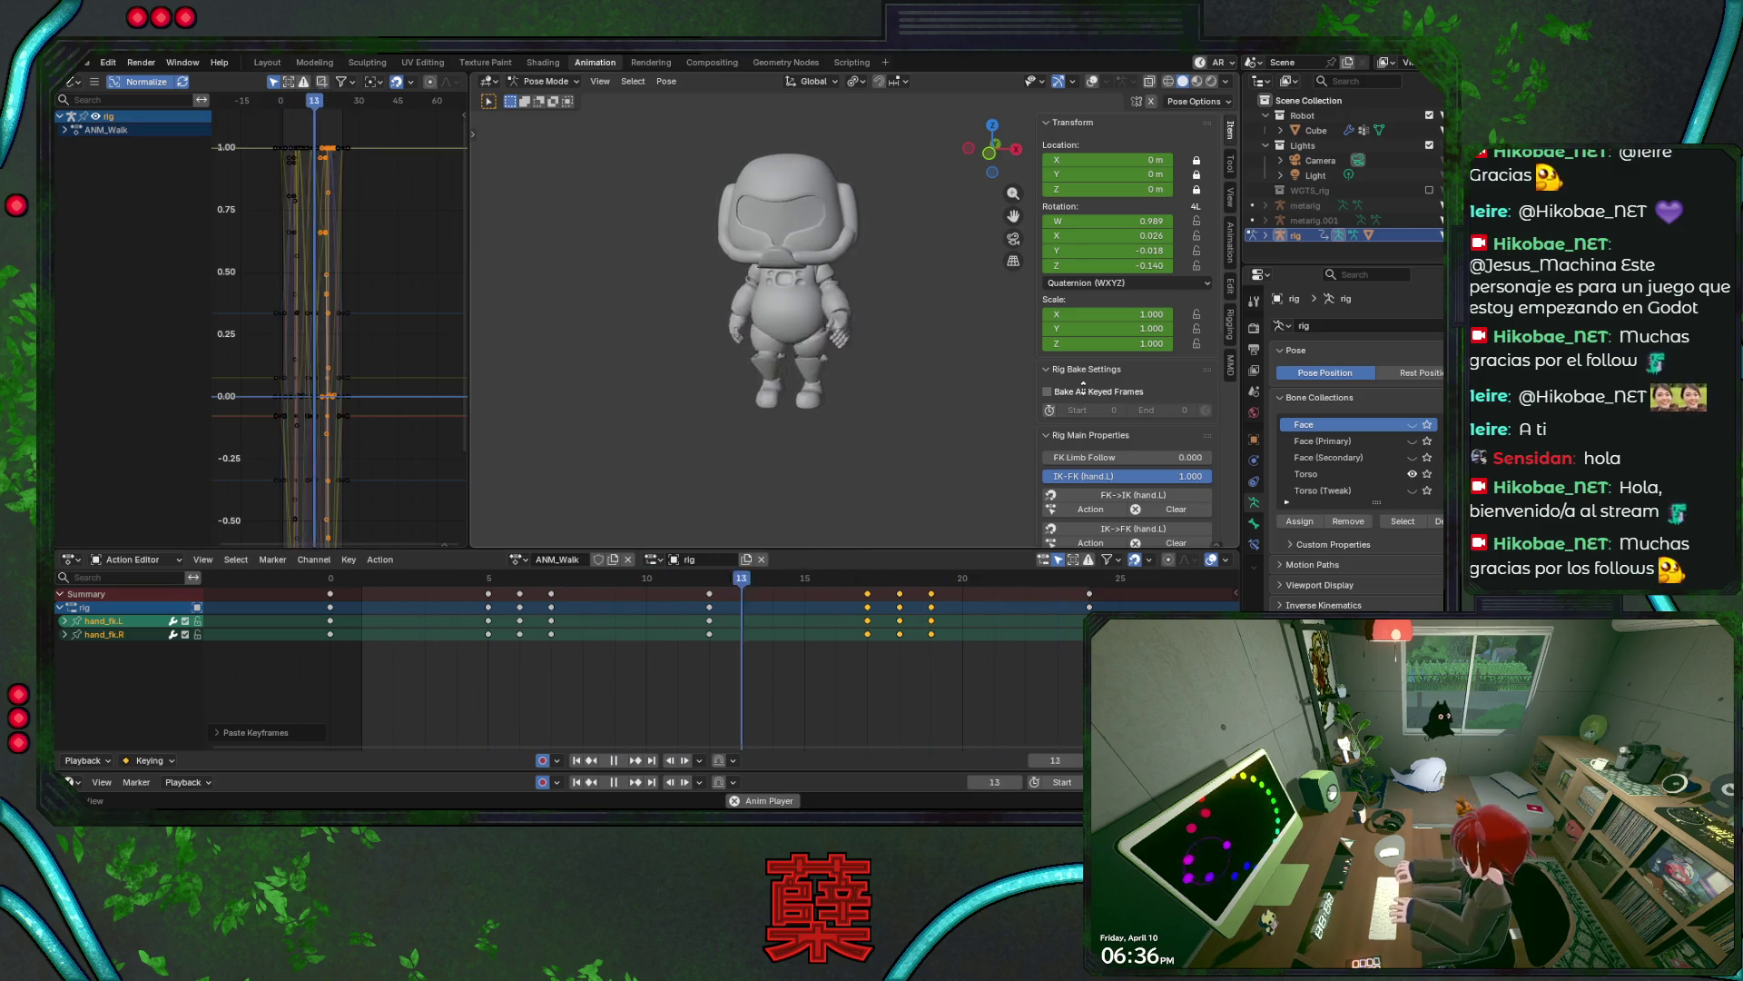
pyautogui.press('a')
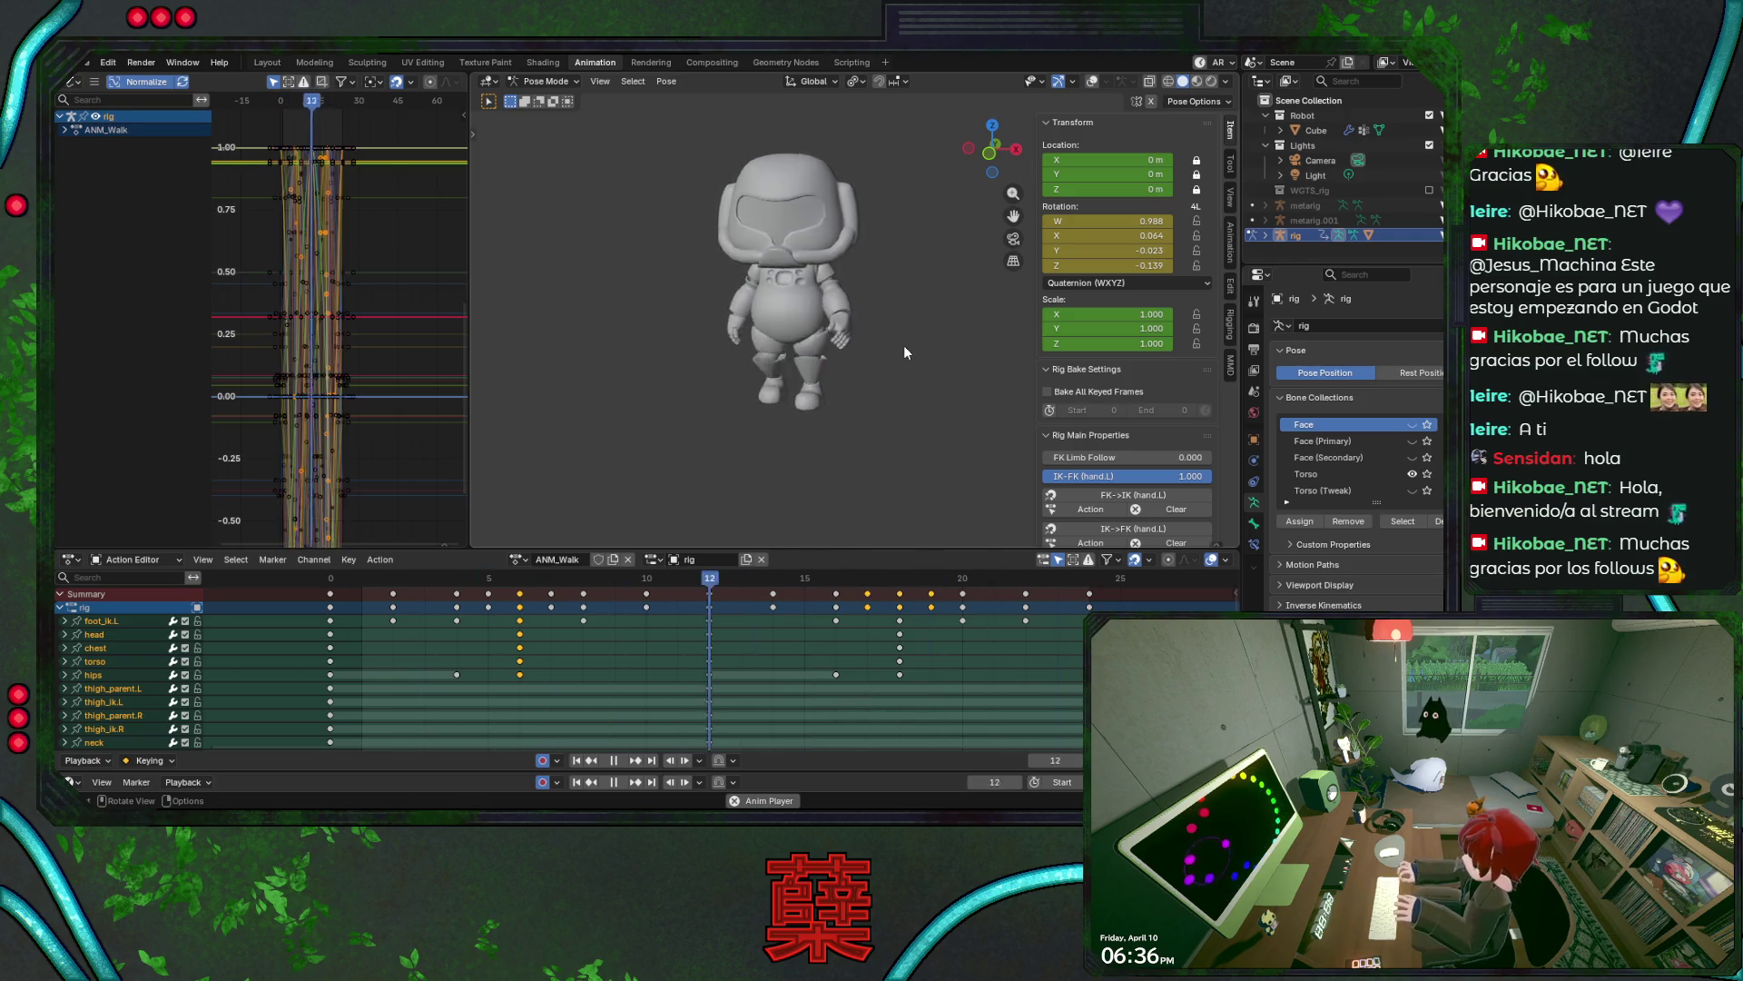
pyautogui.moveTo(902, 345)
pyautogui.mouseDown(button='middle')
pyautogui.moveTo(912, 405)
pyautogui.moveTo(853, 341)
pyautogui.moveTo(788, 320)
pyautogui.moveTo(657, 385)
pyautogui.mouseUp(button='middle')
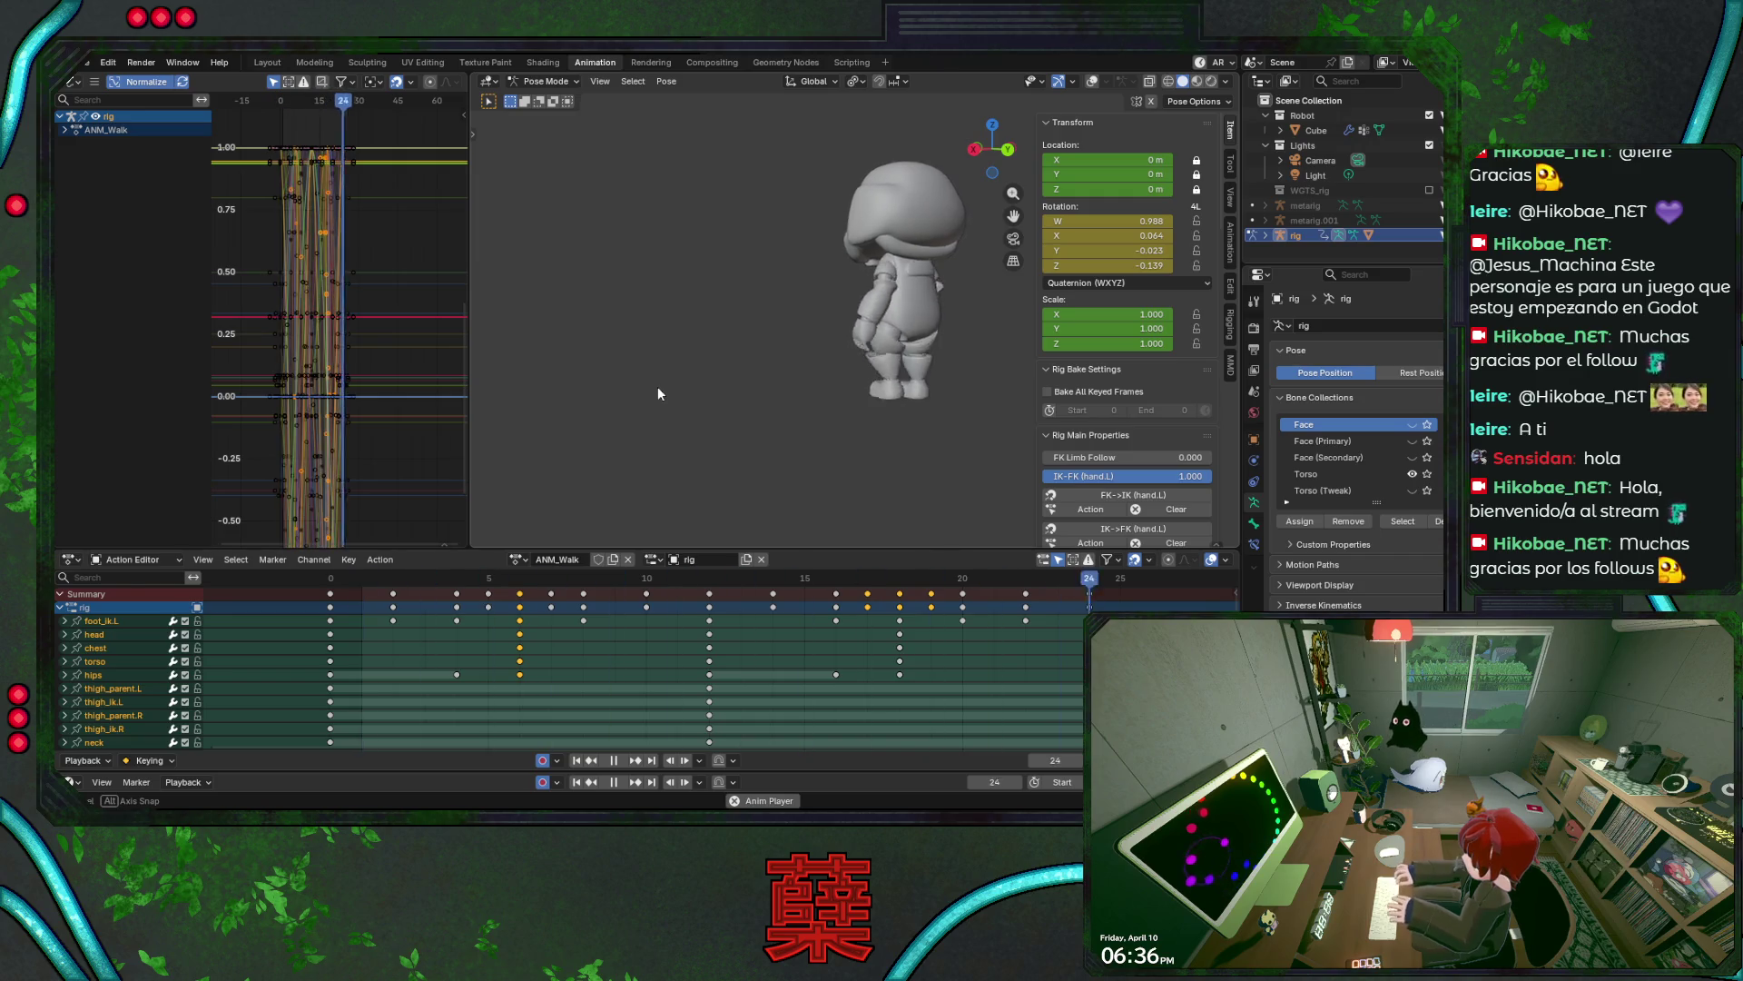
pyautogui.moveTo(658, 388)
pyautogui.mouseDown(button='middle')
pyautogui.moveTo(726, 403)
pyautogui.moveTo(665, 419)
pyautogui.moveTo(825, 341)
pyautogui.moveTo(748, 367)
pyautogui.moveTo(864, 374)
pyautogui.moveTo(752, 414)
pyautogui.moveTo(825, 400)
pyautogui.mouseUp(button='middle')
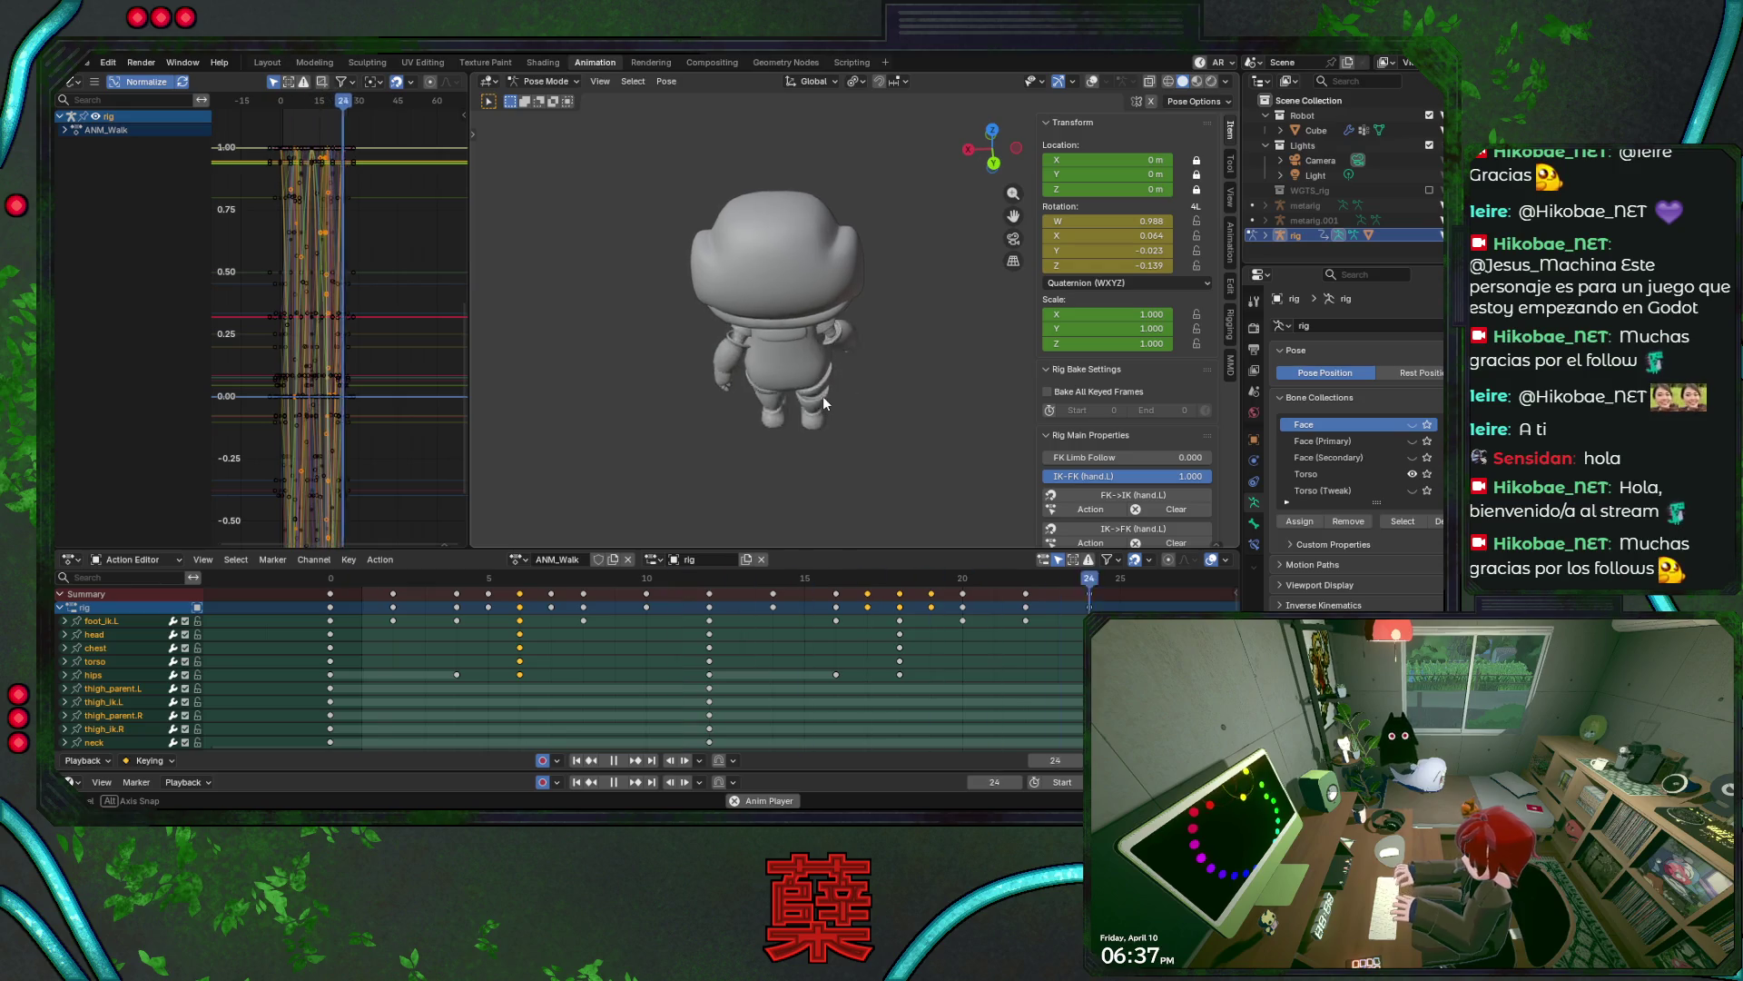
pyautogui.moveTo(823, 396); pyautogui.dragTo(892, 356, button='middle')
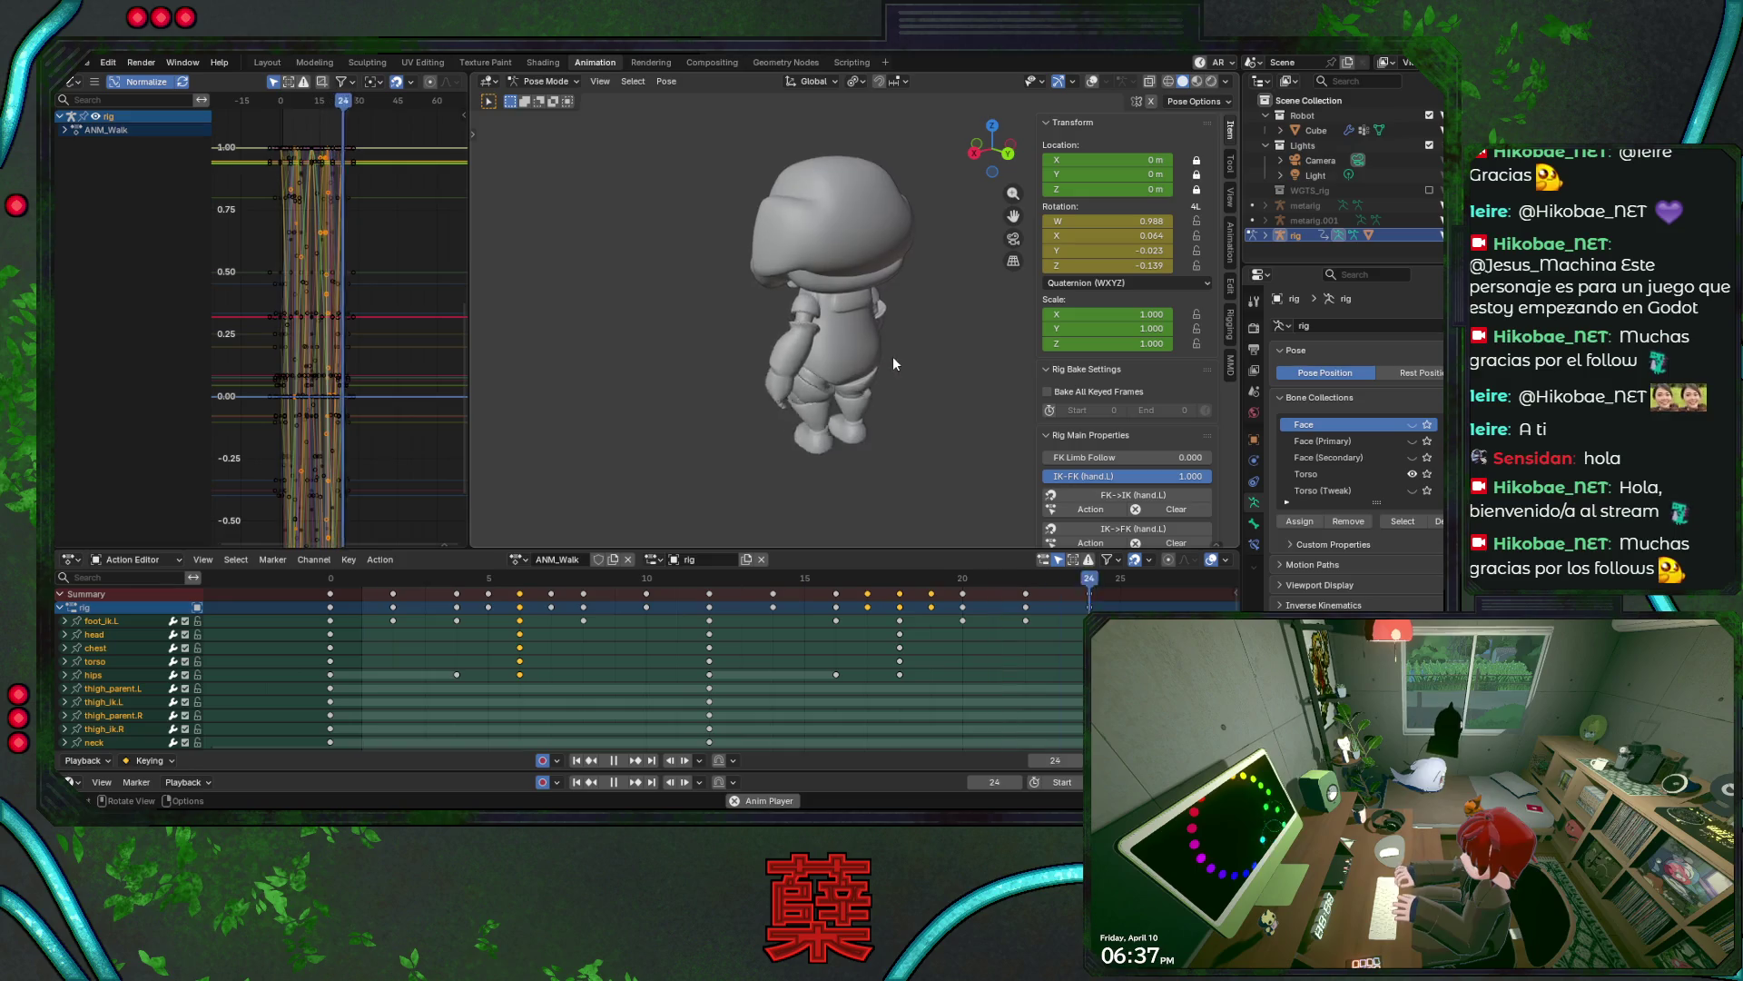
# - Stop, replay, and step through the walk from frame 0 to frame 12
pyautogui.press('Escape')
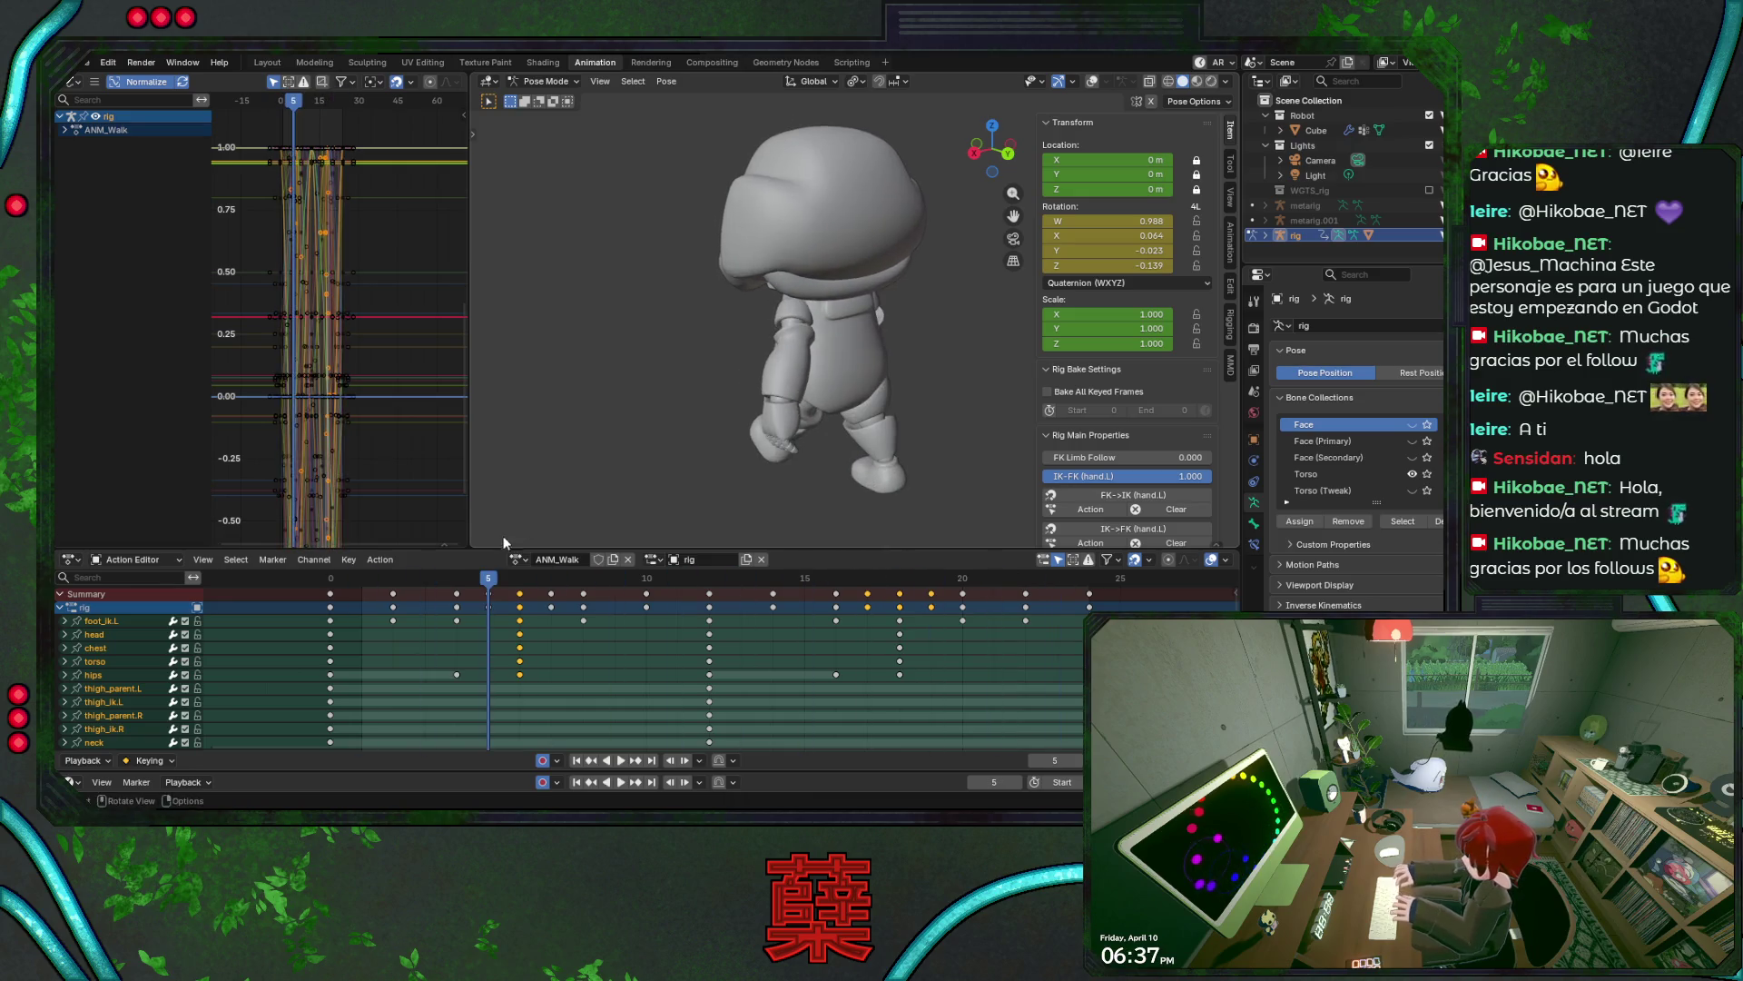
pyautogui.moveTo(813, 421); pyautogui.dragTo(772, 422, button='middle')
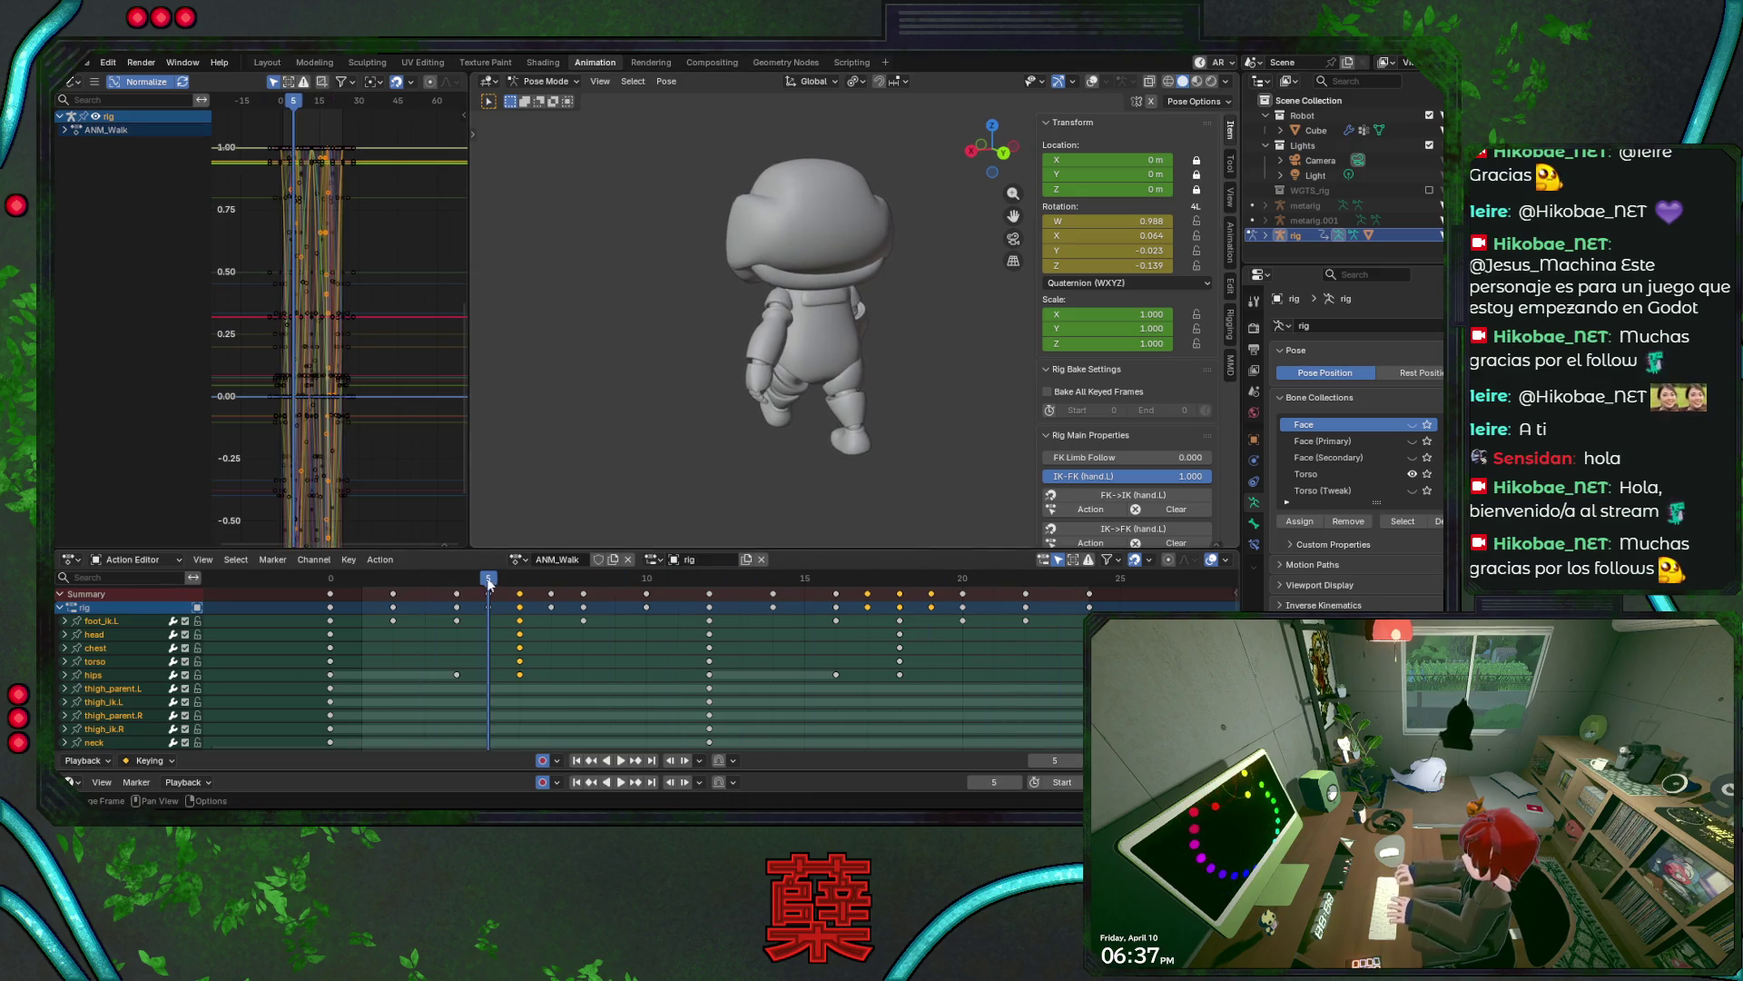
pyautogui.hotkey('shift', 'Left')
pyautogui.press('space')
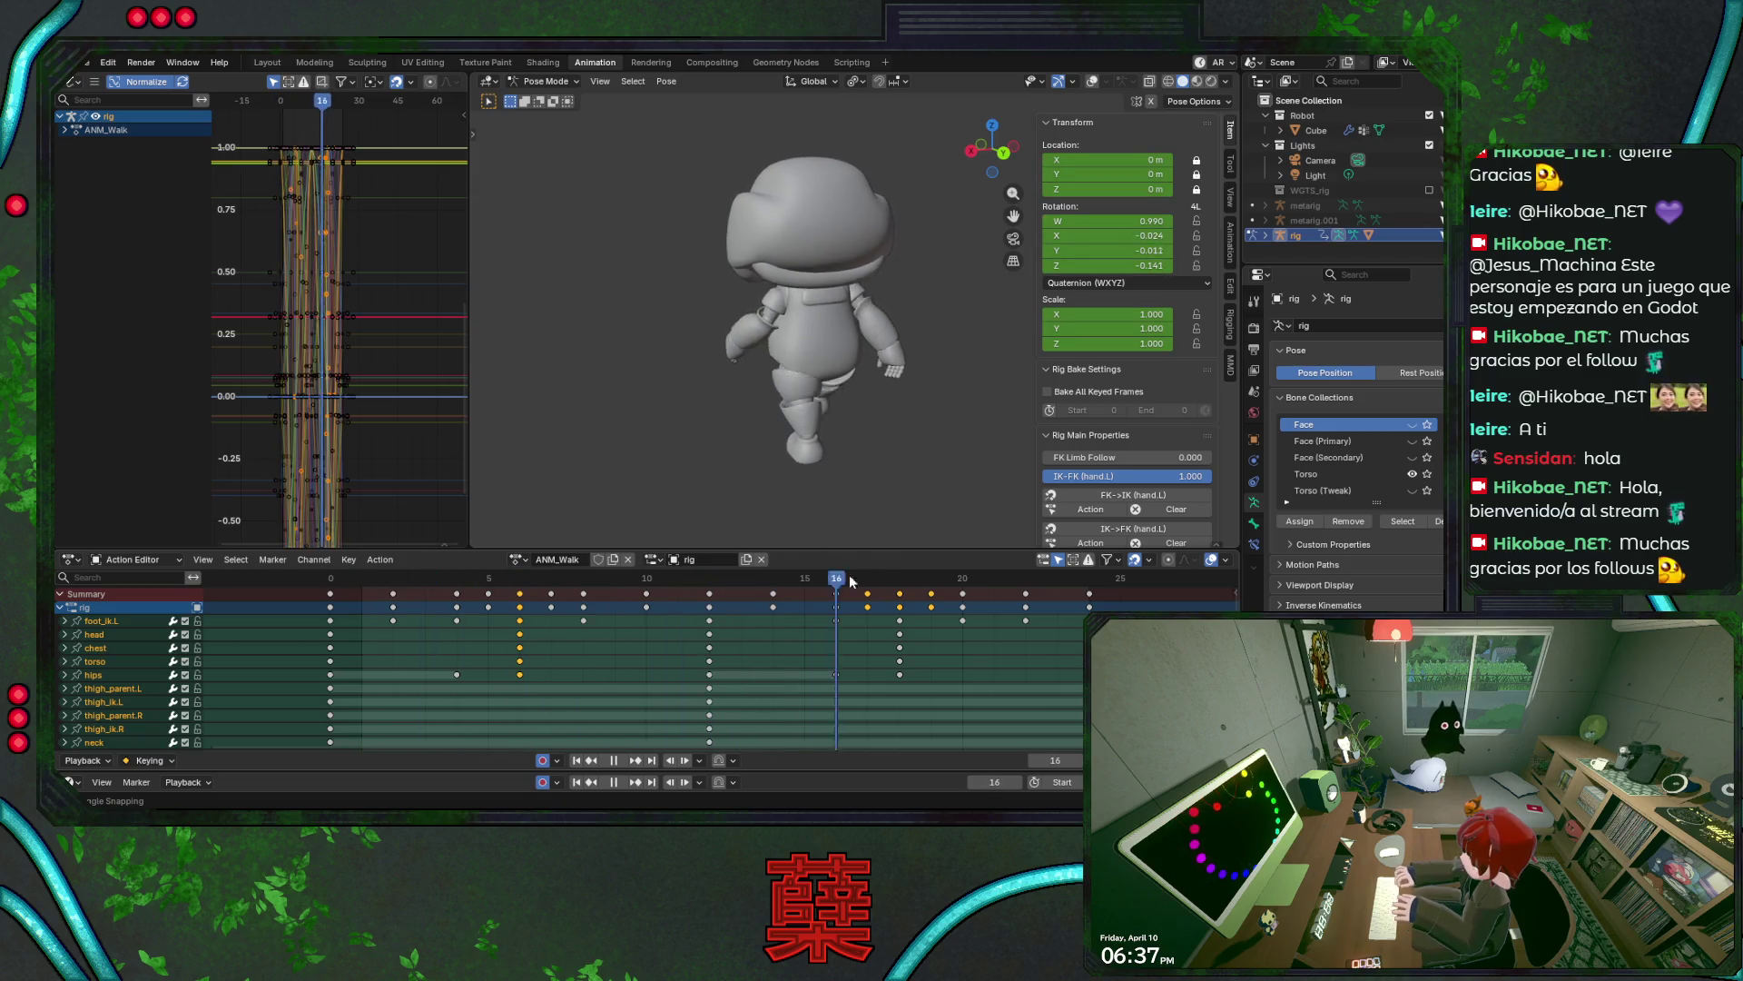
pyautogui.press('space')
pyautogui.click(329, 582)
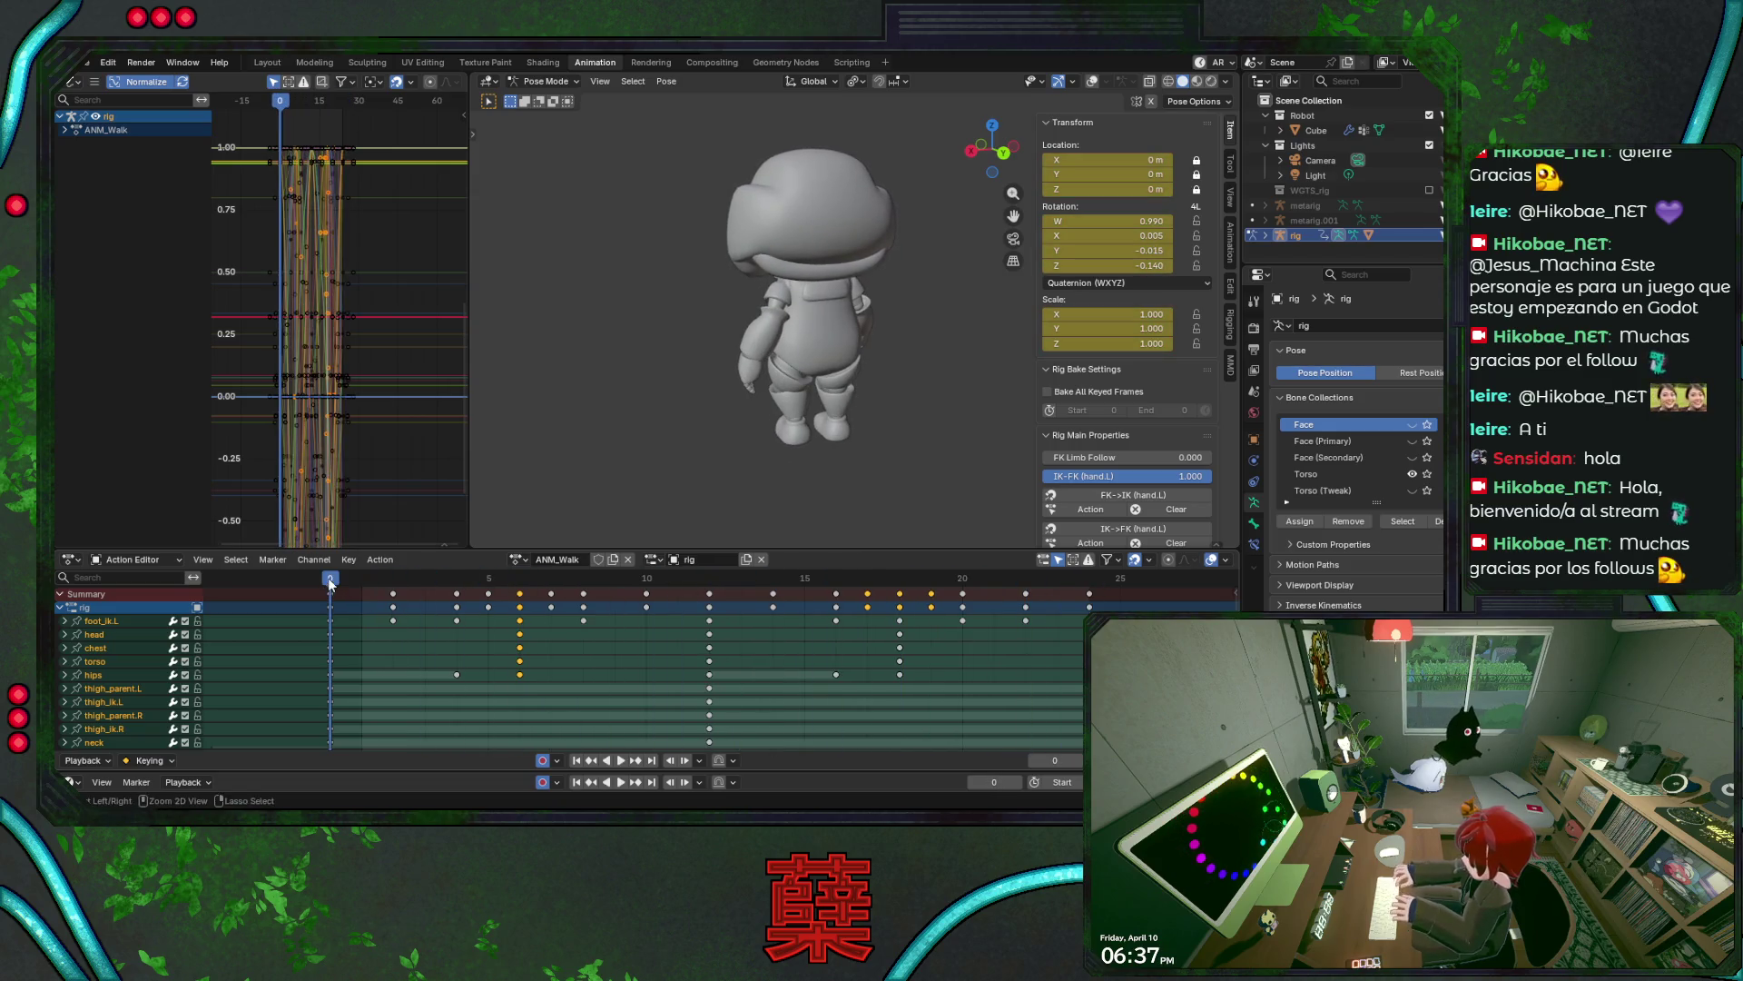
pyautogui.moveTo(360, 582)
pyautogui.mouseDown()
pyautogui.moveTo(714, 573)
pyautogui.moveTo(330, 576)
pyautogui.moveTo(581, 575)
pyautogui.moveTo(350, 577)
pyautogui.mouseUp()
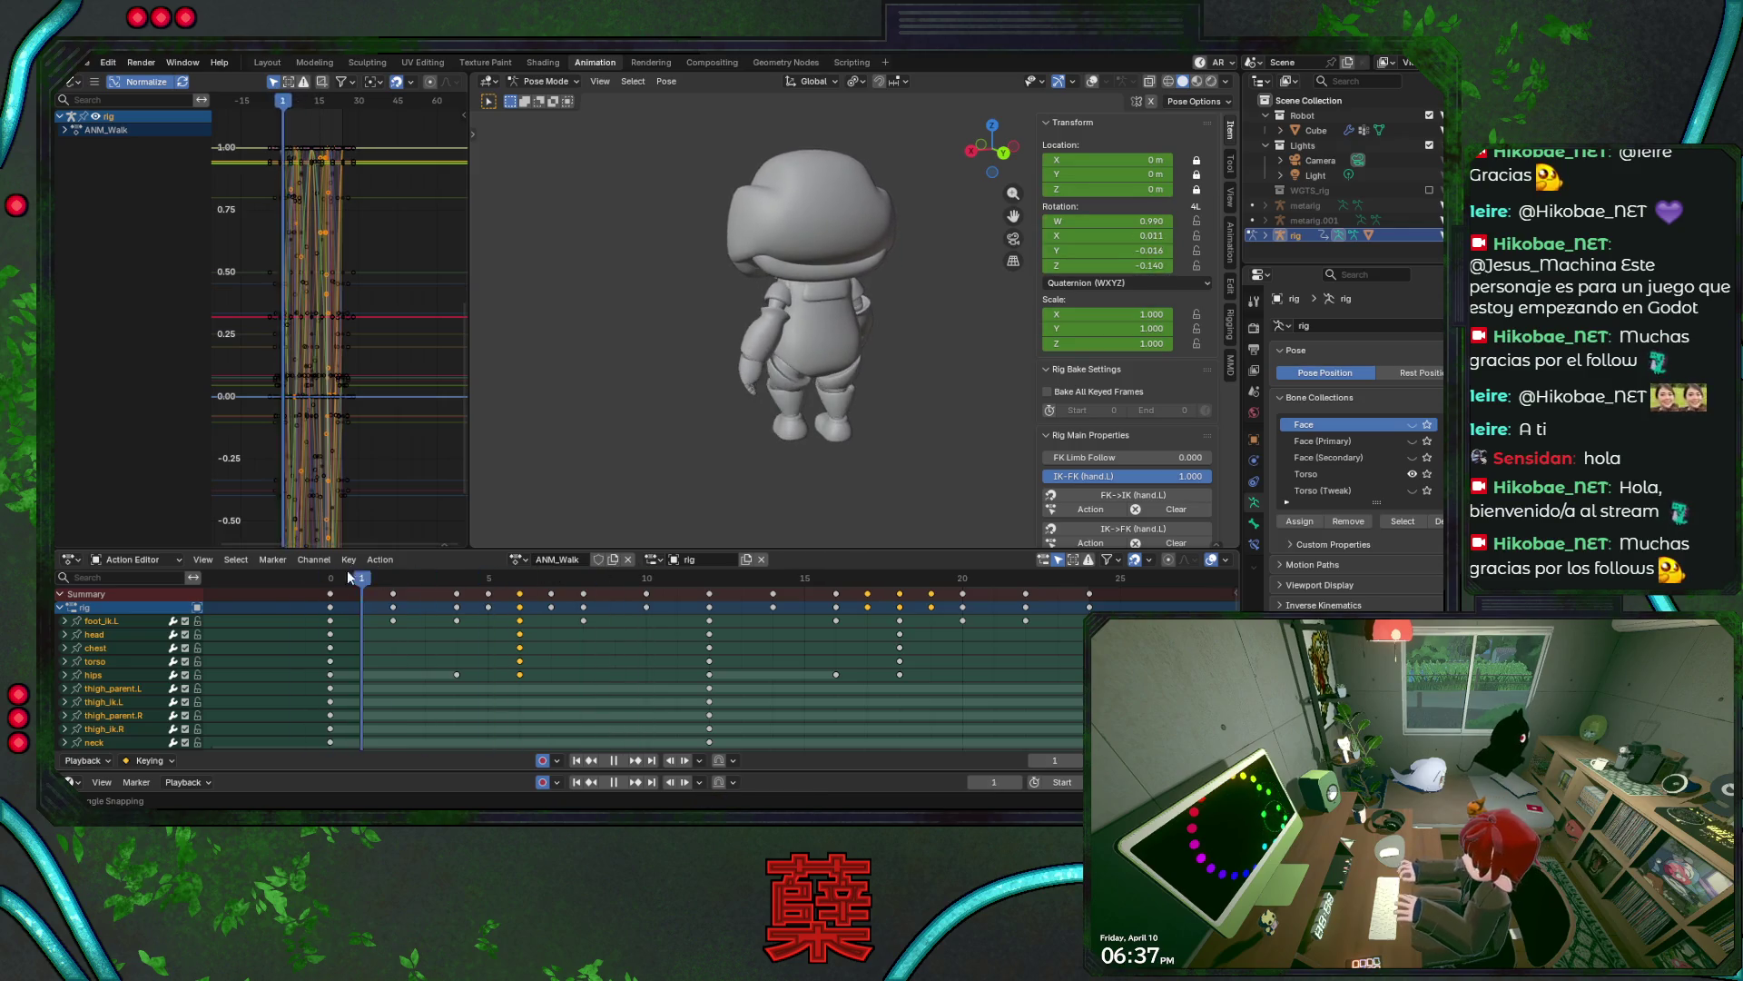
# - Replay the walk from a new angle, review frames 7–12, and finish in numpad-3 side view
pyautogui.press('space')
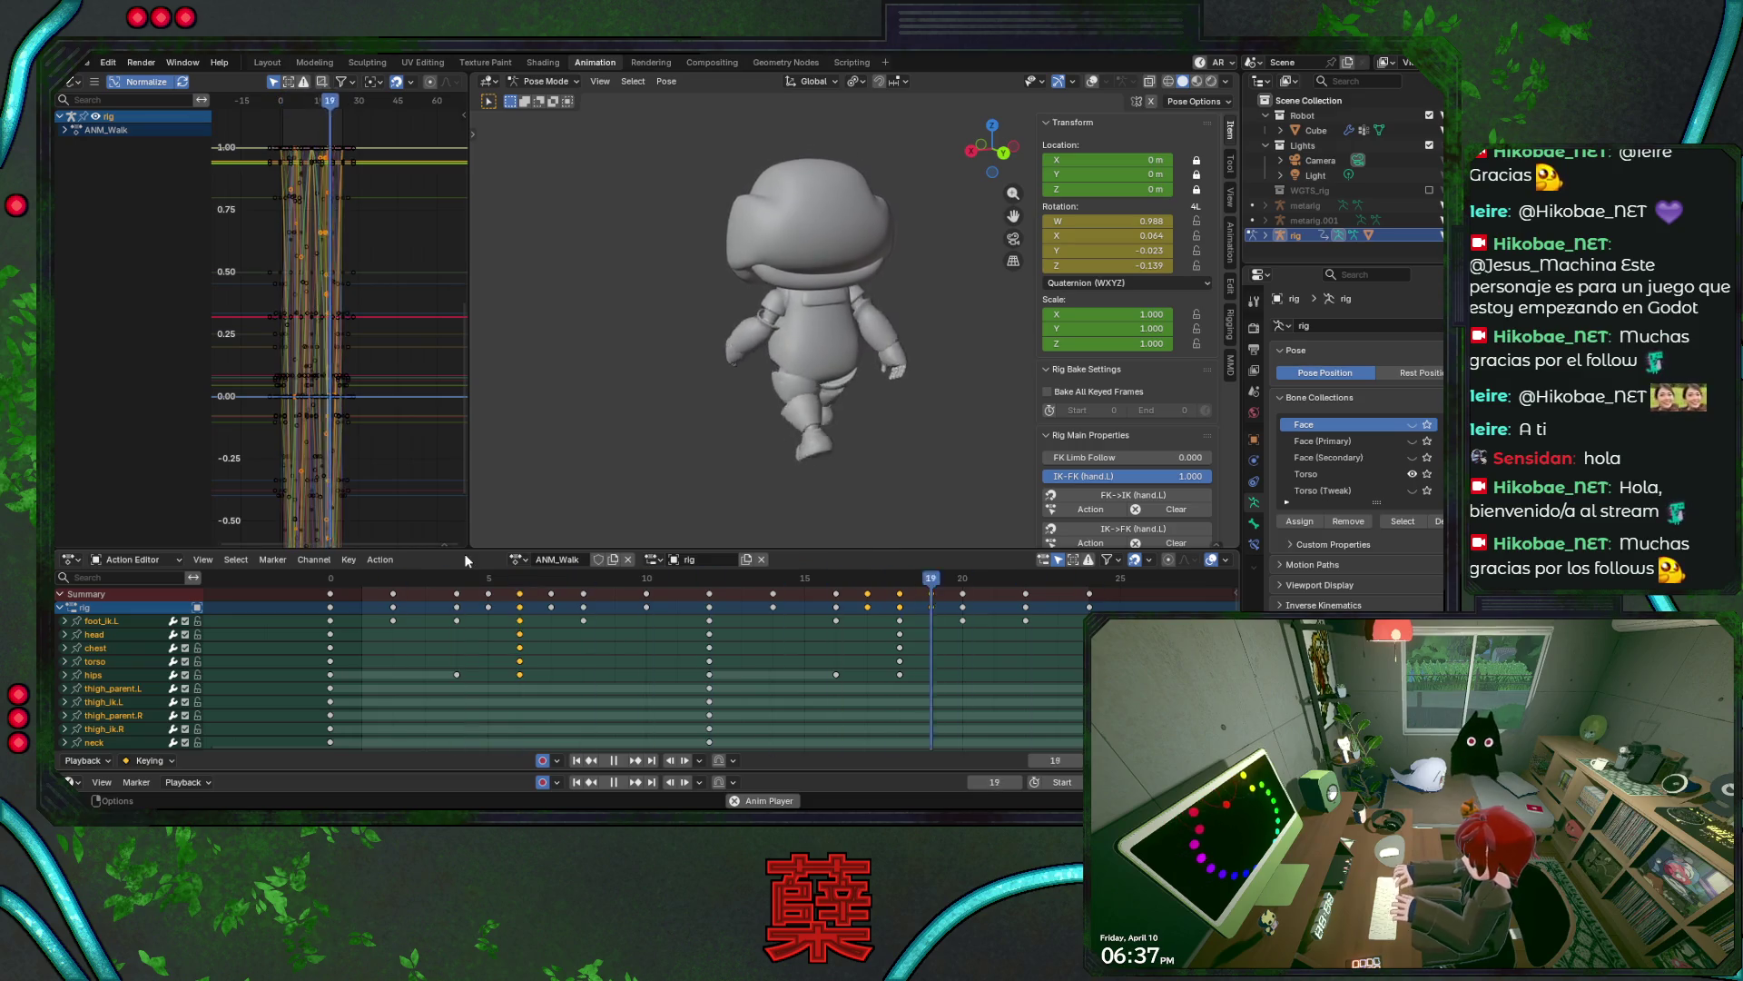
pyautogui.moveTo(923, 367); pyautogui.dragTo(837, 387, button='middle')
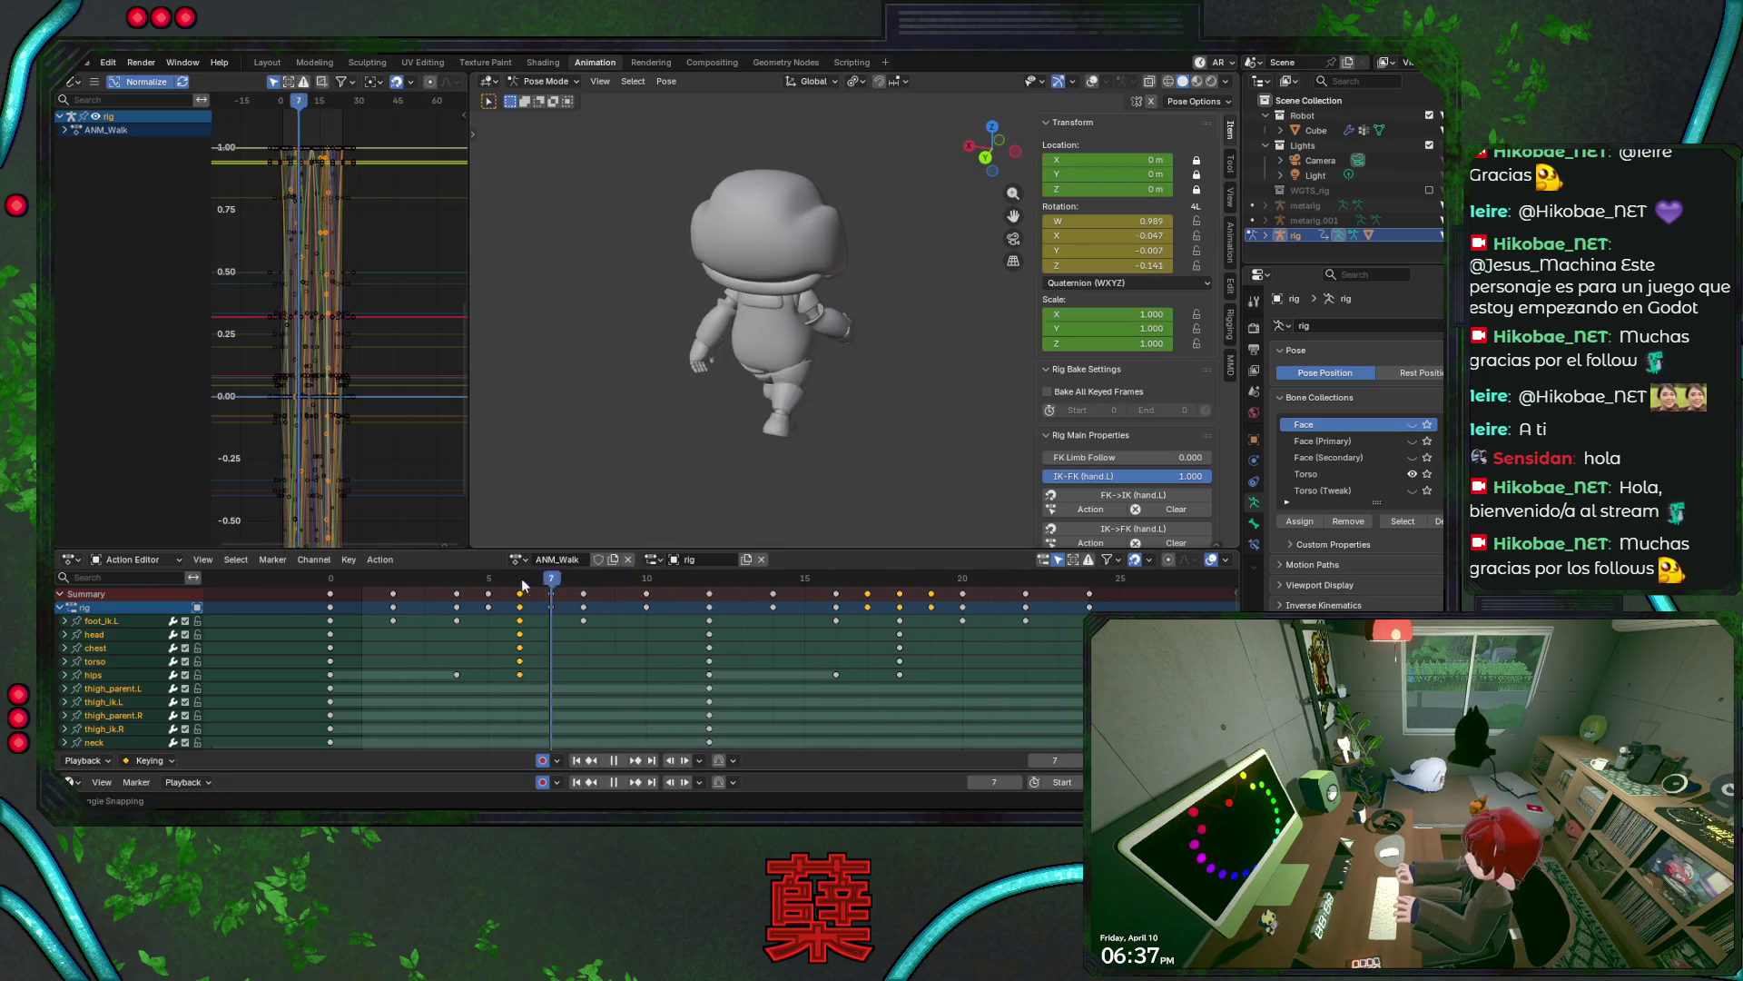
pyautogui.moveTo(521, 577)
pyautogui.mouseDown()
pyautogui.moveTo(335, 591)
pyautogui.moveTo(457, 588)
pyautogui.mouseUp()
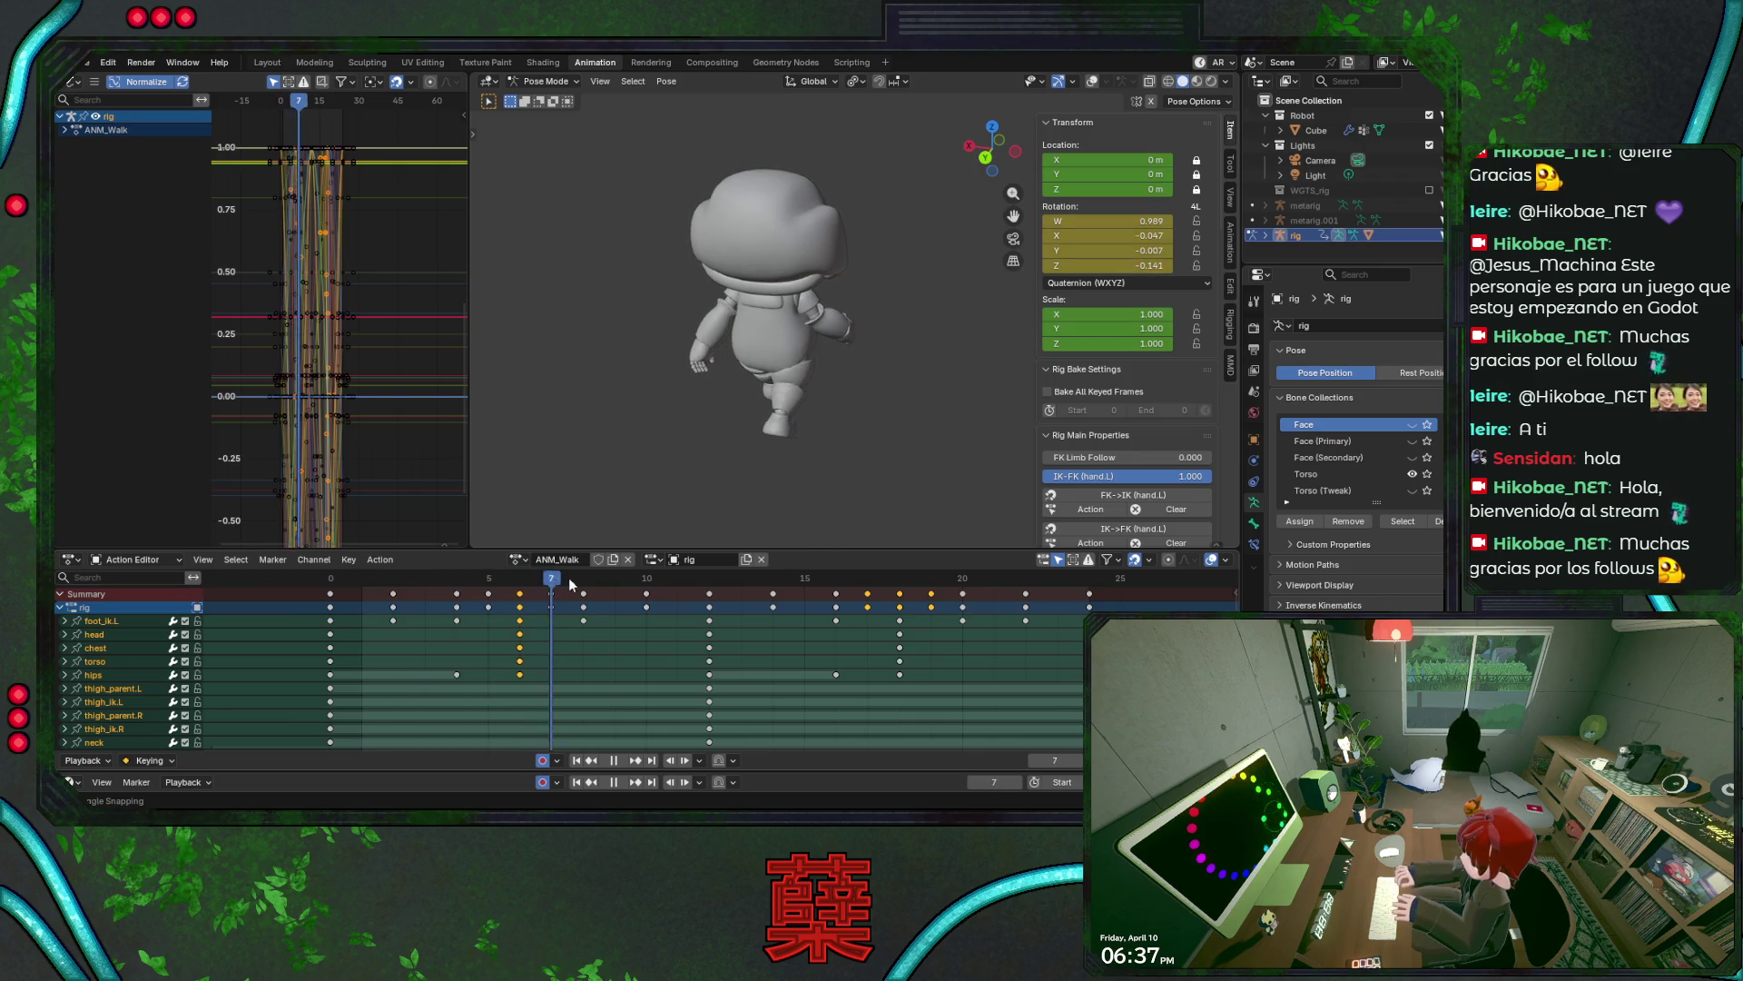
pyautogui.moveTo(570, 584)
pyautogui.mouseDown()
pyautogui.moveTo(853, 577)
pyautogui.moveTo(504, 582)
pyautogui.moveTo(735, 582)
pyautogui.moveTo(646, 582)
pyautogui.mouseUp()
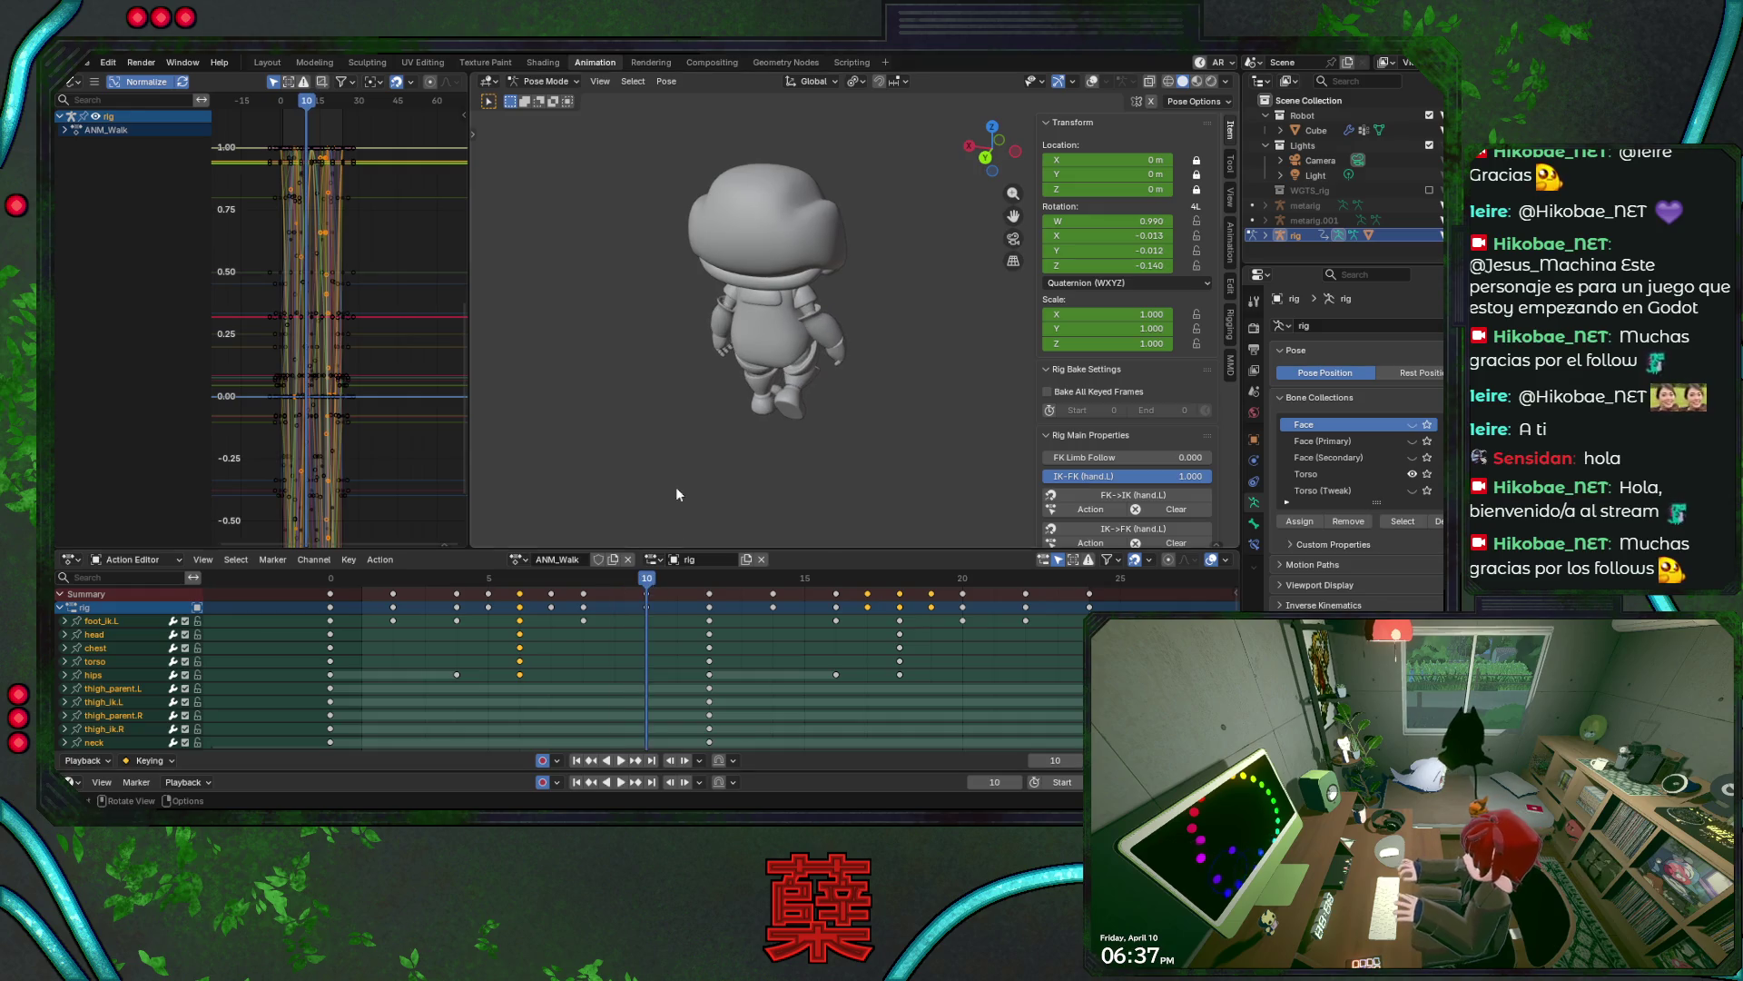
pyautogui.press('KP_3')
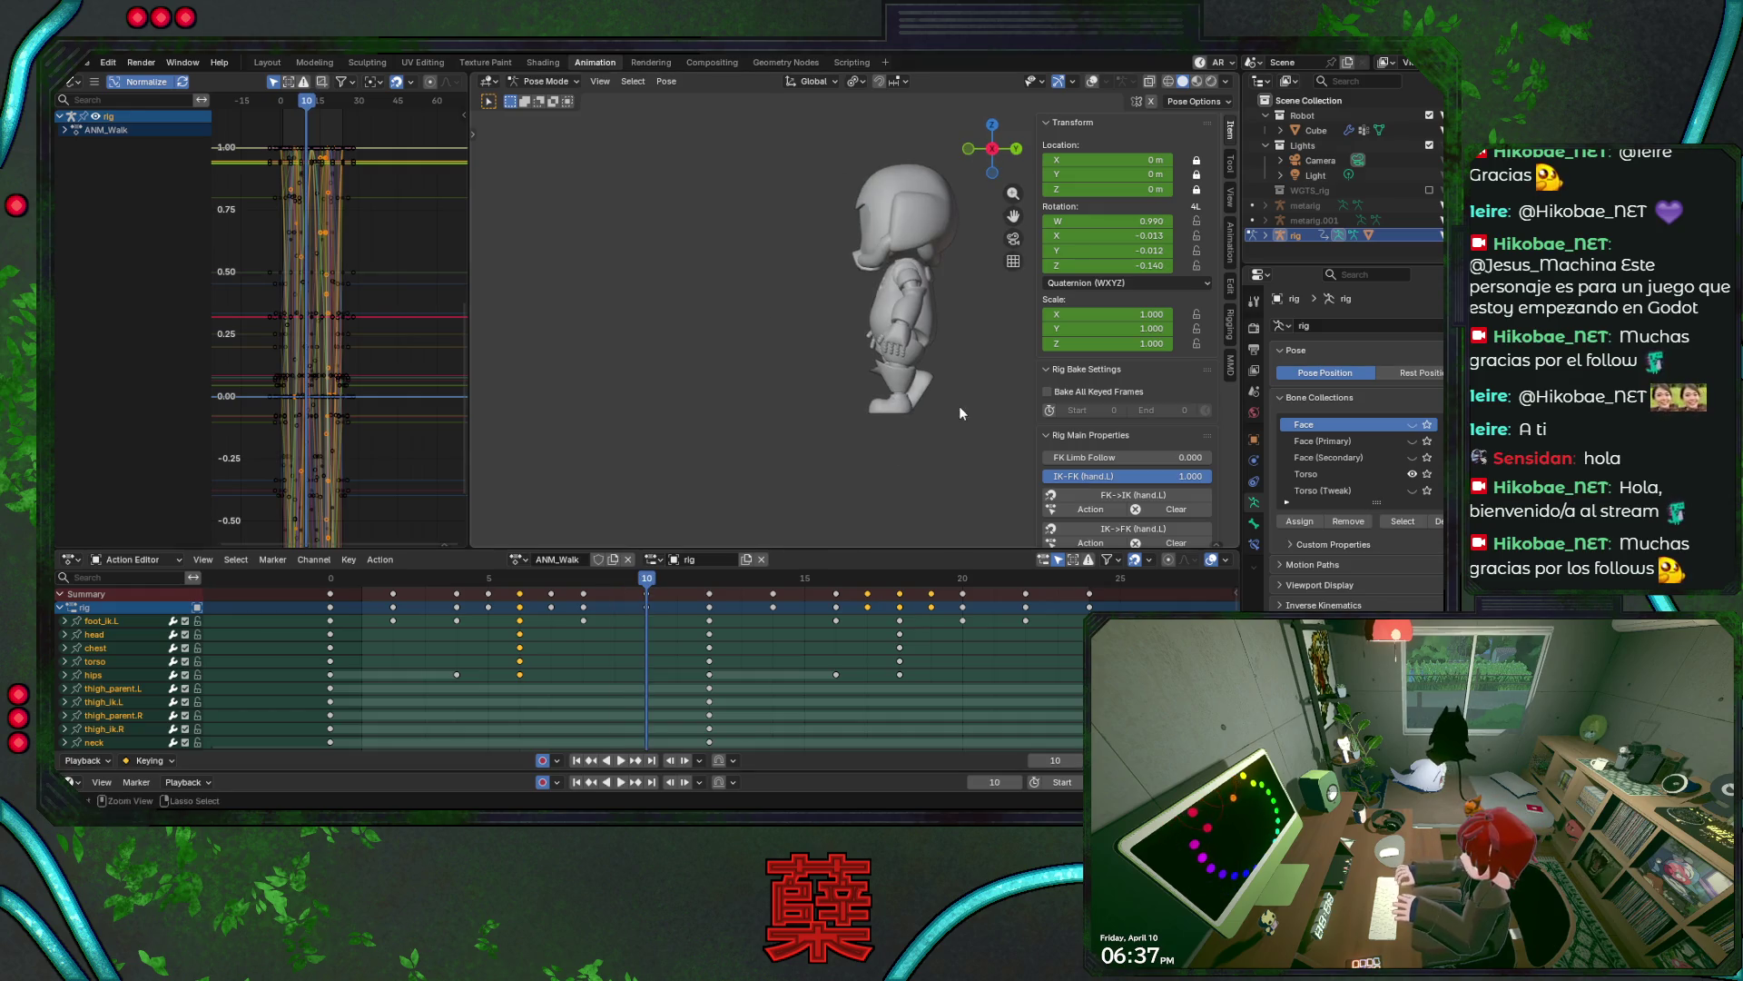
# - Save the file, turn the viewport overlays back on, and return to frame 0
pyautogui.hotkey('ctrl', 's')
pyautogui.moveTo(959, 406)
pyautogui.mouseDown(button='middle')
pyautogui.moveTo(955, 379)
pyautogui.moveTo(910, 369)
pyautogui.mouseUp(button='middle')
pyautogui.scroll(4, 908, 399)
pyautogui.scroll(-2, 890, 432)
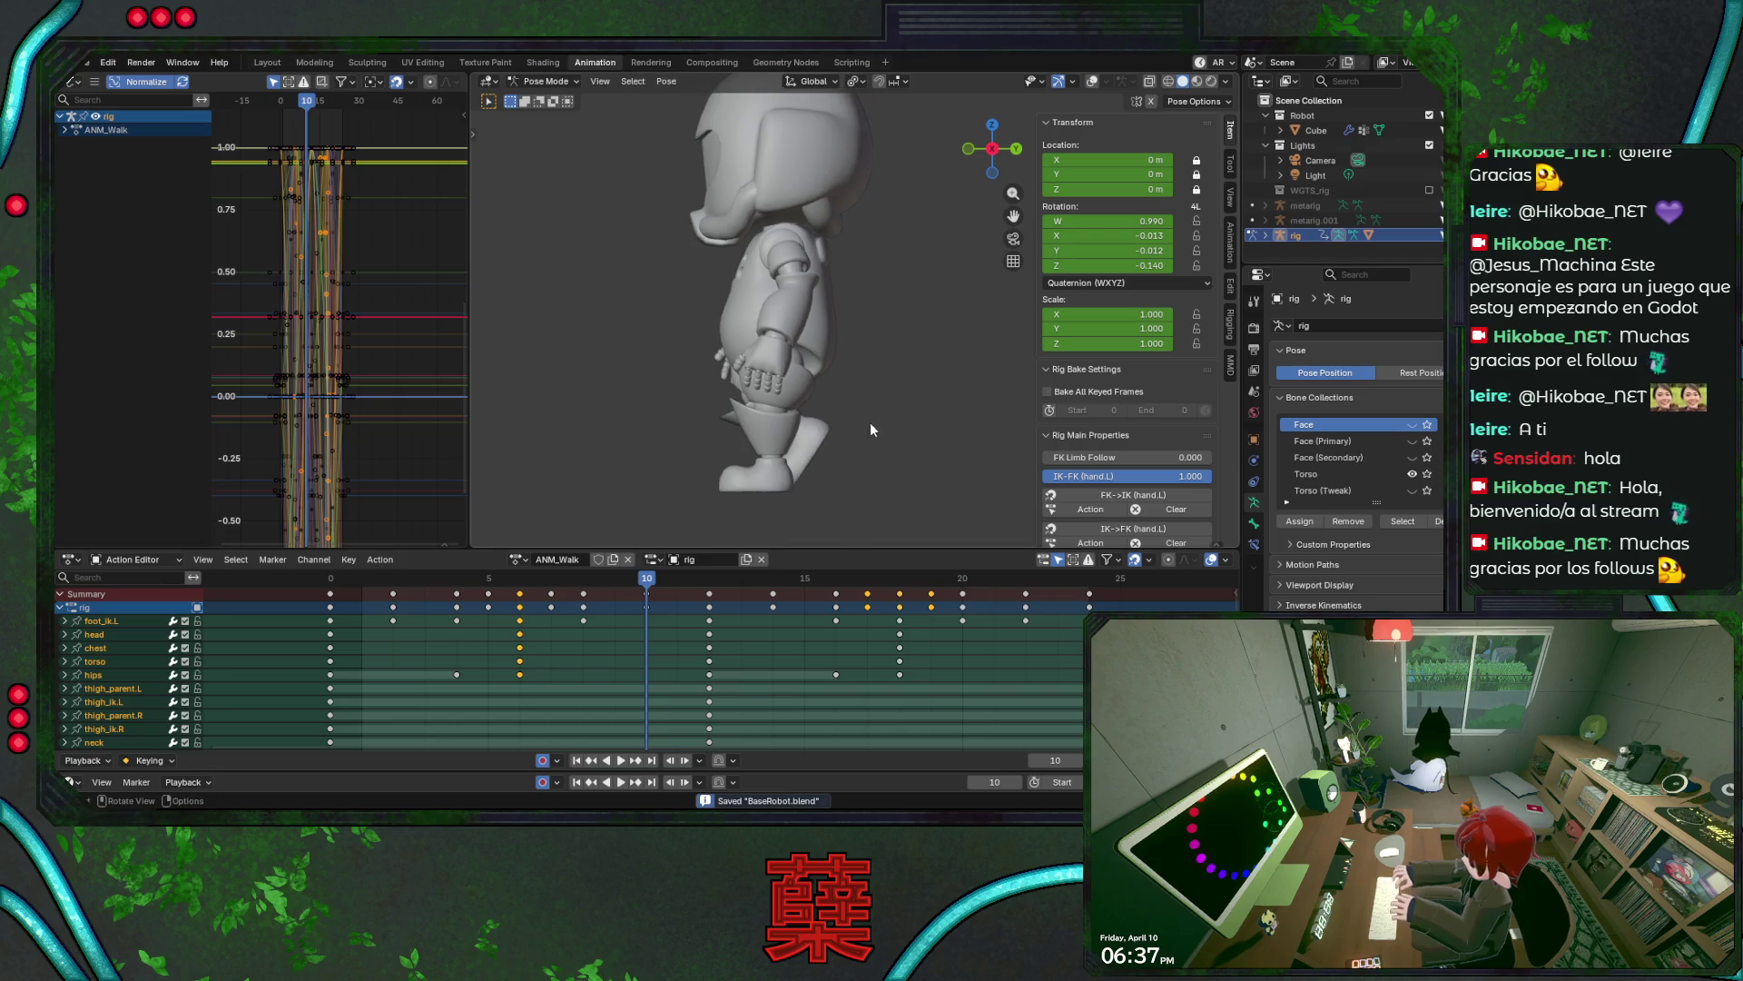
pyautogui.click(1095, 82)
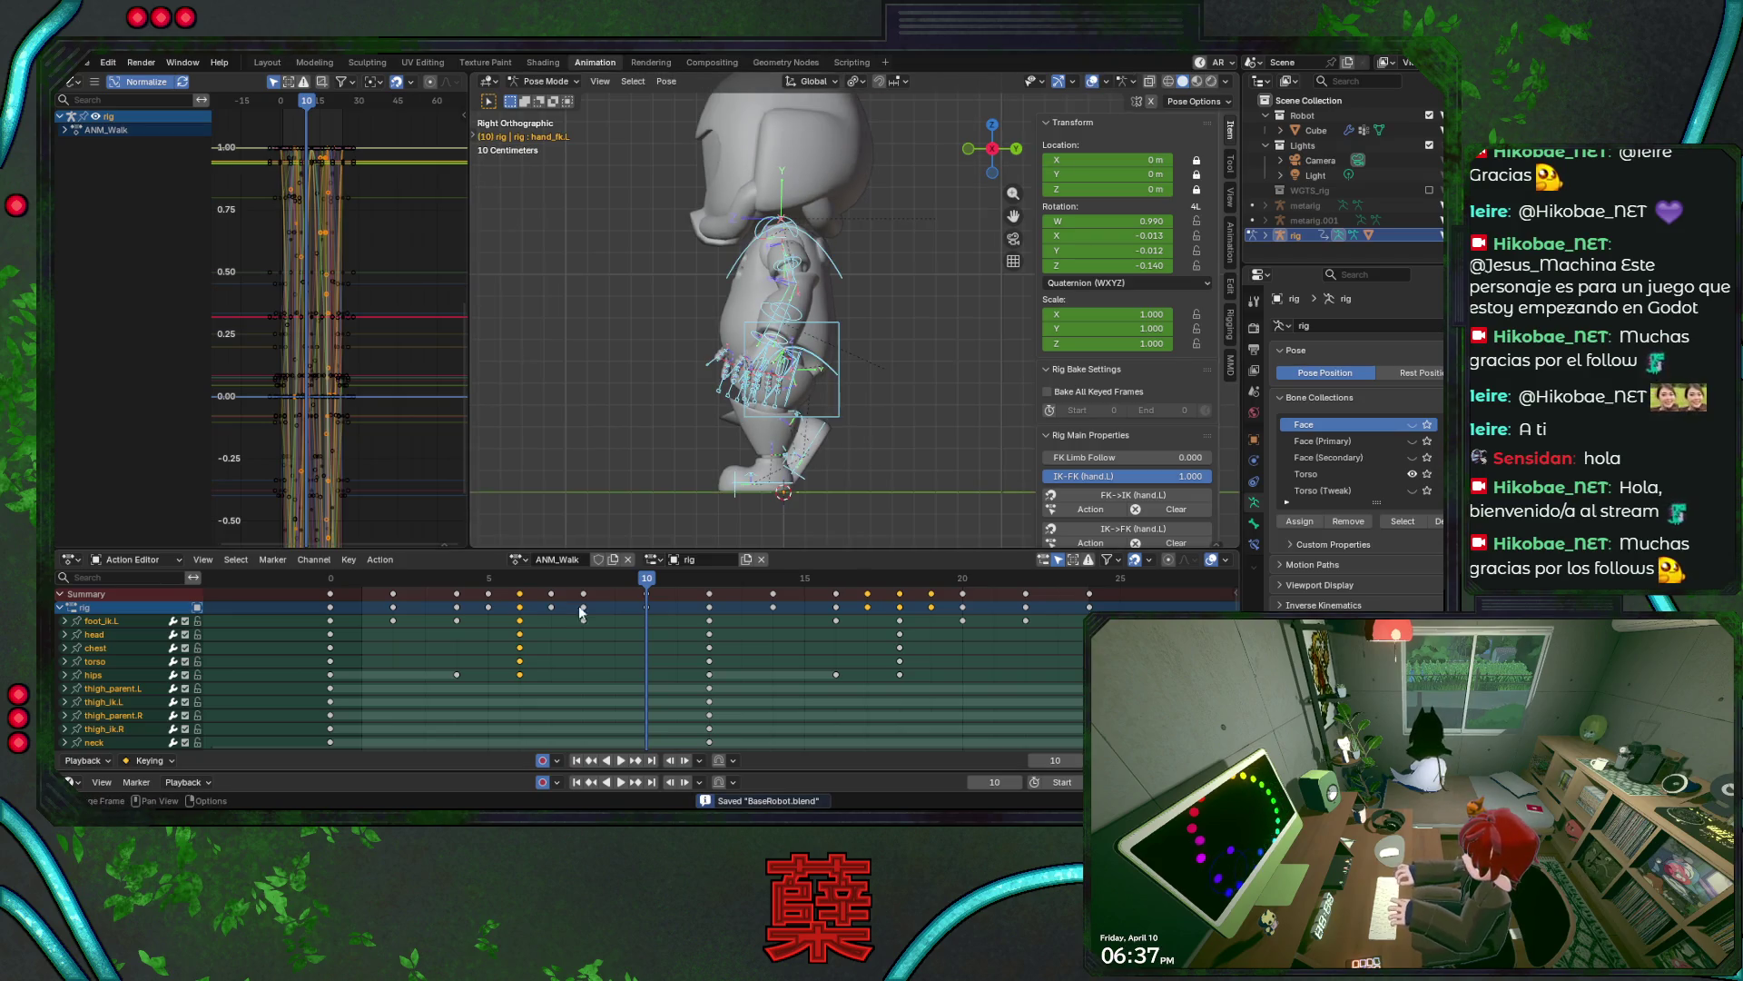
pyautogui.click(329, 583)
# - Rotate the right IK foot control about 27 degrees at frame 10 and save
pyautogui.click(818, 483)
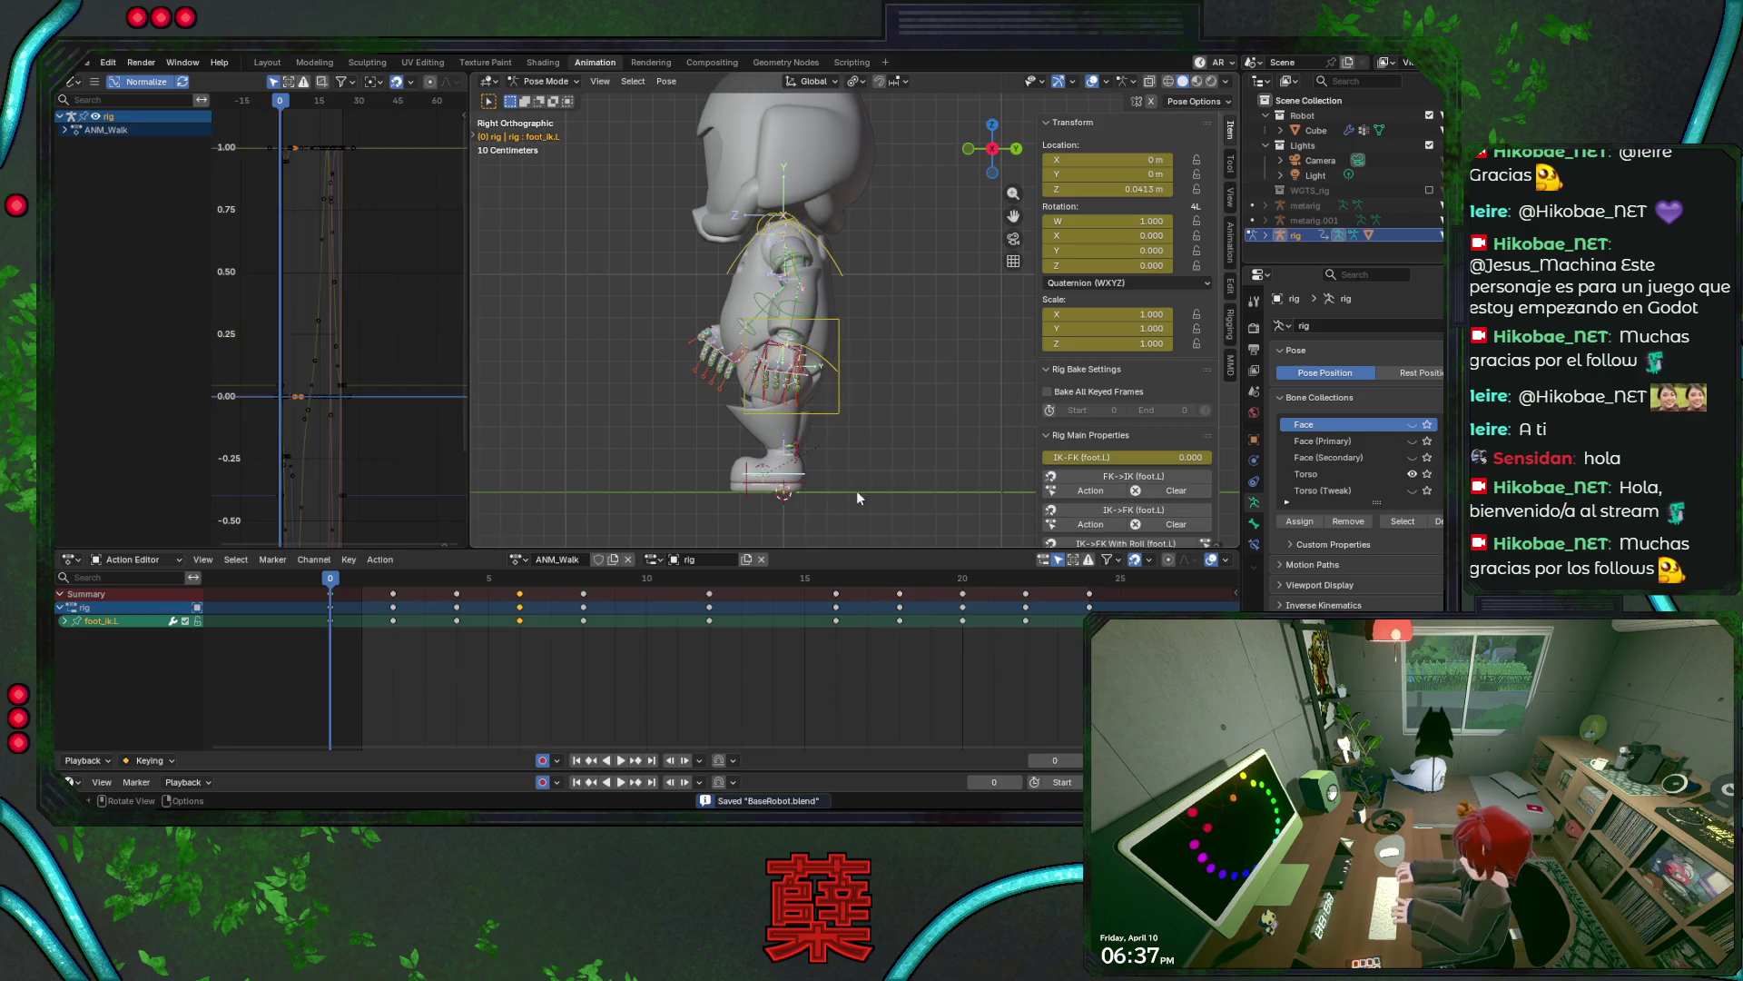
pyautogui.press('r')
pyautogui.press('Escape')
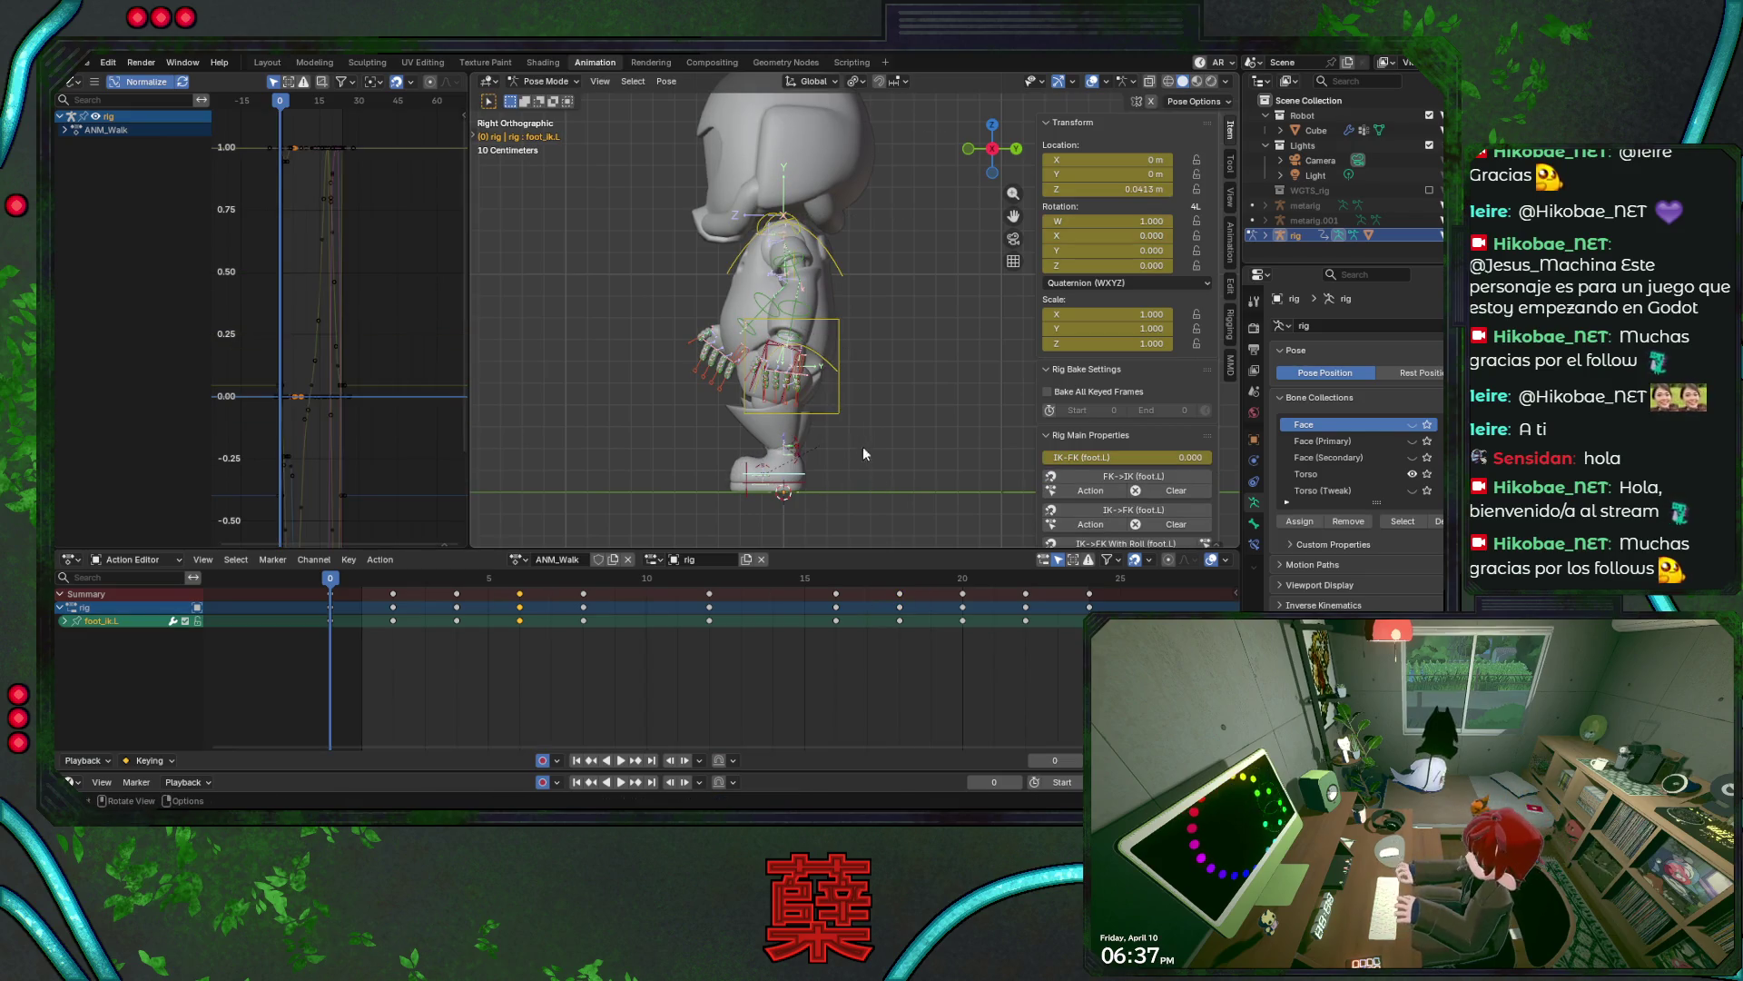
pyautogui.click(646, 575)
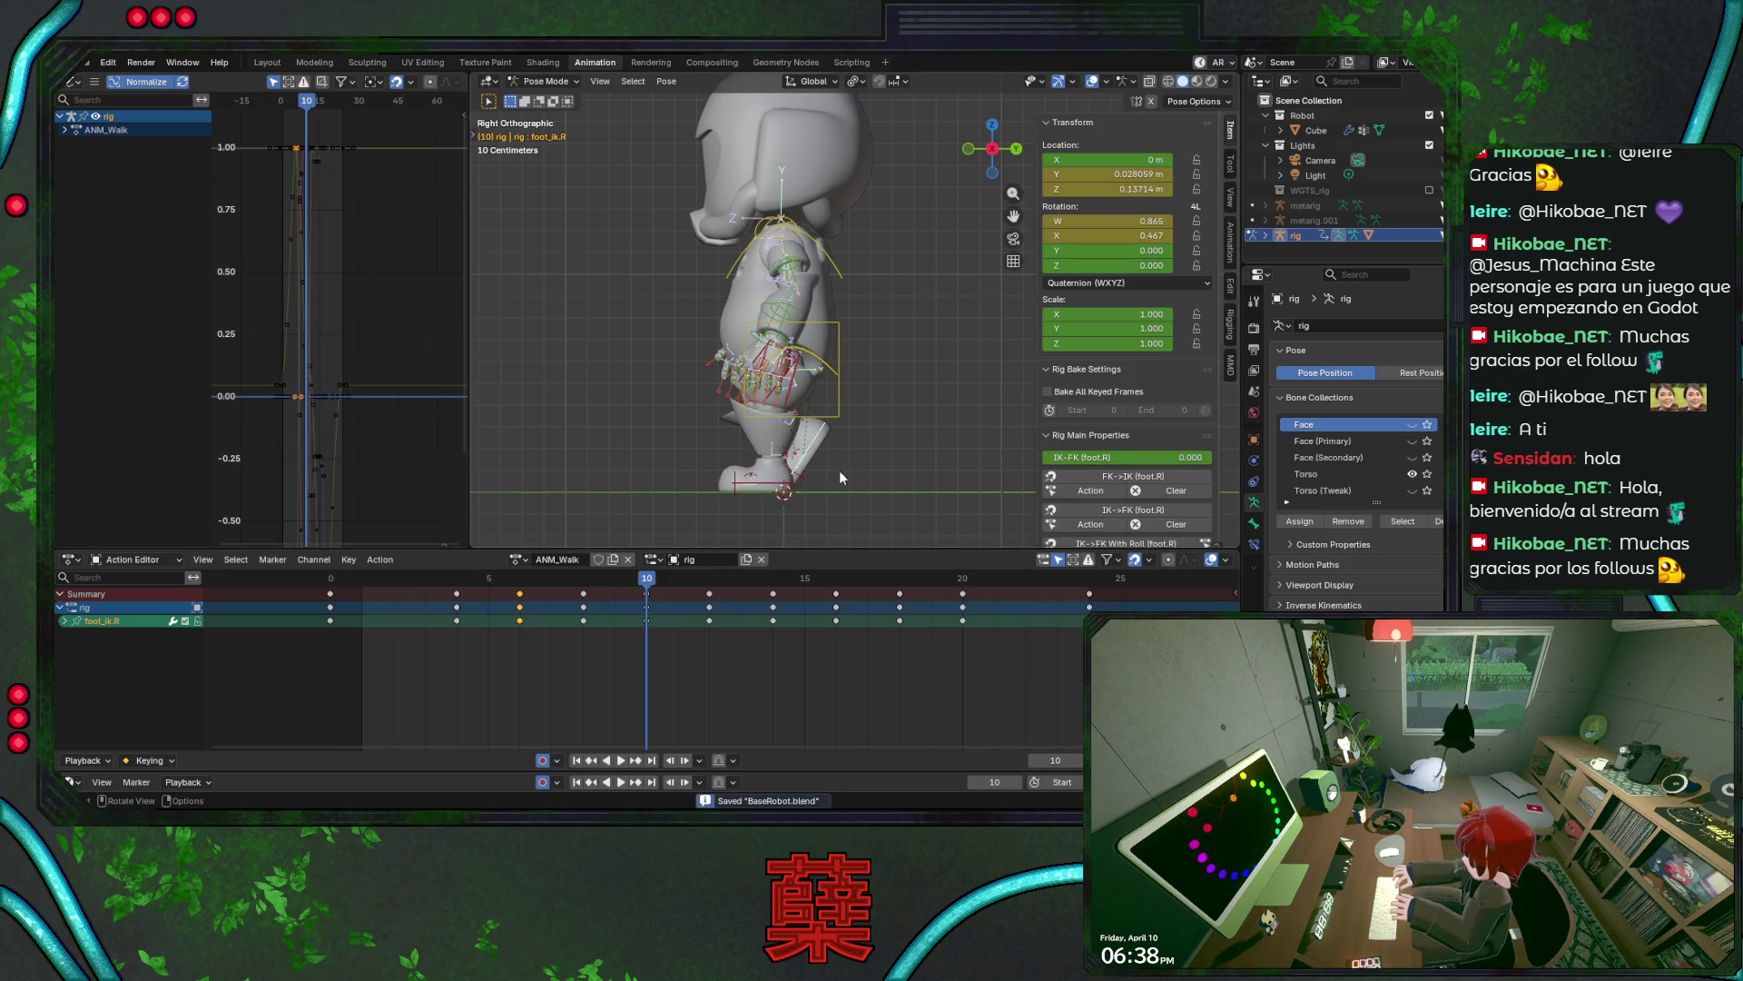
pyautogui.press('r')
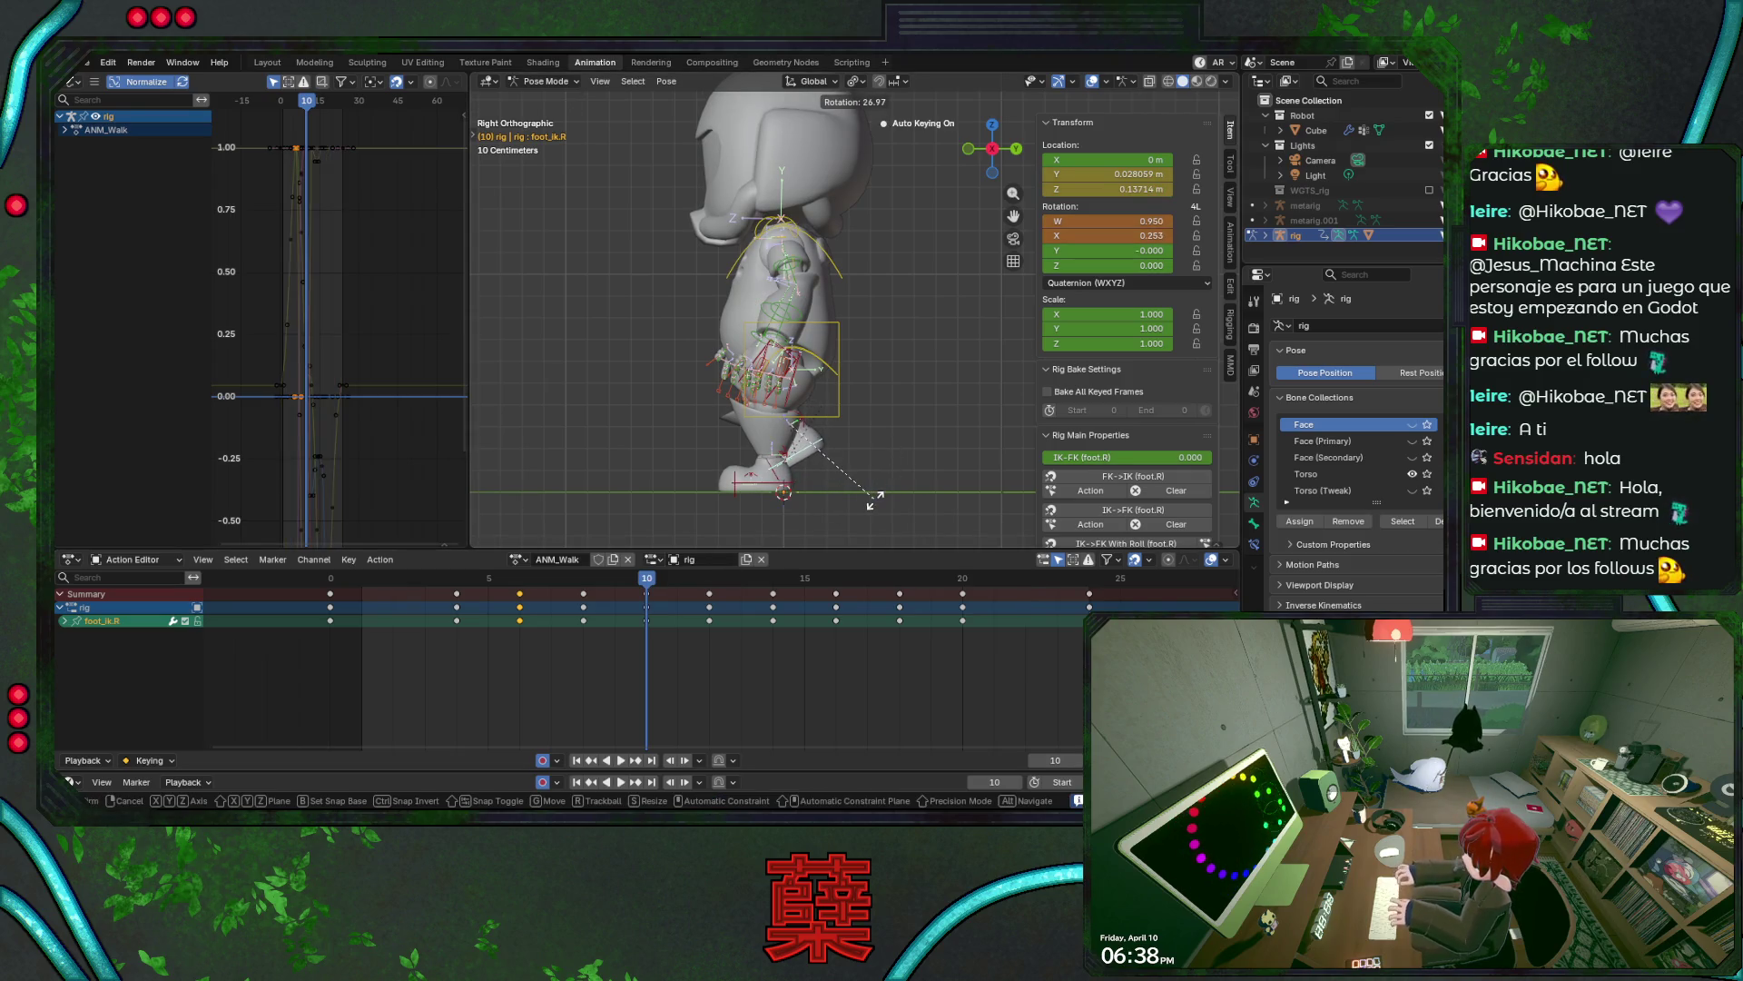
pyautogui.click(873, 500)
pyautogui.hotkey('ctrl', 's')
# - Play the walk, then adjust the right foot control's rotation at frame 8
pyautogui.press('space')
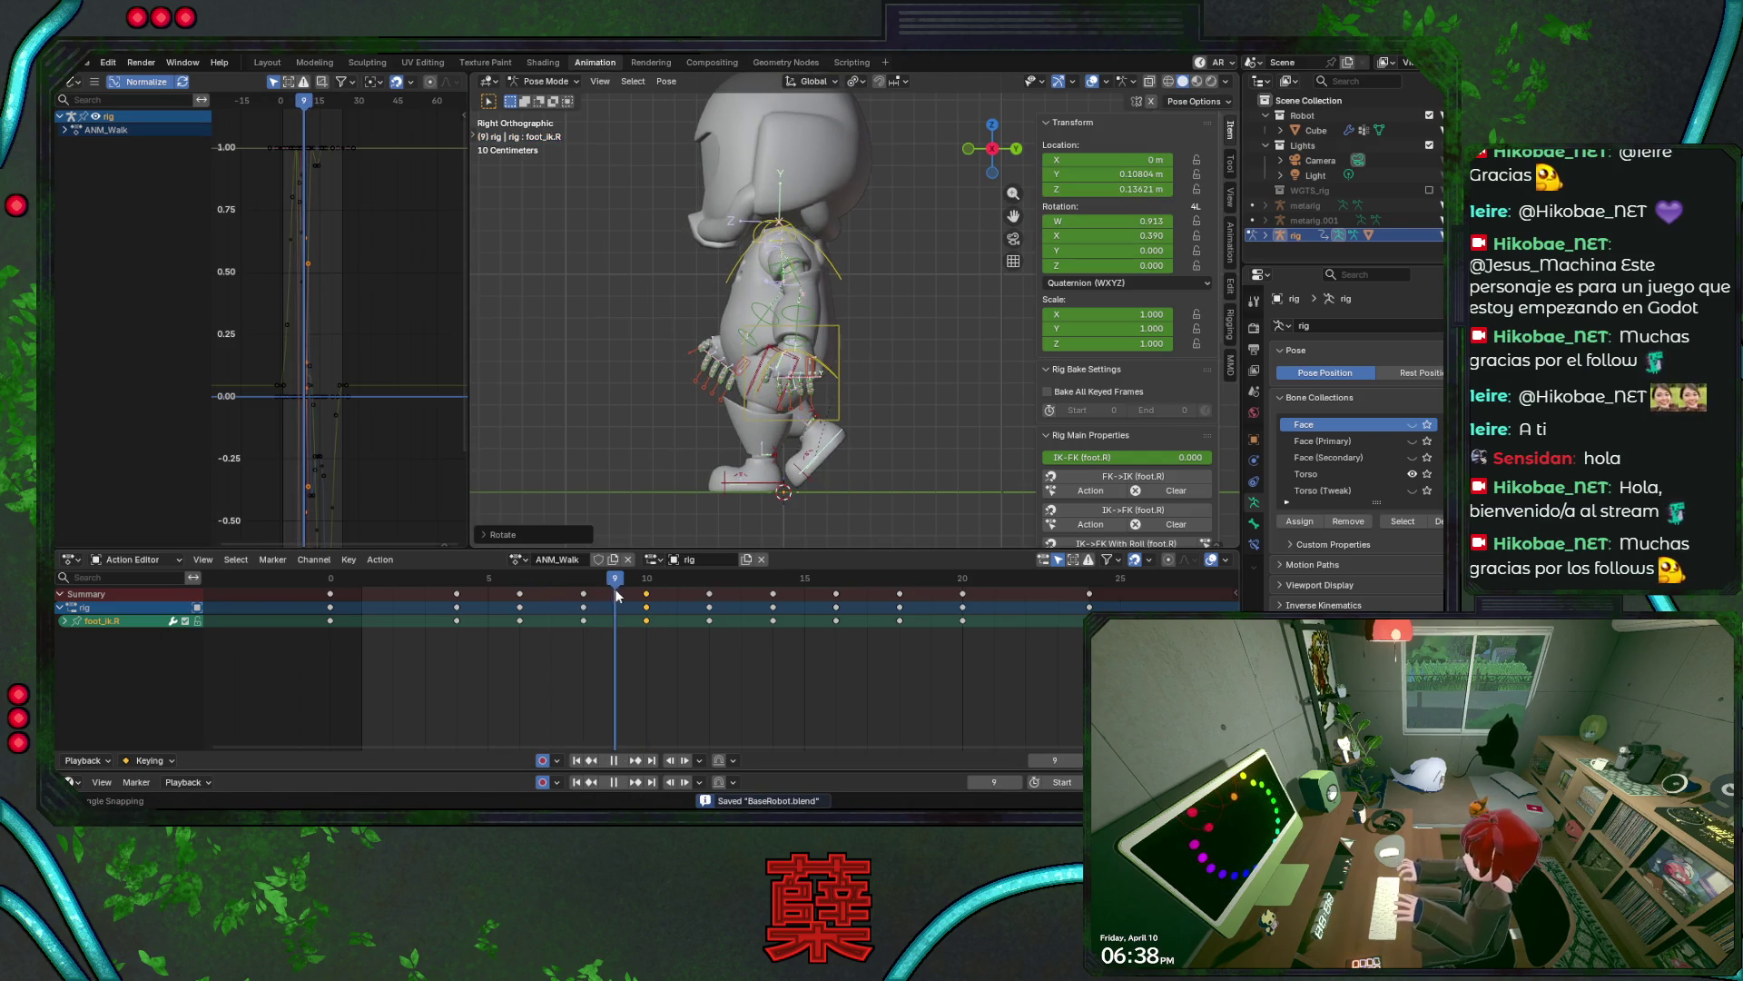
pyautogui.press('space')
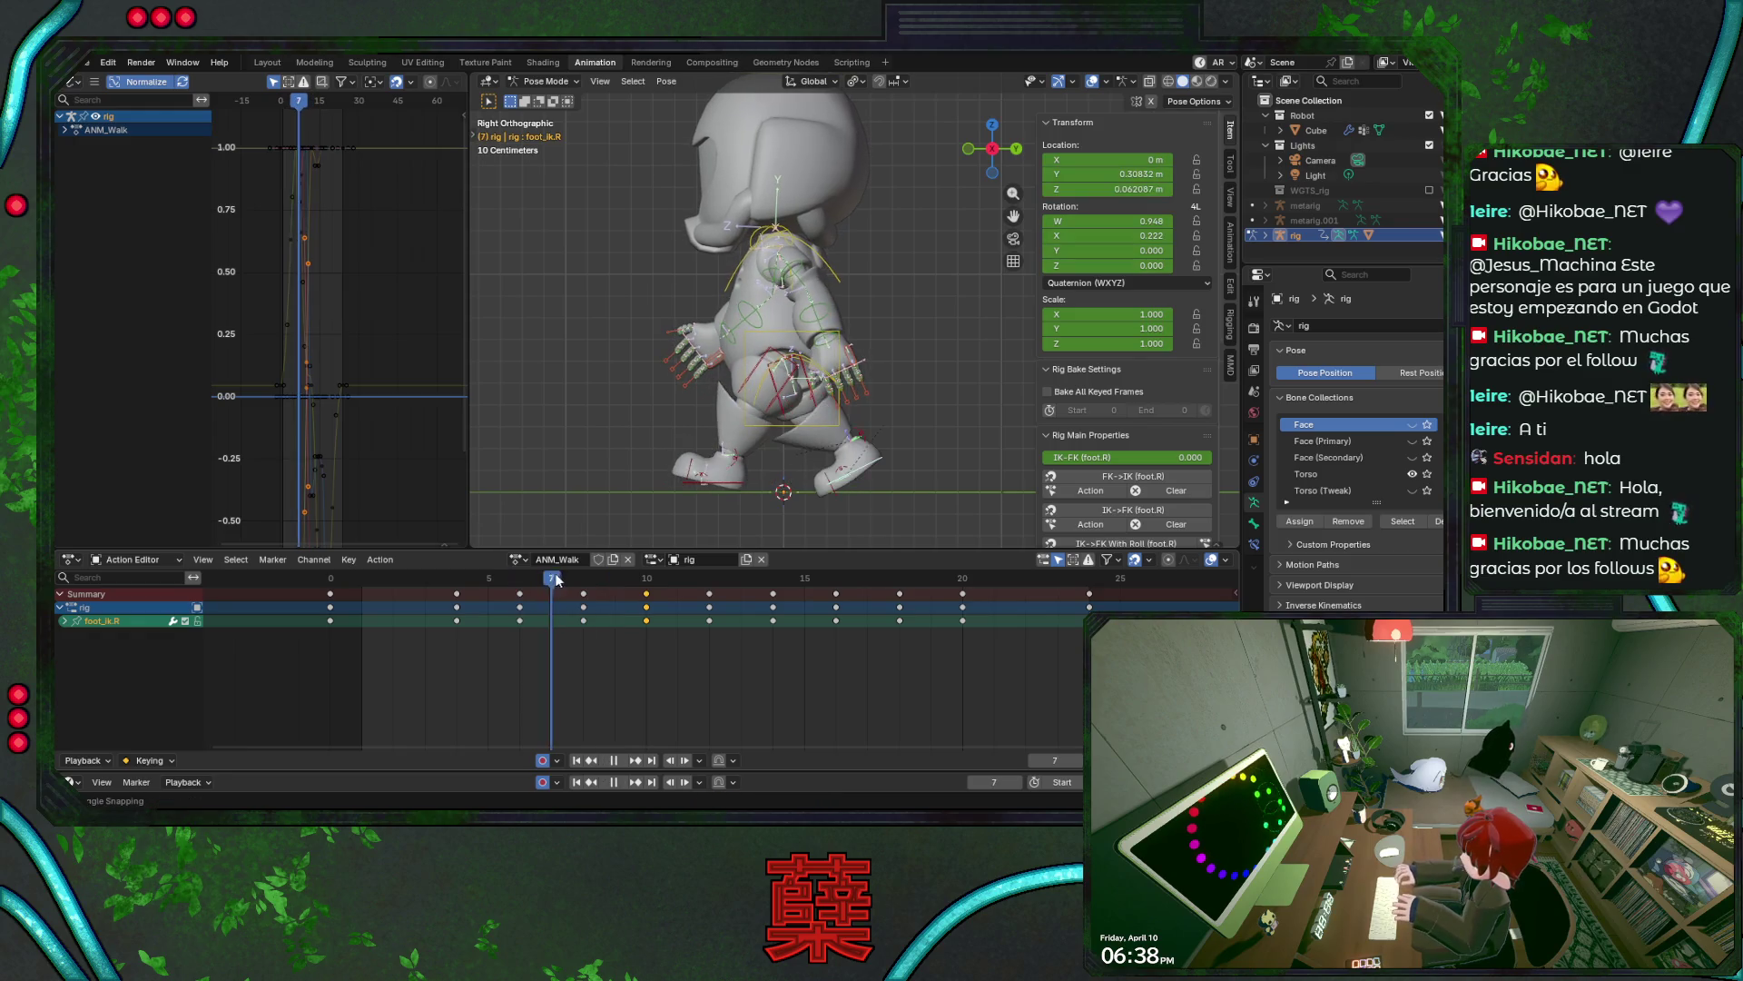
pyautogui.press('r')
pyautogui.click(881, 458)
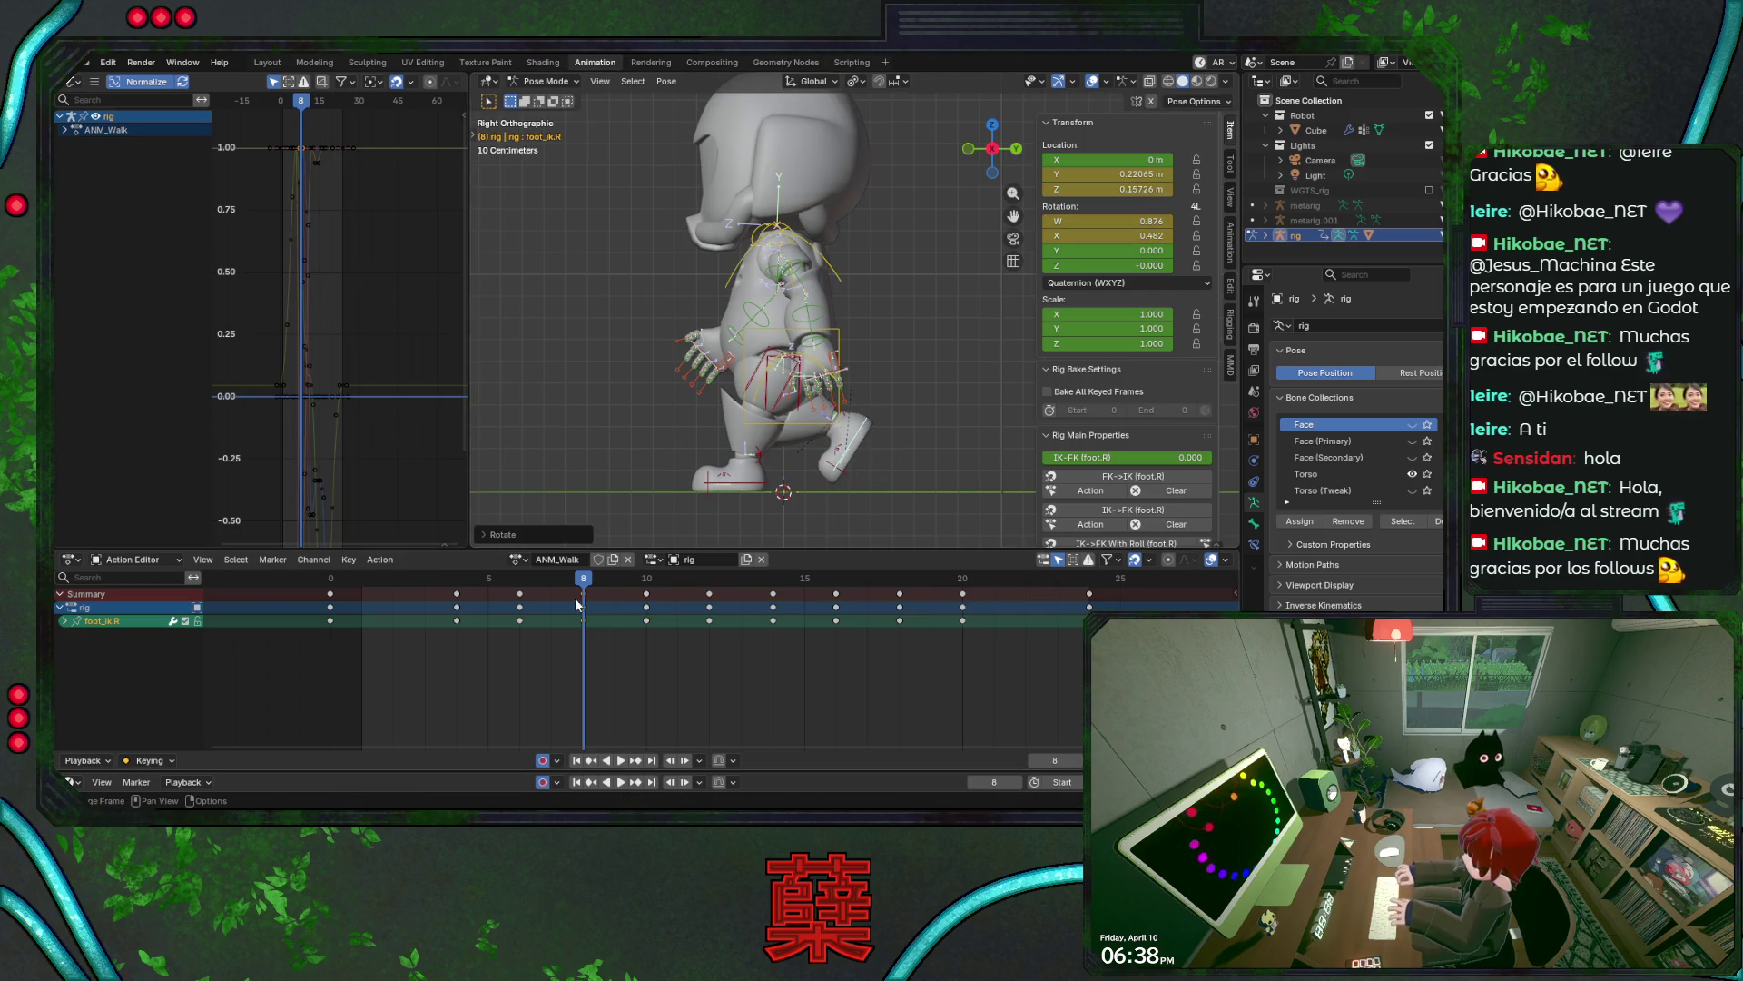
pyautogui.moveTo(582, 582)
pyautogui.mouseDown()
pyautogui.moveTo(487, 588)
pyautogui.moveTo(709, 606)
pyautogui.moveTo(596, 608)
pyautogui.moveTo(646, 608)
pyautogui.mouseUp()
# - Nudge and slightly rotate the right foot control at frame 10, then review the playback
pyautogui.press('g')
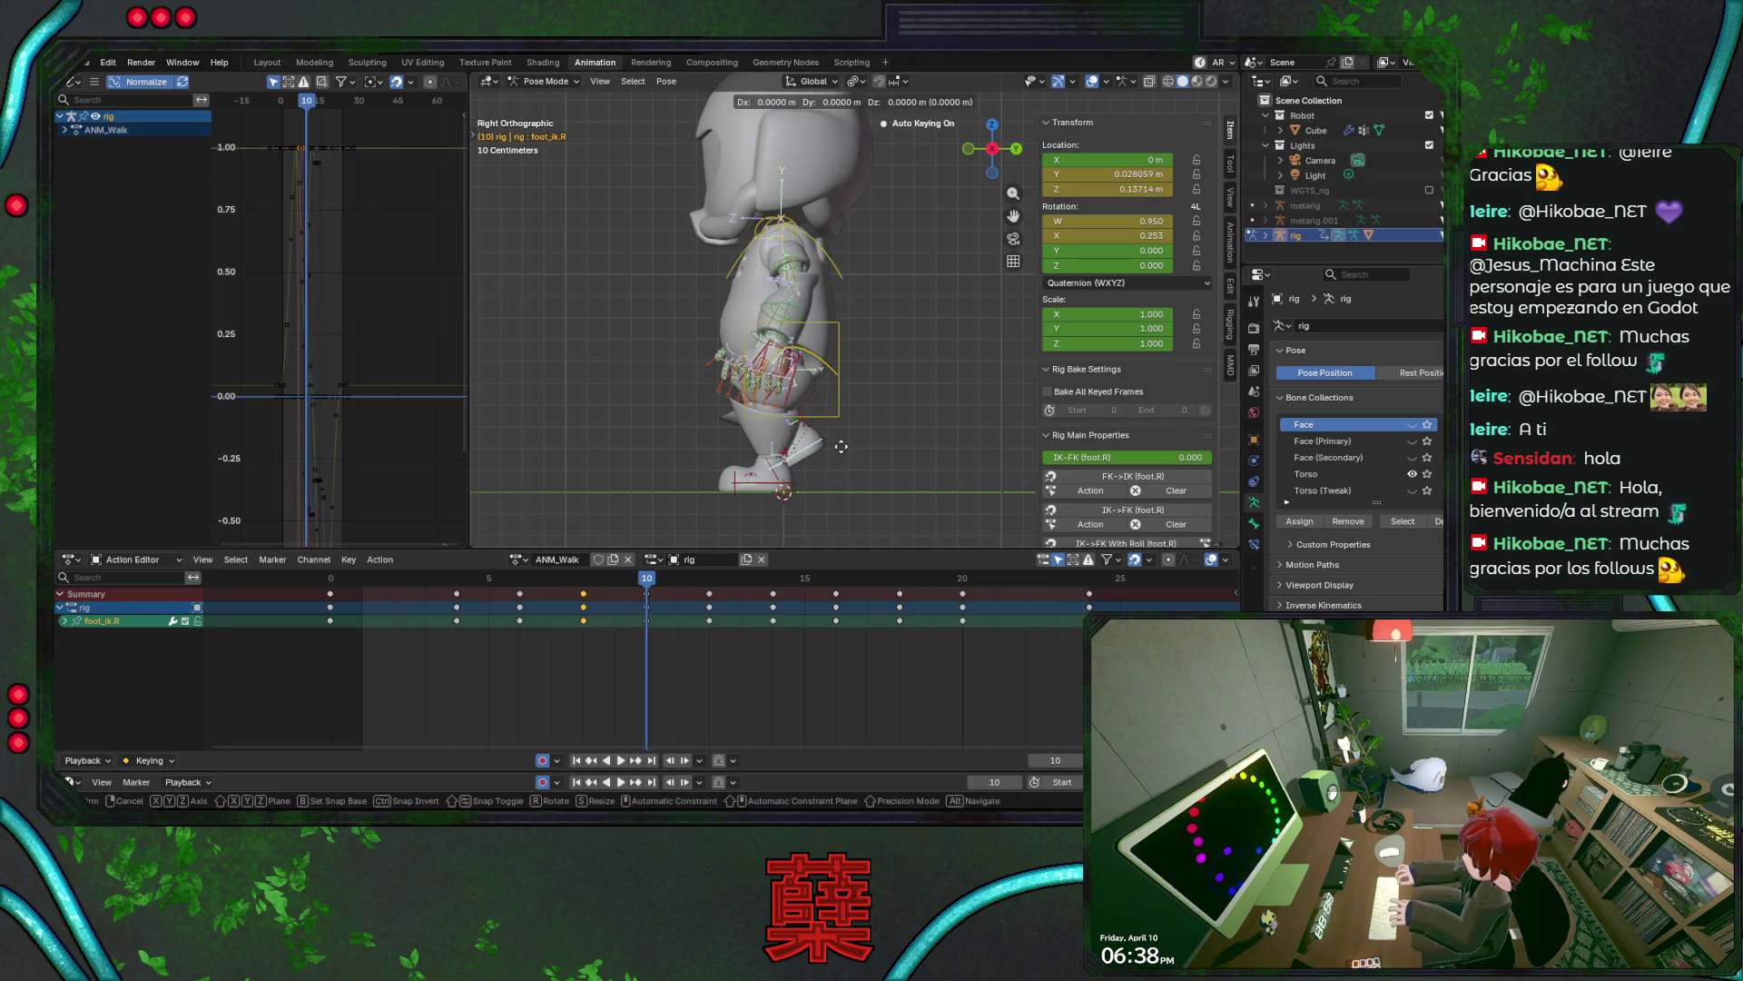
pyautogui.click(860, 451)
pyautogui.press('r')
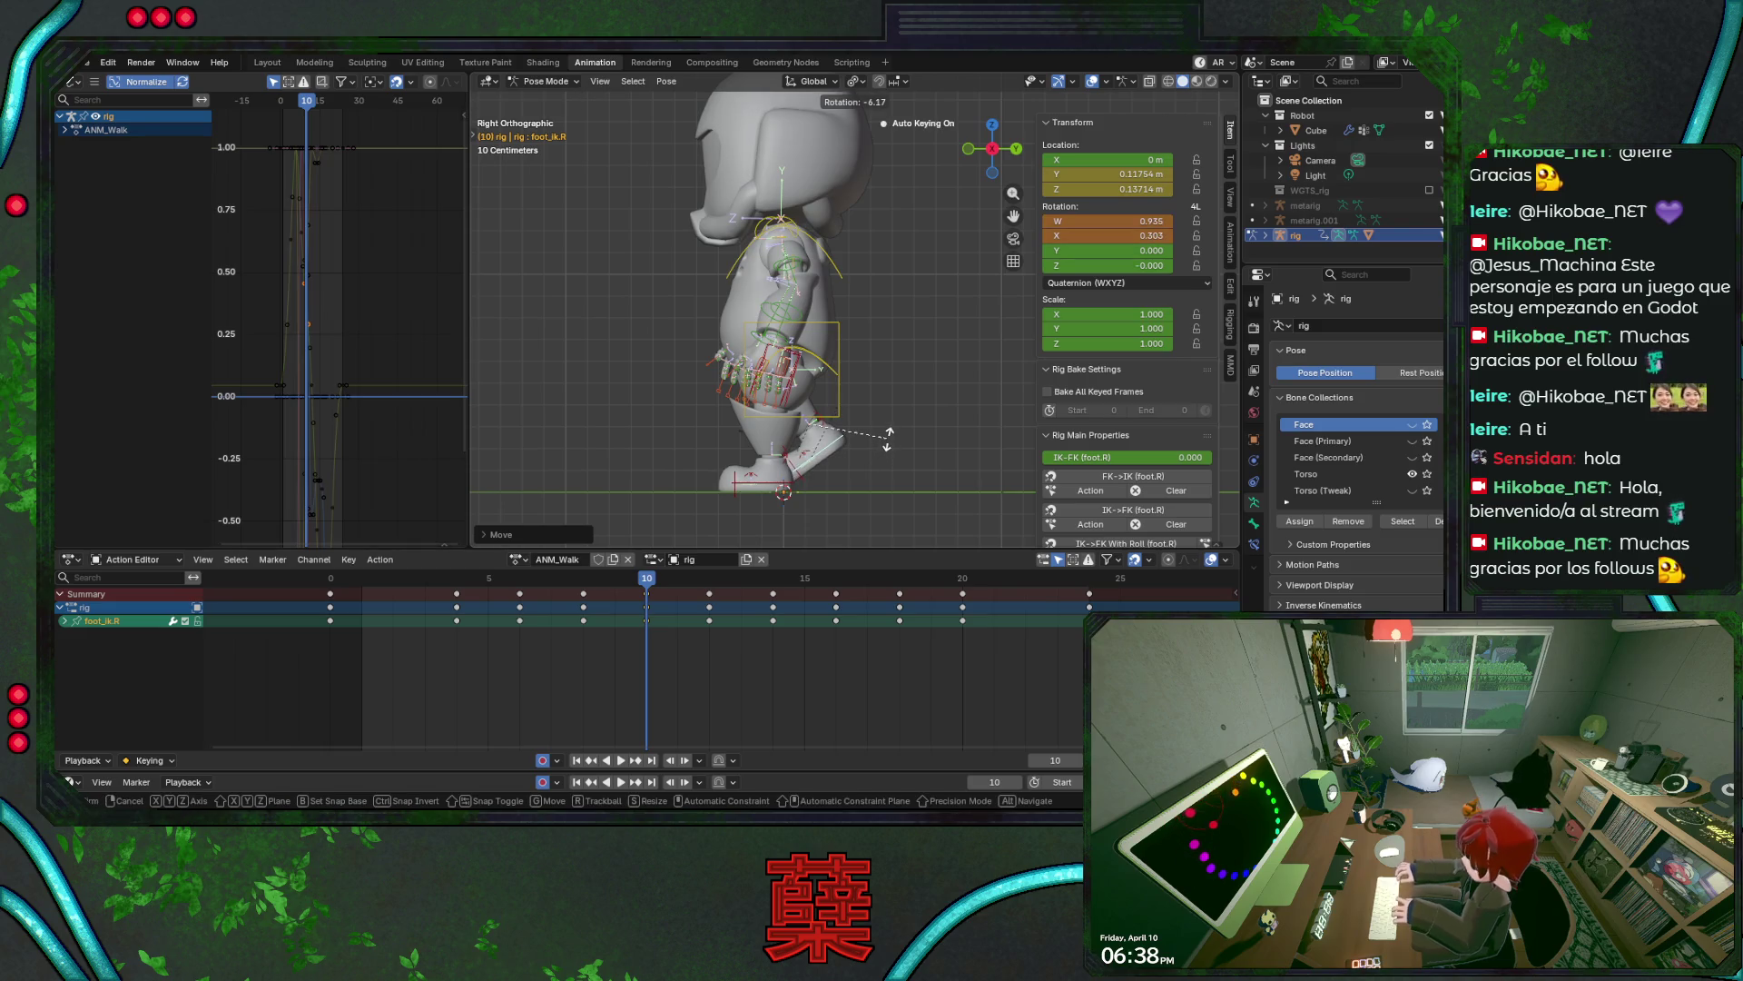
pyautogui.click(878, 456)
pyautogui.press('space')
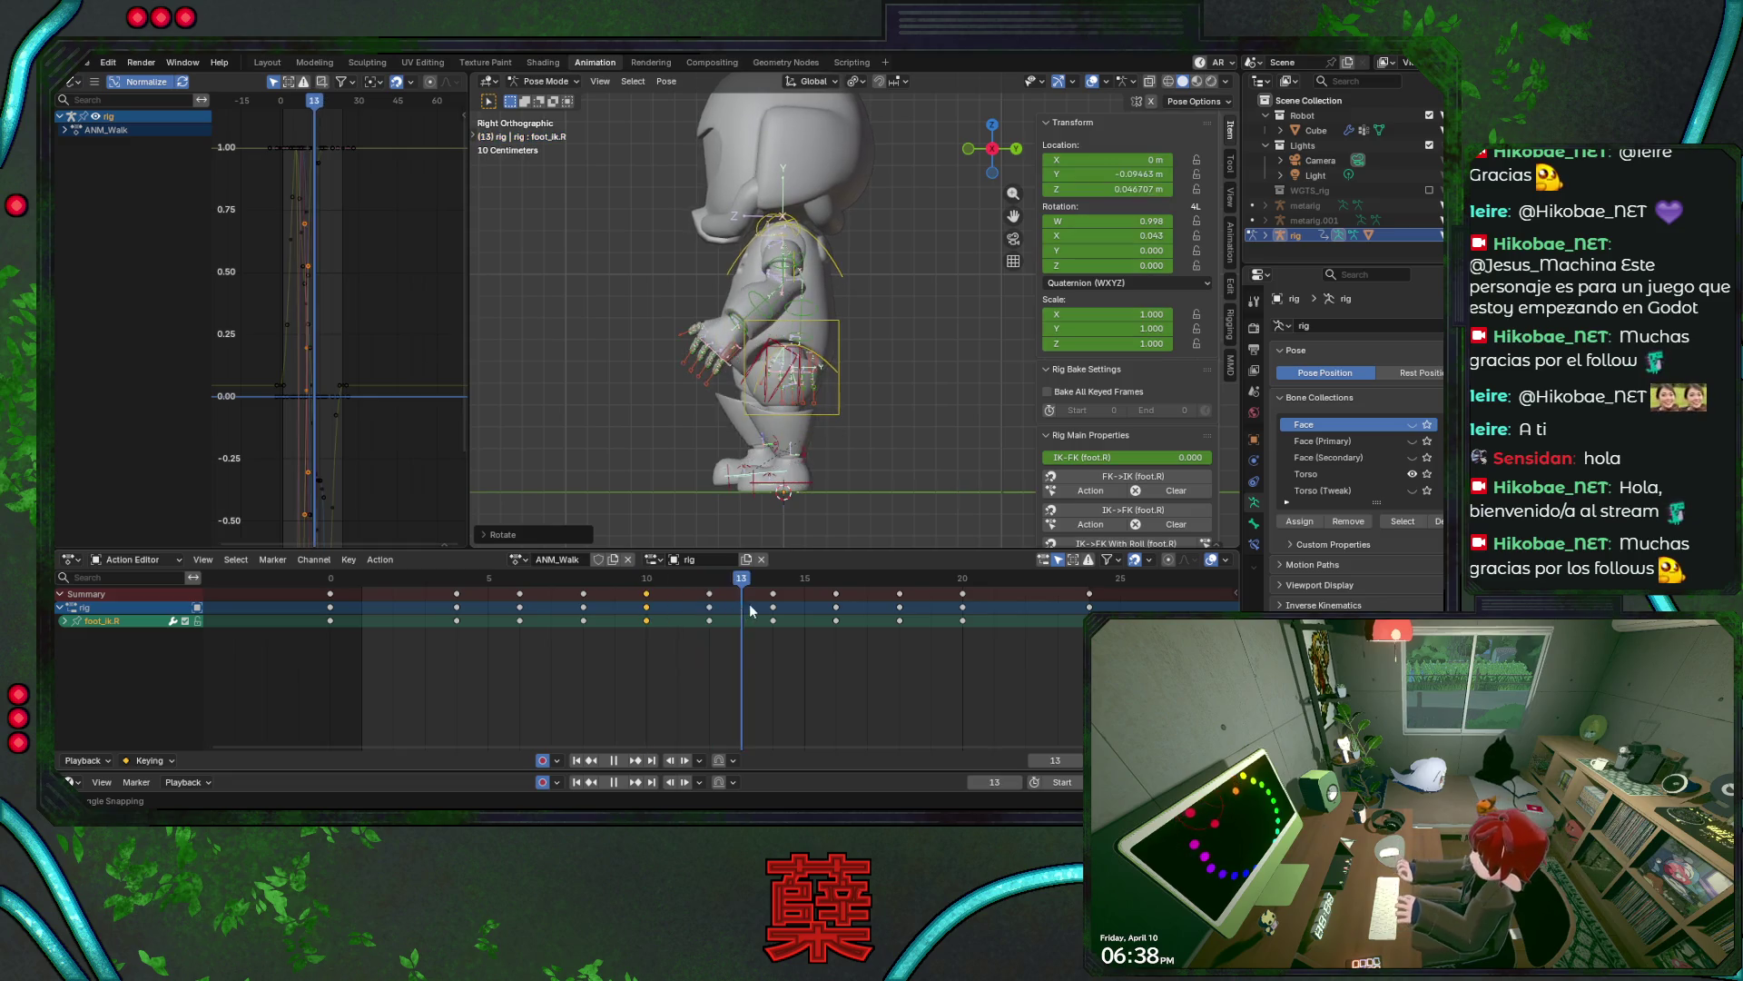
pyautogui.press('space')
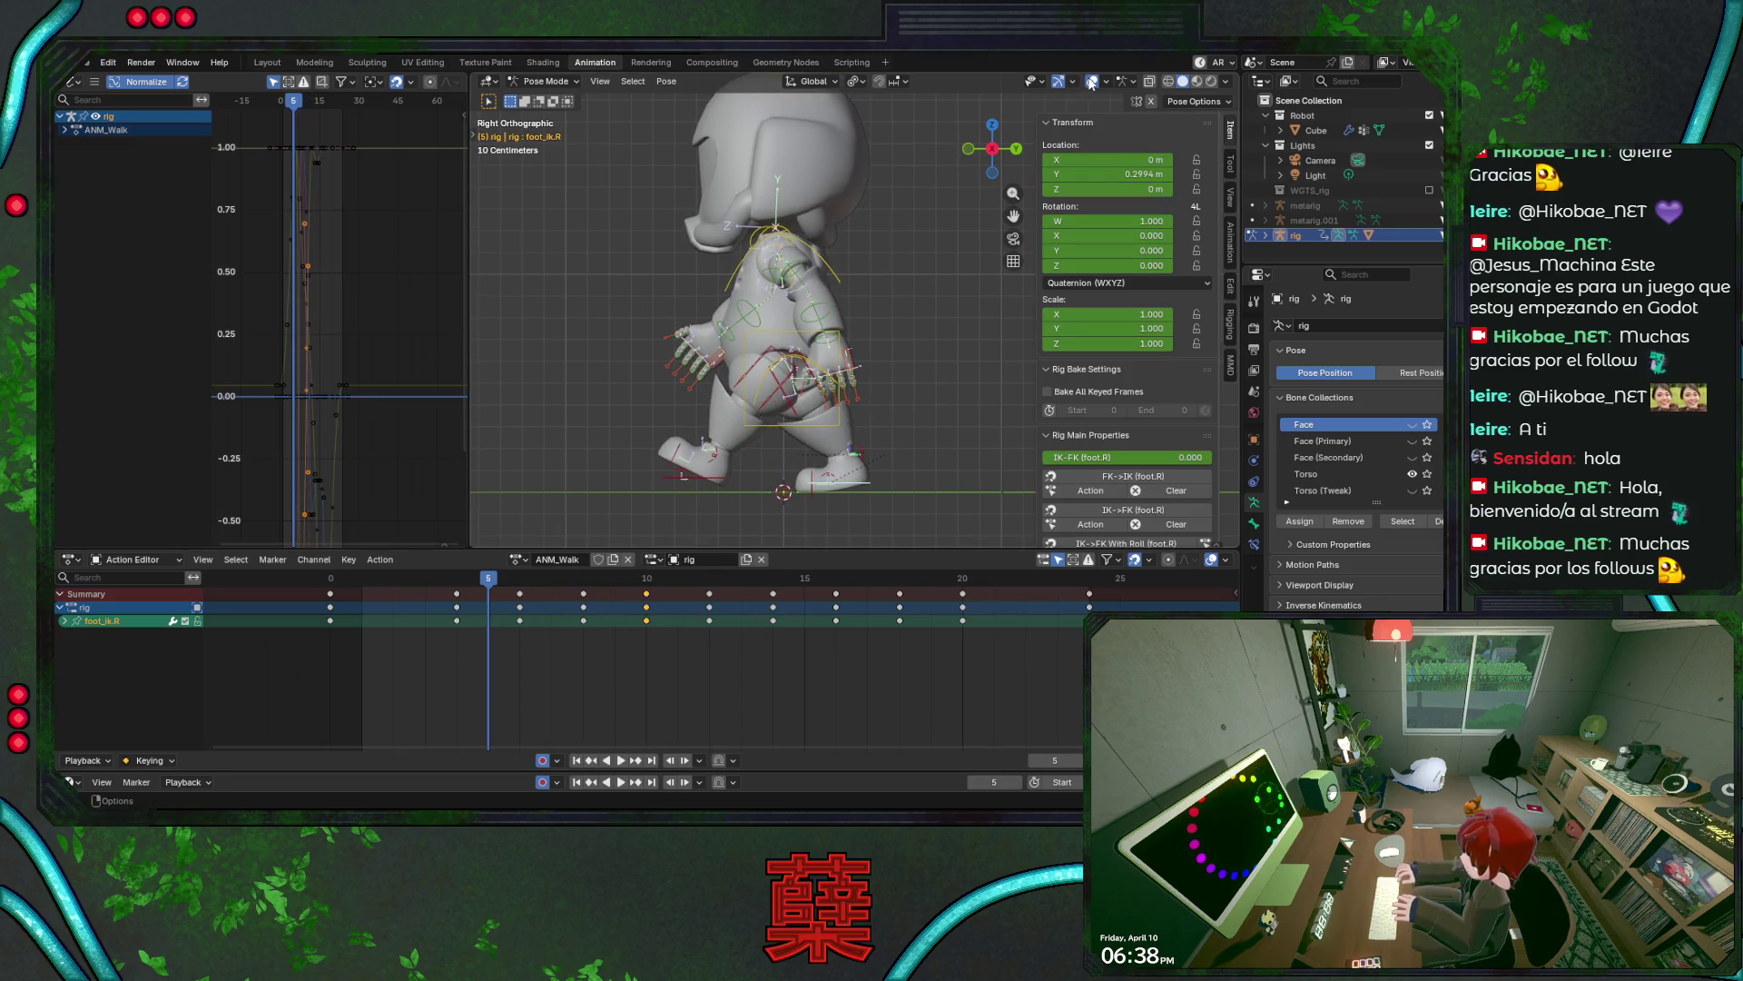
# - Hide the overlays, replay the walk from frame 0, and step through frames 10–12
pyautogui.click(1092, 82)
pyautogui.hotkey('shift', 'Left')
pyautogui.press('space')
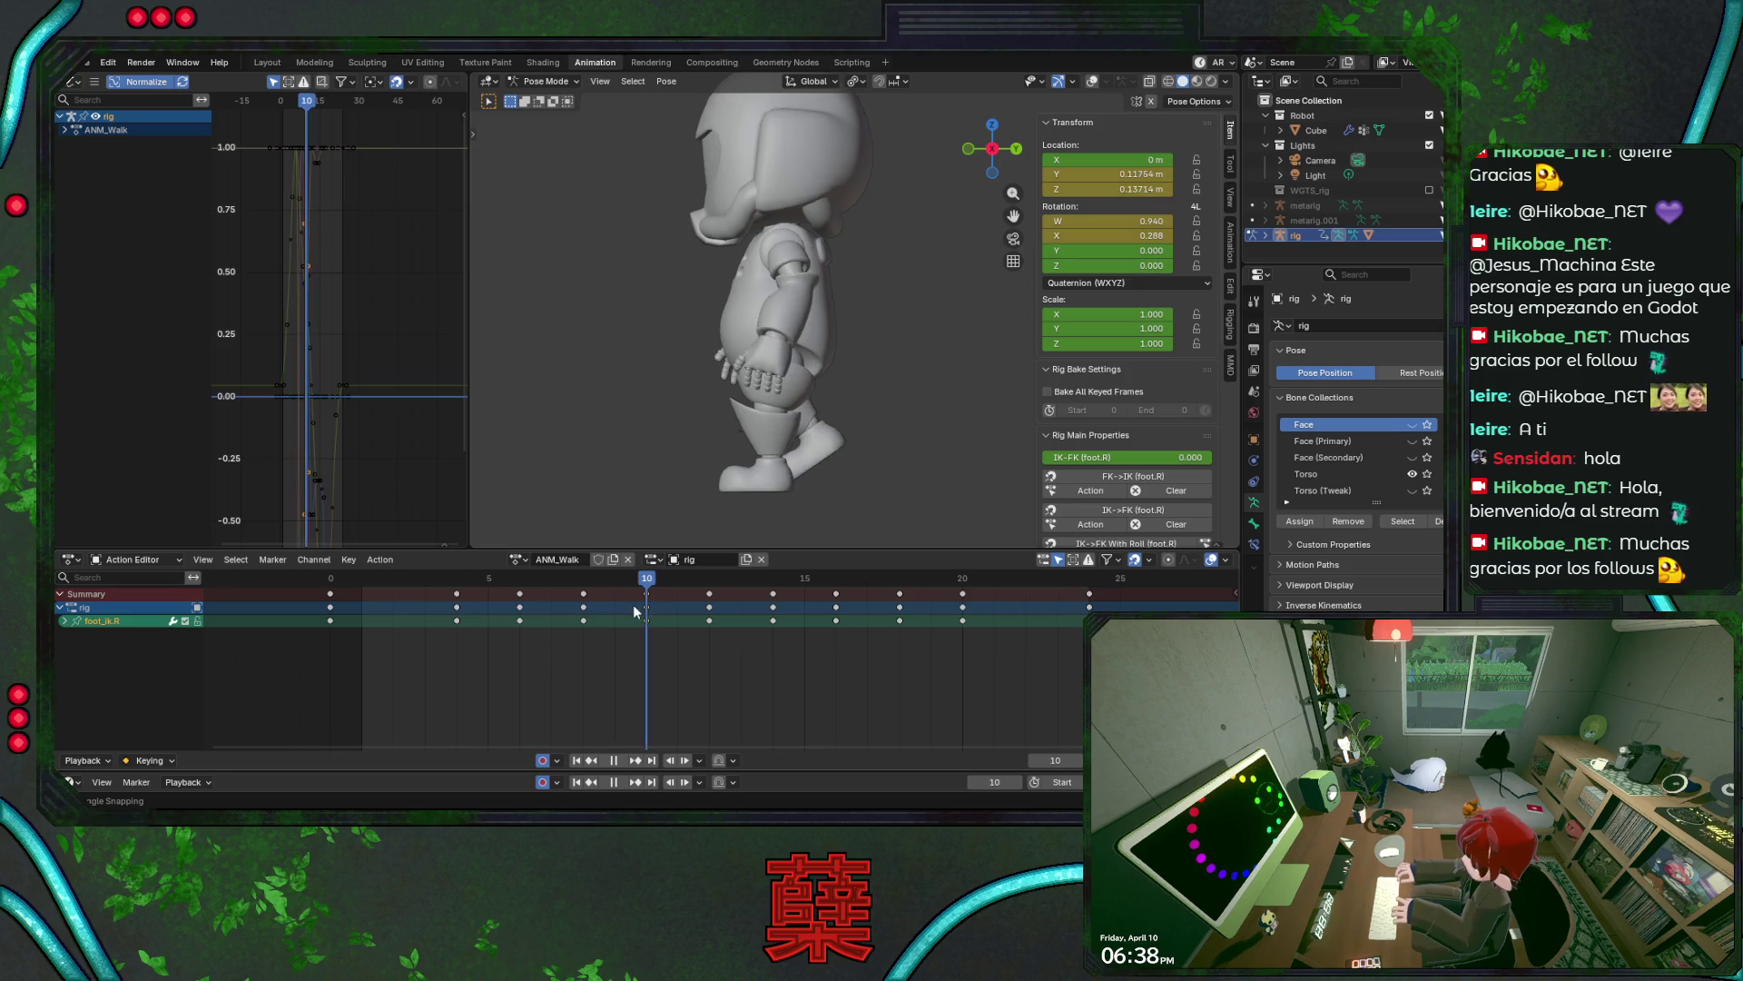
pyautogui.moveTo(657, 583)
pyautogui.mouseDown()
pyautogui.moveTo(701, 581)
pyautogui.moveTo(338, 588)
pyautogui.moveTo(430, 605)
pyautogui.moveTo(354, 610)
pyautogui.moveTo(574, 644)
pyautogui.moveTo(531, 644)
pyautogui.moveTo(566, 584)
pyautogui.moveTo(720, 595)
pyautogui.moveTo(381, 611)
pyautogui.mouseUp()
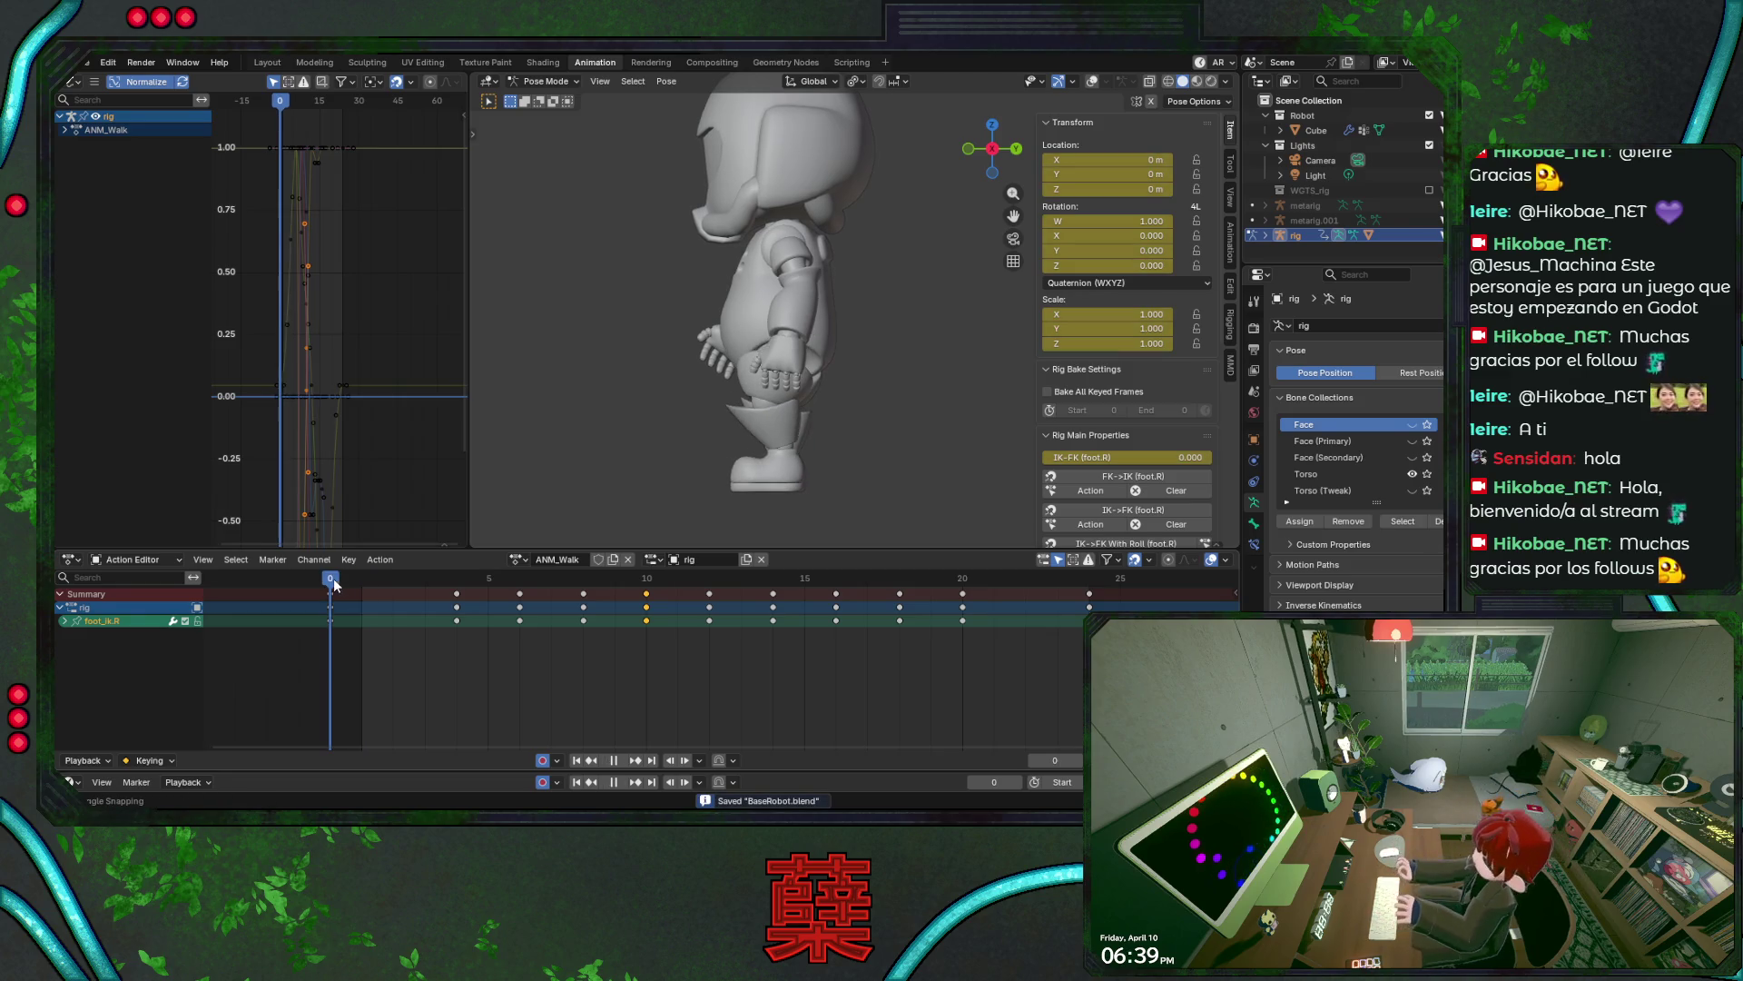
pyautogui.moveTo(392, 588); pyautogui.dragTo(456, 592)
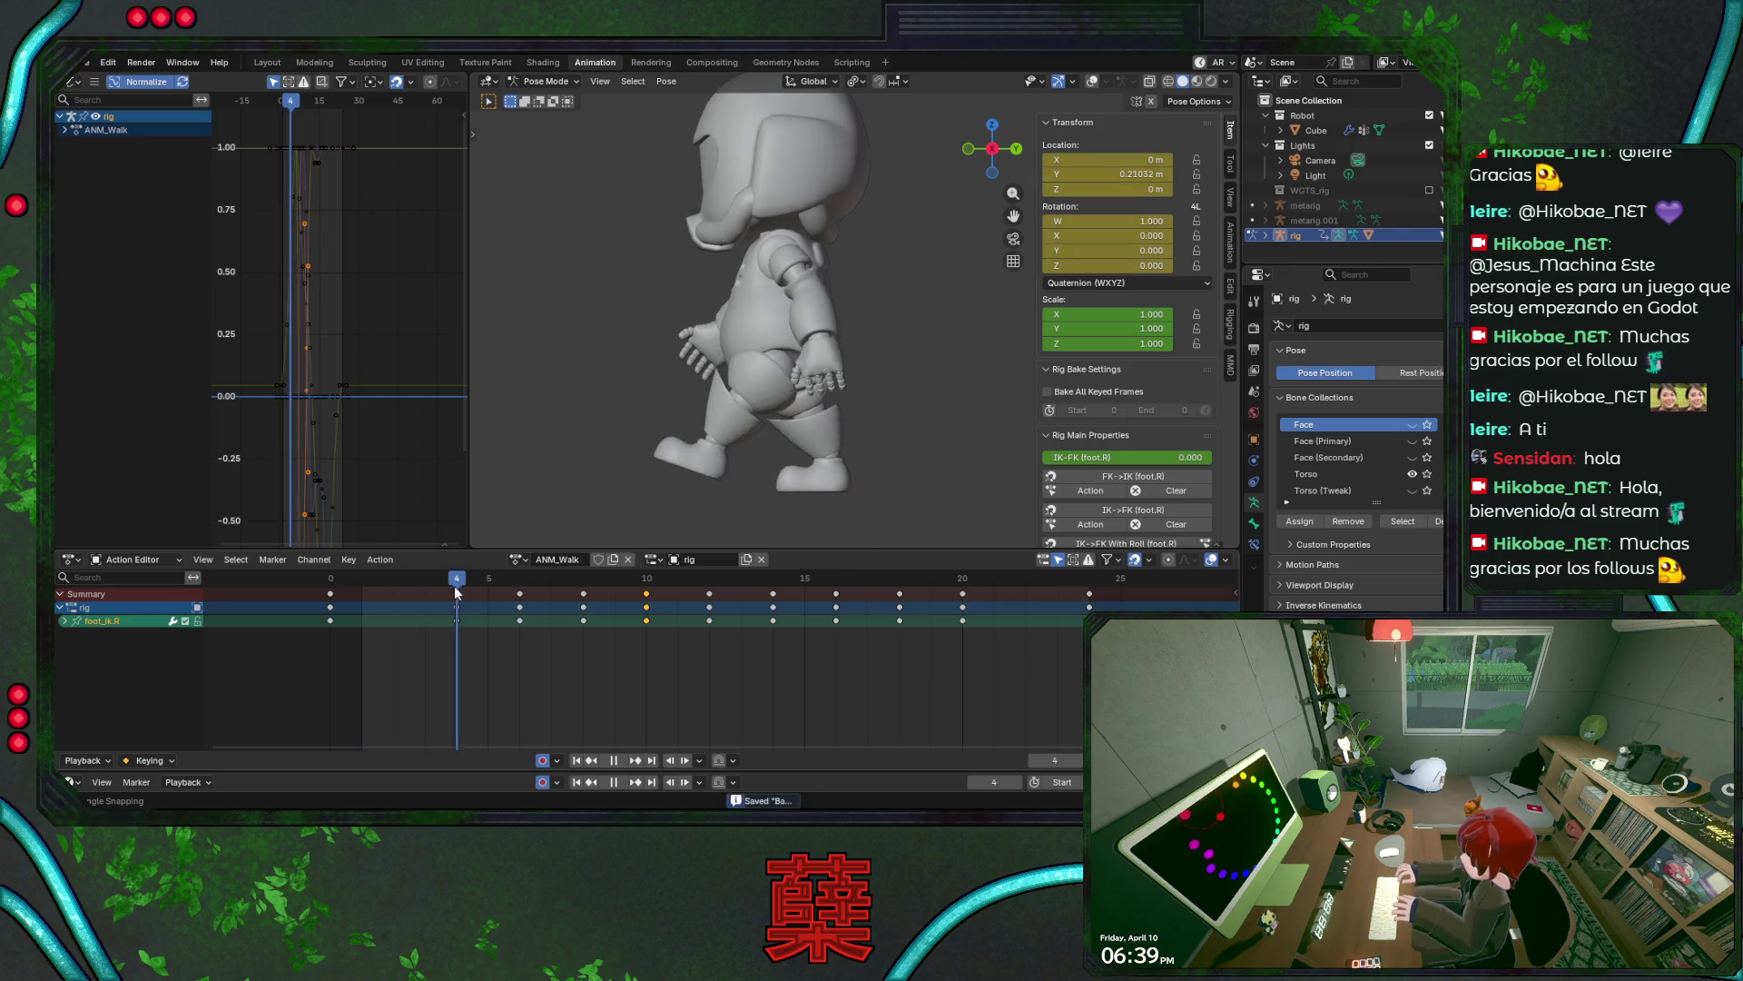
pyautogui.moveTo(565, 591)
pyautogui.mouseDown()
pyautogui.moveTo(639, 586)
pyautogui.moveTo(587, 581)
pyautogui.mouseUp()
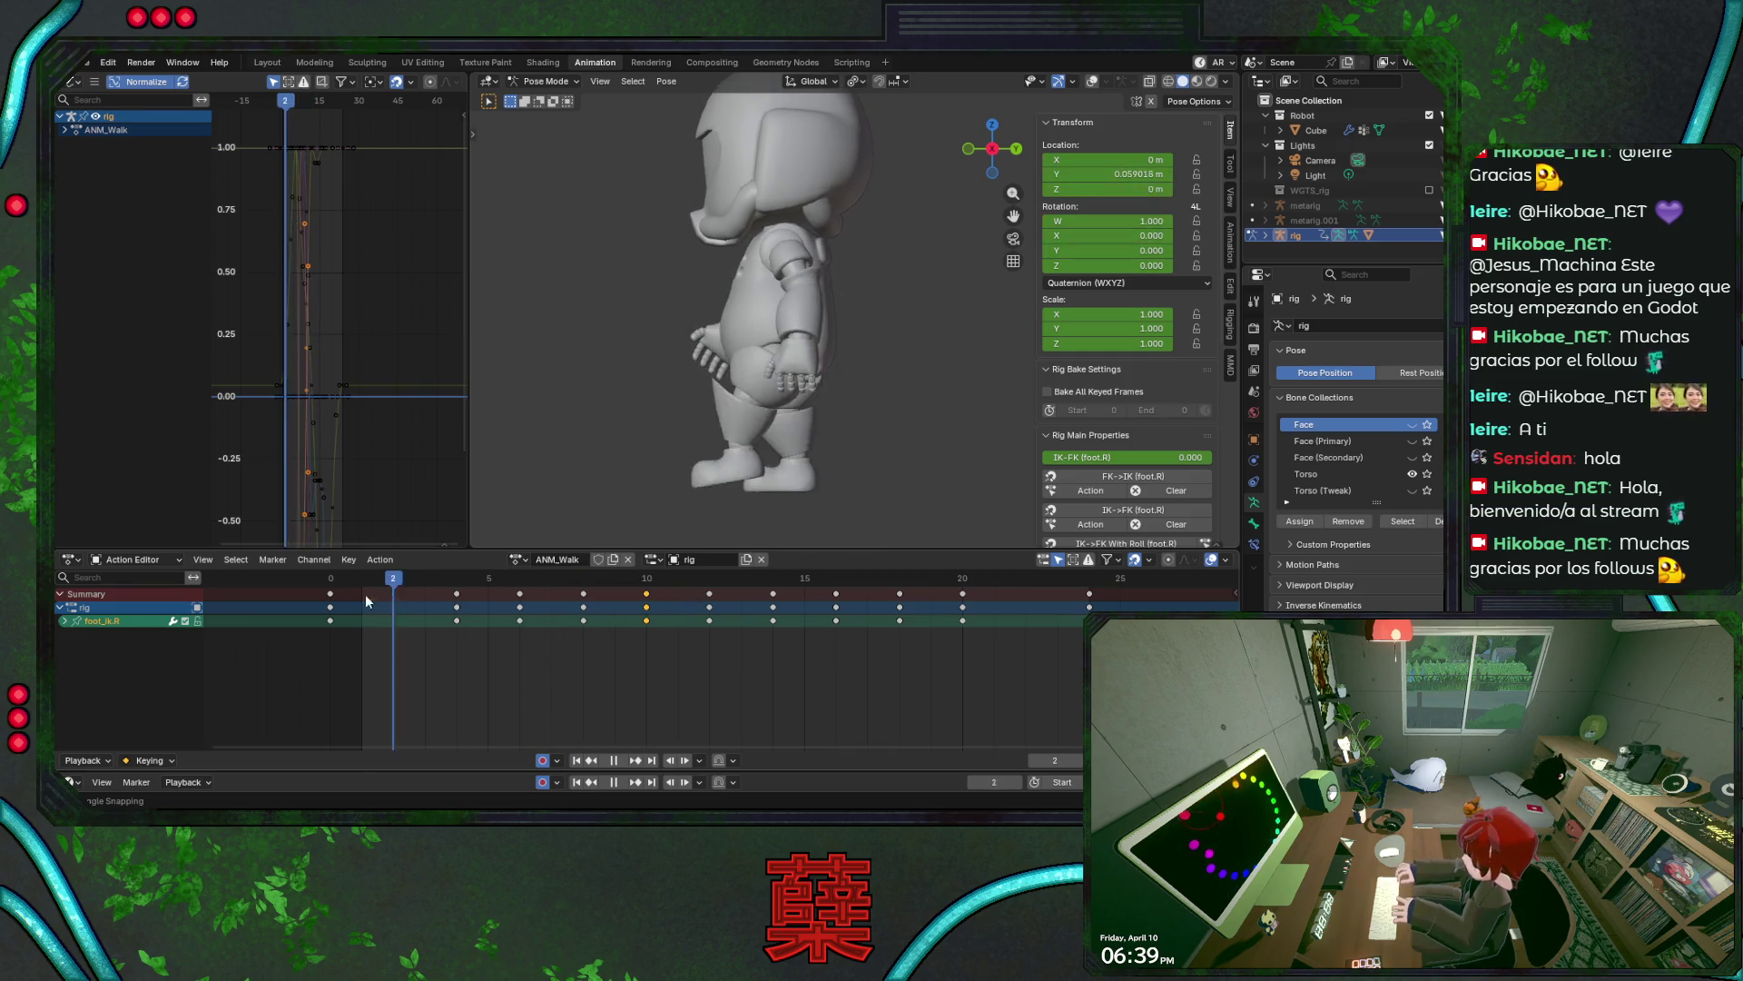
pyautogui.moveTo(336, 582); pyautogui.dragTo(430, 591)
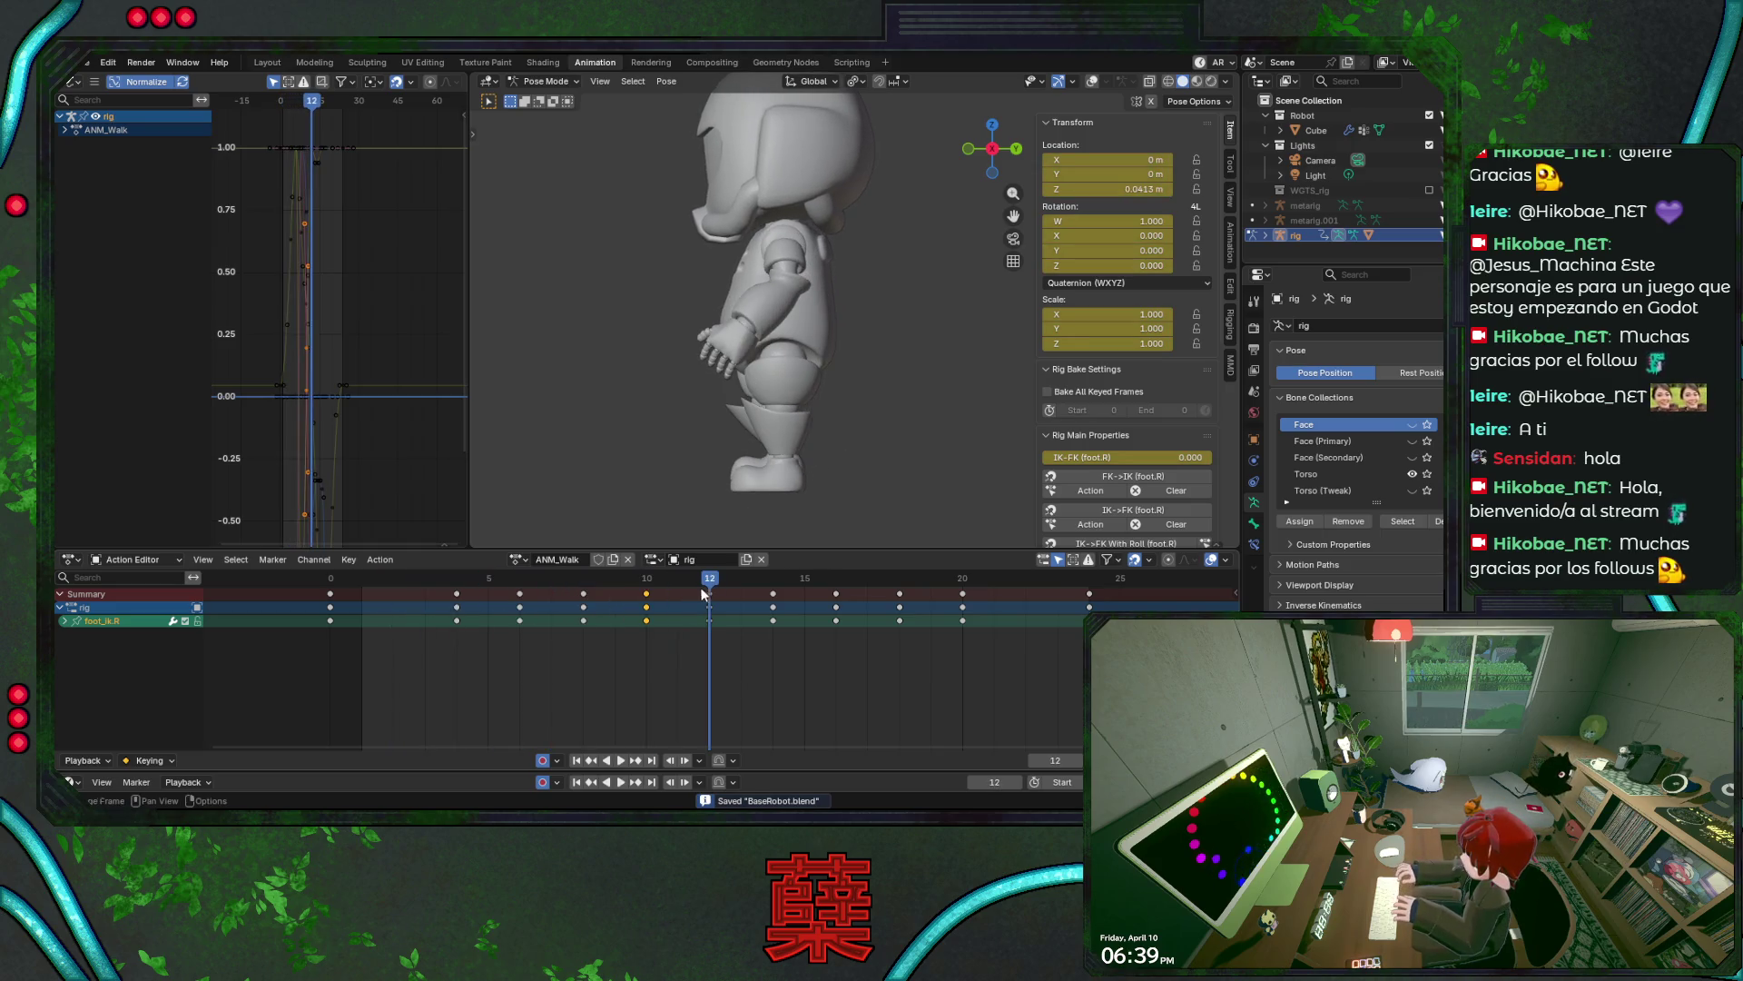
pyautogui.moveTo(631, 582)
pyautogui.mouseDown()
pyautogui.moveTo(333, 583)
pyautogui.moveTo(397, 587)
pyautogui.mouseUp()
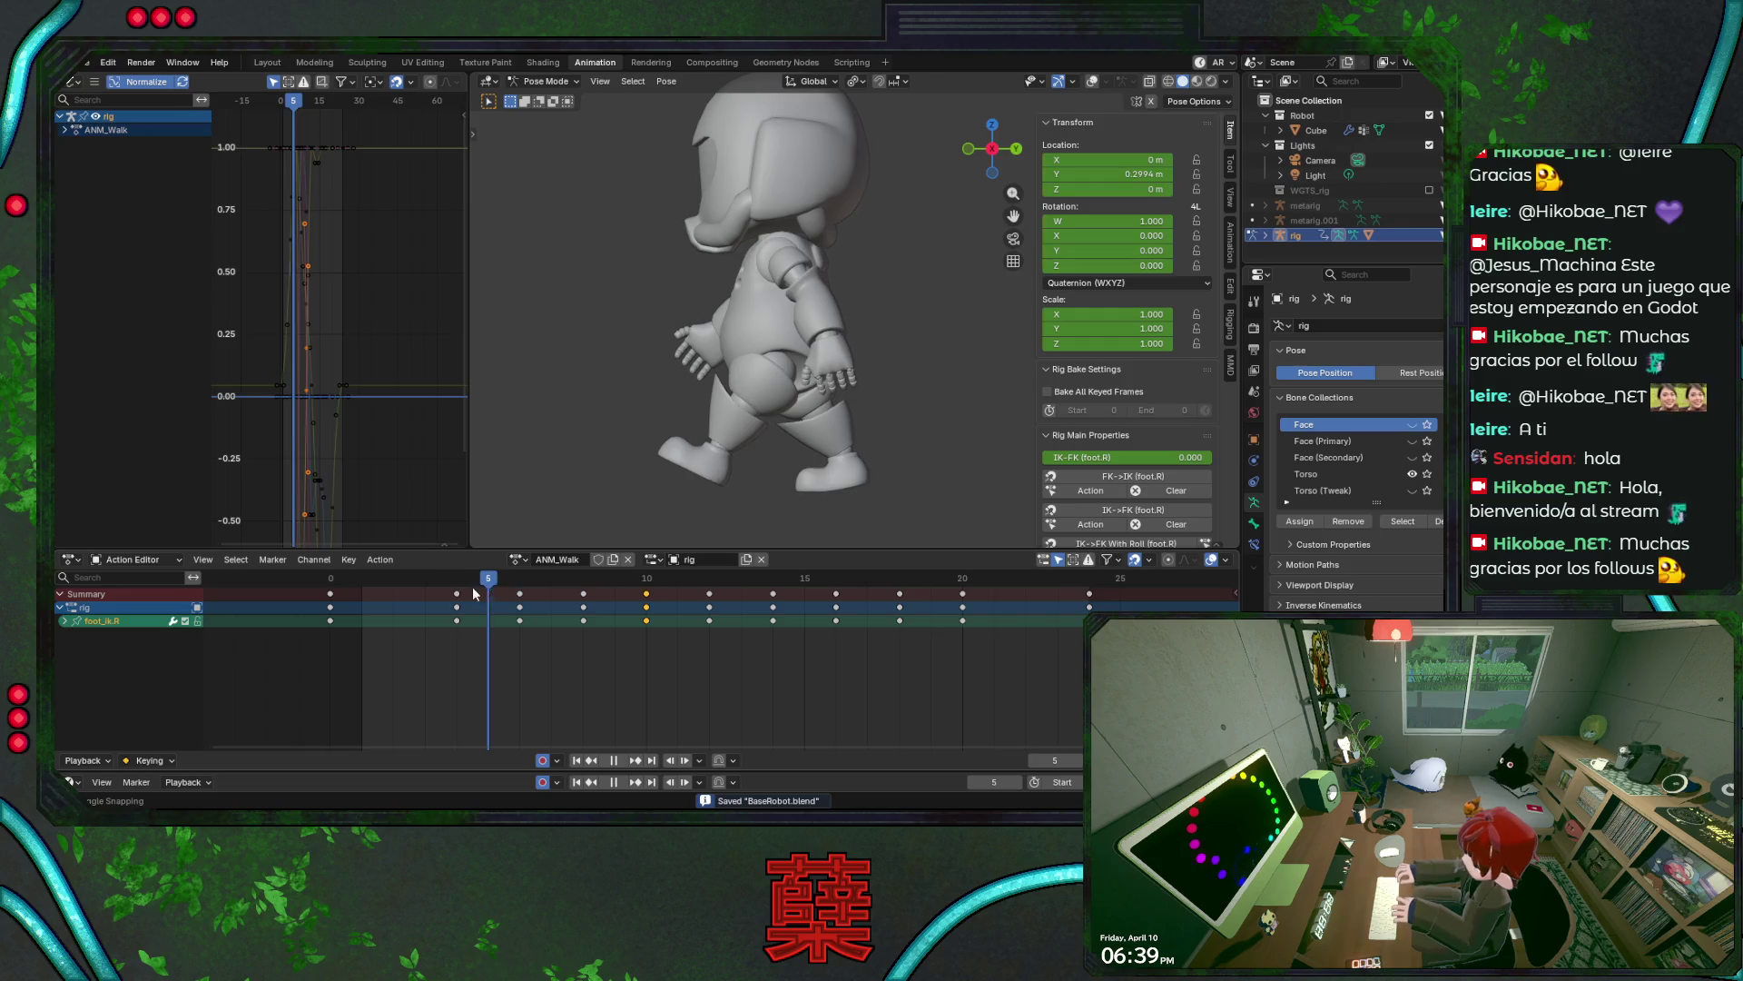
pyautogui.moveTo(387, 594)
pyautogui.mouseDown()
pyautogui.moveTo(320, 587)
pyautogui.moveTo(353, 593)
pyautogui.mouseUp()
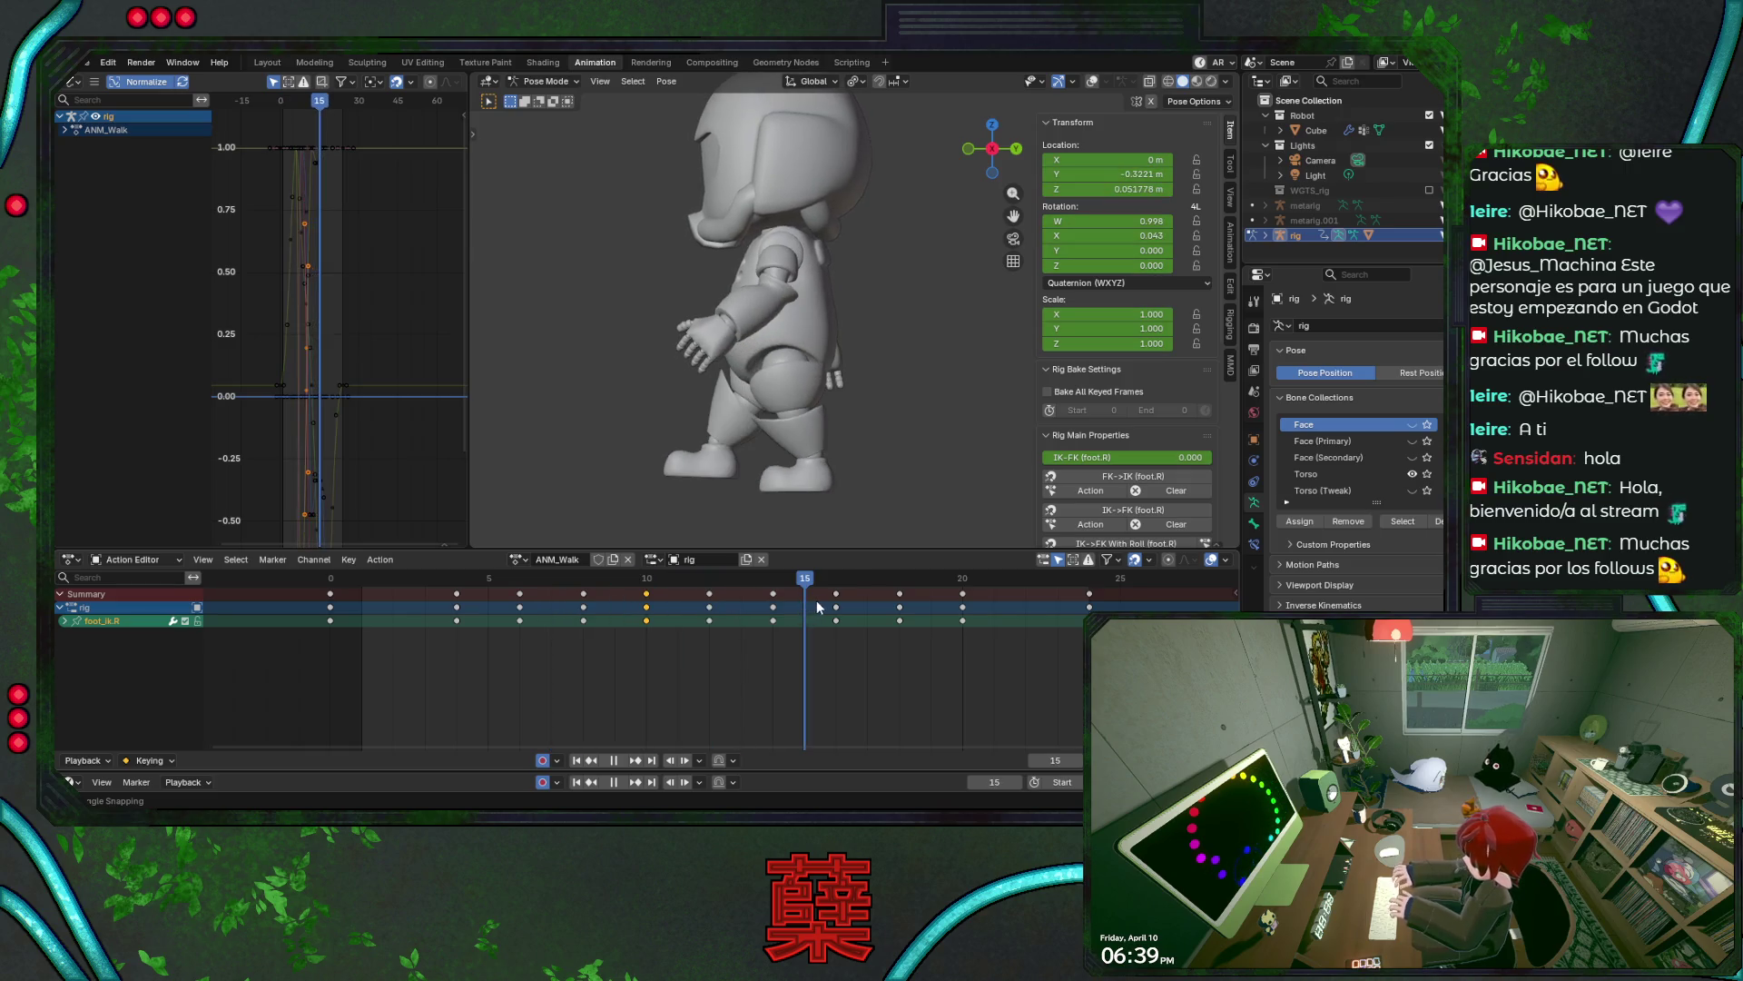
pyautogui.moveTo(913, 611)
pyautogui.mouseDown()
pyautogui.moveTo(1047, 613)
pyautogui.moveTo(735, 618)
pyautogui.mouseUp()
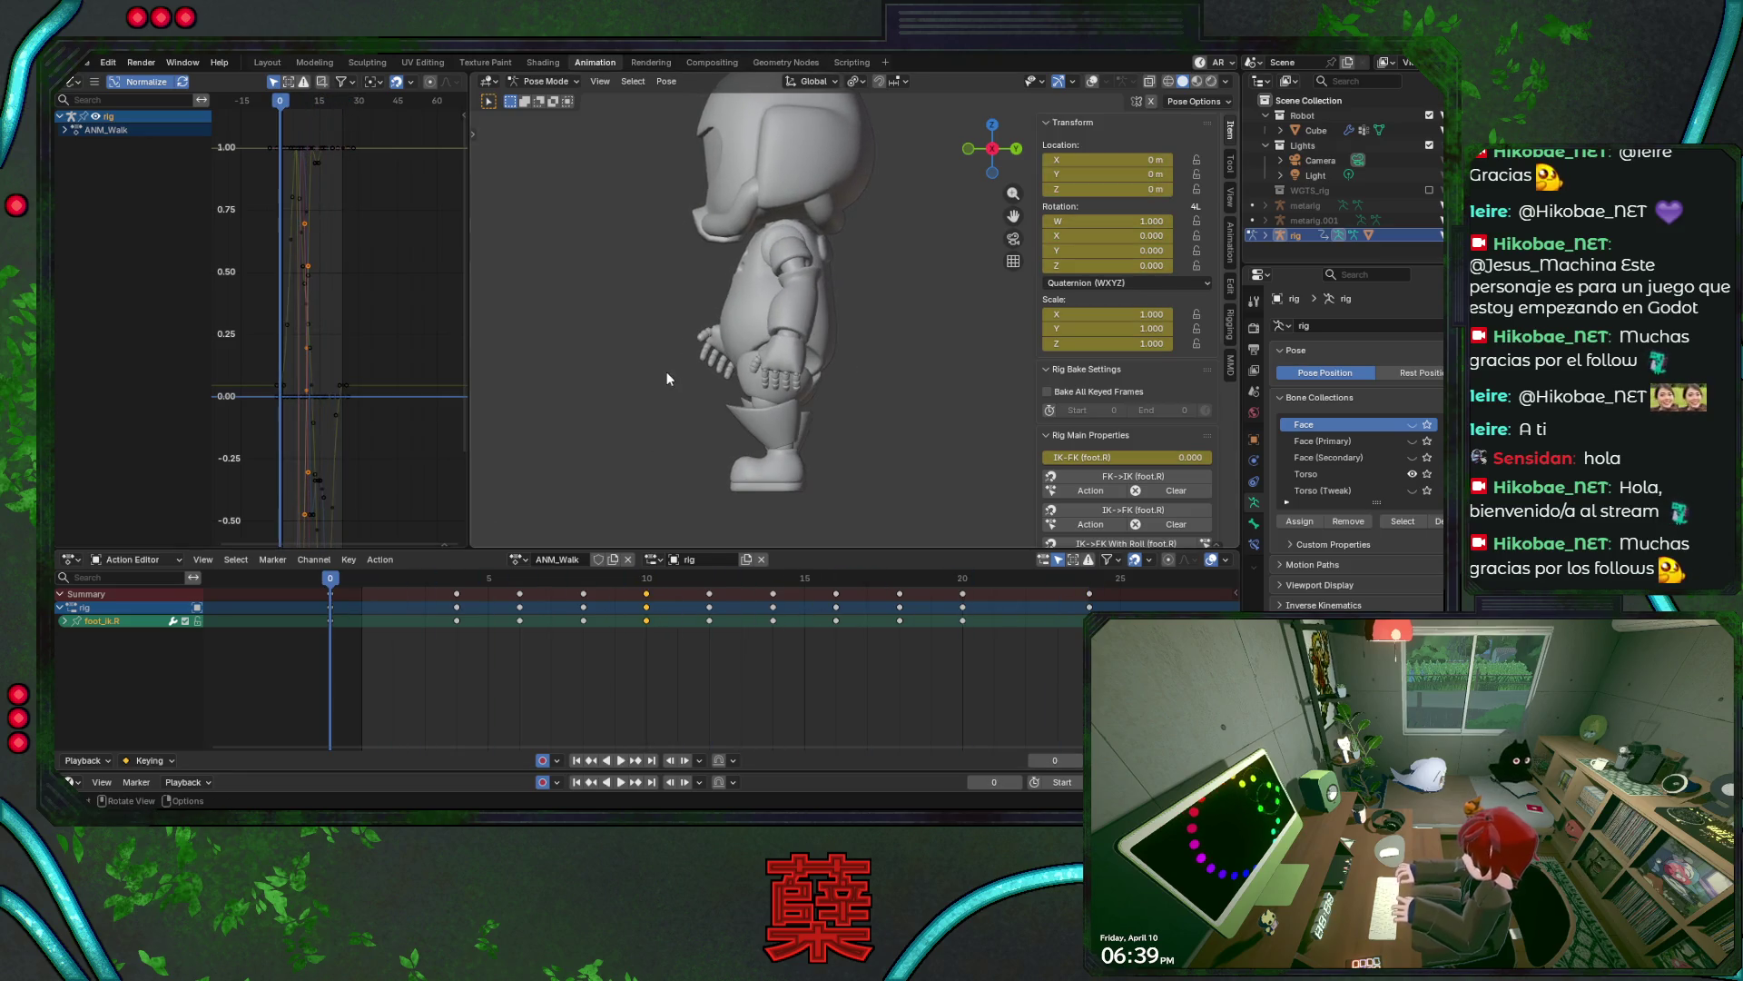
pyautogui.click(1092, 83)
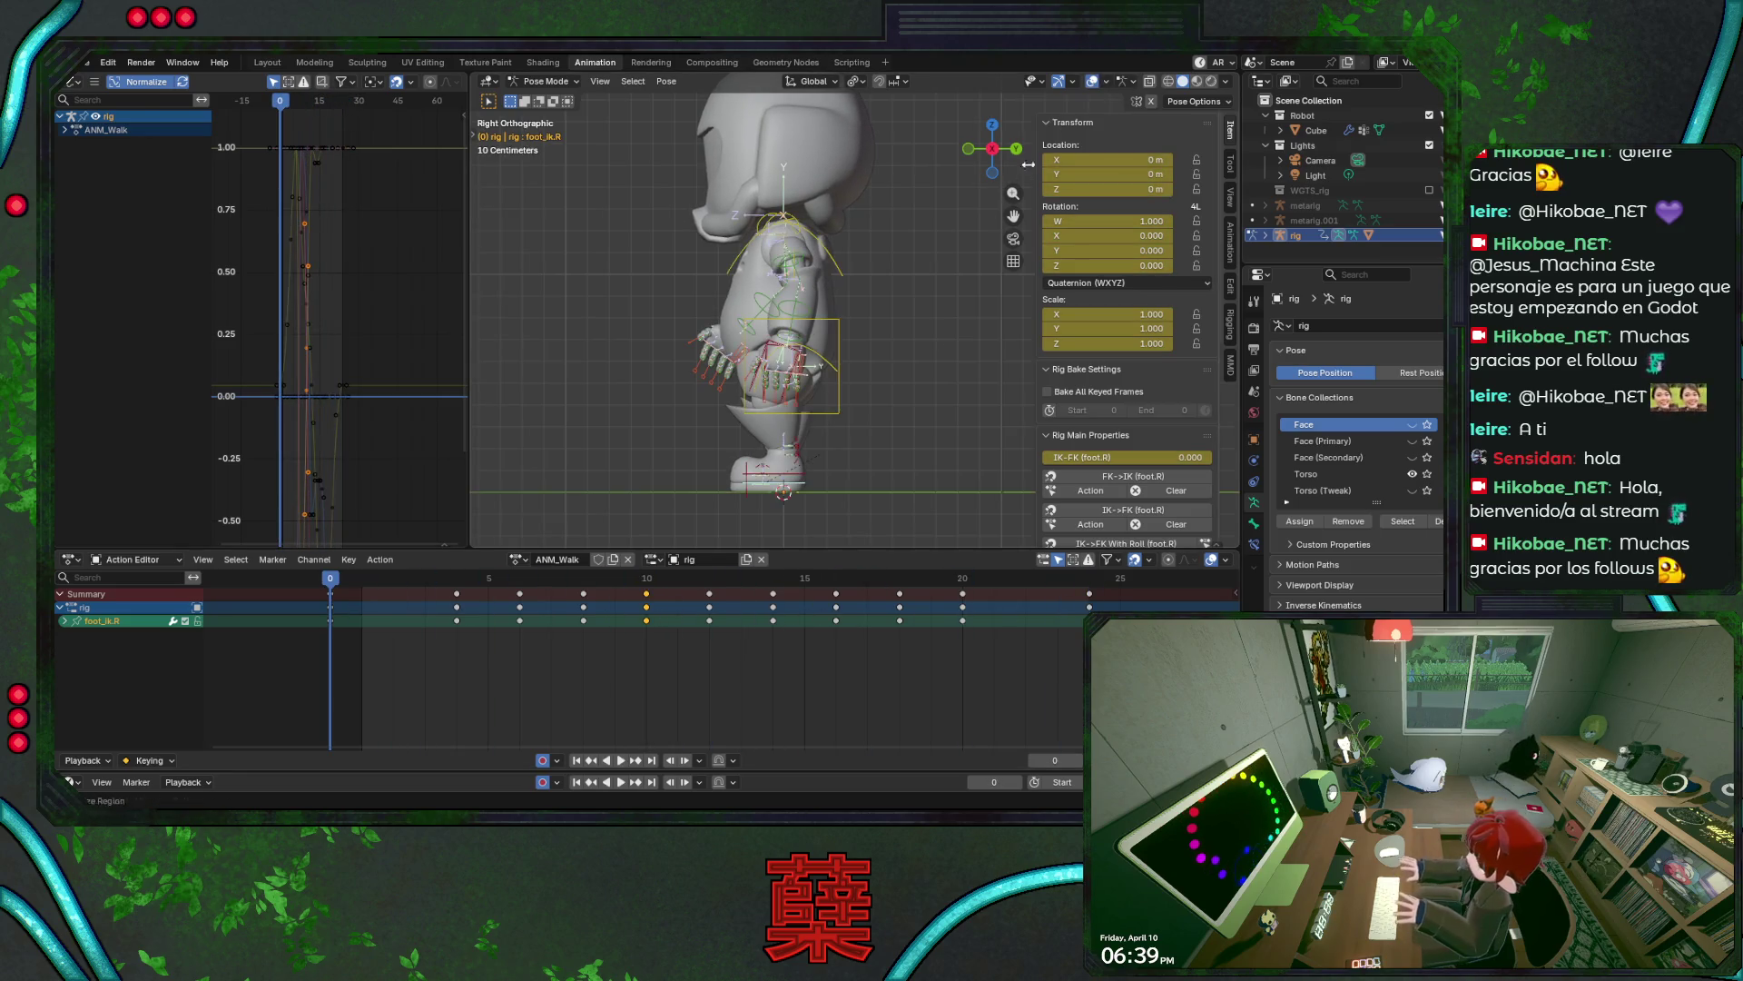
# - Tilt the left IK foot control at frame 0, save, and preview the walk
pyautogui.click(788, 478)
pyautogui.press('r')
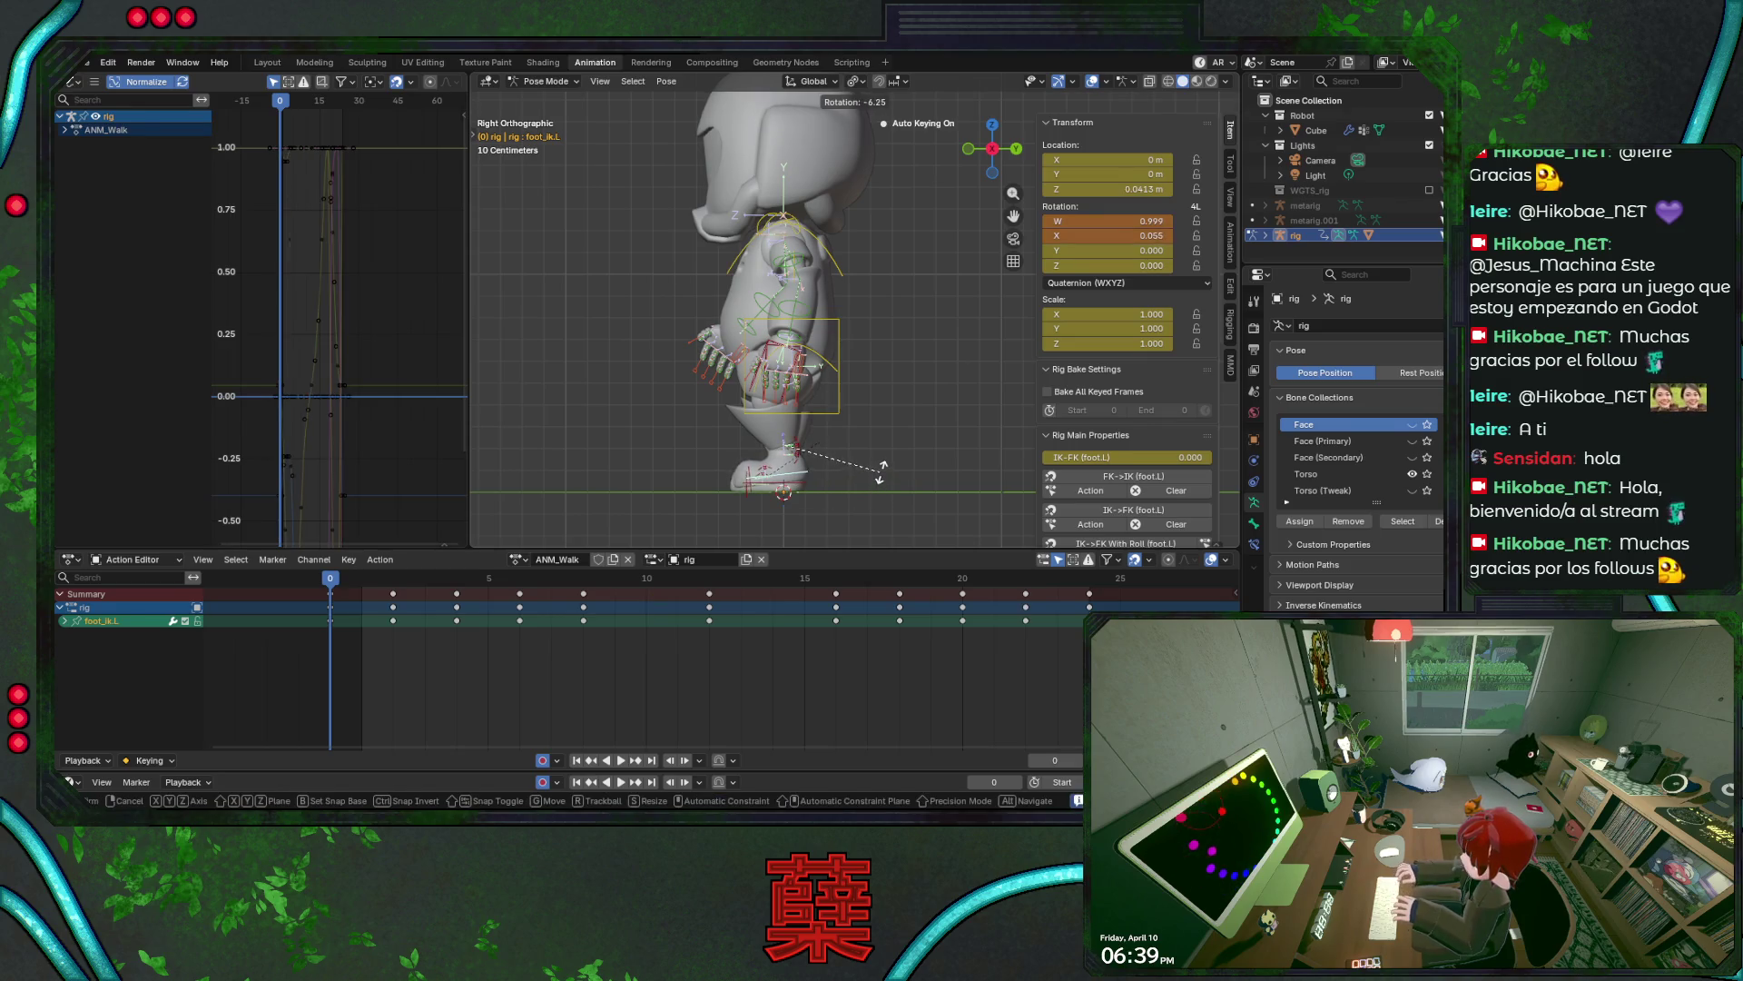
pyautogui.click(883, 475)
pyautogui.hotkey('ctrl', 's')
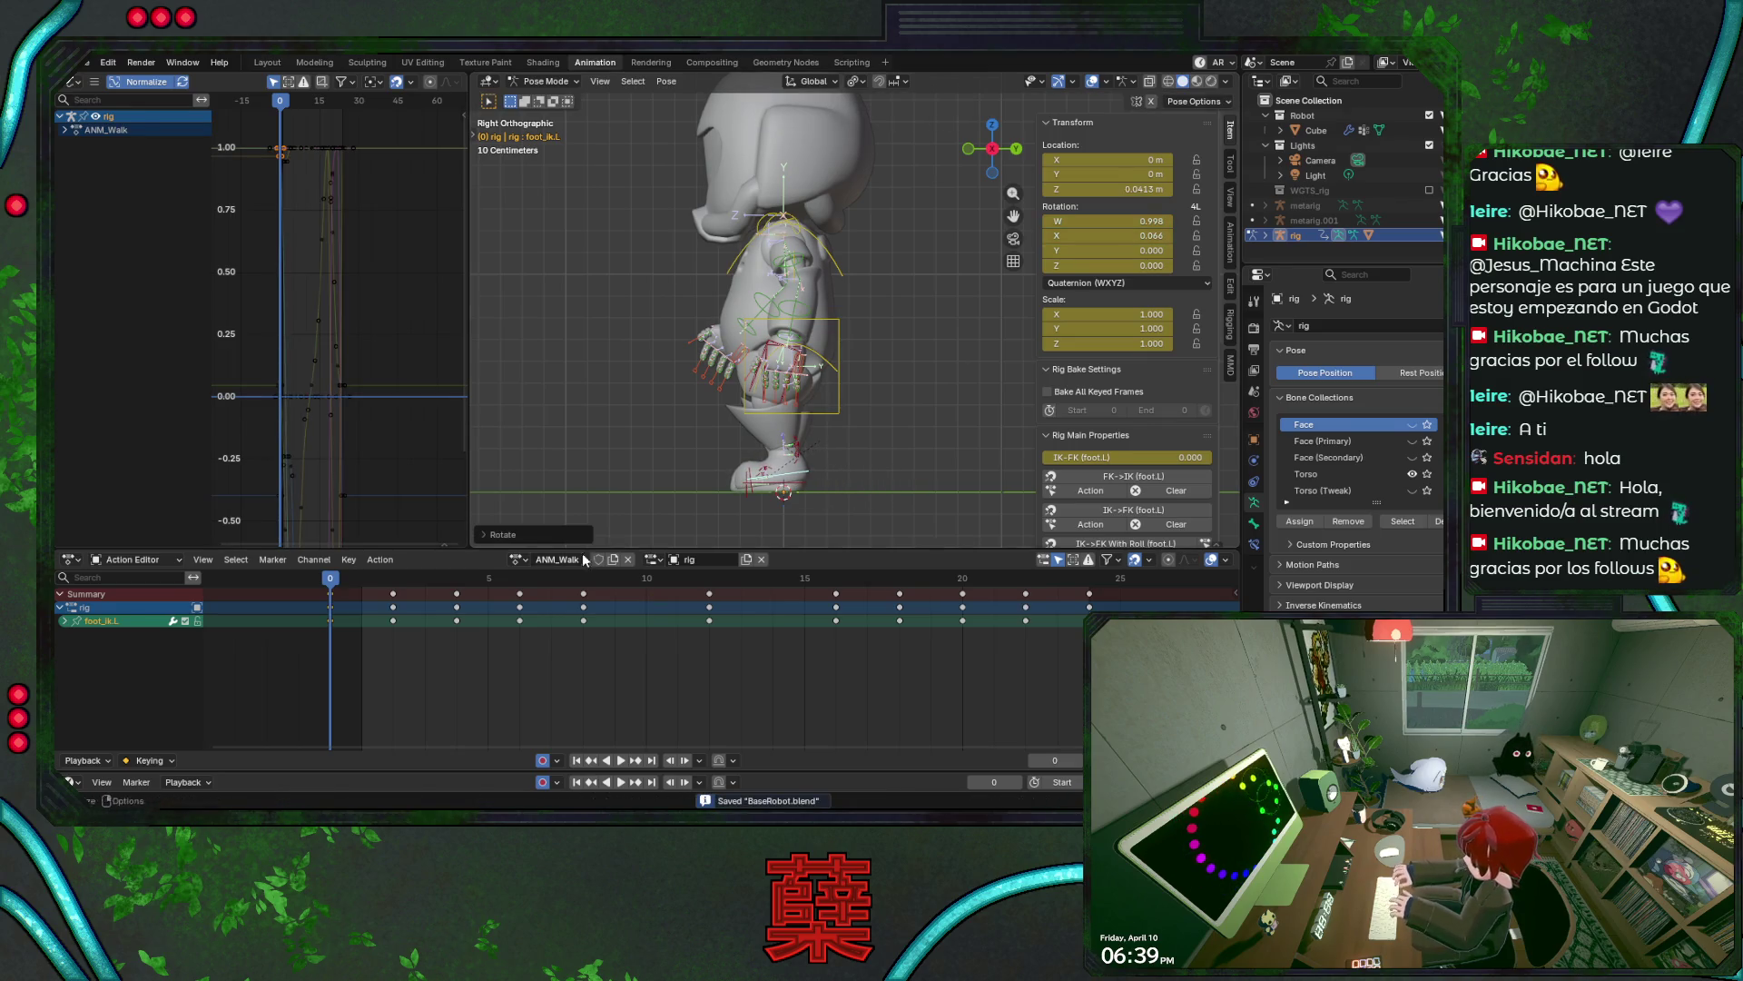
pyautogui.press('space')
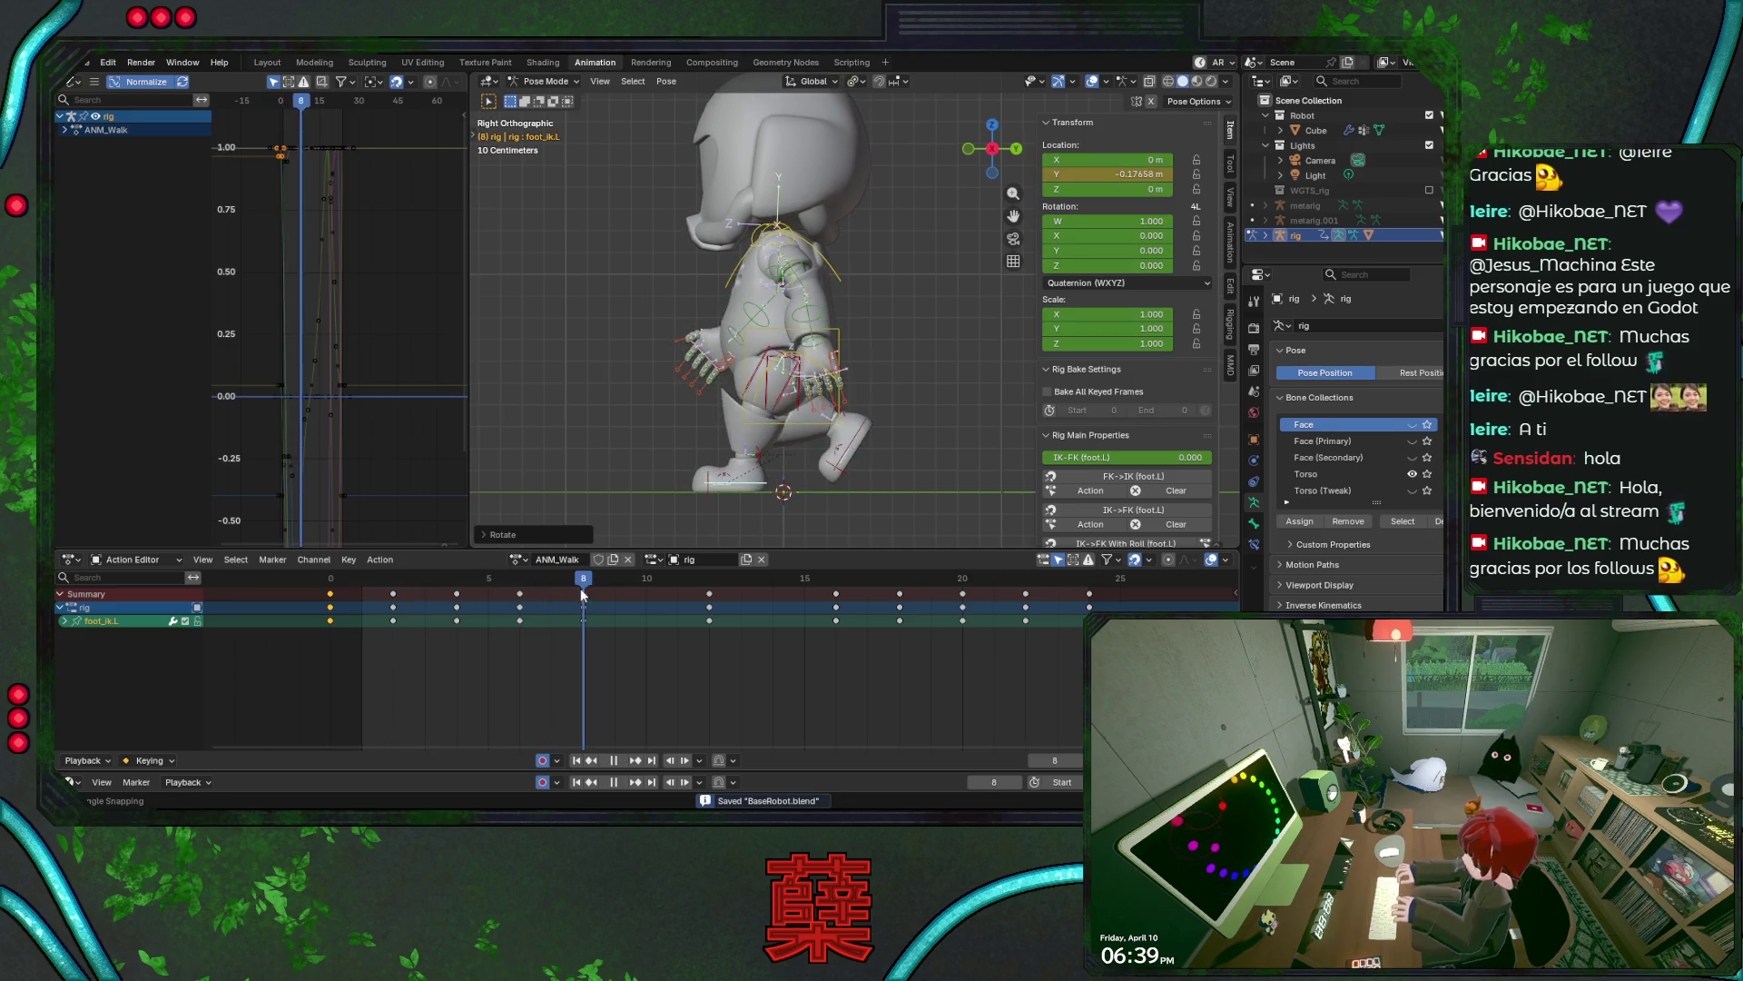
pyautogui.moveTo(773, 587)
pyautogui.mouseDown()
pyautogui.moveTo(336, 591)
pyautogui.moveTo(515, 590)
pyautogui.moveTo(393, 591)
pyautogui.moveTo(456, 589)
pyautogui.mouseUp()
pyautogui.hotkey('ctrl', 's')
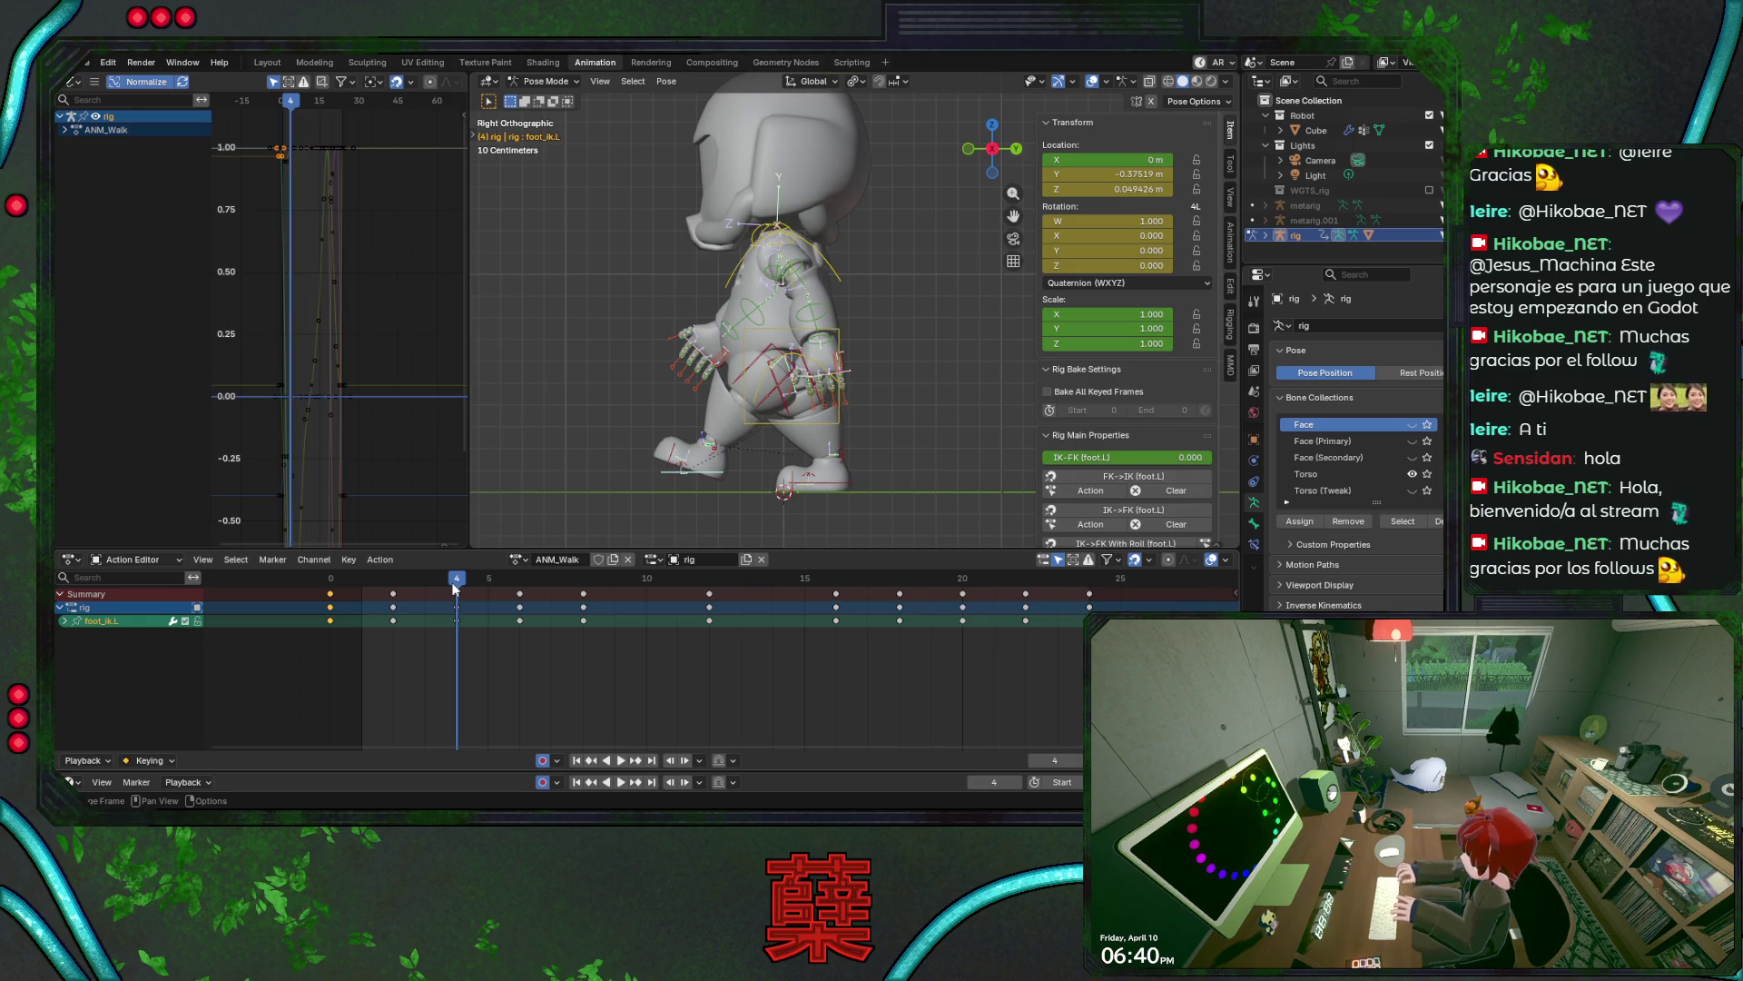
# - Move the left IK foot along Z at frame 4 and save
pyautogui.moveTo(454, 589)
pyautogui.mouseDown()
pyautogui.moveTo(393, 591)
pyautogui.moveTo(457, 590)
pyautogui.mouseUp()
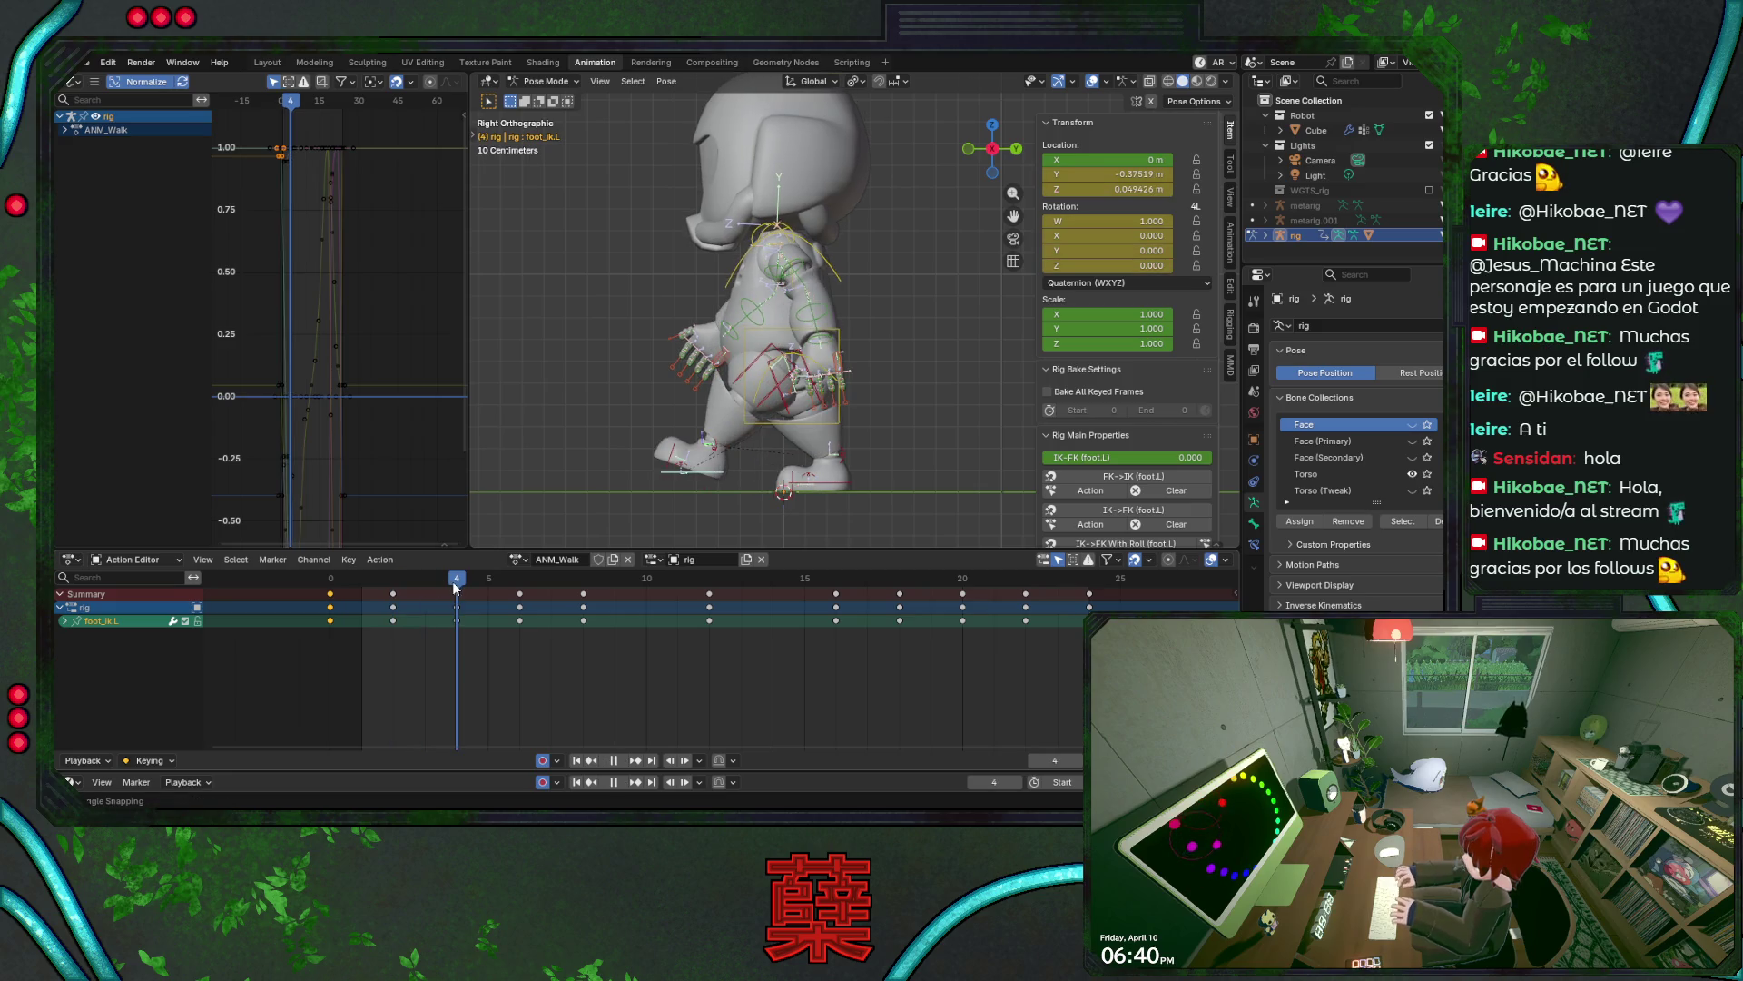
pyautogui.press('g')
pyautogui.press('z')
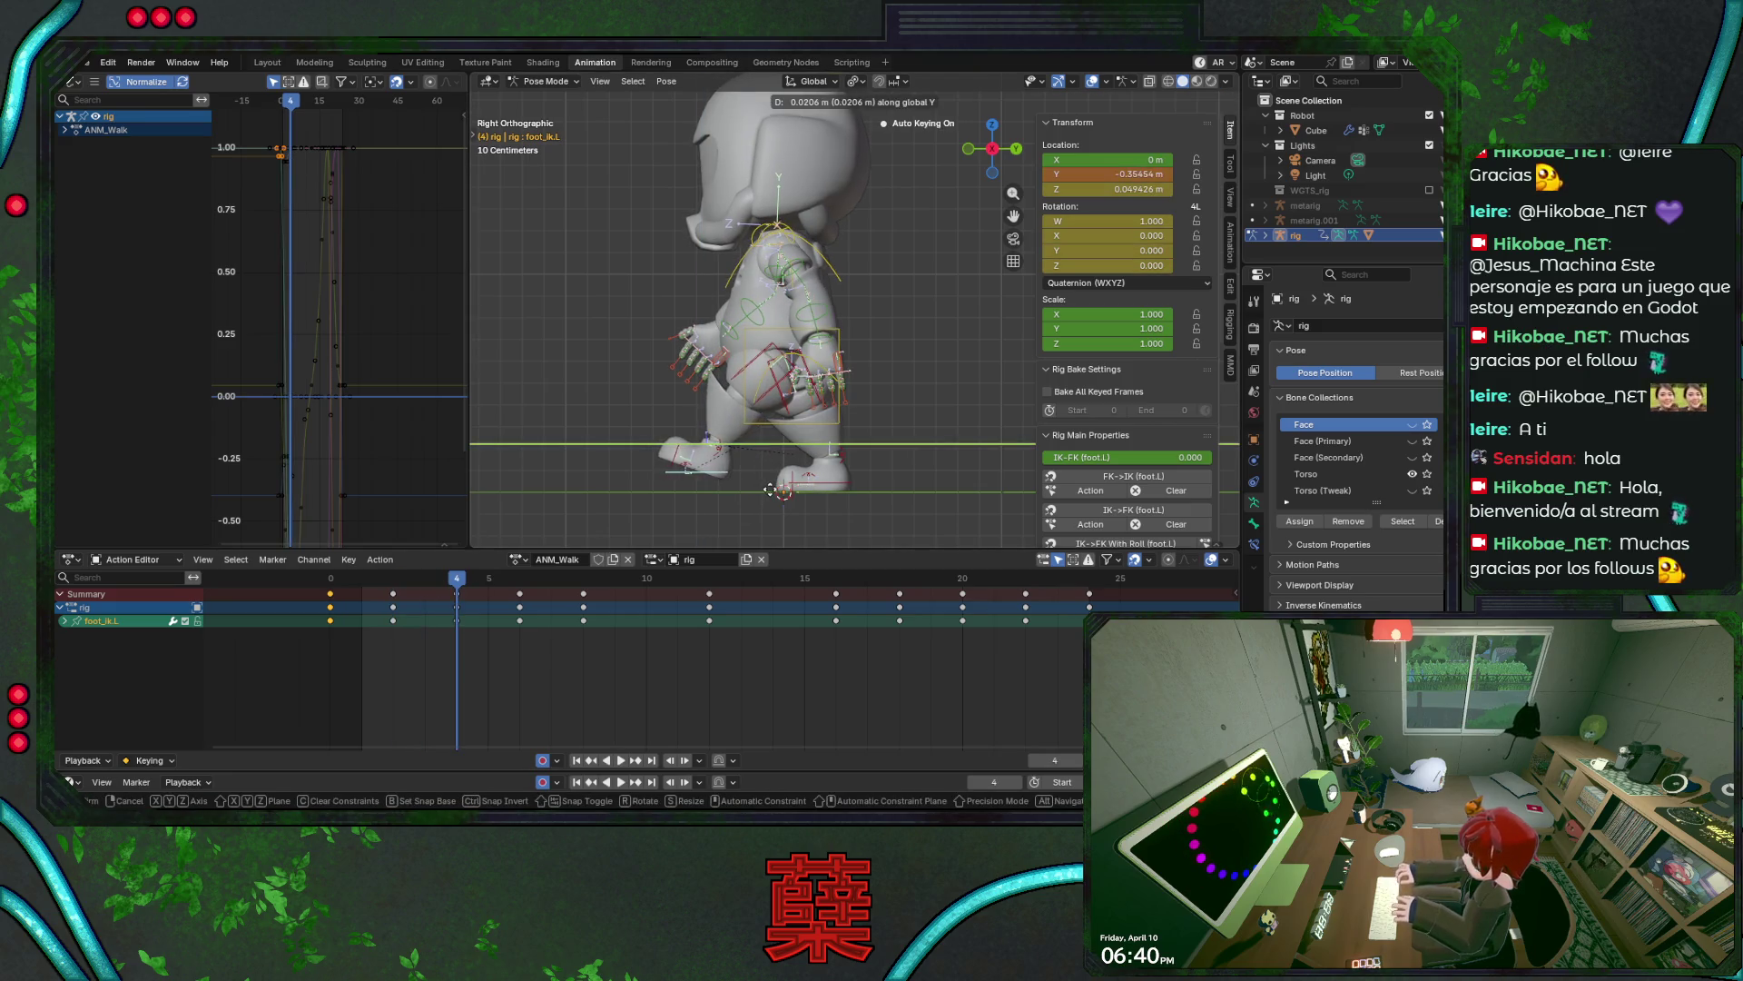
pyautogui.click(765, 489)
pyautogui.hotkey('ctrl', 's')
# - Lower the left IK foot slightly, preview the walk, and save
pyautogui.moveTo(439, 584)
pyautogui.mouseDown()
pyautogui.moveTo(525, 595)
pyautogui.moveTo(331, 592)
pyautogui.moveTo(458, 609)
pyautogui.mouseUp()
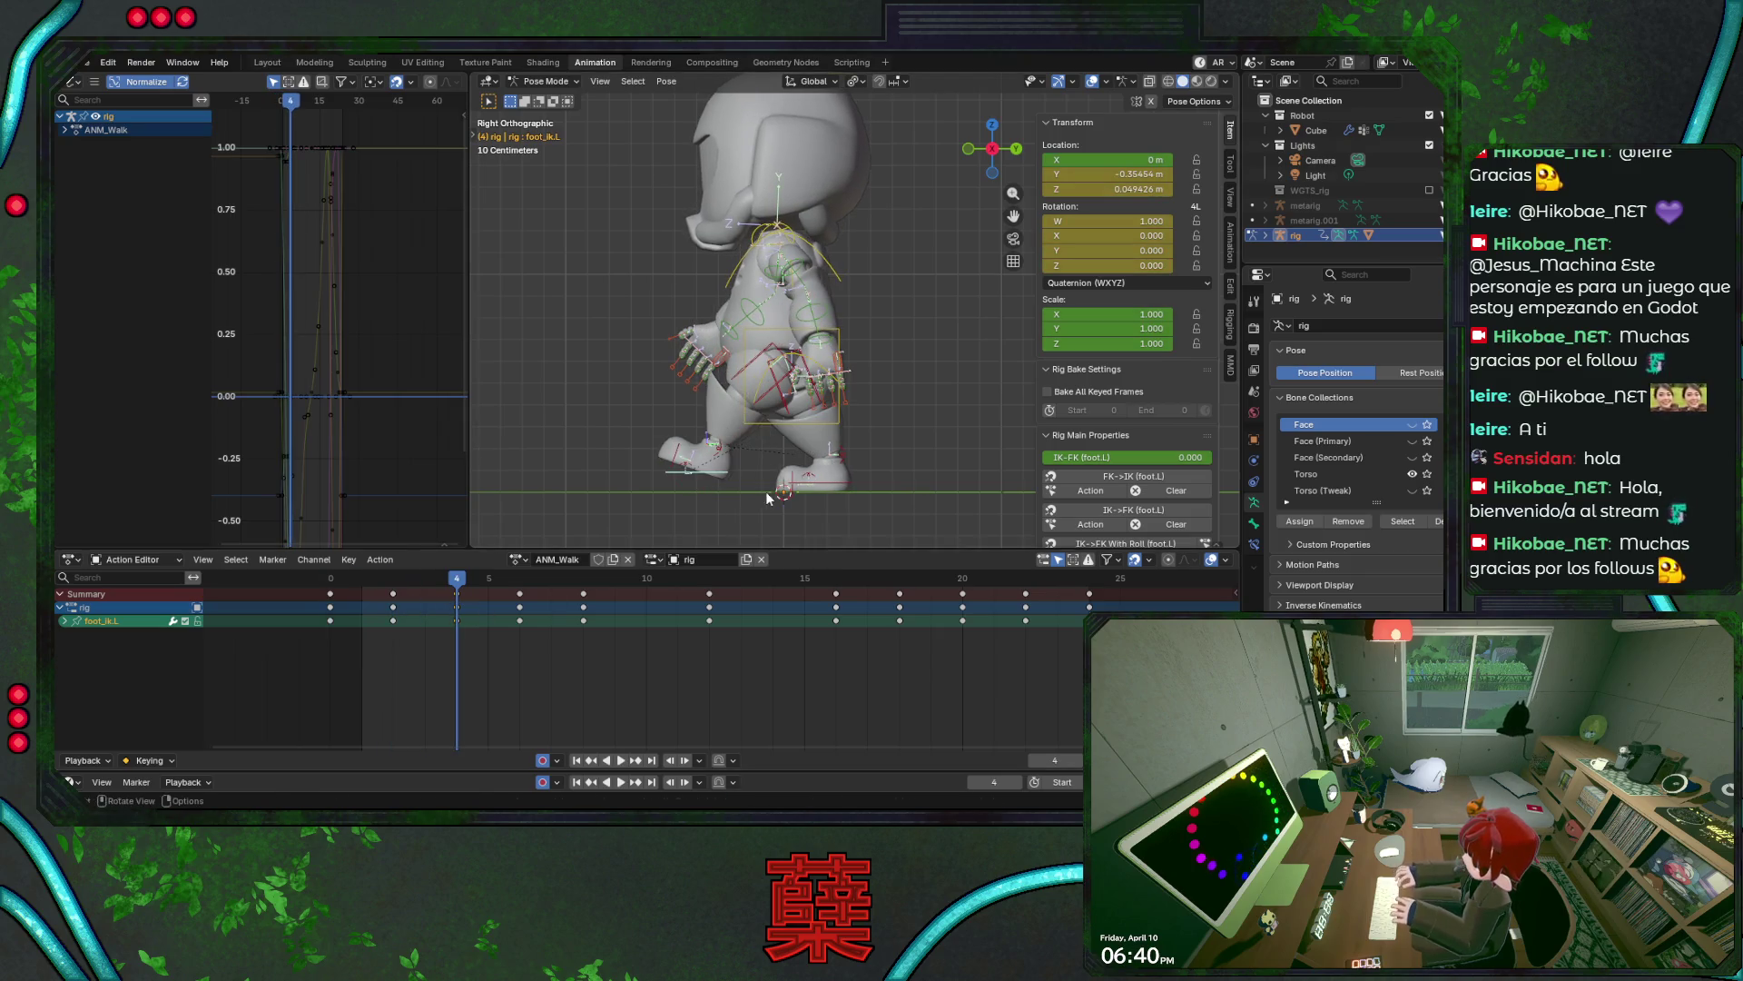
pyautogui.press('g')
pyautogui.click(700, 530)
pyautogui.press('space')
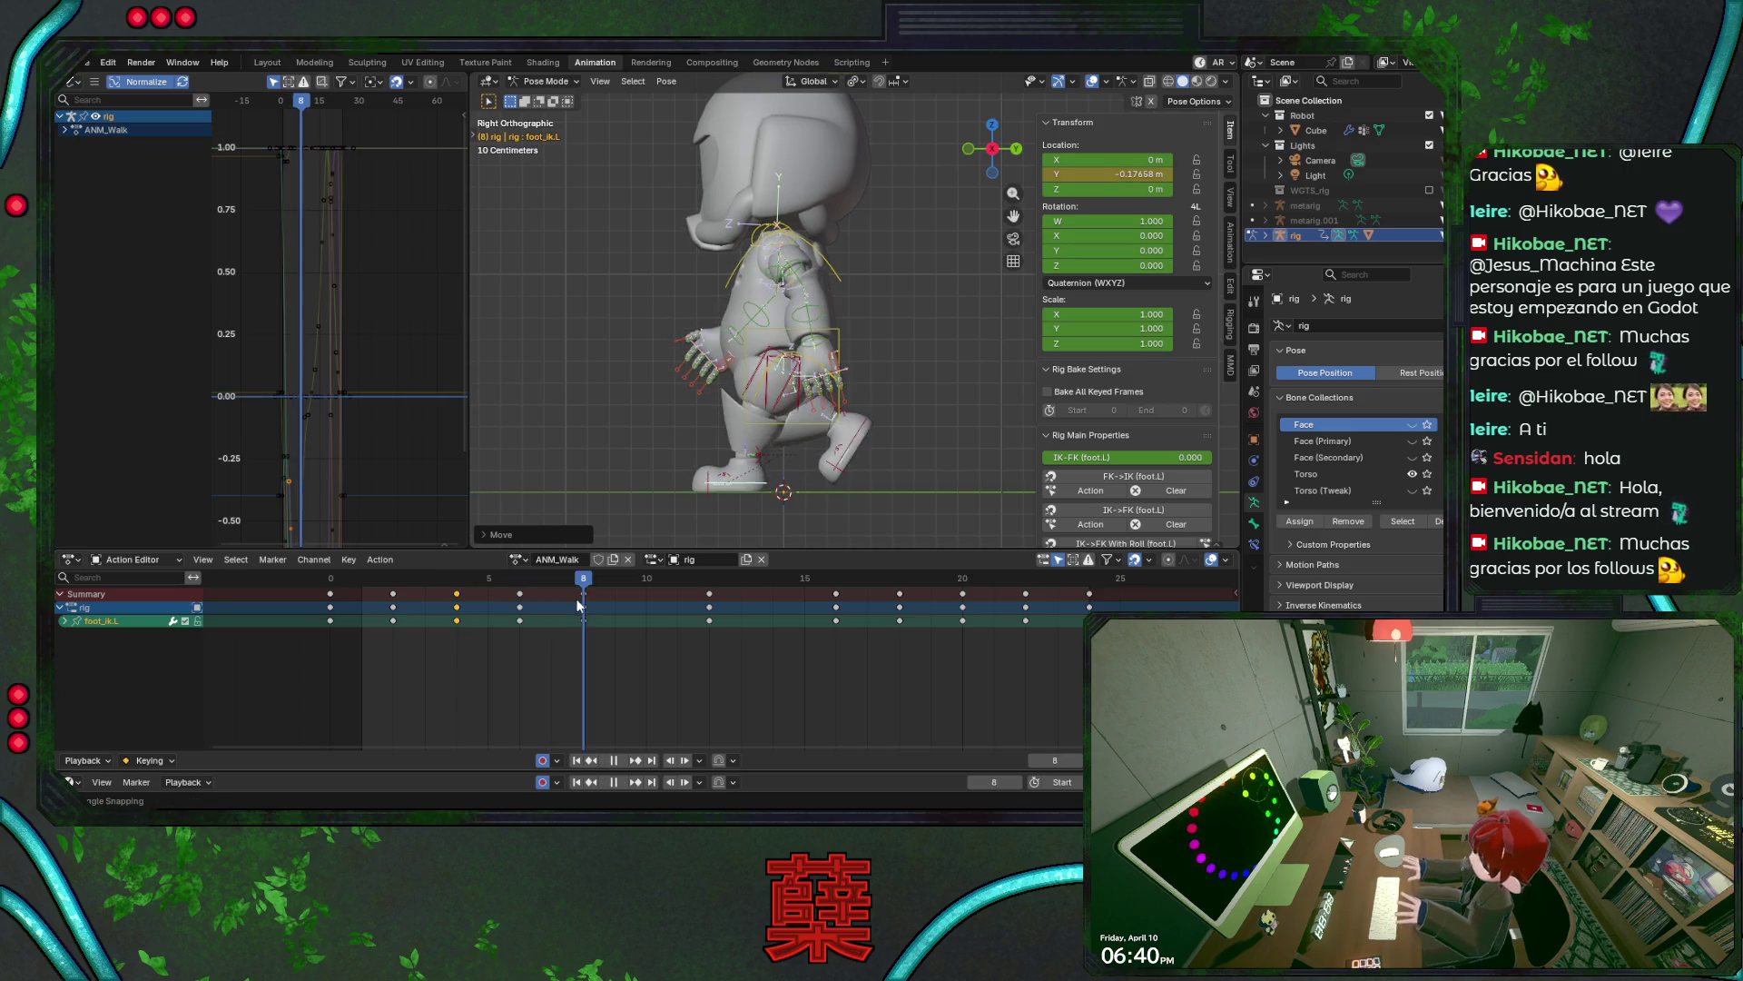
pyautogui.moveTo(545, 601); pyautogui.dragTo(331, 595)
pyautogui.hotkey('ctrl', 's')
# - Replay the walk from the start and scrub frames 2–6 to review the foot, saving along the way
pyautogui.press('space')
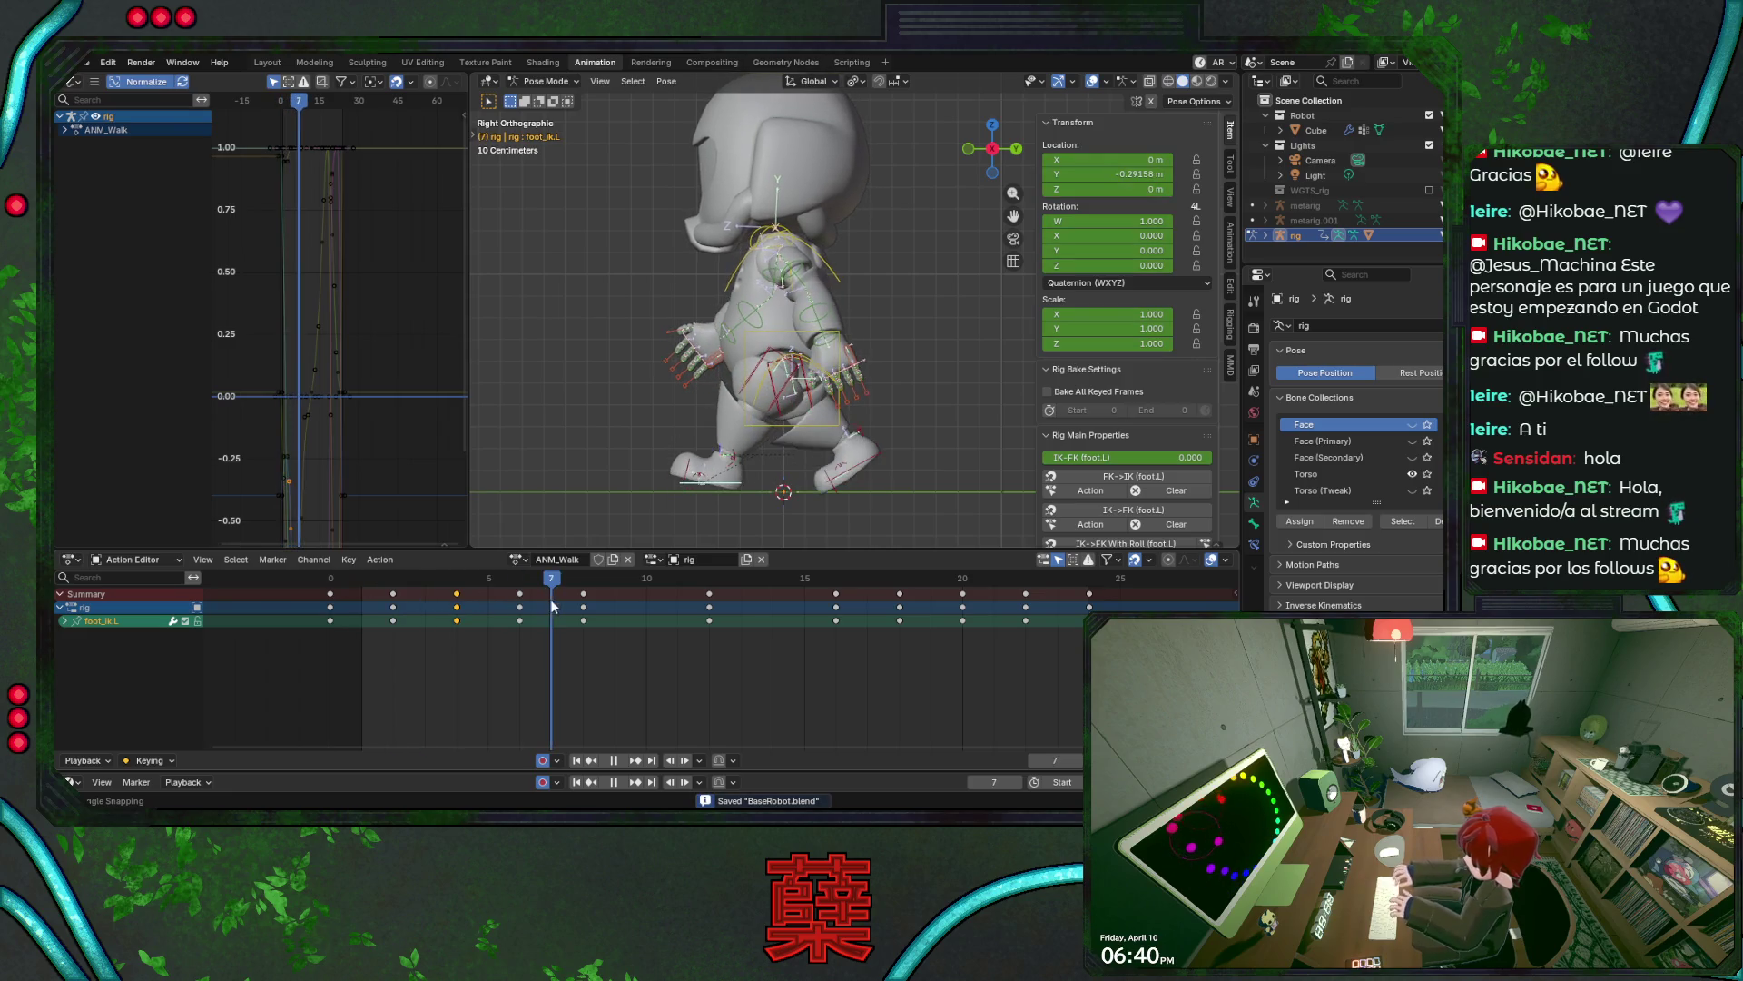
pyautogui.moveTo(581, 608)
pyautogui.mouseDown()
pyautogui.moveTo(494, 611)
pyautogui.moveTo(585, 618)
pyautogui.mouseUp()
pyautogui.hotkey('ctrl', 's')
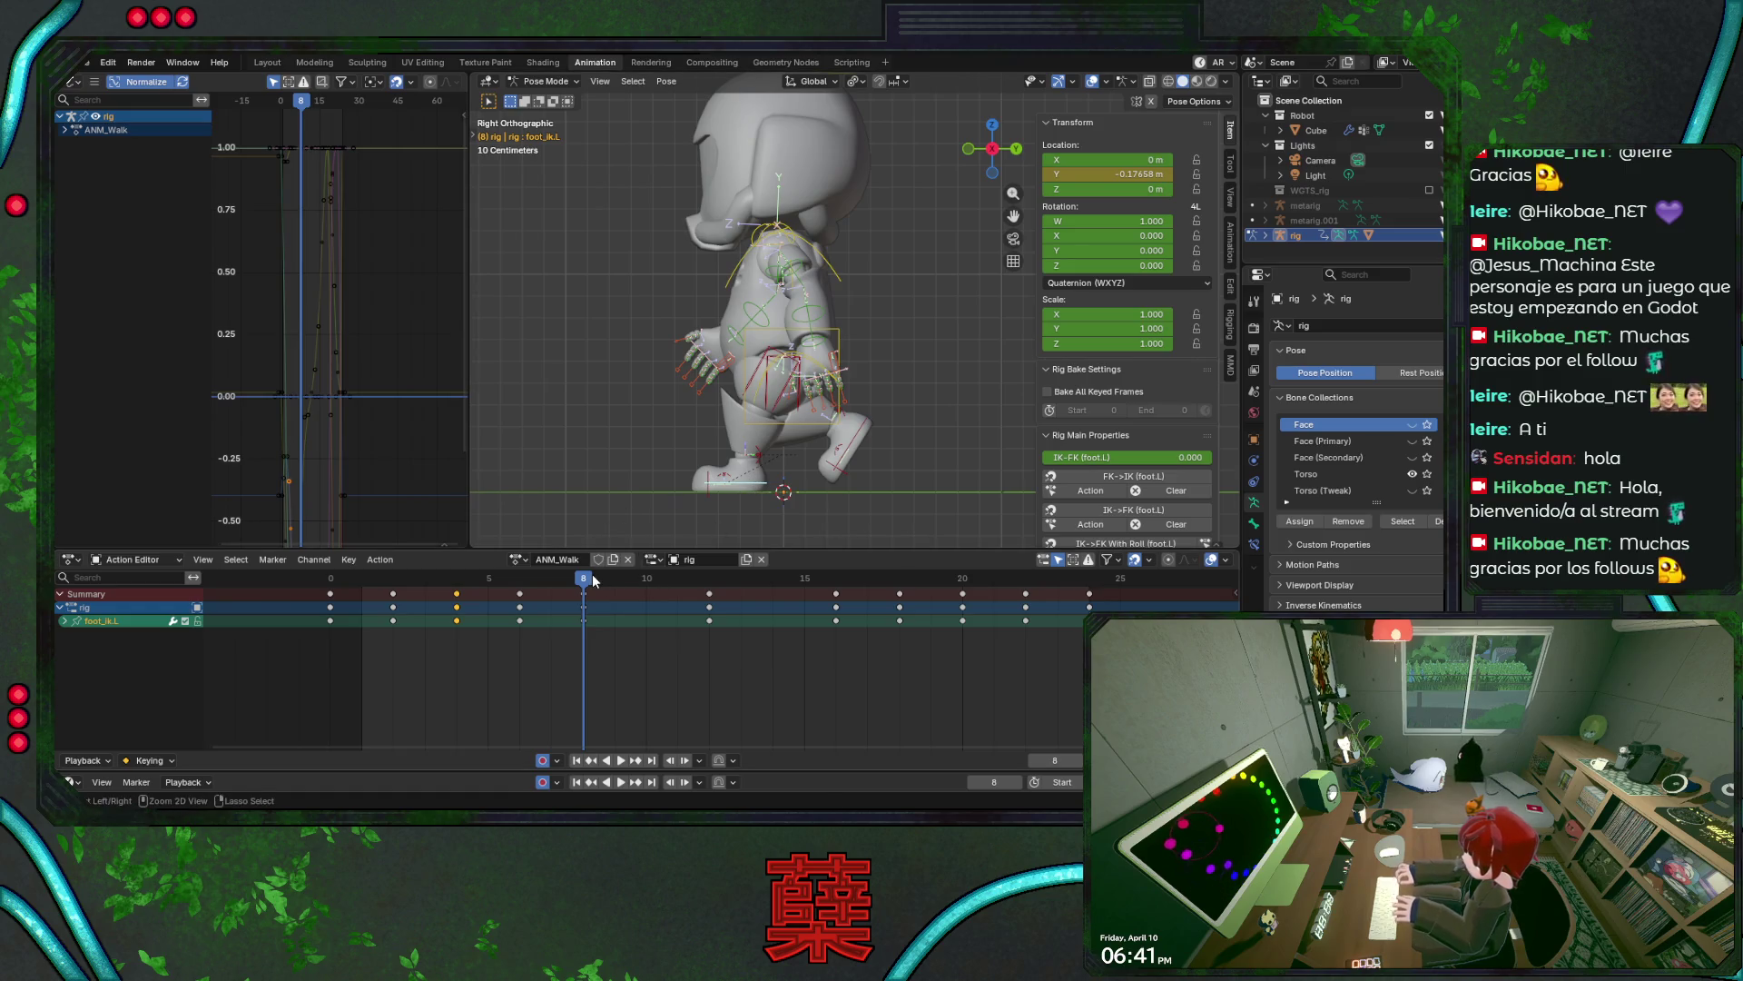
pyautogui.hotkey('ctrl', 's')
pyautogui.hotkey('shift', 'Left')
pyautogui.press('space')
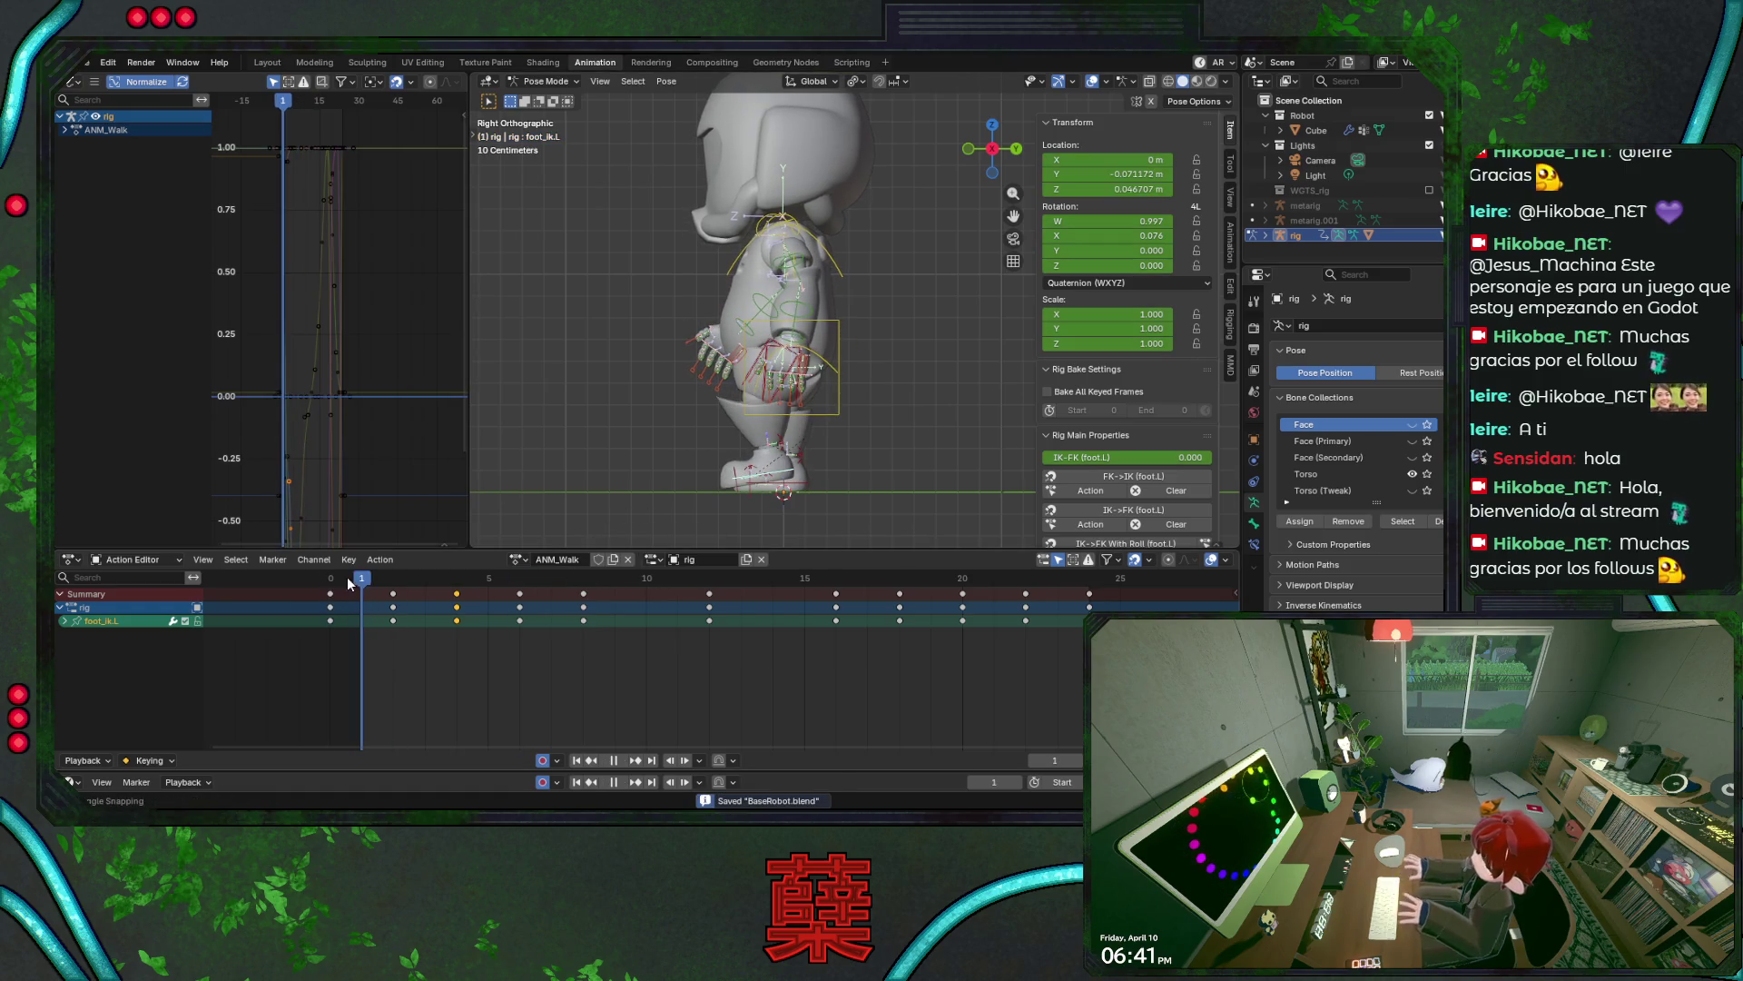
pyautogui.moveTo(388, 592)
pyautogui.mouseDown()
pyautogui.moveTo(553, 605)
pyautogui.moveTo(391, 609)
pyautogui.moveTo(422, 606)
pyautogui.mouseUp()
pyautogui.hotkey('ctrl', 's')
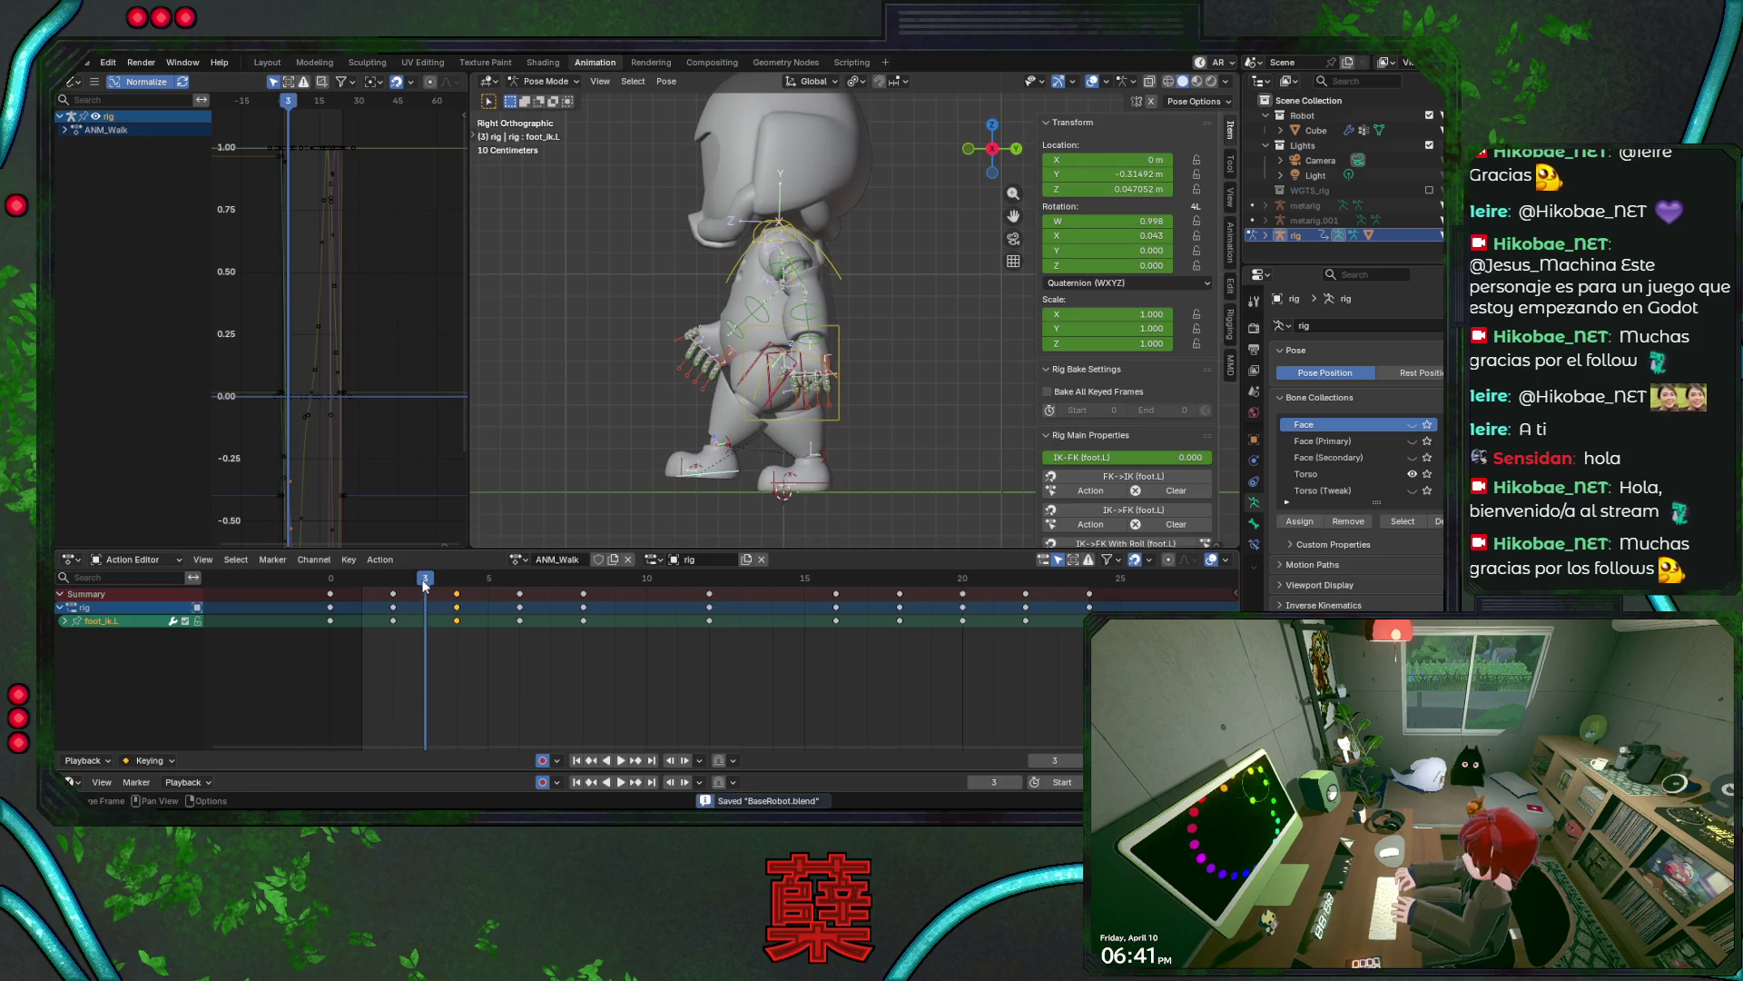
# - Compare frames 3 and 4, stop playback, and select the left heel-roll IK control
pyautogui.click(426, 581)
pyautogui.click(453, 583)
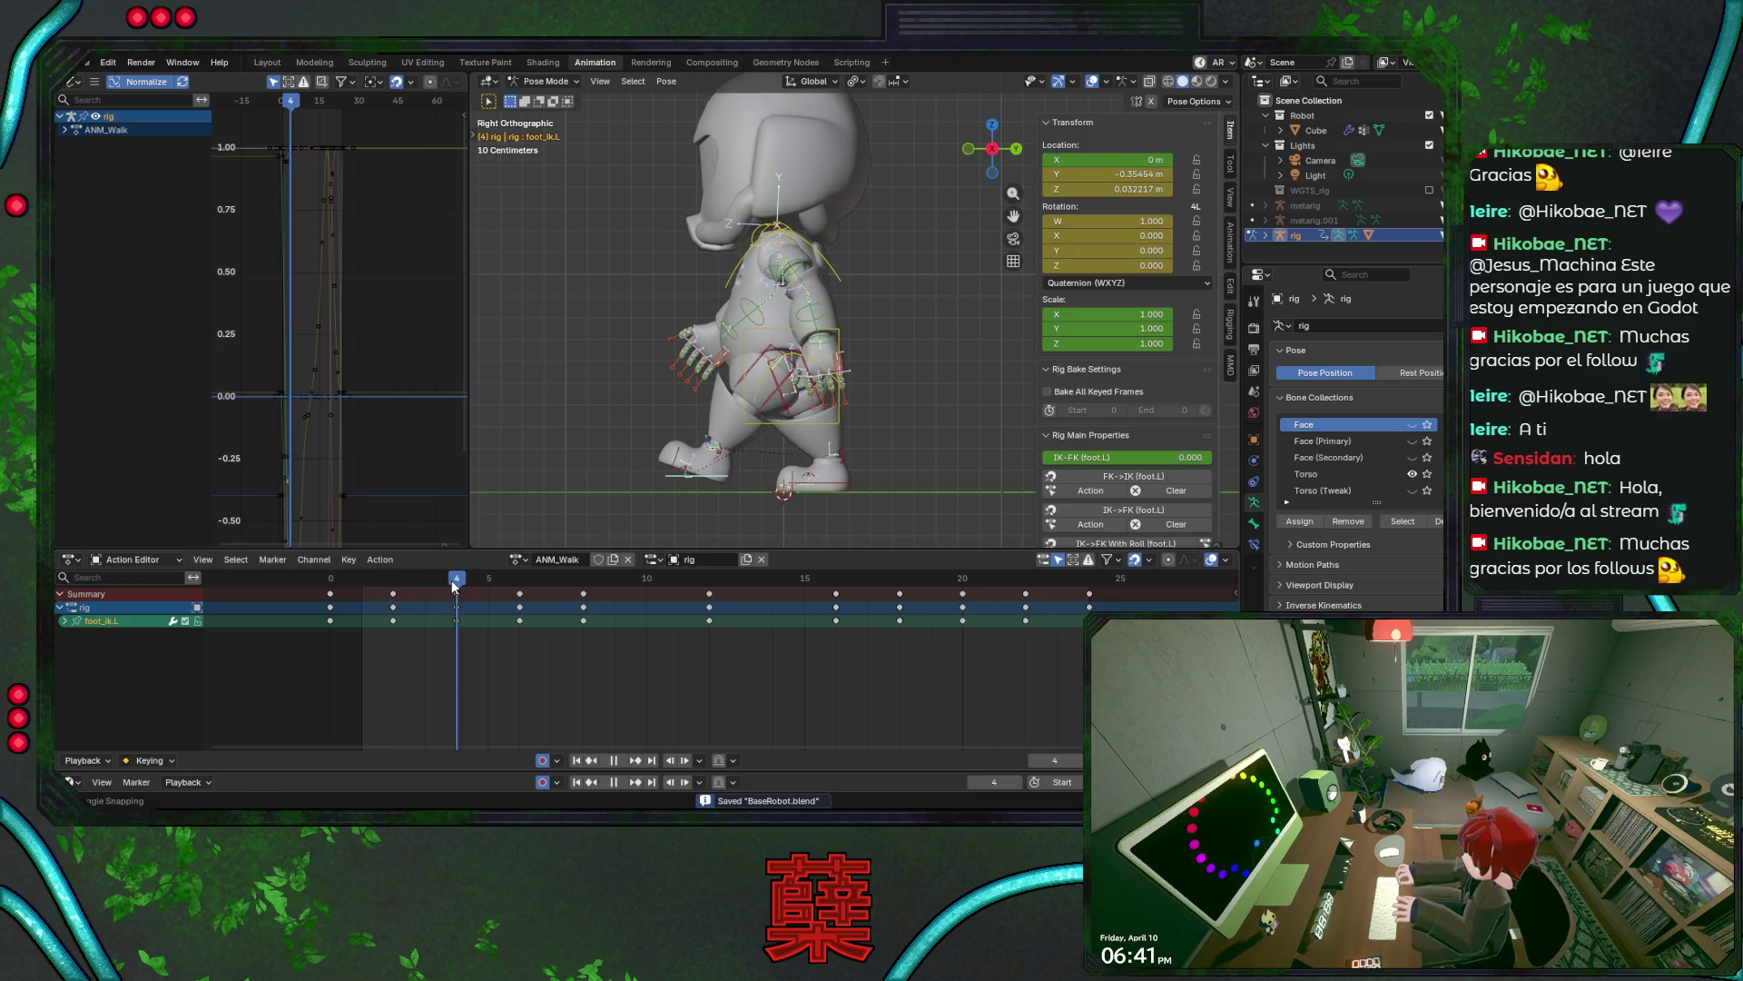
pyautogui.moveTo(453, 586); pyautogui.dragTo(398, 590)
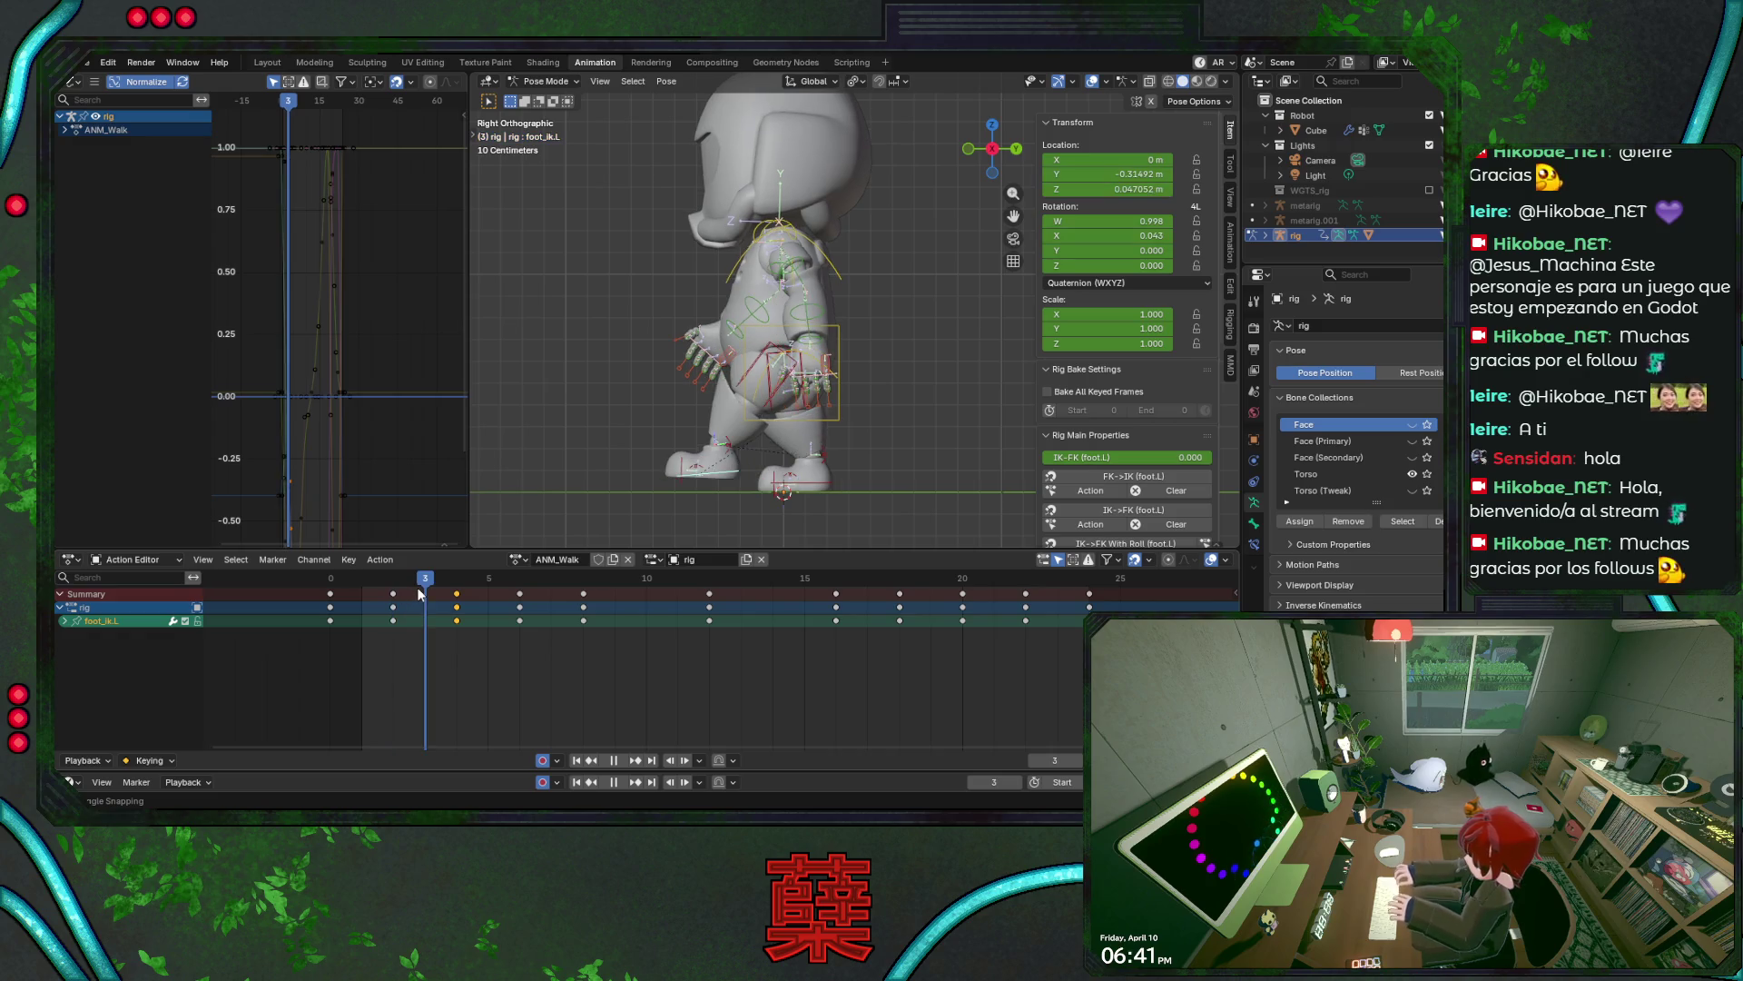
pyautogui.press('Escape')
pyautogui.click(752, 440)
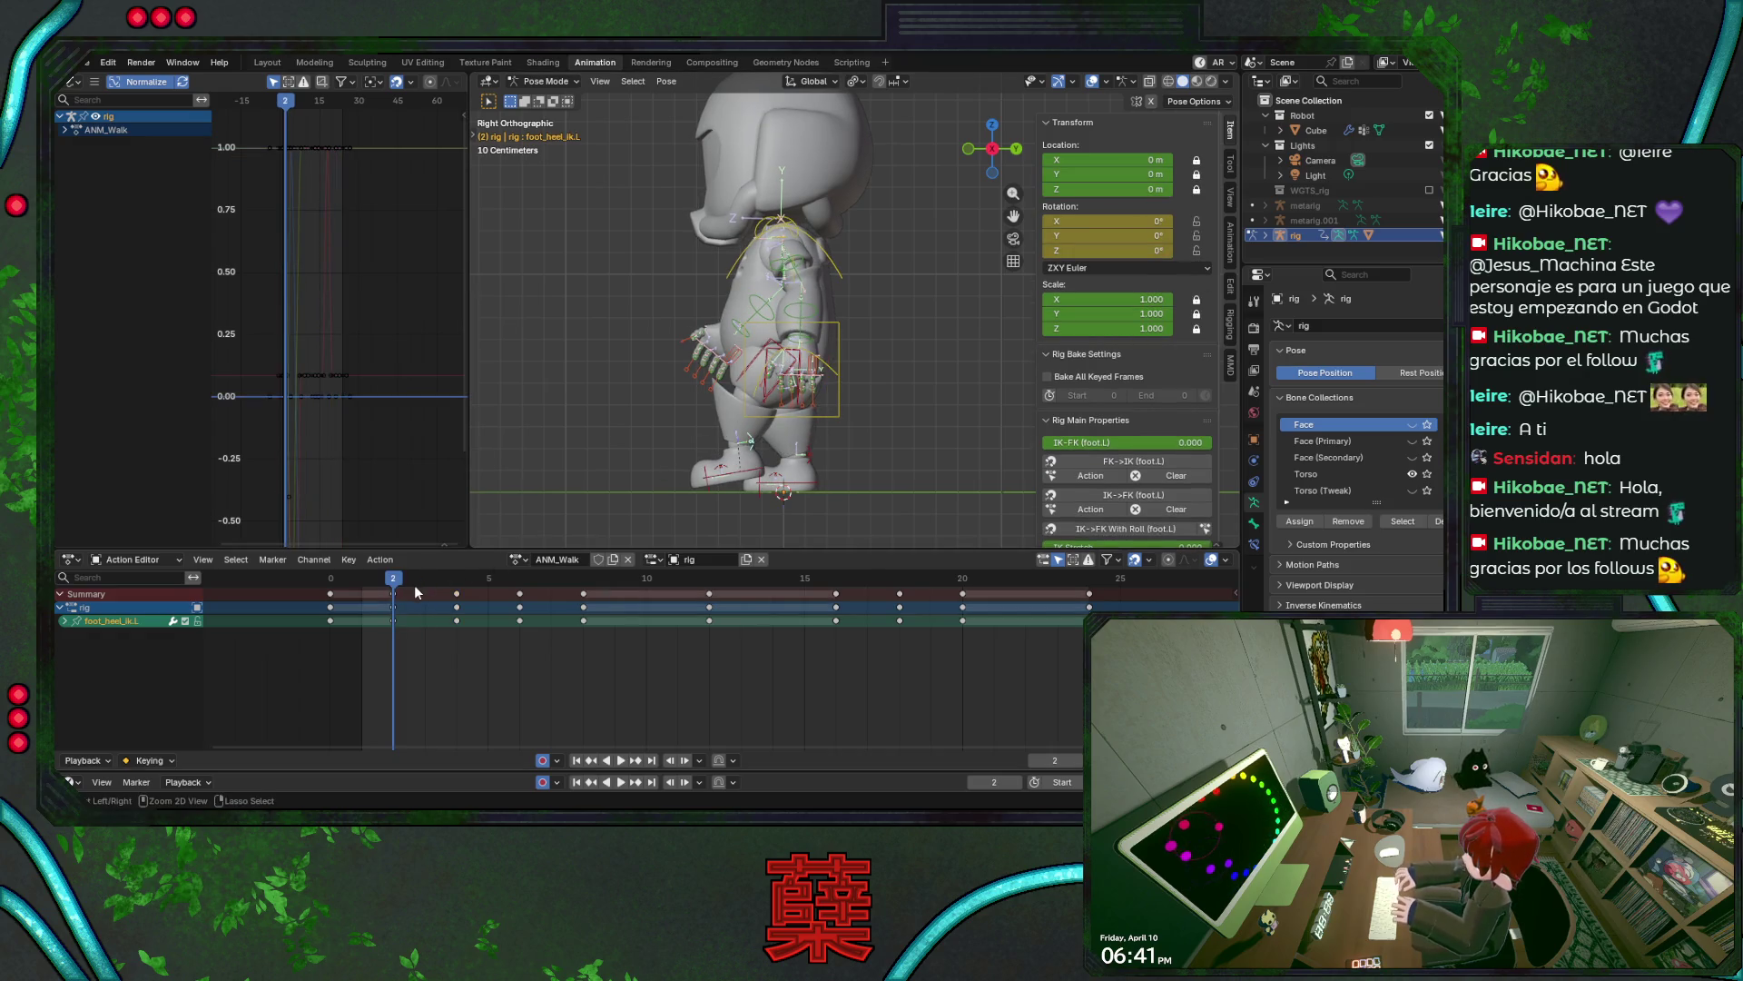
# - Save, then try shifting the earlier keys in time and cancel both attempts
pyautogui.hotkey('ctrl', 's')
pyautogui.press('space')
pyautogui.press('space')
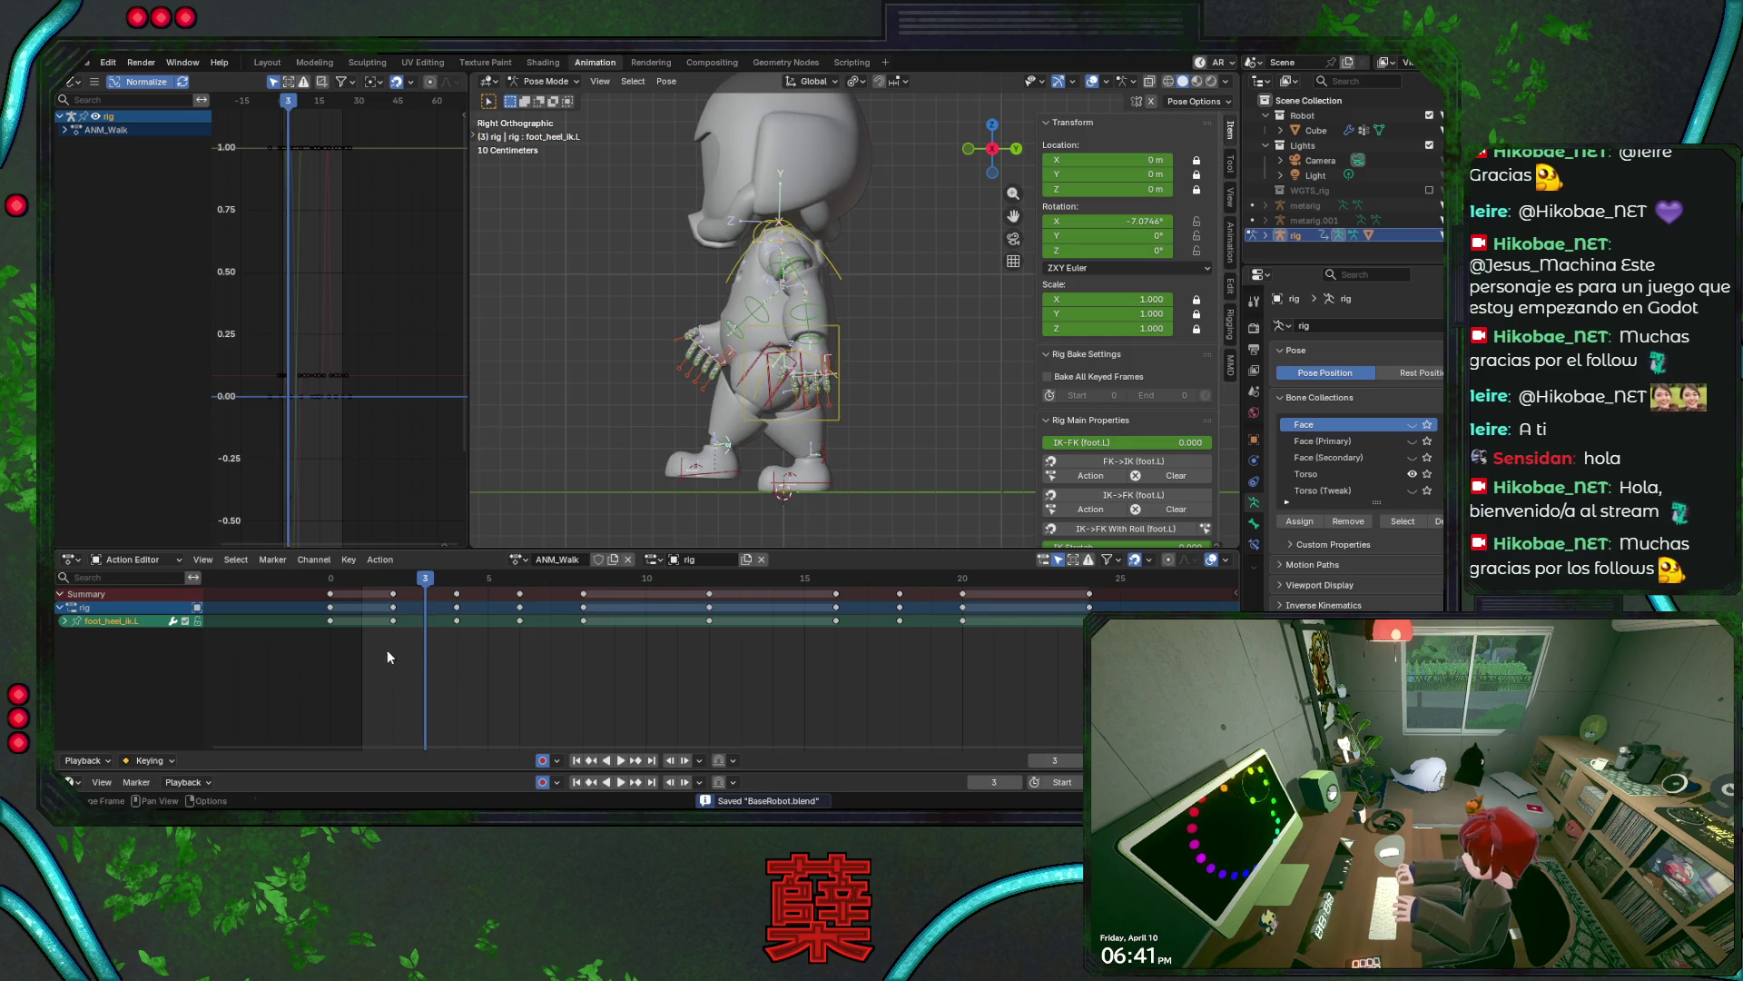
pyautogui.keyDown('ctrl'); pyautogui.click(392, 654); pyautogui.keyUp('ctrl')
pyautogui.press('g')
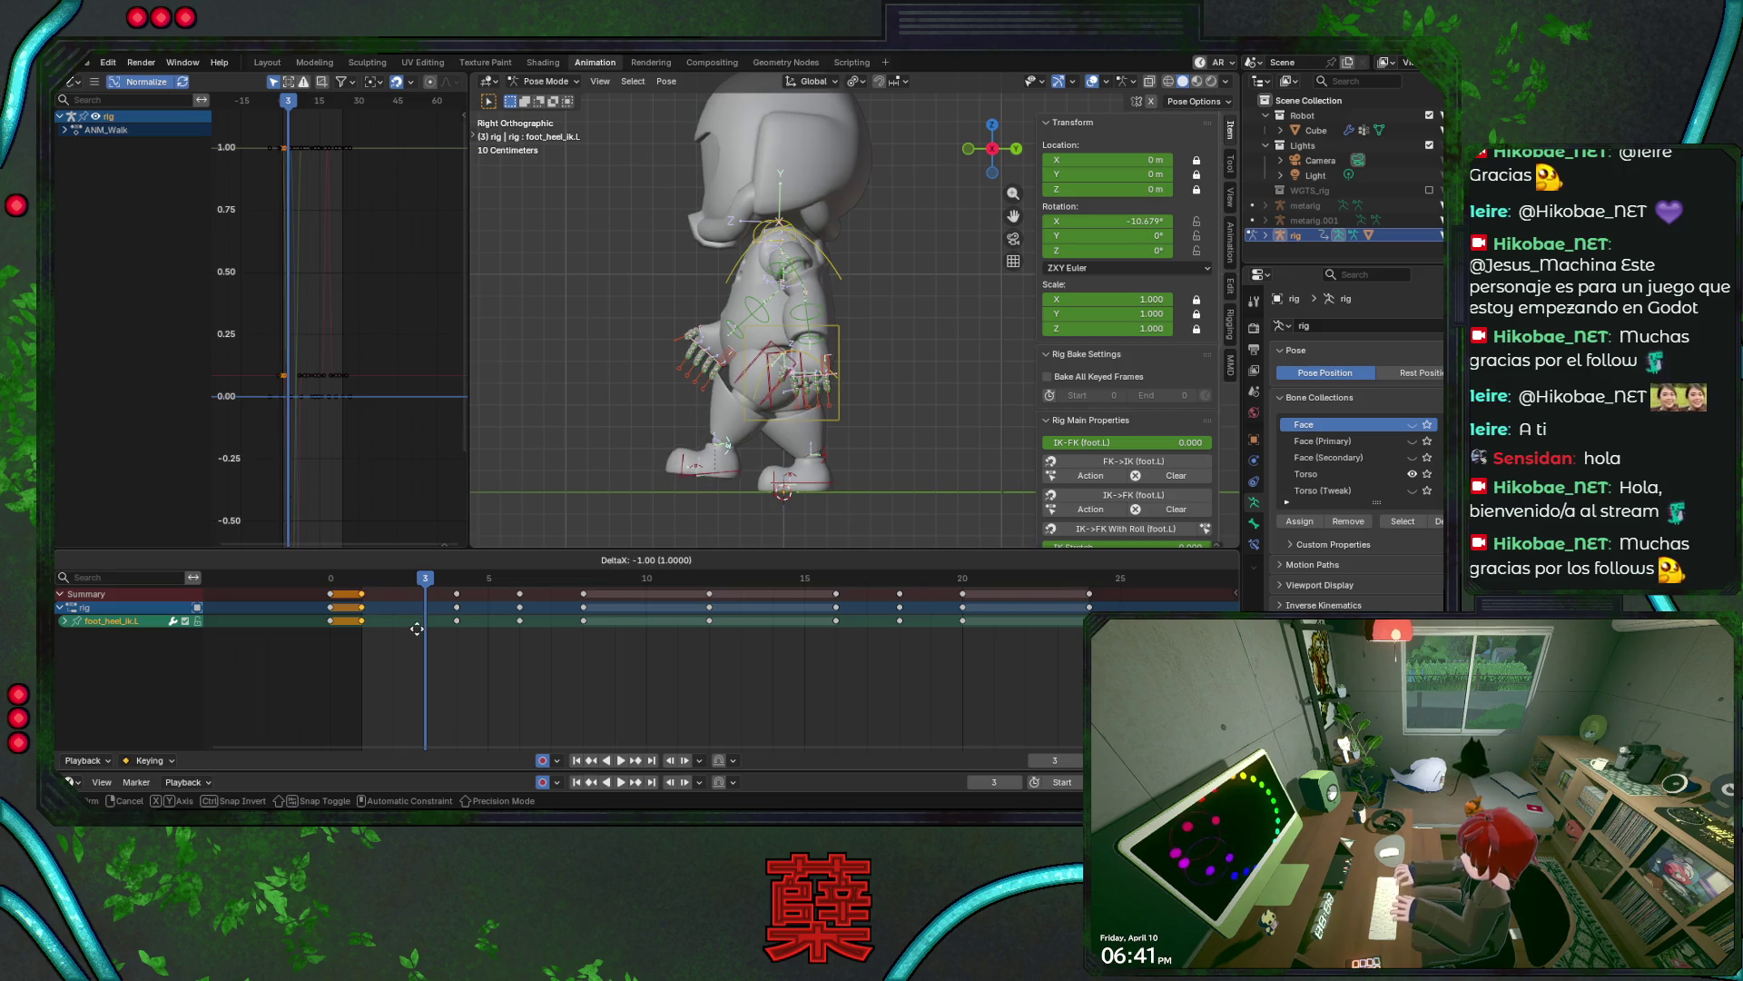
pyautogui.press('Escape')
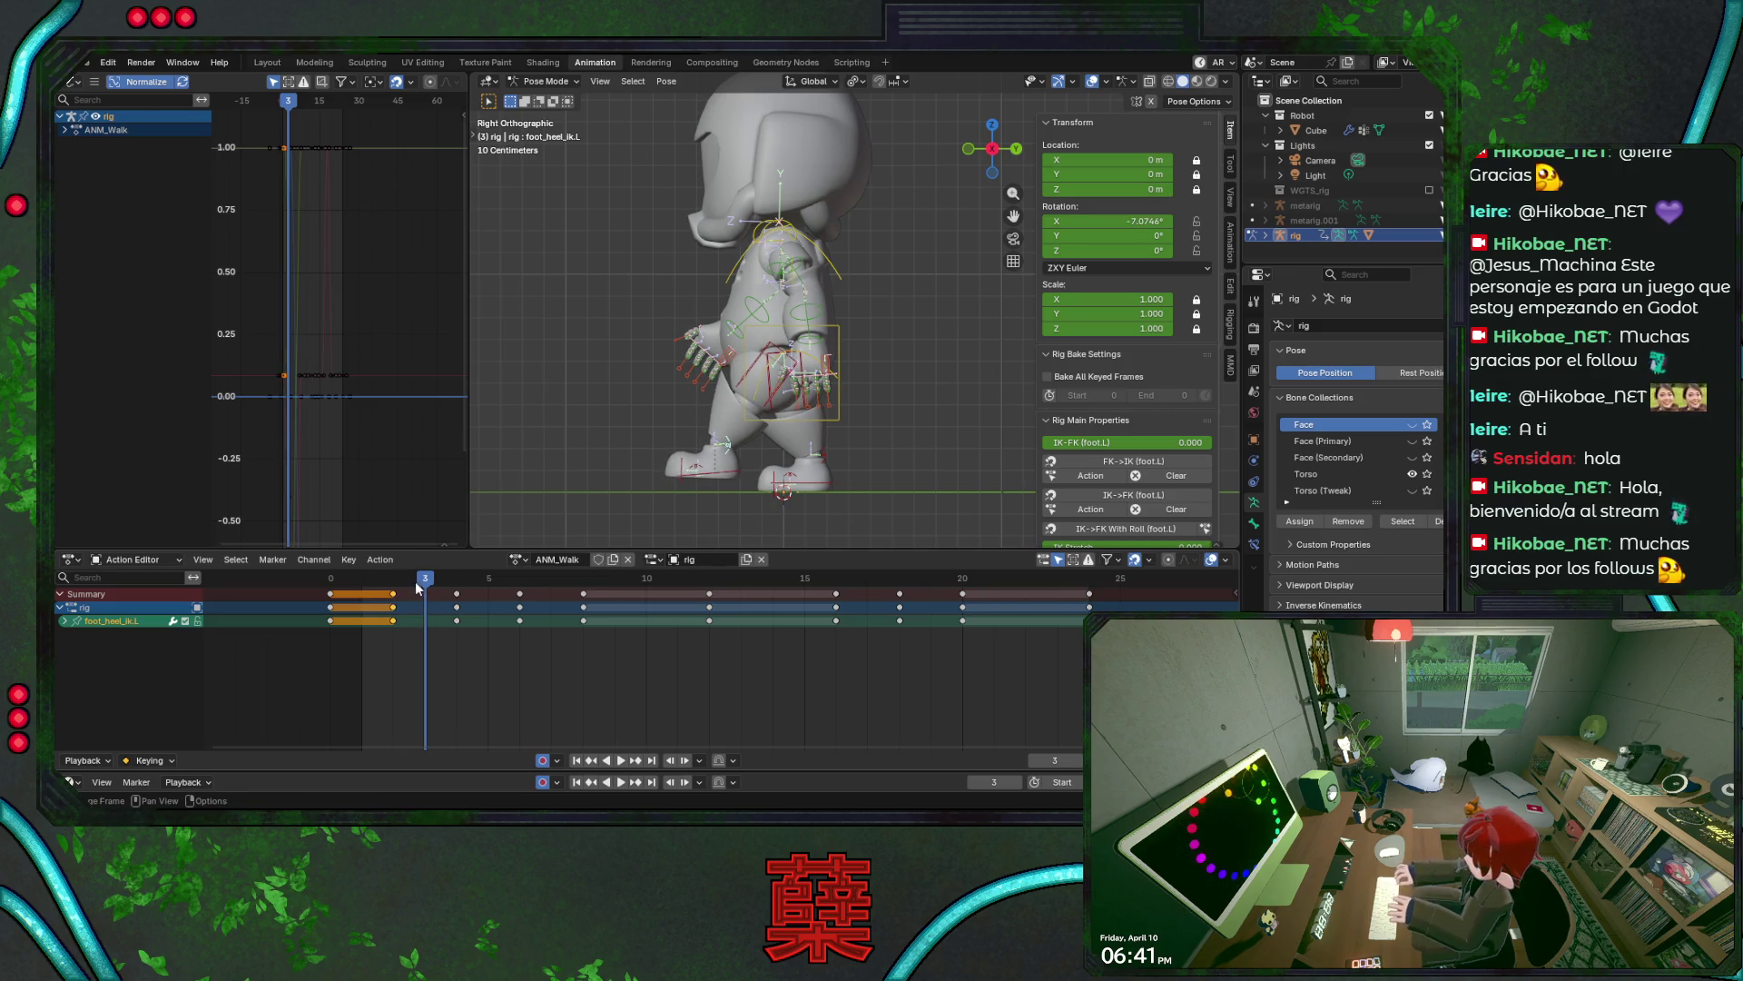
pyautogui.click(363, 585)
pyautogui.press('g')
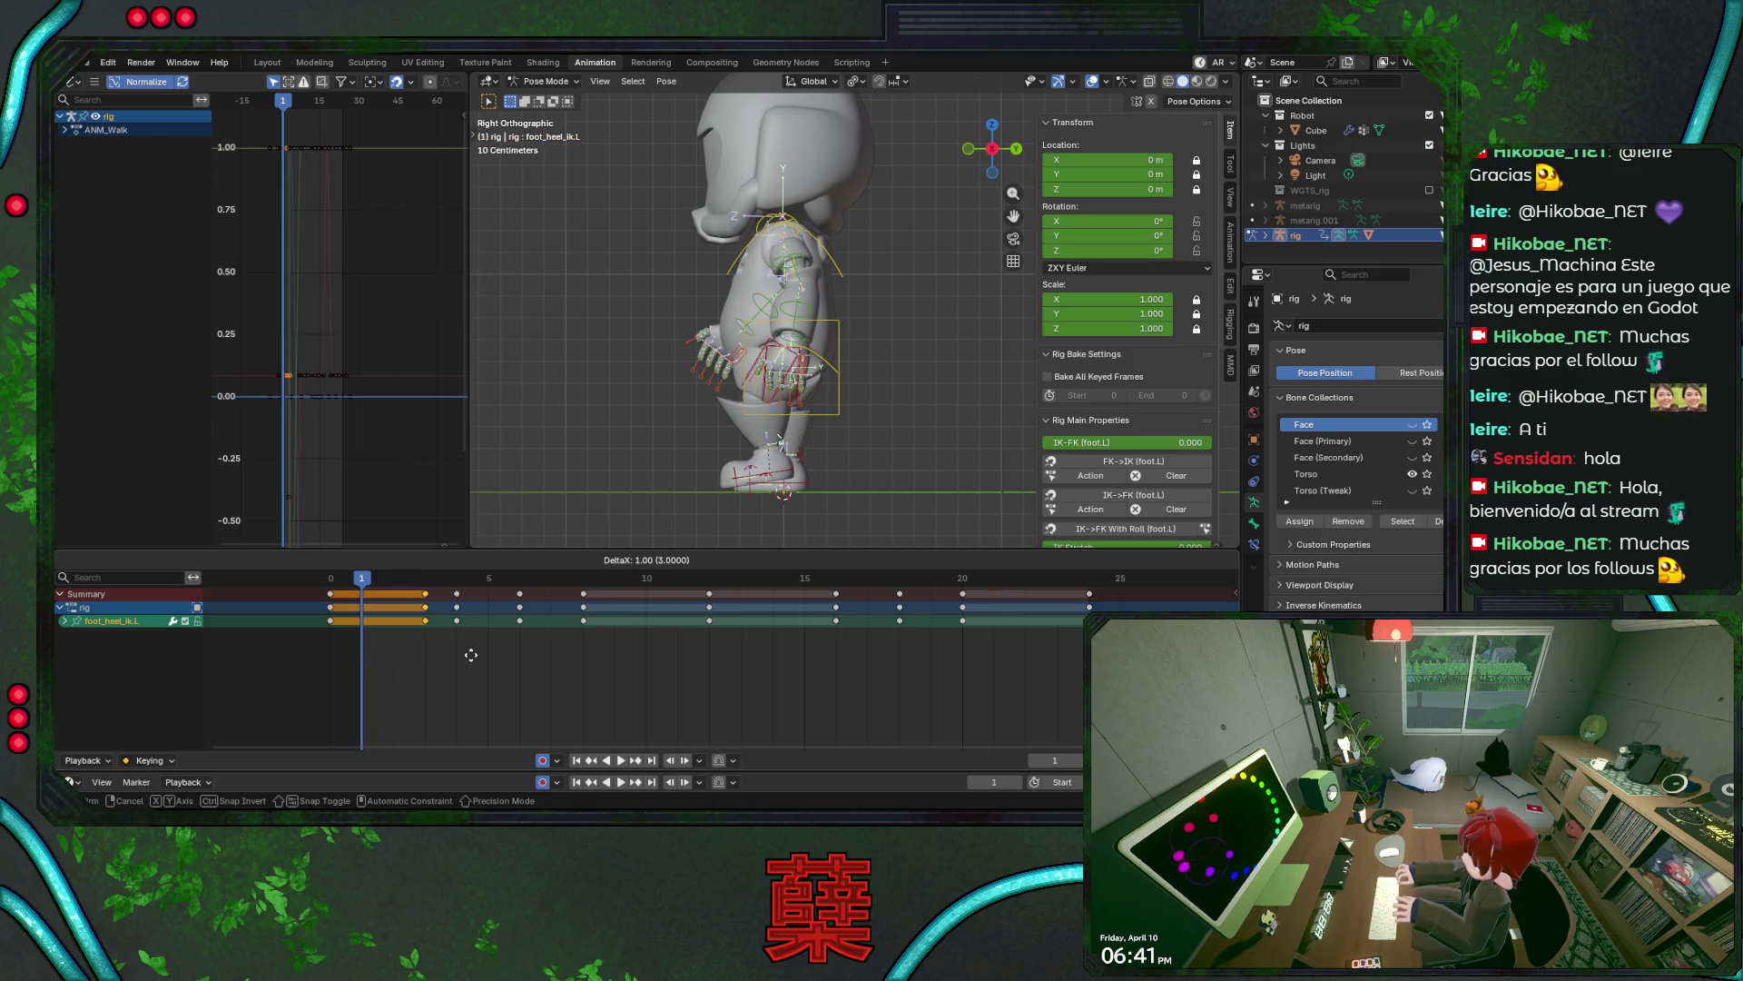
pyautogui.press('Escape')
# - Scrub through frames 2–5 to review the walk, saving along the way
pyautogui.moveTo(368, 587); pyautogui.dragTo(456, 588)
pyautogui.click(454, 590)
pyautogui.hotkey('ctrl', 's')
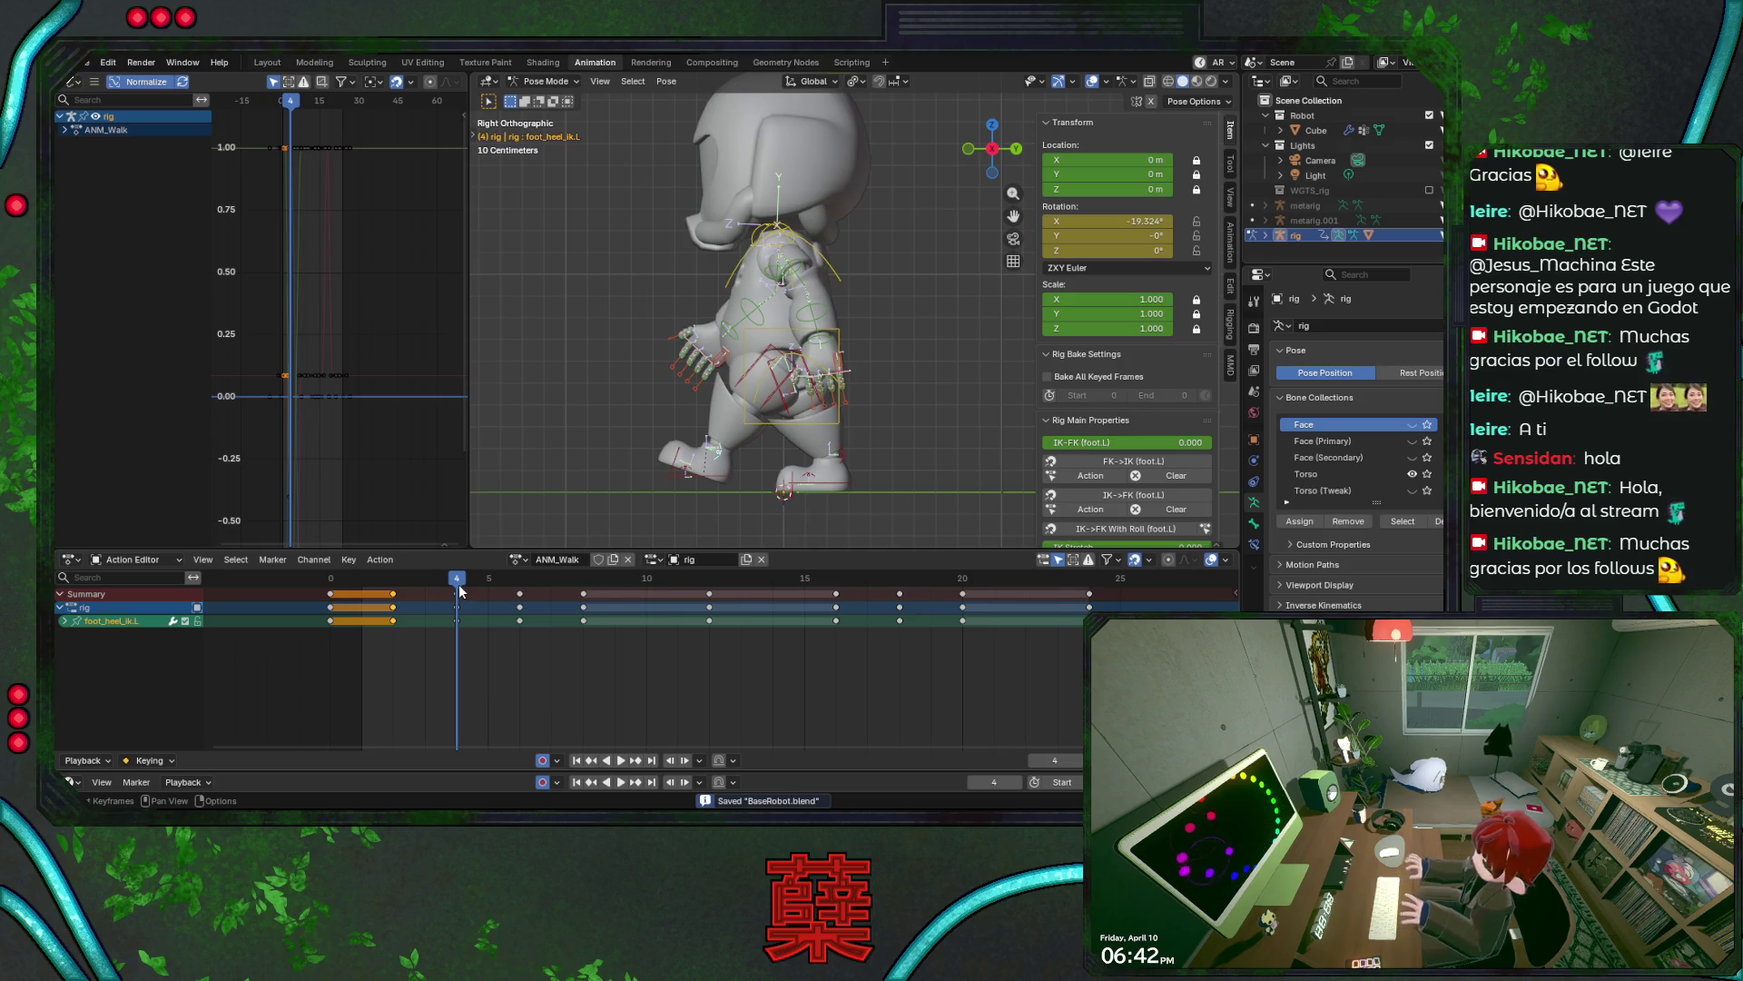
pyautogui.moveTo(460, 592); pyautogui.dragTo(522, 590)
pyautogui.press('space')
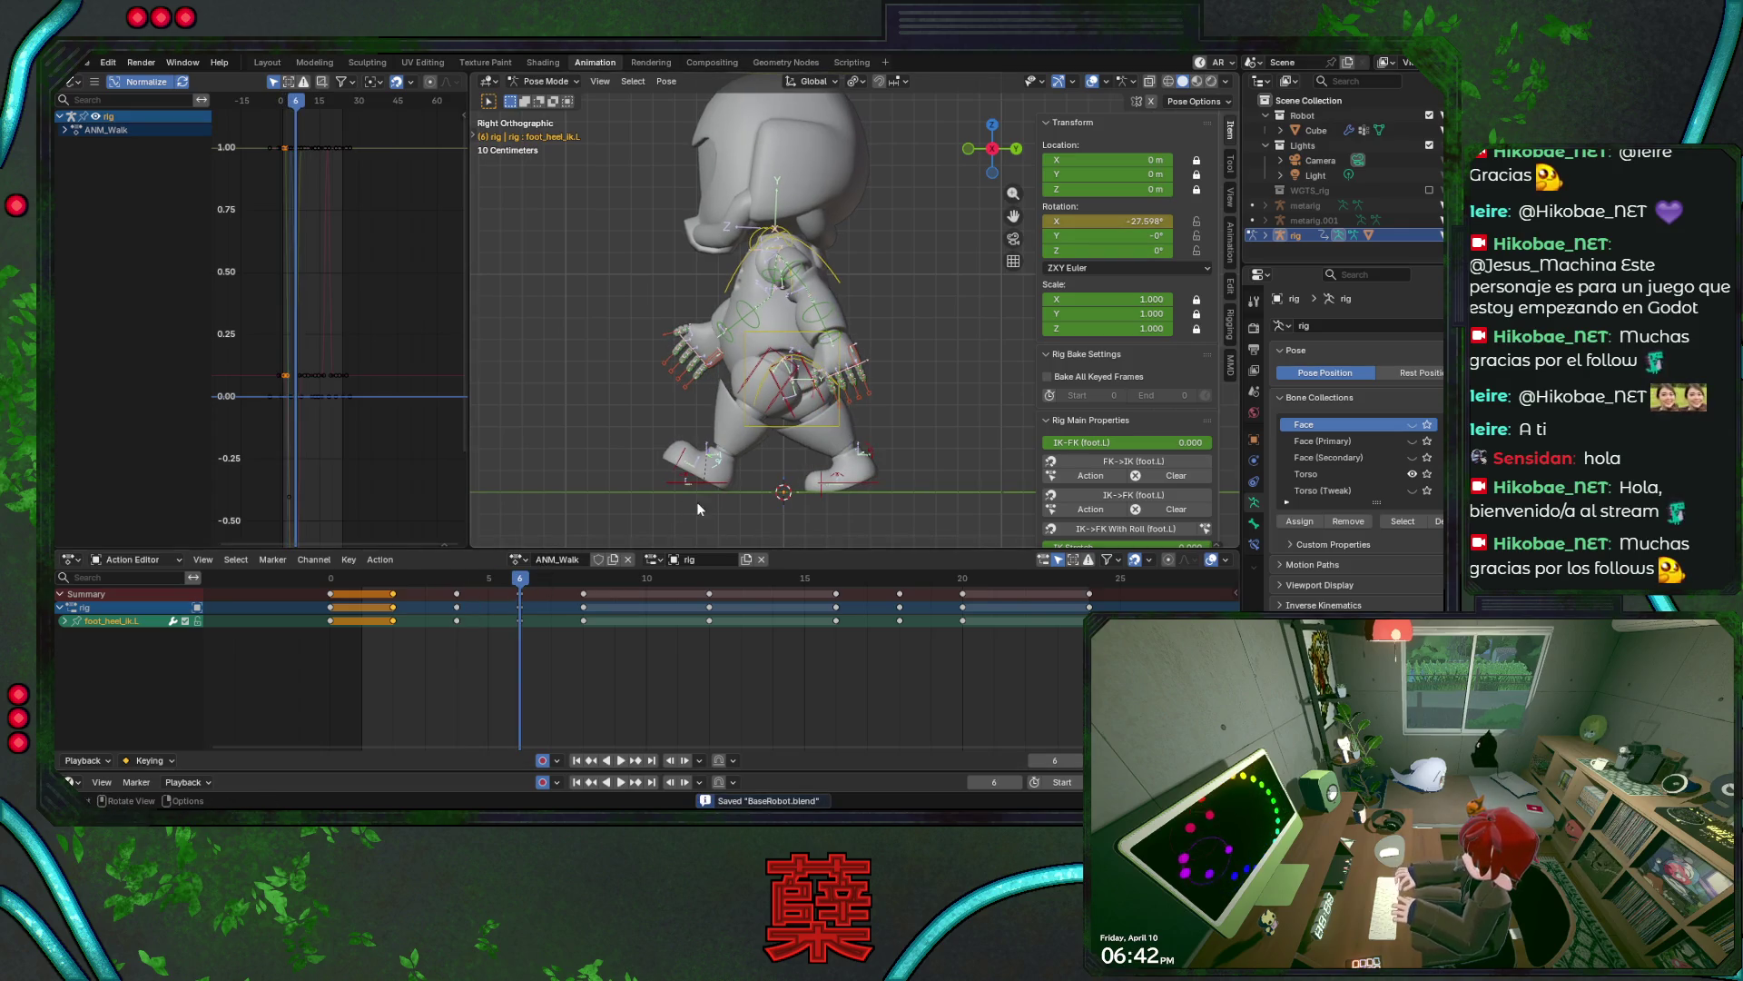
# - Nudge the left IK foot to about -0.32 m in Y, key it, and save
pyautogui.click(722, 483)
pyautogui.moveTo(721, 484); pyautogui.dragTo(702, 533)
pyautogui.press('i')
pyautogui.hotkey('ctrl', 's')
pyautogui.press('space')
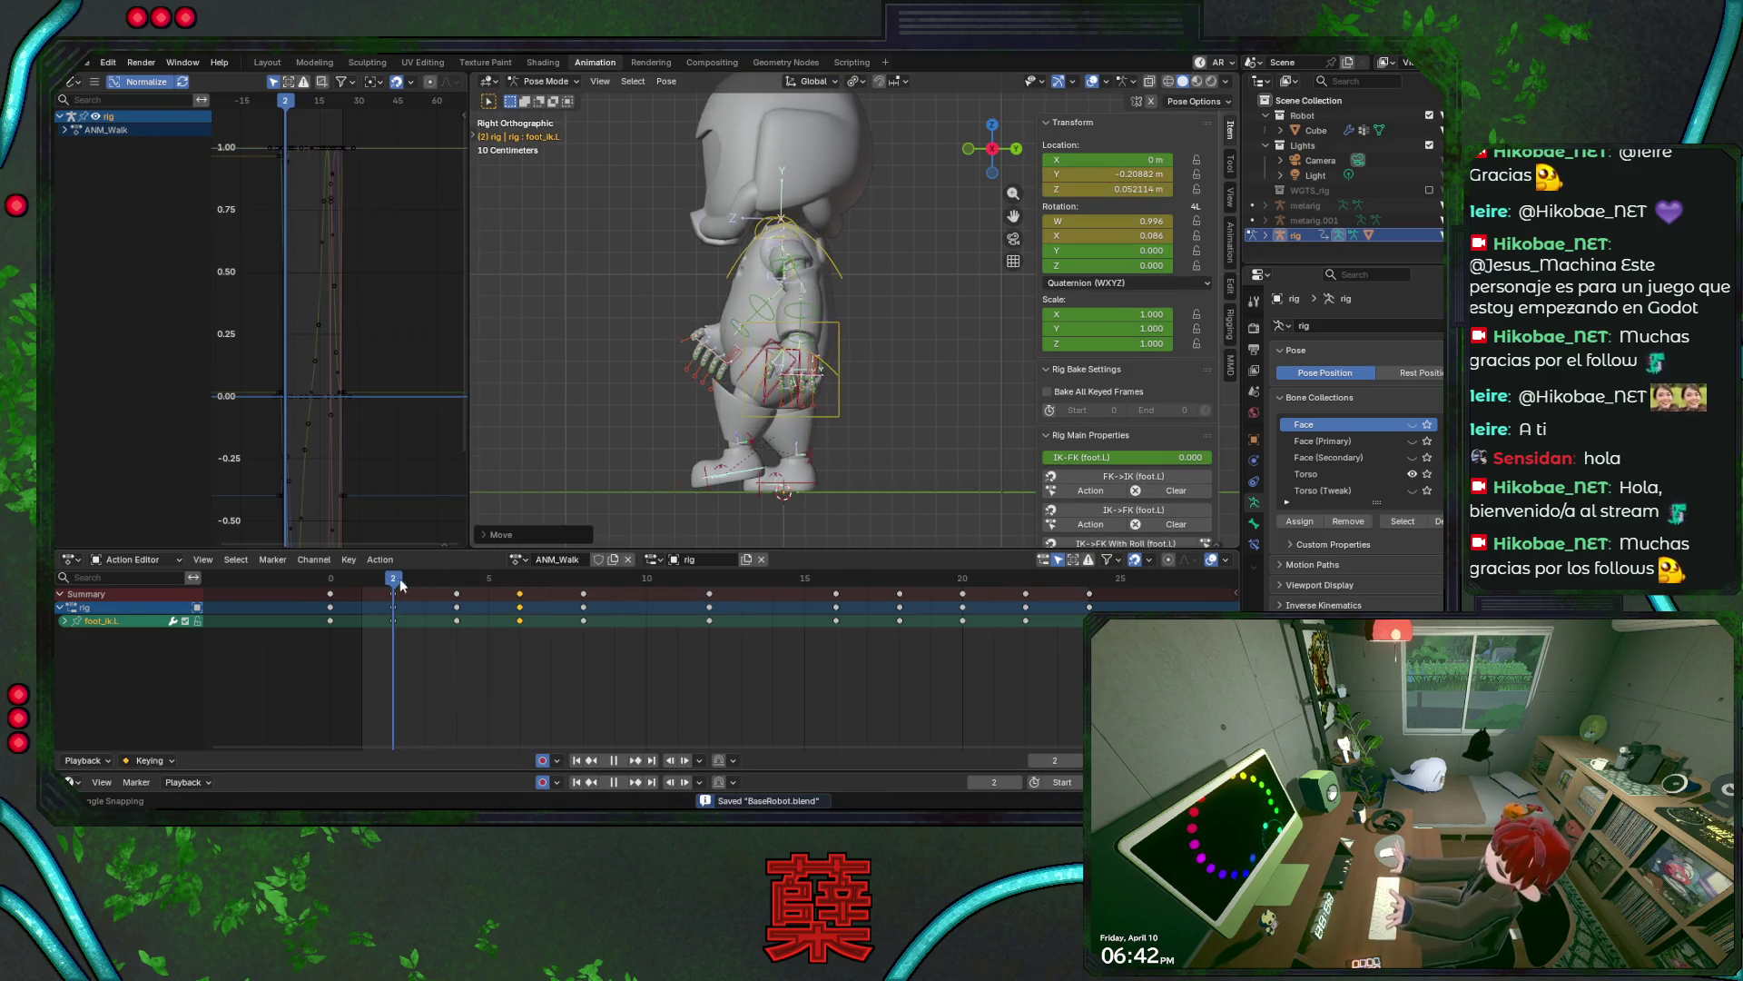
pyautogui.moveTo(481, 590)
pyautogui.mouseDown()
pyautogui.moveTo(548, 600)
pyautogui.moveTo(478, 606)
pyautogui.moveTo(552, 616)
pyautogui.moveTo(448, 618)
pyautogui.moveTo(545, 620)
pyautogui.mouseUp()
pyautogui.press('space')
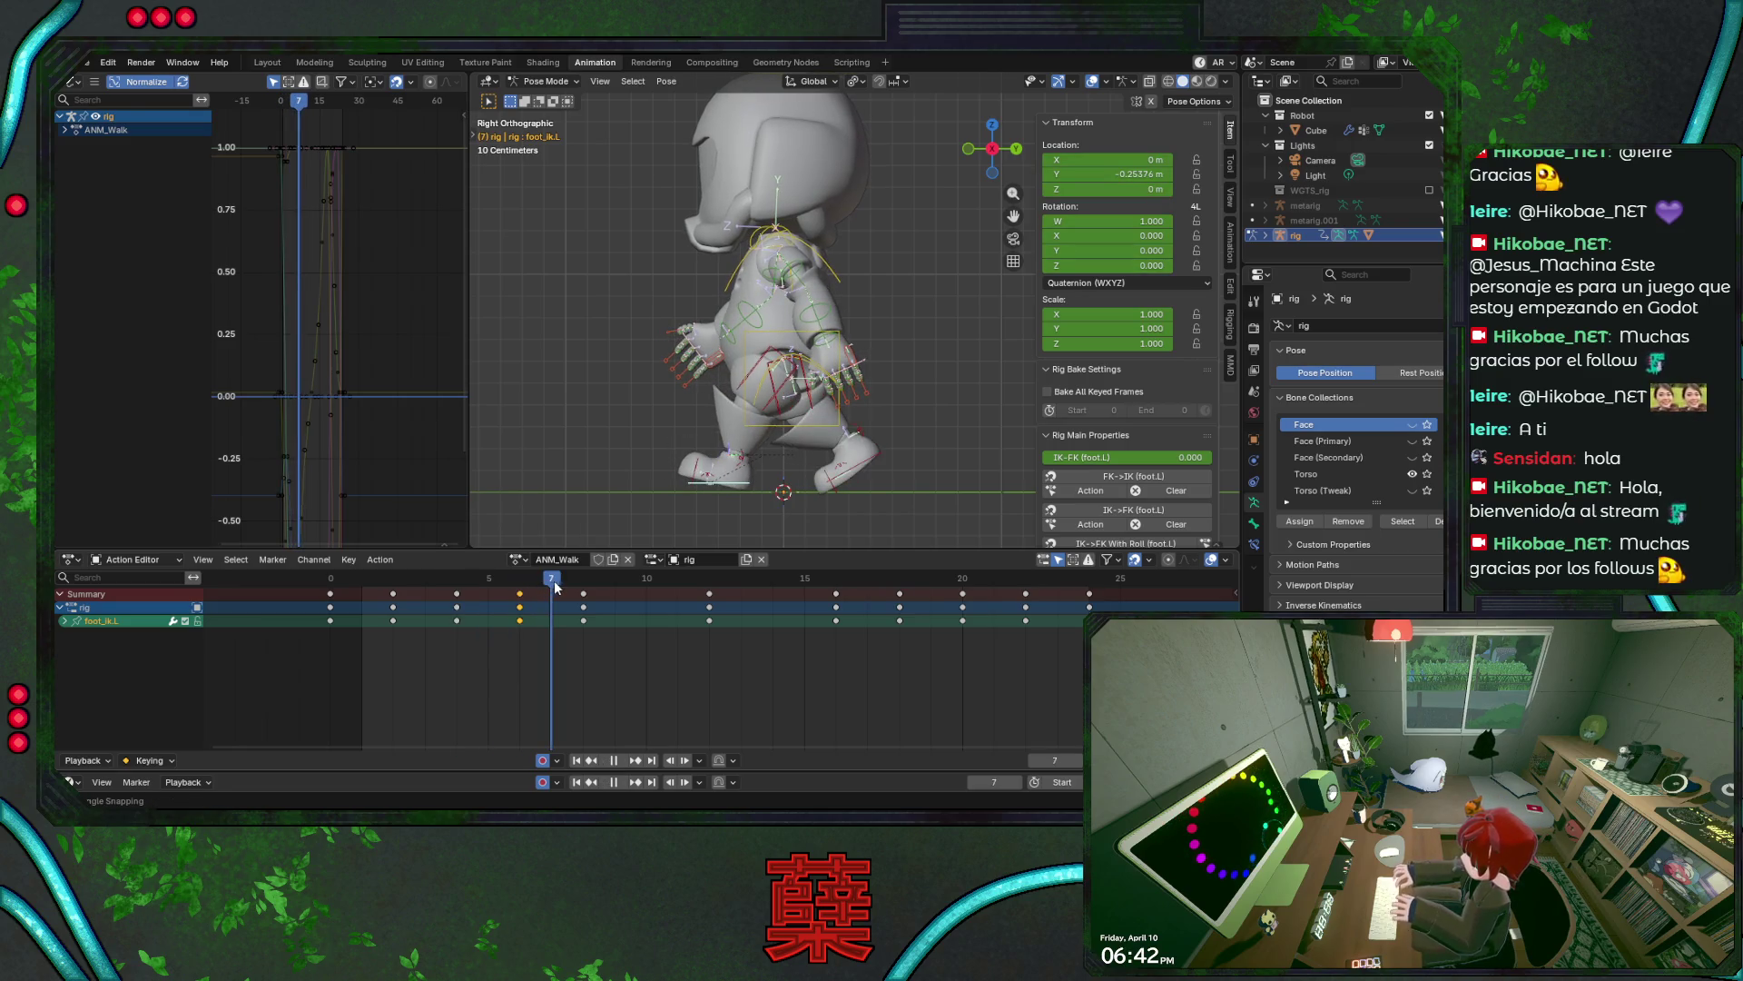
pyautogui.press('space')
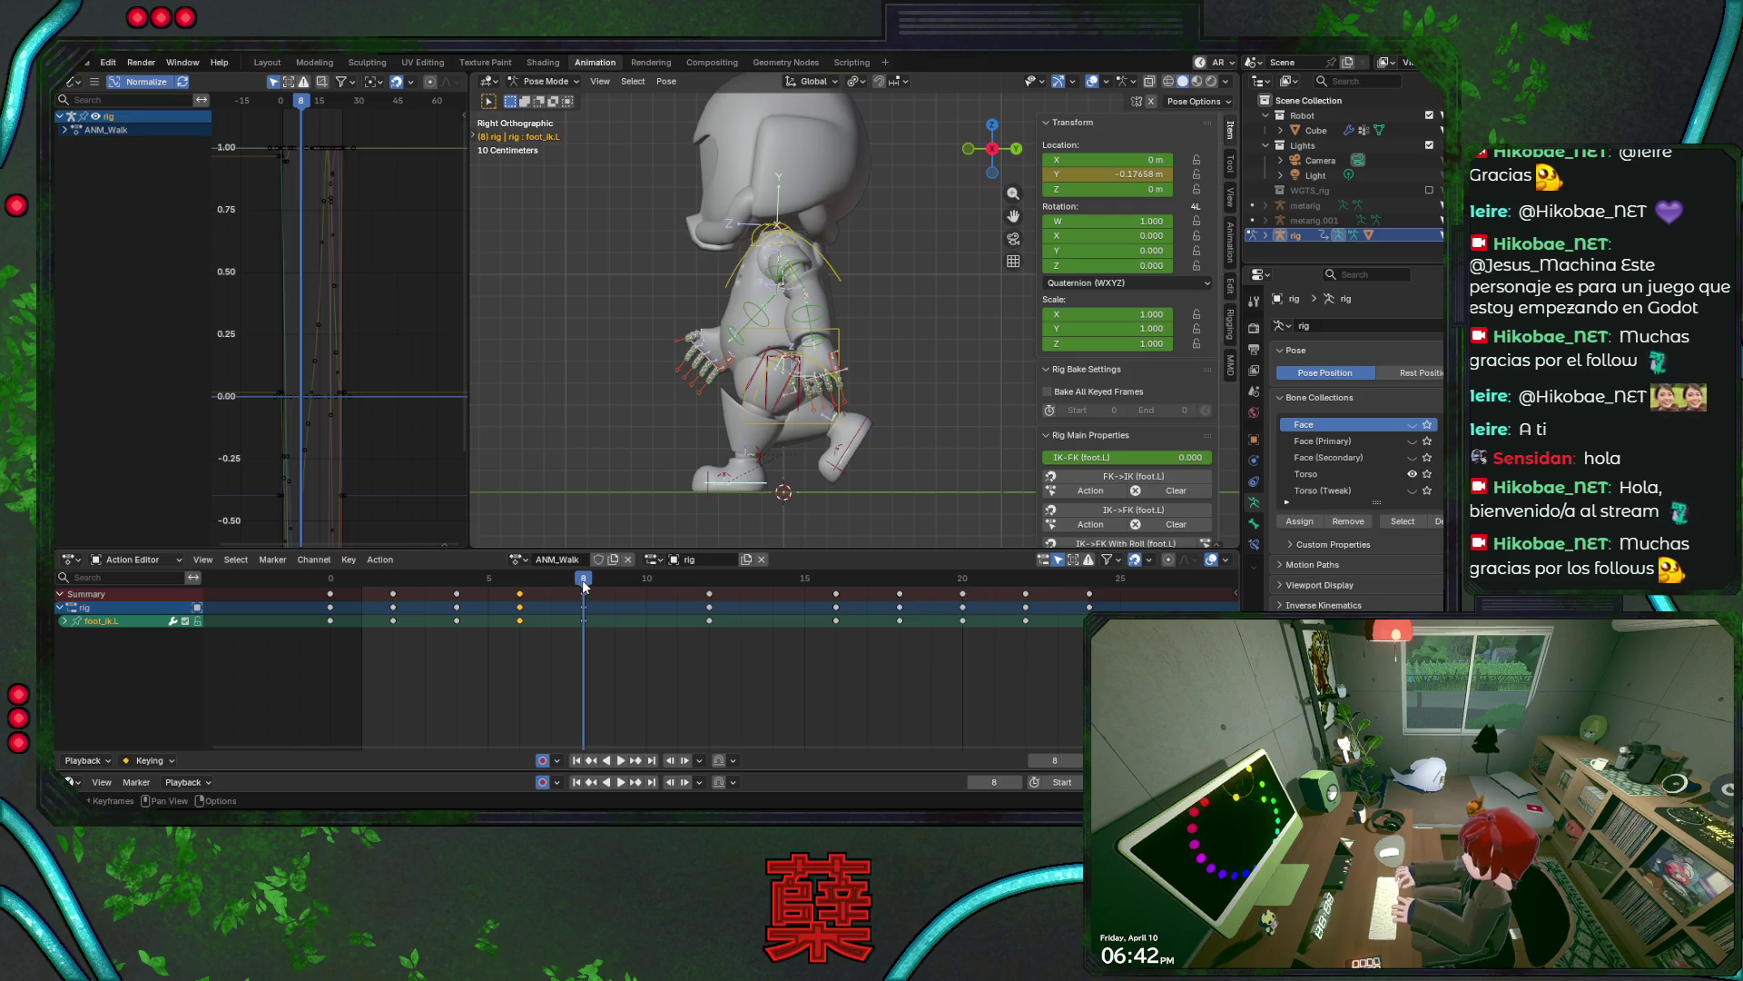
pyautogui.press('space')
pyautogui.moveTo(550, 594)
pyautogui.mouseDown()
pyautogui.moveTo(354, 591)
pyautogui.moveTo(582, 595)
pyautogui.moveTo(333, 584)
pyautogui.mouseUp()
pyautogui.hotkey('ctrl', 's')
pyautogui.click(402, 587)
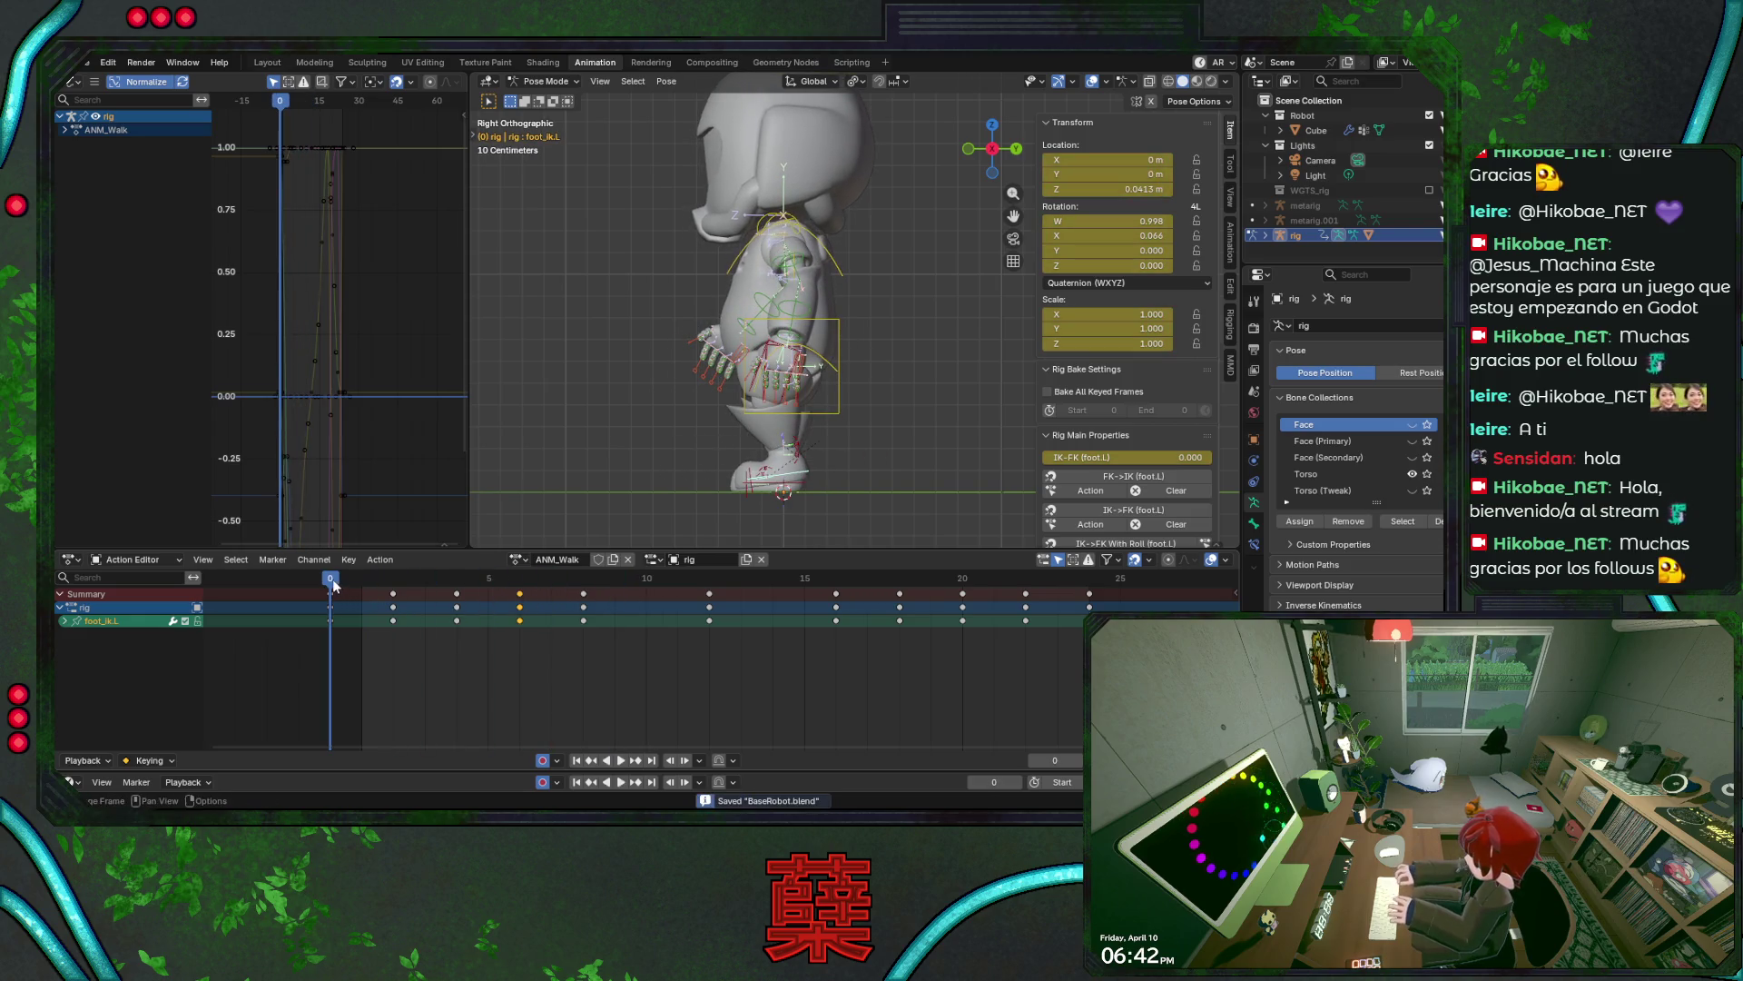
pyautogui.press('space')
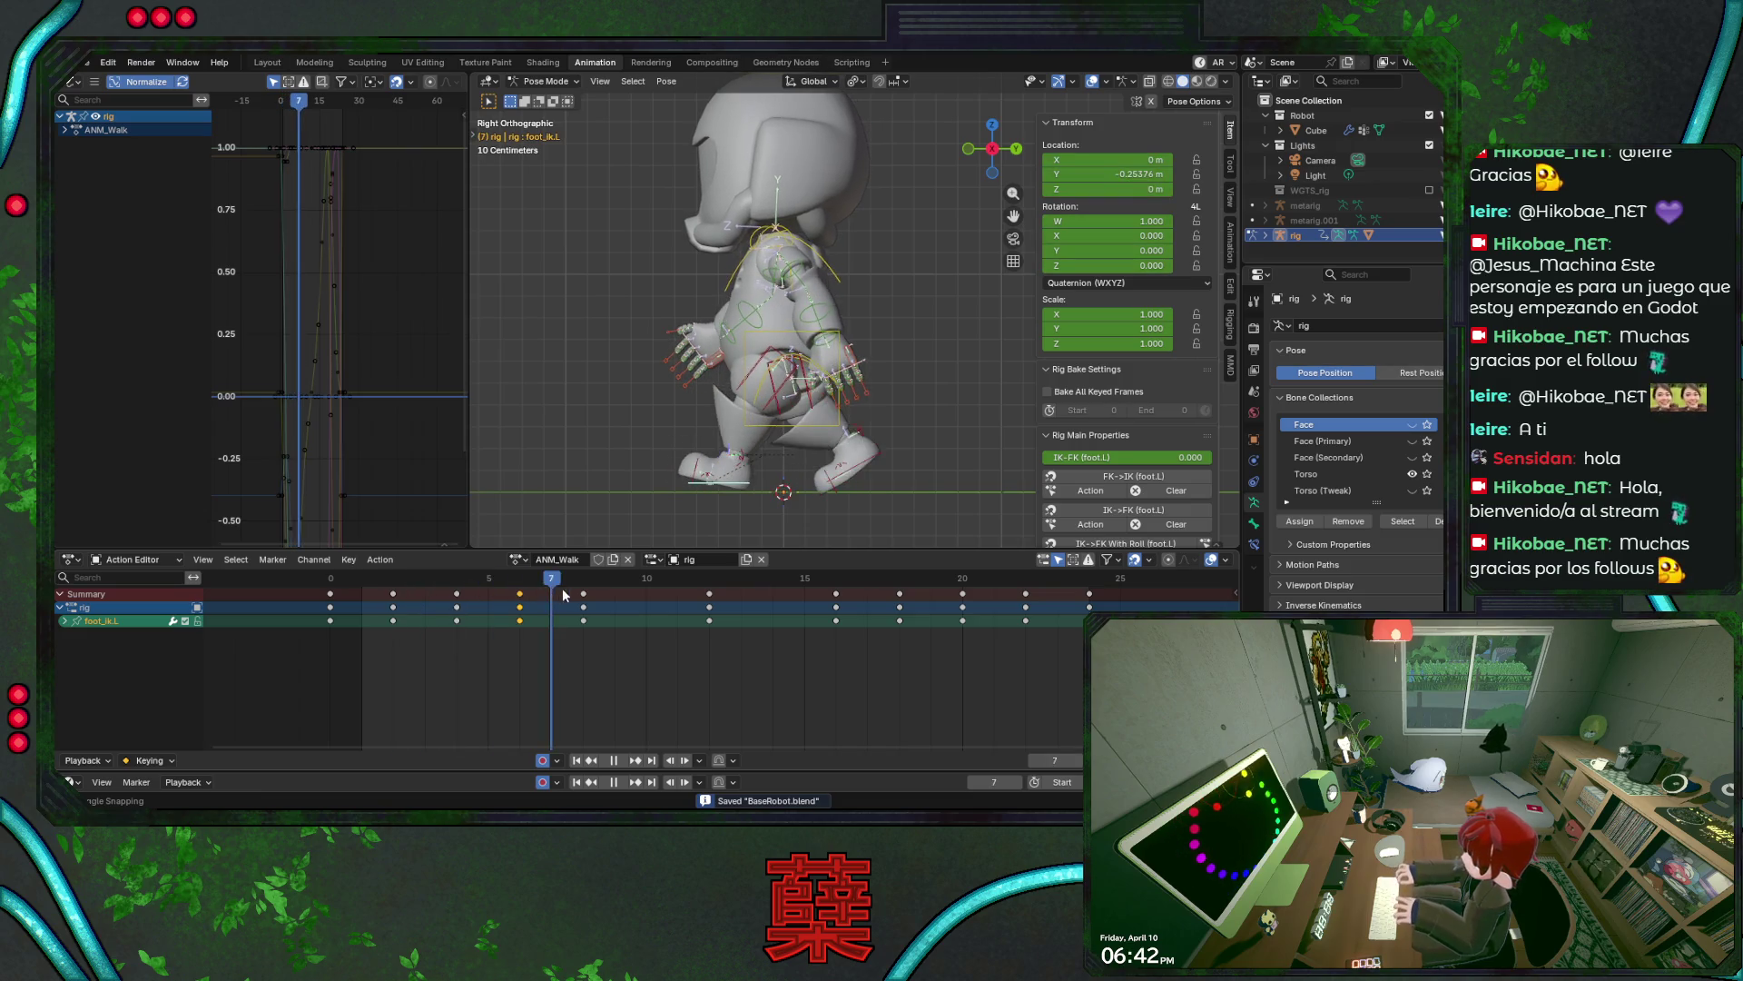
pyautogui.press('space')
pyautogui.click(342, 590)
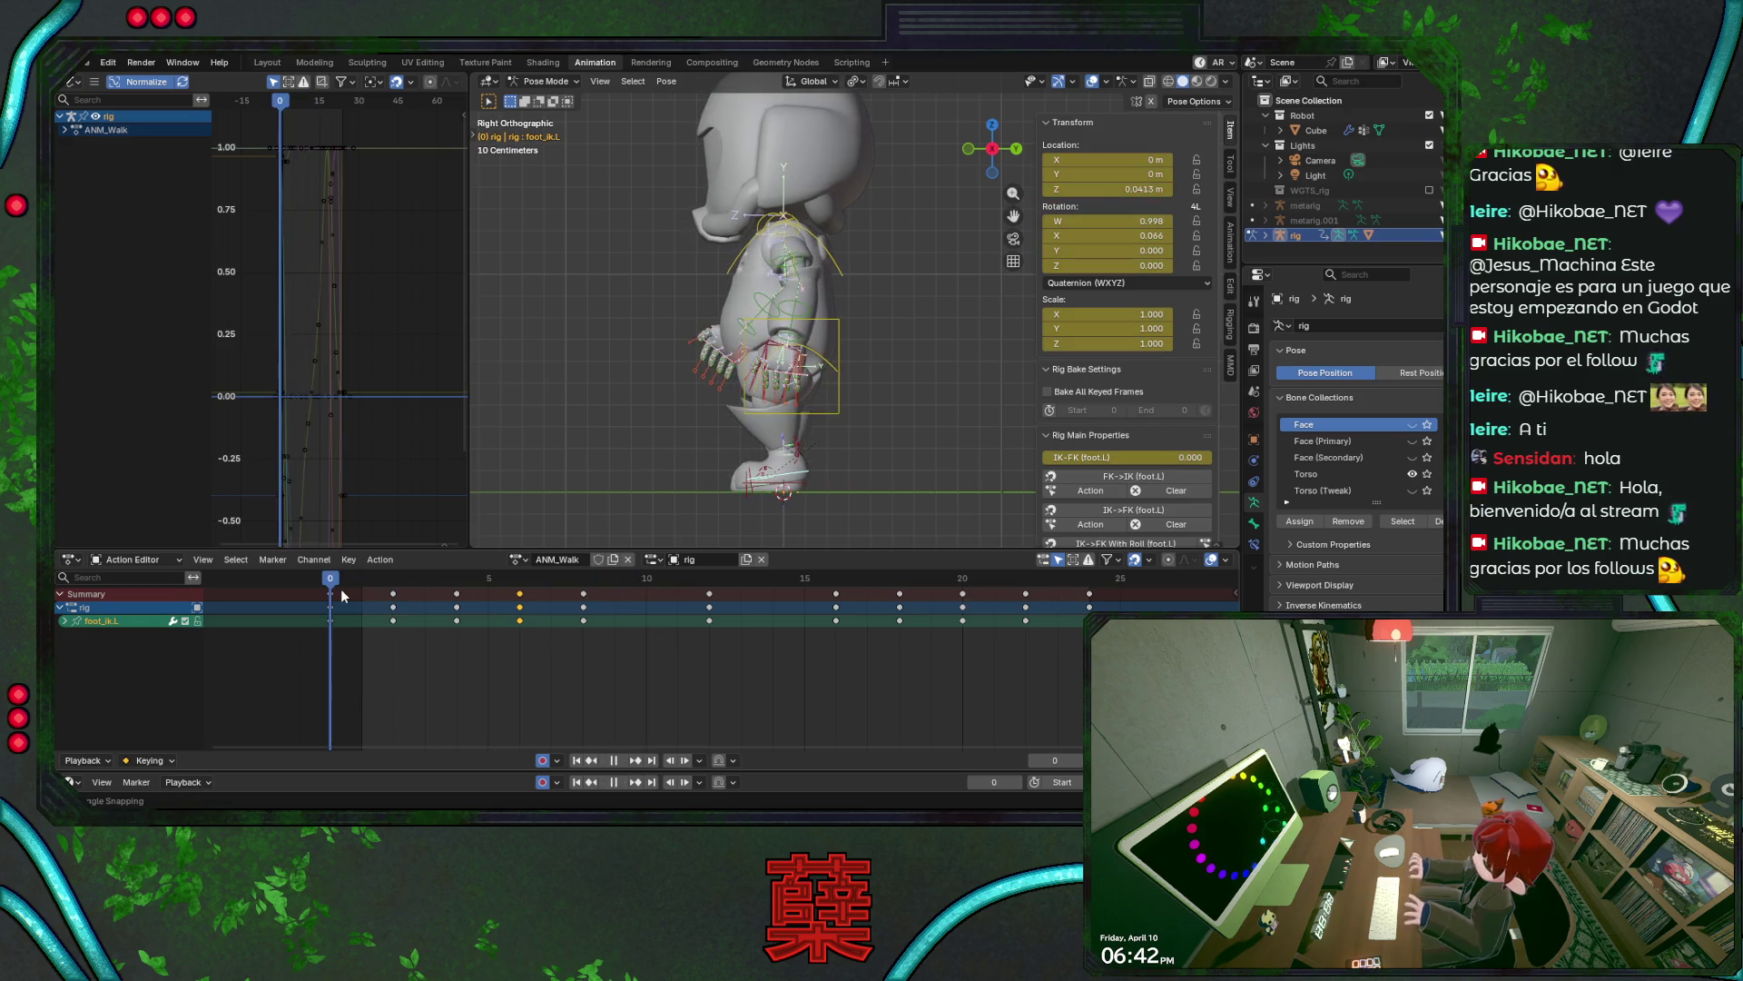
pyautogui.hotkey('ctrl', 's')
pyautogui.moveTo(341, 581)
pyautogui.mouseDown()
pyautogui.moveTo(702, 597)
pyautogui.moveTo(331, 587)
pyautogui.mouseUp()
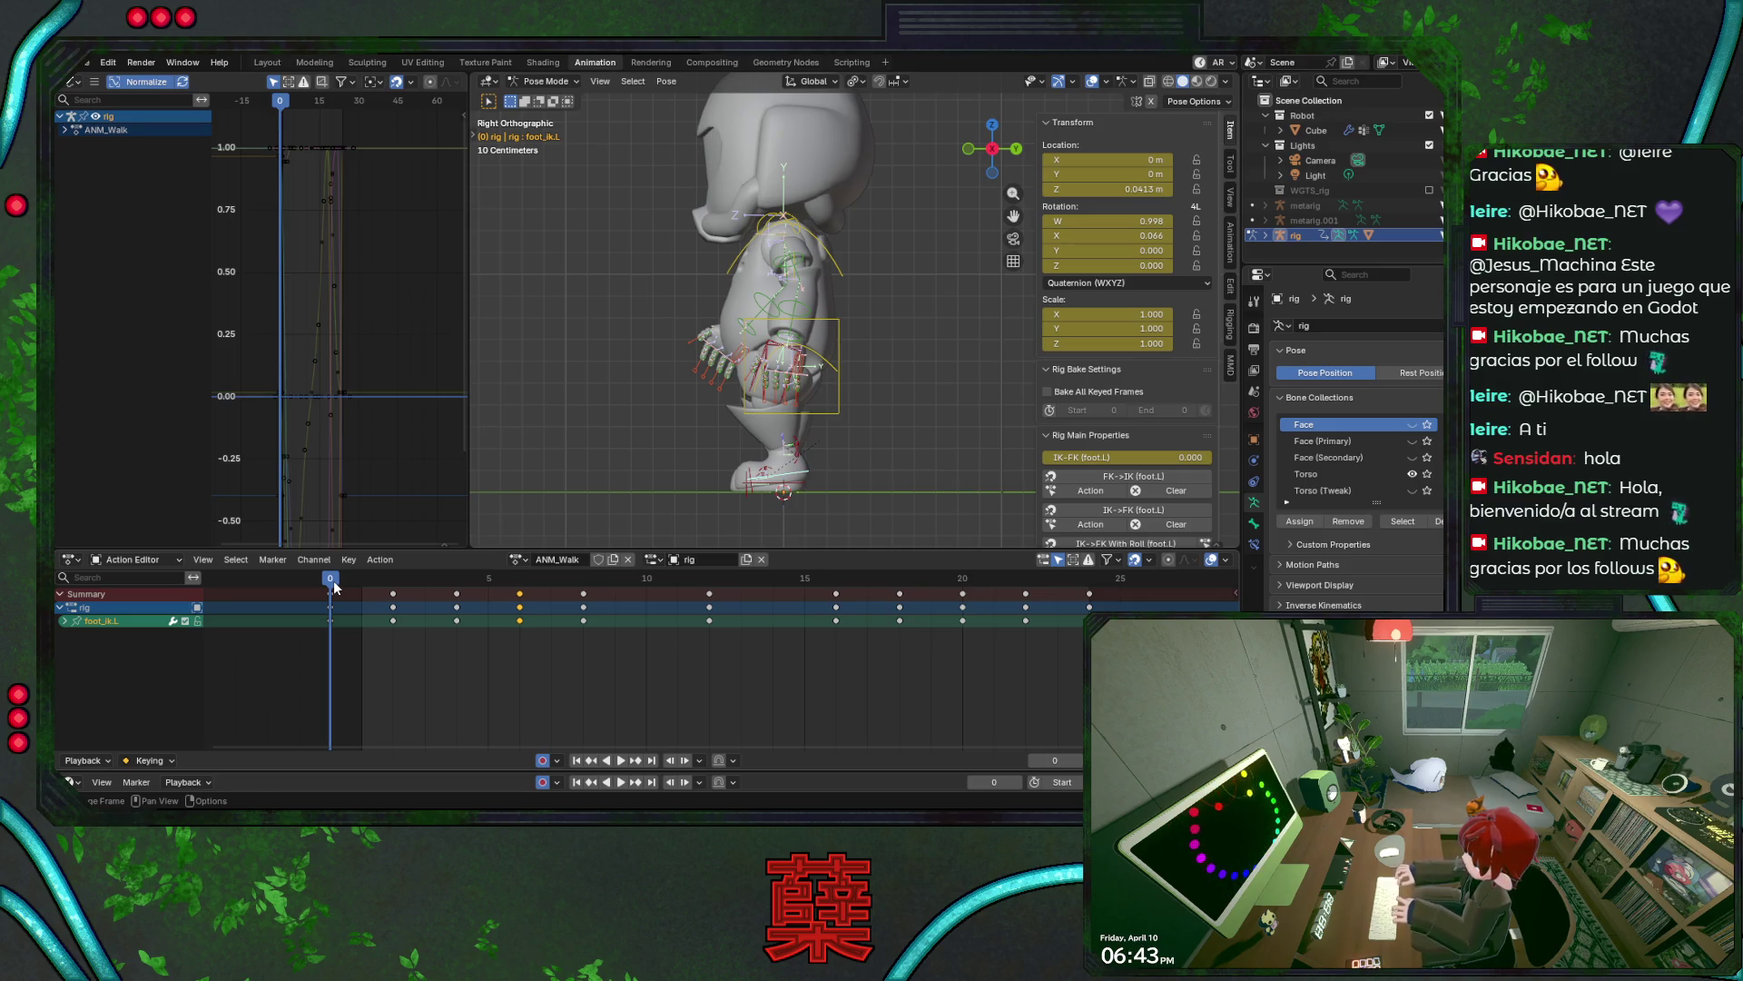
pyautogui.hotkey('ctrl', 's')
pyautogui.press('space')
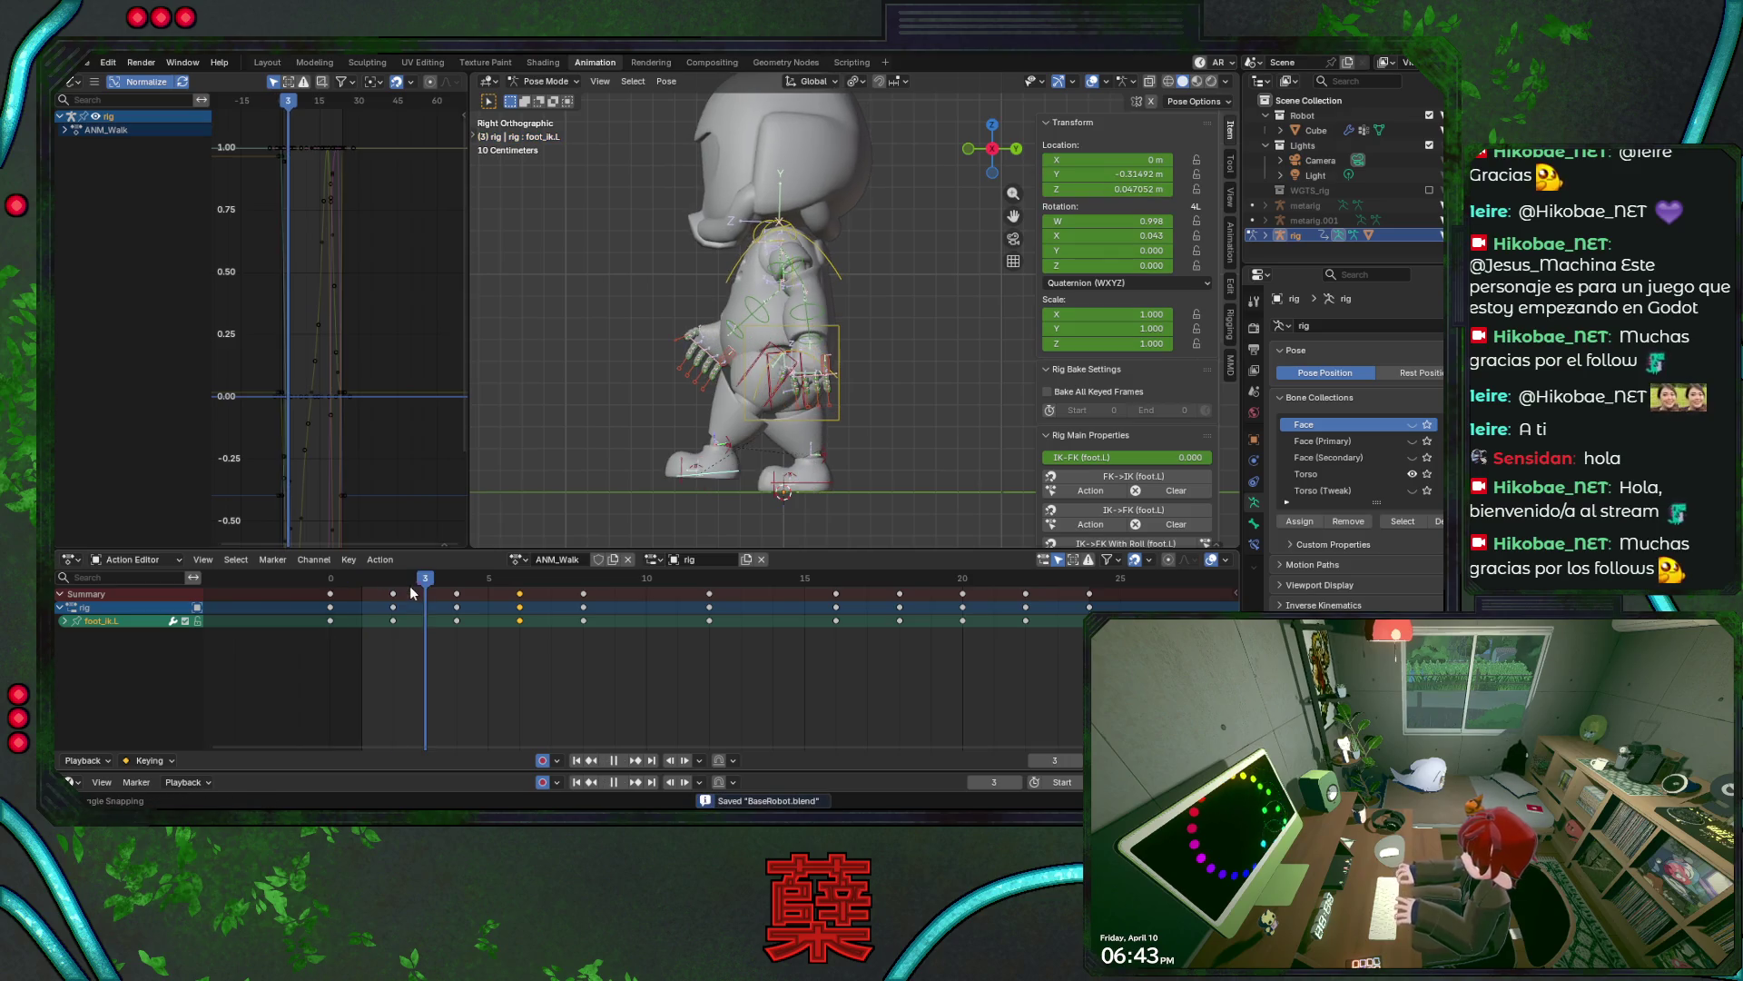
pyautogui.moveTo(514, 591)
pyautogui.mouseDown()
pyautogui.moveTo(697, 596)
pyautogui.moveTo(334, 606)
pyautogui.mouseUp()
pyautogui.hotkey('ctrl', 's')
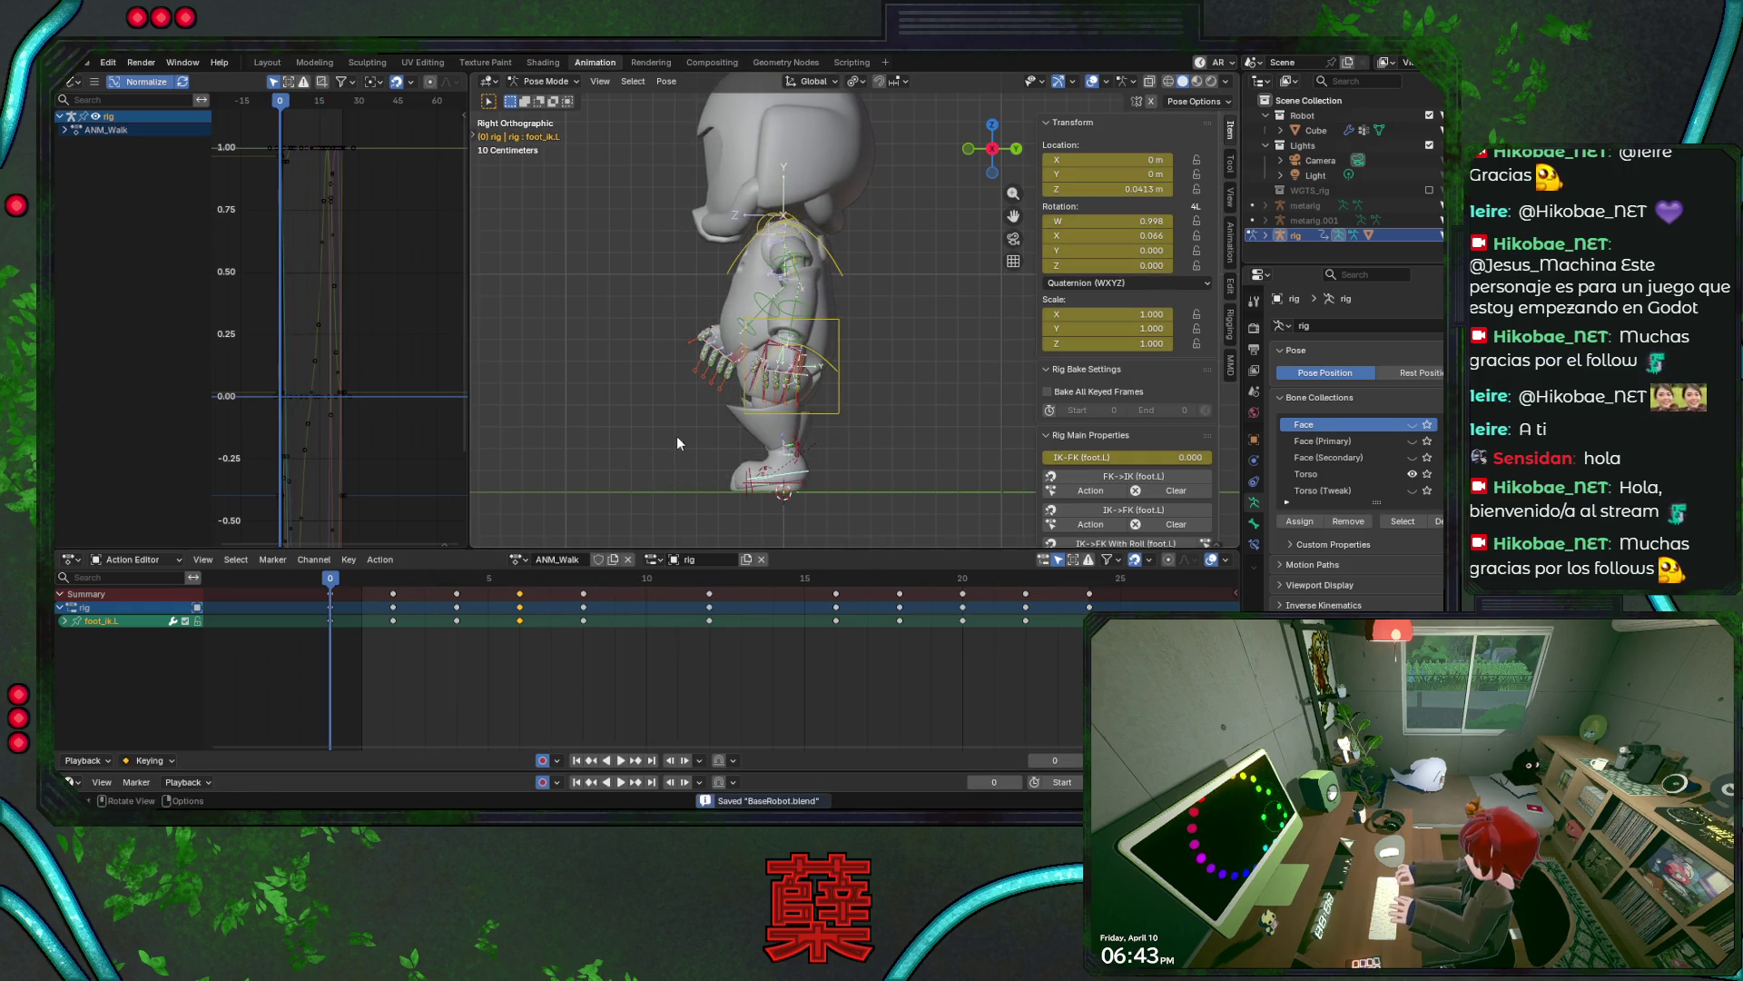
pyautogui.press('a')
pyautogui.moveTo(685, 643)
pyautogui.mouseDown()
pyautogui.moveTo(803, 572)
pyautogui.moveTo(1122, 576)
pyautogui.mouseUp()
# - Delete the keys after frame 10 and paste the frame 0–10 keys at frame 12
pyautogui.press('Delete')
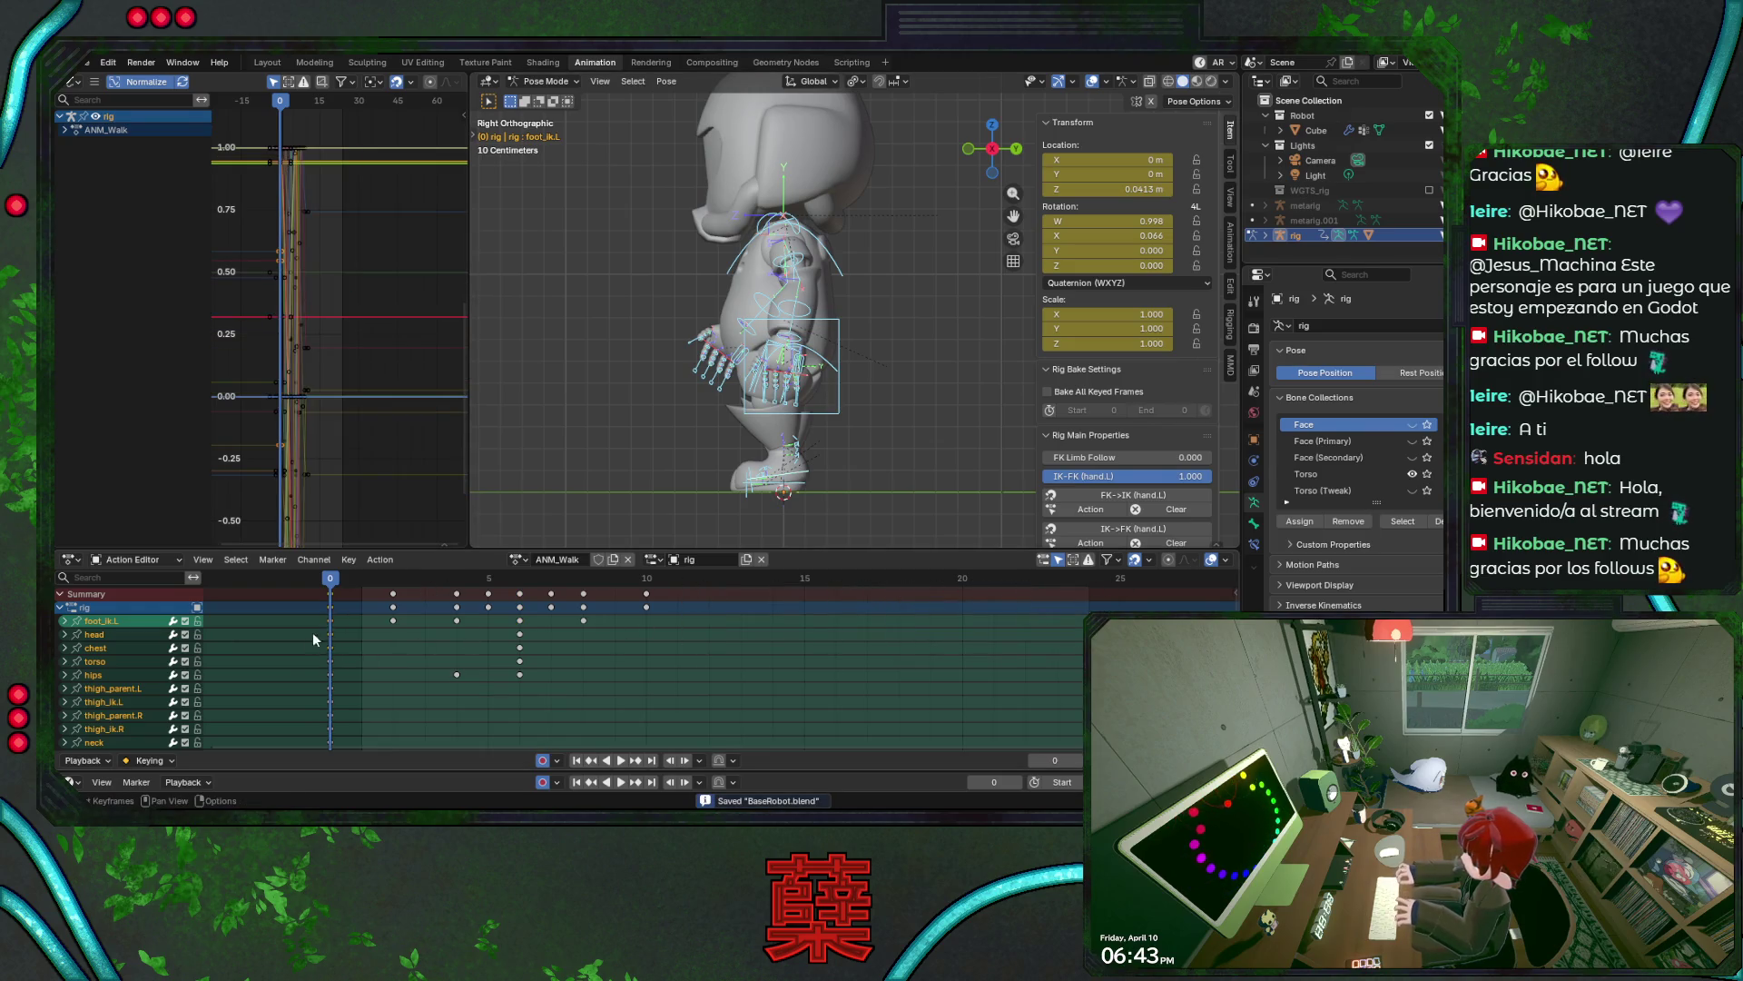
pyautogui.moveTo(312, 632); pyautogui.dragTo(684, 591)
pyautogui.click(710, 581)
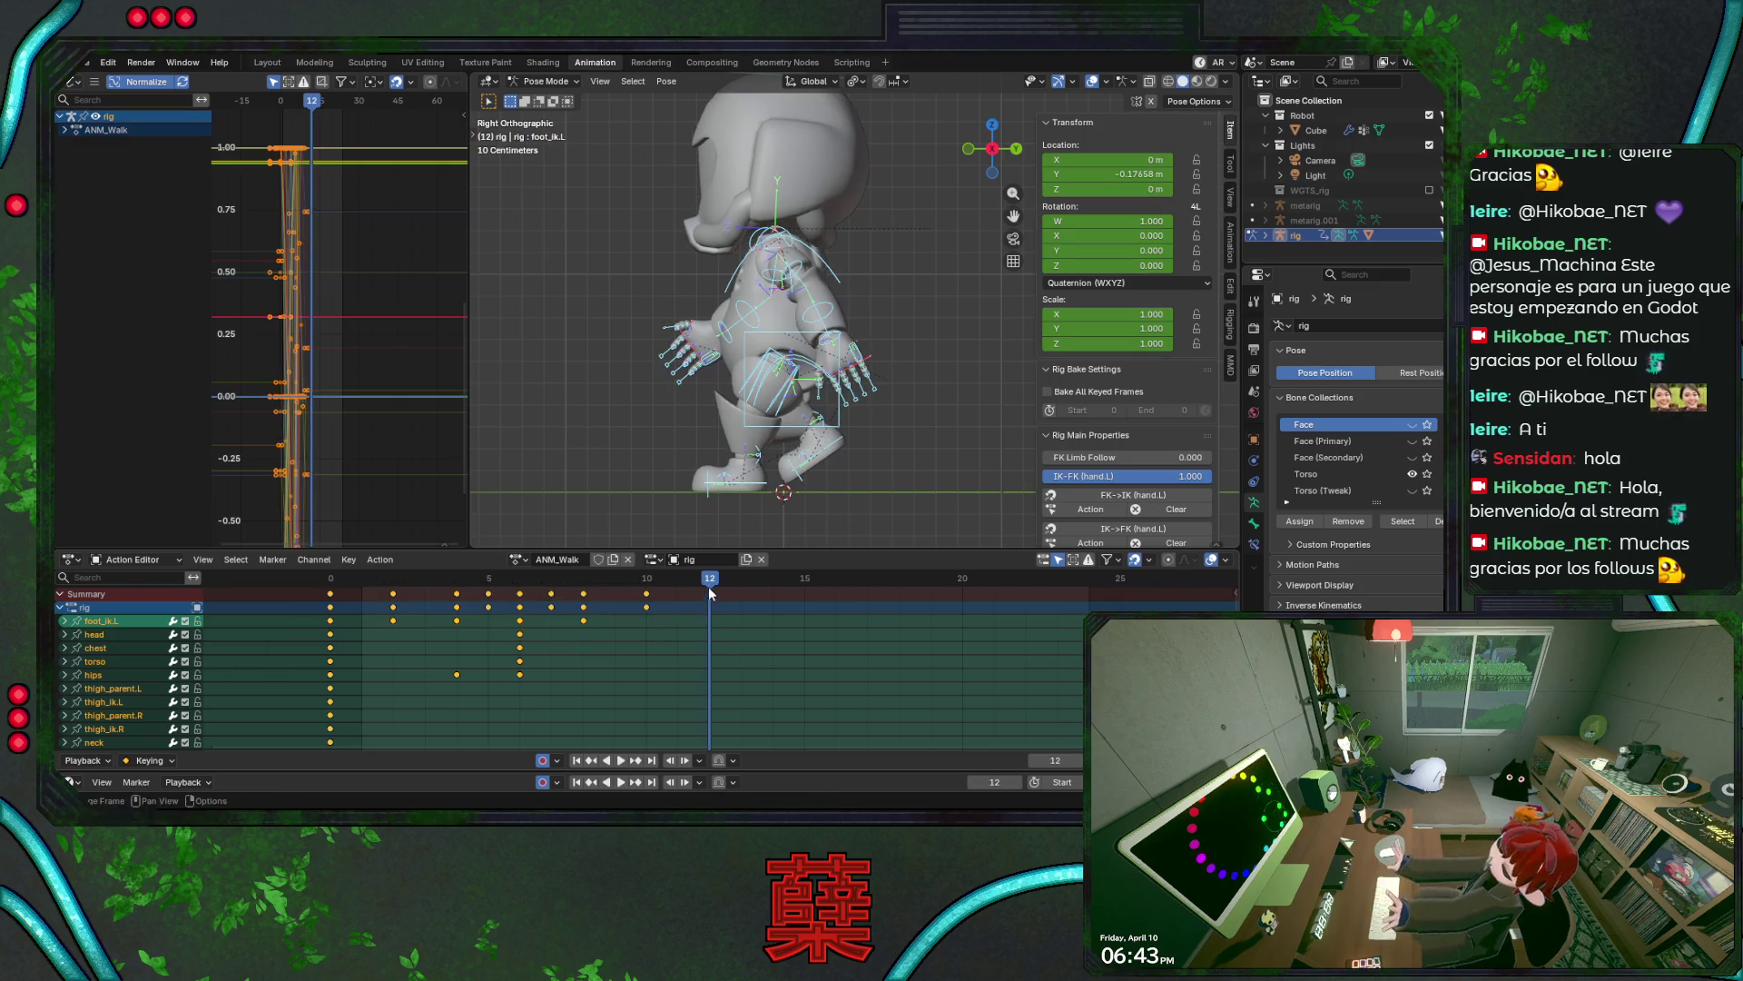
pyautogui.rightClick(710, 596)
pyautogui.click(711, 596)
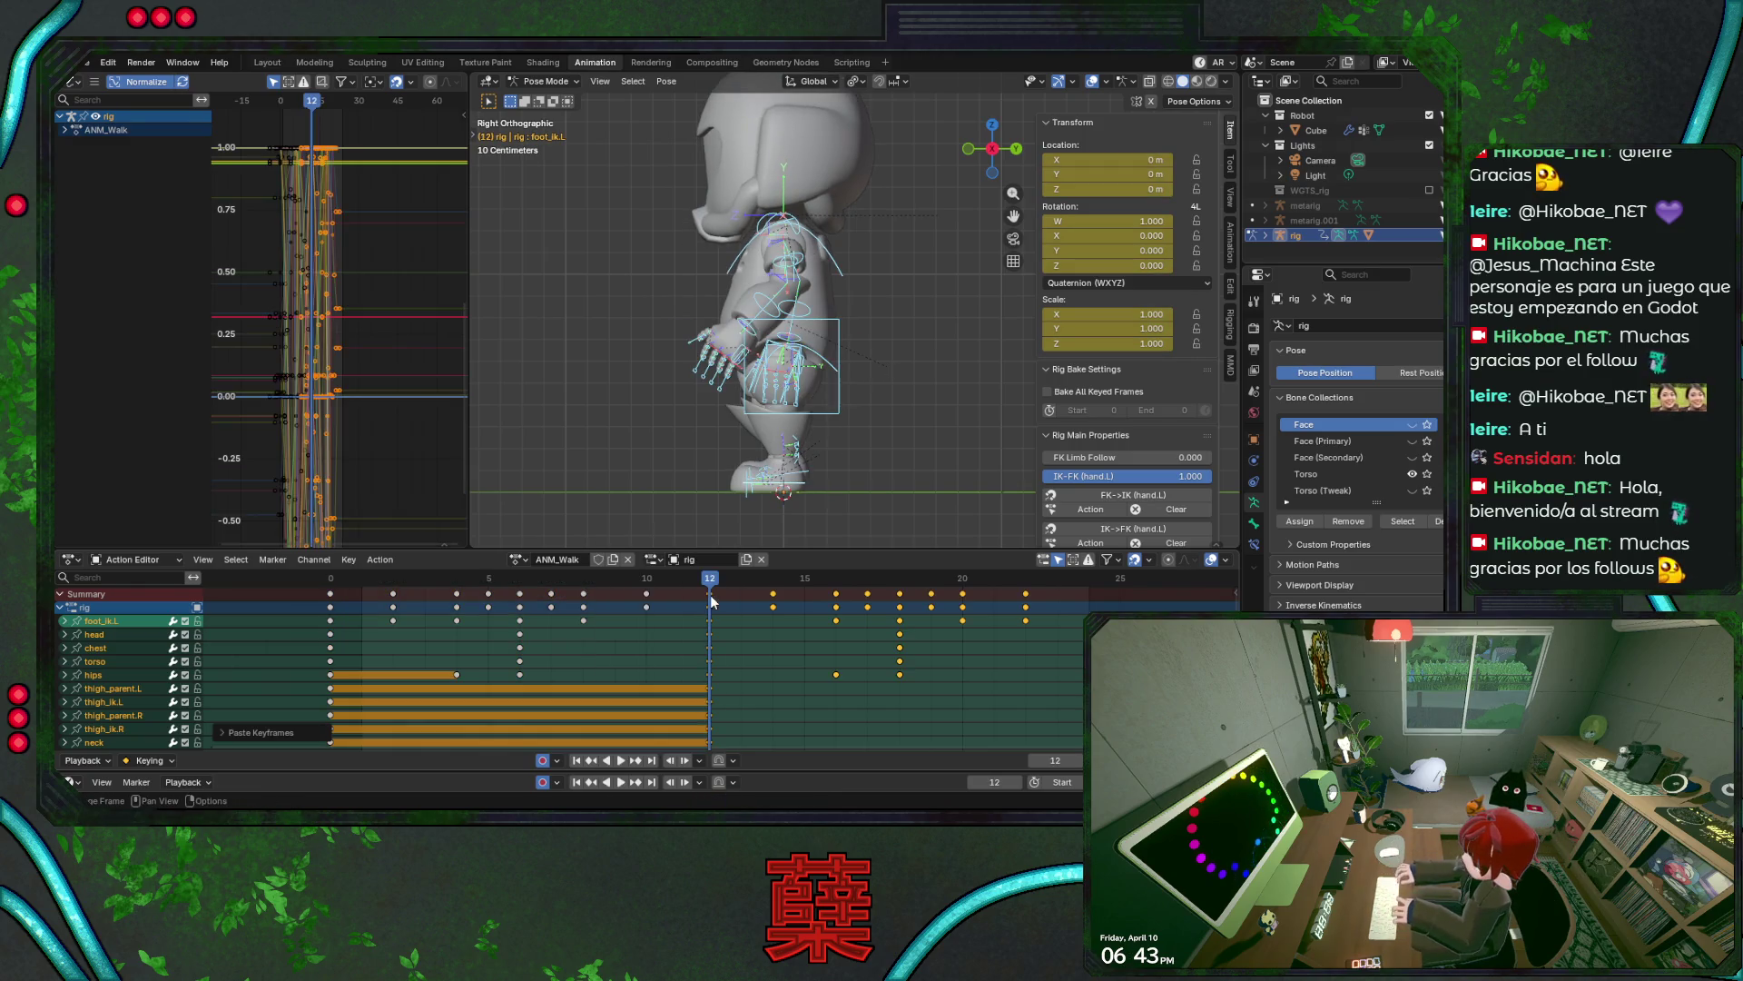
# - Paste the frame 0 start pose at frame 24 and hide the viewport overlays
pyautogui.click(331, 608)
pyautogui.press('space')
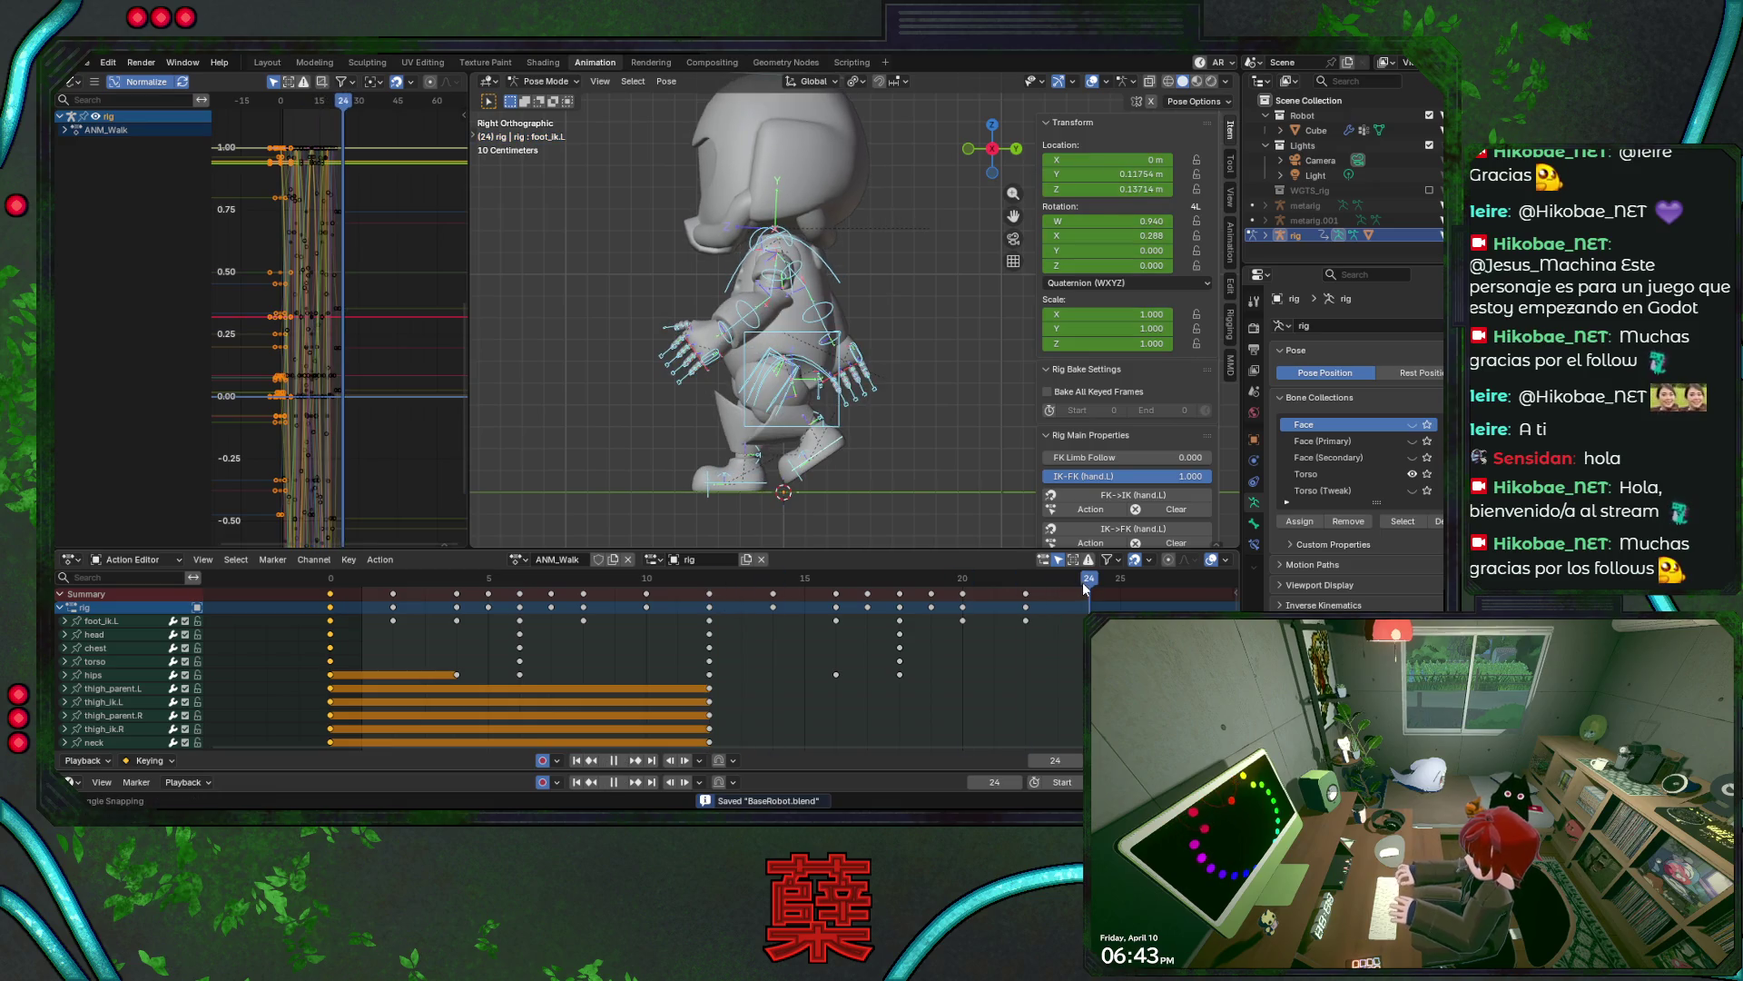
pyautogui.hotkey('ctrl', 'v')
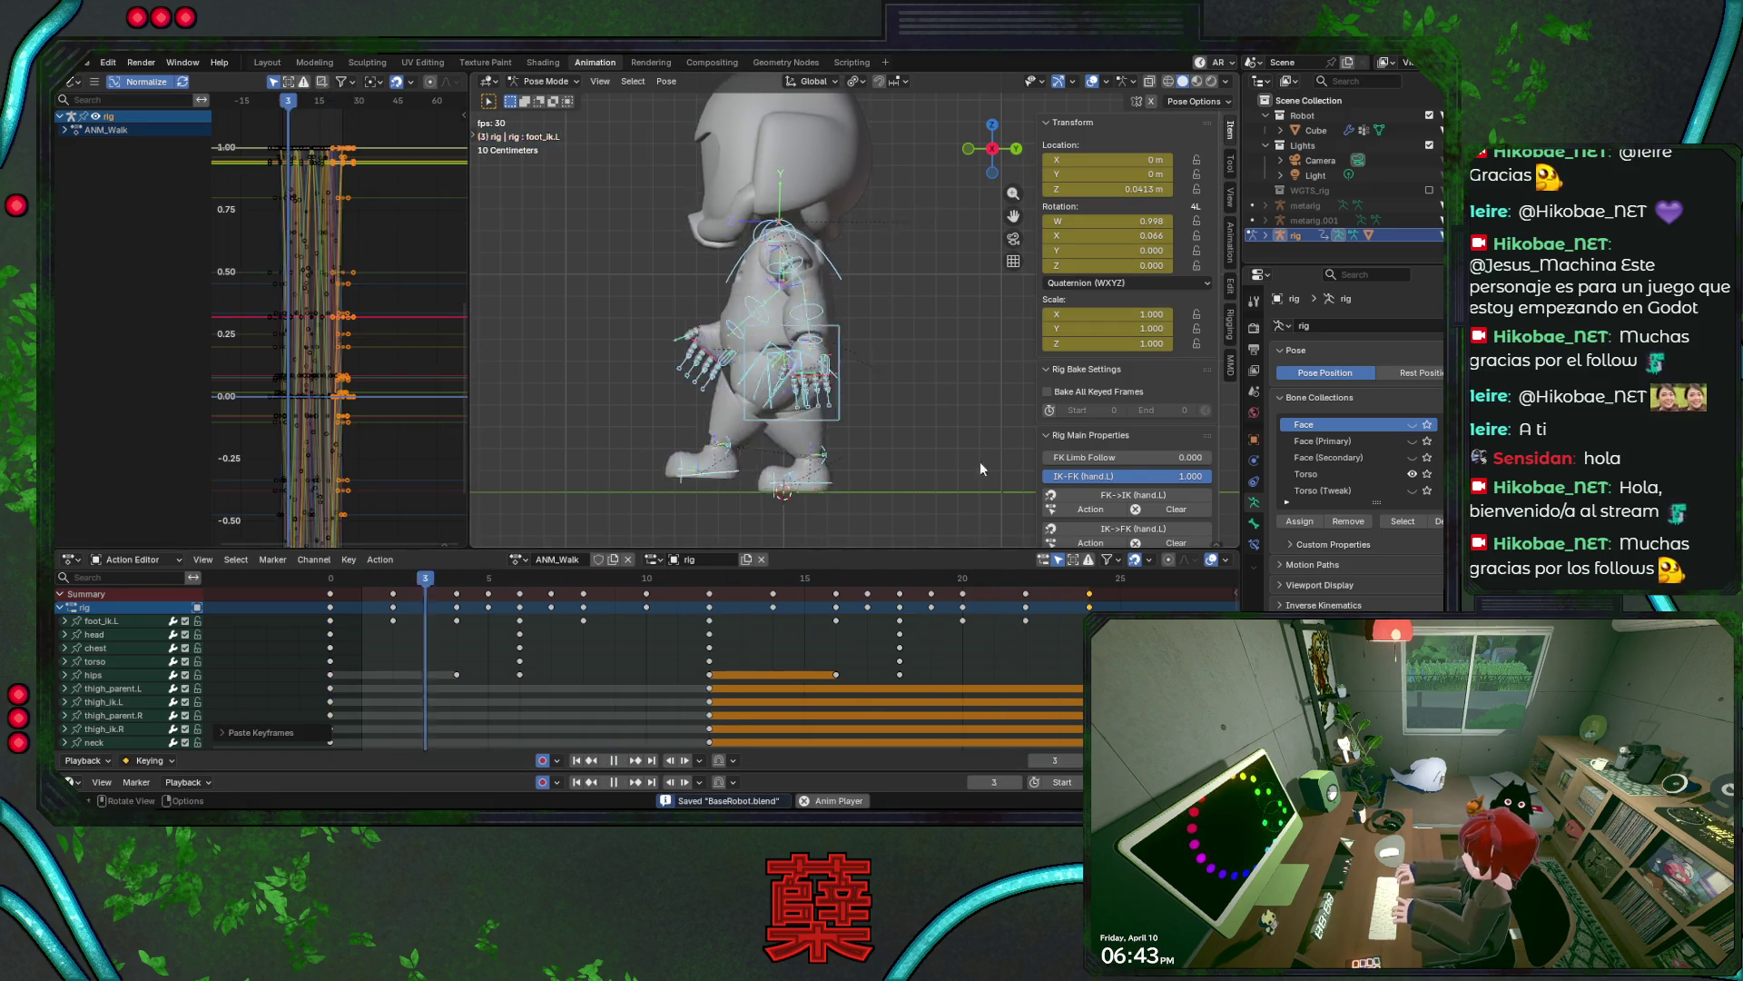
pyautogui.click(1092, 81)
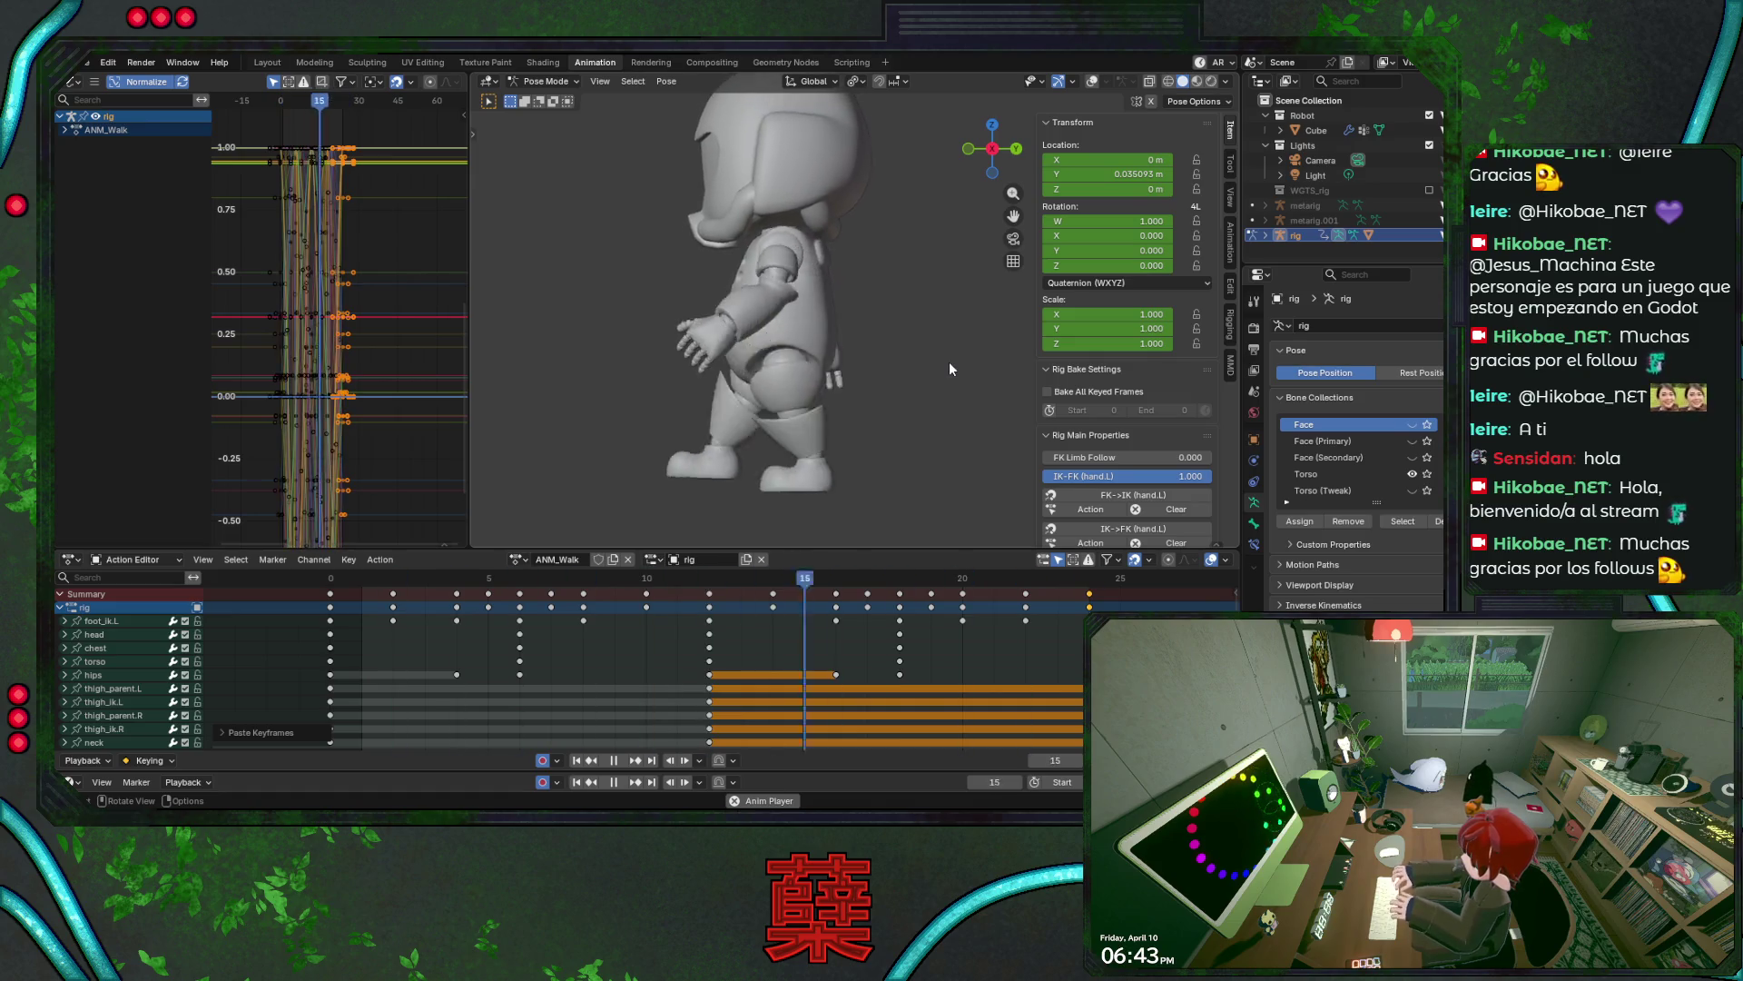
# - Watch the walk from front, back and three-quarter views, then stop, rewind, and save
pyautogui.moveTo(950, 360)
pyautogui.mouseDown(button='middle')
pyautogui.moveTo(657, 372)
pyautogui.moveTo(793, 428)
pyautogui.moveTo(906, 406)
pyautogui.moveTo(847, 394)
pyautogui.moveTo(885, 374)
pyautogui.moveTo(581, 389)
pyautogui.moveTo(762, 370)
pyautogui.mouseUp(button='middle')
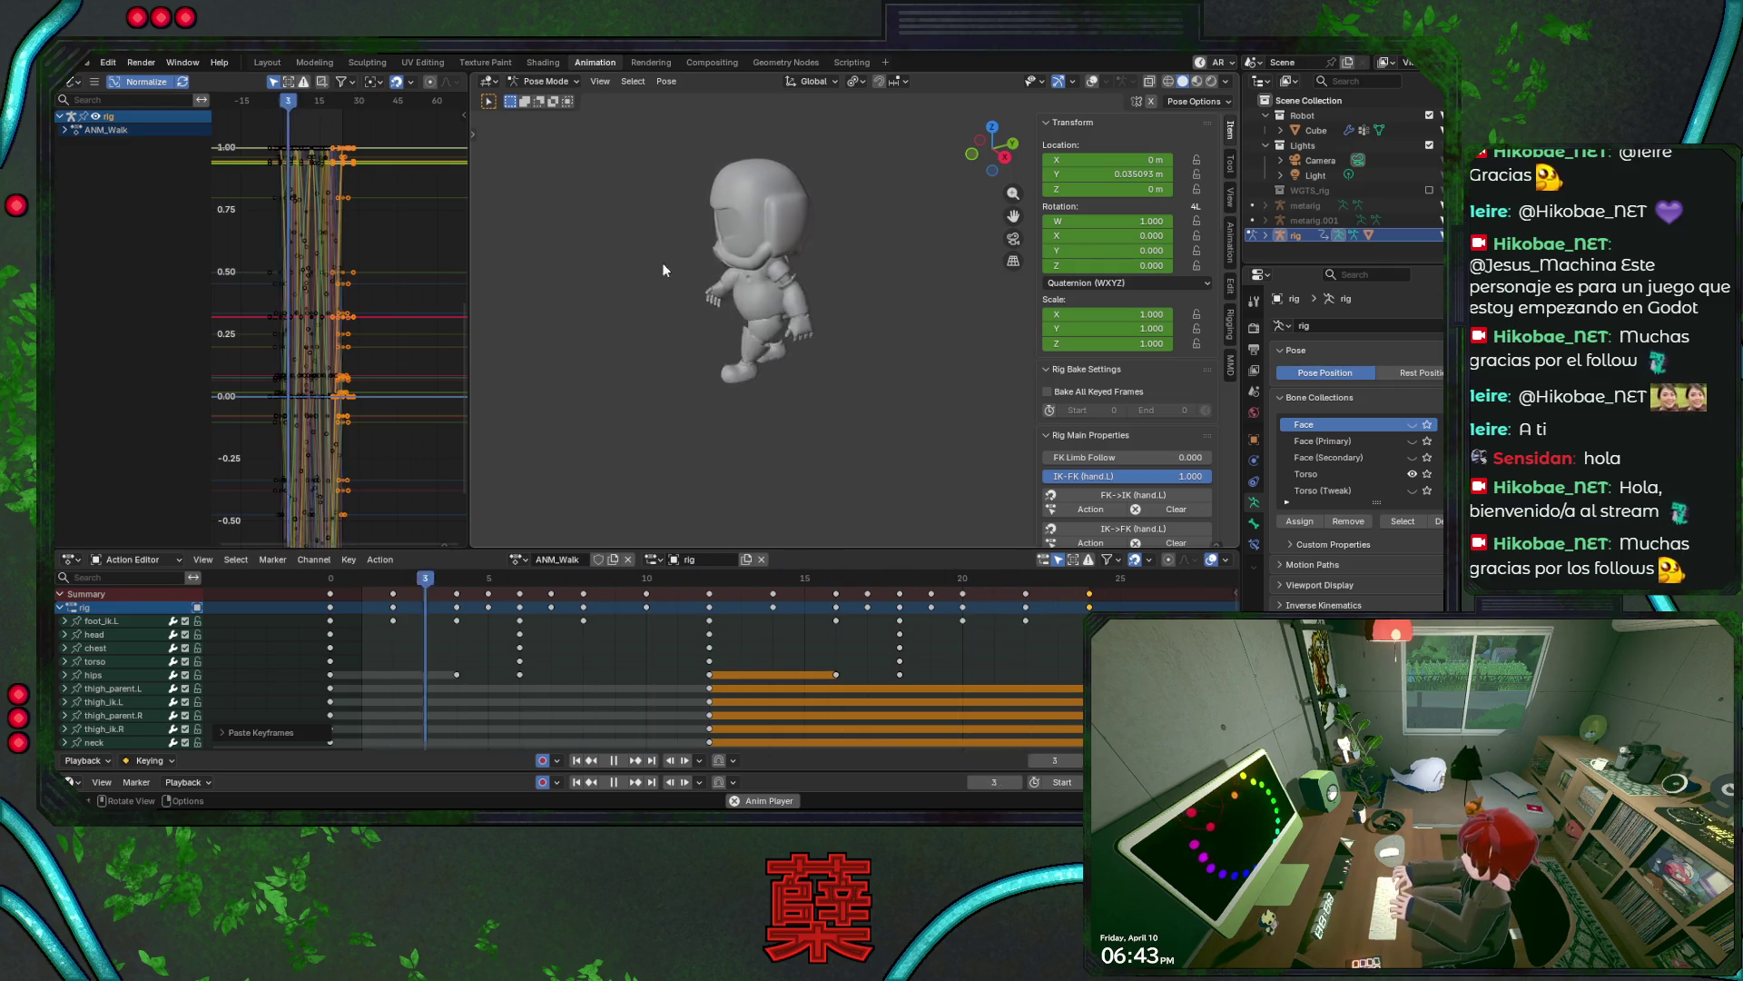
pyautogui.moveTo(663, 270)
pyautogui.mouseDown(button='middle')
pyautogui.moveTo(641, 315)
pyautogui.moveTo(760, 322)
pyautogui.moveTo(750, 369)
pyautogui.moveTo(842, 338)
pyautogui.mouseUp(button='middle')
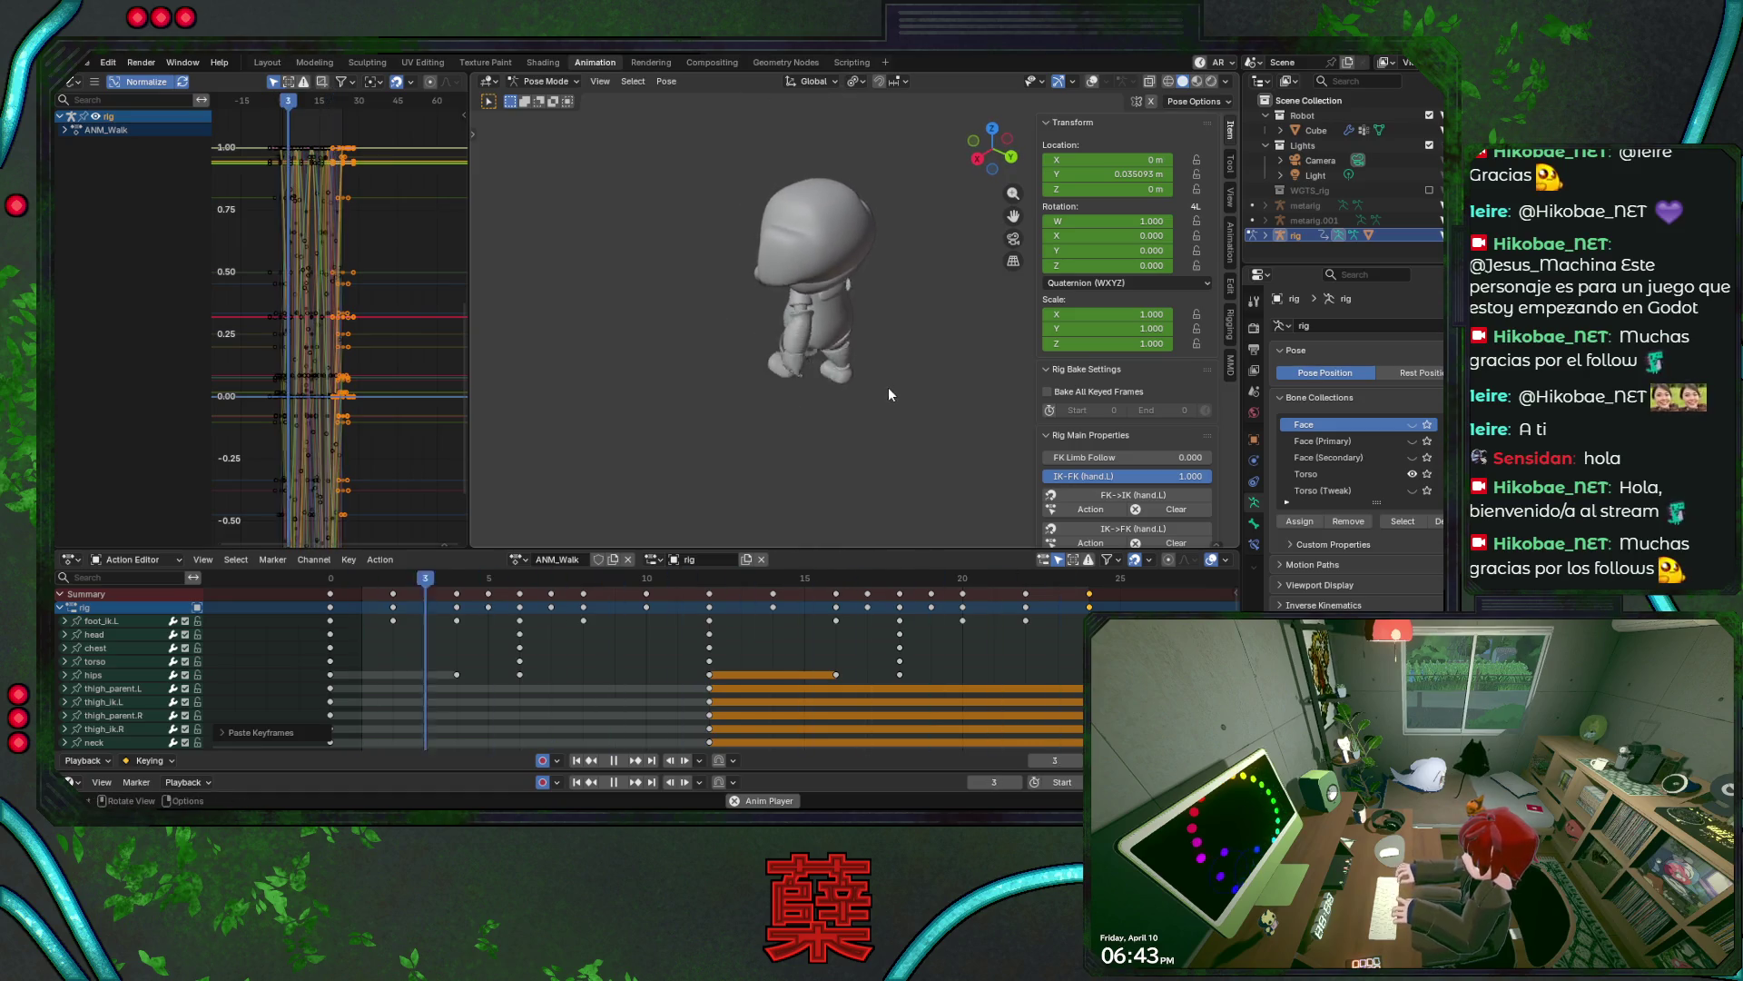
pyautogui.moveTo(890, 389); pyautogui.dragTo(875, 391, button='middle')
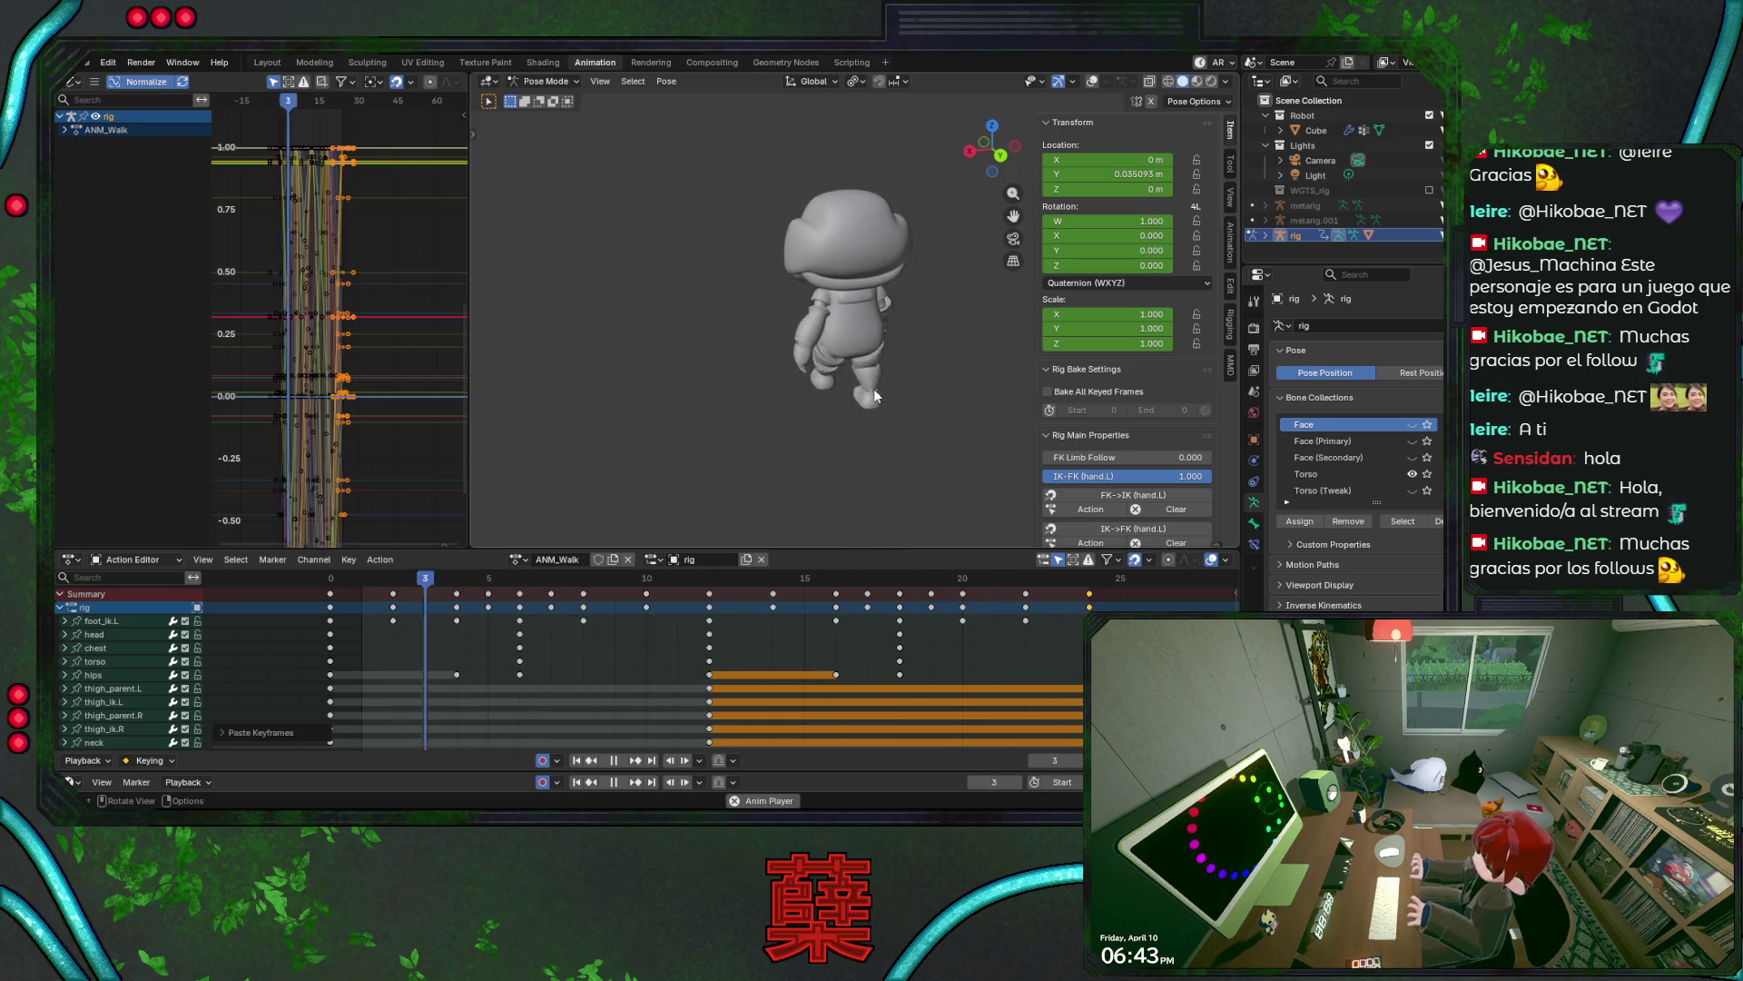
pyautogui.moveTo(723, 390)
pyautogui.mouseDown(button='middle')
pyautogui.moveTo(877, 411)
pyautogui.moveTo(964, 362)
pyautogui.moveTo(897, 416)
pyautogui.mouseUp(button='middle')
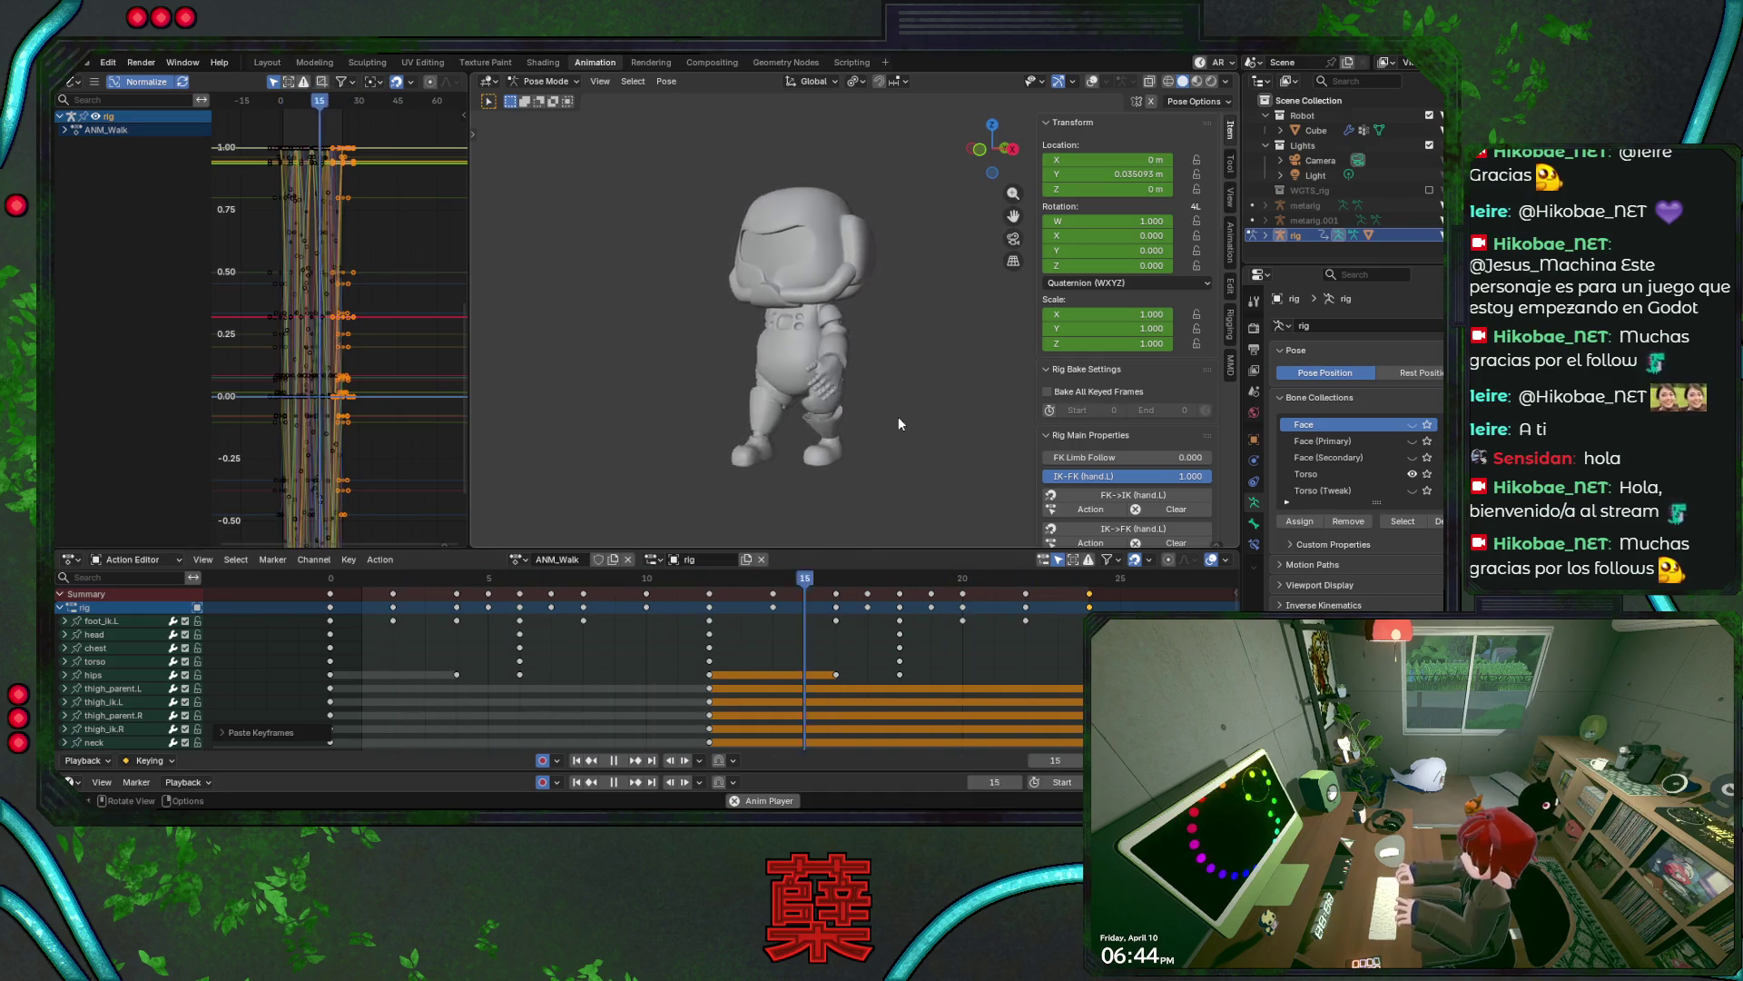
pyautogui.press('space')
pyautogui.hotkey('shift', 'Left')
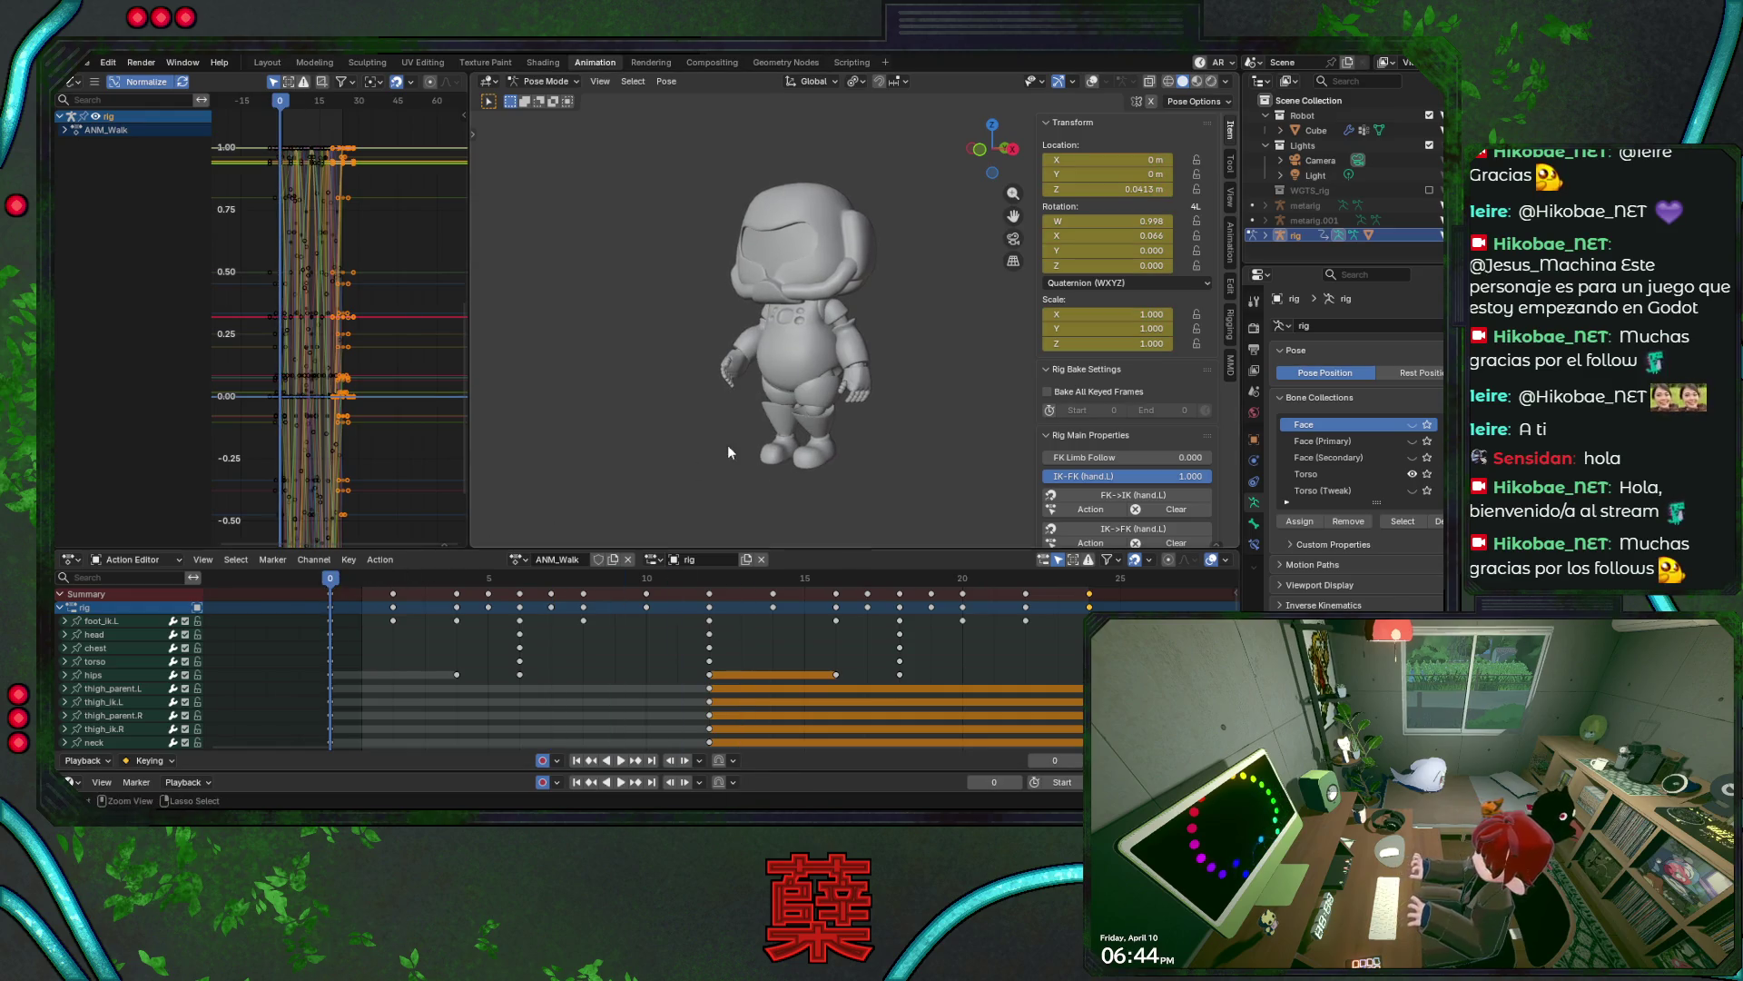
pyautogui.hotkey('ctrl', 's')
# - Briefly replay the walk from the front, save, and turn the rig overlays back on
pyautogui.moveTo(743, 419); pyautogui.dragTo(859, 418, button='middle')
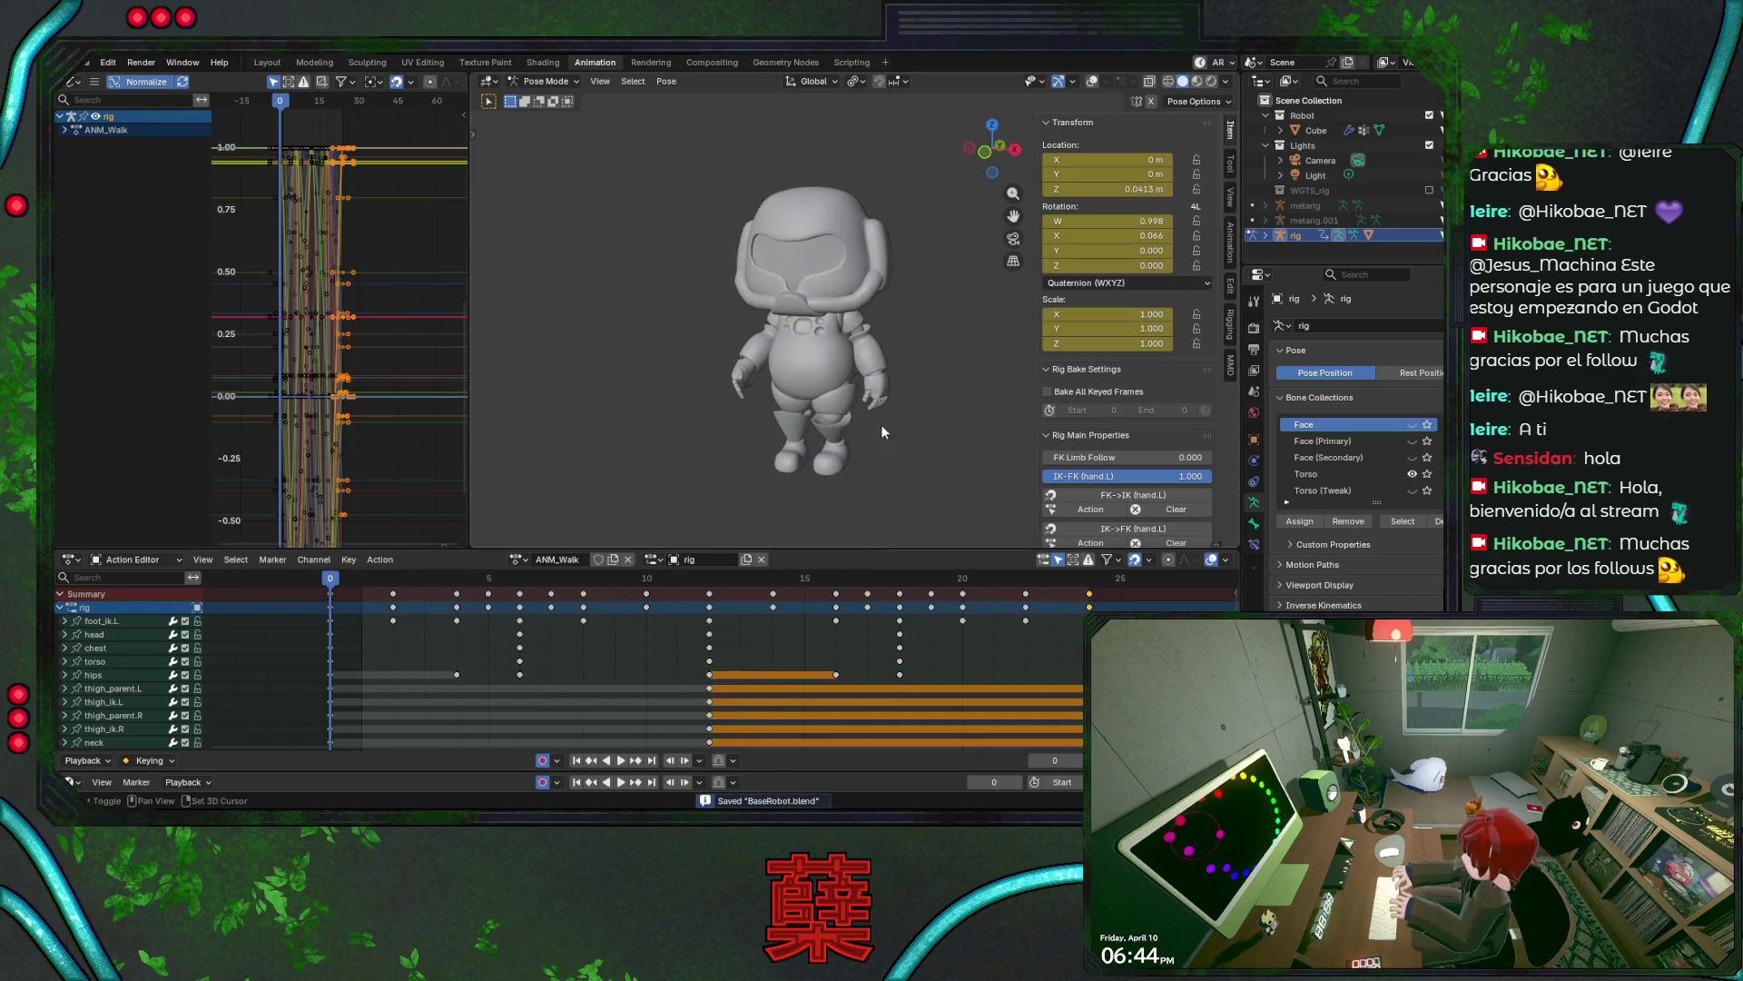
pyautogui.press('space')
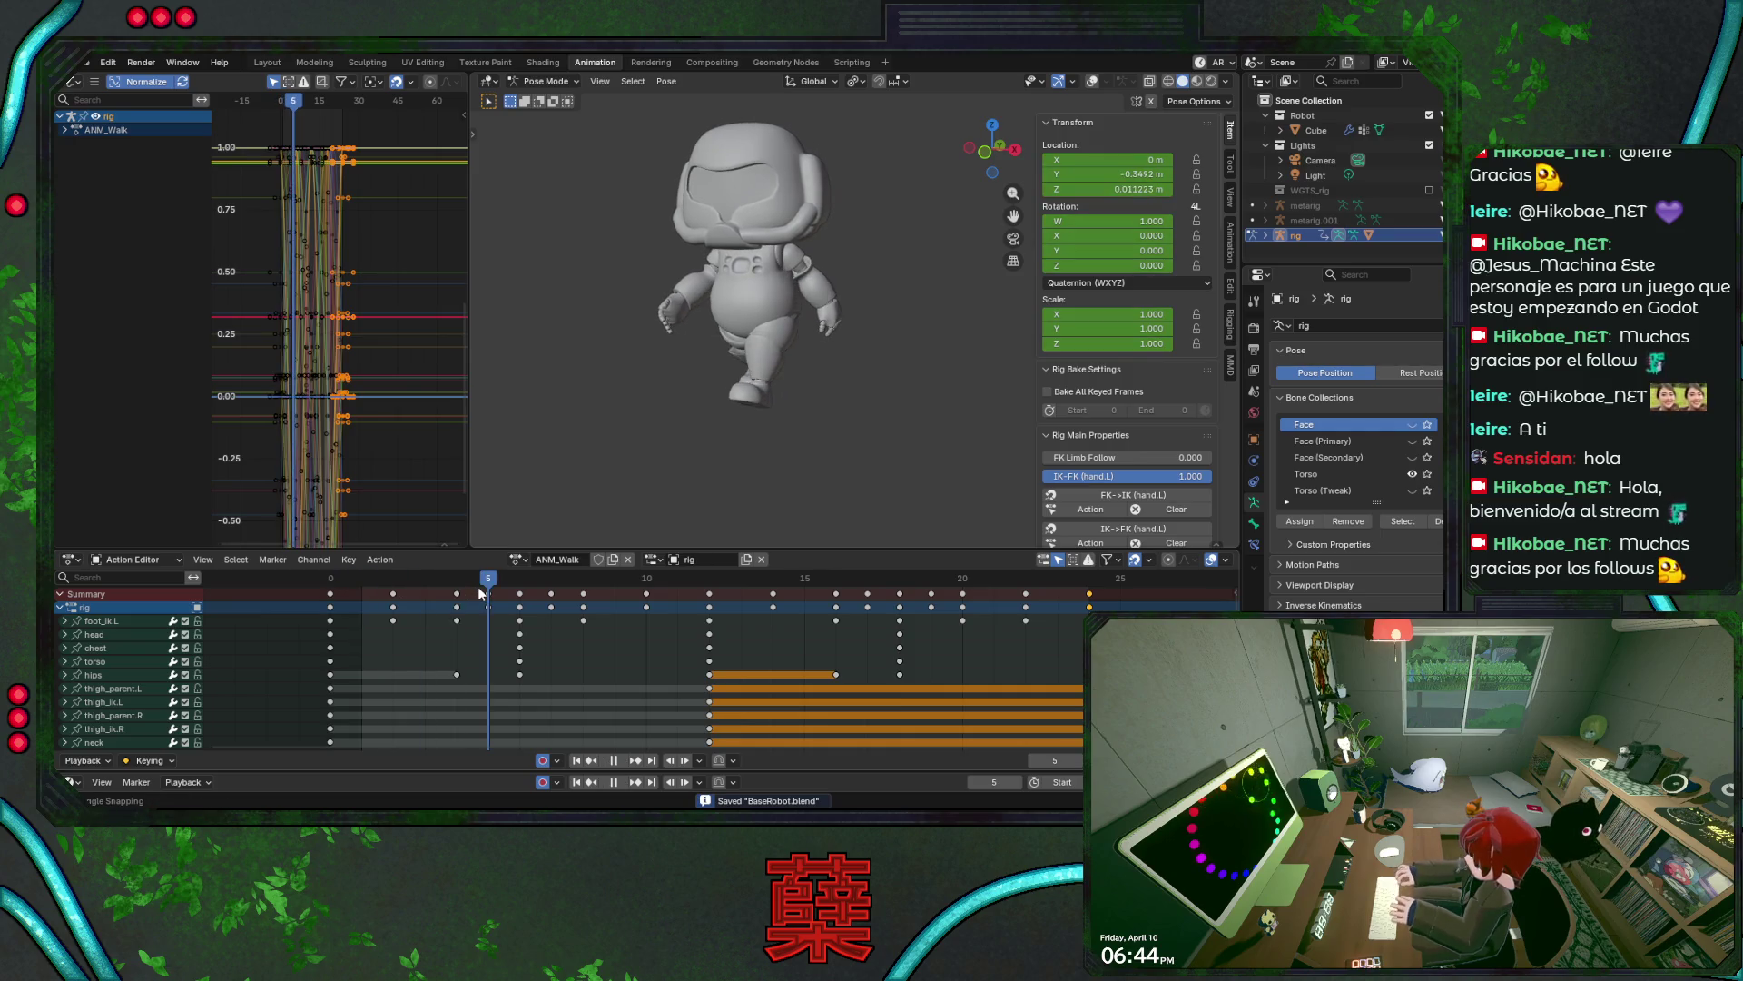
pyautogui.press('space')
pyautogui.moveTo(851, 396)
pyautogui.mouseDown(button='middle')
pyautogui.moveTo(920, 410)
pyautogui.moveTo(744, 406)
pyautogui.mouseUp(button='middle')
pyautogui.hotkey('ctrl', 's')
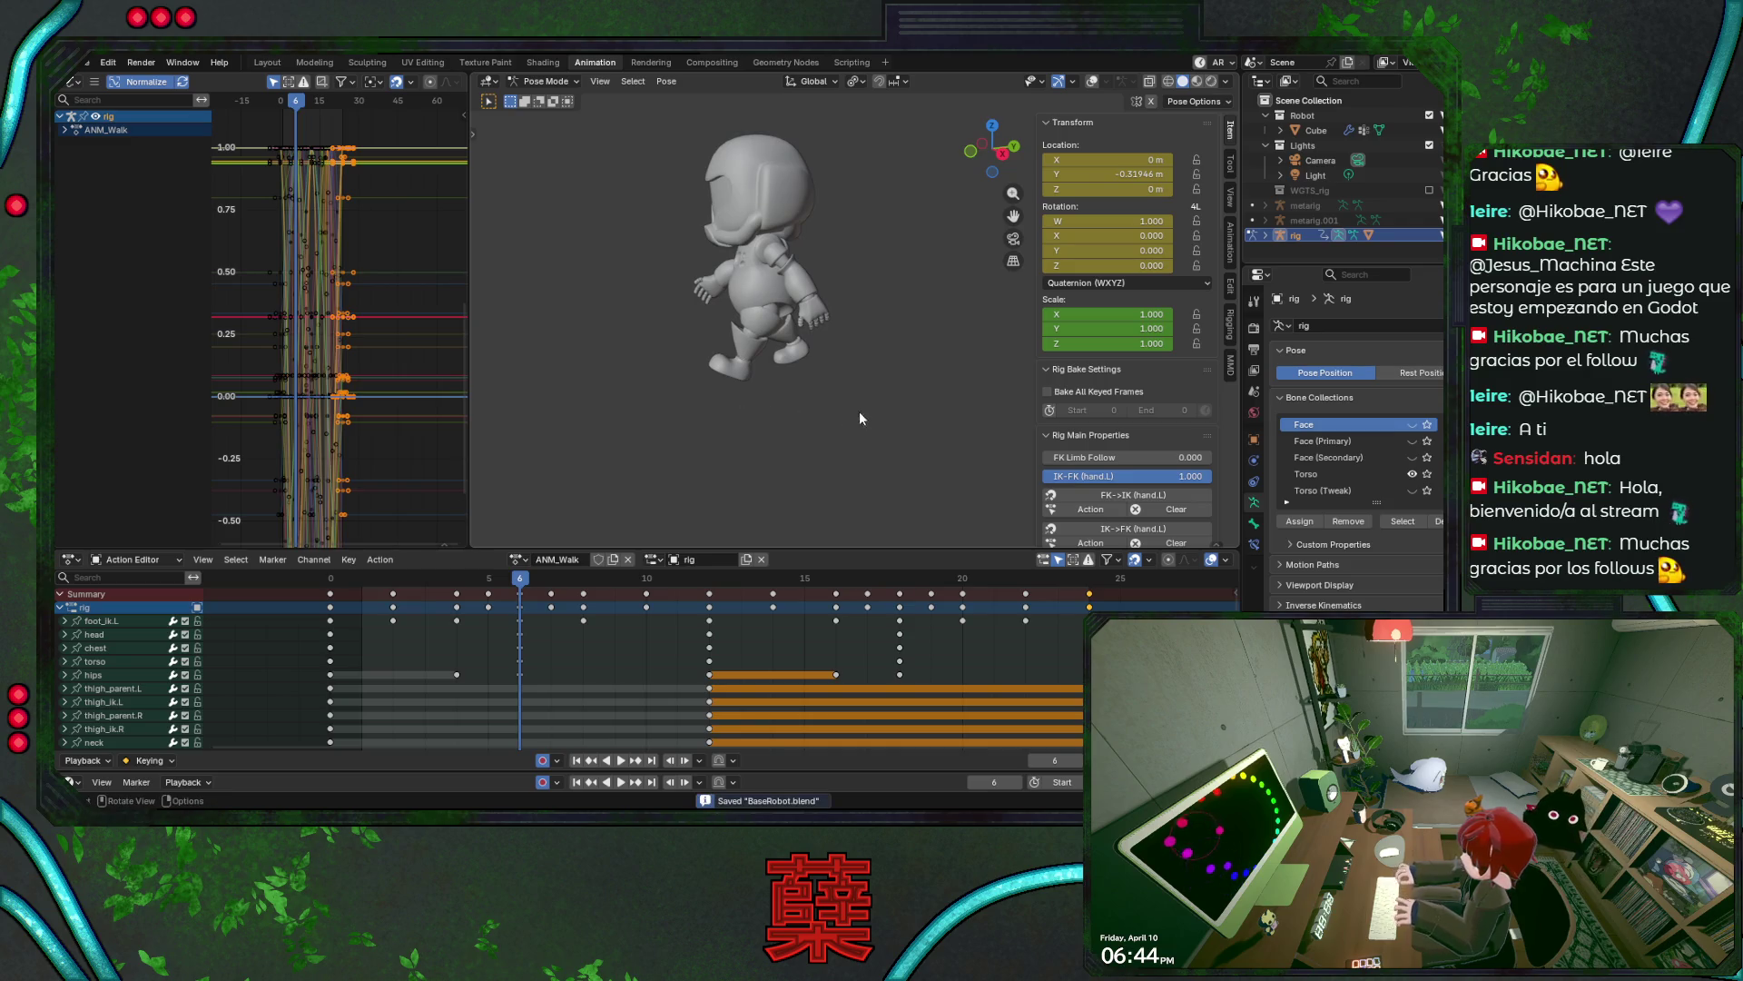
pyautogui.click(1092, 81)
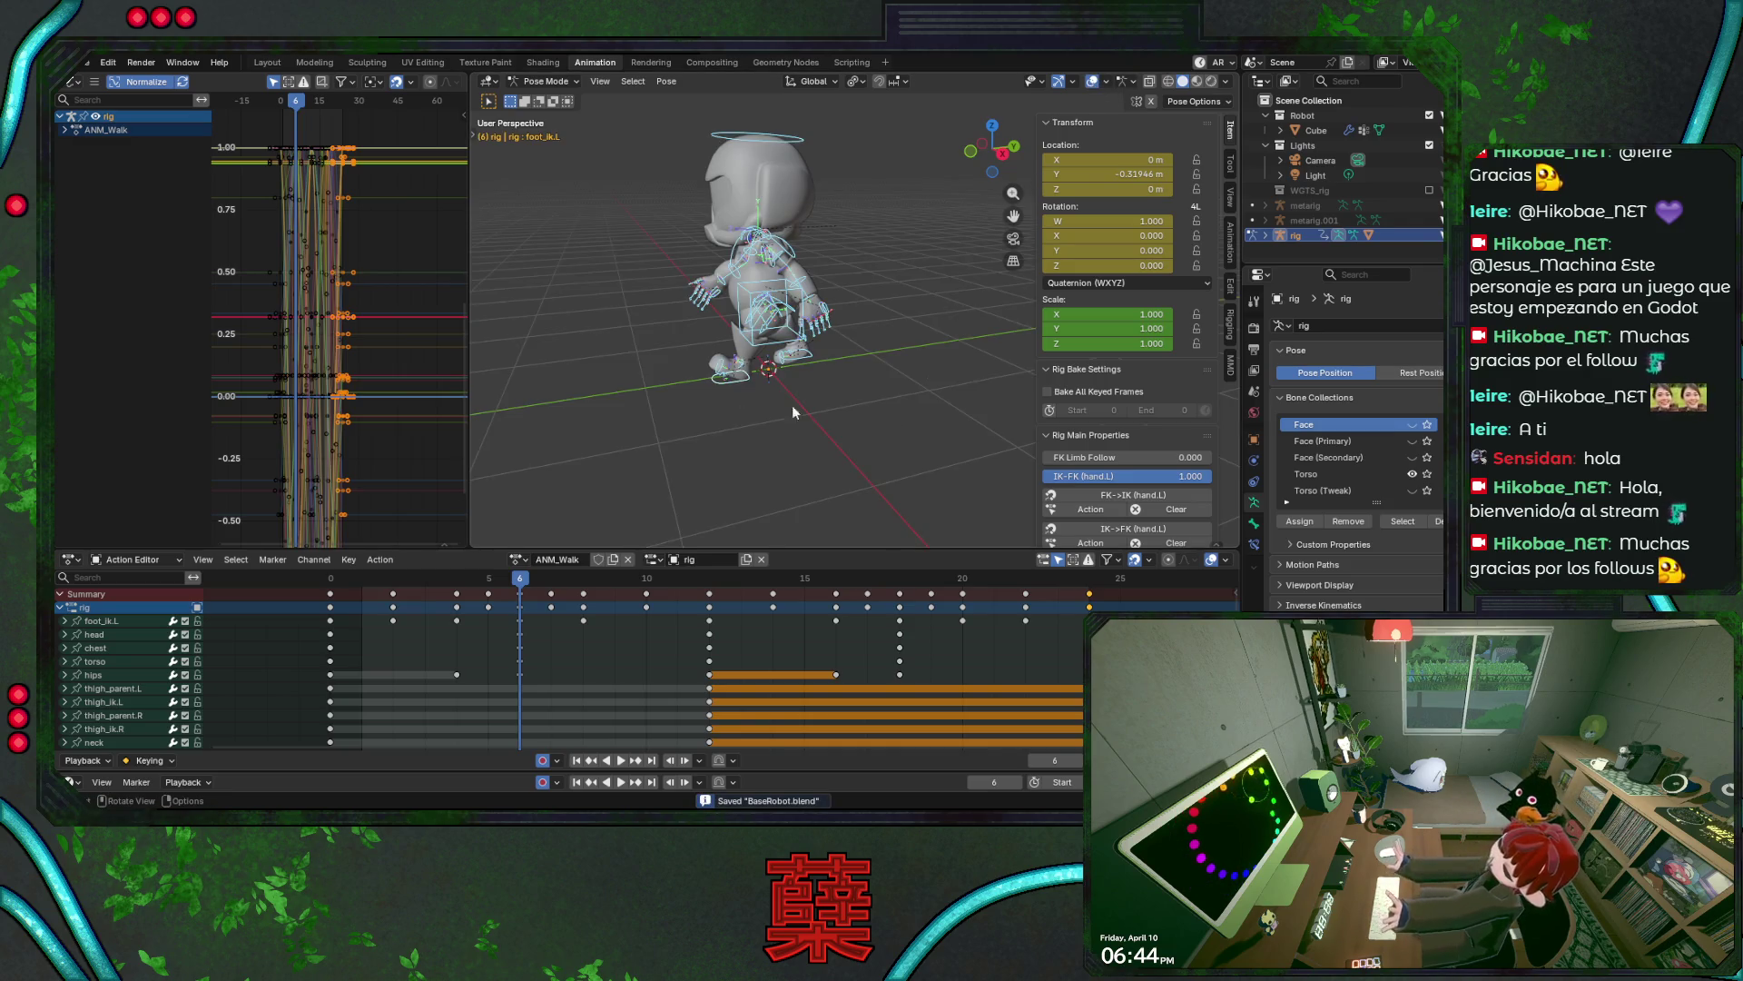
pyautogui.moveTo(815, 430); pyautogui.dragTo(830, 405, button='middle')
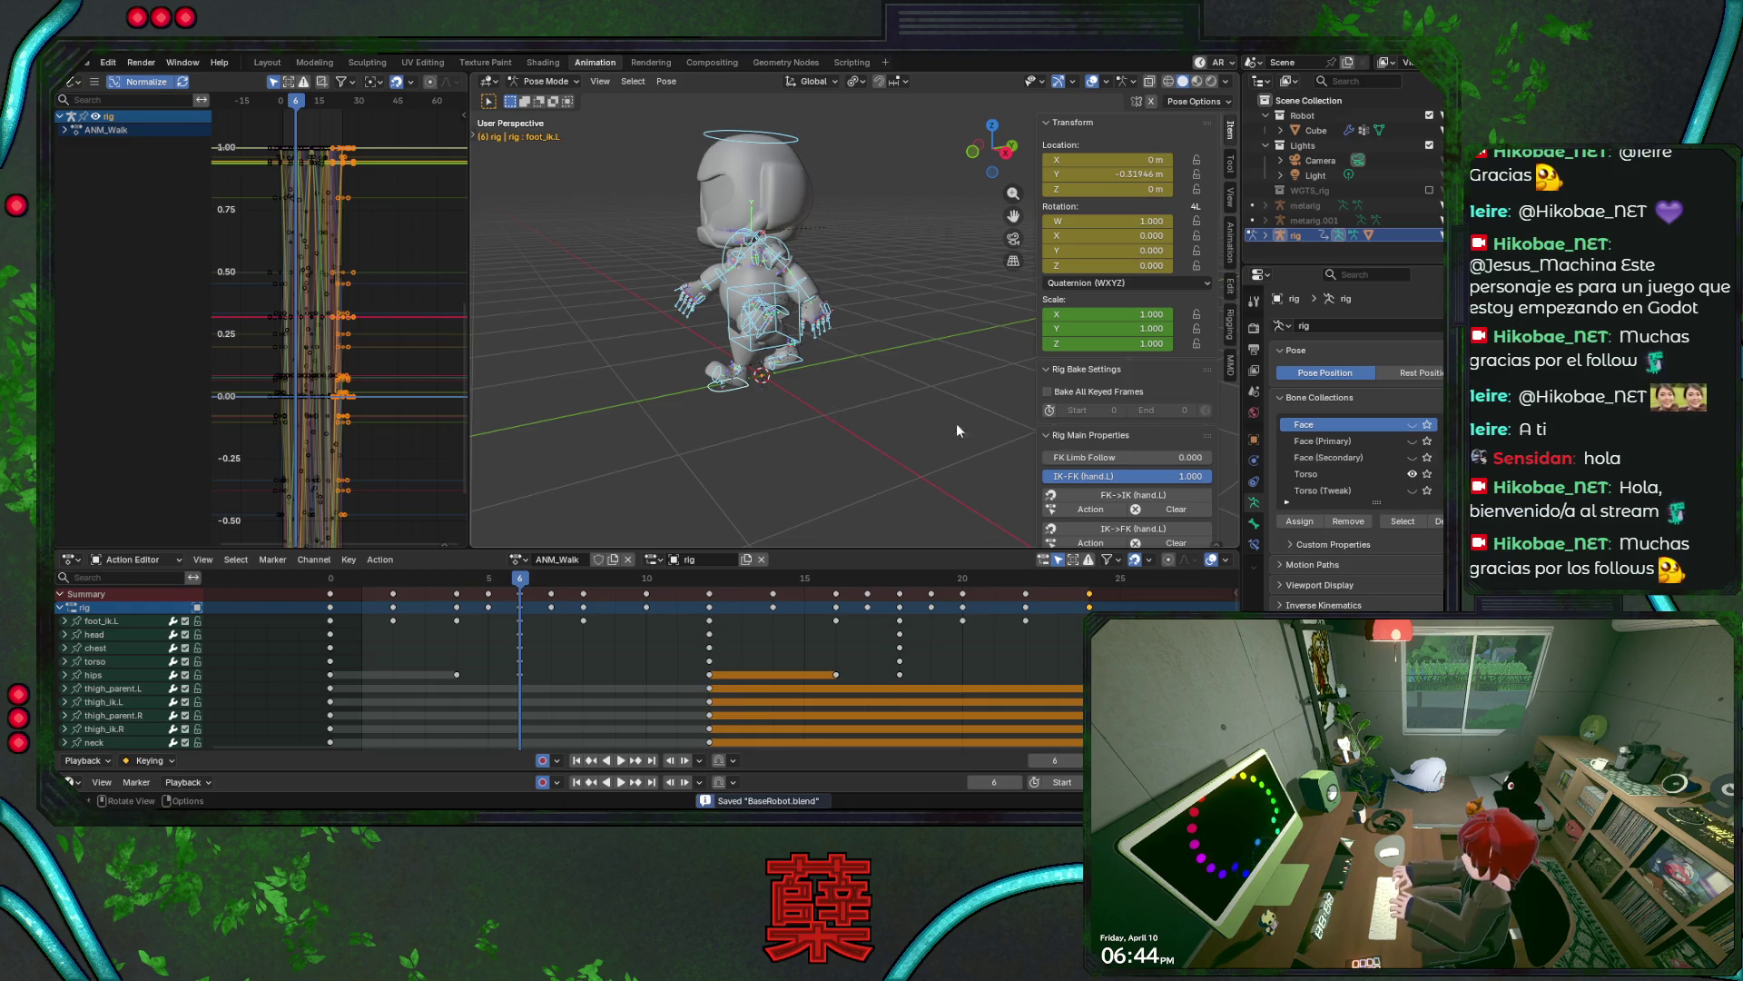